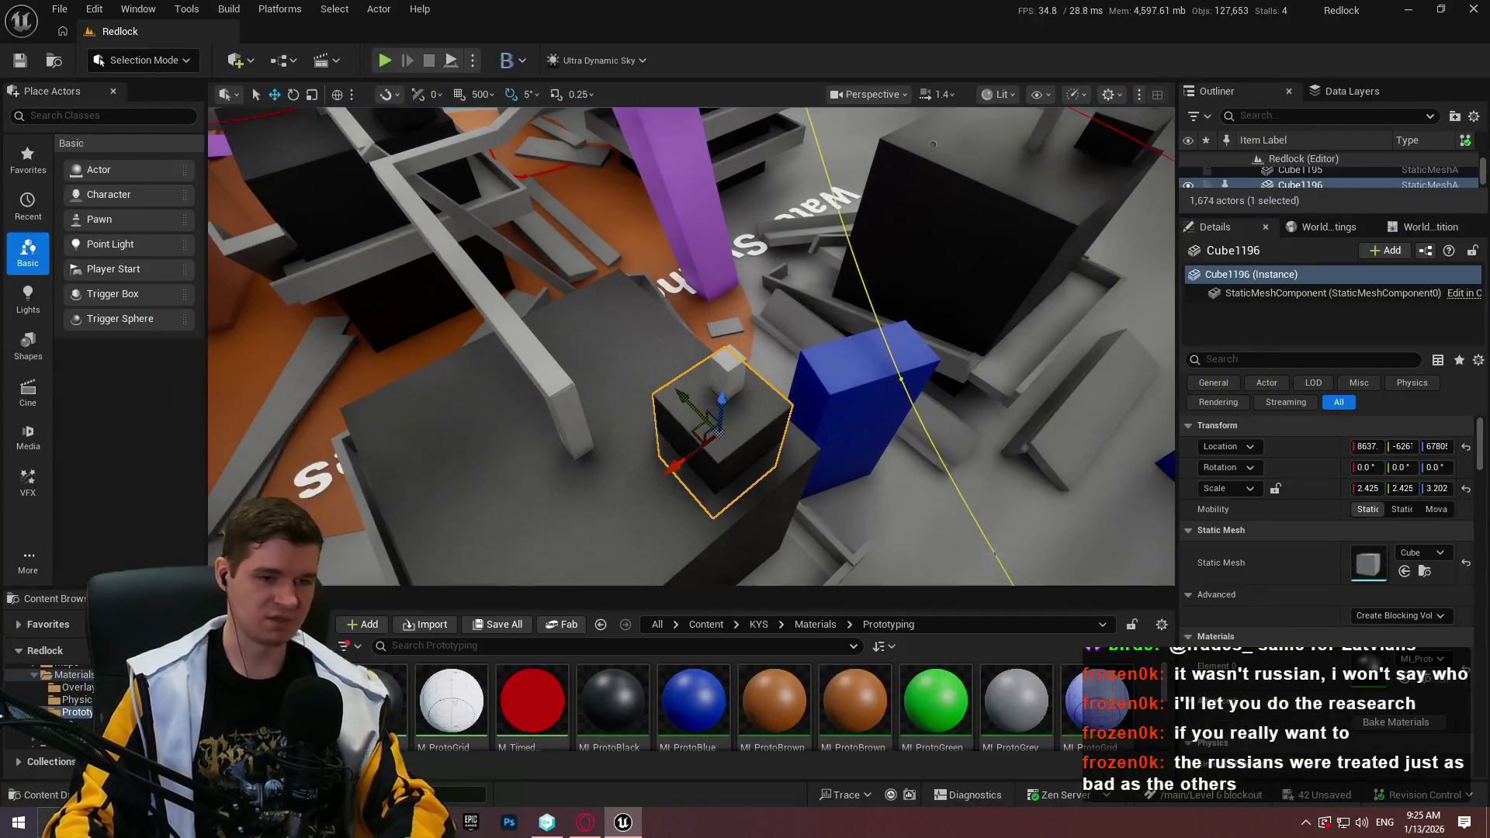
# Paste a tall thin pillar onto the black block, then view it close up in the immersive viewport
pyautogui.press('F11')
pyautogui.hotkey('ctrl', 'z')
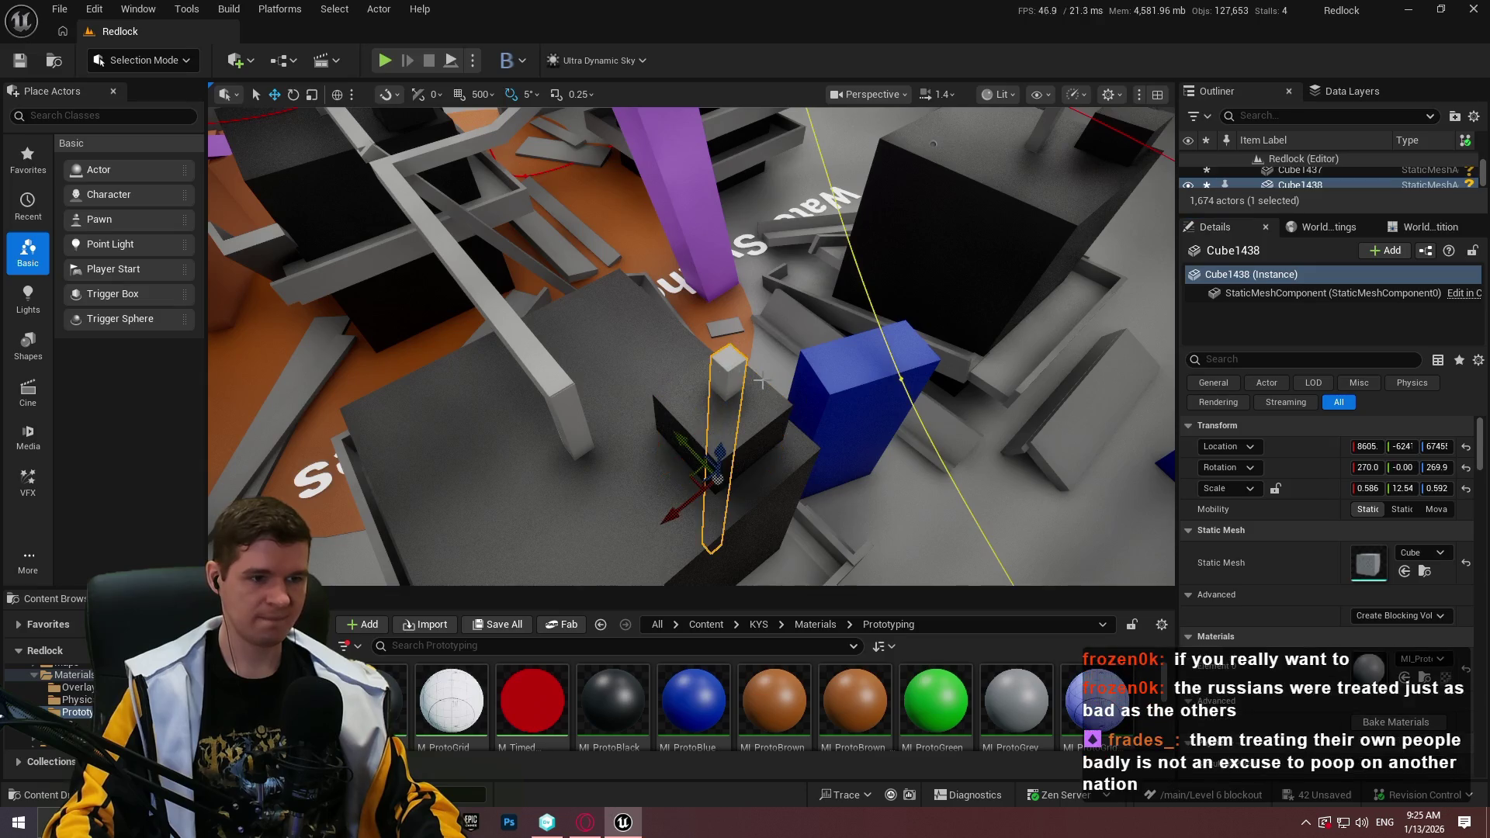
pyautogui.moveTo(805, 475); pyautogui.dragTo(709, 446)
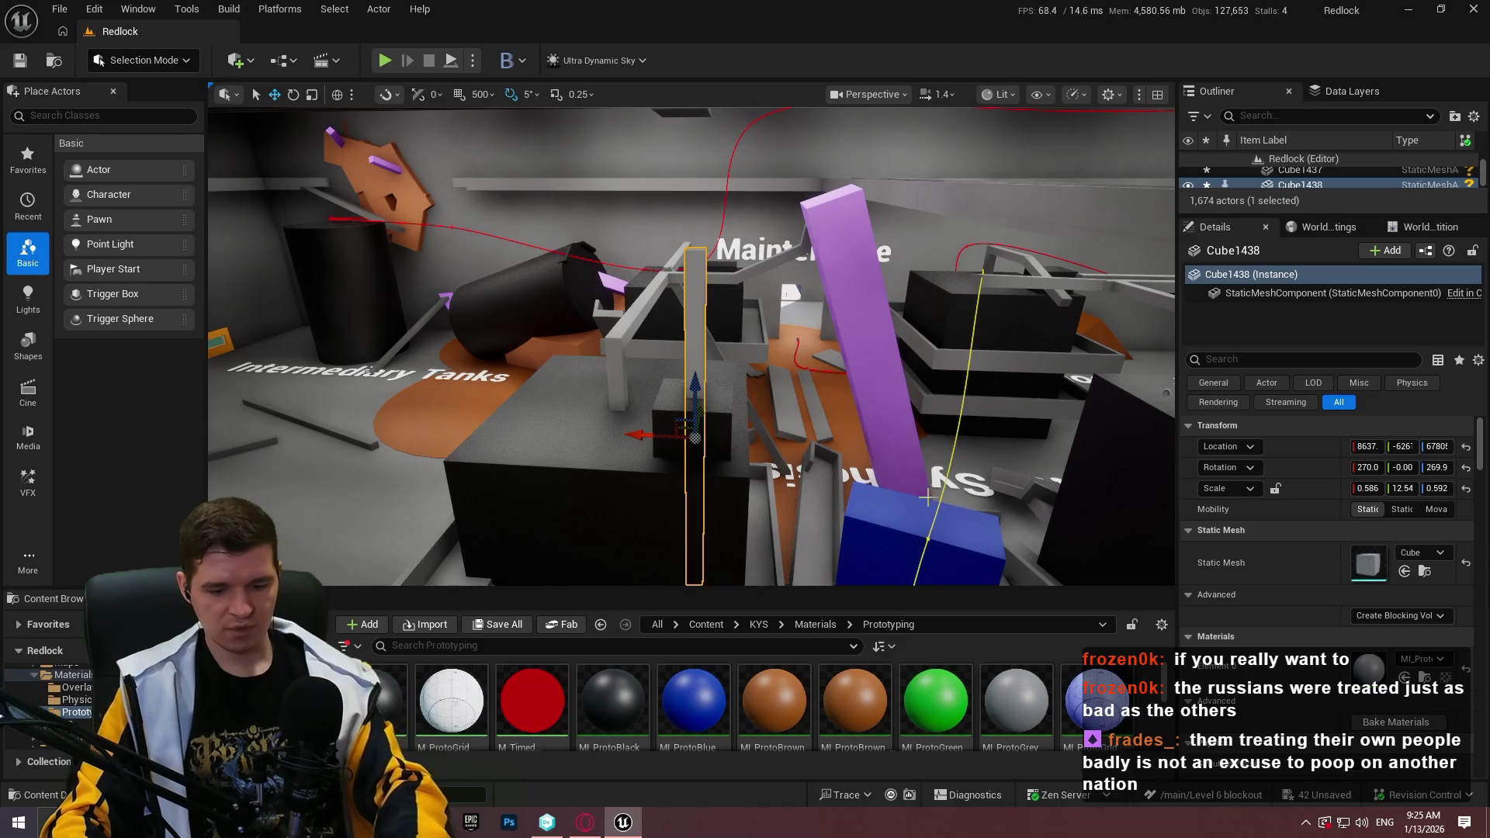
pyautogui.press('F11')
pyautogui.moveTo(914, 507)
pyautogui.mouseDown()
pyautogui.moveTo(645, 558)
pyautogui.moveTo(649, 612)
pyautogui.mouseUp()
pyautogui.press('r')
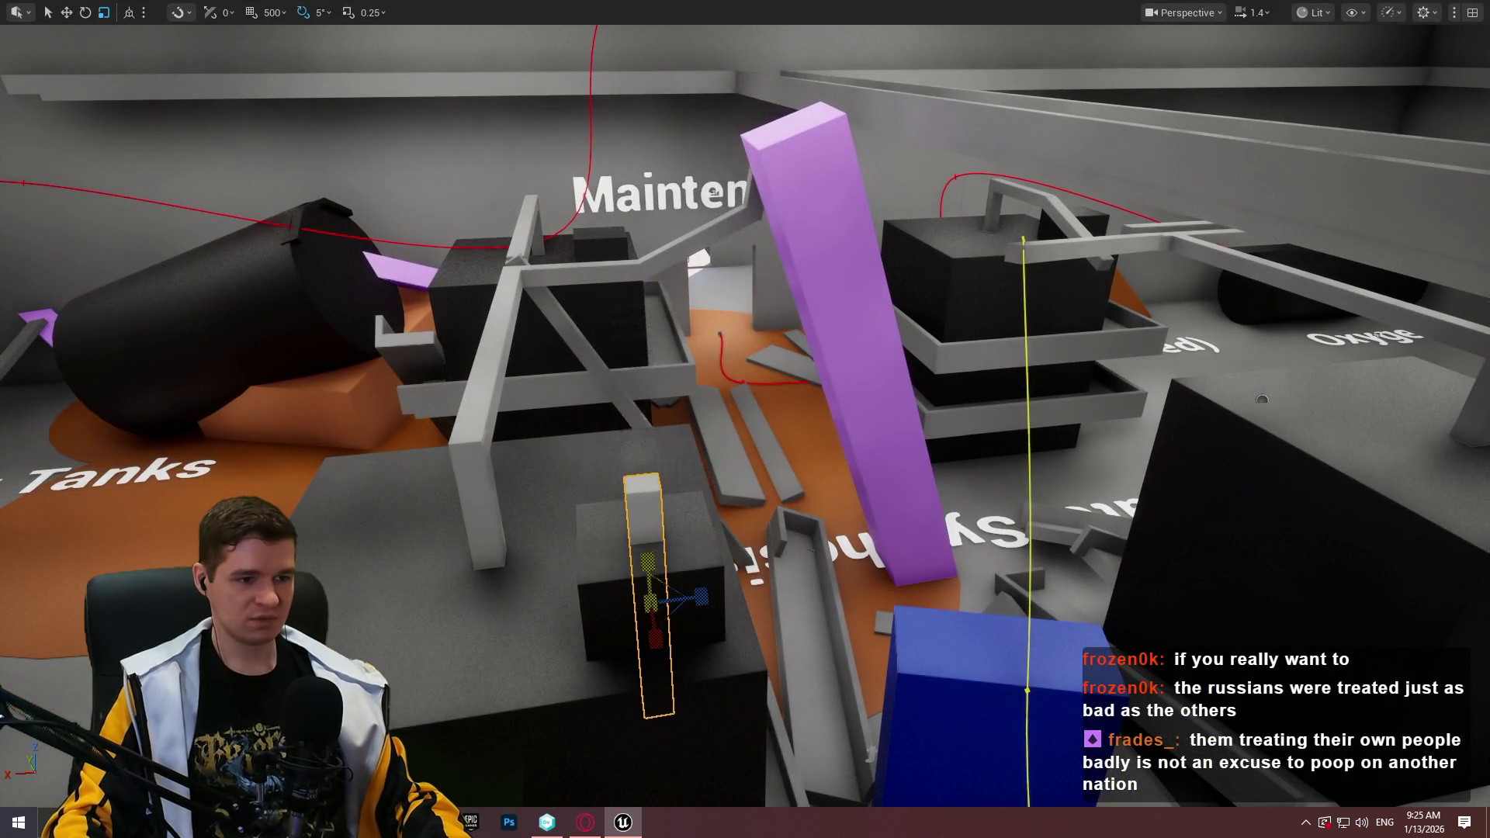
# Raise the new pillar higher and scale it up
pyautogui.moveTo(645, 548); pyautogui.dragTo(644, 406)
pyautogui.moveTo(745, 419)
pyautogui.mouseDown()
pyautogui.moveTo(744, 388)
pyautogui.moveTo(744, 435)
pyautogui.moveTo(776, 481)
pyautogui.moveTo(745, 411)
pyautogui.moveTo(776, 342)
pyautogui.moveTo(745, 434)
pyautogui.mouseUp()
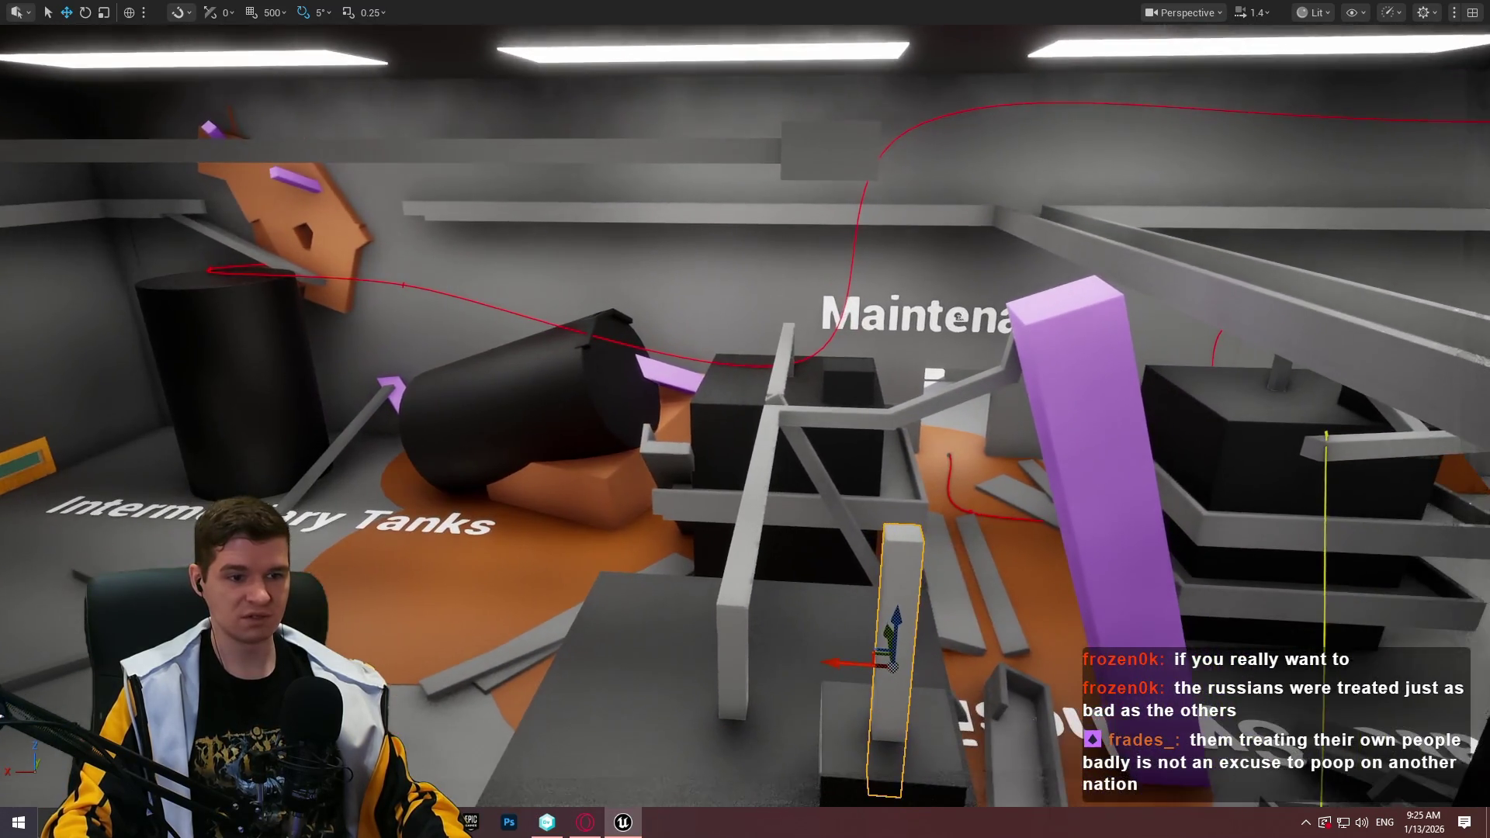
pyautogui.moveTo(892, 610)
pyautogui.mouseDown()
pyautogui.moveTo(931, 209)
pyautogui.moveTo(917, 326)
pyautogui.mouseUp()
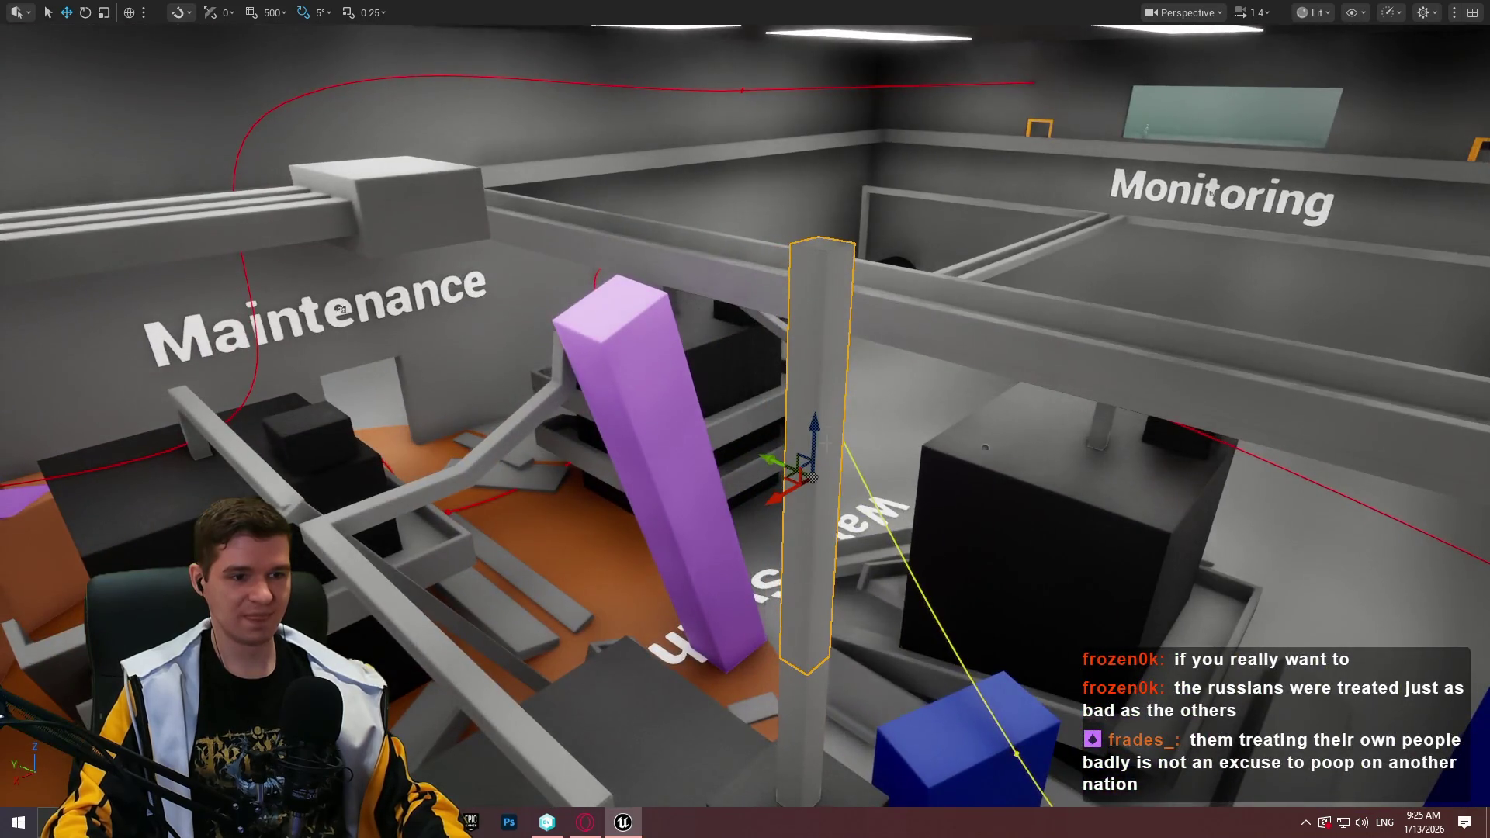
# Rotate the pillar to lie horizontal and slide it left onto the overhead beams
pyautogui.press('e')
pyautogui.moveTo(821, 457)
pyautogui.mouseDown()
pyautogui.moveTo(847, 432)
pyautogui.moveTo(816, 194)
pyautogui.moveTo(825, 247)
pyautogui.moveTo(854, 211)
pyautogui.mouseUp()
pyautogui.press('w')
pyautogui.moveTo(778, 258)
pyautogui.mouseDown()
pyautogui.moveTo(485, 177)
pyautogui.moveTo(699, 248)
pyautogui.mouseUp()
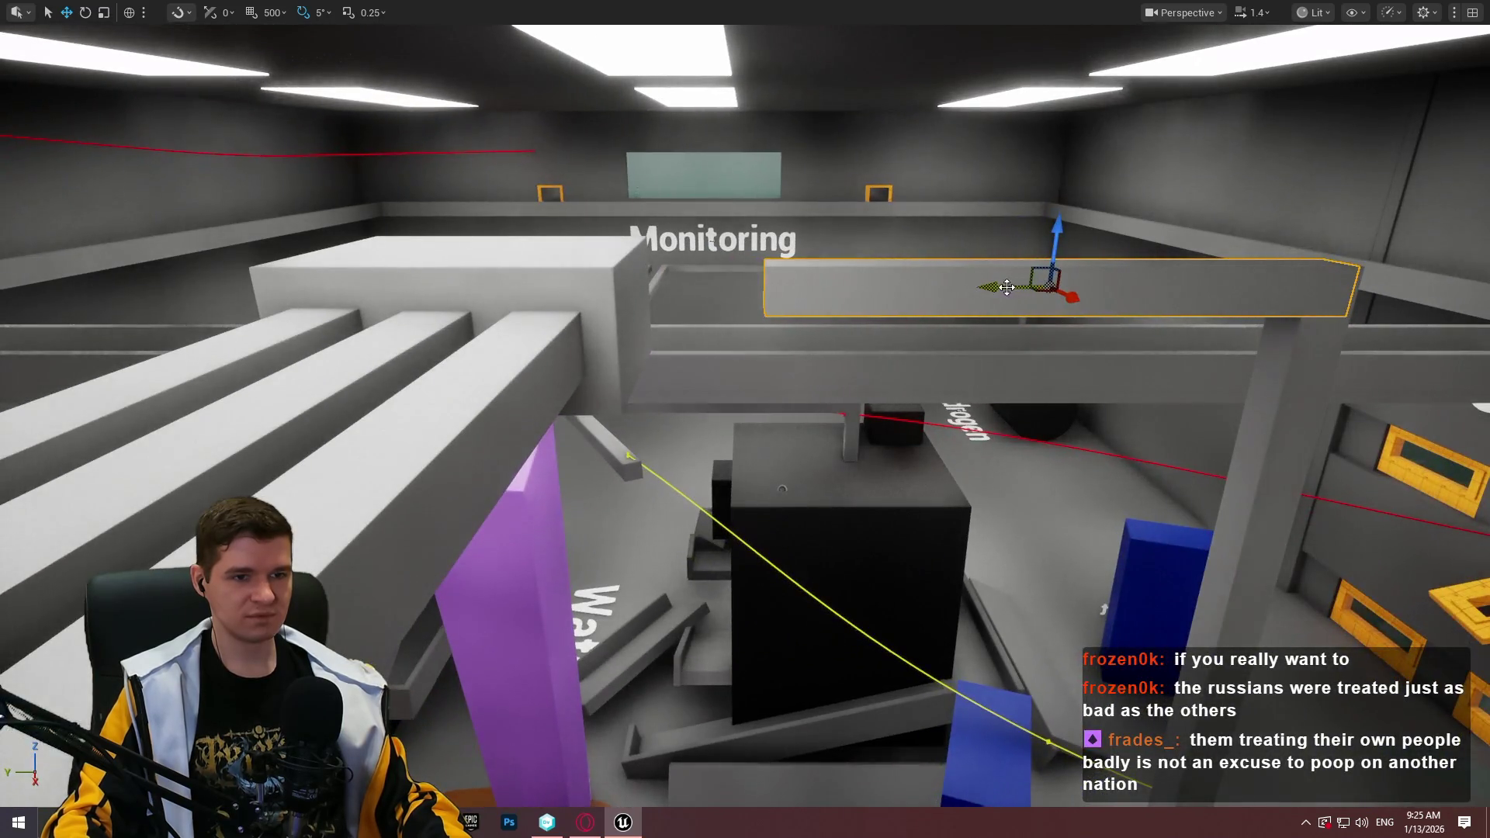
pyautogui.moveTo(1028, 258)
pyautogui.mouseDown()
pyautogui.moveTo(733, 256)
pyautogui.moveTo(807, 256)
pyautogui.moveTo(656, 231)
pyautogui.moveTo(760, 225)
pyautogui.mouseUp()
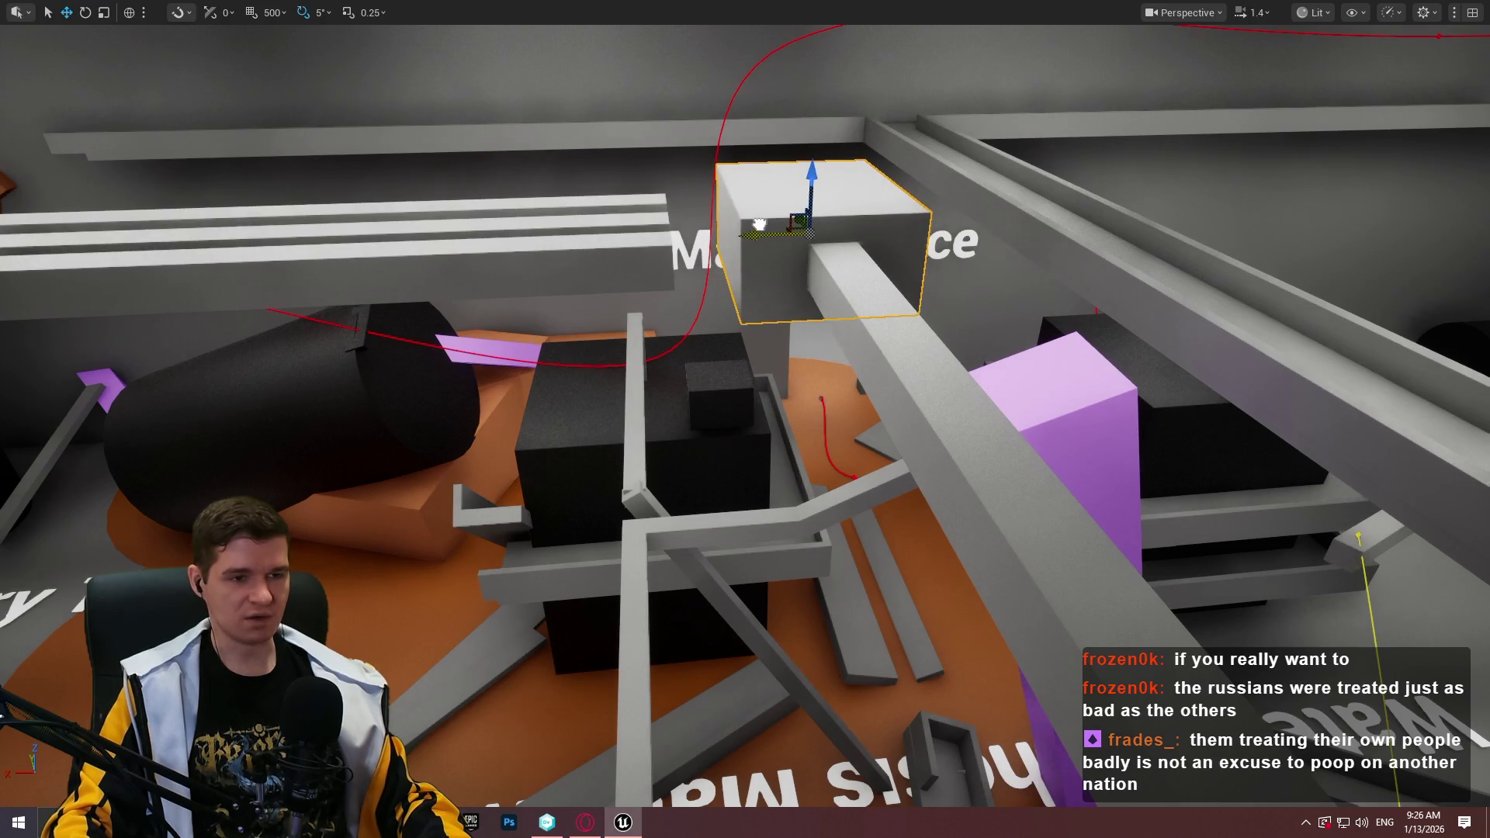
# Select the long beams on the left and shift them slightly right
pyautogui.click(592, 220)
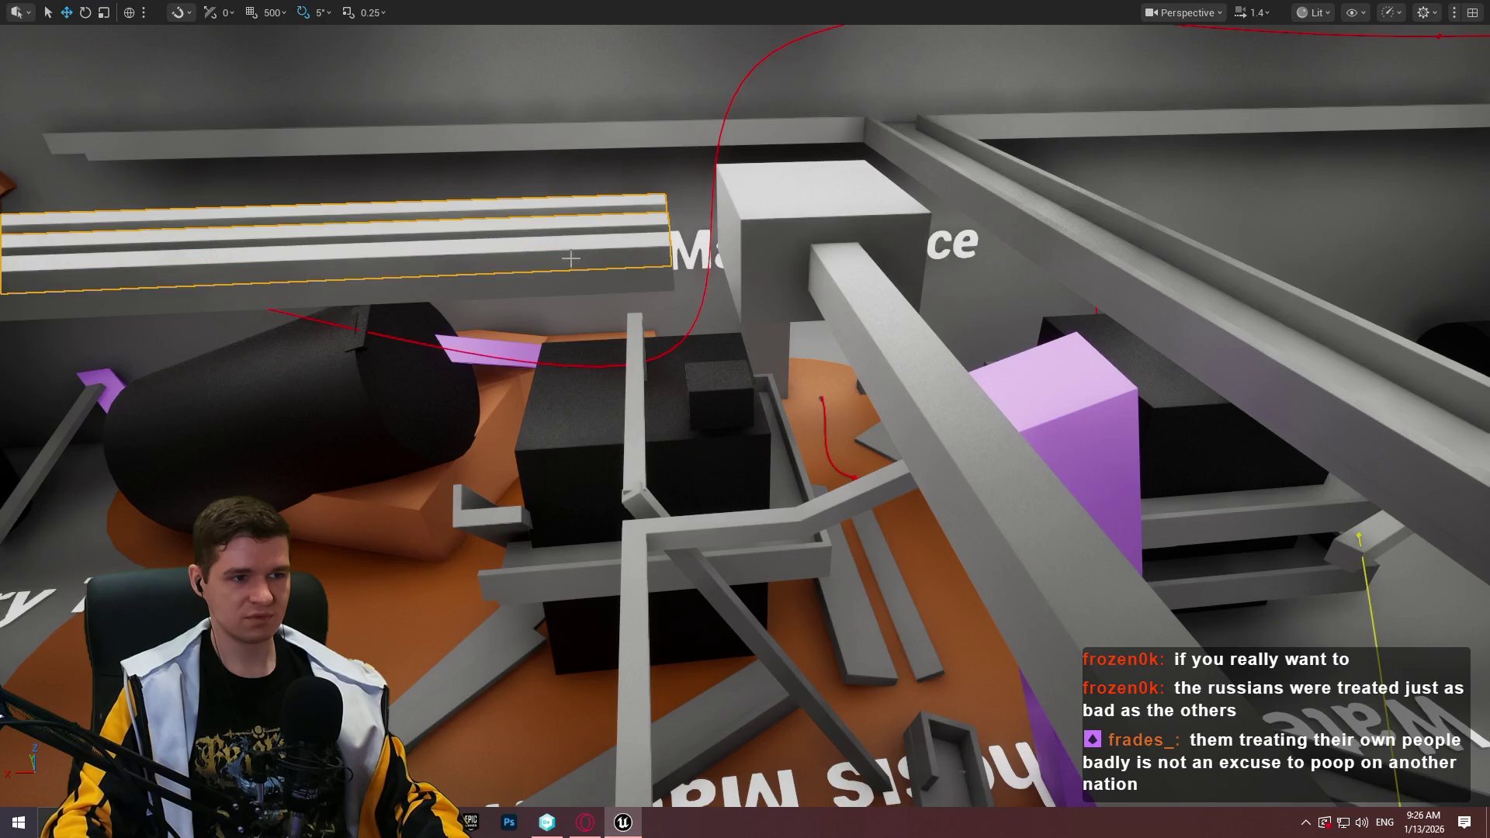
pyautogui.press('f')
pyautogui.moveTo(336, 193)
pyautogui.mouseDown()
pyautogui.moveTo(388, 196)
pyautogui.moveTo(241, 213)
pyautogui.moveTo(395, 196)
pyautogui.mouseUp()
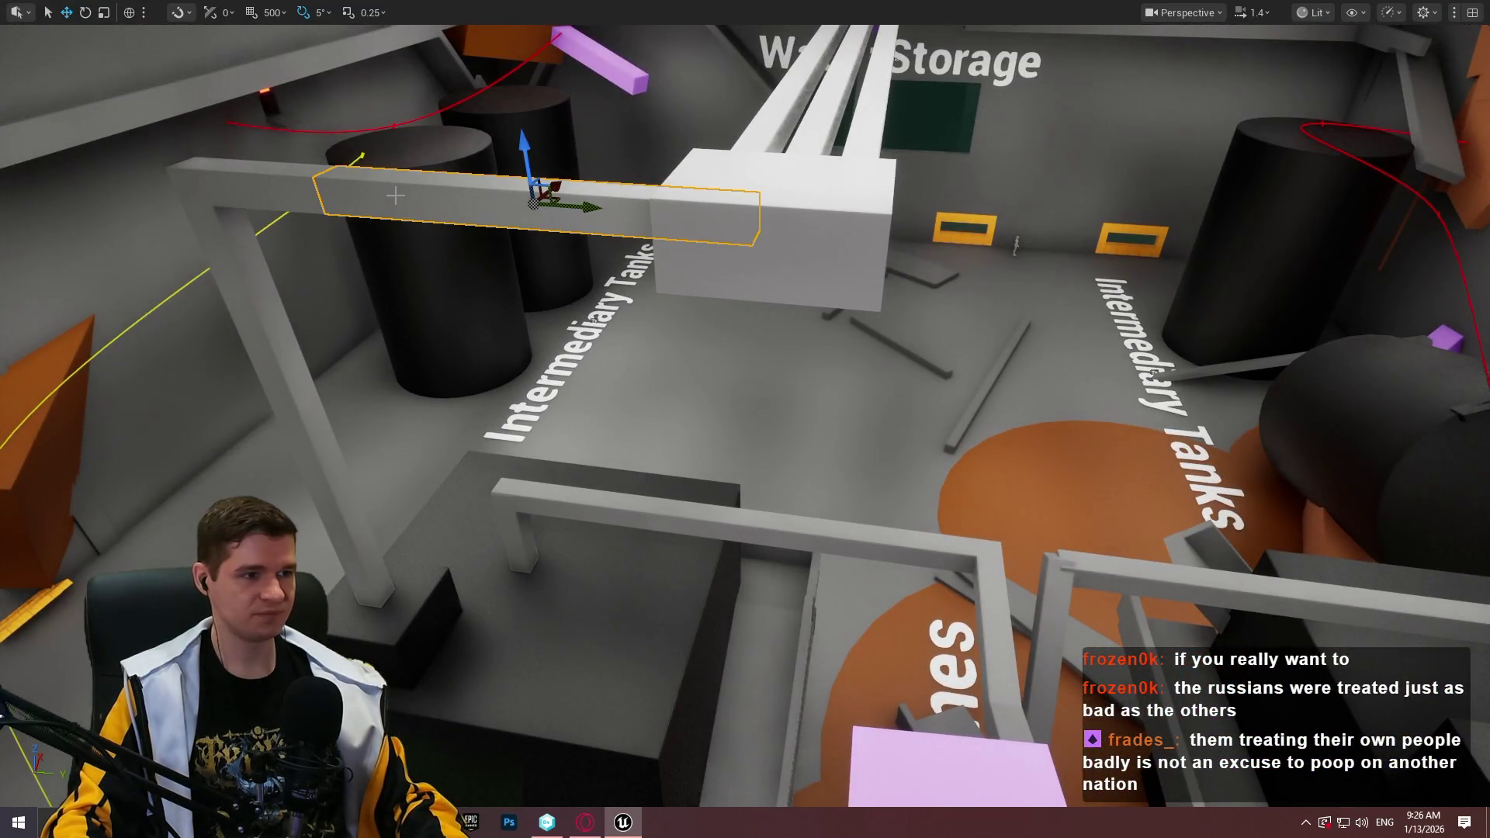
# Rotate the cross beam and pillar support about its vertical axis to -185°
pyautogui.keyDown('ctrl'); pyautogui.click(284, 199); pyautogui.keyUp('ctrl')
pyautogui.keyDown('ctrl'); pyautogui.click(249, 293); pyautogui.keyUp('ctrl')
pyautogui.moveTo(248, 292); pyautogui.dragTo(203, 402)
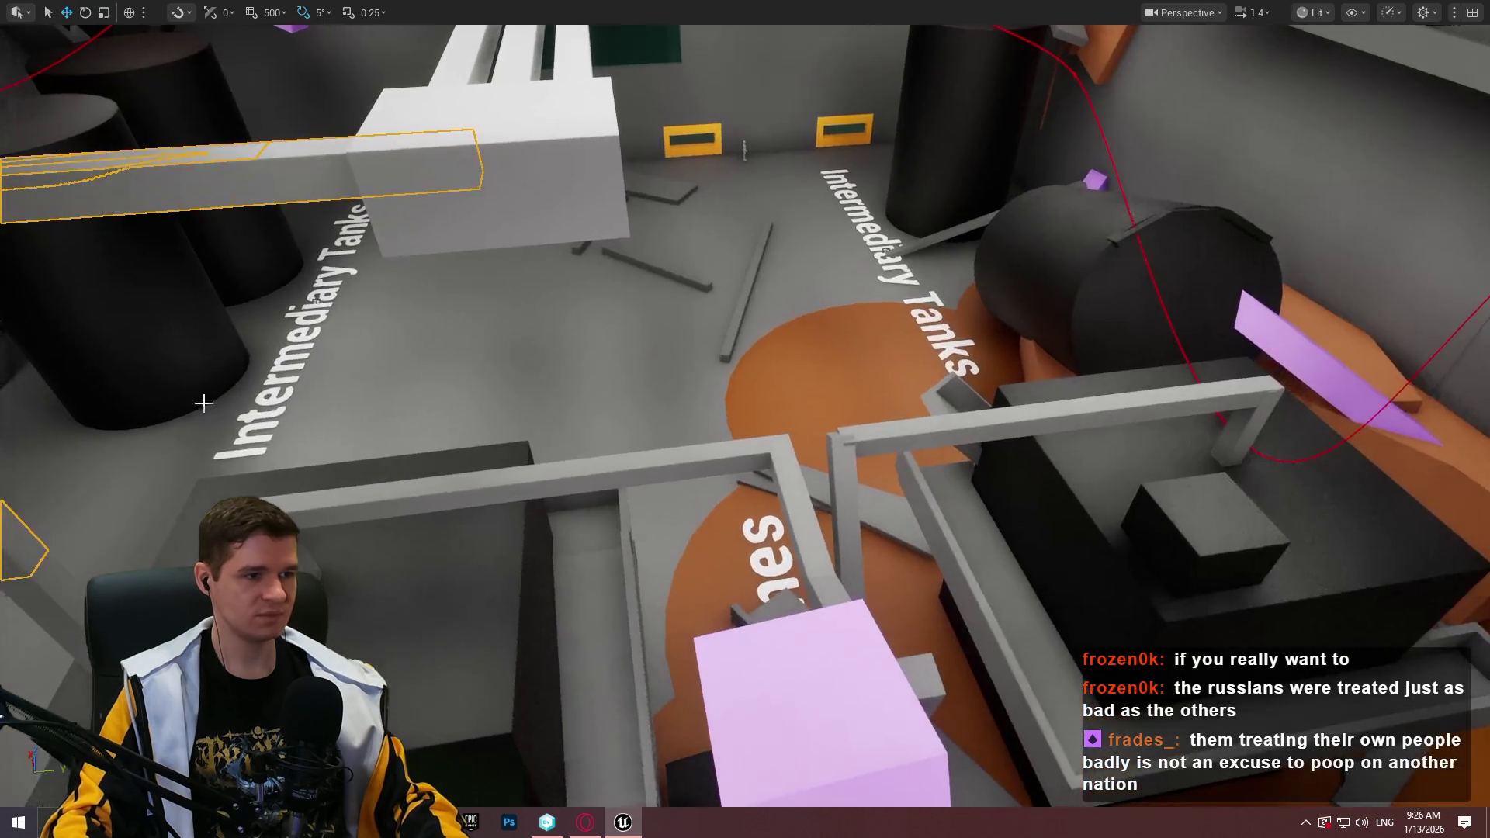
pyautogui.moveTo(380, 464)
pyautogui.mouseDown()
pyautogui.moveTo(255, 418)
pyautogui.moveTo(1071, 469)
pyautogui.moveTo(1432, 450)
pyautogui.moveTo(1432, 423)
pyautogui.moveTo(1257, 532)
pyautogui.moveTo(708, 572)
pyautogui.moveTo(499, 200)
pyautogui.moveTo(986, 215)
pyautogui.mouseUp()
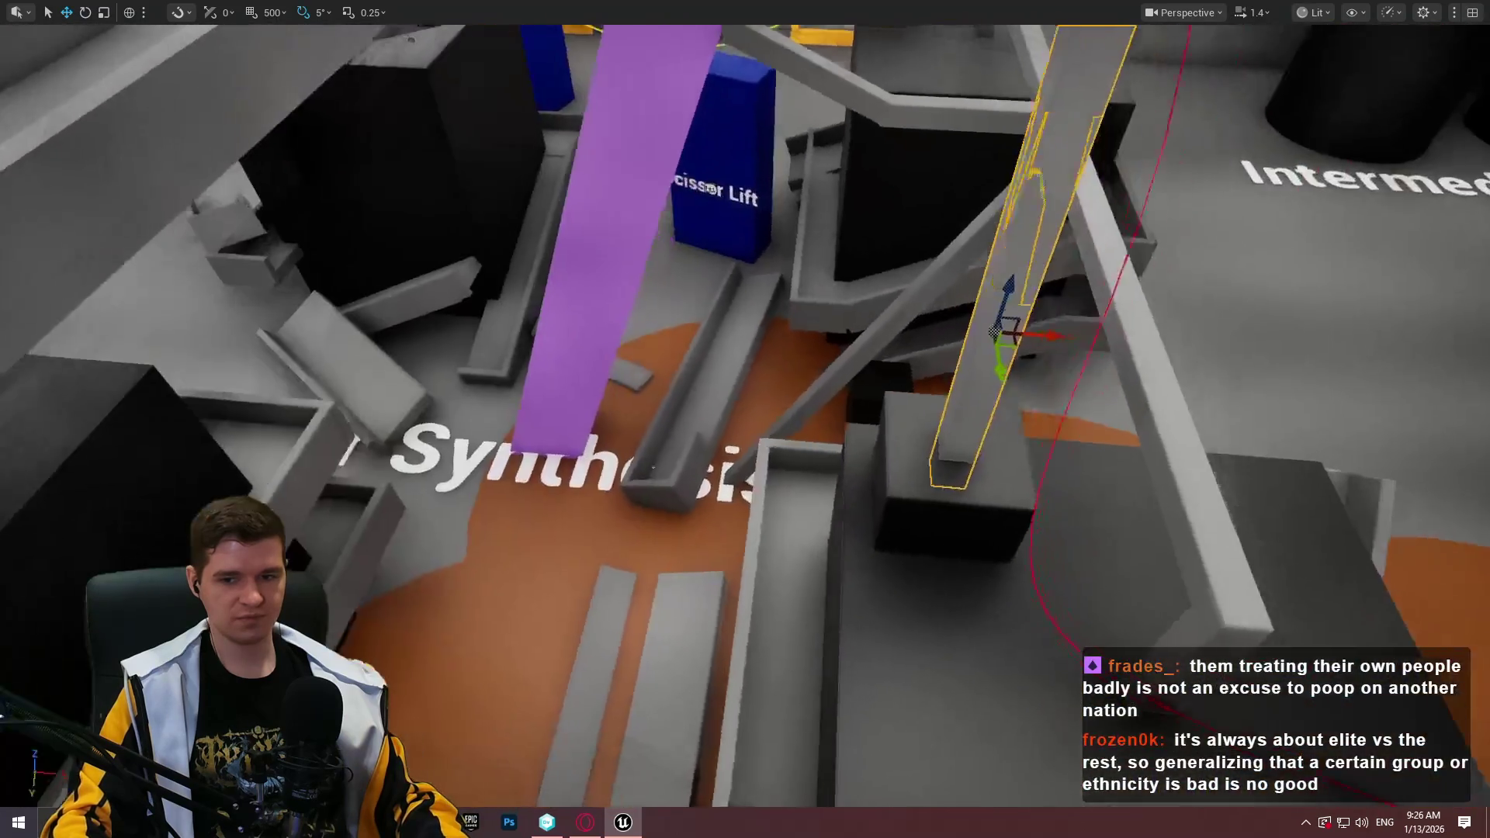
pyautogui.press('e')
pyautogui.press('f')
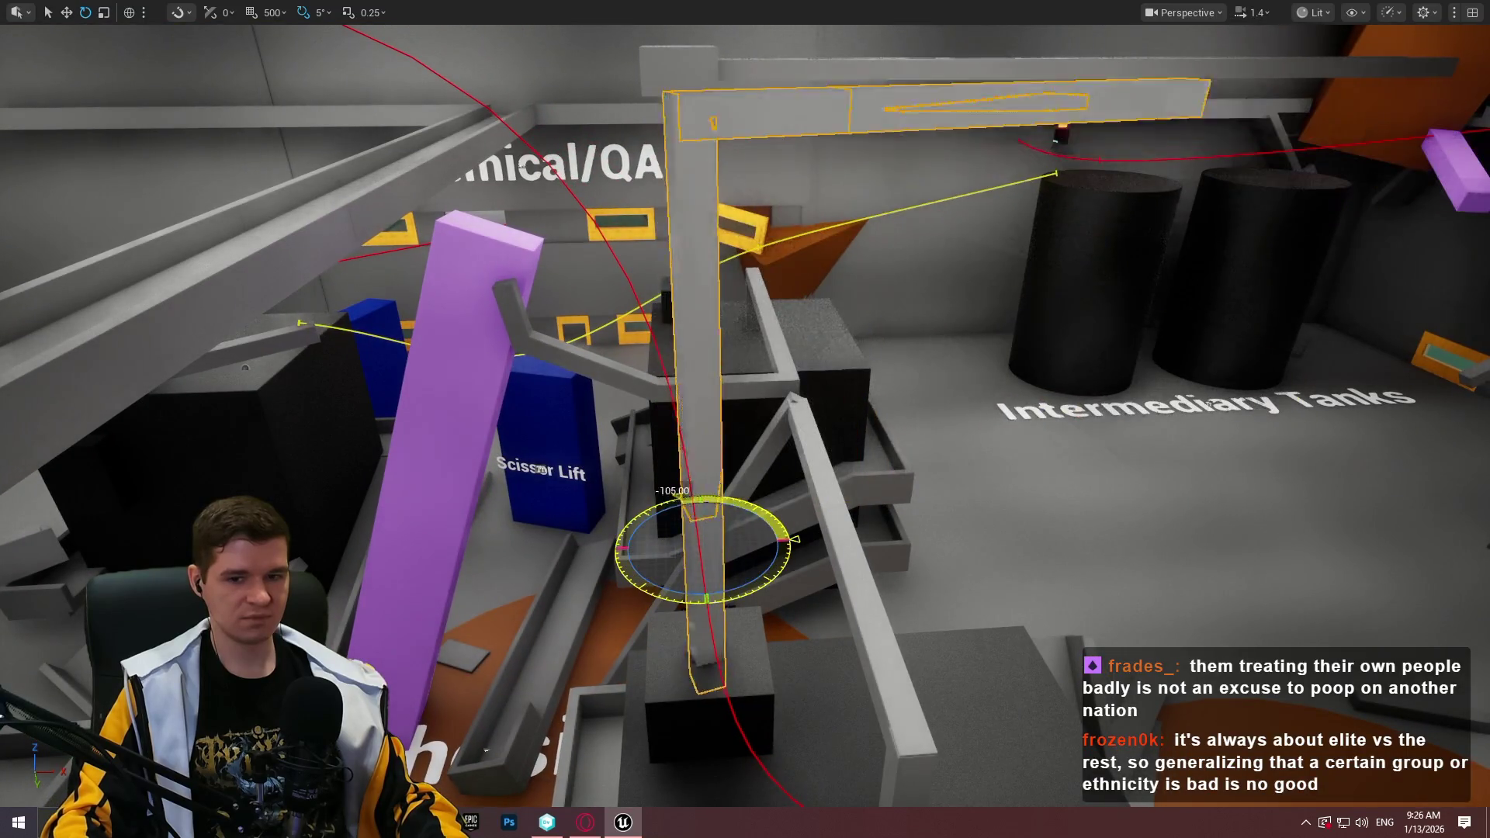
pyautogui.moveTo(613, 547); pyautogui.dragTo(663, 595)
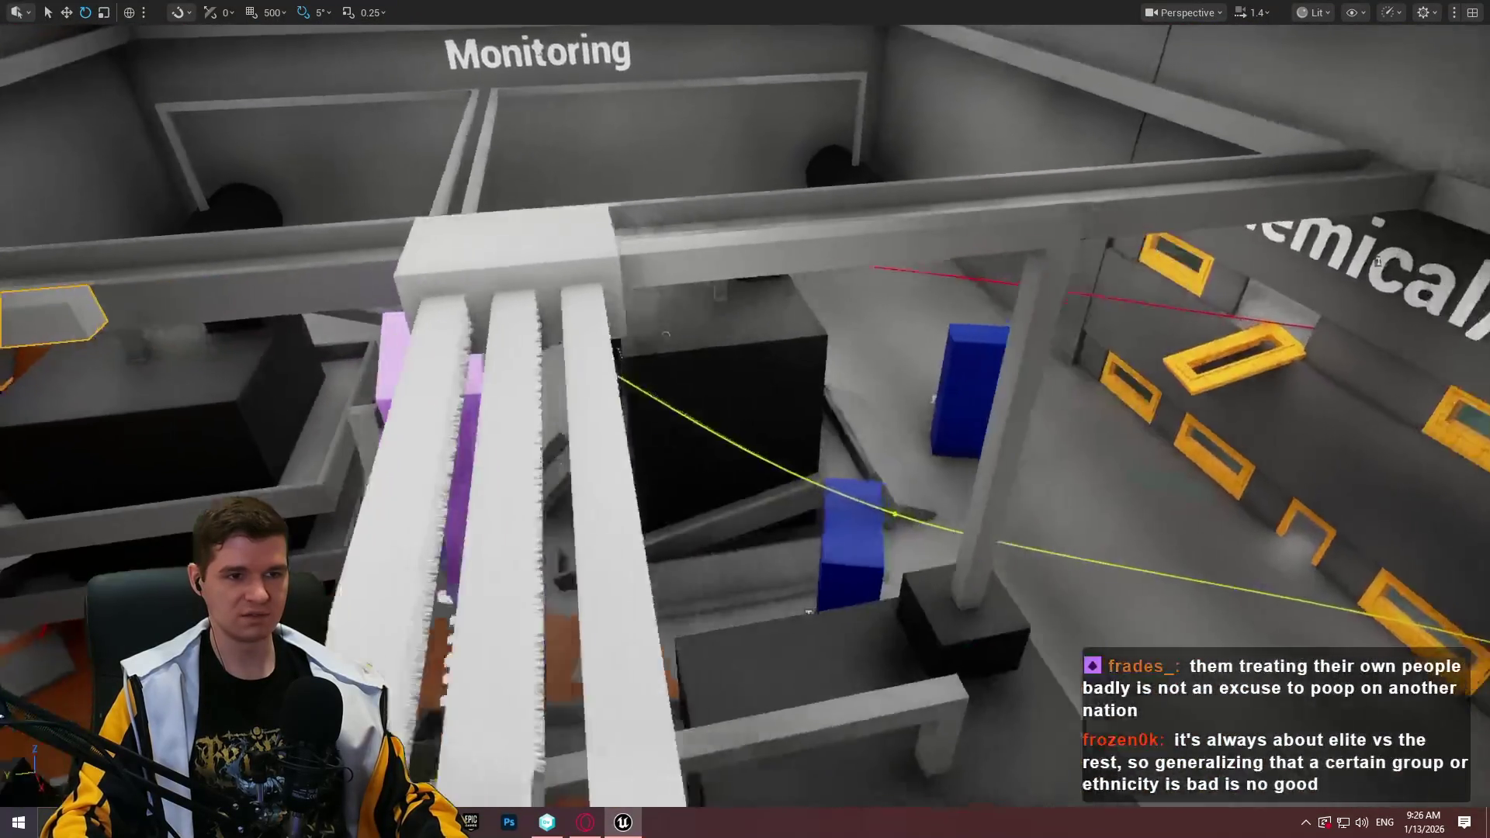
pyautogui.moveTo(663, 595); pyautogui.dragTo(664, 595)
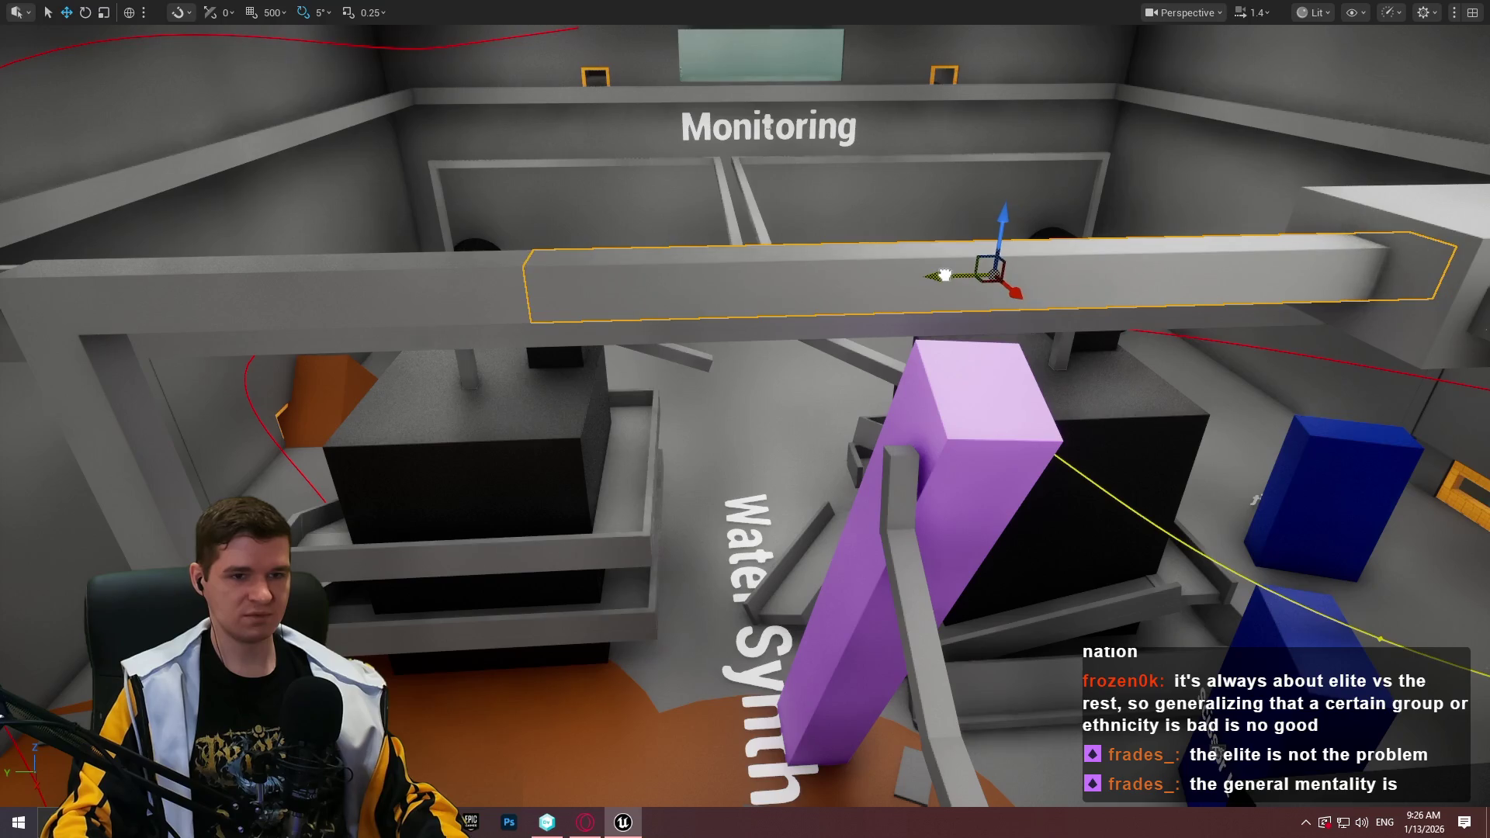
pyautogui.moveTo(838, 232)
pyautogui.mouseDown()
pyautogui.moveTo(869, 256)
pyautogui.moveTo(823, 218)
pyautogui.moveTo(807, 225)
pyautogui.moveTo(853, 241)
pyautogui.moveTo(750, 270)
pyautogui.moveTo(607, 413)
pyautogui.moveTo(557, 137)
pyautogui.moveTo(488, 757)
pyautogui.moveTo(620, 412)
pyautogui.mouseUp()
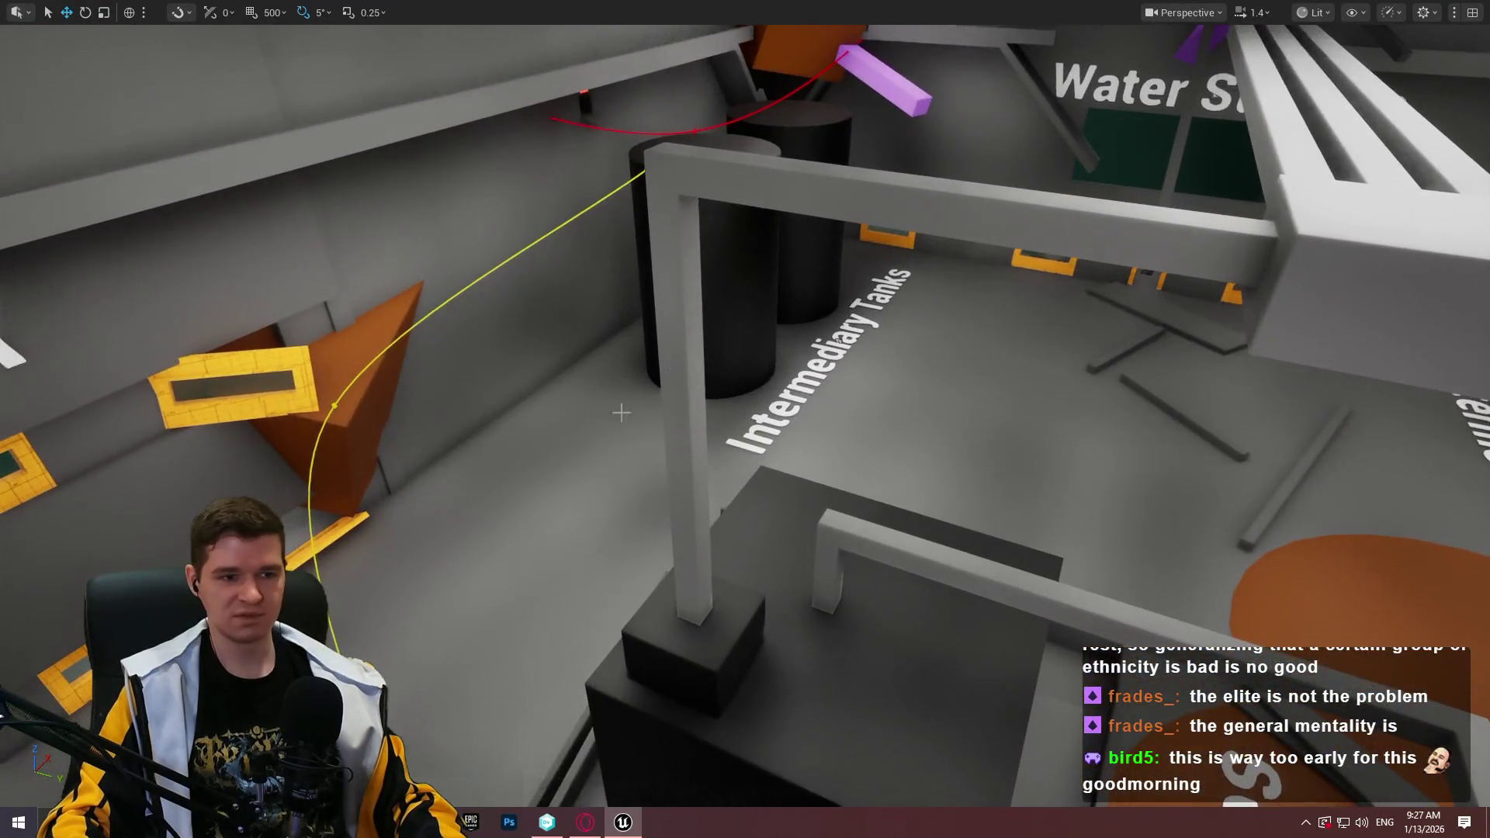
# Move the horizontal beam and pillar toward the Hydrogen area, nudge them left, and deselect
pyautogui.keyDown('ctrl'); pyautogui.click(721, 179); pyautogui.keyUp('ctrl')
pyautogui.moveTo(1195, 256)
pyautogui.mouseDown()
pyautogui.moveTo(1206, 271)
pyautogui.moveTo(1202, 256)
pyautogui.moveTo(1109, 310)
pyautogui.moveTo(1040, 318)
pyautogui.mouseUp()
pyautogui.keyDown('ctrl'); pyautogui.click(966, 304); pyautogui.keyUp('ctrl')
pyautogui.moveTo(963, 586)
pyautogui.mouseDown()
pyautogui.moveTo(1199, 535)
pyautogui.moveTo(1389, 560)
pyautogui.mouseUp()
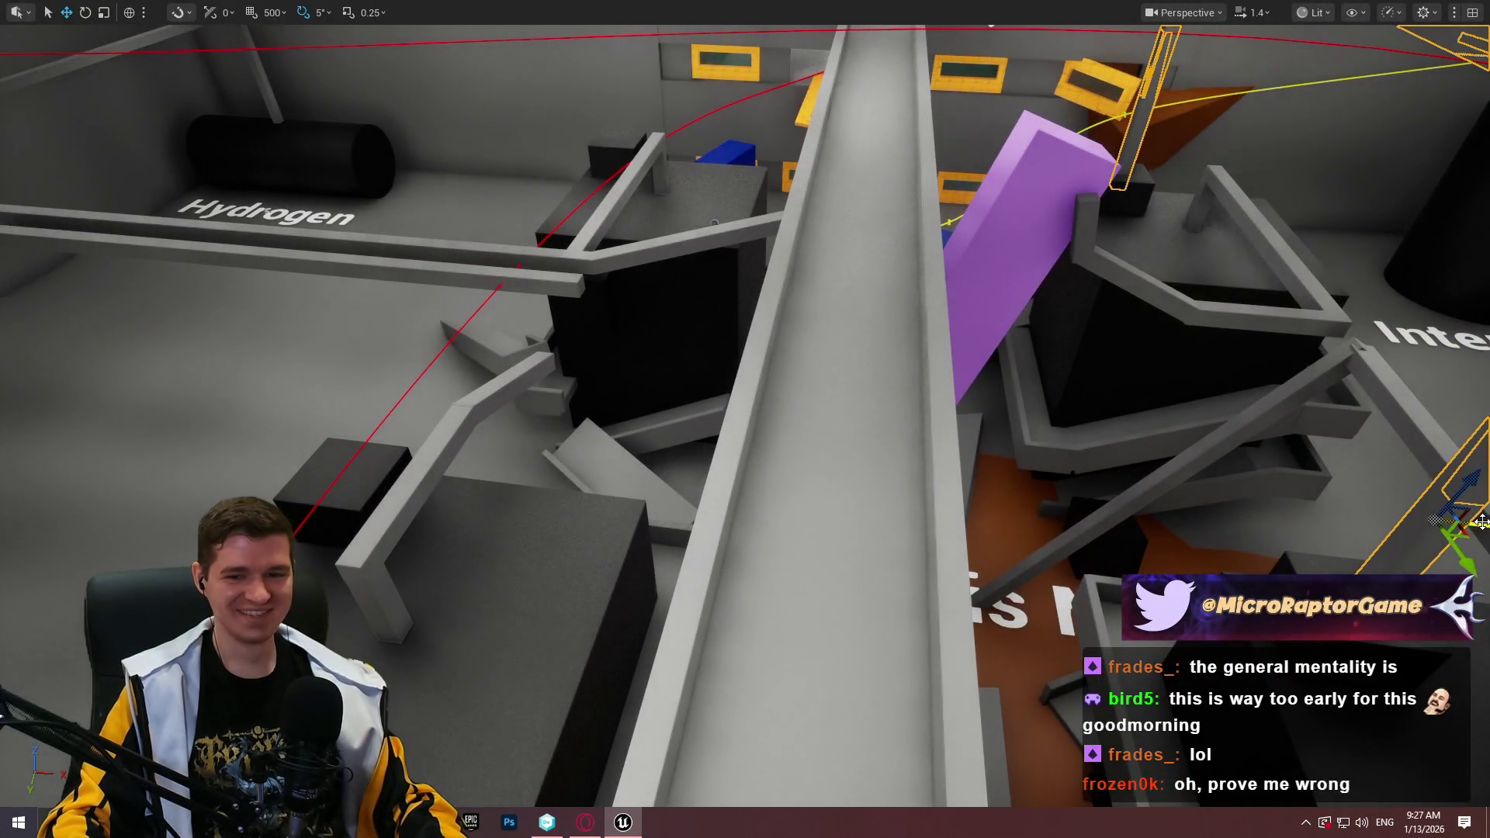
pyautogui.moveTo(1484, 521)
pyautogui.mouseDown()
pyautogui.moveTo(1389, 543)
pyautogui.moveTo(342, 435)
pyautogui.moveTo(1080, 273)
pyautogui.mouseUp()
pyautogui.moveTo(620, 462); pyautogui.dragTo(610, 459)
pyautogui.press('Escape')
pyautogui.moveTo(750, 454)
pyautogui.mouseDown()
pyautogui.moveTo(733, 341)
pyautogui.moveTo(535, 380)
pyautogui.moveTo(699, 388)
pyautogui.moveTo(706, 434)
pyautogui.moveTo(659, 450)
pyautogui.moveTo(636, 256)
pyautogui.moveTo(630, 134)
pyautogui.moveTo(644, 152)
pyautogui.moveTo(683, 132)
pyautogui.mouseUp()
# Undo a bad move and slide the Water Storage beam pair back to meet the cross beam
pyautogui.click(628, 166)
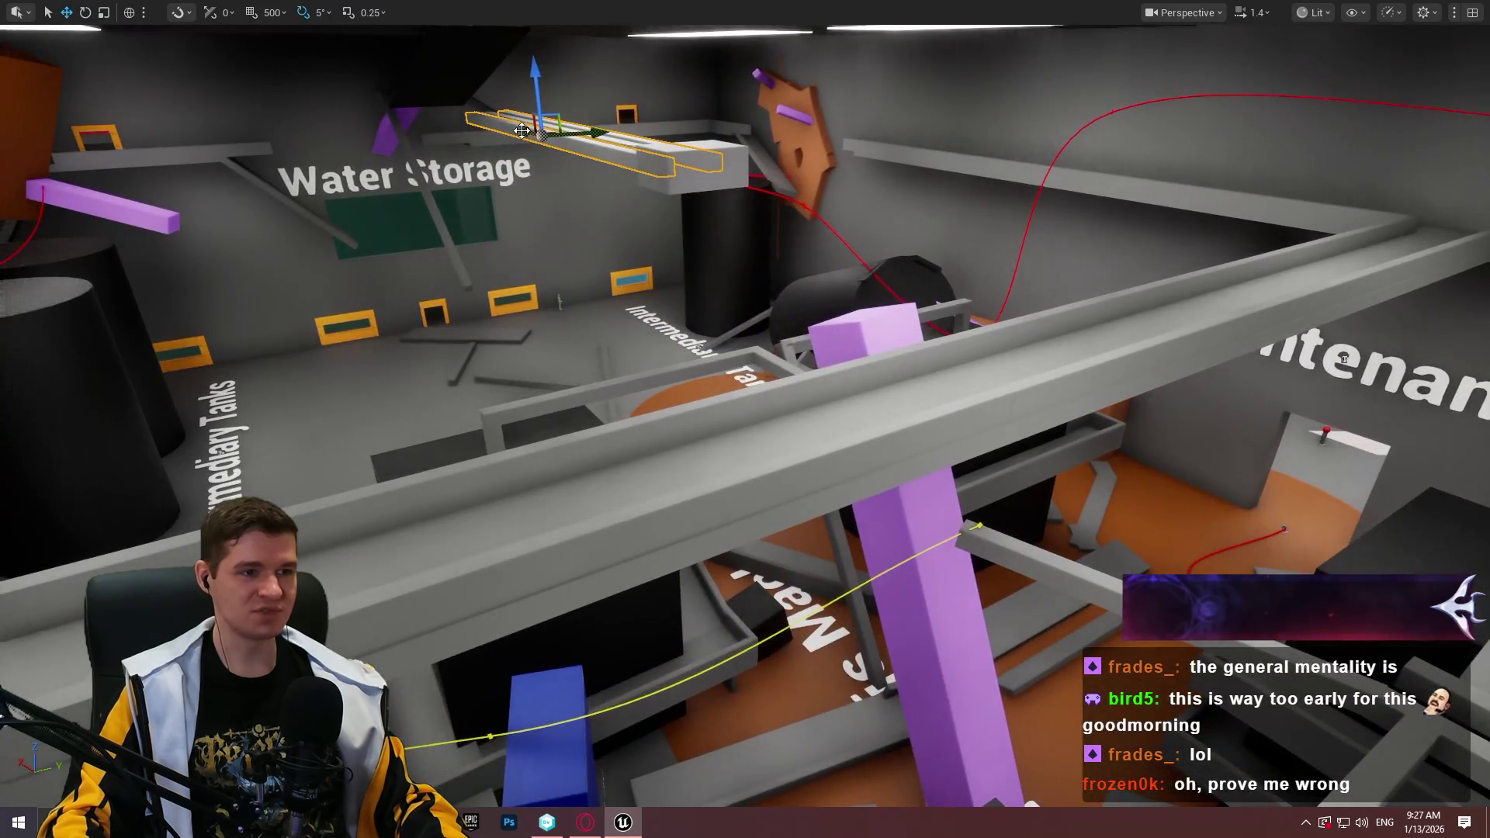
pyautogui.click(815, 203)
pyautogui.hotkey('ctrl', 'z')
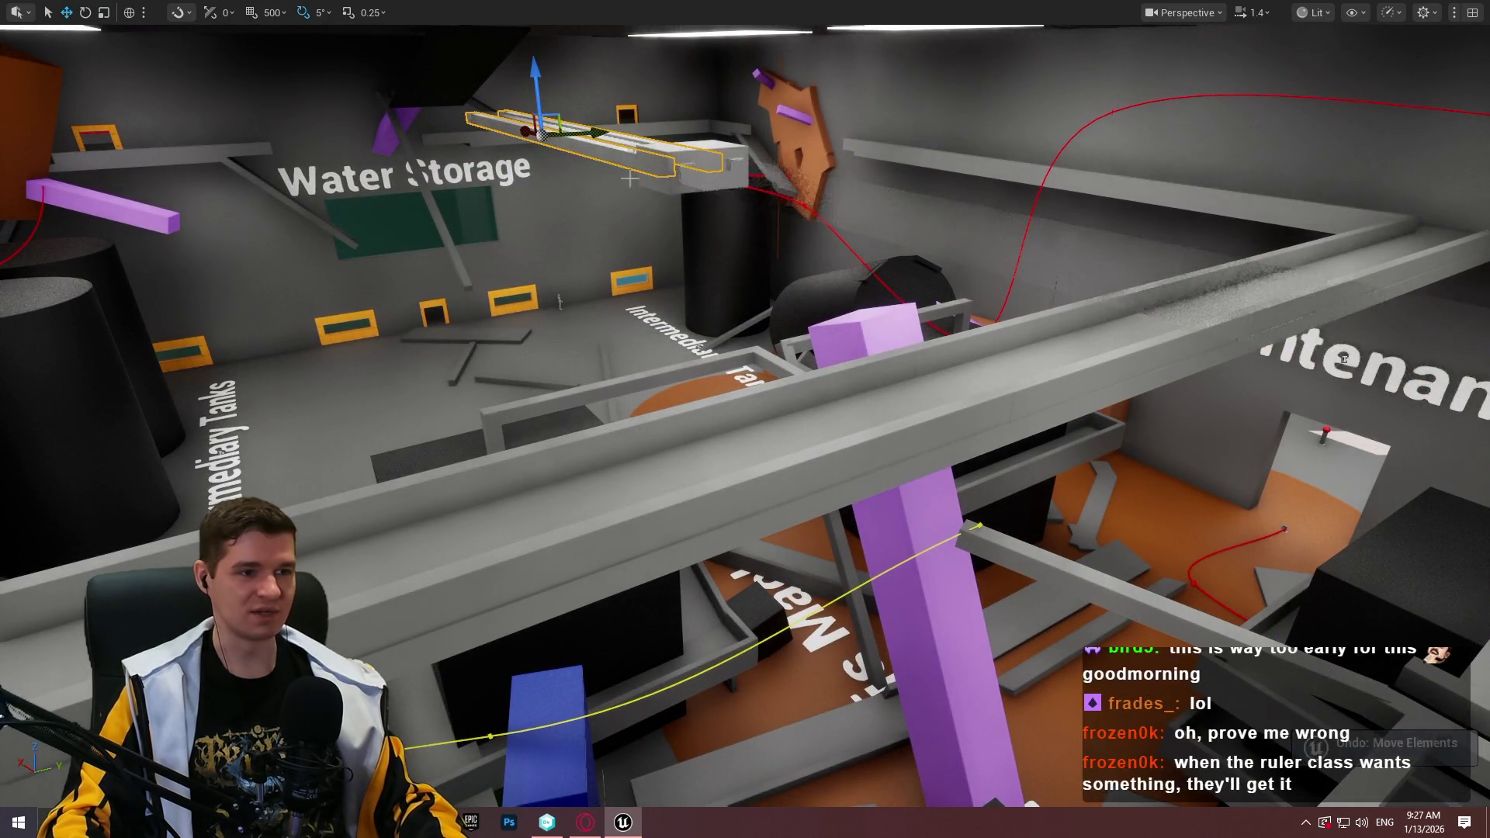
pyautogui.moveTo(517, 126); pyautogui.dragTo(854, 279)
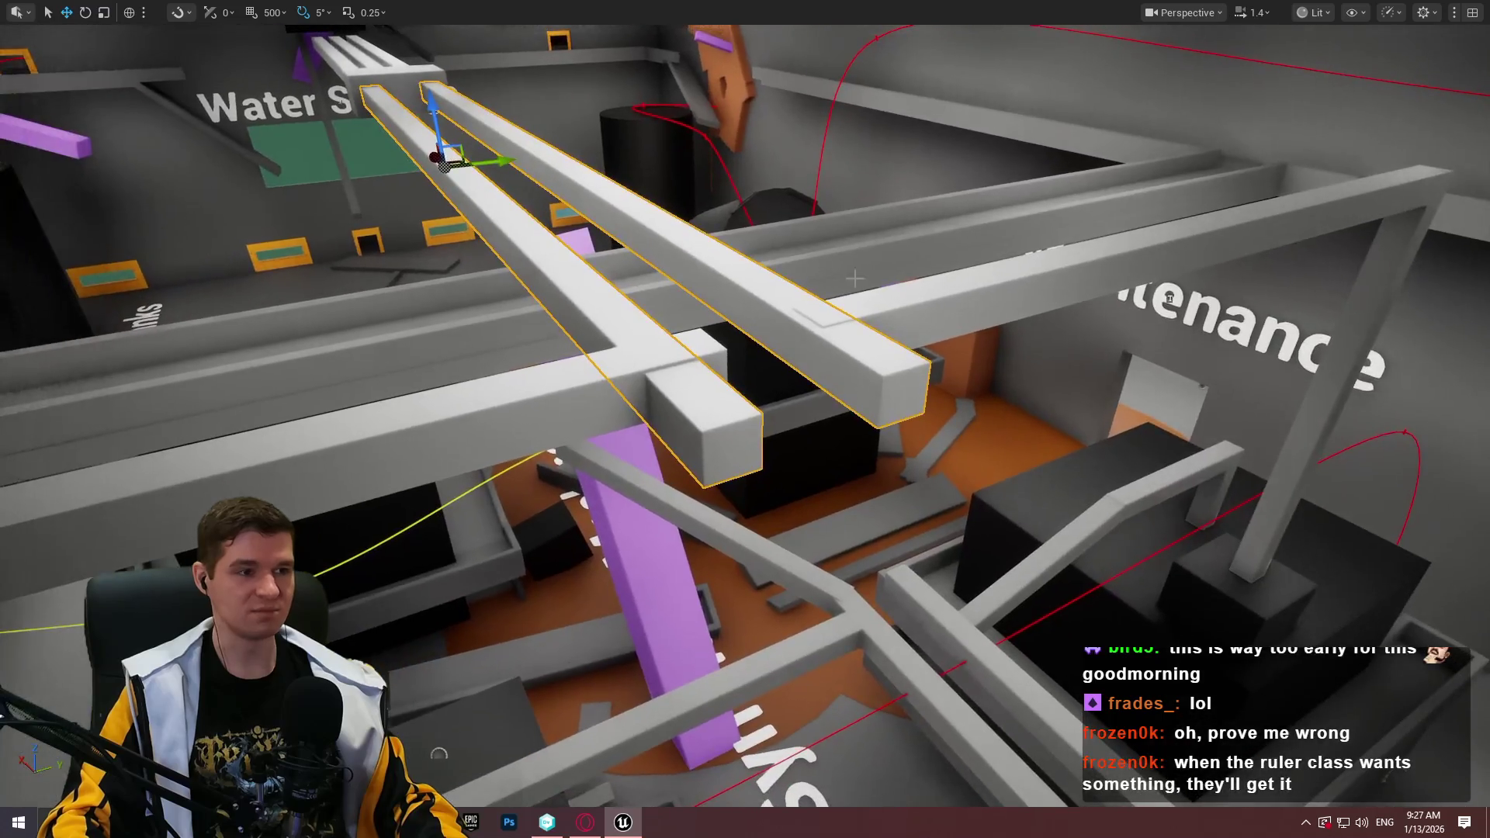
pyautogui.moveTo(442, 161); pyautogui.dragTo(406, 149)
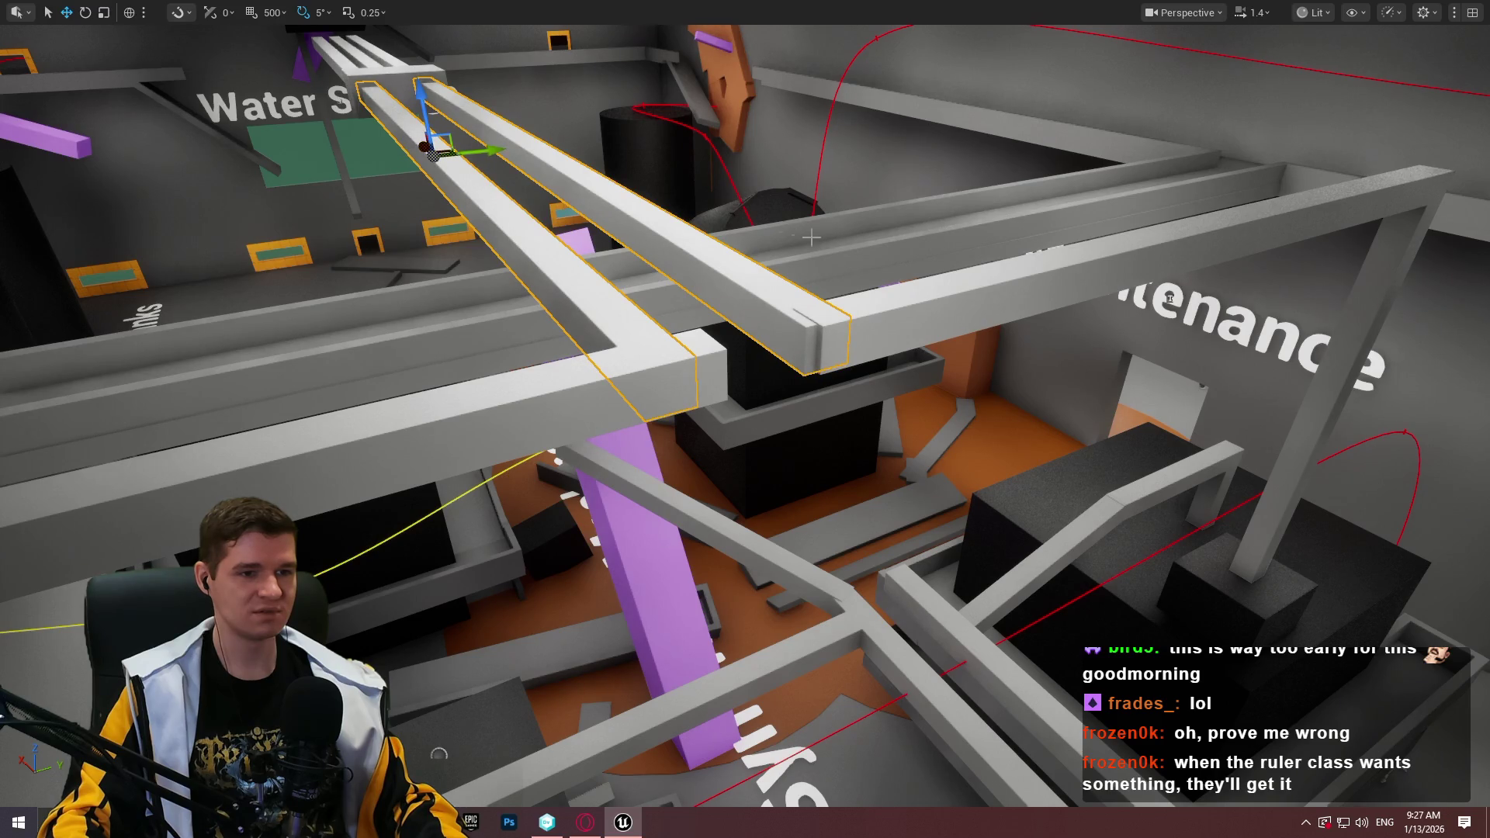
pyautogui.click(1169, 297)
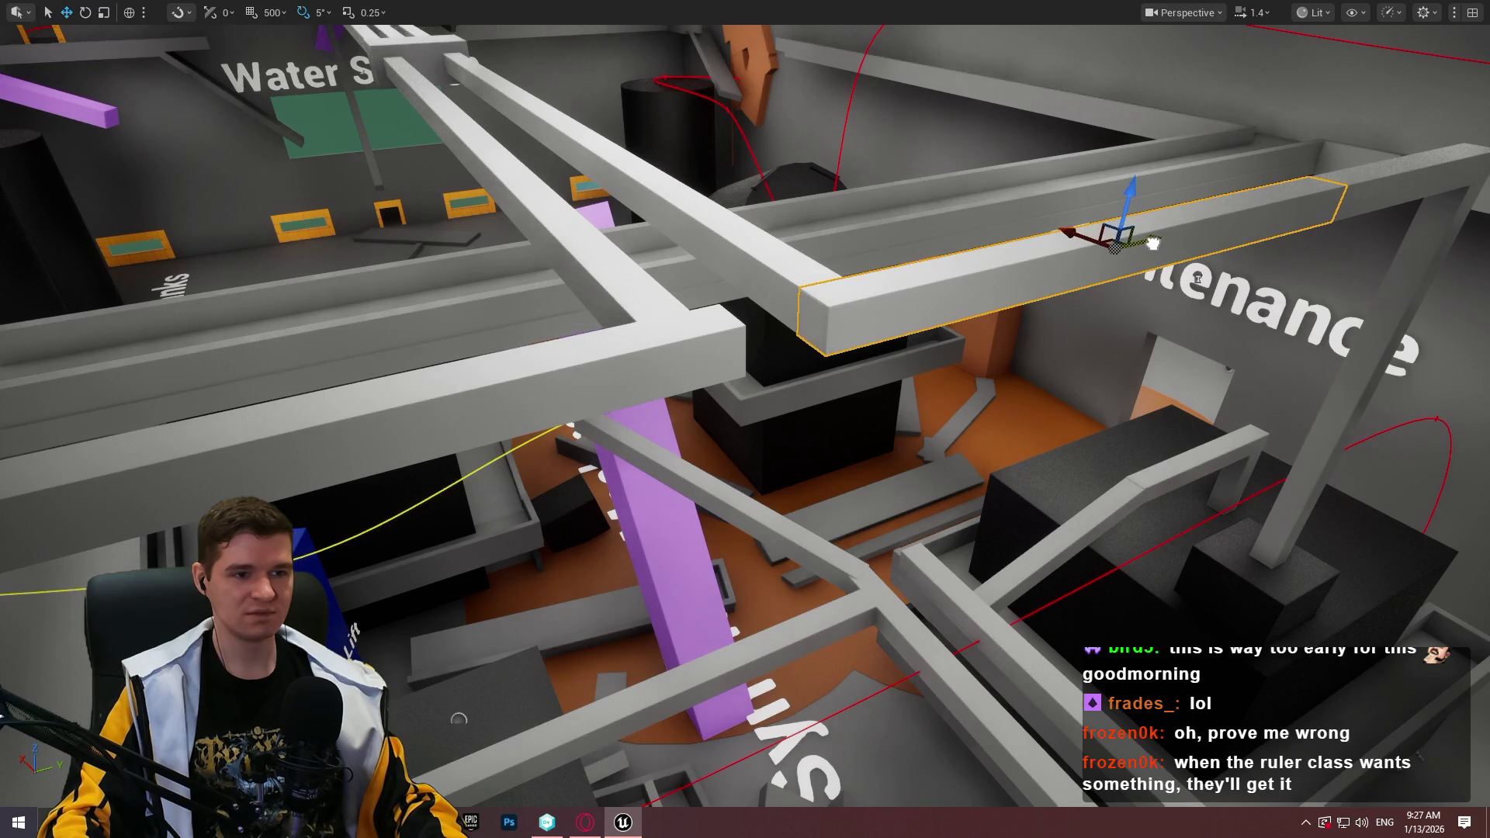
pyautogui.moveTo(1153, 243)
pyautogui.mouseDown()
pyautogui.moveTo(827, 311)
pyautogui.moveTo(805, 341)
pyautogui.moveTo(775, 345)
pyautogui.moveTo(776, 310)
pyautogui.moveTo(916, 303)
pyautogui.moveTo(803, 318)
pyautogui.mouseUp()
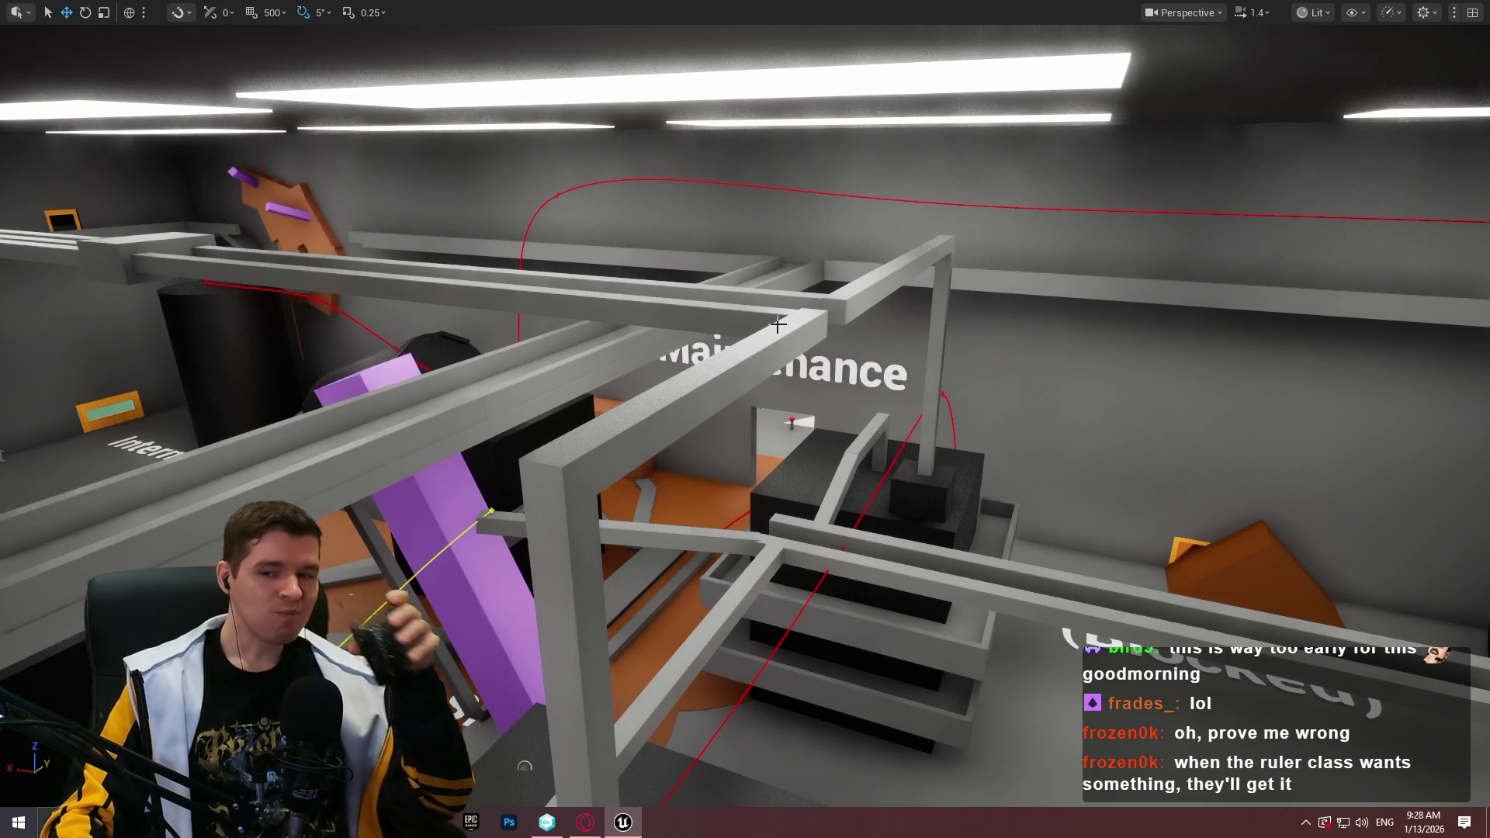
# Drag the thin beam from the upper right into the scaffolding centre near Maintenance
pyautogui.moveTo(803, 318)
pyautogui.mouseDown()
pyautogui.moveTo(853, 295)
pyautogui.moveTo(620, 302)
pyautogui.moveTo(621, 232)
pyautogui.mouseUp()
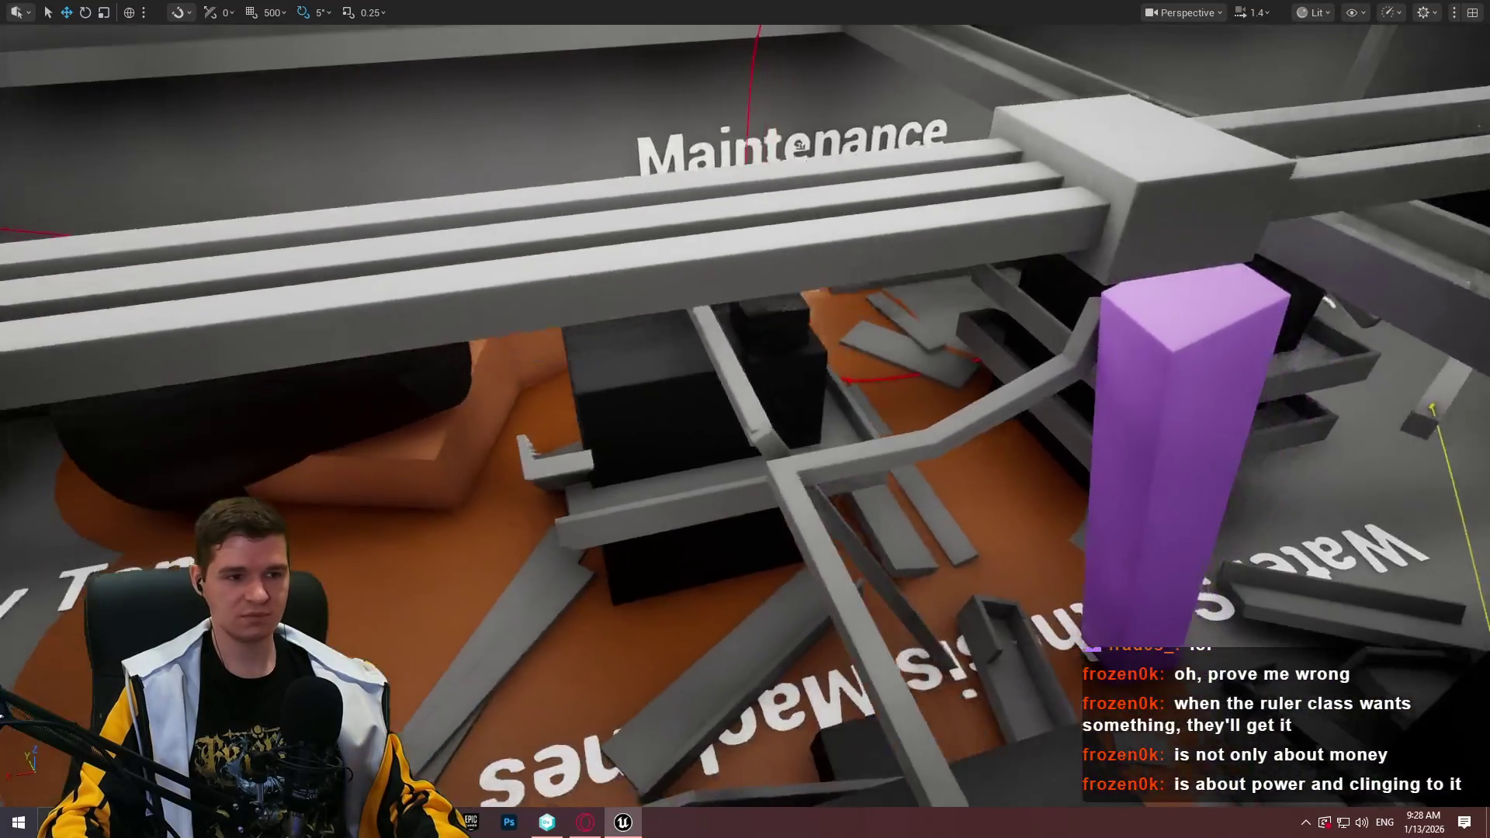
pyautogui.press('d')
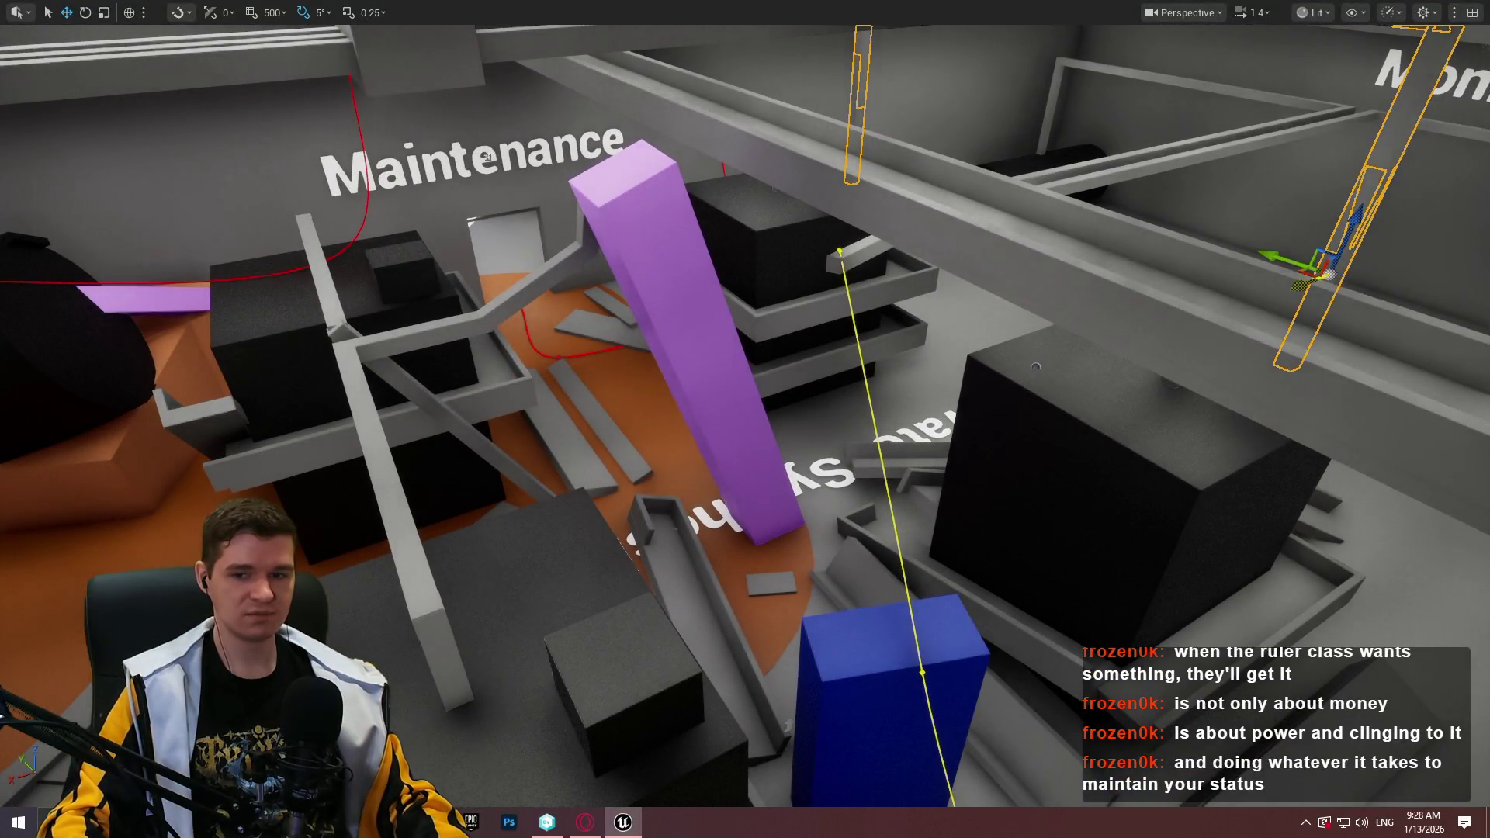
pyautogui.moveTo(1319, 267)
pyautogui.mouseDown()
pyautogui.moveTo(892, 372)
pyautogui.moveTo(442, 518)
pyautogui.moveTo(463, 493)
pyautogui.mouseUp()
pyautogui.press('Escape')
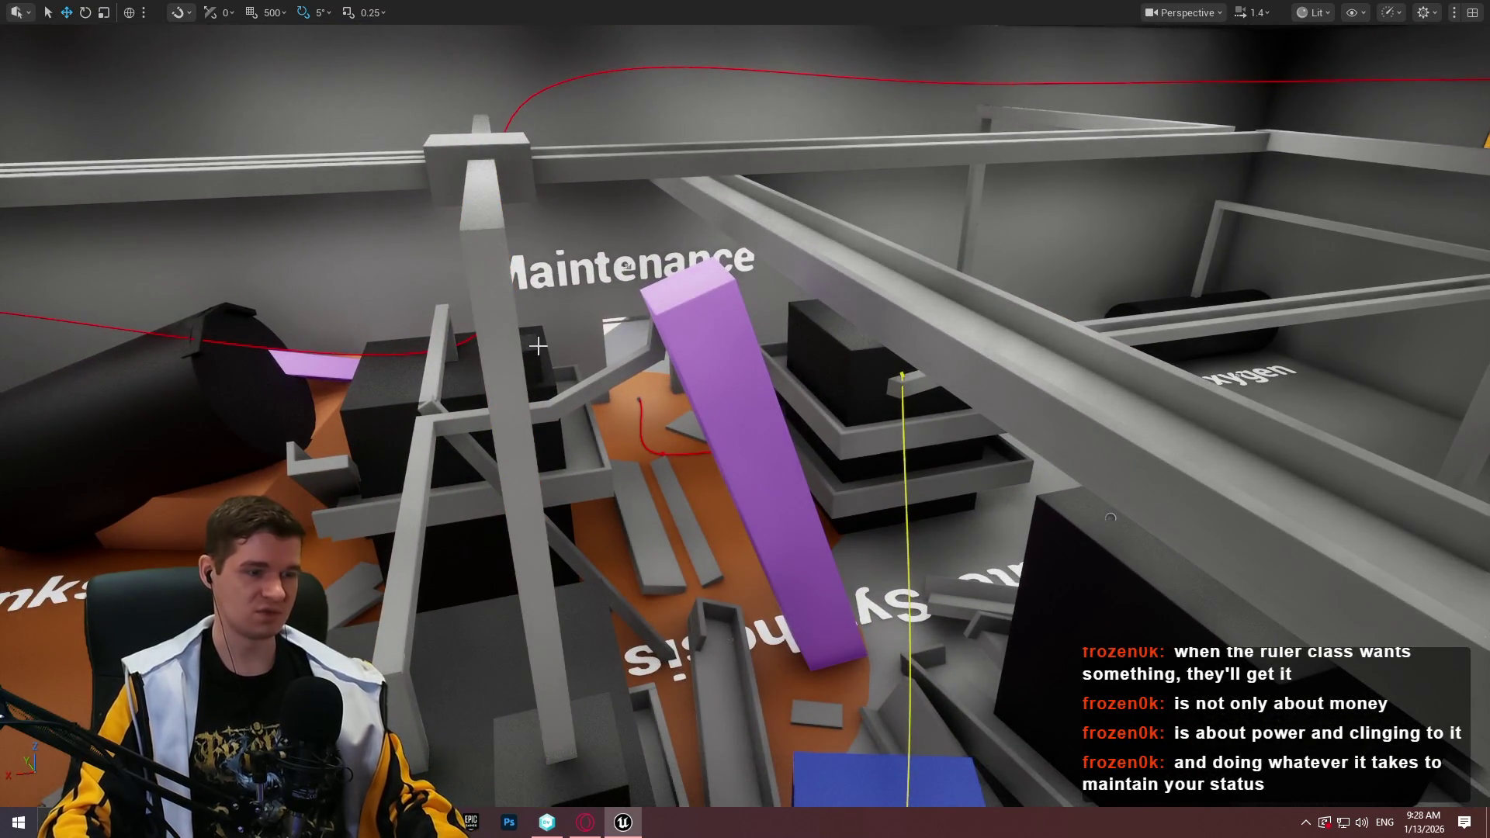
pyautogui.moveTo(518, 276); pyautogui.dragTo(595, 252)
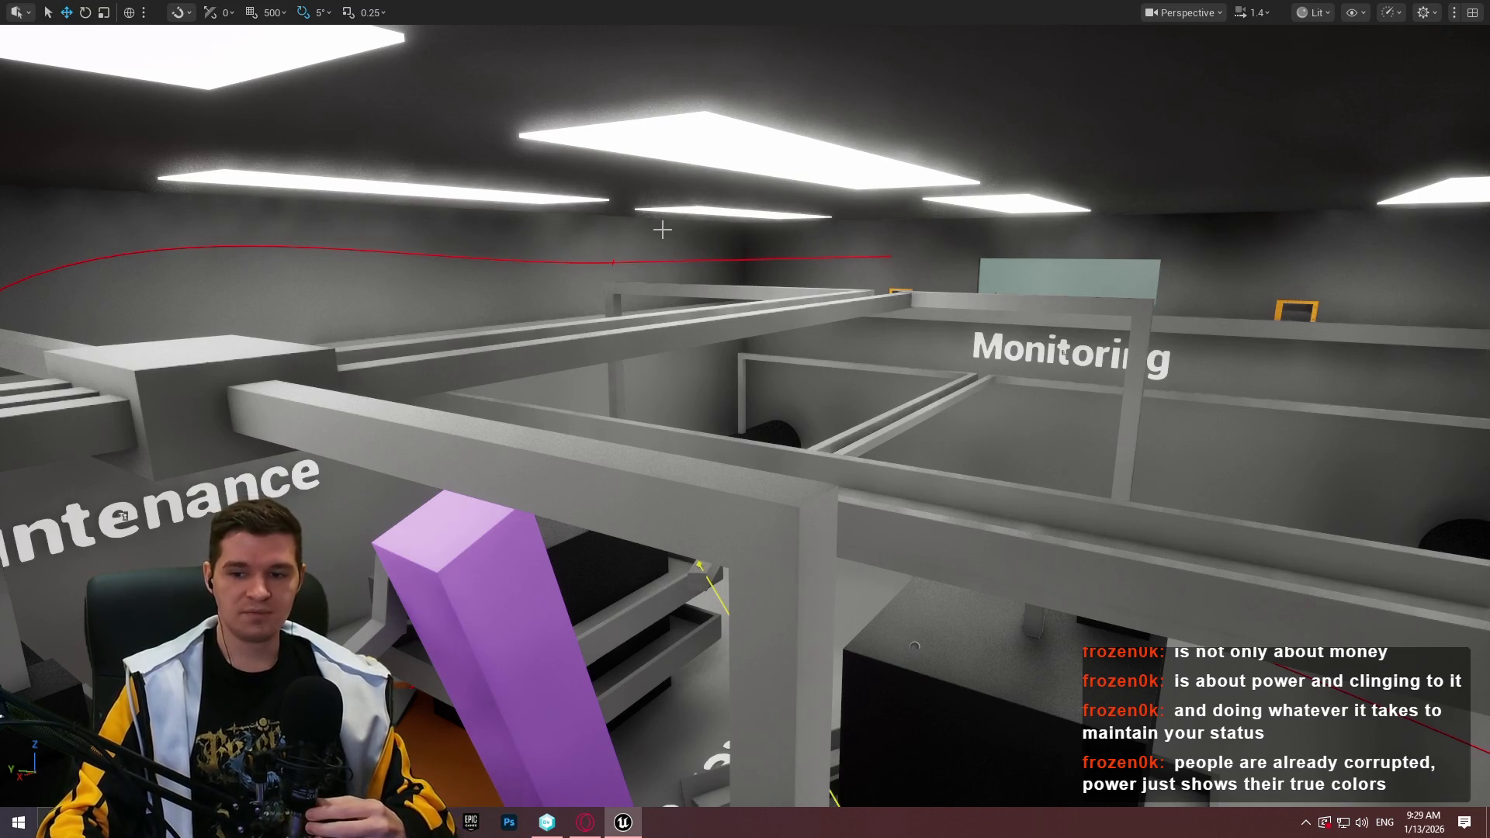
pyautogui.moveTo(654, 240)
pyautogui.mouseDown()
pyautogui.moveTo(606, 233)
pyautogui.moveTo(597, 202)
pyautogui.moveTo(543, 279)
pyautogui.mouseUp()
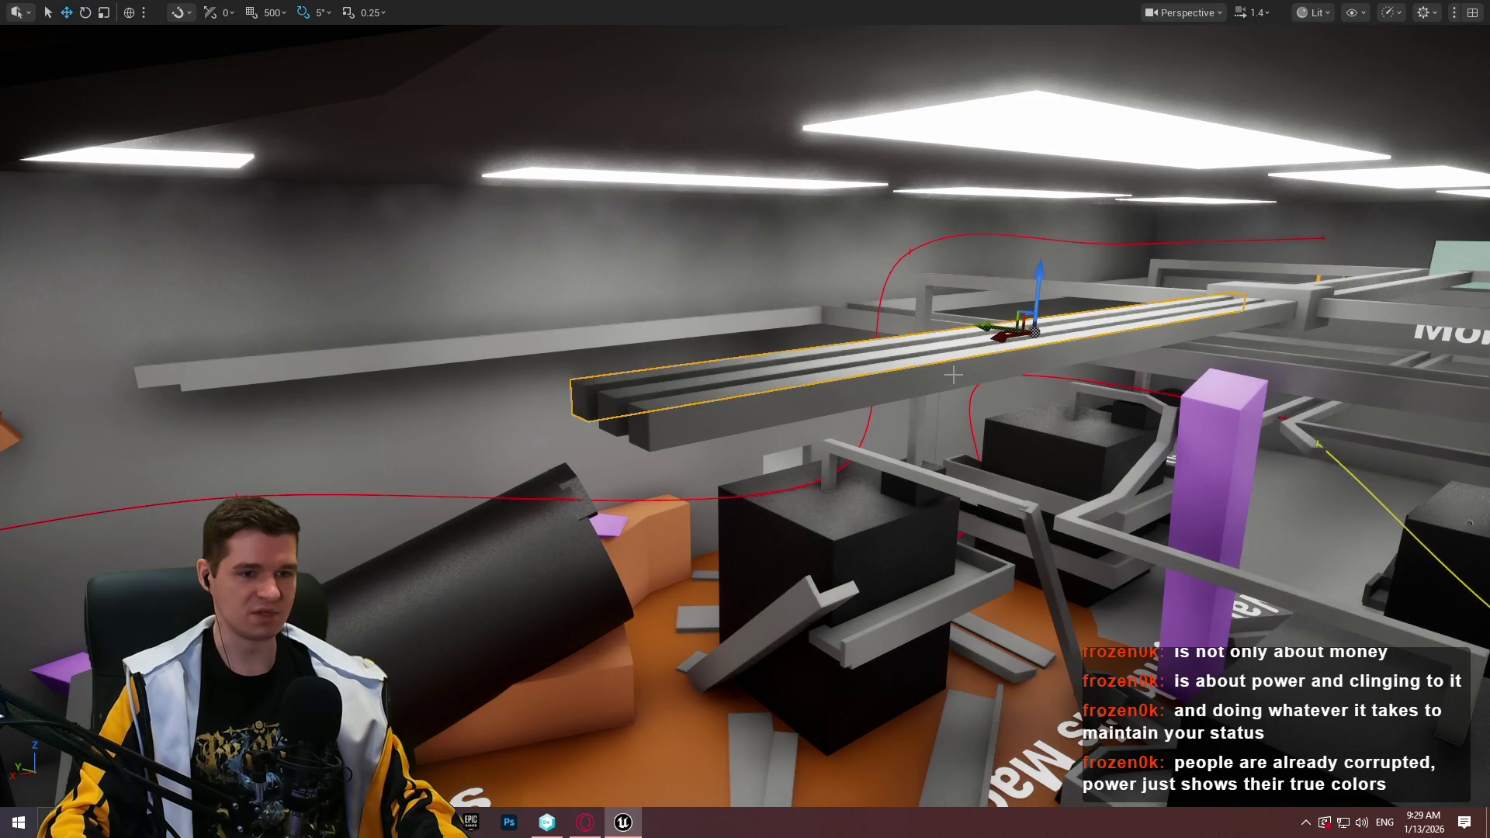
# Frame the selected grey beam and shift it to the right
pyautogui.moveTo(952, 375); pyautogui.dragTo(952, 375)
pyautogui.moveTo(1099, 272); pyautogui.dragTo(1105, 269)
pyautogui.moveTo(763, 454); pyautogui.dragTo(763, 469)
pyautogui.moveTo(861, 396); pyautogui.dragTo(860, 397)
pyautogui.press('r')
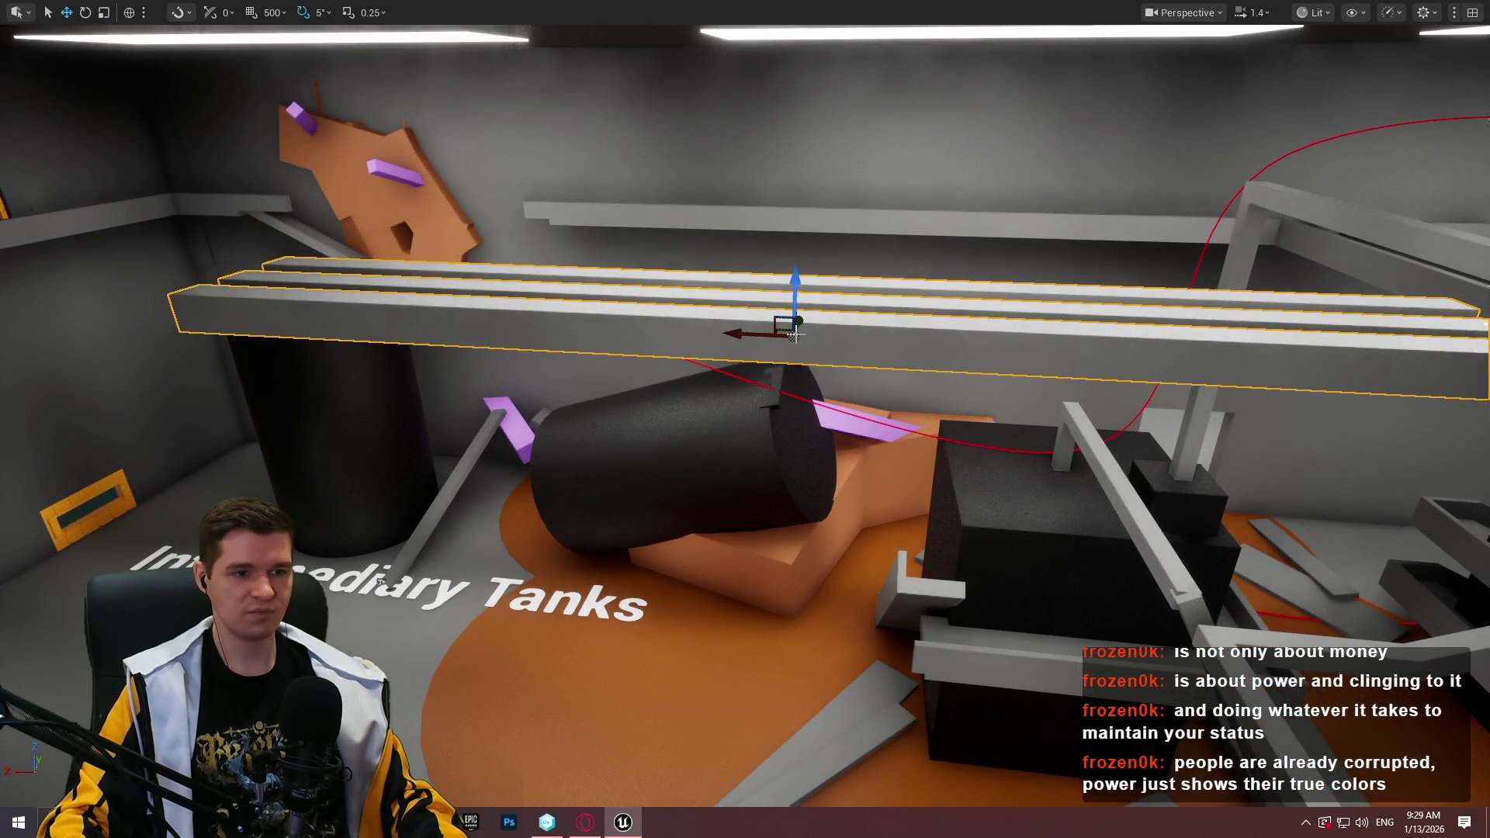
pyautogui.moveTo(758, 339); pyautogui.dragTo(818, 349)
pyautogui.moveTo(528, 332); pyautogui.dragTo(639, 325)
# Slide the beam left along the wall, tilt it to -25°, shorten and lower it slightly
pyautogui.moveTo(1326, 246); pyautogui.dragTo(785, 292)
pyautogui.moveTo(690, 271); pyautogui.dragTo(700, 310)
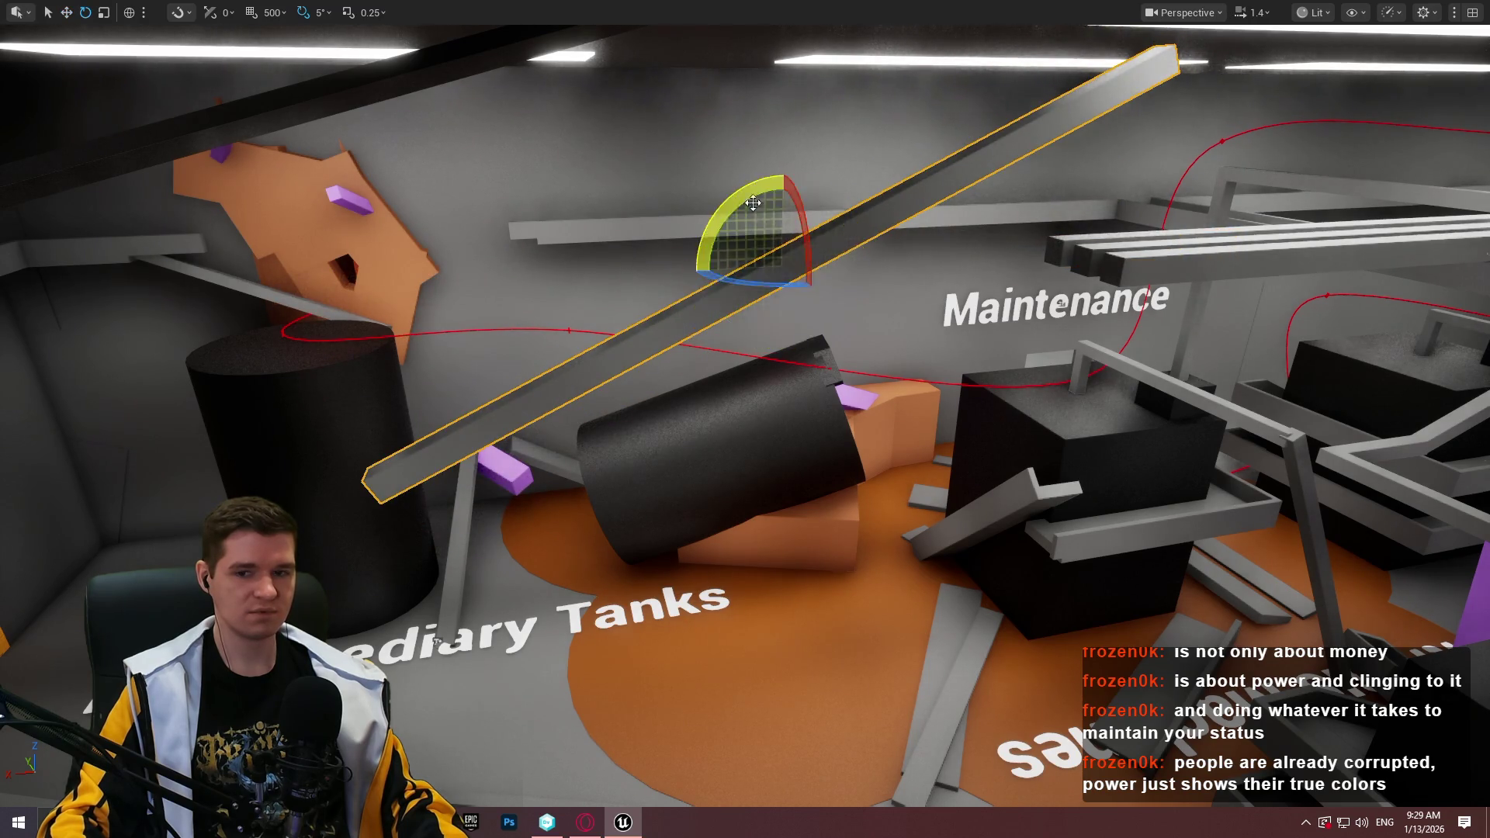
pyautogui.moveTo(752, 203); pyautogui.dragTo(752, 203)
pyautogui.moveTo(829, 143)
pyautogui.mouseDown()
pyautogui.moveTo(811, 152)
pyautogui.moveTo(789, 128)
pyautogui.moveTo(775, 264)
pyautogui.moveTo(807, 466)
pyautogui.mouseUp()
pyautogui.moveTo(574, 512); pyautogui.dragTo(488, 497)
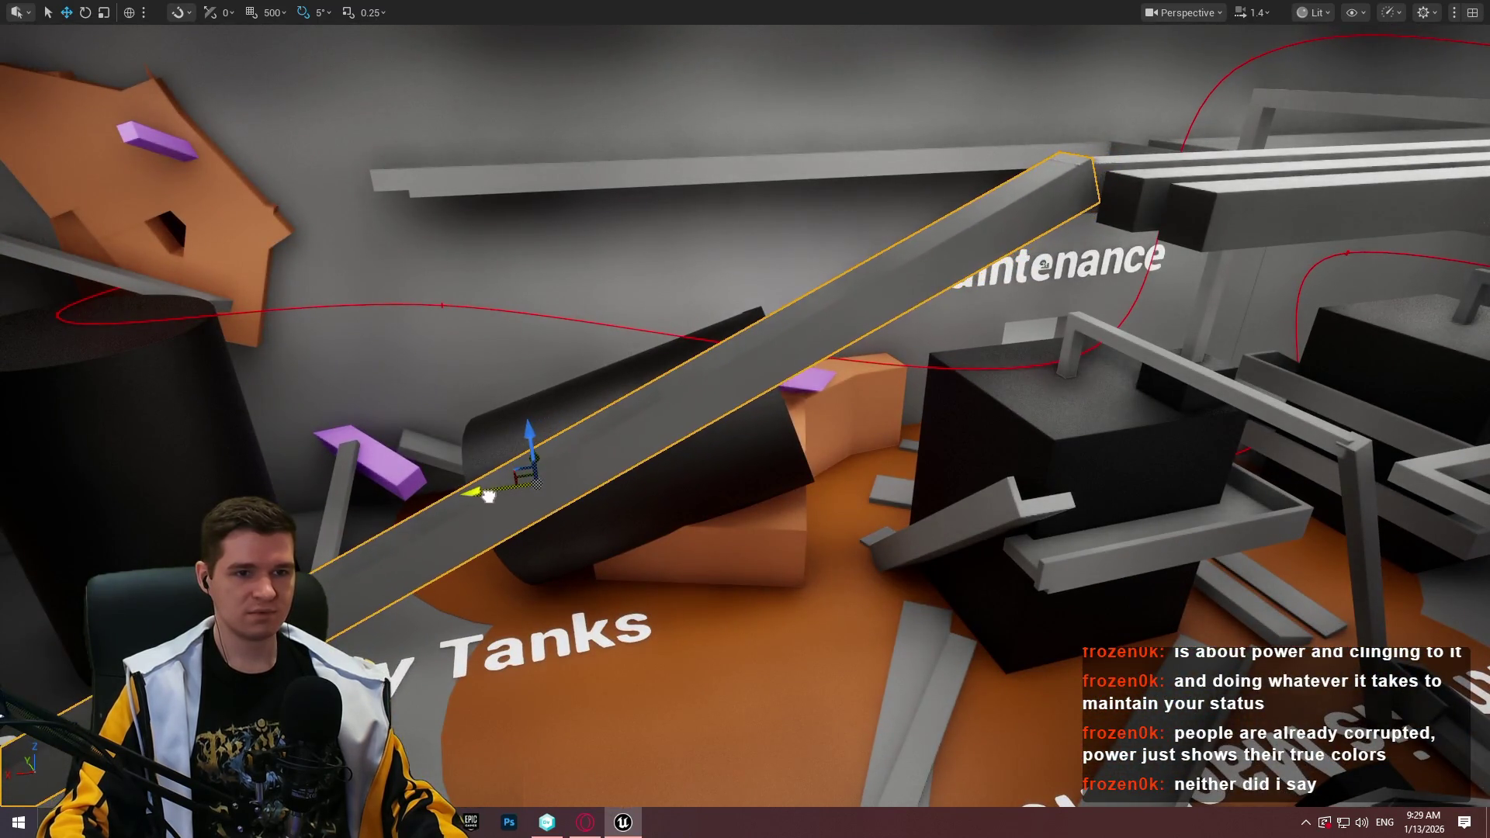
pyautogui.moveTo(522, 437); pyautogui.dragTo(529, 437)
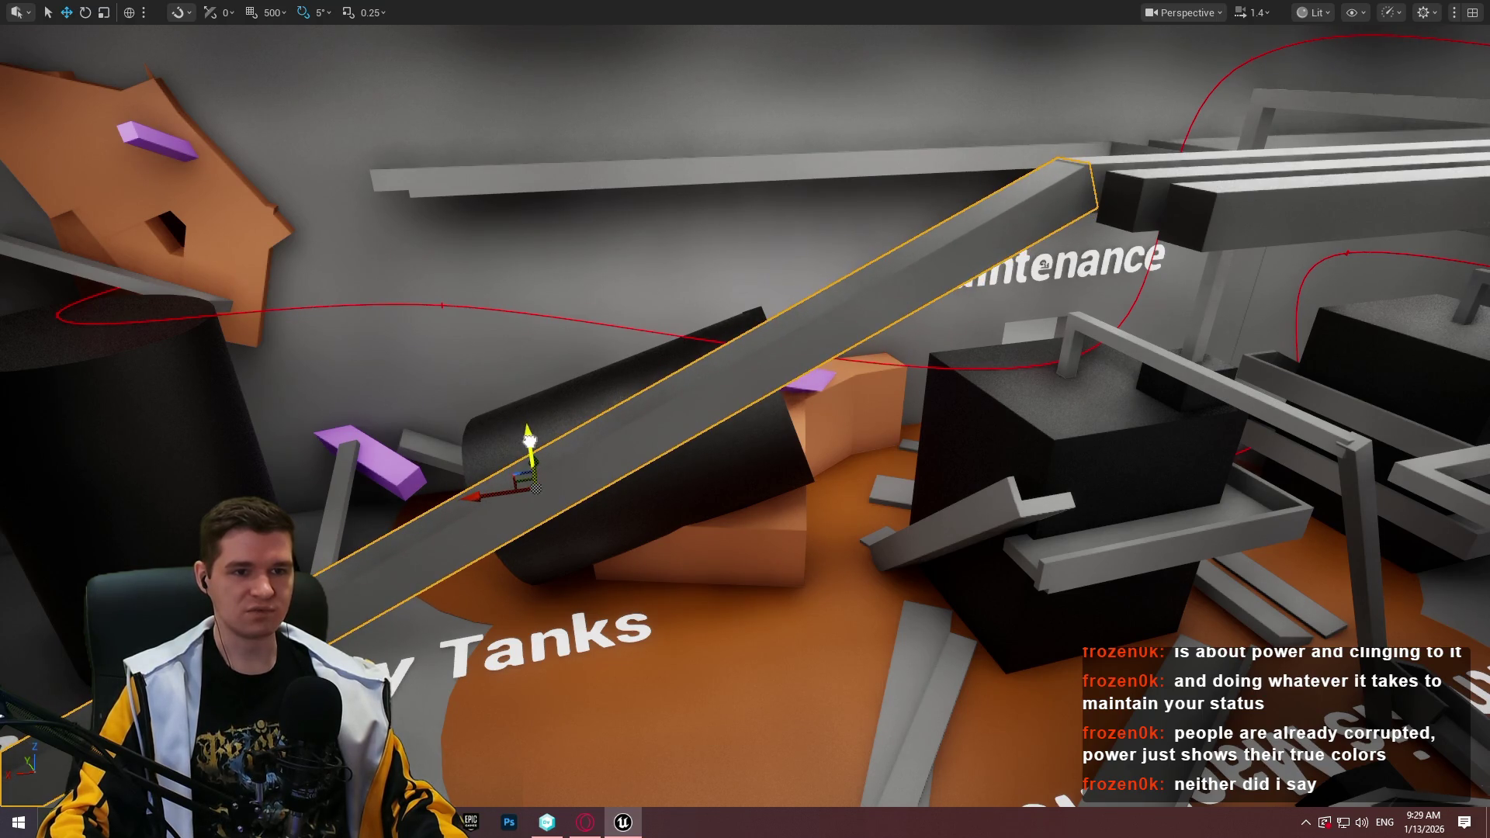
pyautogui.moveTo(888, 347)
pyautogui.mouseDown()
pyautogui.moveTo(309, 133)
pyautogui.moveTo(954, 402)
pyautogui.mouseUp()
# Slide the top beam above the tanks along its length, tilt it down 15° and halve it
pyautogui.click(331, 449)
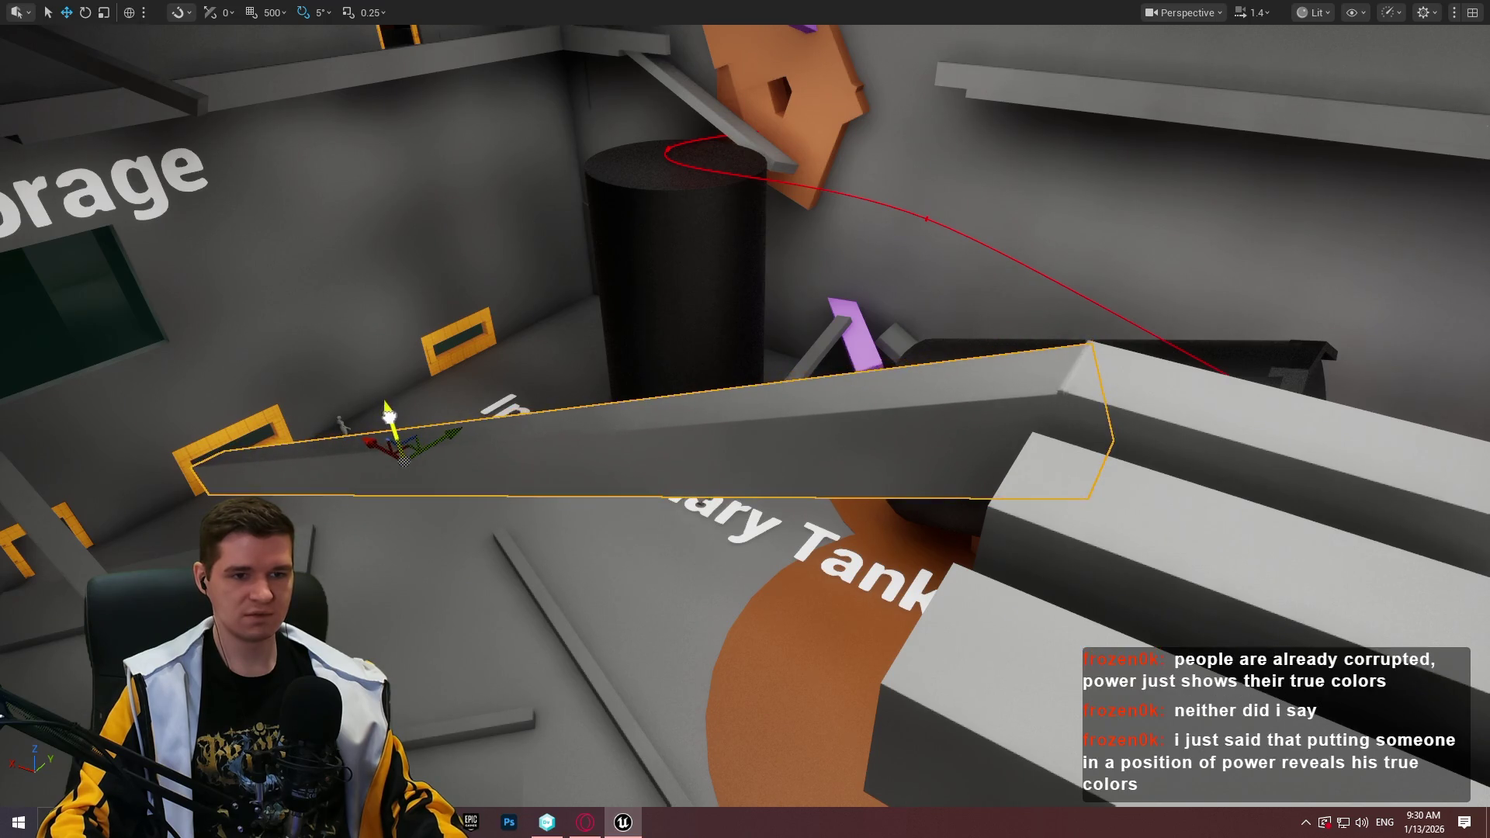
pyautogui.press('w')
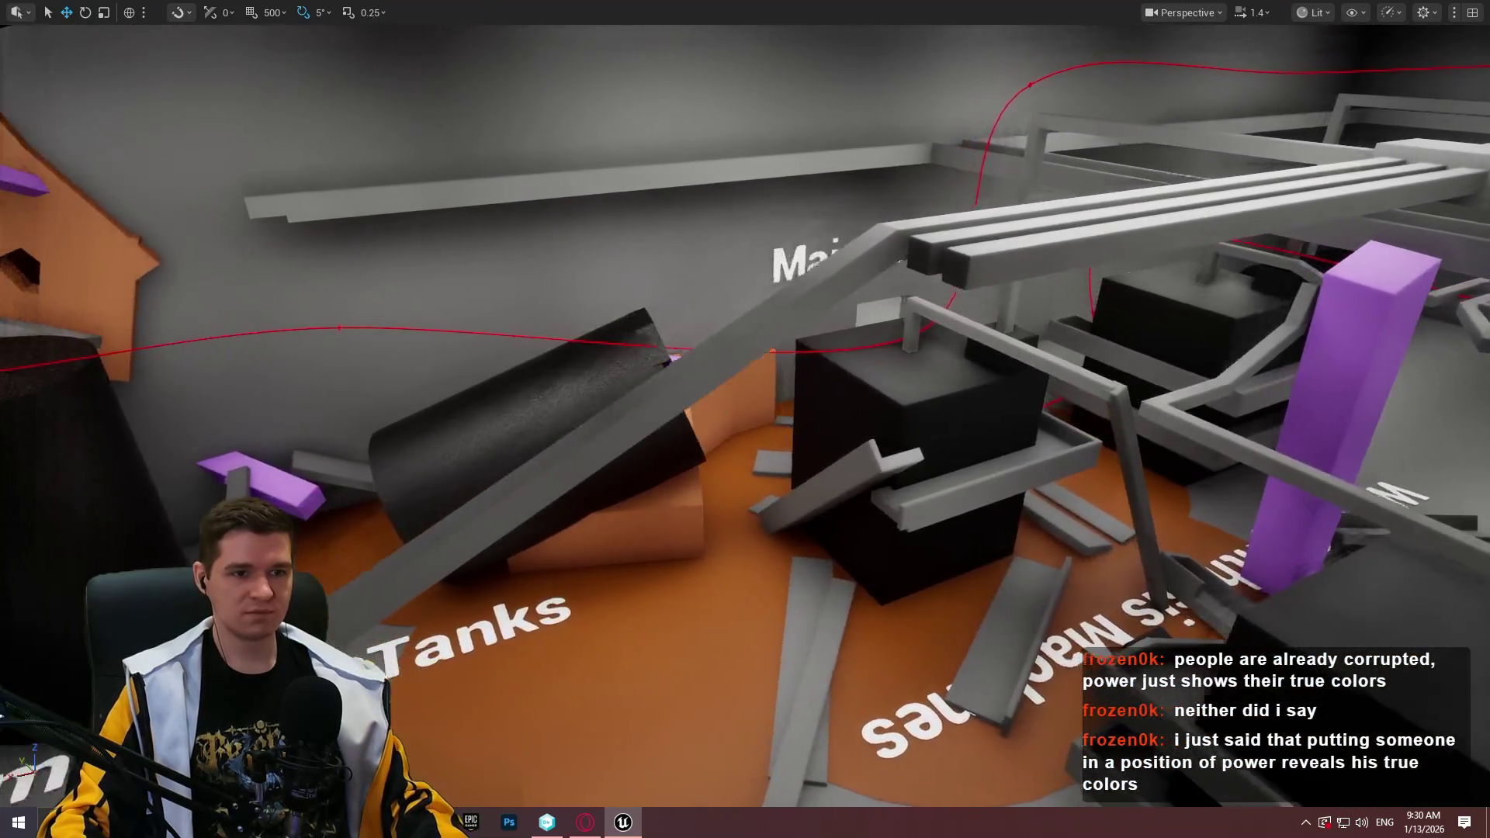
pyautogui.click(962, 248)
pyautogui.moveTo(1389, 186); pyautogui.dragTo(1456, 127)
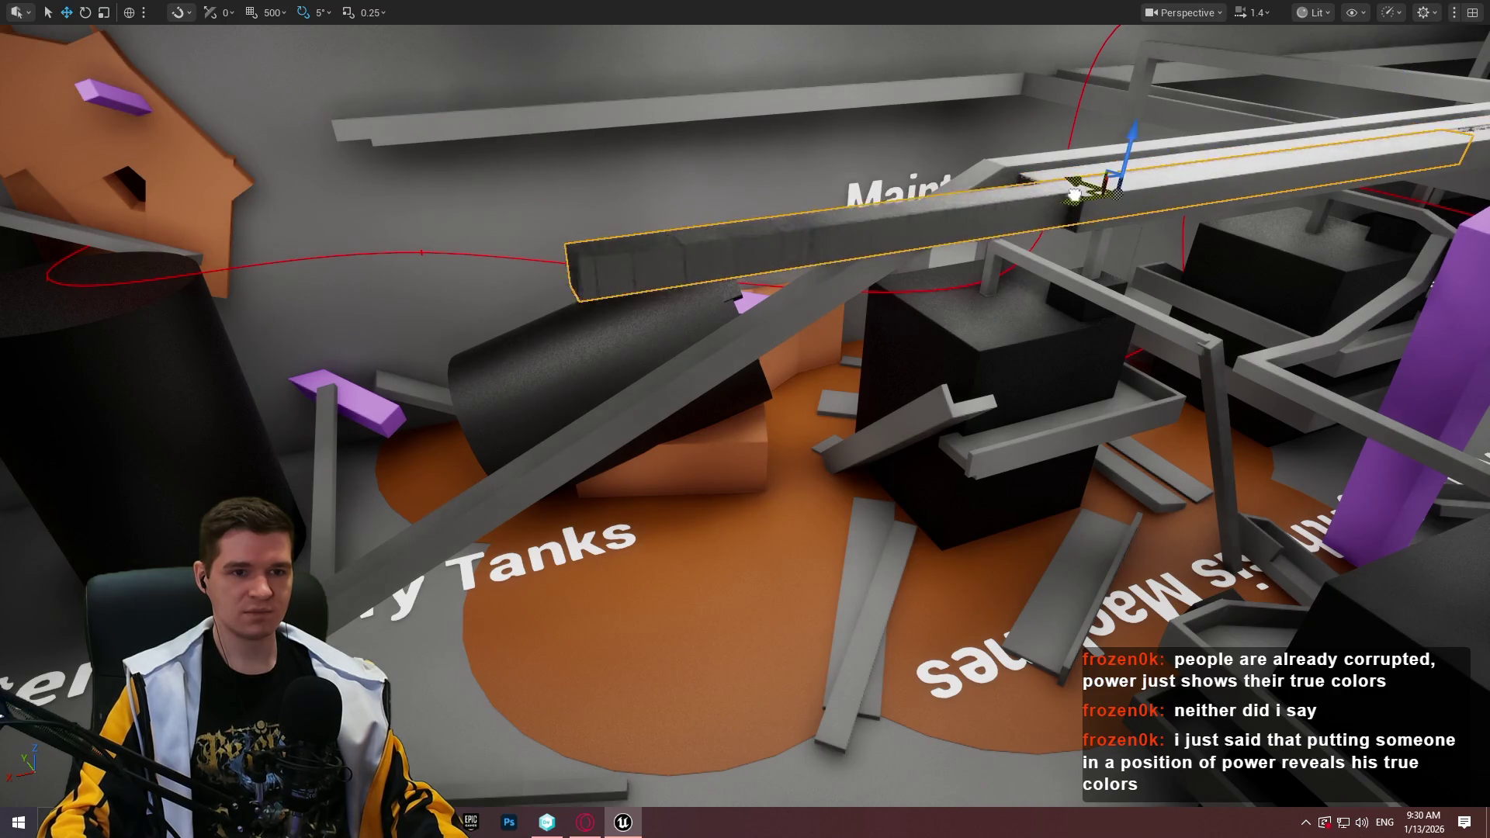
pyautogui.moveTo(1339, 156)
pyautogui.mouseDown()
pyautogui.moveTo(1048, 209)
pyautogui.moveTo(1459, 187)
pyautogui.mouseUp()
pyautogui.moveTo(931, 466); pyautogui.dragTo(899, 419)
pyautogui.moveTo(1382, 198); pyautogui.dragTo(1358, 198)
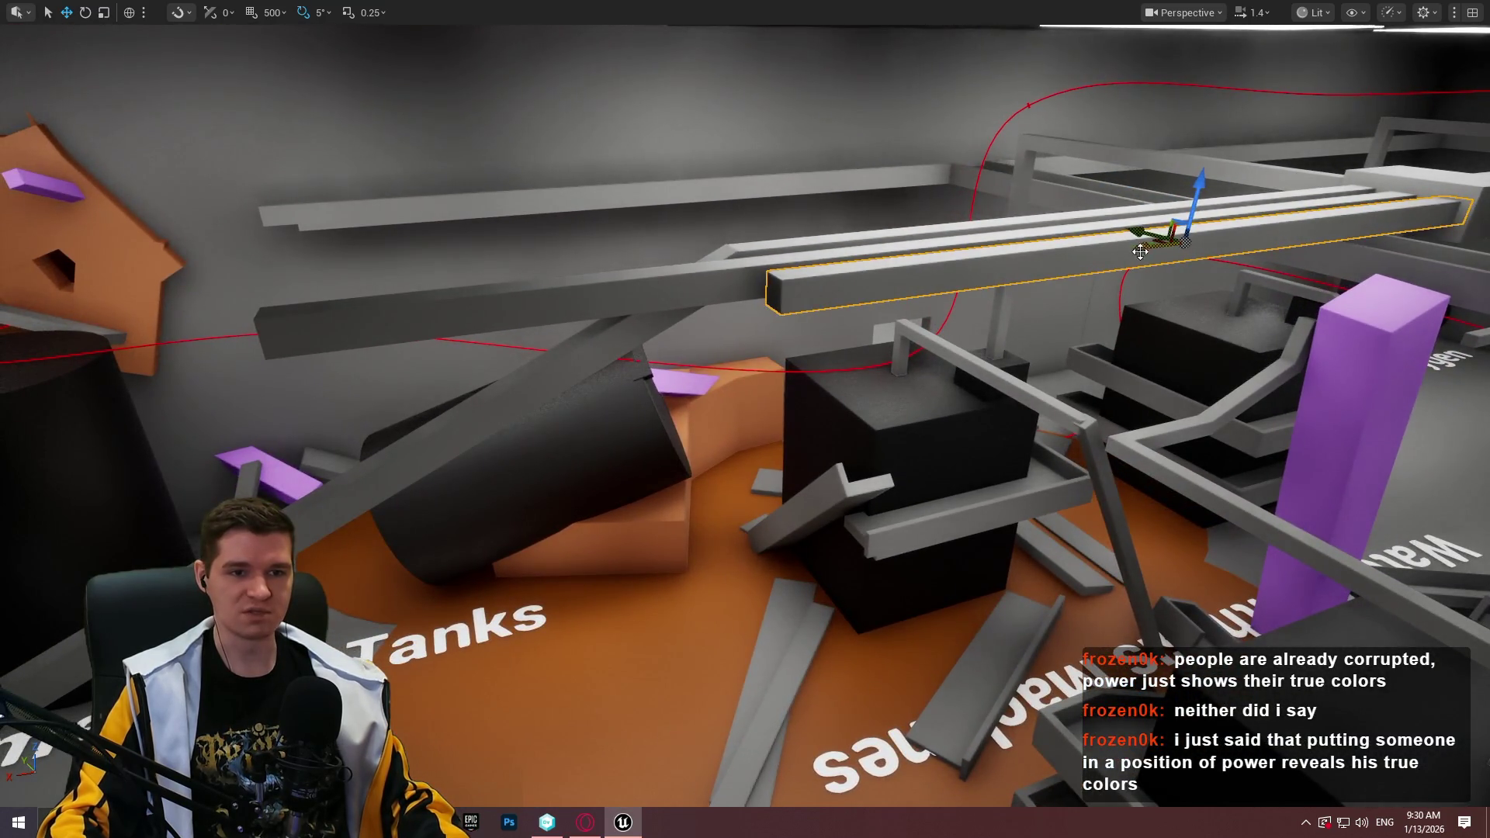
pyautogui.moveTo(1139, 250); pyautogui.dragTo(676, 310)
pyautogui.moveTo(653, 232); pyautogui.dragTo(590, 310)
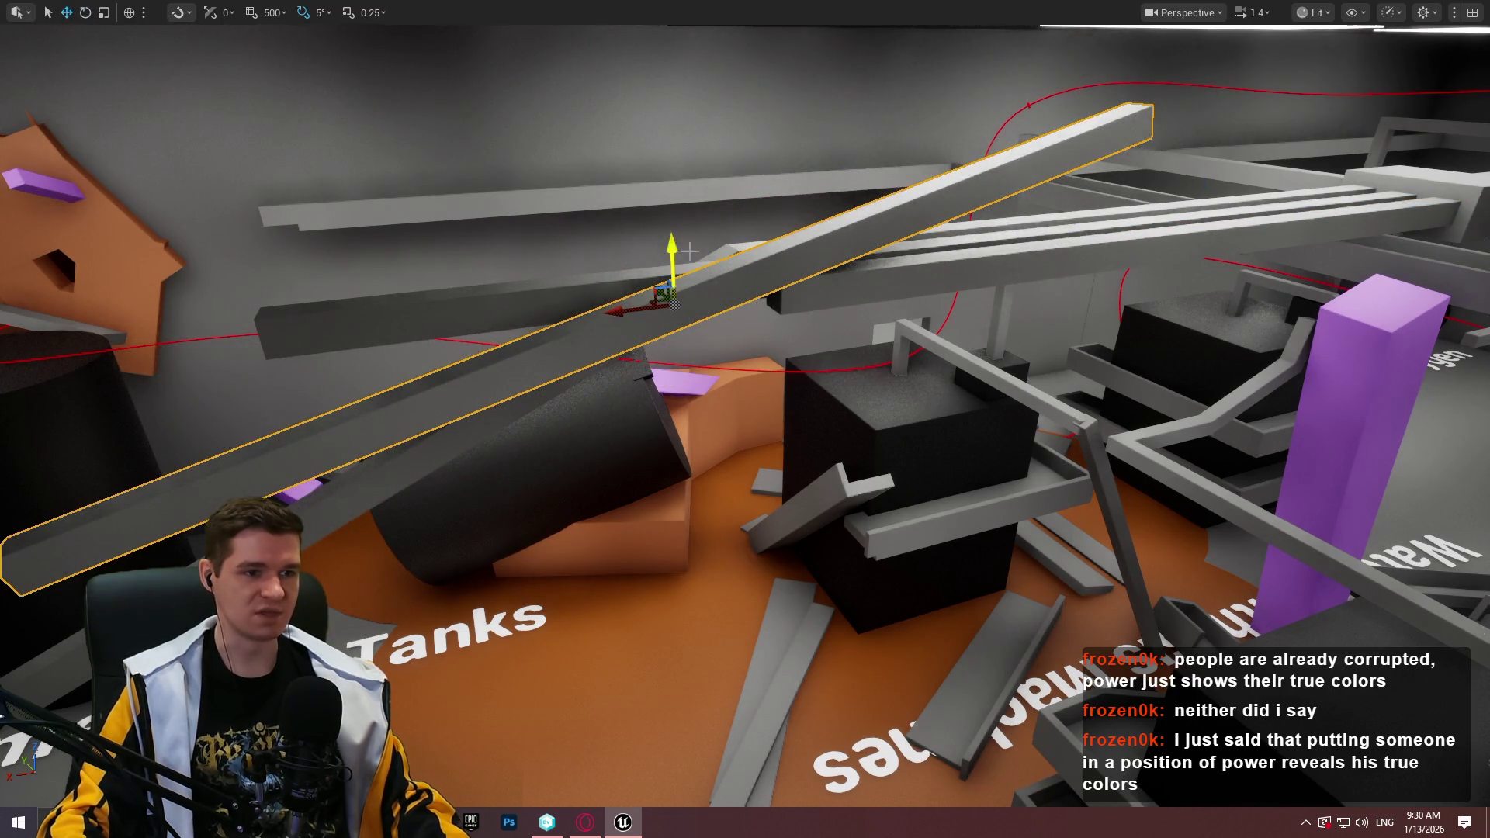
pyautogui.moveTo(717, 286)
pyautogui.mouseDown()
pyautogui.moveTo(665, 283)
pyautogui.moveTo(663, 311)
pyautogui.mouseUp()
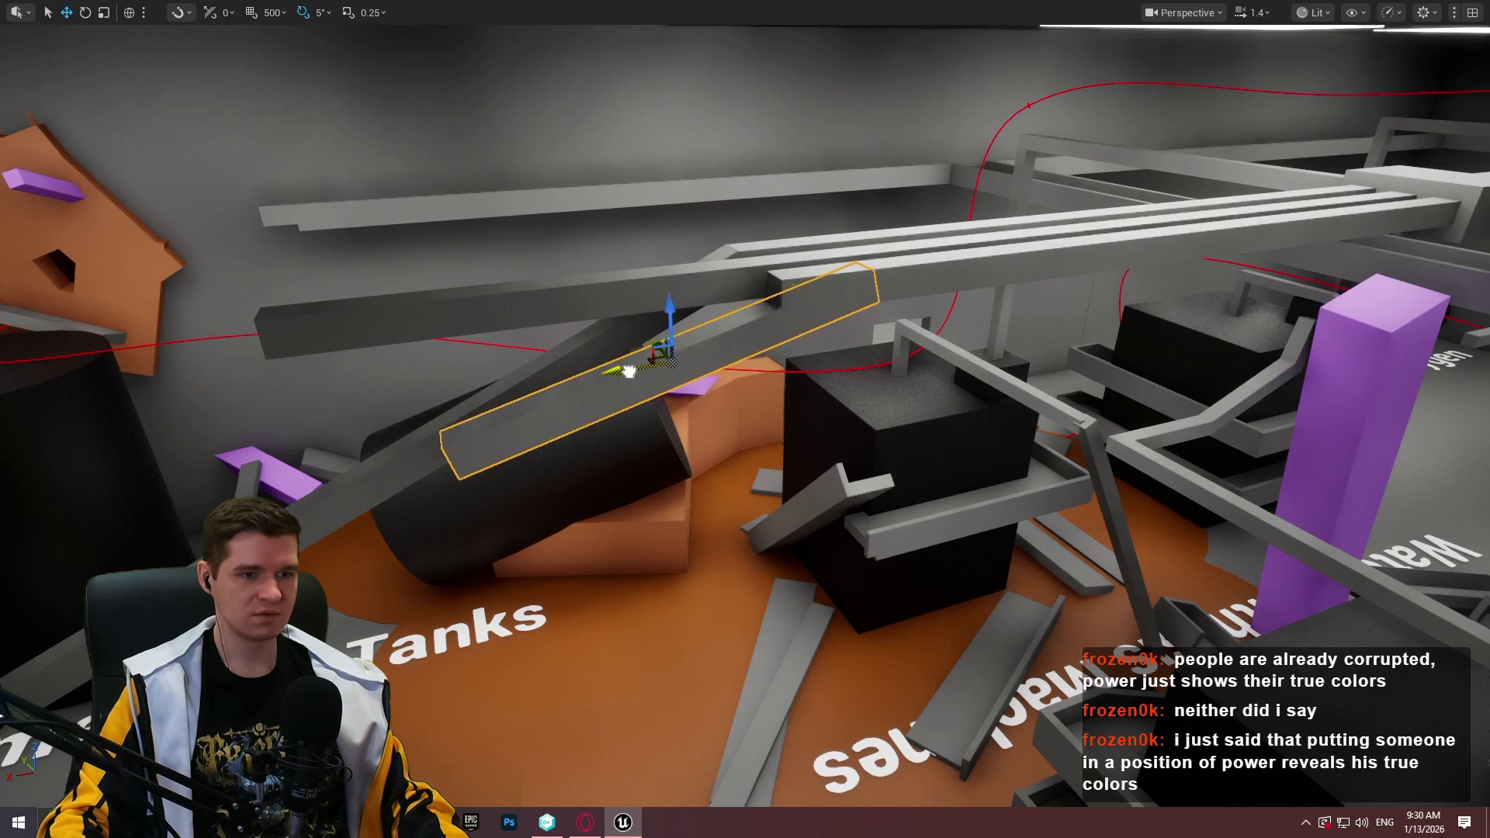
pyautogui.moveTo(738, 397)
pyautogui.mouseDown()
pyautogui.moveTo(737, 489)
pyautogui.moveTo(683, 510)
pyautogui.moveTo(784, 504)
pyautogui.moveTo(768, 512)
pyautogui.moveTo(780, 558)
pyautogui.moveTo(799, 555)
pyautogui.moveTo(807, 543)
pyautogui.moveTo(760, 547)
pyautogui.moveTo(760, 481)
pyautogui.moveTo(752, 546)
pyautogui.moveTo(783, 550)
pyautogui.moveTo(761, 499)
pyautogui.mouseUp()
pyautogui.rightClick(761, 499)
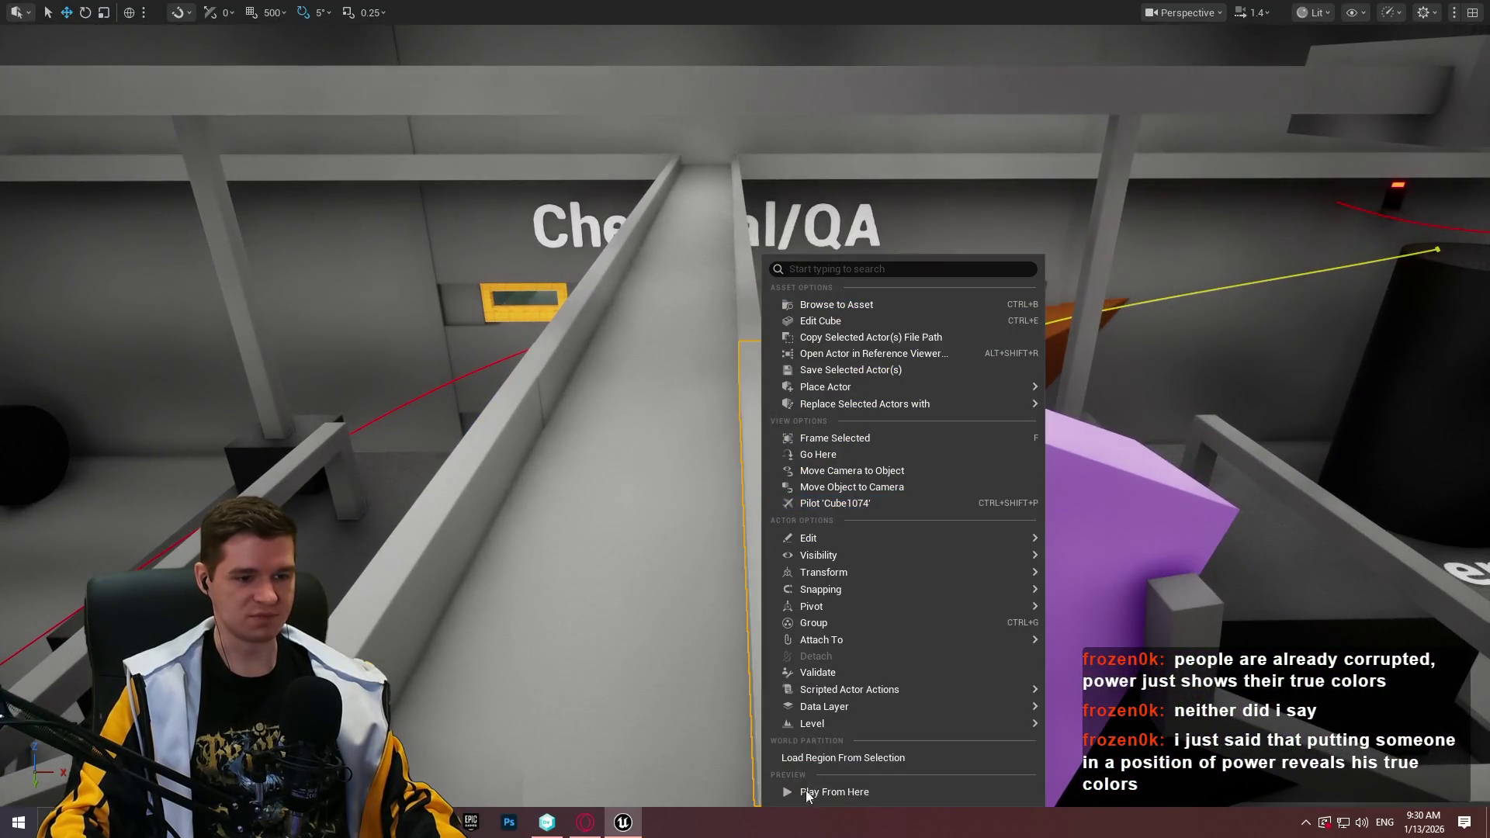
pyautogui.click(831, 793)
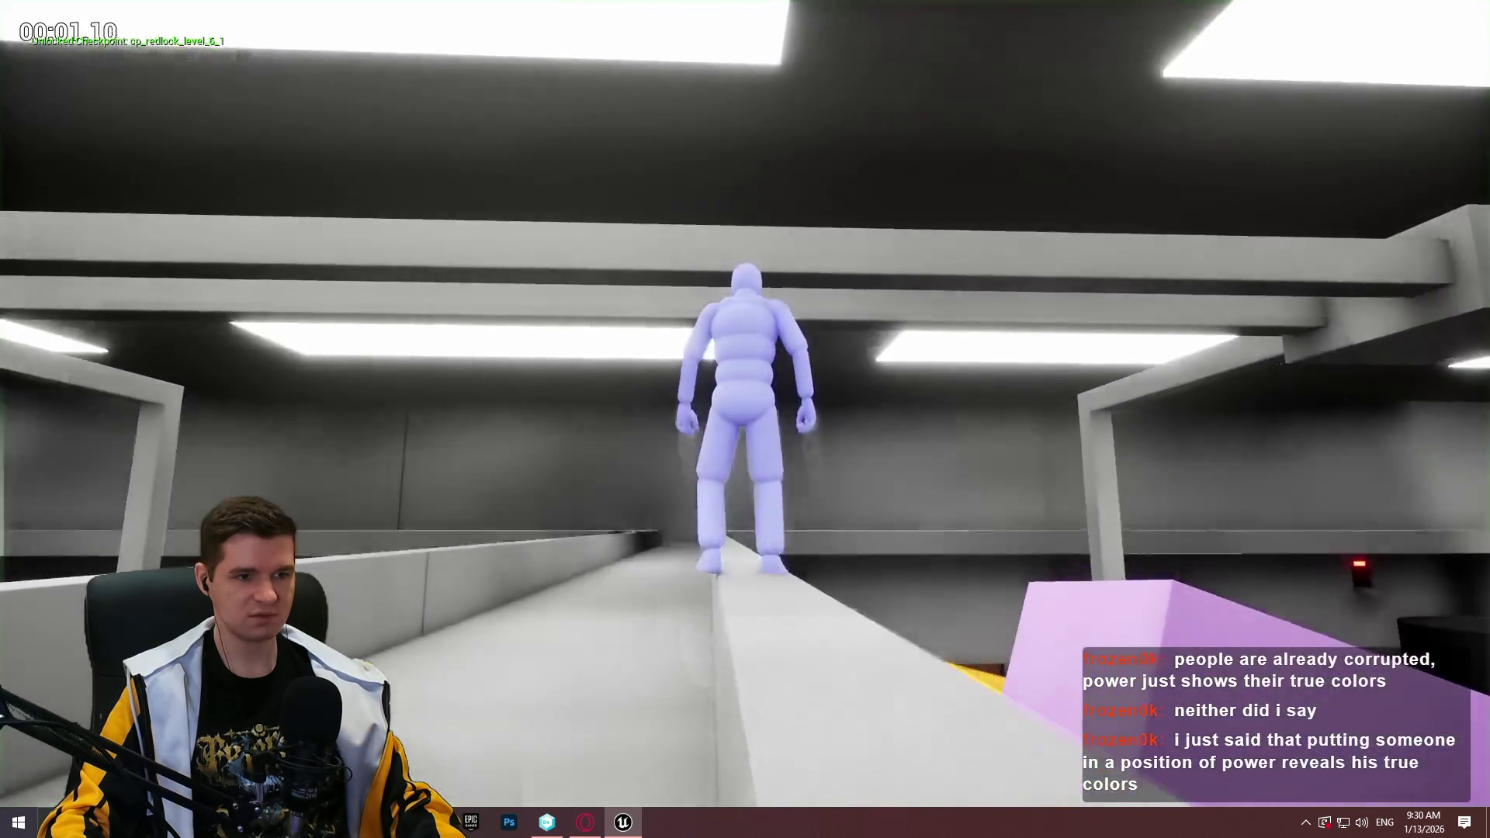
pyautogui.press('space')
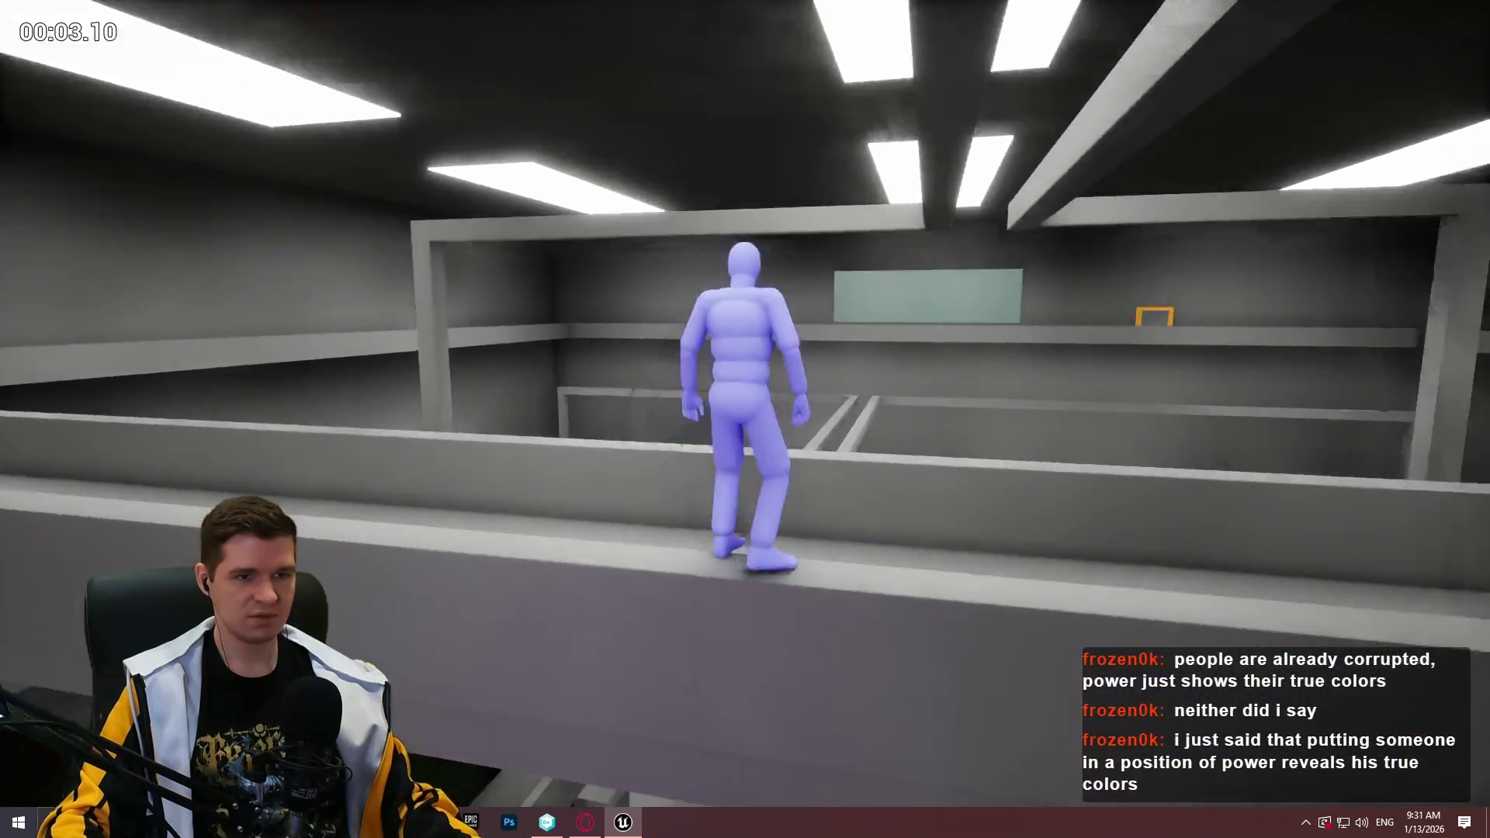
pyautogui.press('Escape')
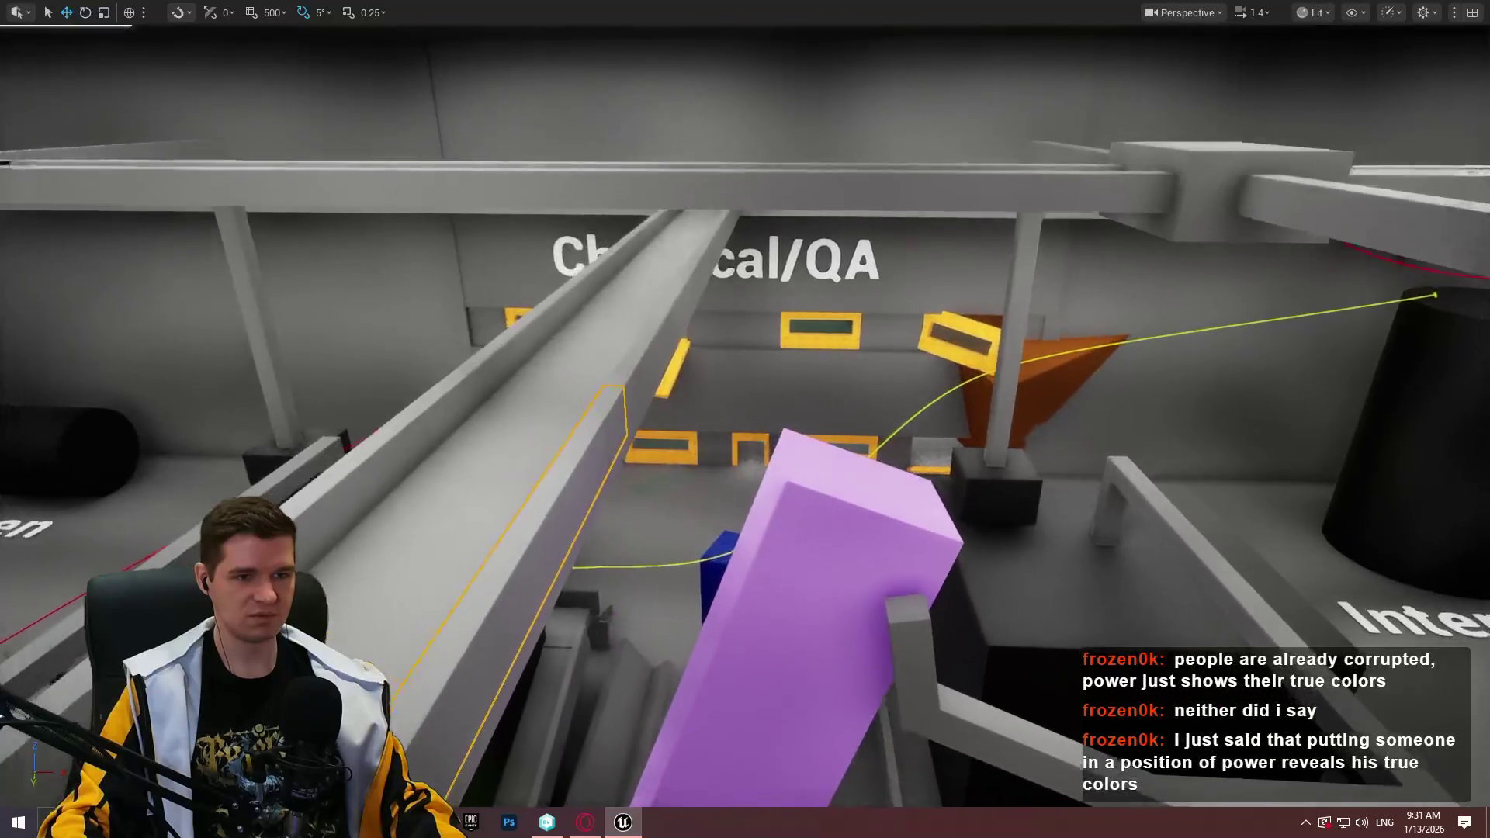
pyautogui.press('w')
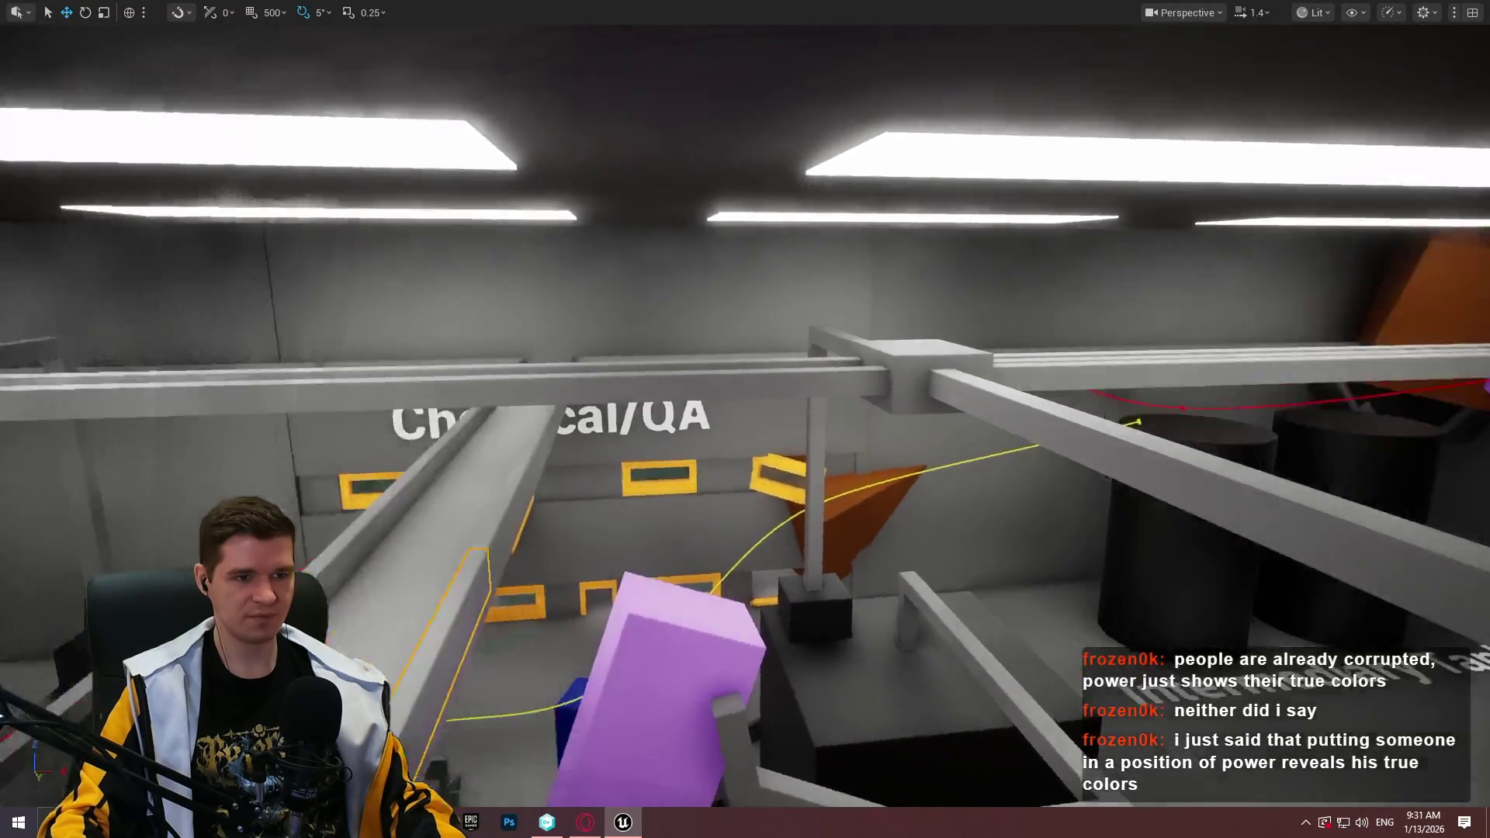
pyautogui.press('w')
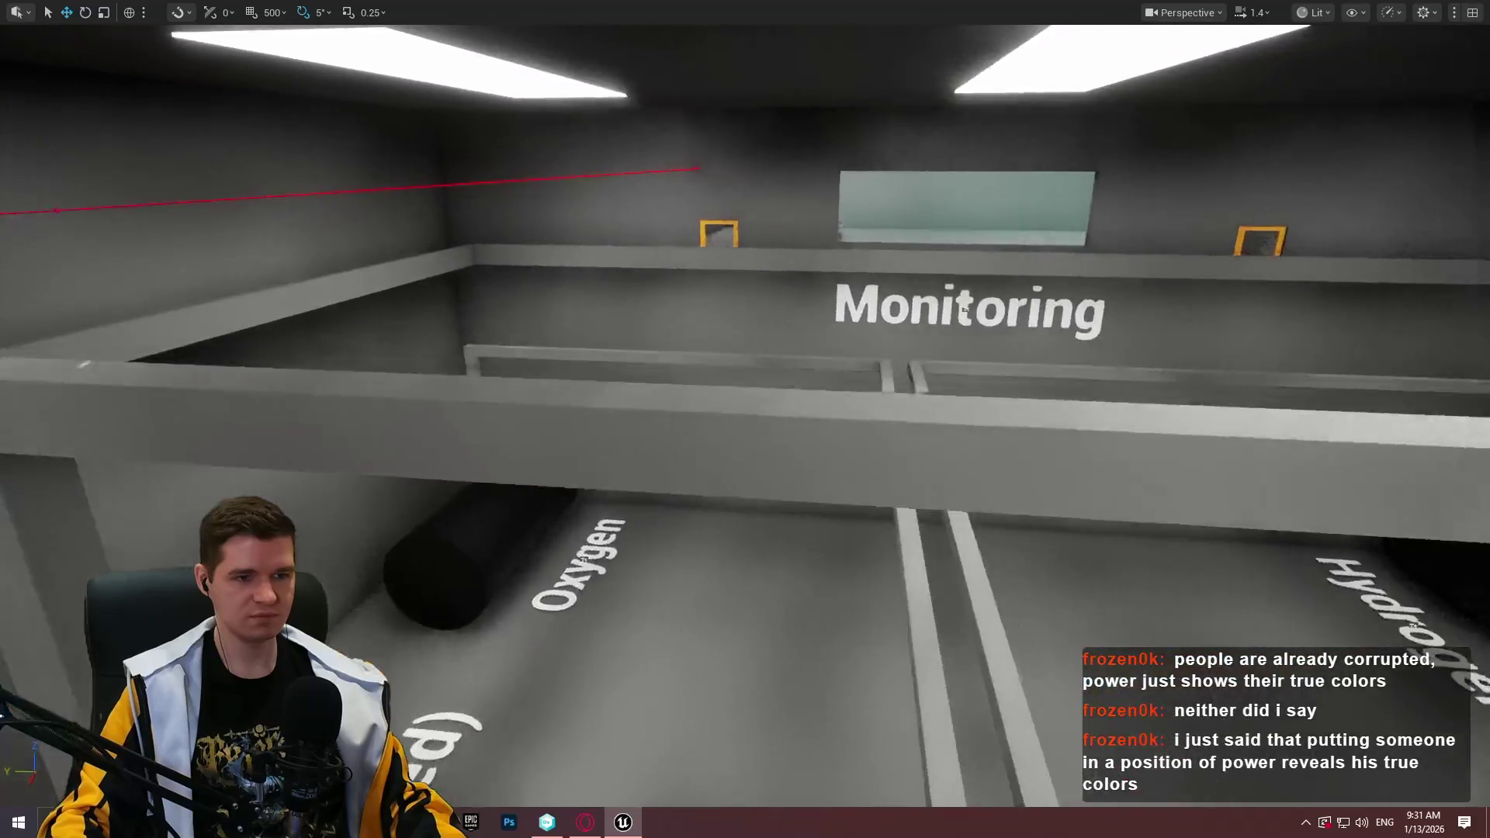
pyautogui.press('w')
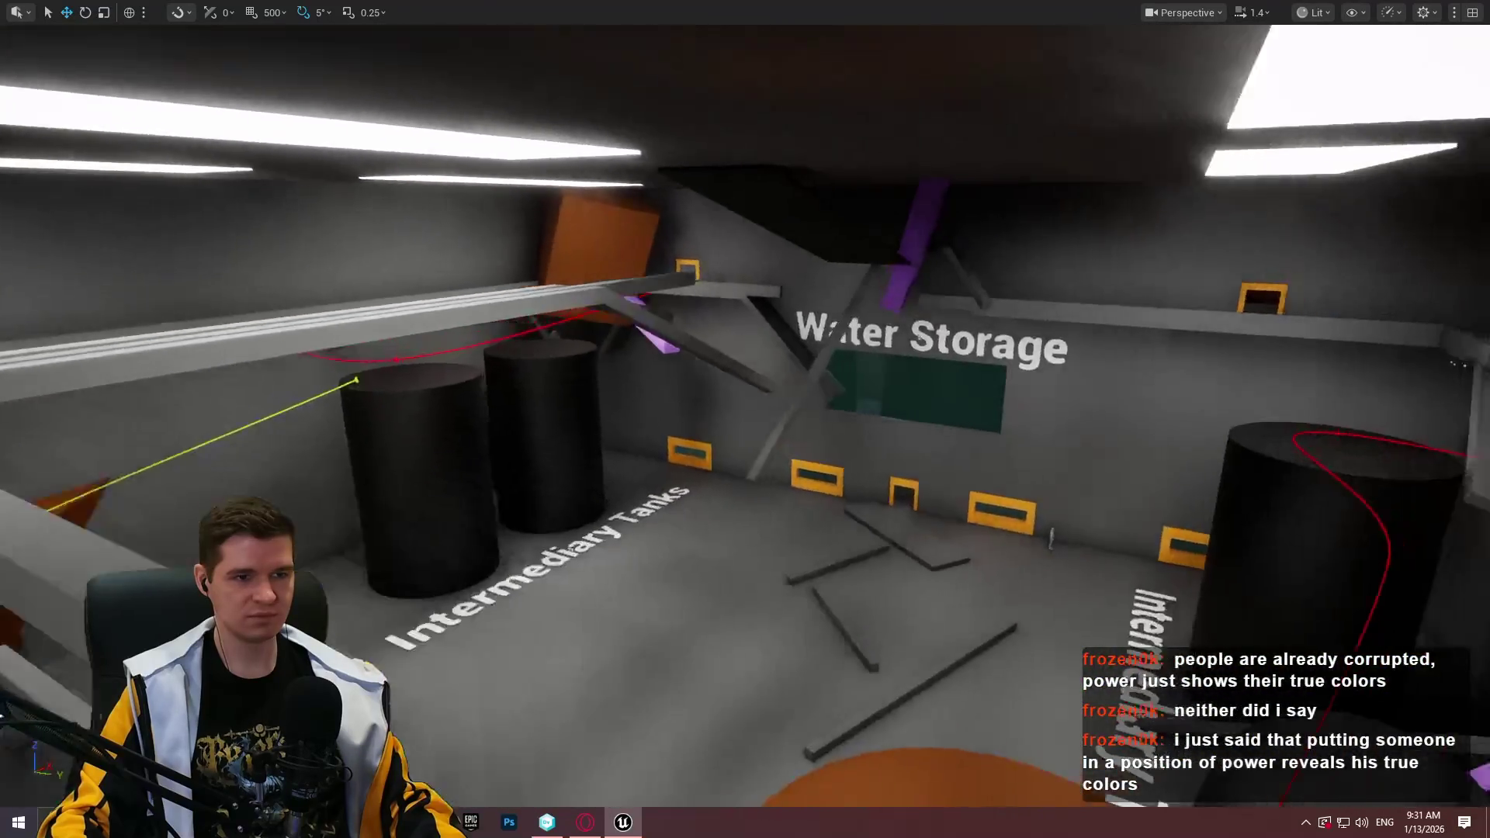
pyautogui.press('w')
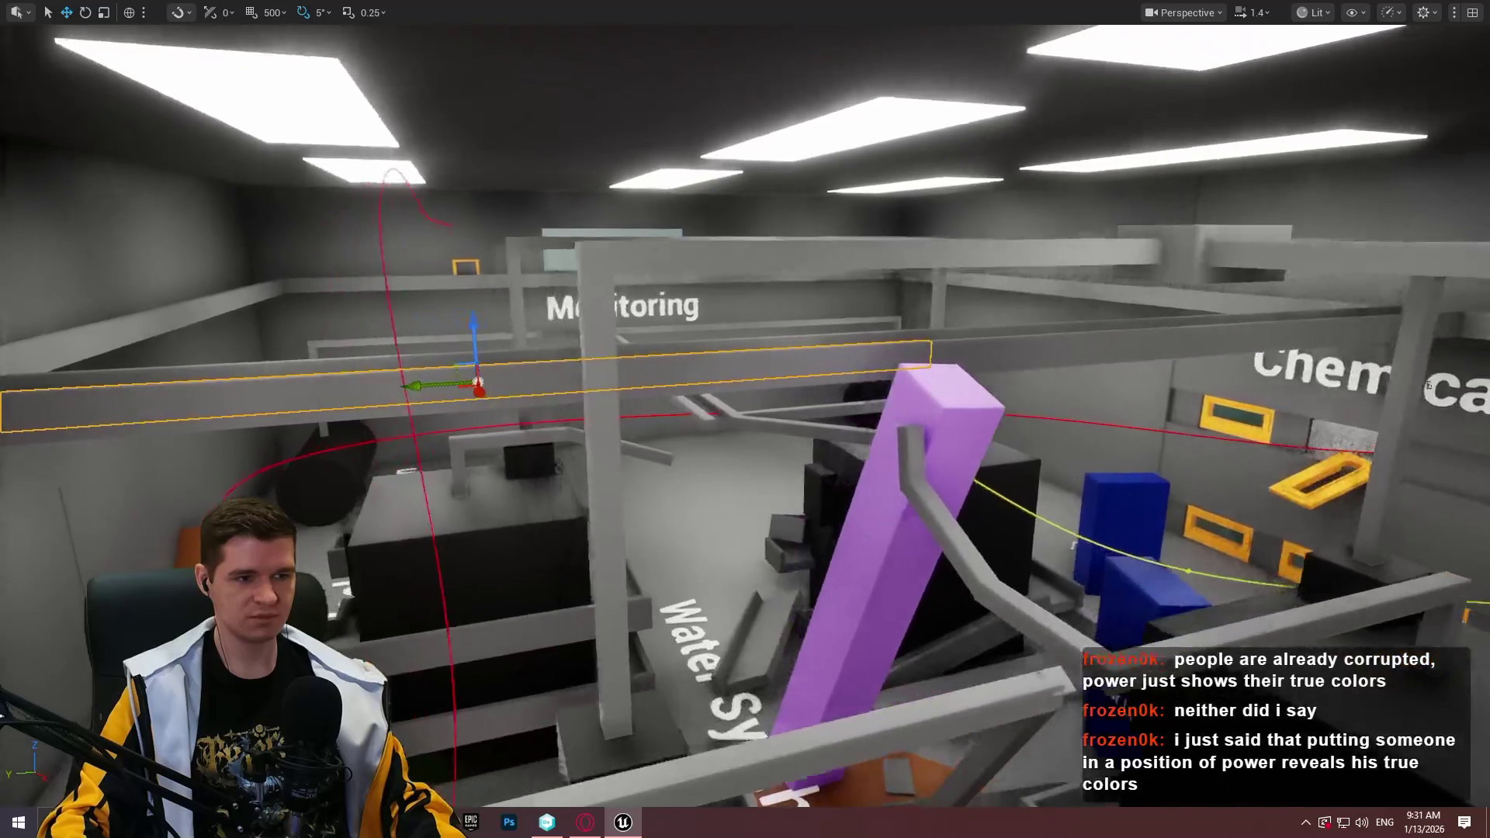
pyautogui.press('w')
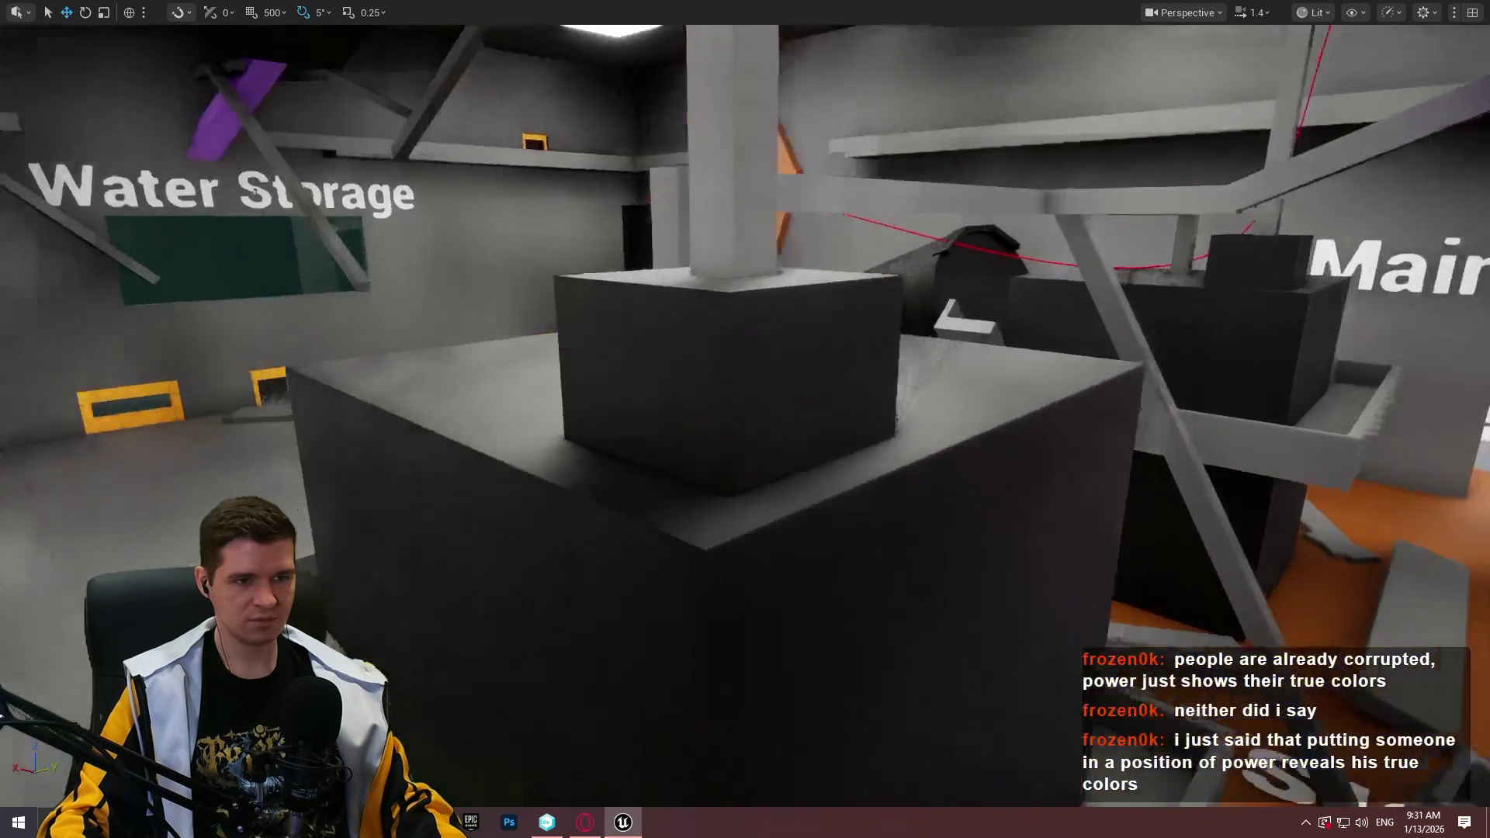
pyautogui.press('s')
pyautogui.press('w')
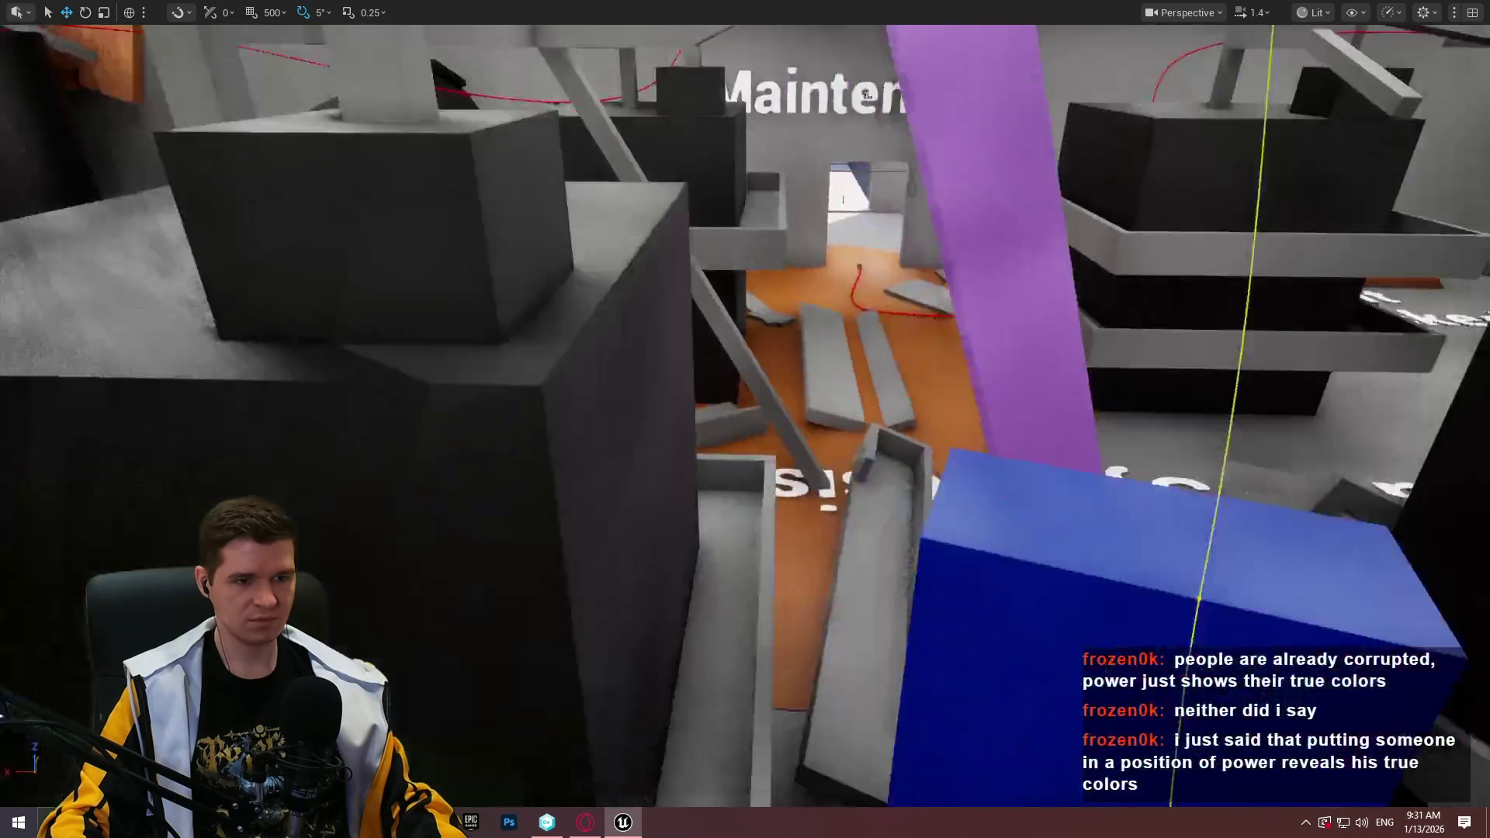
pyautogui.moveTo(743, 39)
pyautogui.mouseDown()
pyautogui.moveTo(939, 703)
pyautogui.moveTo(697, 374)
pyautogui.moveTo(587, 397)
pyautogui.moveTo(683, 380)
pyautogui.moveTo(797, 332)
pyautogui.mouseUp()
pyautogui.moveTo(703, 333)
pyautogui.mouseDown()
pyautogui.moveTo(682, 333)
pyautogui.moveTo(702, 332)
pyautogui.mouseUp()
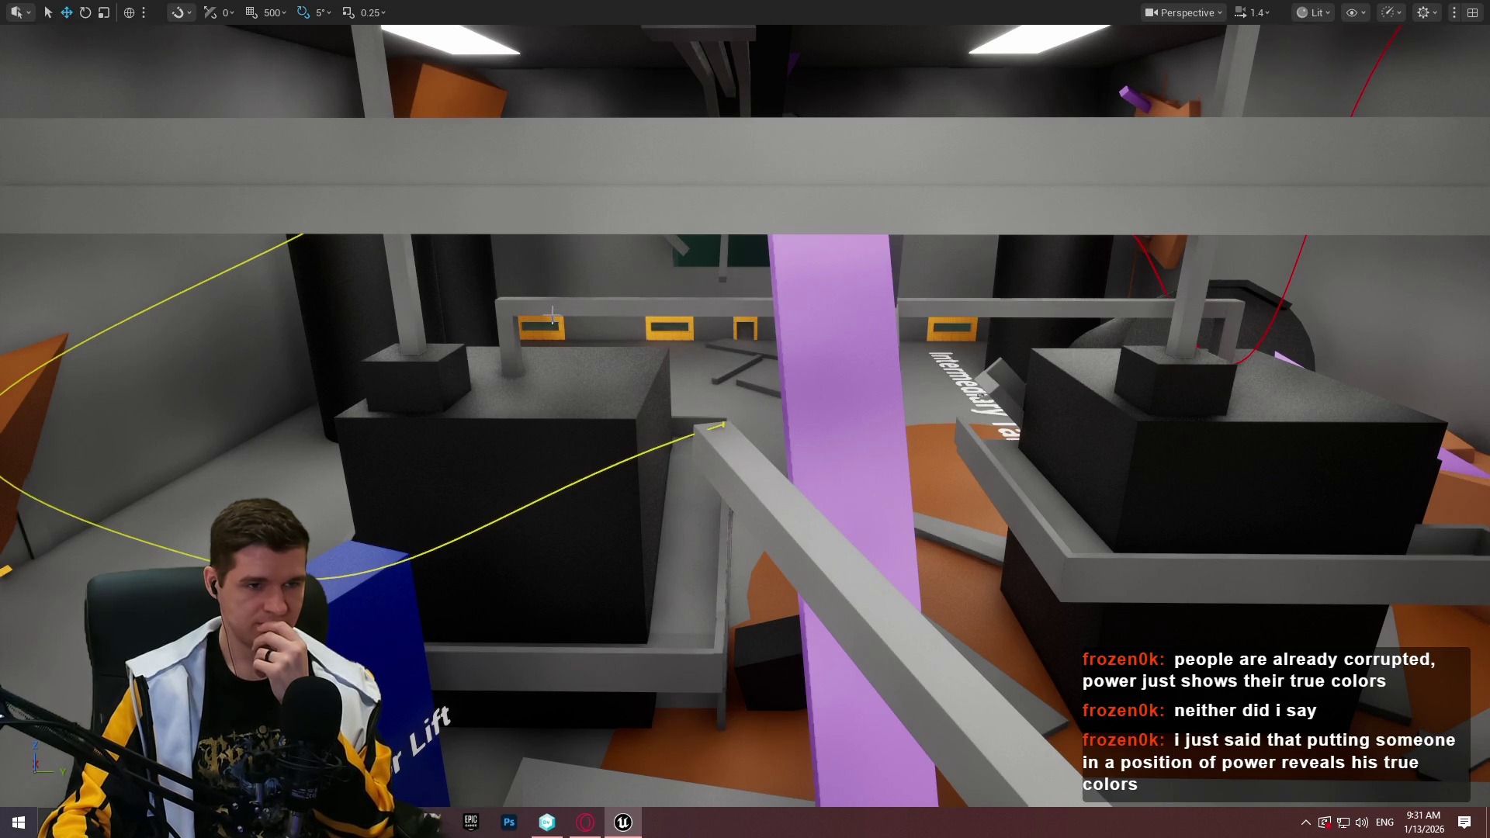
pyautogui.moveTo(552, 315)
pyautogui.mouseDown()
pyautogui.moveTo(364, 414)
pyautogui.moveTo(460, 506)
pyautogui.mouseUp()
pyautogui.moveTo(915, 374)
pyautogui.mouseDown()
pyautogui.moveTo(1047, 384)
pyautogui.moveTo(962, 438)
pyautogui.mouseUp()
pyautogui.moveTo(1398, 249)
pyautogui.mouseDown()
pyautogui.moveTo(305, 390)
pyautogui.moveTo(256, 388)
pyautogui.moveTo(264, 322)
pyautogui.moveTo(256, 365)
pyautogui.moveTo(217, 376)
pyautogui.moveTo(905, 380)
pyautogui.mouseUp()
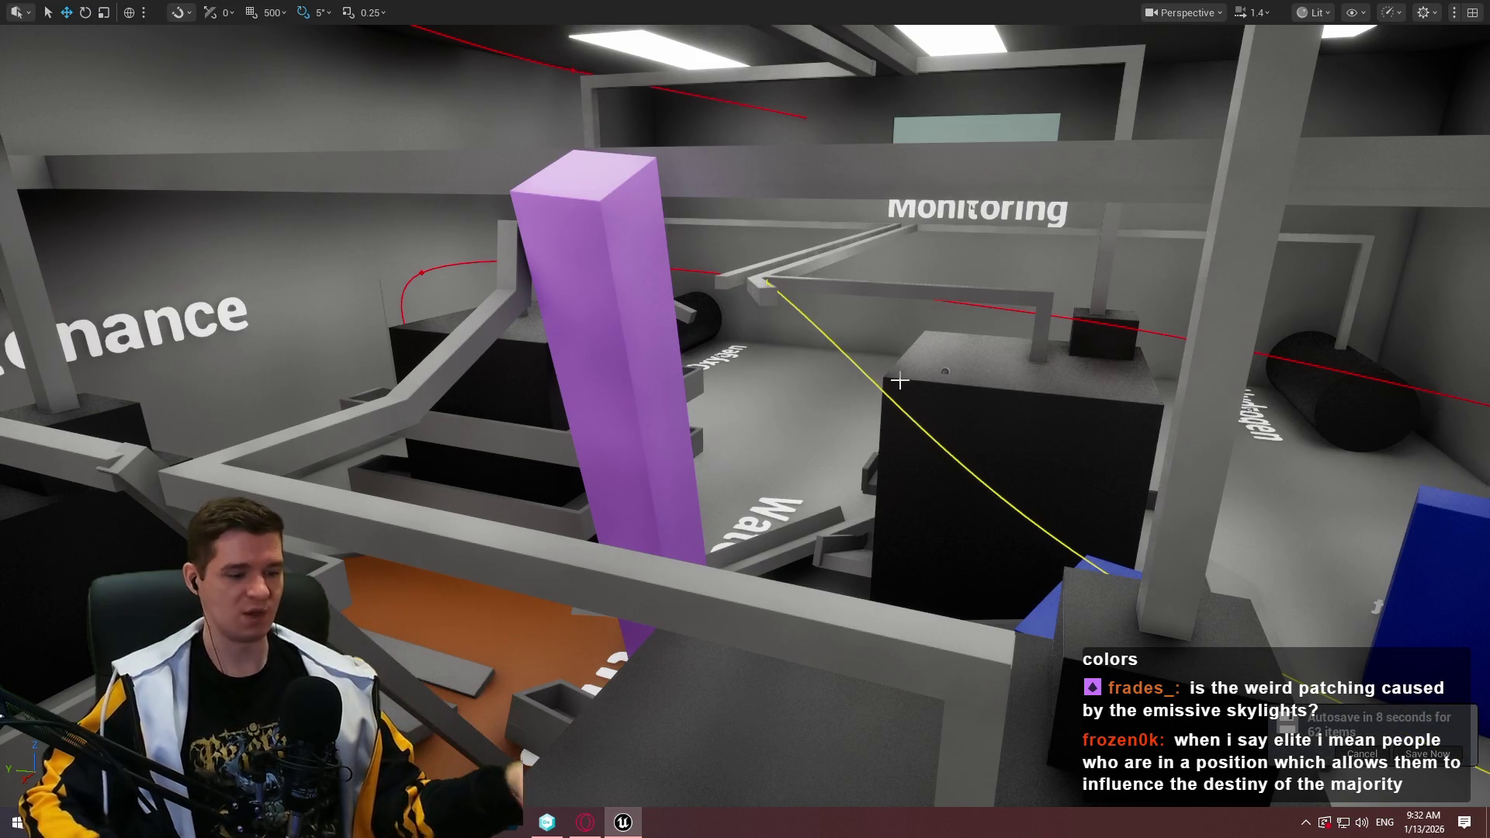
pyautogui.moveTo(899, 380)
pyautogui.mouseDown()
pyautogui.moveTo(909, 233)
pyautogui.moveTo(954, 217)
pyautogui.moveTo(950, 249)
pyautogui.moveTo(969, 268)
pyautogui.moveTo(927, 278)
pyautogui.mouseUp()
pyautogui.moveTo(1008, 376)
pyautogui.mouseDown()
pyautogui.moveTo(983, 425)
pyautogui.moveTo(875, 394)
pyautogui.moveTo(816, 435)
pyautogui.moveTo(767, 661)
pyautogui.moveTo(711, 652)
pyautogui.moveTo(818, 546)
pyautogui.moveTo(1392, 627)
pyautogui.moveTo(1119, 485)
pyautogui.moveTo(381, 487)
pyautogui.mouseUp()
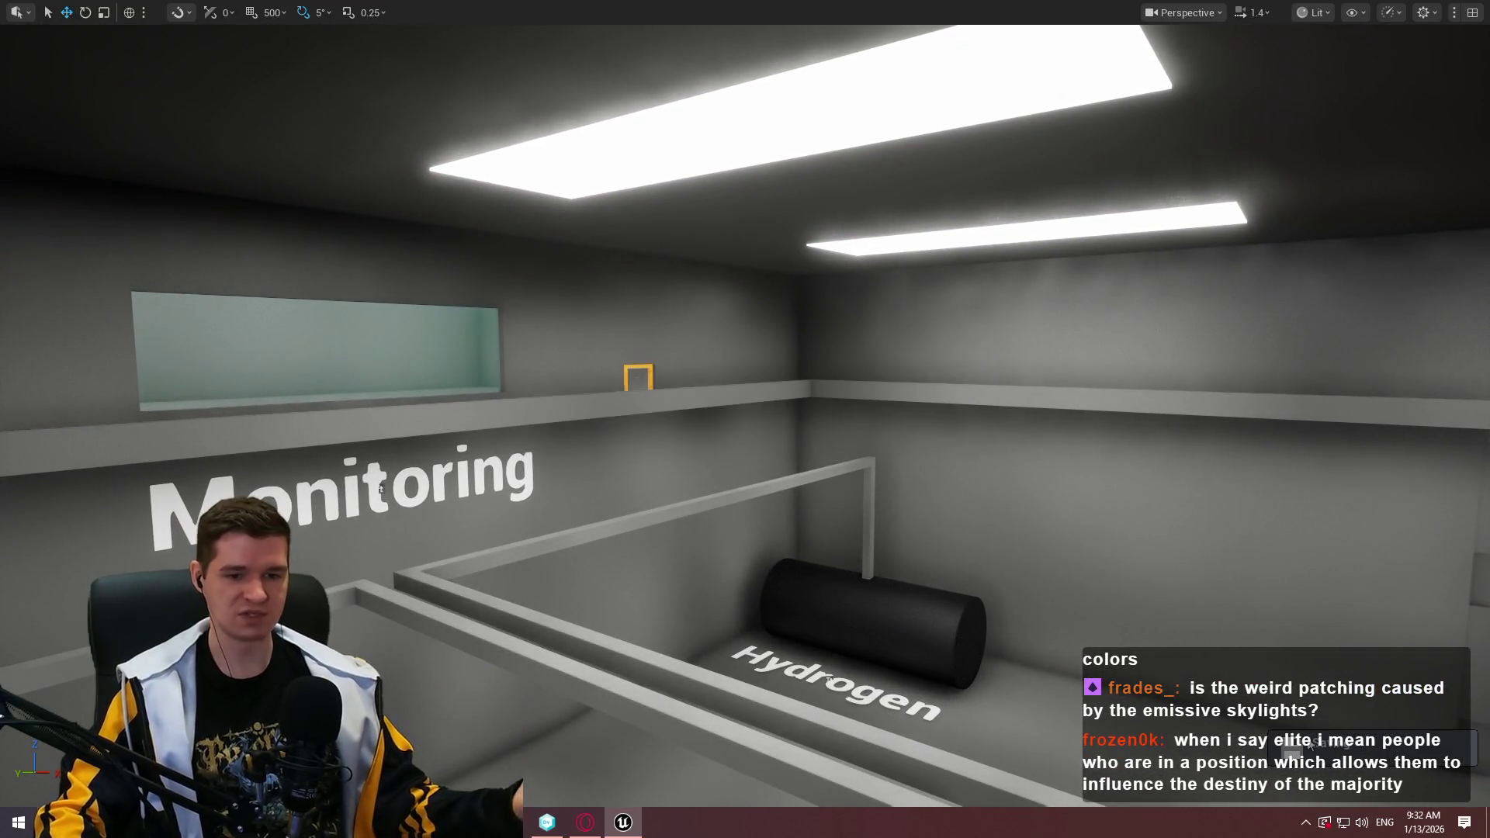
pyautogui.moveTo(381, 487)
pyautogui.mouseDown()
pyautogui.moveTo(846, 490)
pyautogui.moveTo(807, 450)
pyautogui.mouseUp()
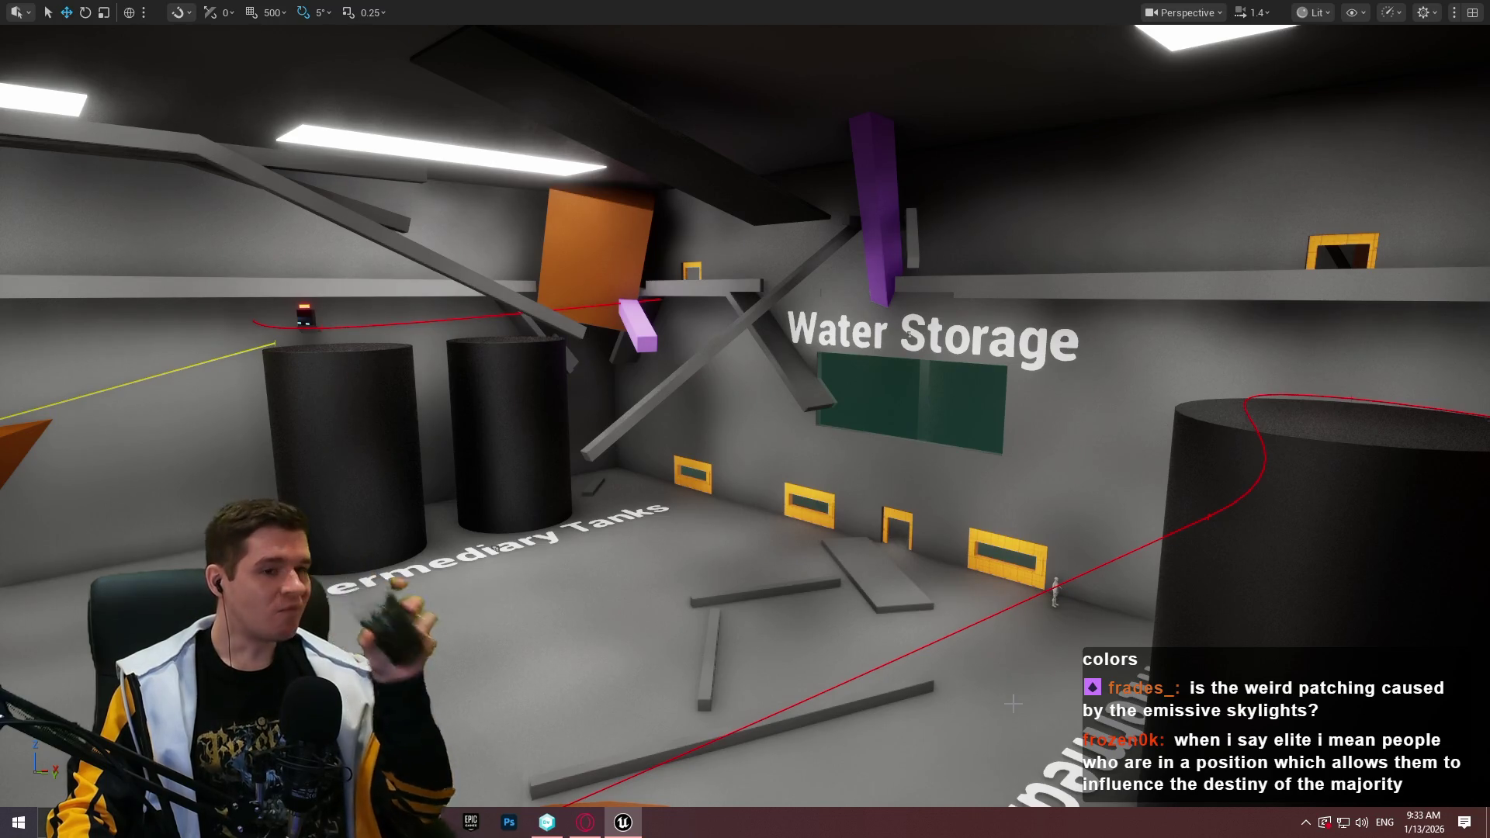
pyautogui.moveTo(1001, 590)
pyautogui.mouseDown()
pyautogui.moveTo(985, 543)
pyautogui.moveTo(923, 527)
pyautogui.mouseUp()
pyautogui.moveTo(202, 415); pyautogui.dragTo(172, 411)
pyautogui.moveTo(1039, 599); pyautogui.dragTo(996, 599)
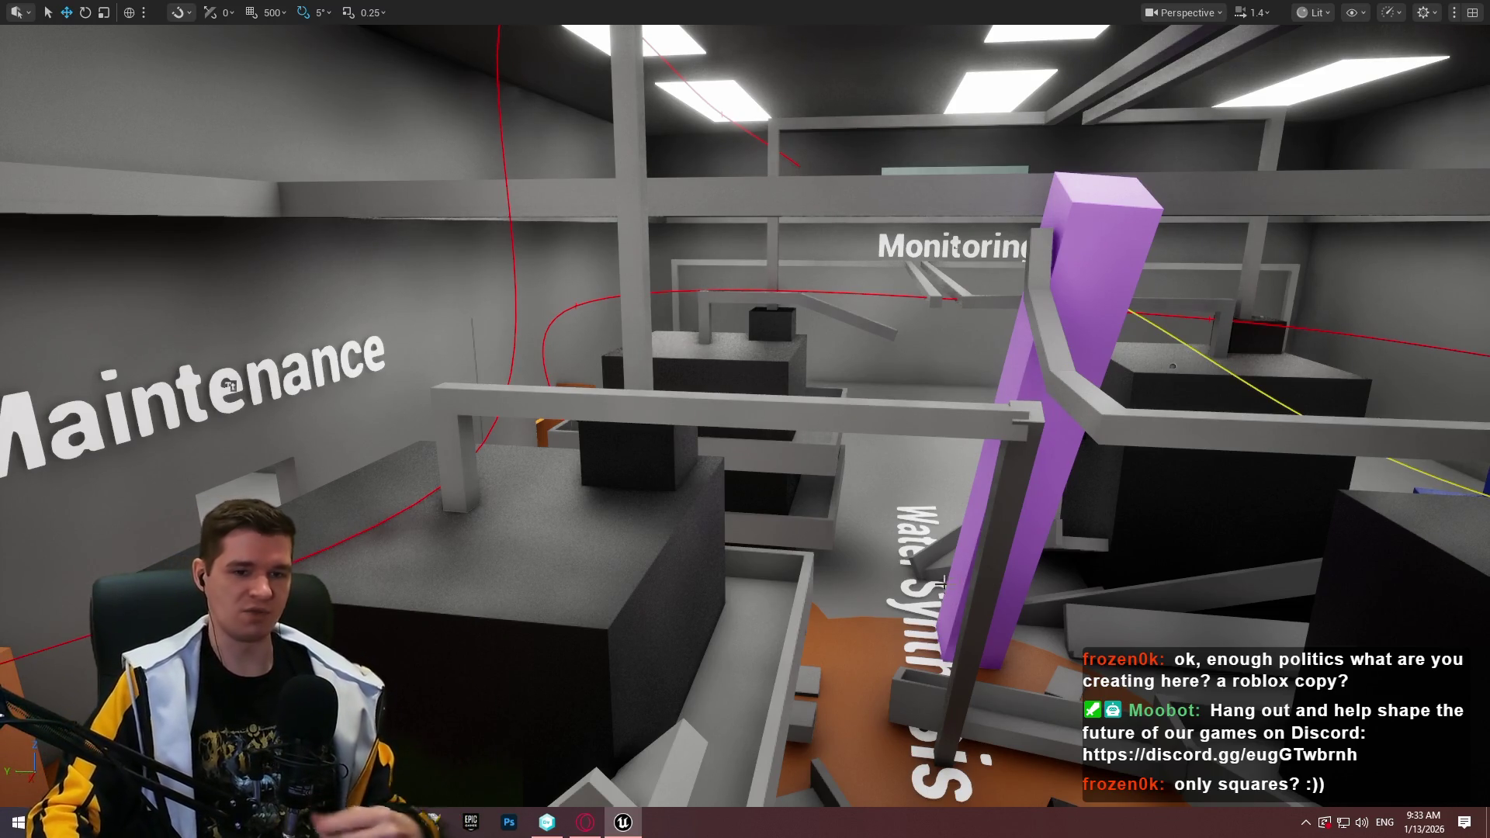
pyautogui.moveTo(664, 478)
pyautogui.mouseDown()
pyautogui.moveTo(701, 444)
pyautogui.moveTo(541, 165)
pyautogui.moveTo(607, 456)
pyautogui.mouseUp()
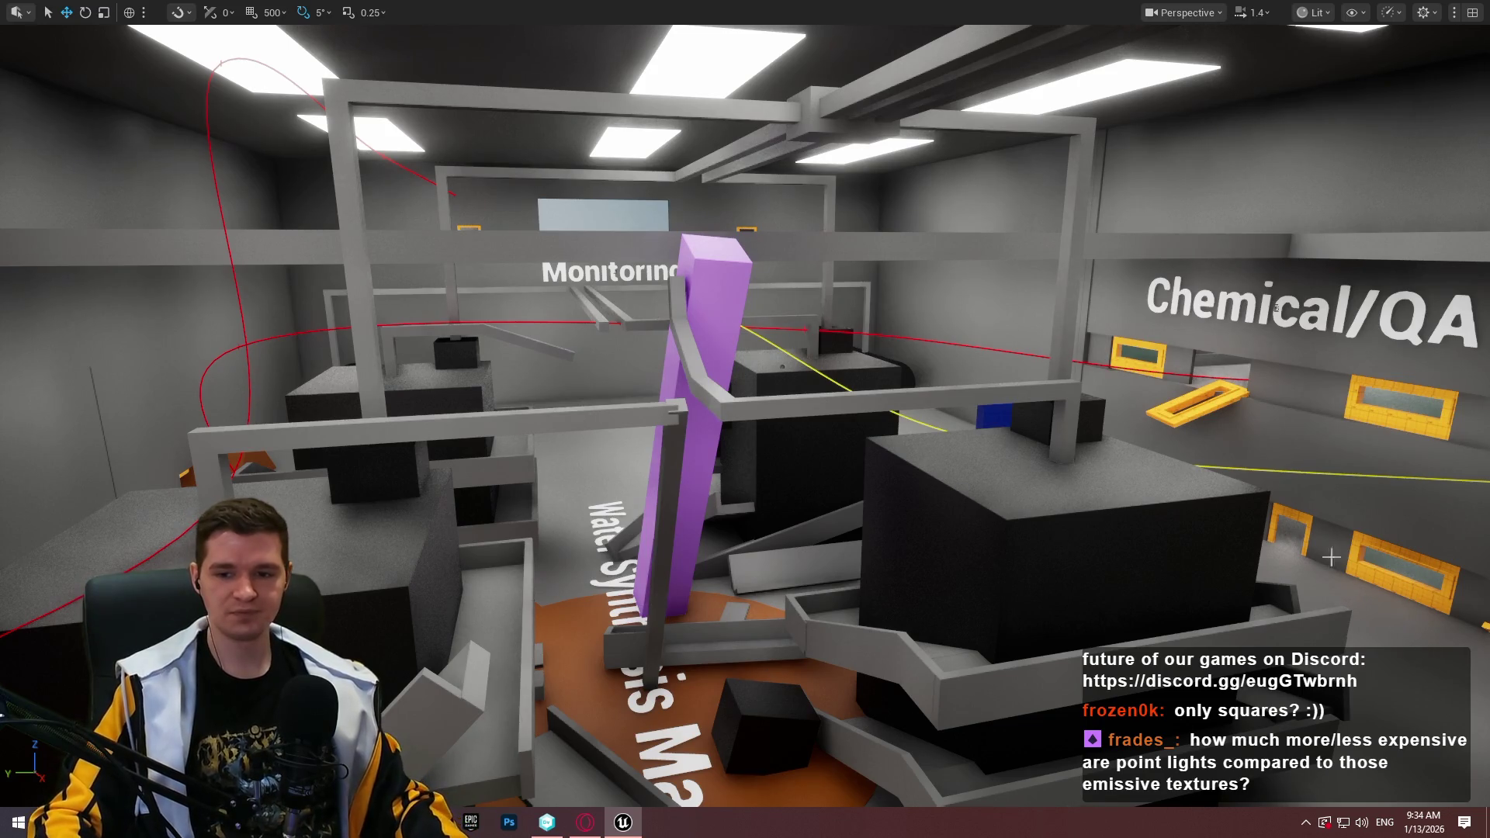
pyautogui.moveTo(1275, 308)
pyautogui.mouseDown()
pyautogui.moveTo(962, 339)
pyautogui.moveTo(987, 345)
pyautogui.mouseUp()
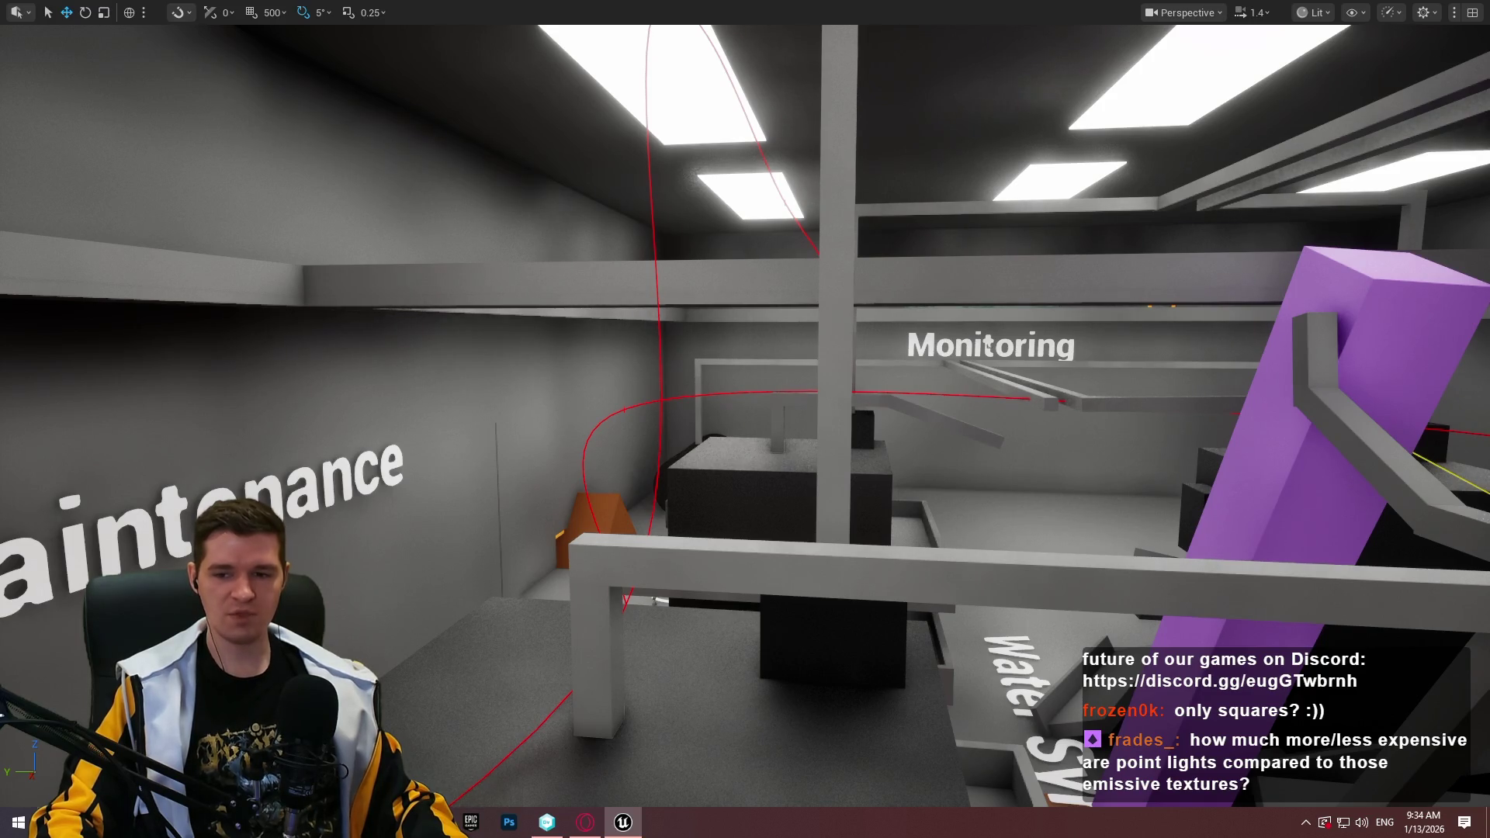
pyautogui.moveTo(986, 341); pyautogui.dragTo(996, 341)
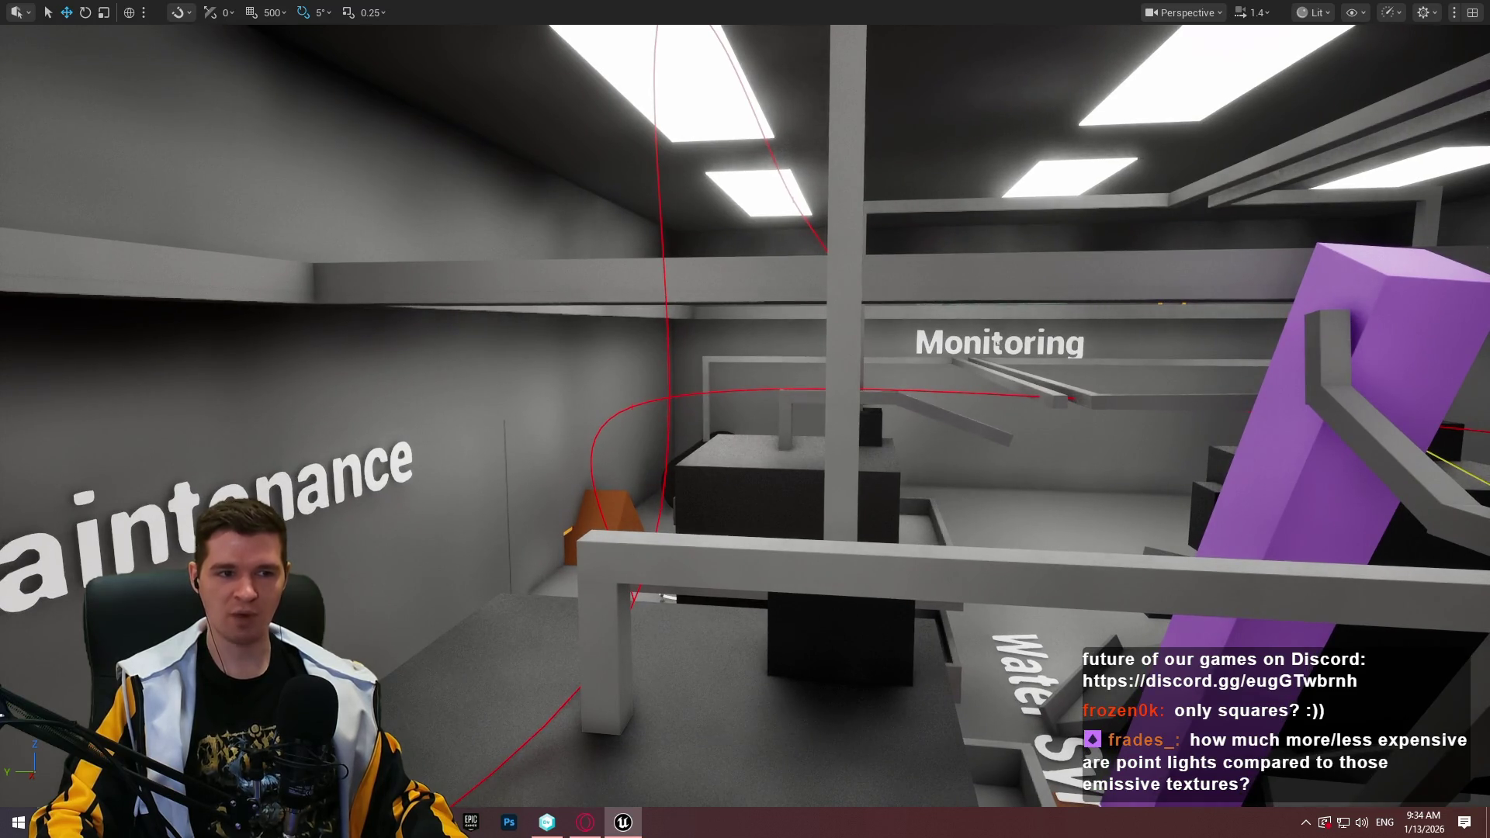
pyautogui.moveTo(996, 341); pyautogui.dragTo(1005, 339)
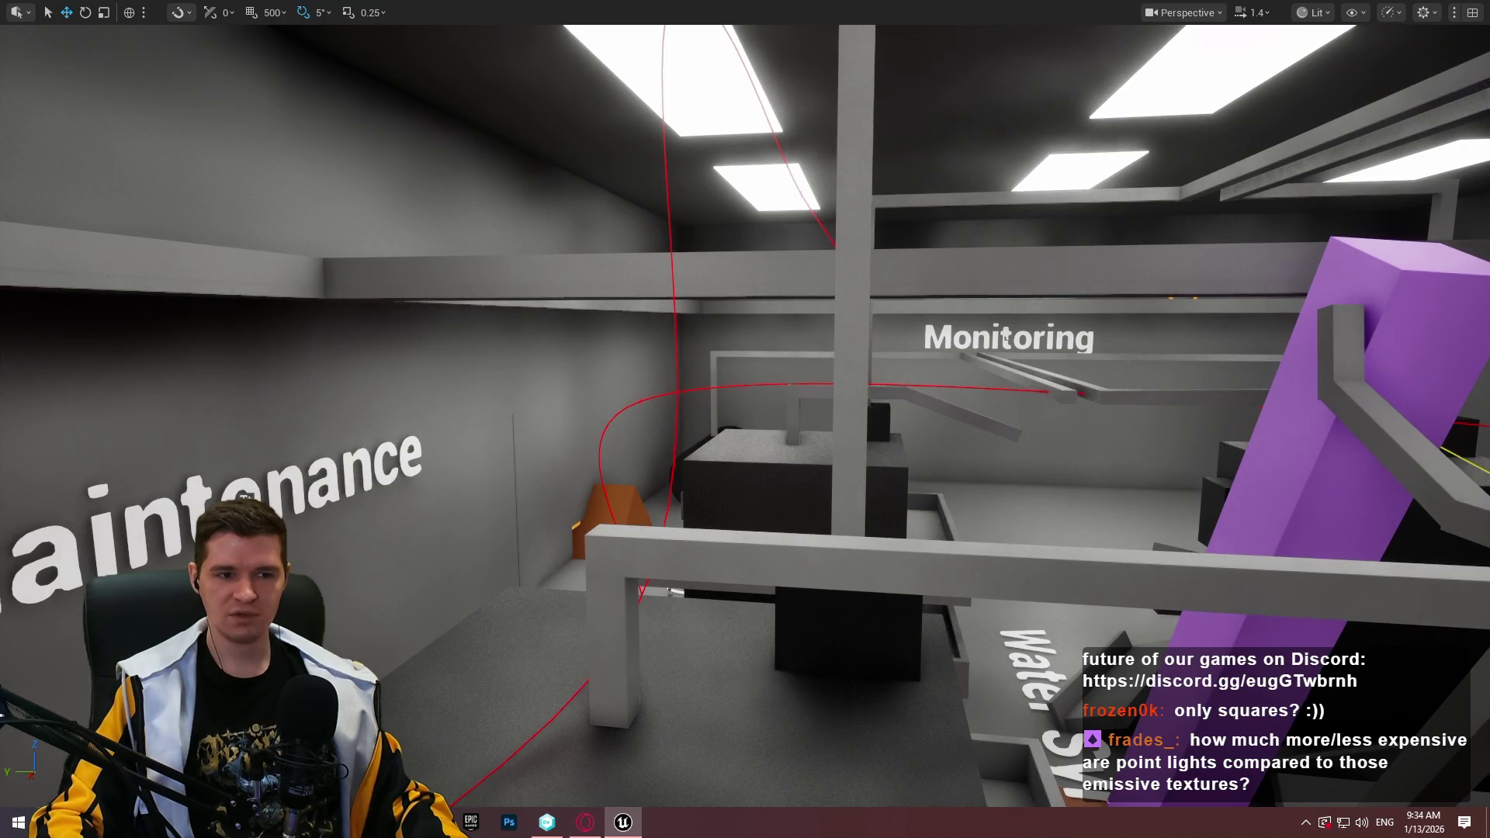
pyautogui.moveTo(1006, 339)
pyautogui.mouseDown()
pyautogui.moveTo(531, 404)
pyautogui.moveTo(1070, 411)
pyautogui.moveTo(1102, 372)
pyautogui.mouseUp()
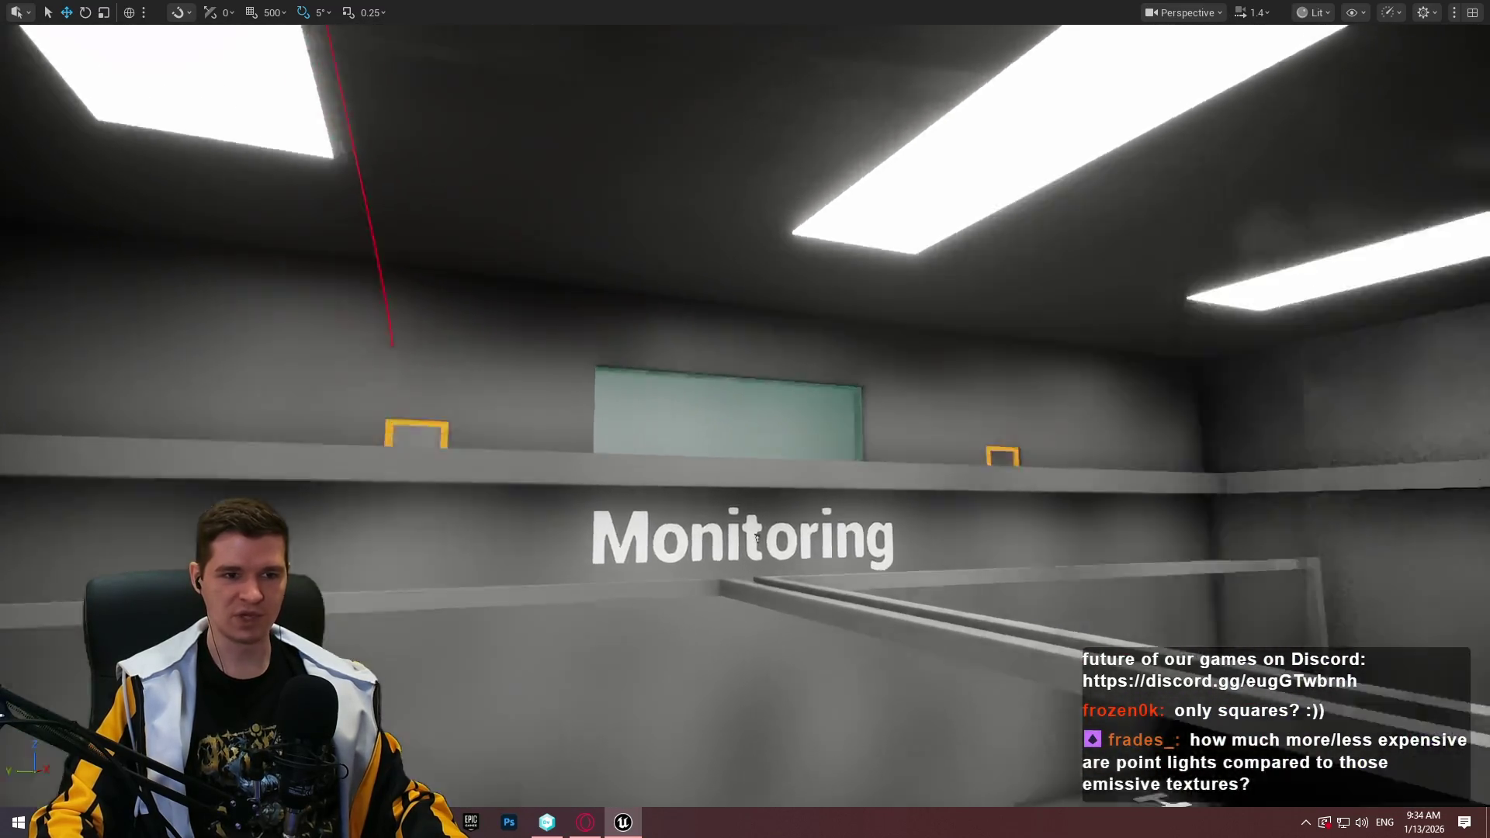
pyautogui.moveTo(756, 535); pyautogui.dragTo(1423, 648)
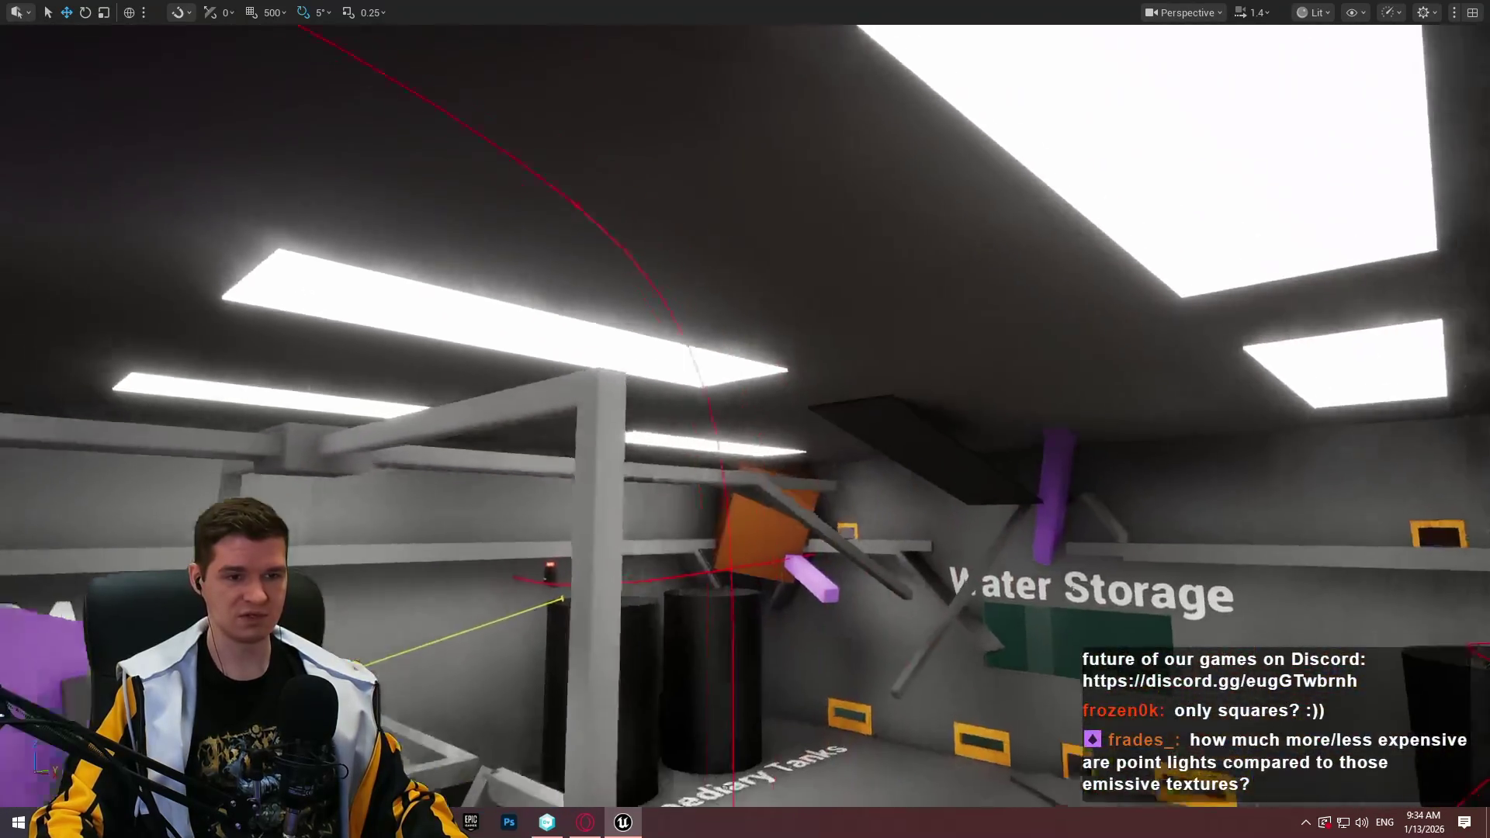
pyautogui.moveTo(745, 419); pyautogui.dragTo(589, 434)
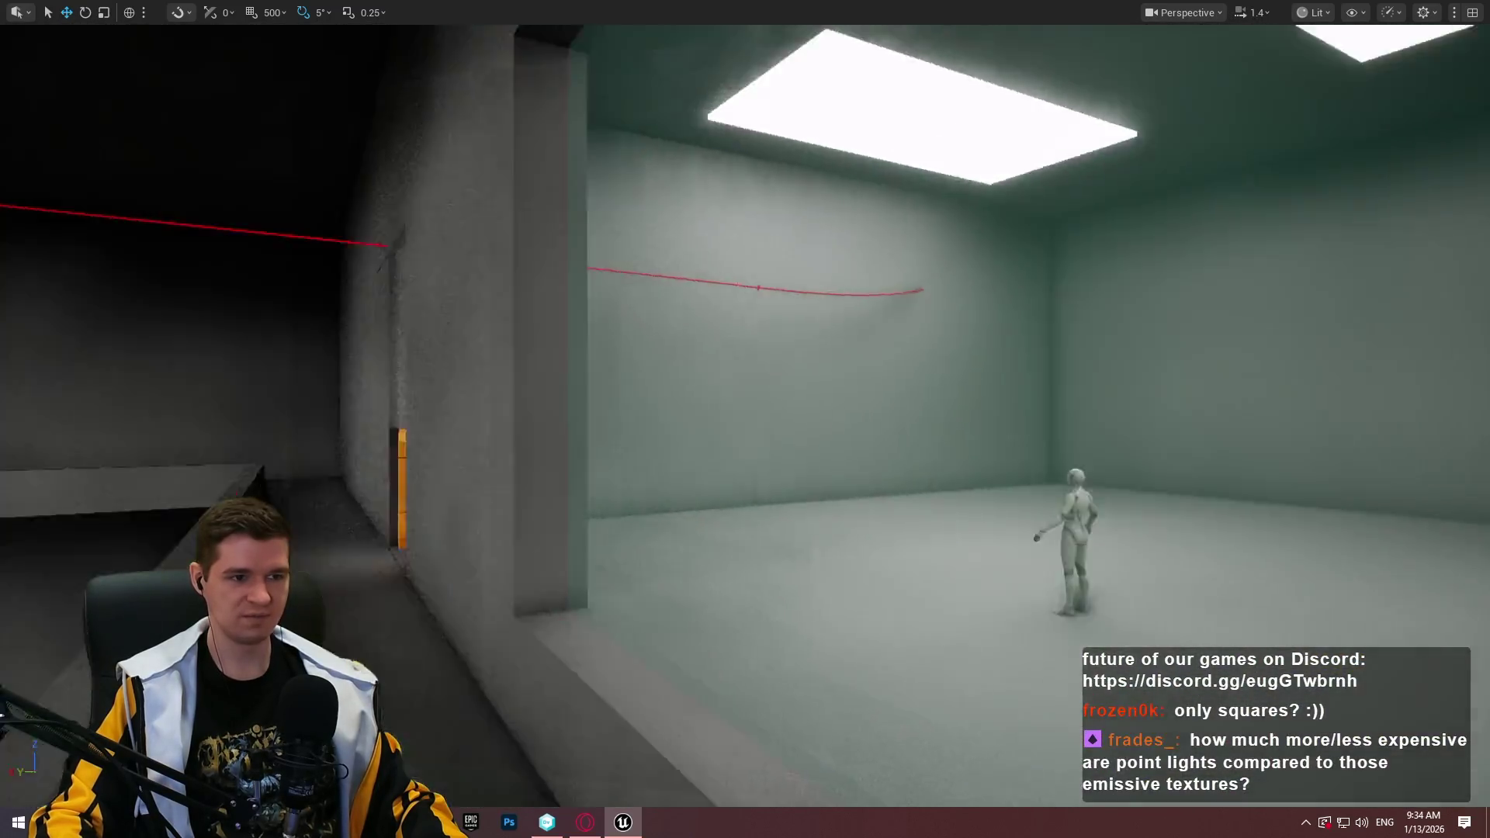
pyautogui.moveTo(745, 419)
pyautogui.mouseDown()
pyautogui.moveTo(698, 403)
pyautogui.moveTo(698, 423)
pyautogui.mouseUp()
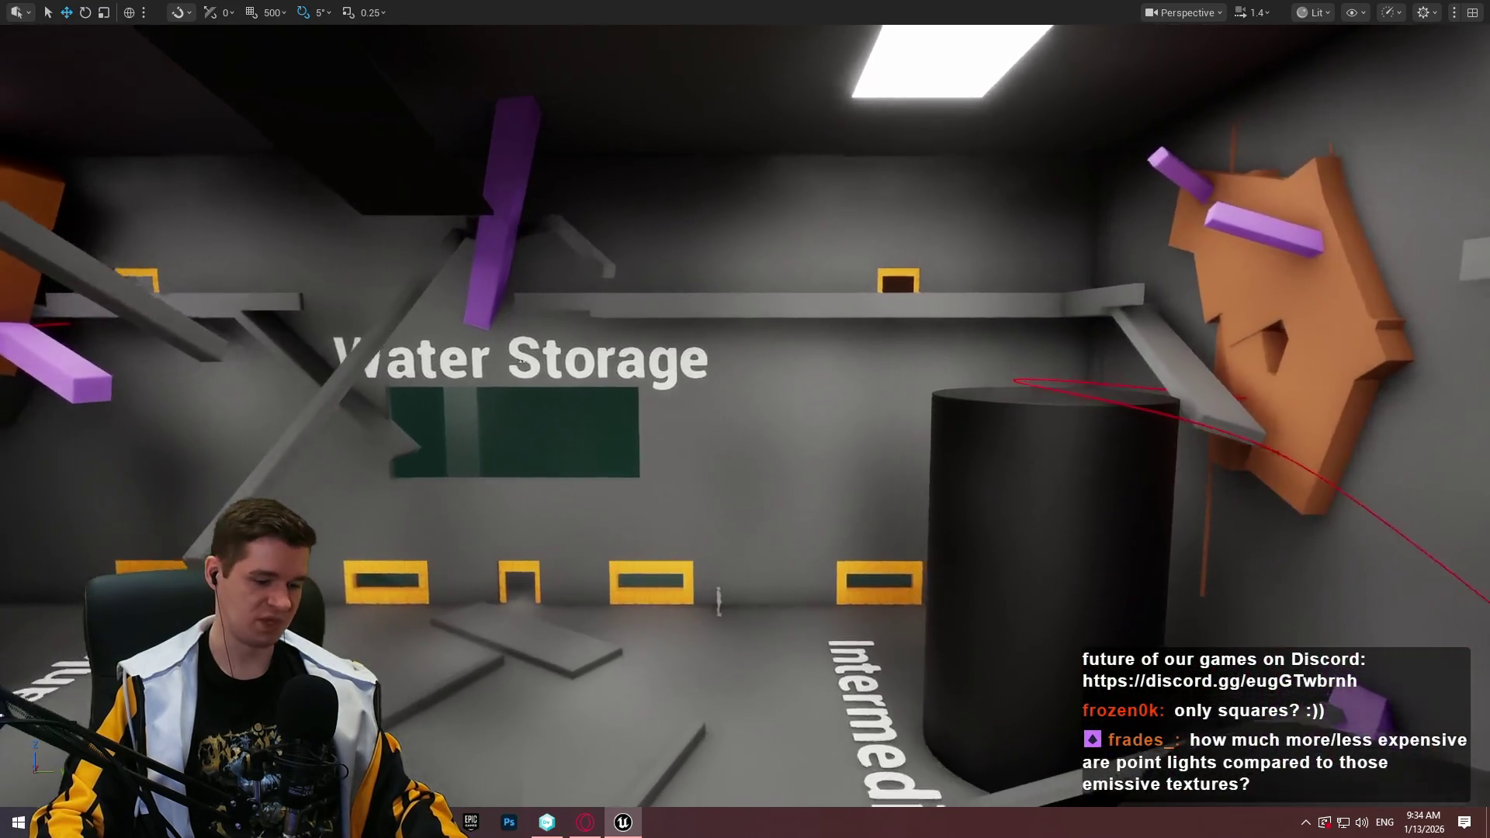
pyautogui.moveTo(521, 362); pyautogui.dragTo(569, 341)
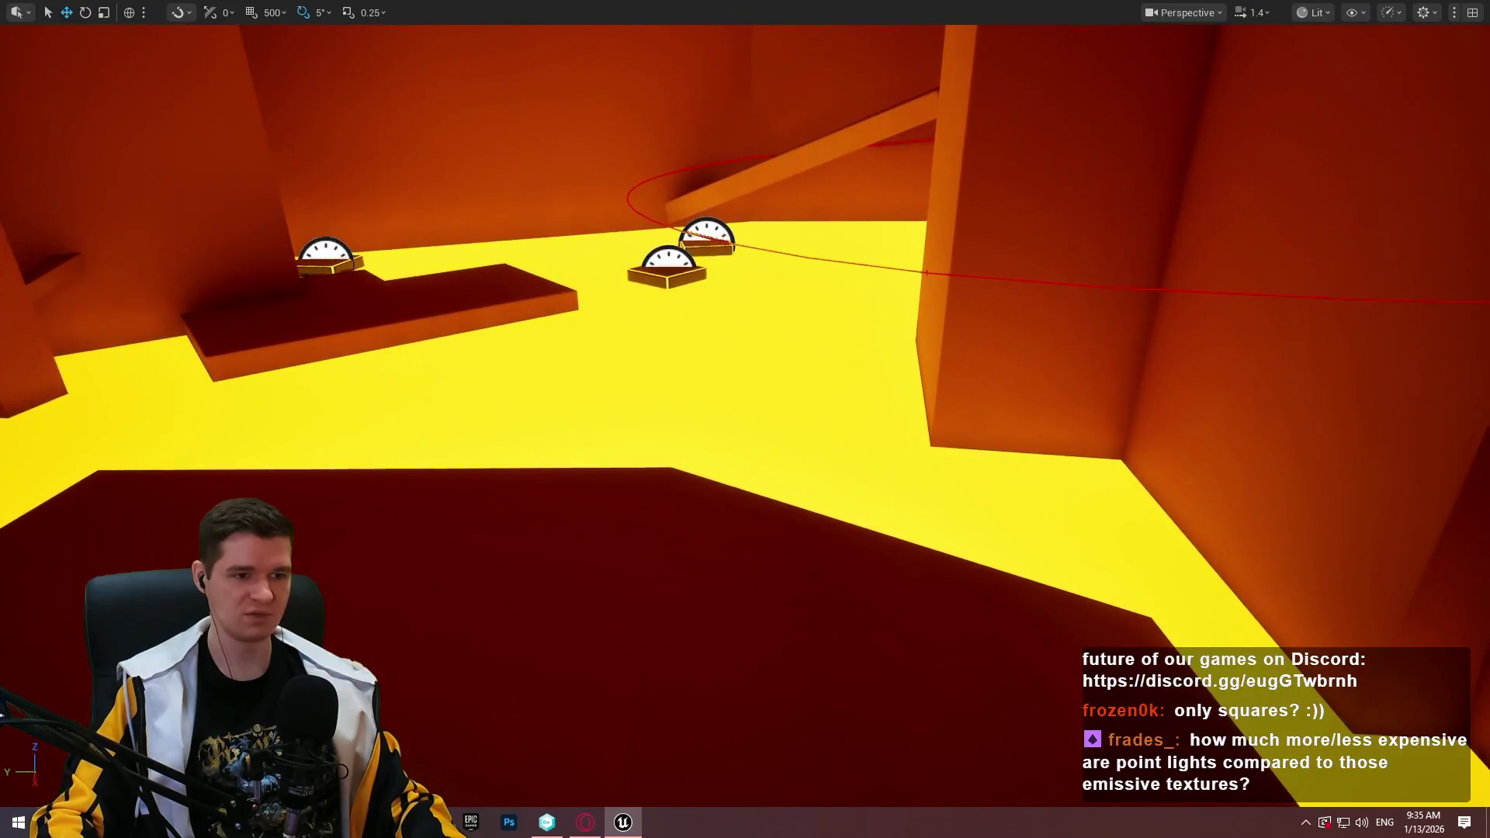
pyautogui.rightClick(748, 613)
# Start a playtest from this spot and run past the pillars into the lava field
pyautogui.click(751, 564)
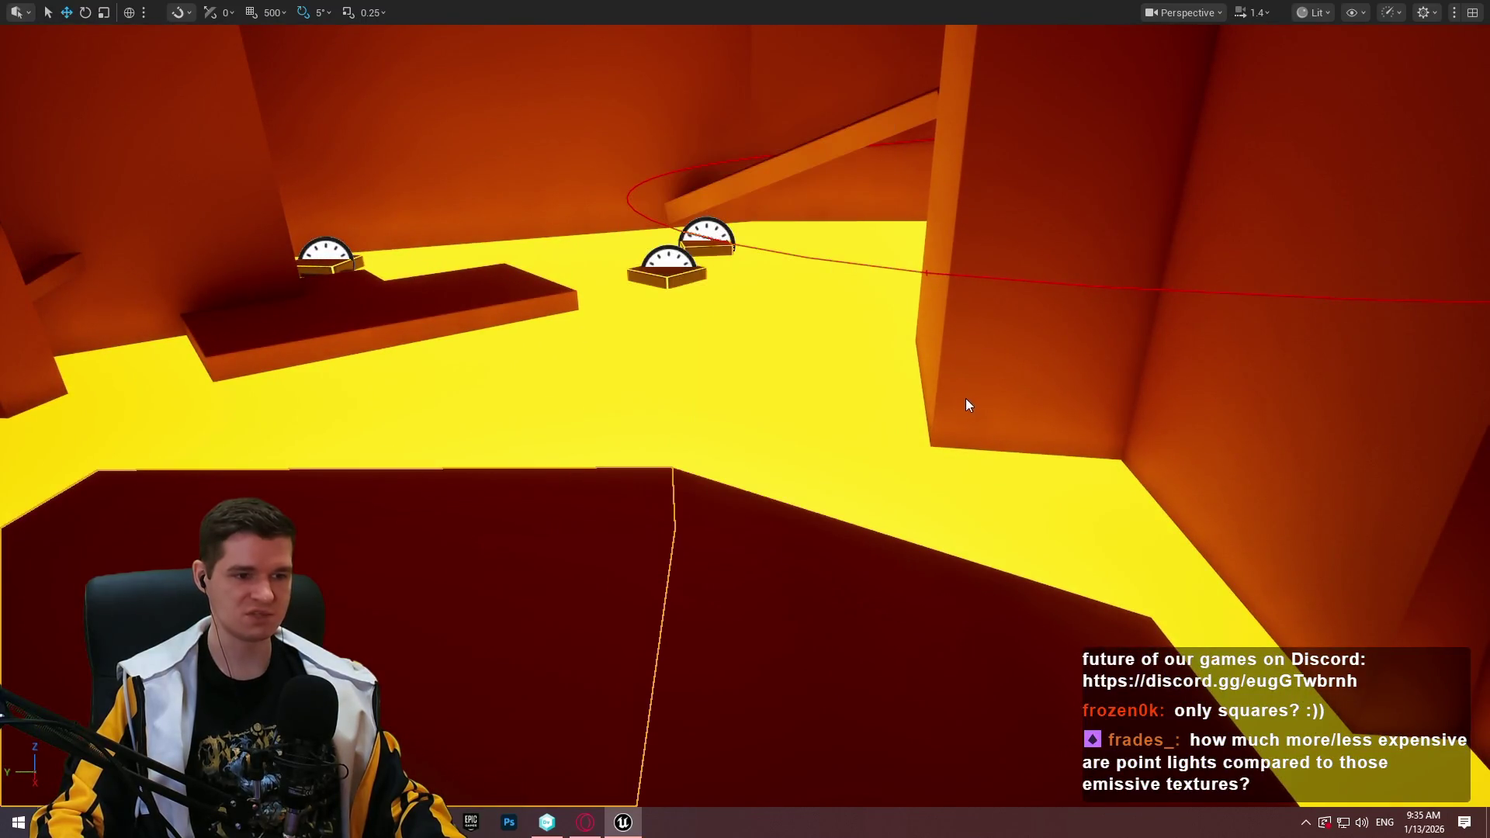
pyautogui.press('w')
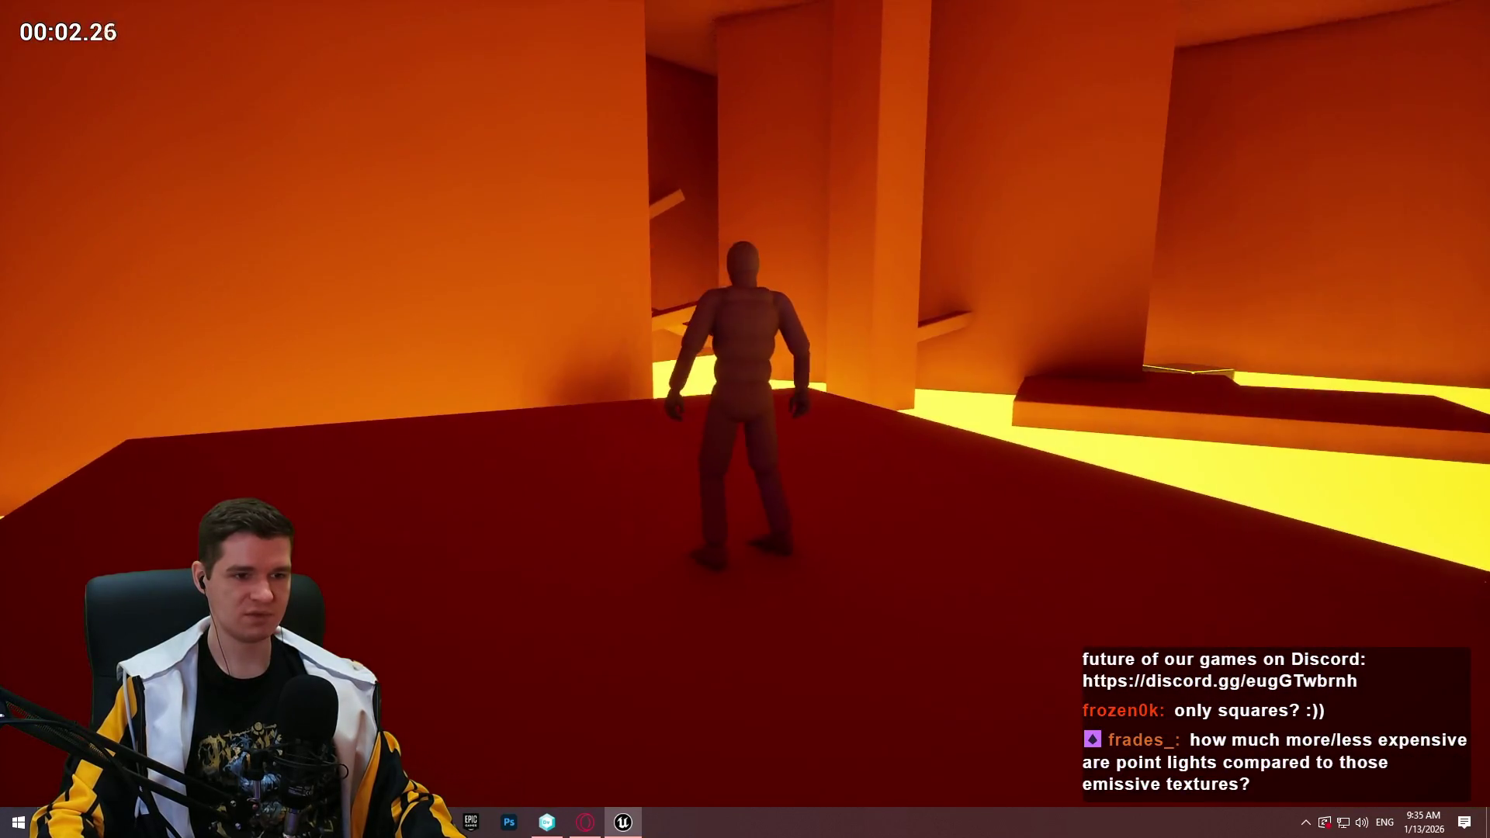
pyautogui.press('w')
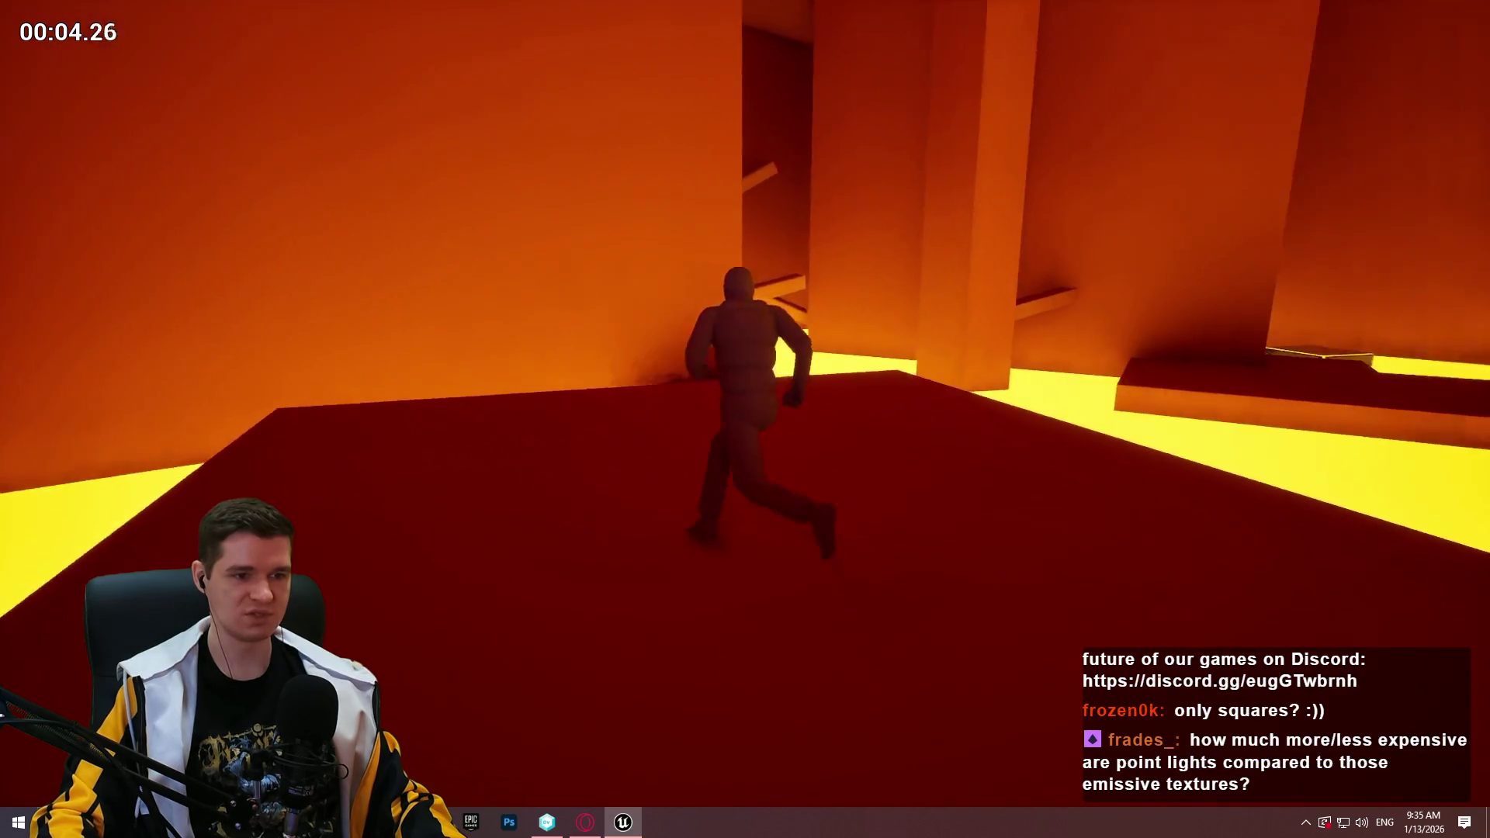
pyautogui.press('w')
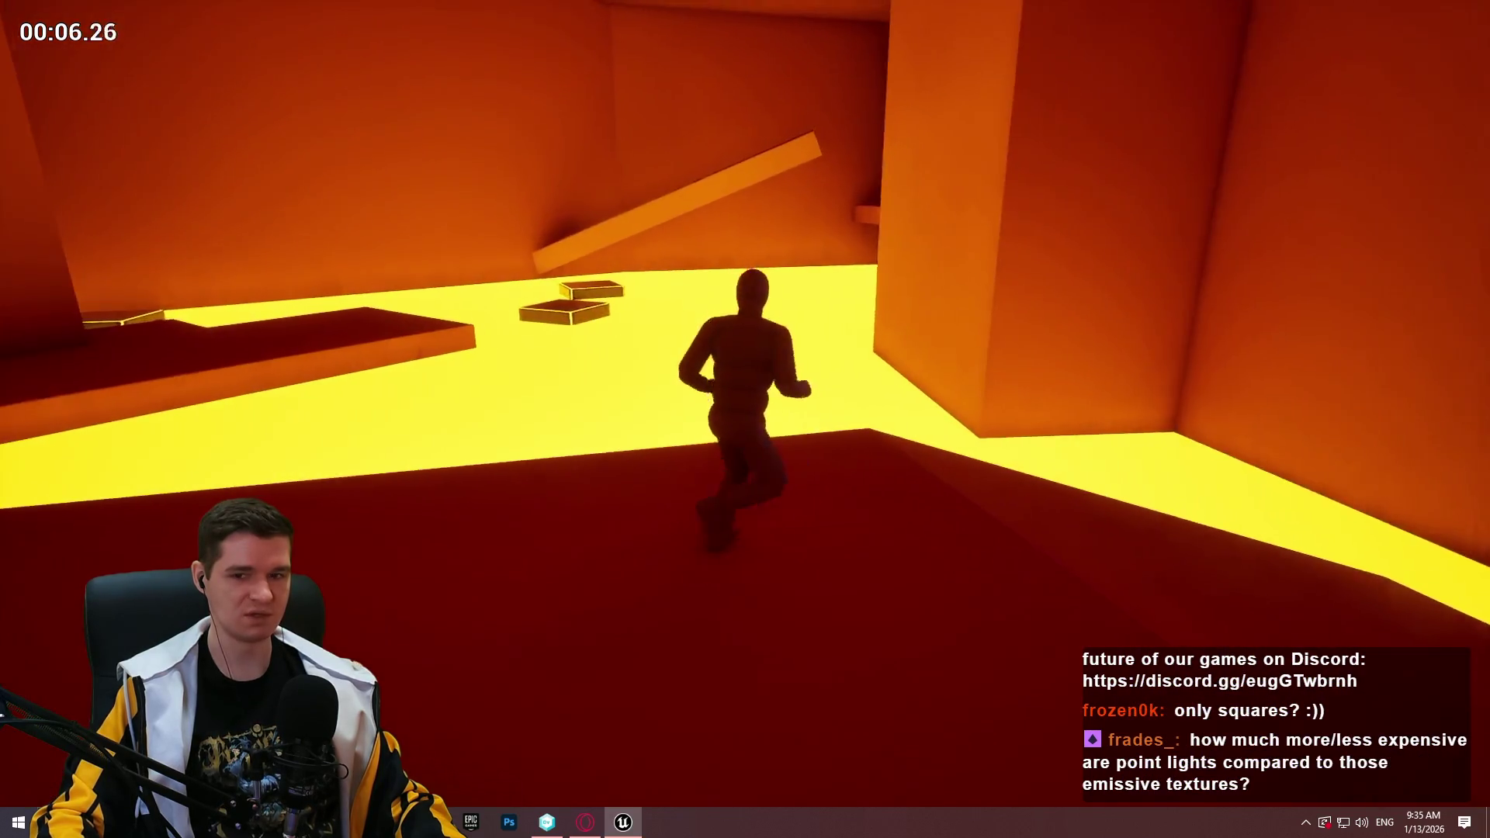
pyautogui.press('w')
# Jump across the glowing platforms onto the ledge, then end the playtest
pyautogui.press('space')
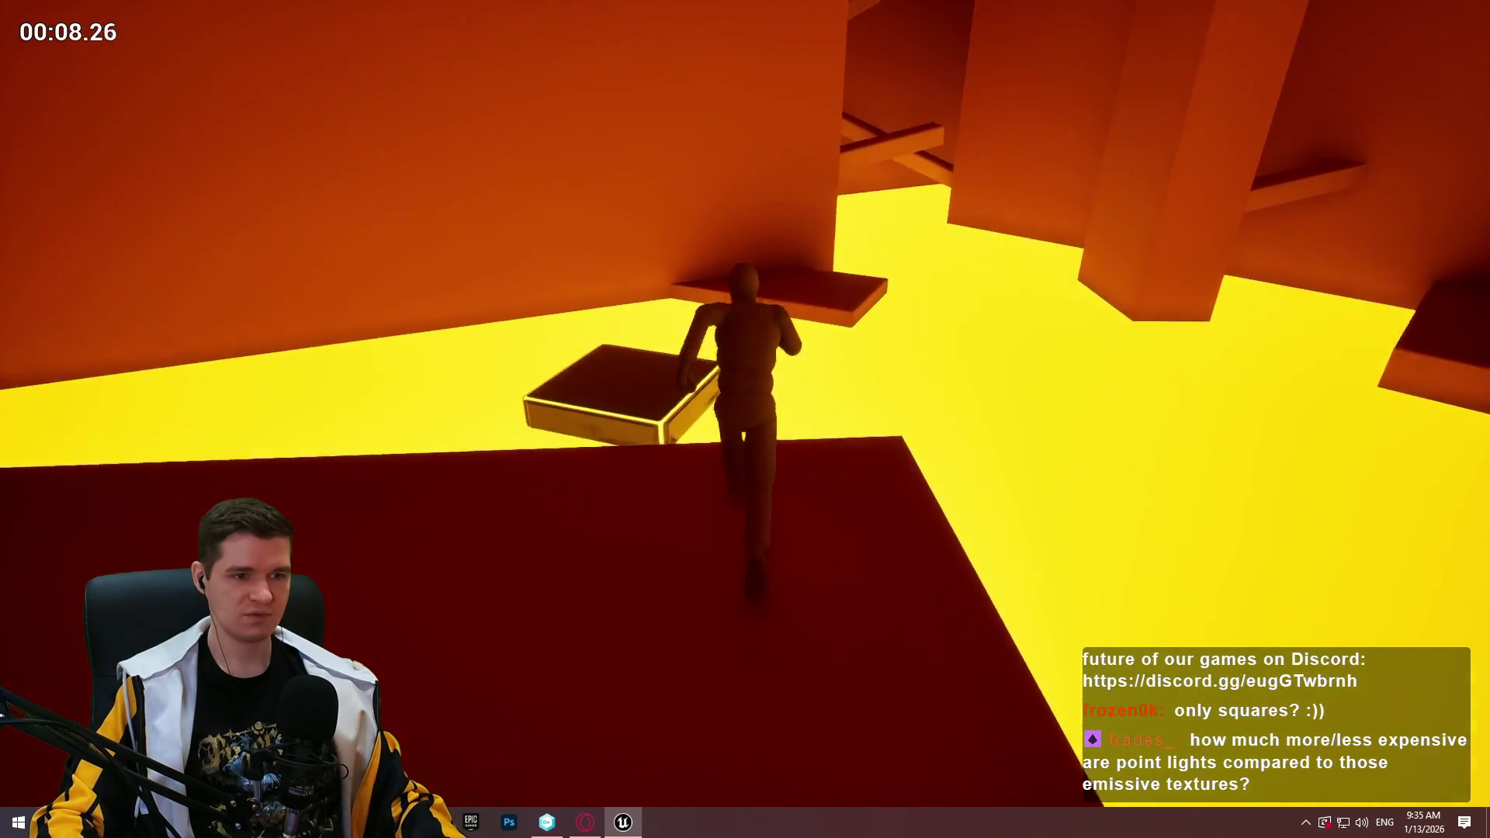
pyautogui.press('w')
pyautogui.press('space')
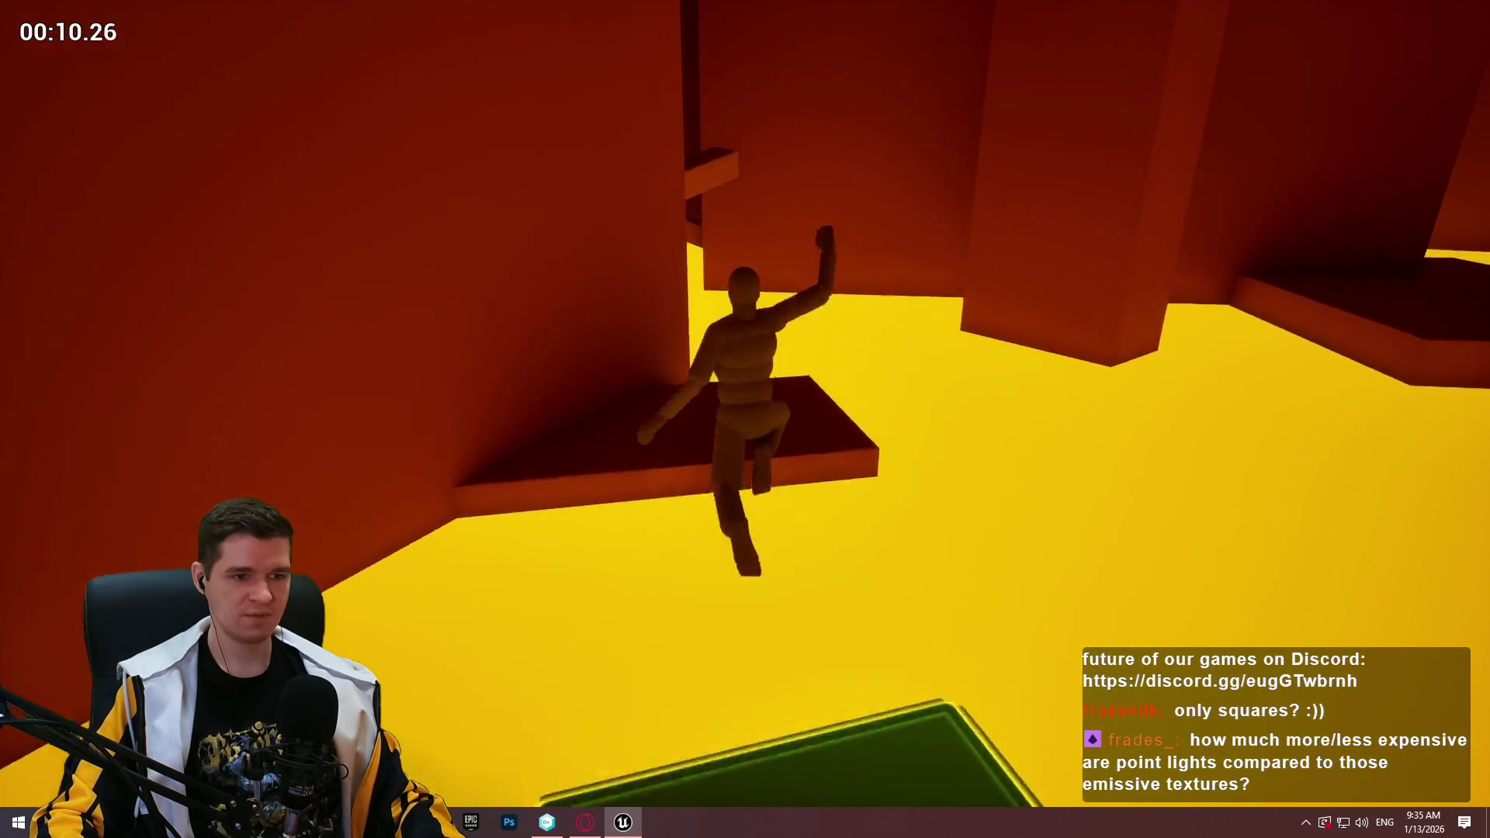
pyautogui.press('w')
pyautogui.press('space')
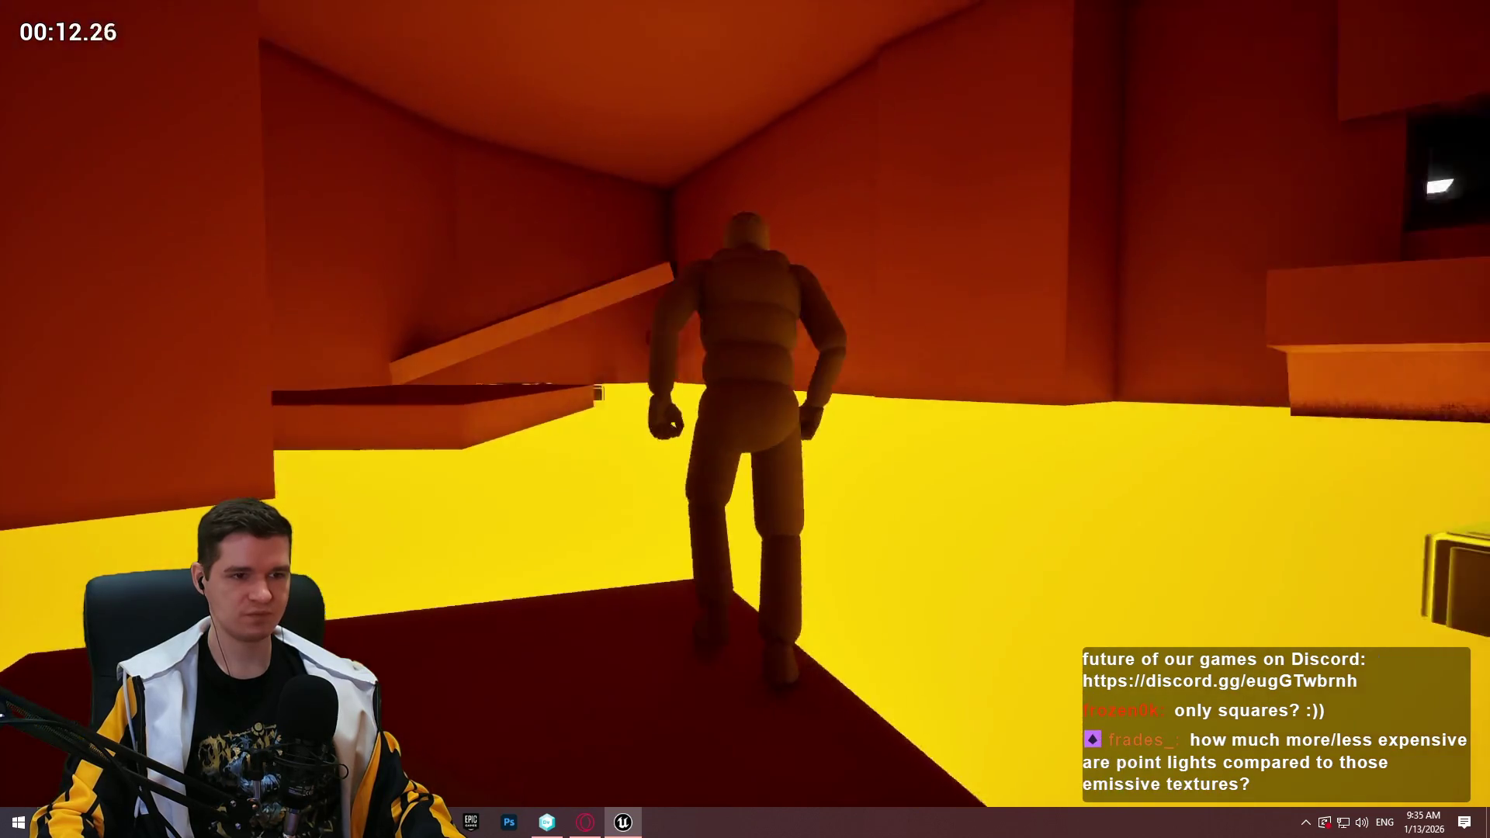
pyautogui.press('w')
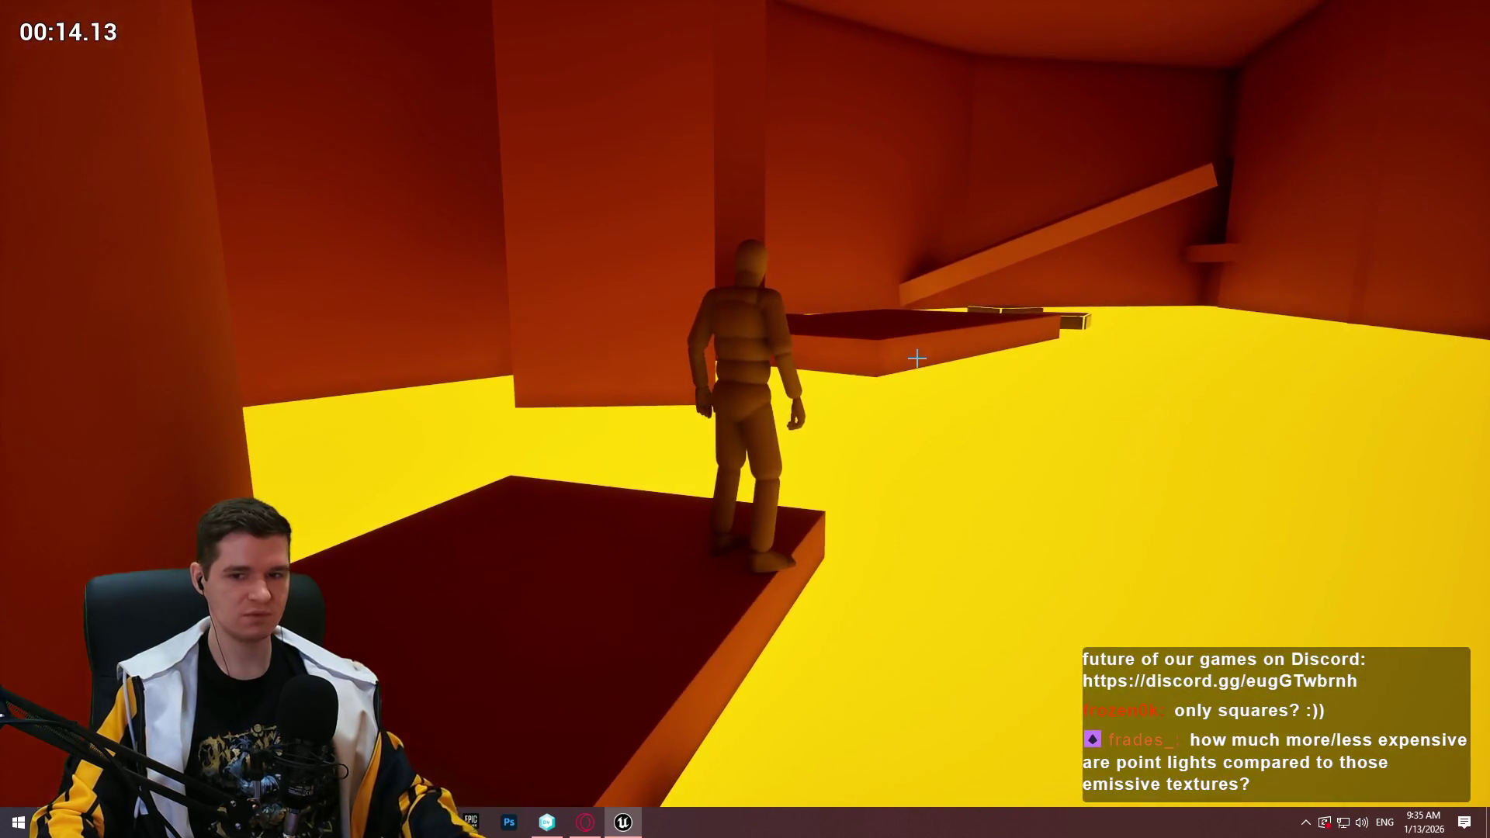
pyautogui.press('Escape')
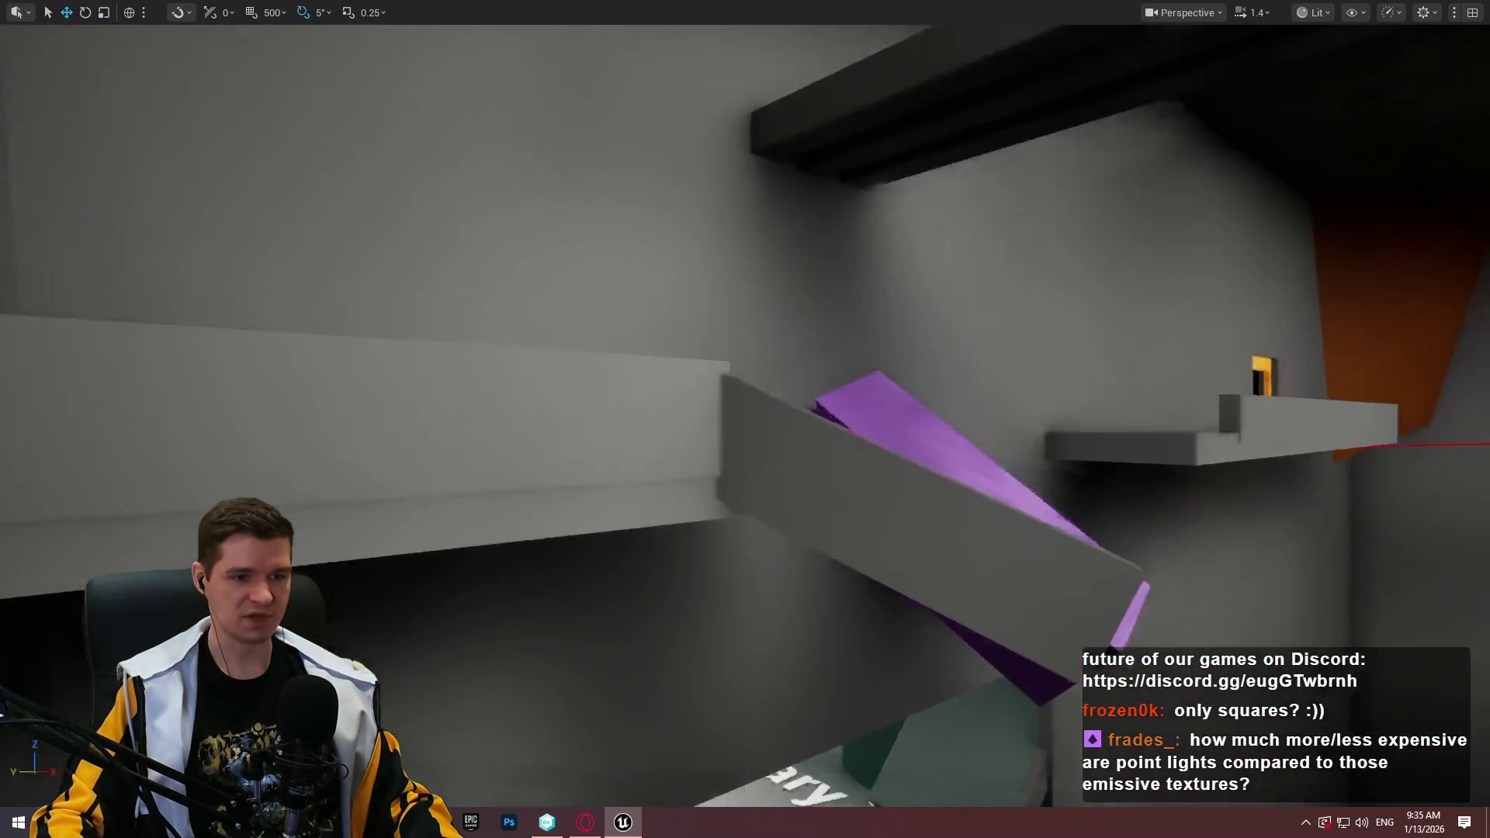
pyautogui.press('w')
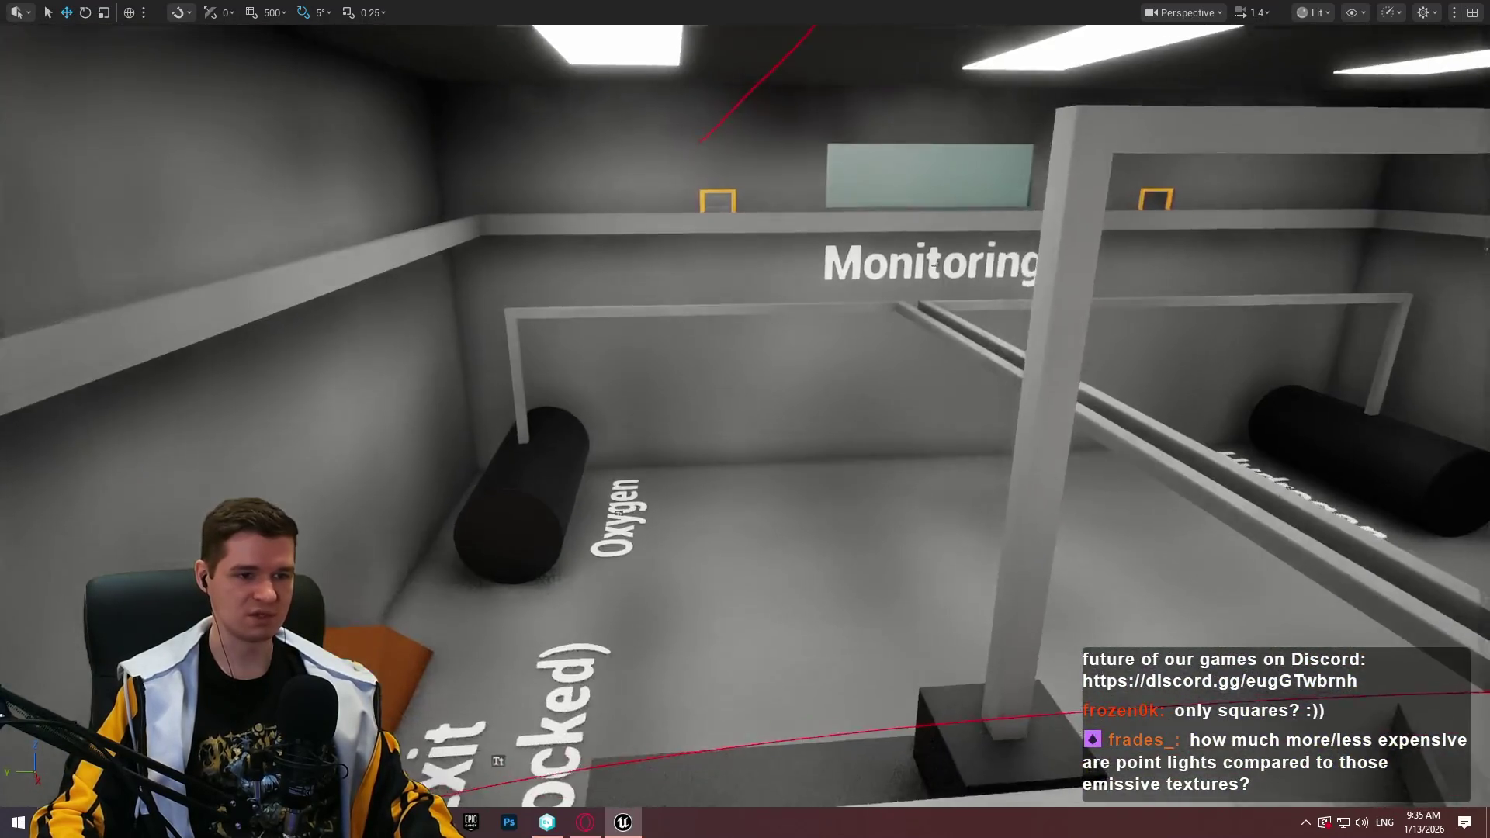
pyautogui.press('s')
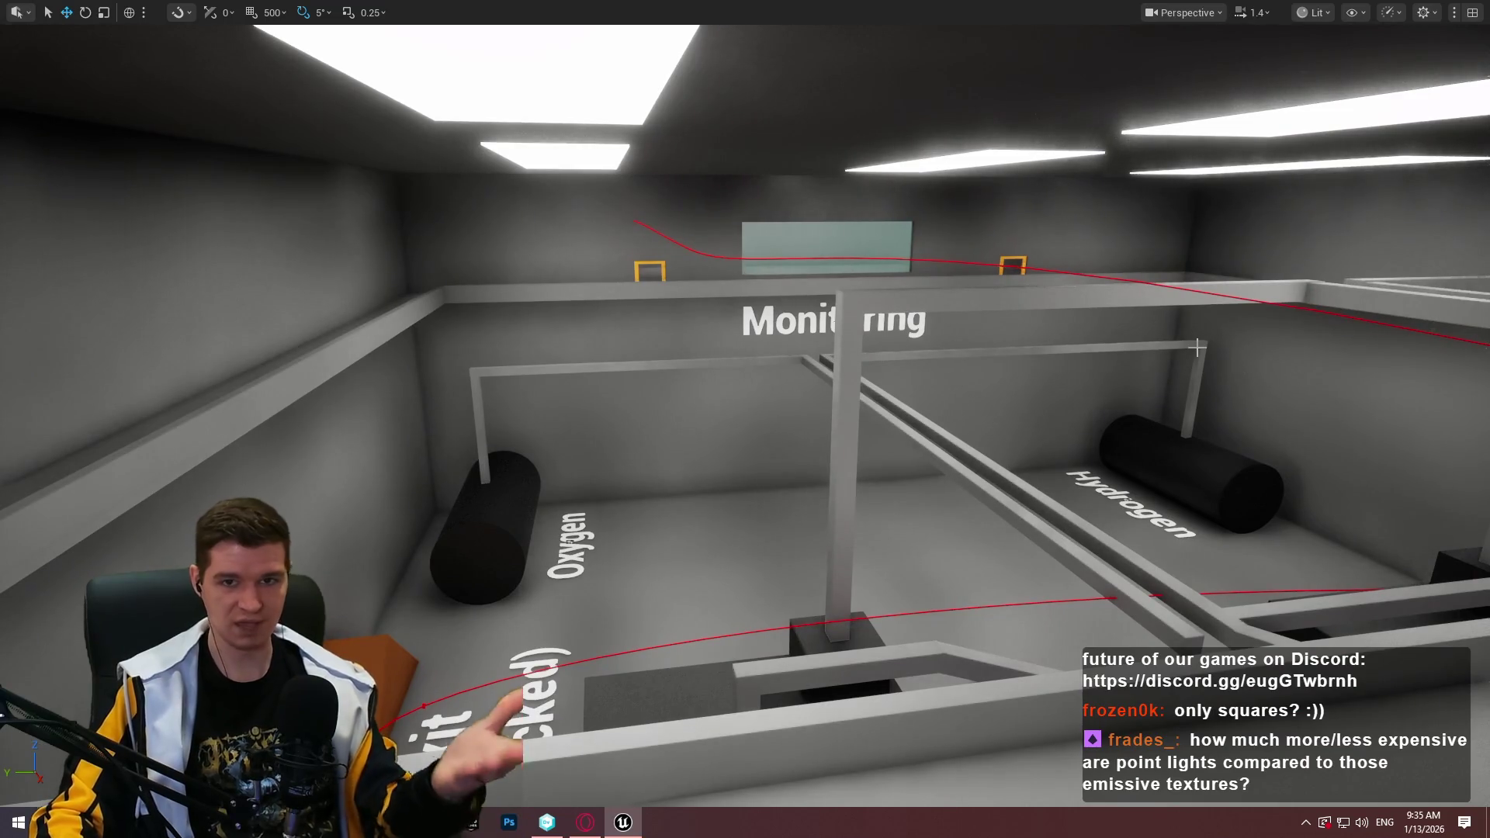
pyautogui.press('e')
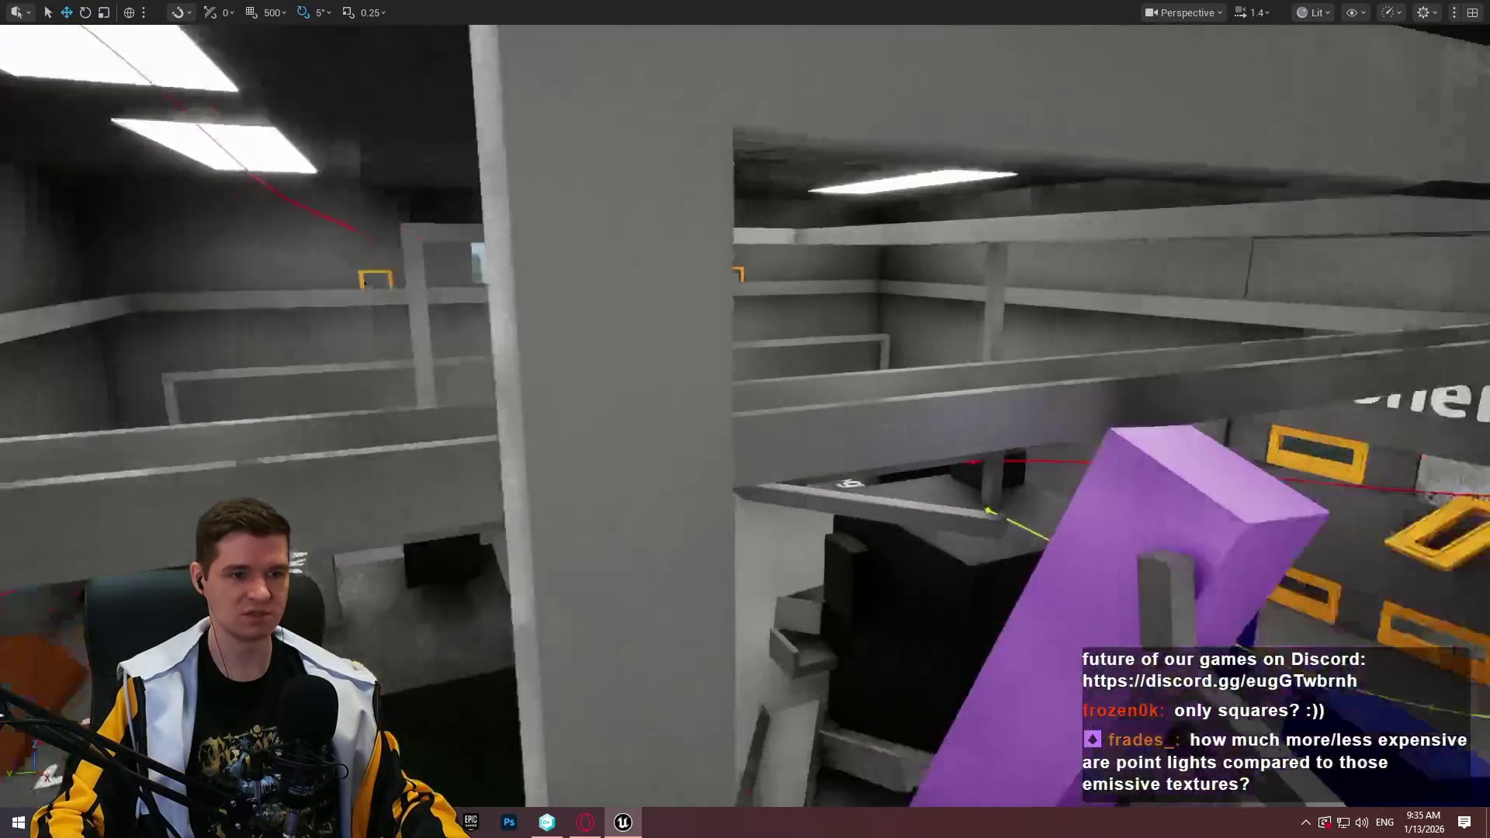
pyautogui.press('e')
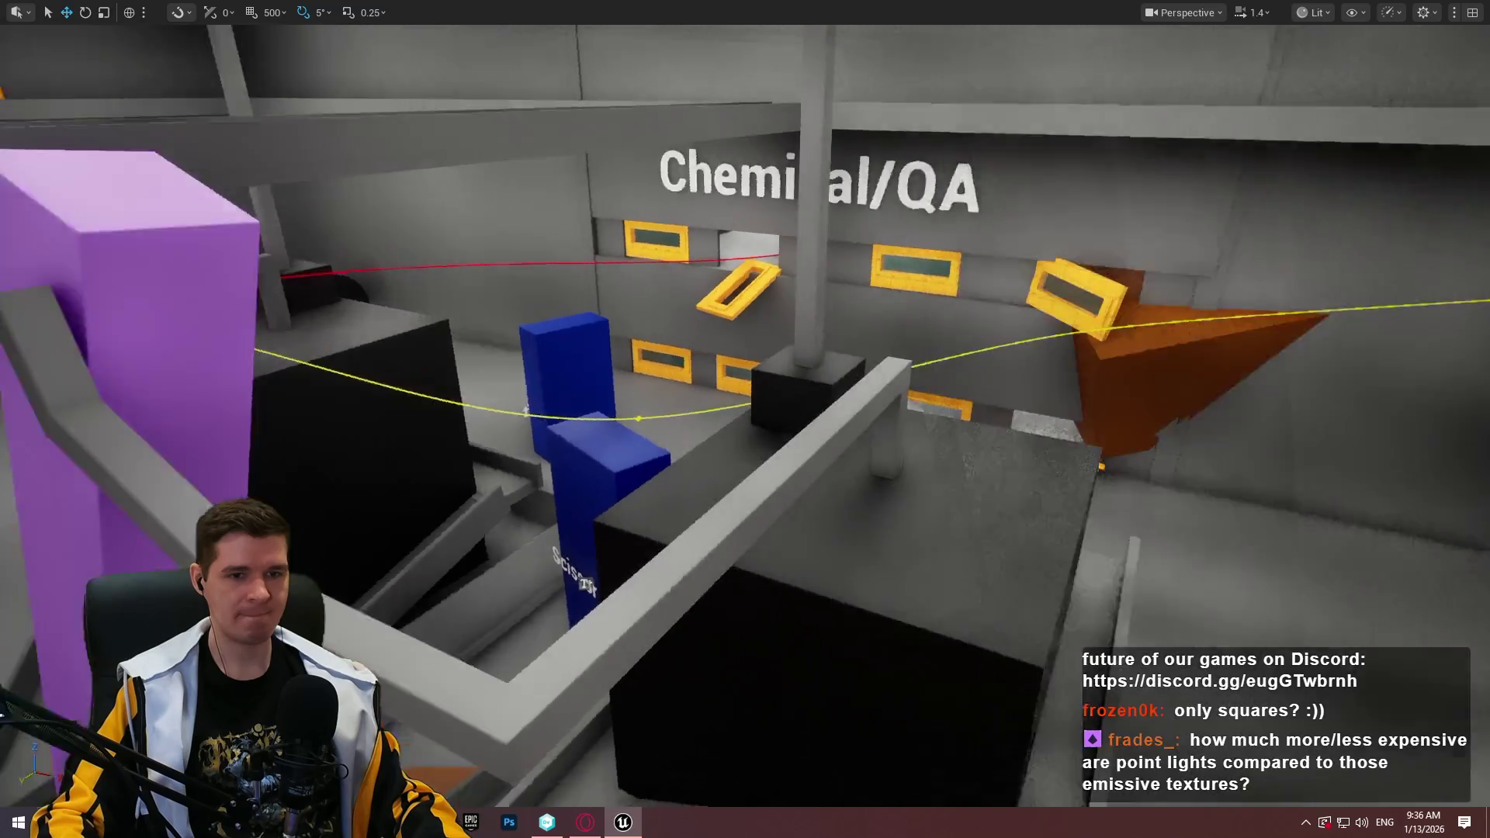
pyautogui.press('s')
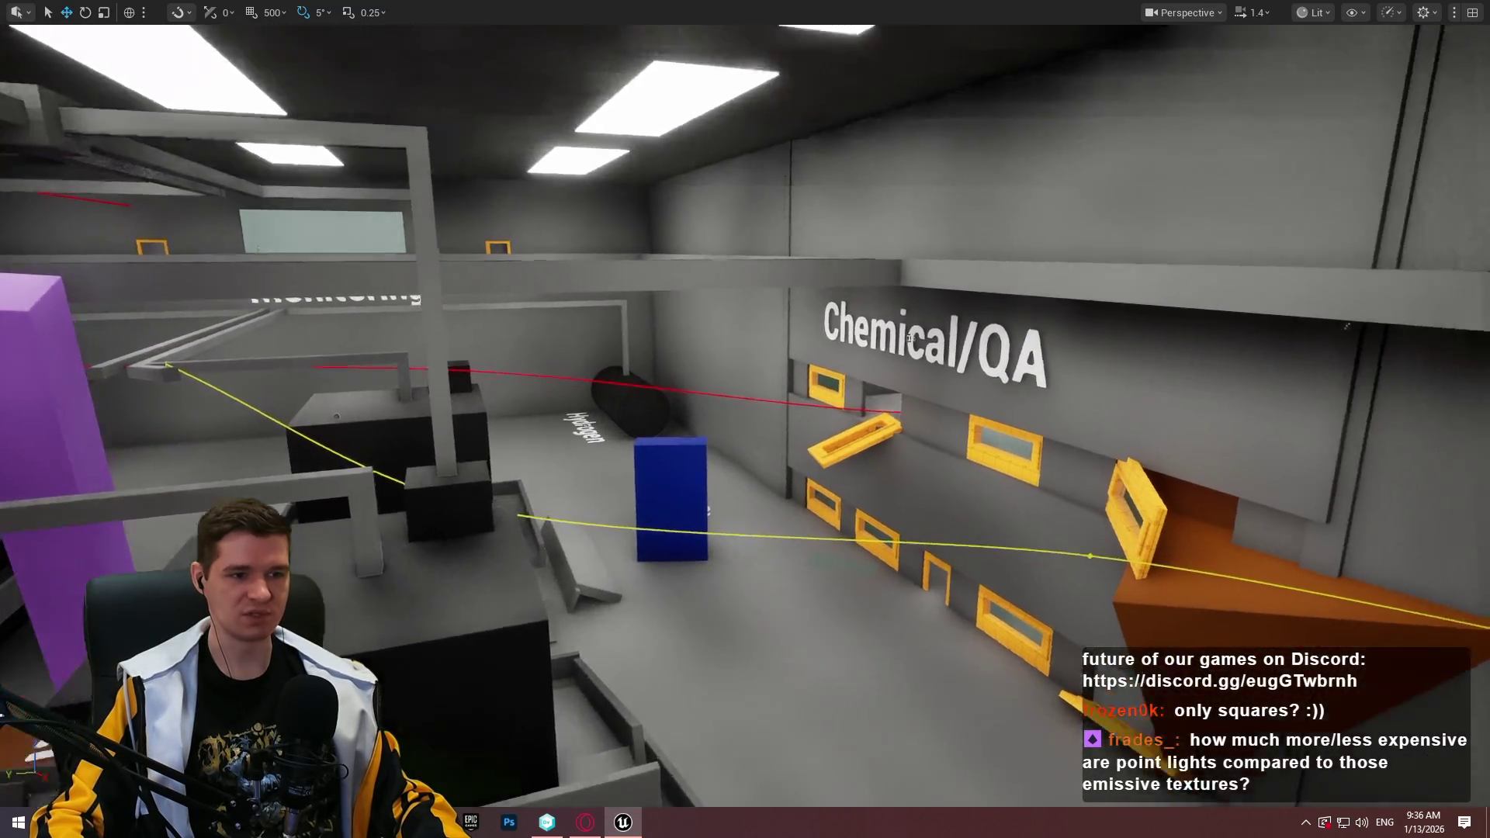
pyautogui.moveTo(909, 339)
pyautogui.mouseDown()
pyautogui.moveTo(82, 356)
pyautogui.moveTo(440, 231)
pyautogui.mouseUp()
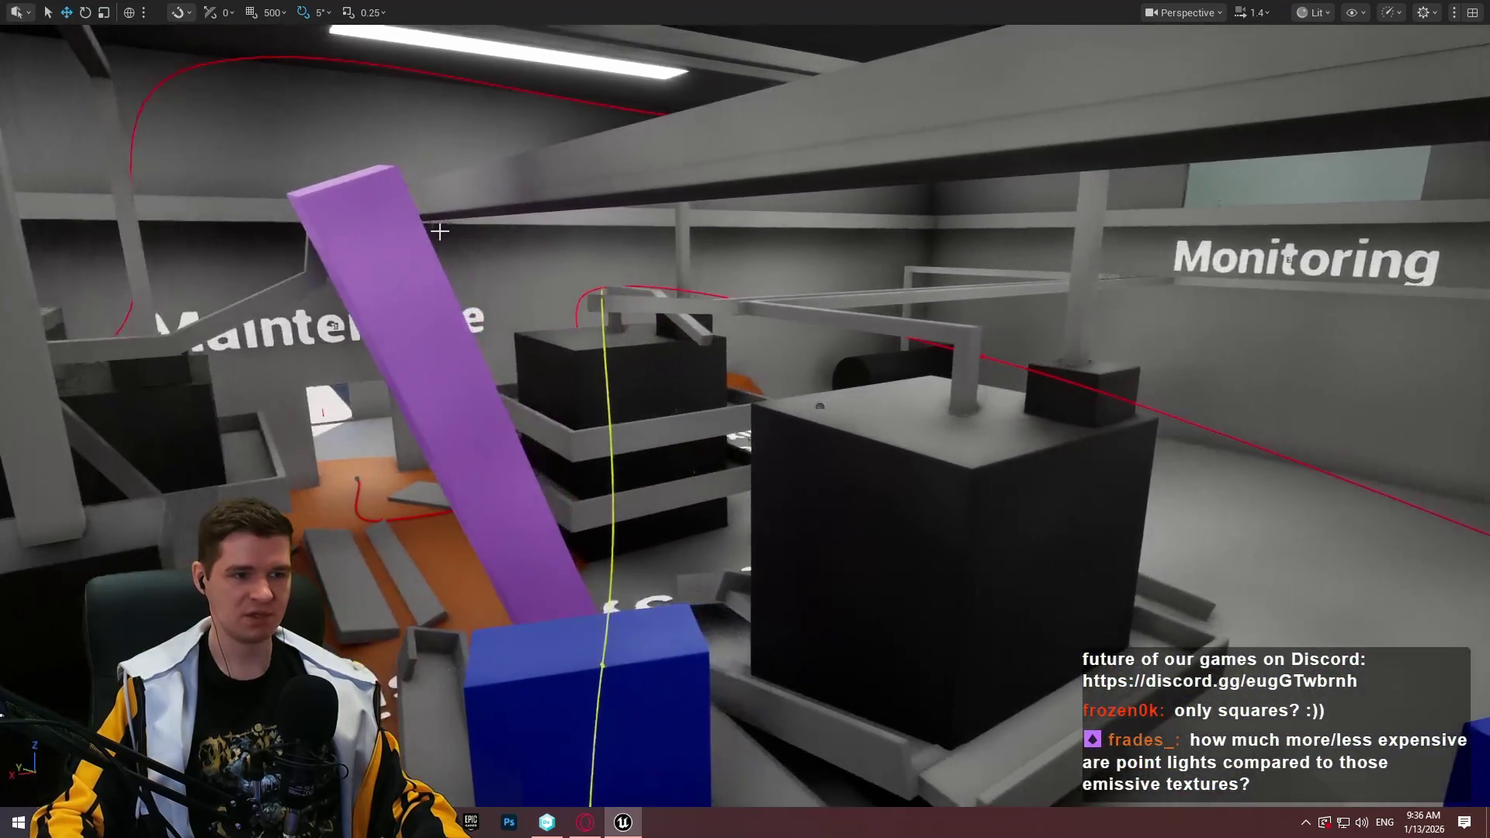
pyautogui.moveTo(707, 382)
pyautogui.mouseDown()
pyautogui.moveTo(1008, 334)
pyautogui.moveTo(1032, 284)
pyautogui.moveTo(838, 302)
pyautogui.moveTo(1032, 288)
pyautogui.moveTo(857, 256)
pyautogui.mouseUp()
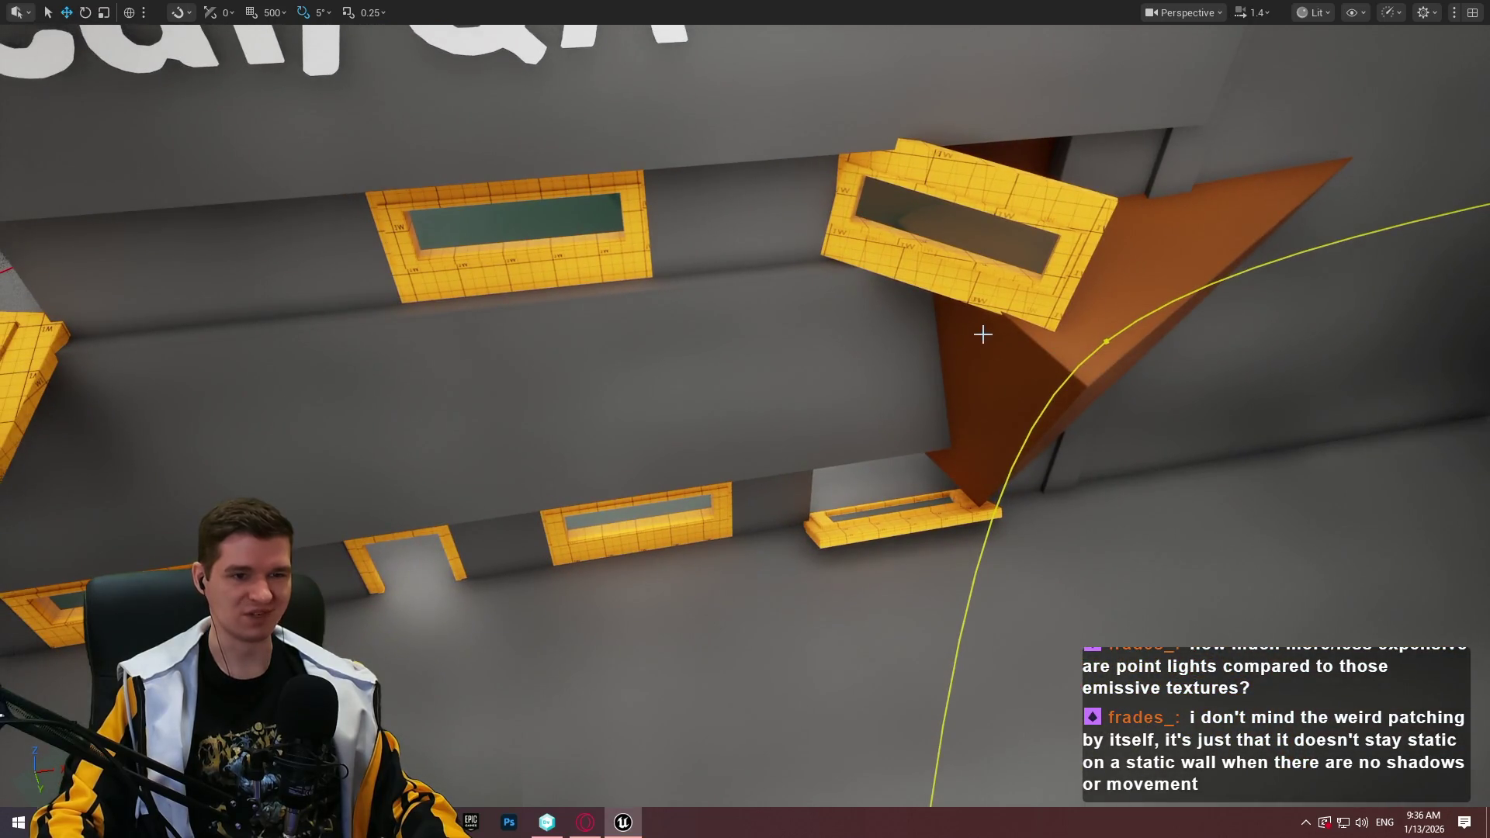
pyautogui.moveTo(1038, 355)
pyautogui.mouseDown()
pyautogui.moveTo(768, 325)
pyautogui.moveTo(1020, 361)
pyautogui.mouseUp()
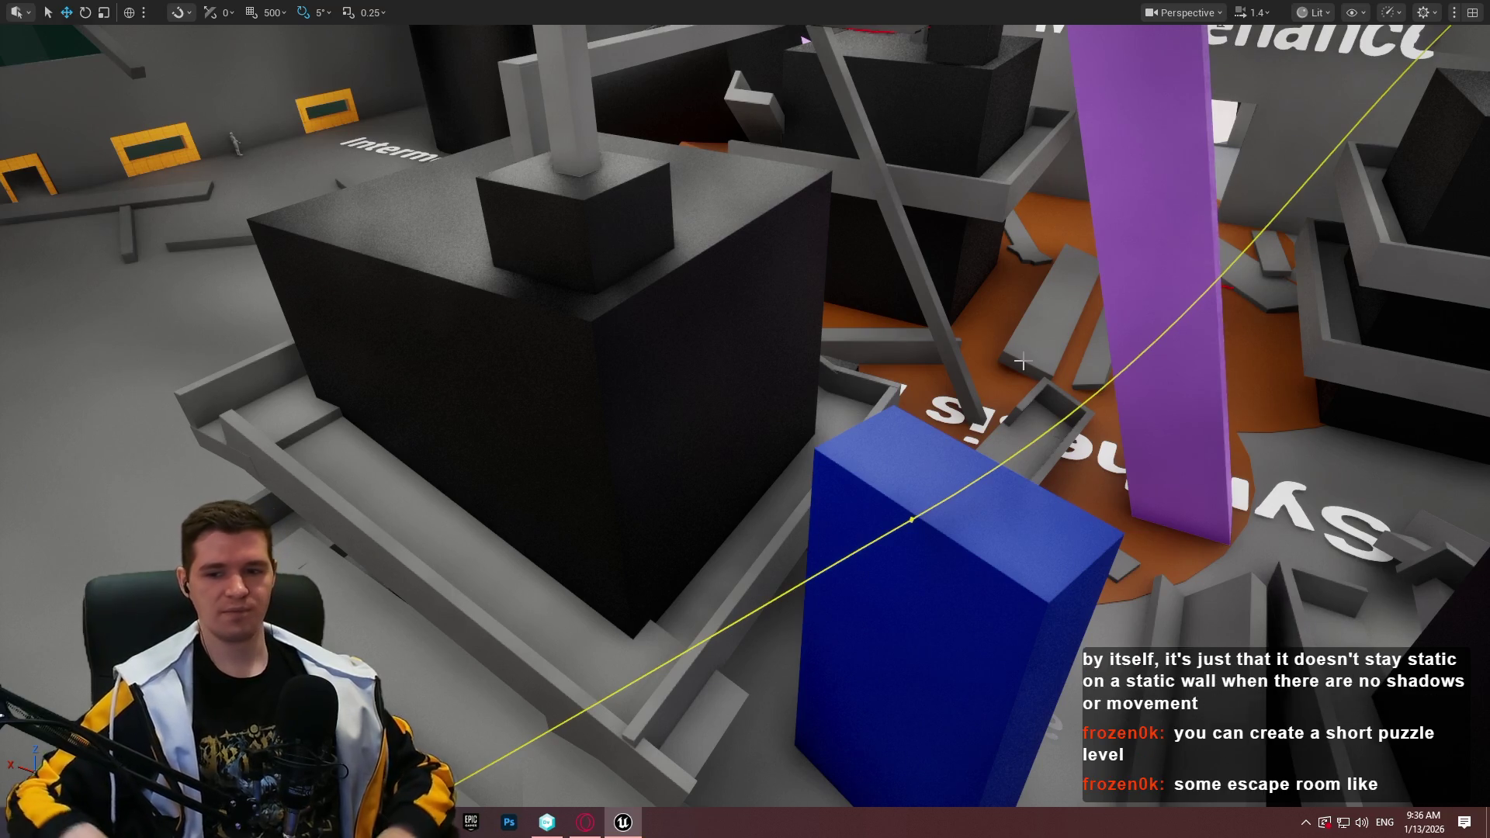
pyautogui.moveTo(1021, 432)
pyautogui.mouseDown()
pyautogui.moveTo(892, 438)
pyautogui.moveTo(1022, 432)
pyautogui.moveTo(1037, 445)
pyautogui.mouseUp()
pyautogui.click(798, 442)
pyautogui.moveTo(798, 442)
pyautogui.mouseDown()
pyautogui.moveTo(737, 454)
pyautogui.moveTo(911, 505)
pyautogui.moveTo(904, 522)
pyautogui.moveTo(655, 119)
pyautogui.moveTo(606, 109)
pyautogui.mouseUp()
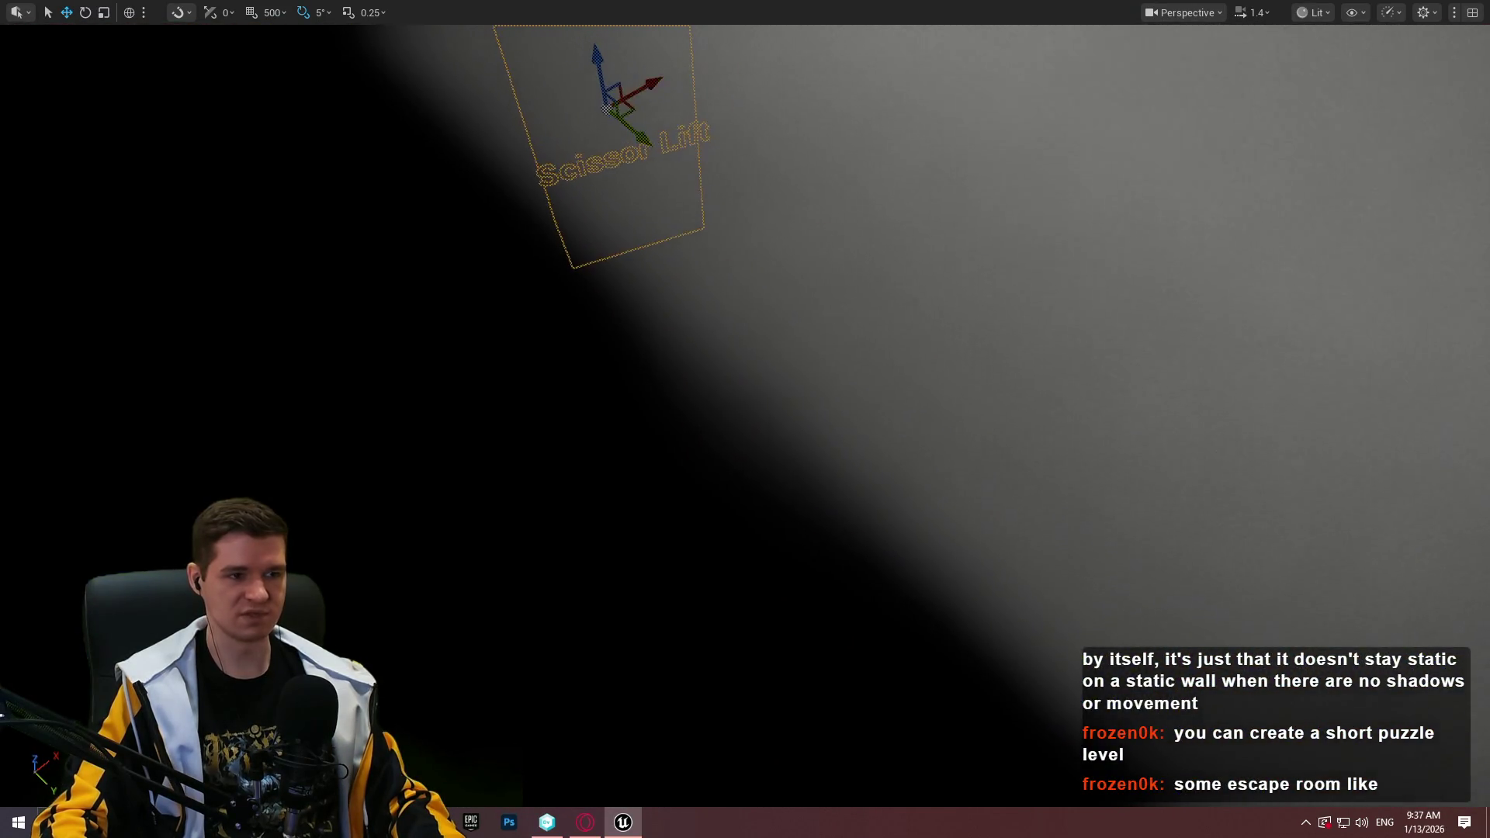
pyautogui.press('f')
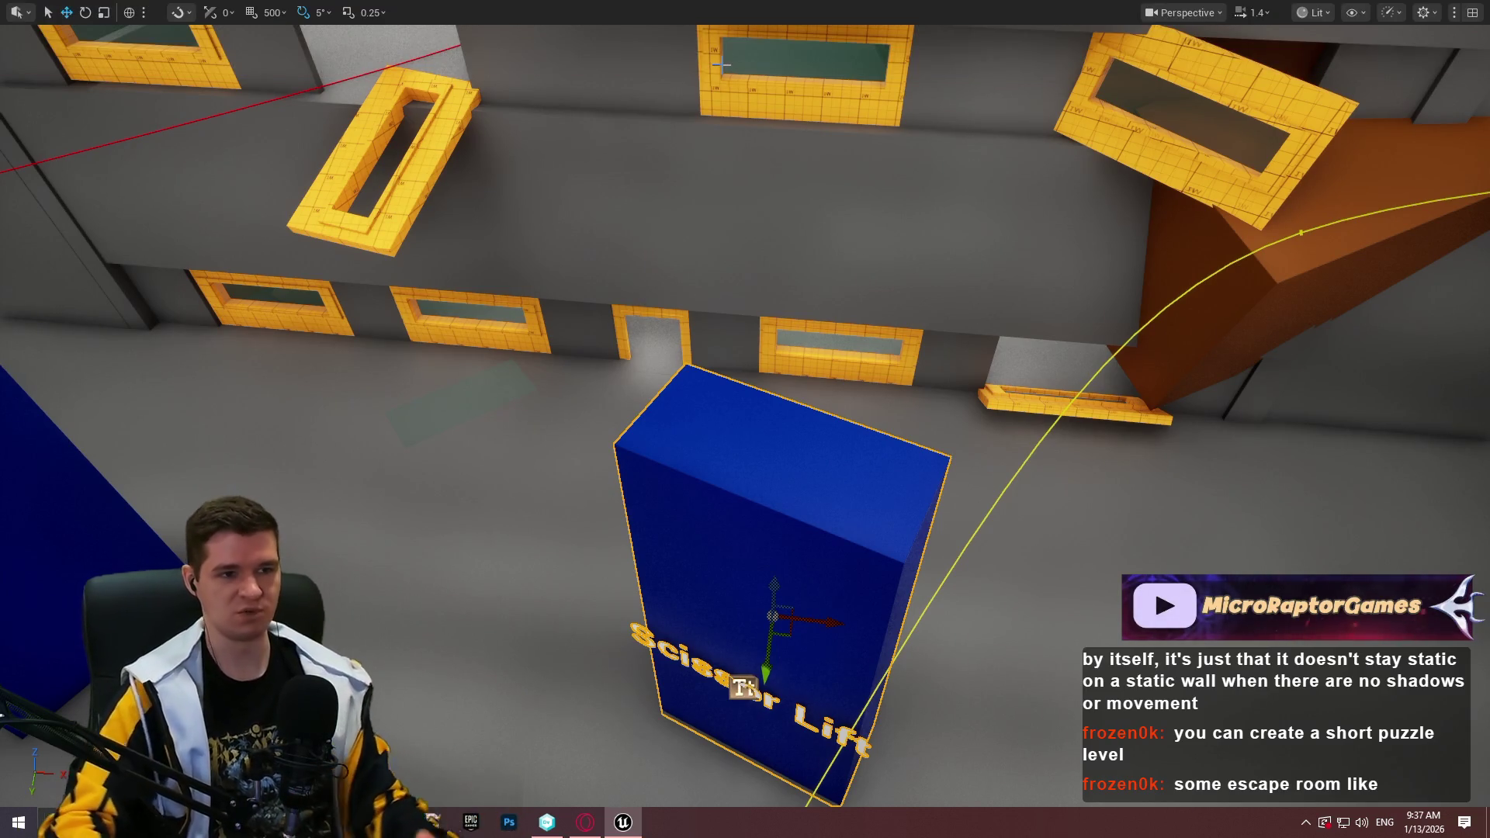
pyautogui.moveTo(788, 634)
pyautogui.mouseDown()
pyautogui.moveTo(788, 667)
pyautogui.moveTo(853, 667)
pyautogui.moveTo(737, 652)
pyautogui.moveTo(745, 605)
pyautogui.moveTo(294, 565)
pyautogui.moveTo(857, 412)
pyautogui.moveTo(785, 497)
pyautogui.moveTo(827, 504)
pyautogui.moveTo(722, 434)
pyautogui.moveTo(807, 422)
pyautogui.moveTo(760, 466)
pyautogui.moveTo(733, 438)
pyautogui.moveTo(777, 423)
pyautogui.moveTo(306, 208)
pyautogui.moveTo(368, 208)
pyautogui.mouseUp()
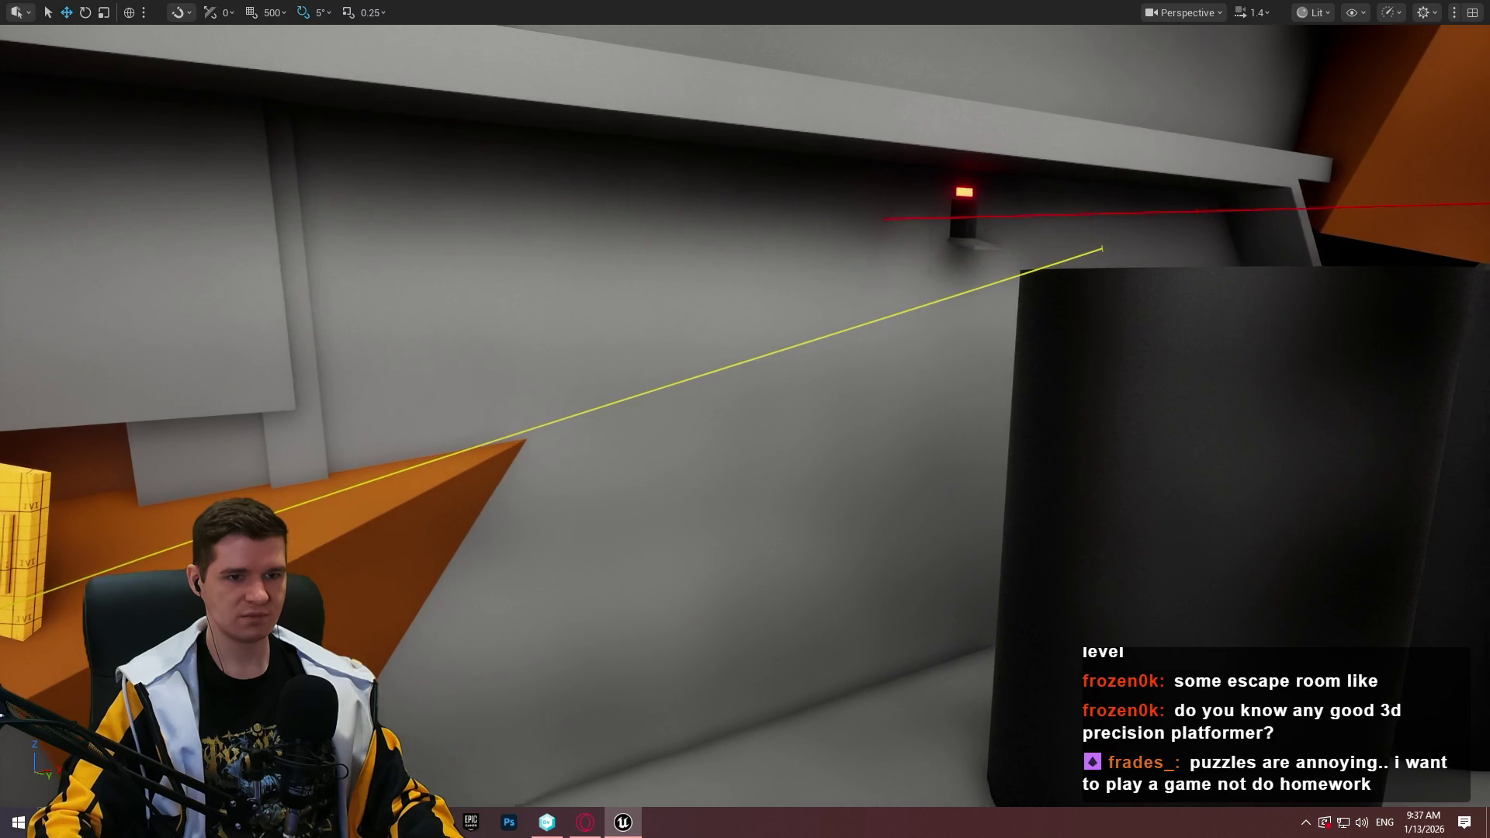
pyautogui.moveTo(368, 207)
pyautogui.mouseDown()
pyautogui.moveTo(400, 194)
pyautogui.moveTo(388, 208)
pyautogui.moveTo(399, 361)
pyautogui.mouseUp()
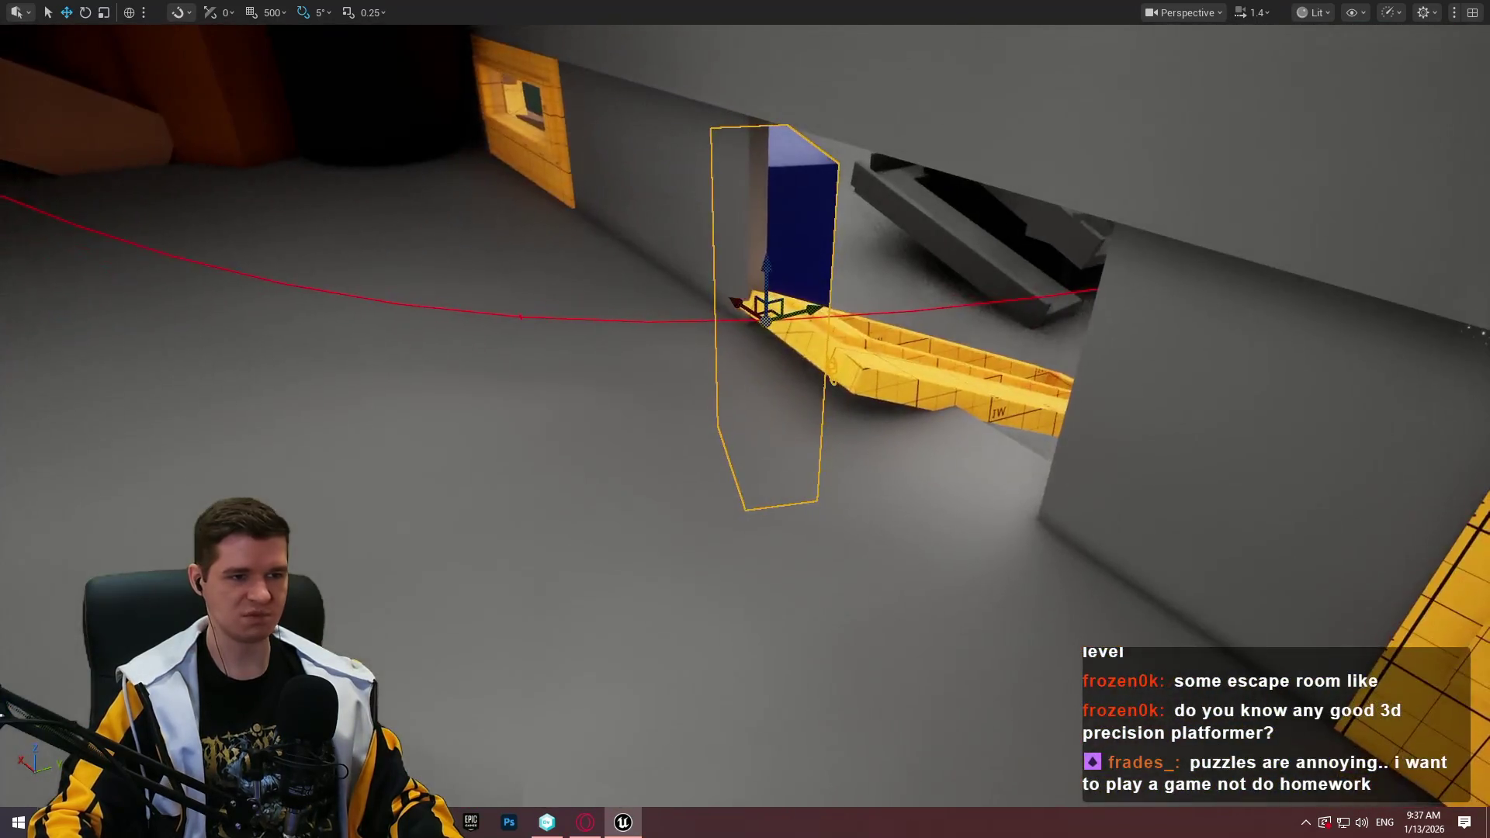
pyautogui.rightClick(694, 264)
# Playtest from this spot, check the Windows volume mixer, then end the playtest
pyautogui.click(773, 791)
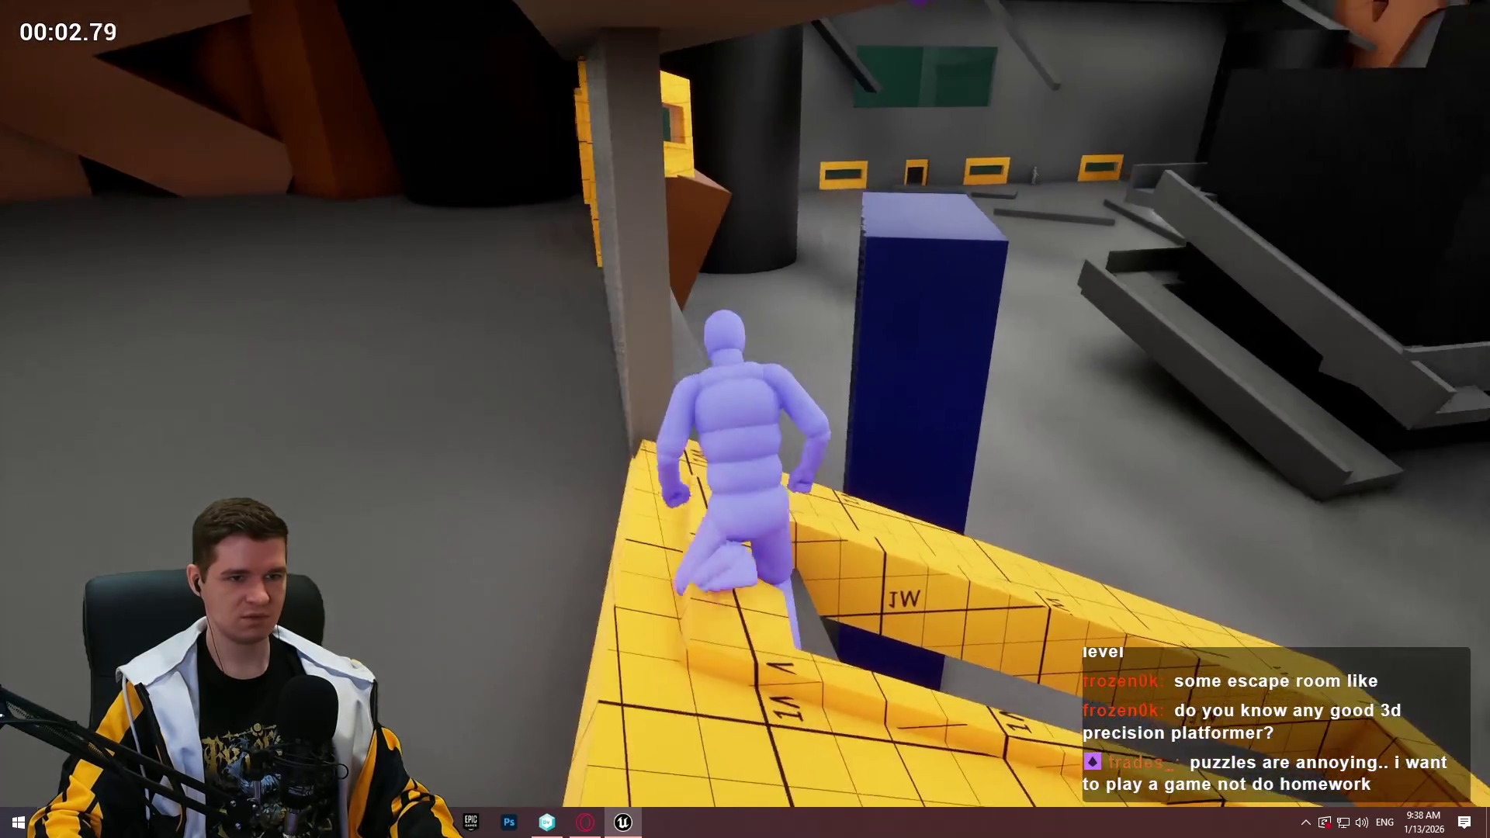
pyautogui.press('super')
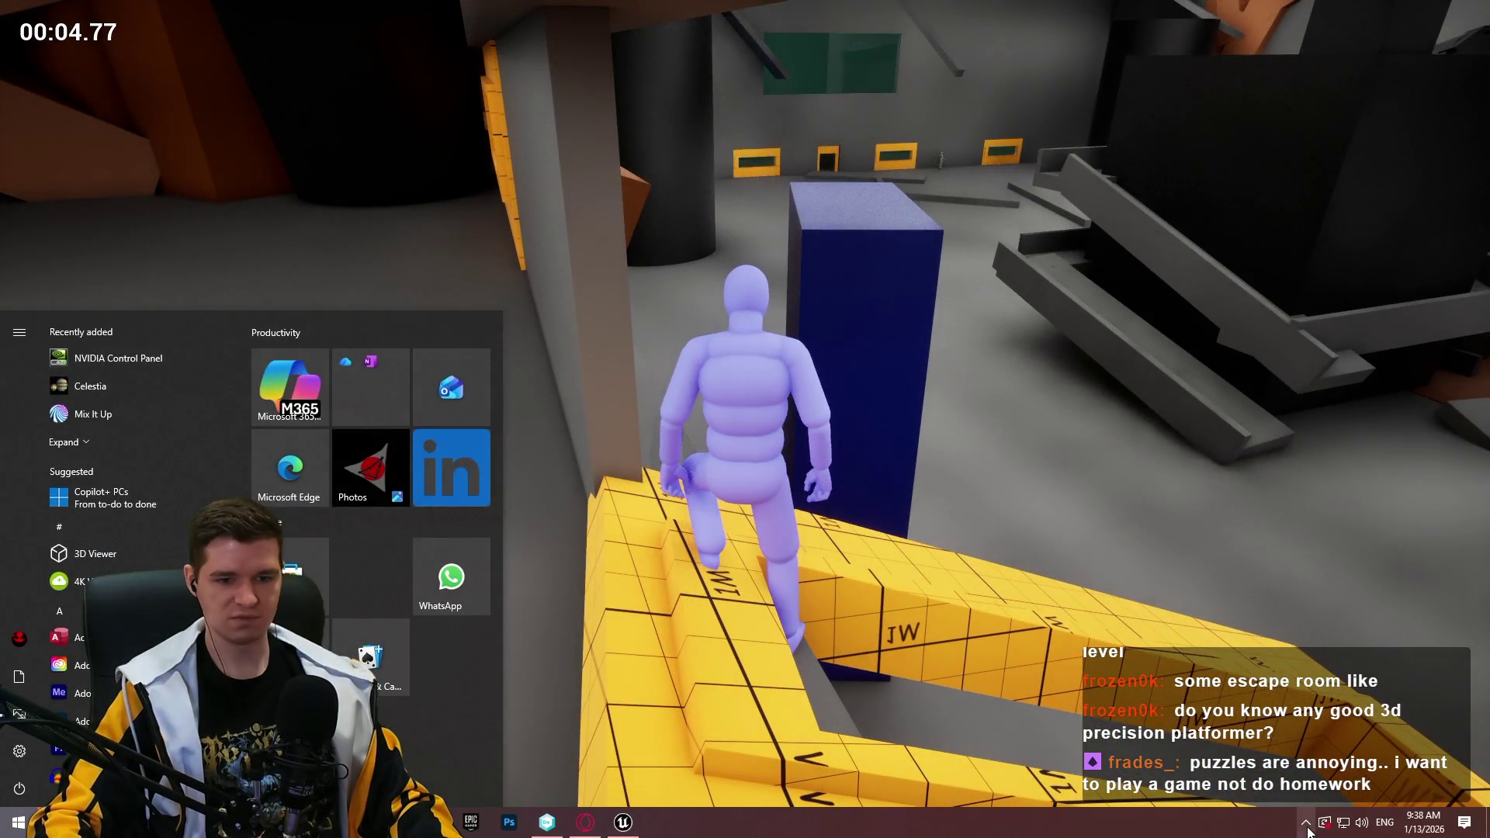
pyautogui.click(1380, 736)
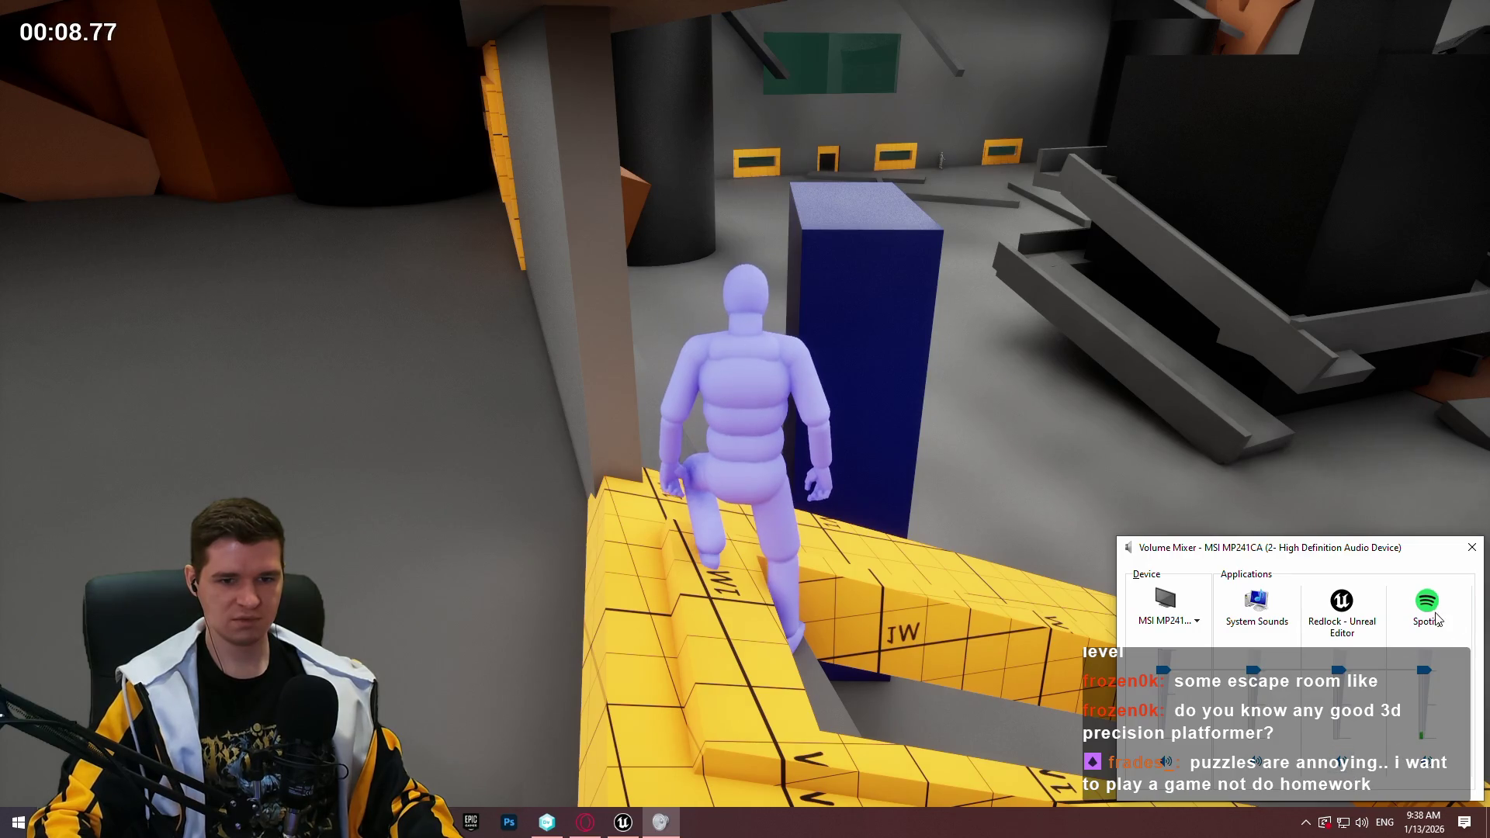
pyautogui.click(1470, 548)
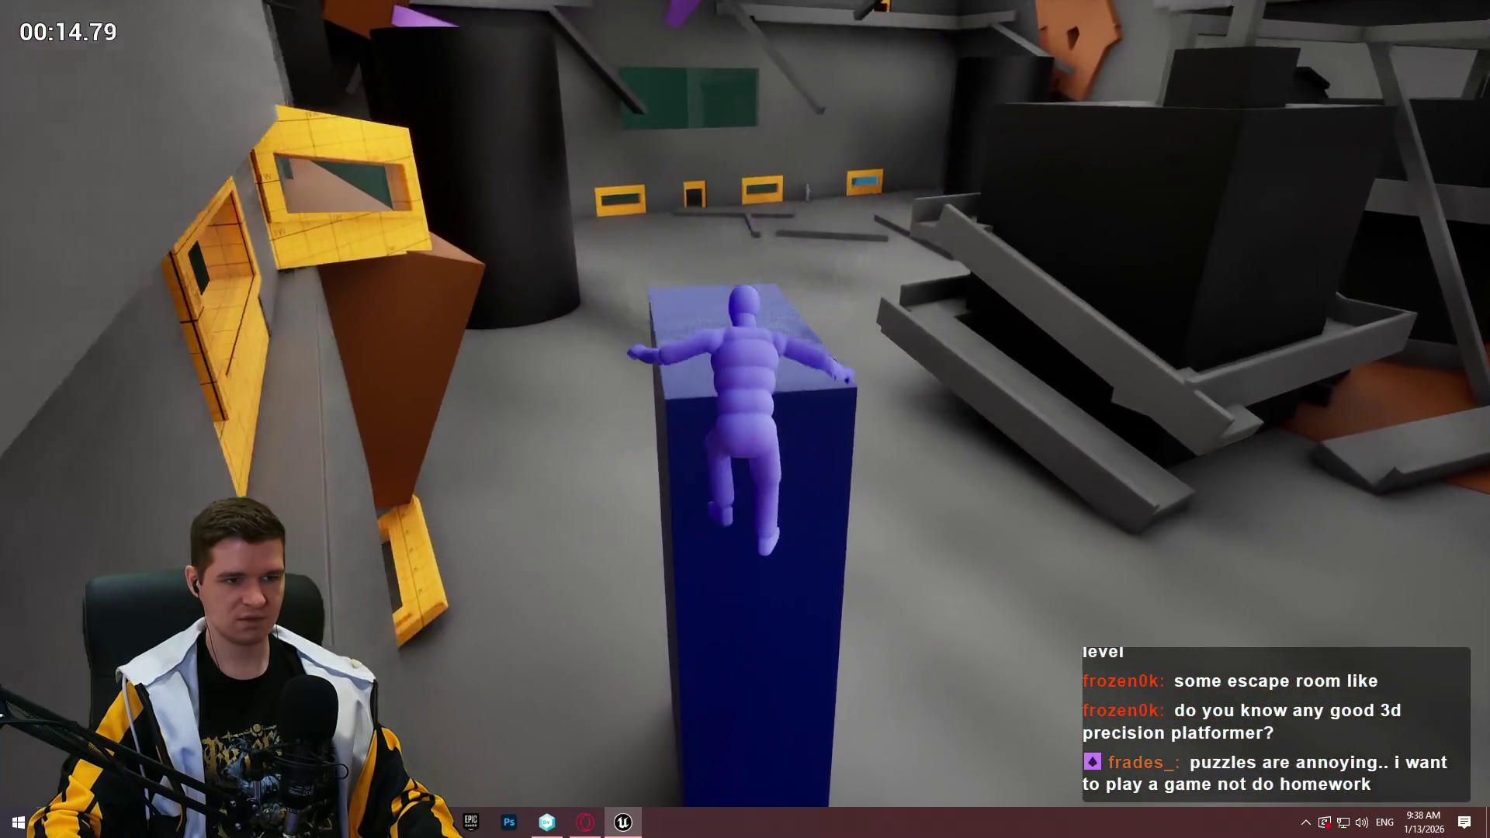
pyautogui.press('Escape')
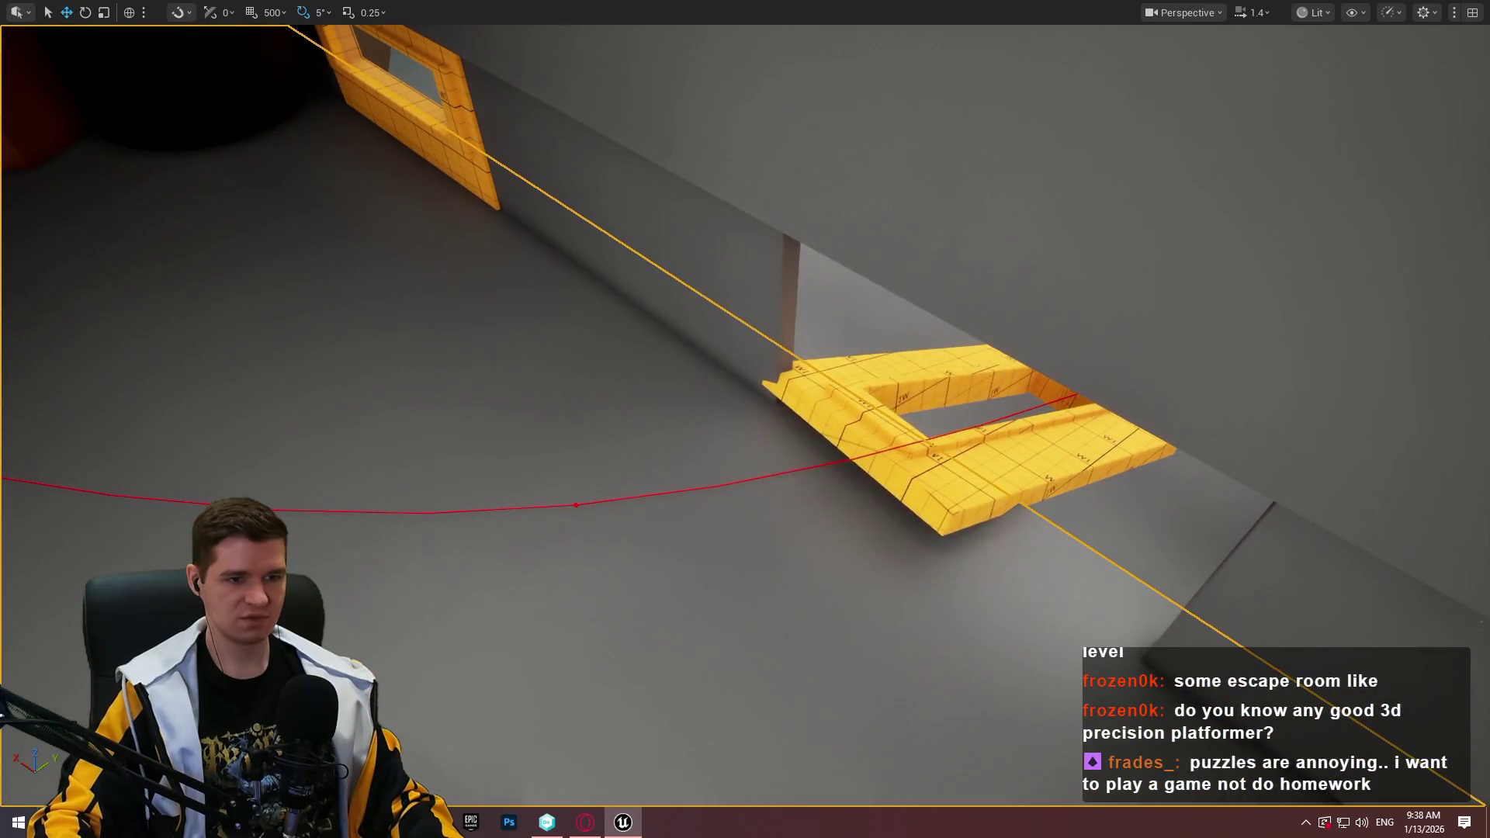
# Play from this spot, run onto the yellow ramp, then return to the editor
pyautogui.rightClick(849, 557)
pyautogui.click(848, 552)
pyautogui.press('w')
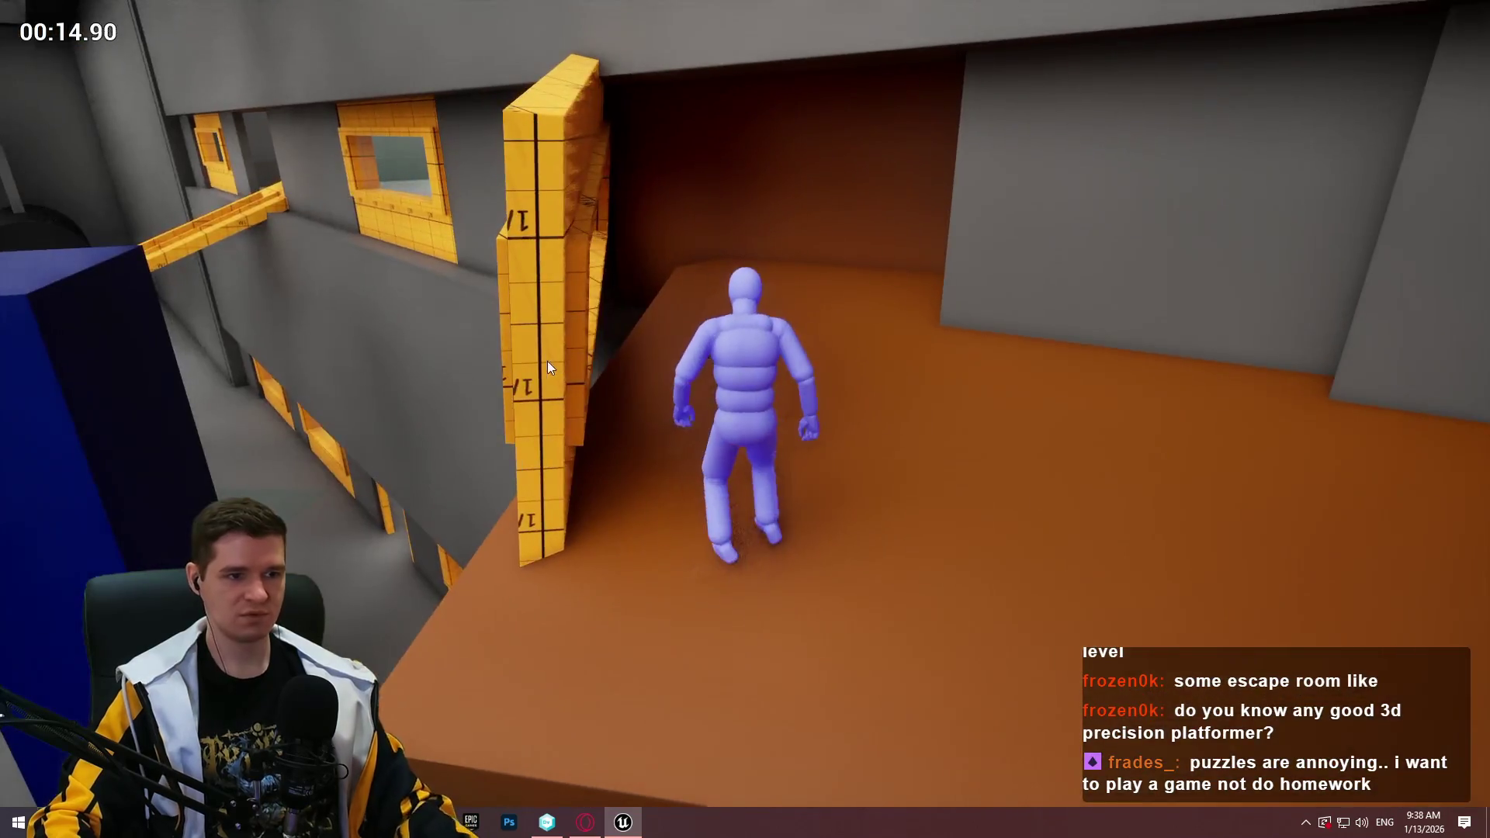
pyautogui.press('Escape')
# Shrink the wall panel into a thin post and playtest over the ramps onto the ledge
pyautogui.moveTo(520, 481)
pyautogui.mouseDown()
pyautogui.moveTo(524, 392)
pyautogui.moveTo(630, 223)
pyautogui.mouseUp()
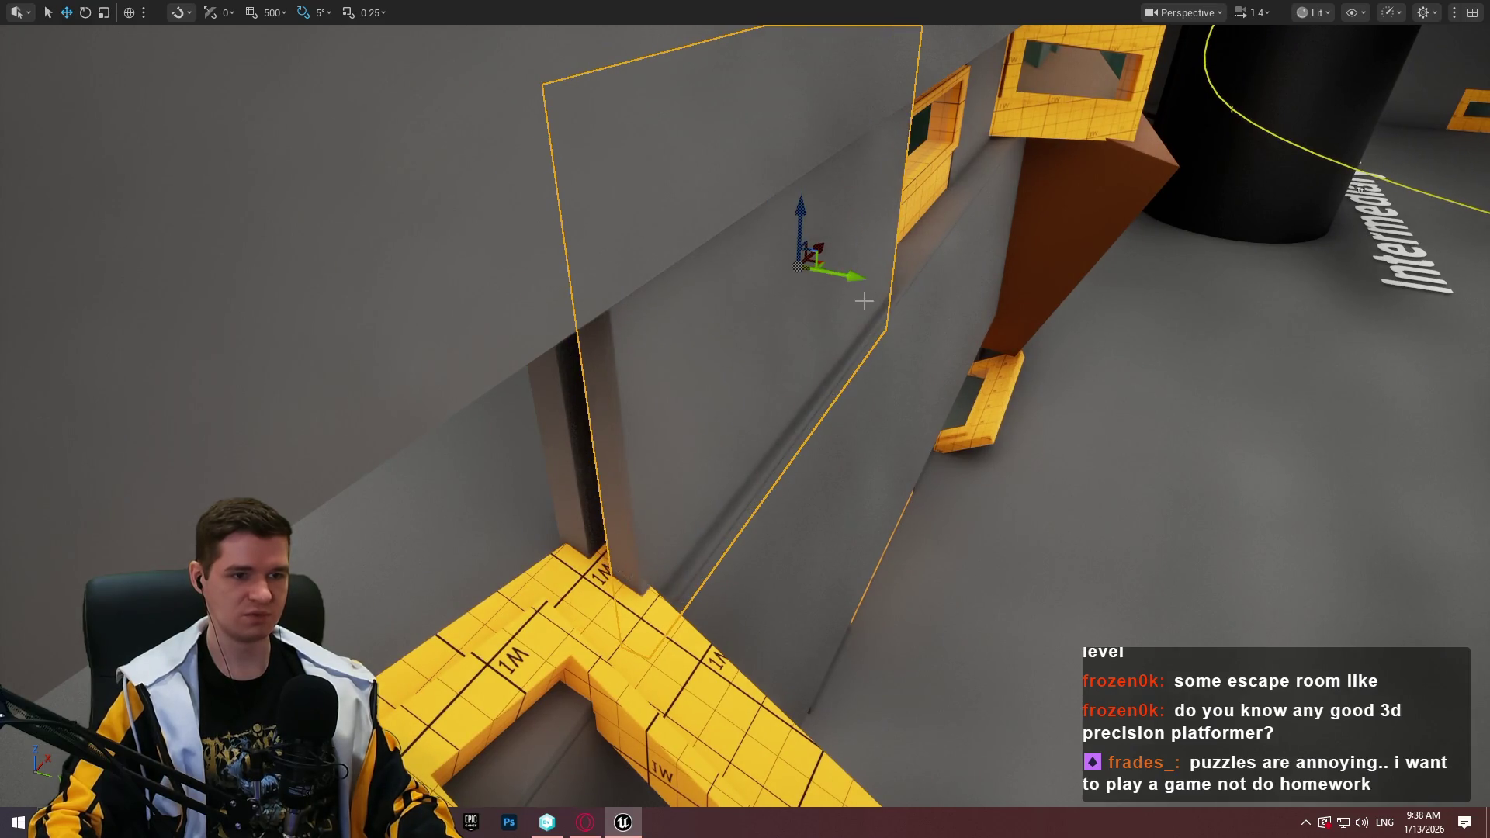
pyautogui.moveTo(777, 286); pyautogui.dragTo(799, 281)
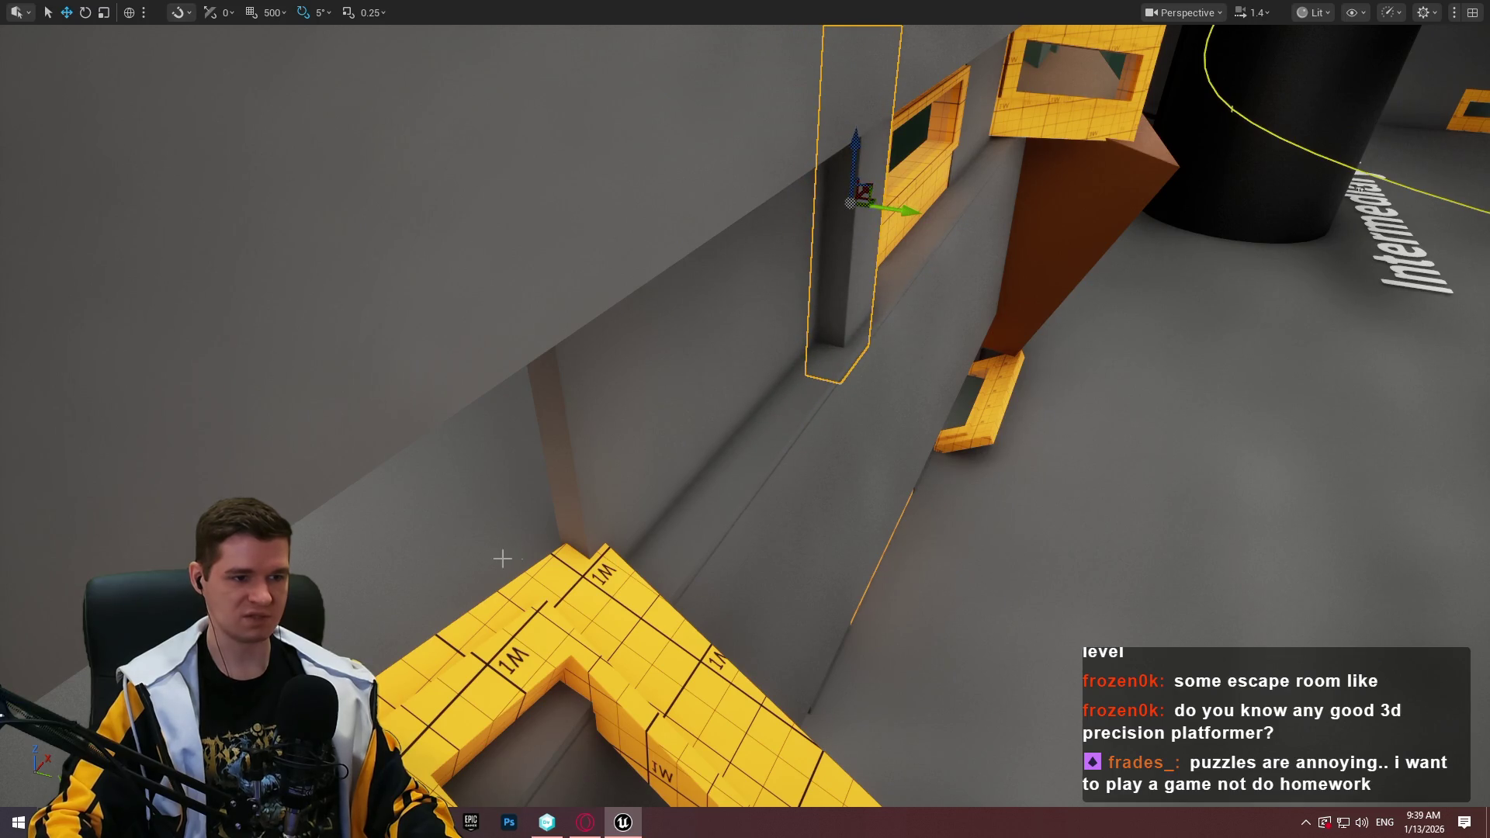
pyautogui.rightClick(443, 559)
pyautogui.click(556, 548)
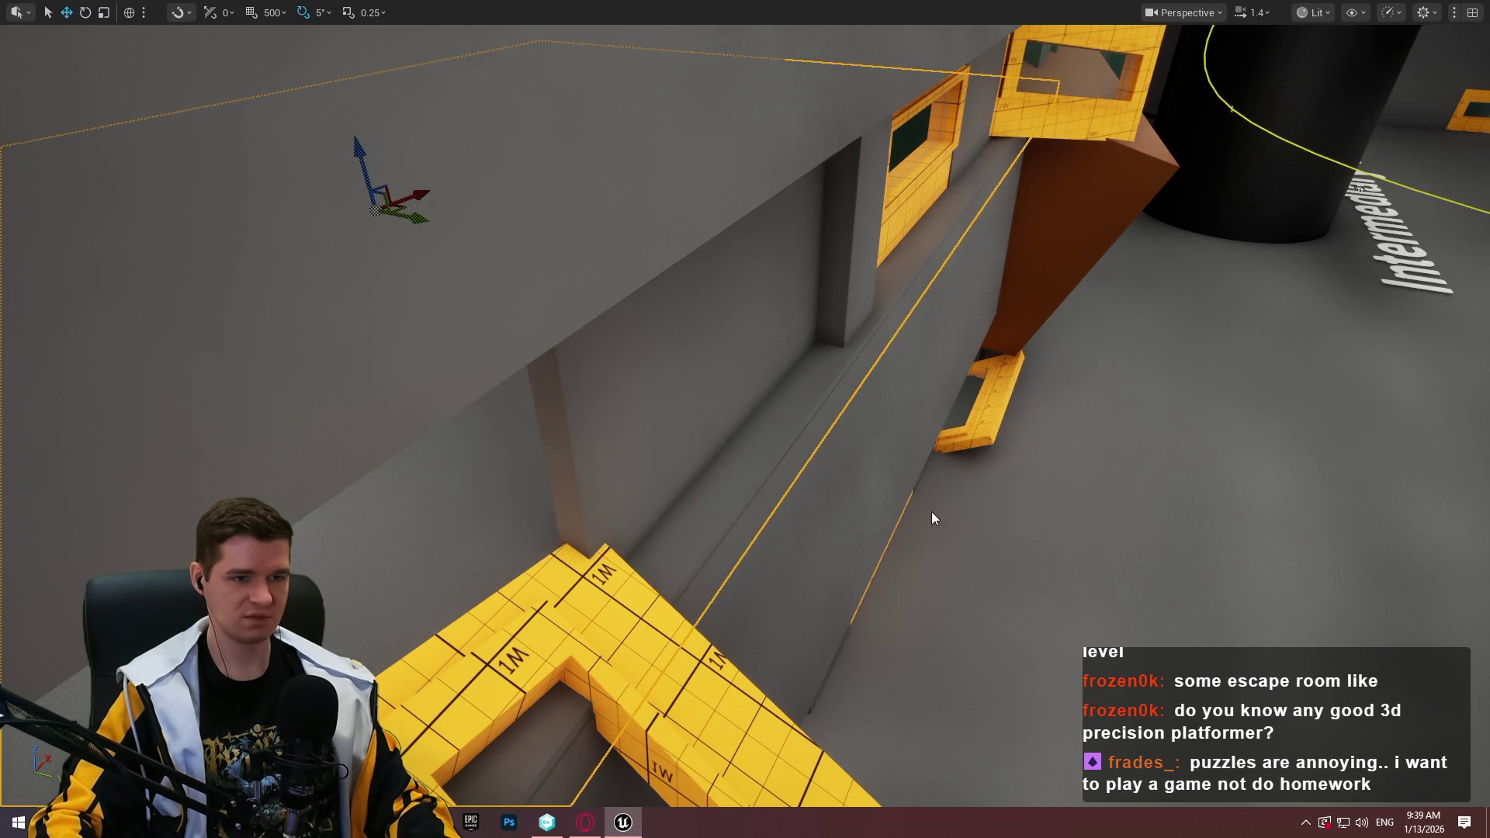
pyautogui.press('w')
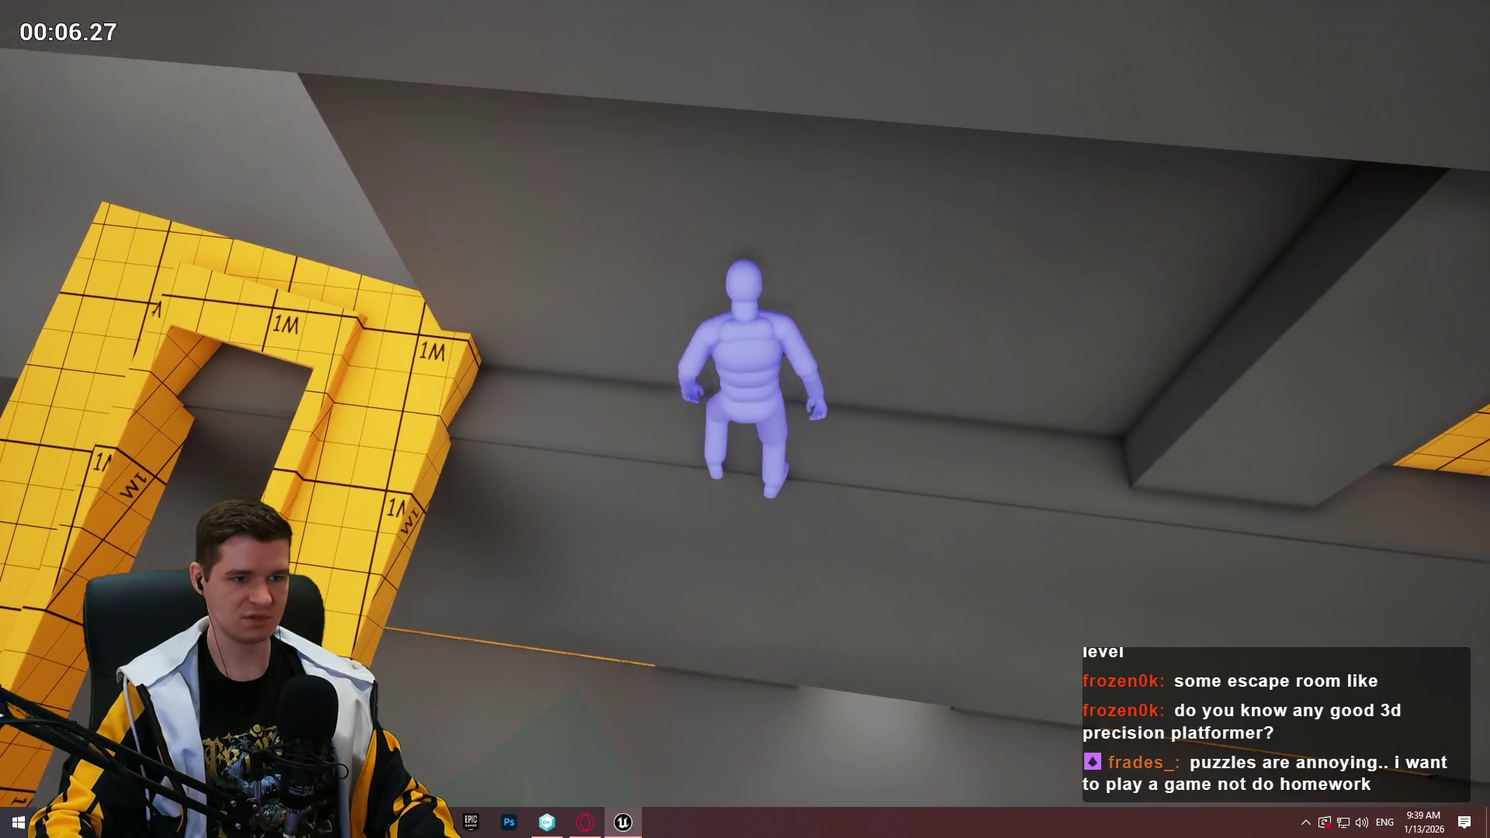
# Run the character along the wall ledge and climb onto the narrow walkway
pyautogui.press('w')
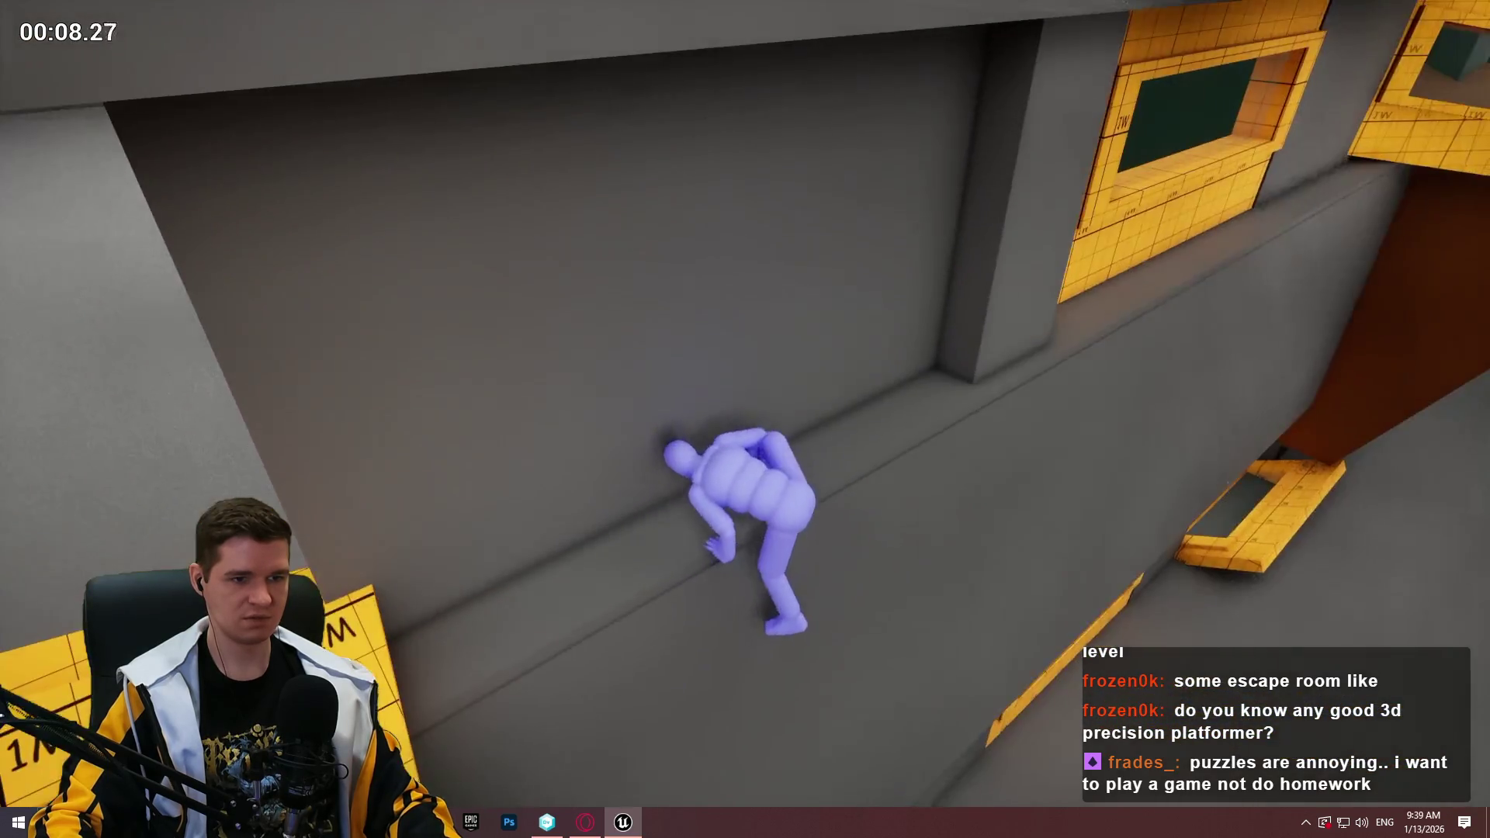
pyautogui.press('w')
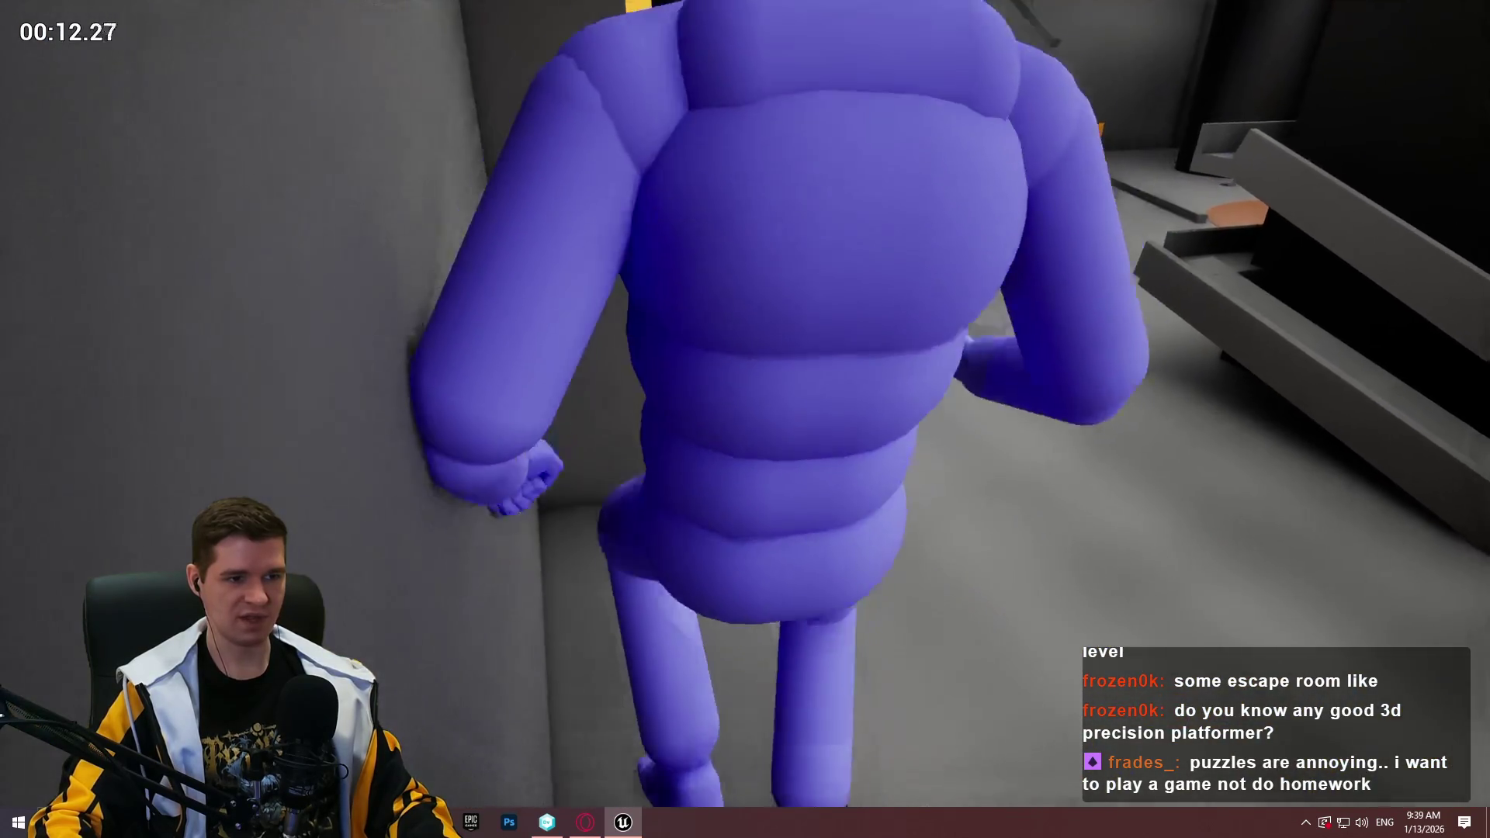
pyautogui.press('w')
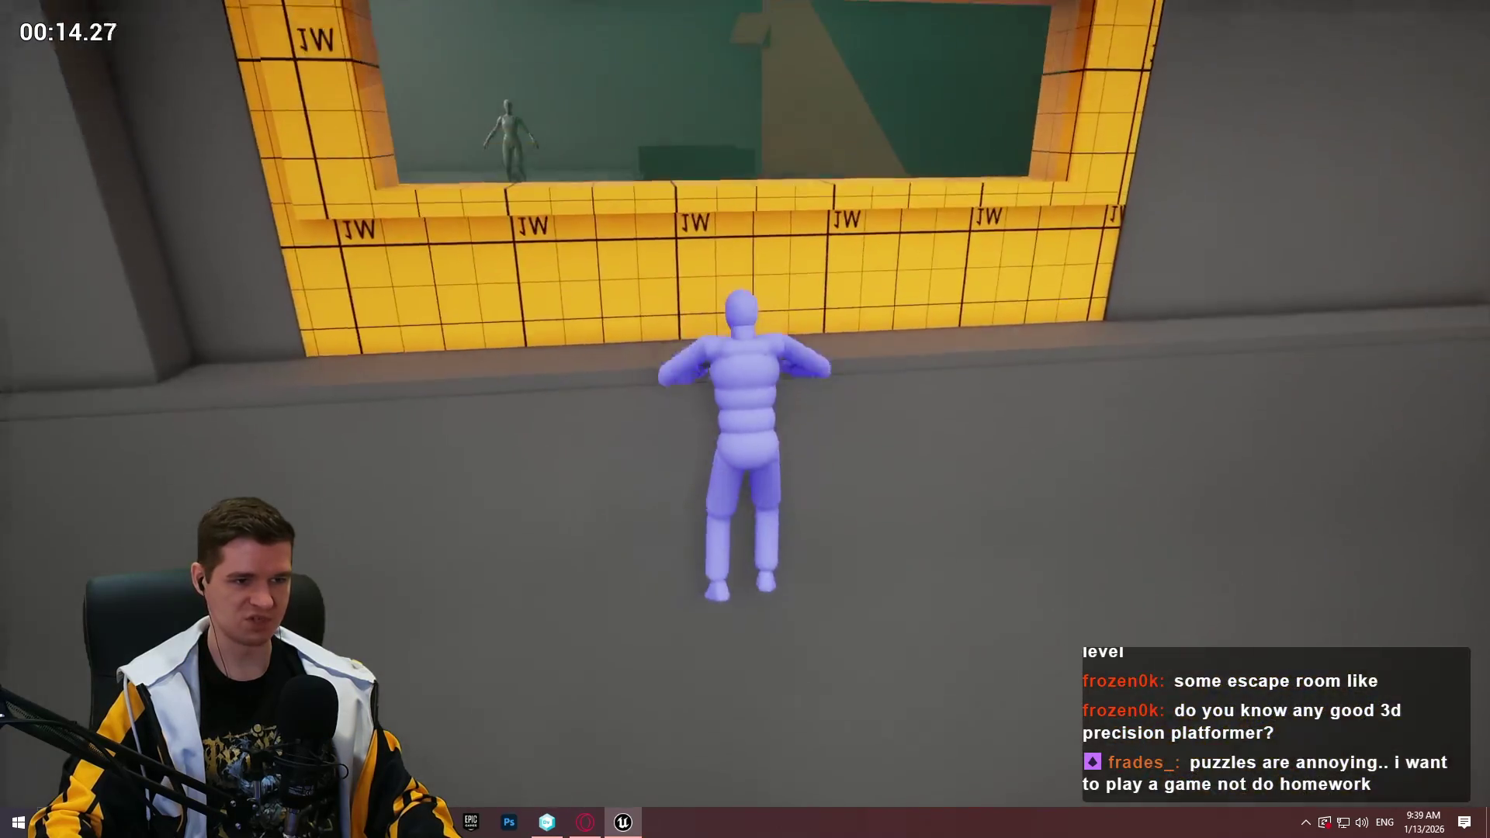
pyautogui.press('w')
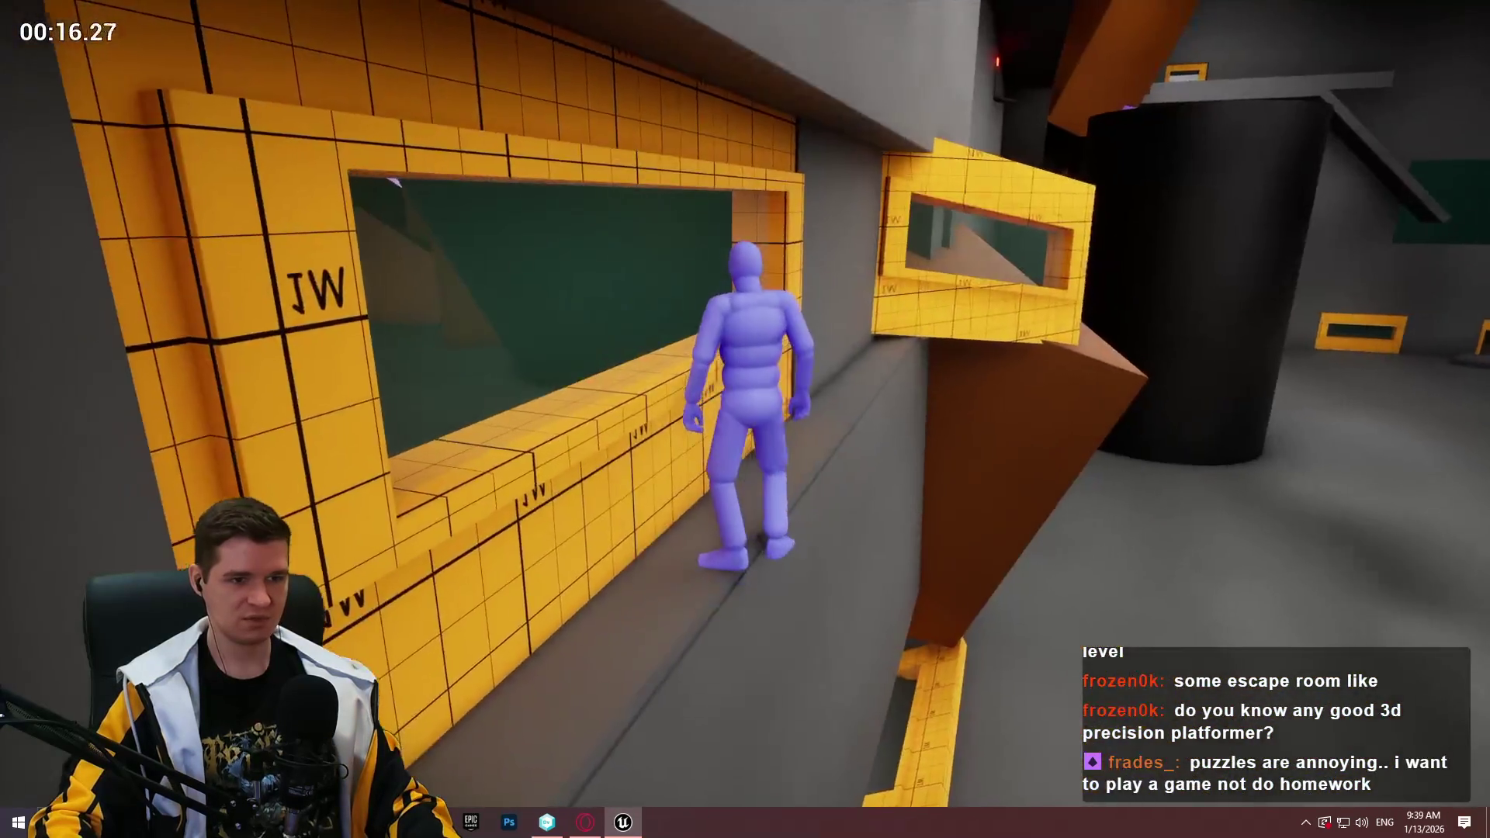
# Finish the playtest by running the character along the narrow and orange ledges
pyautogui.press('w')
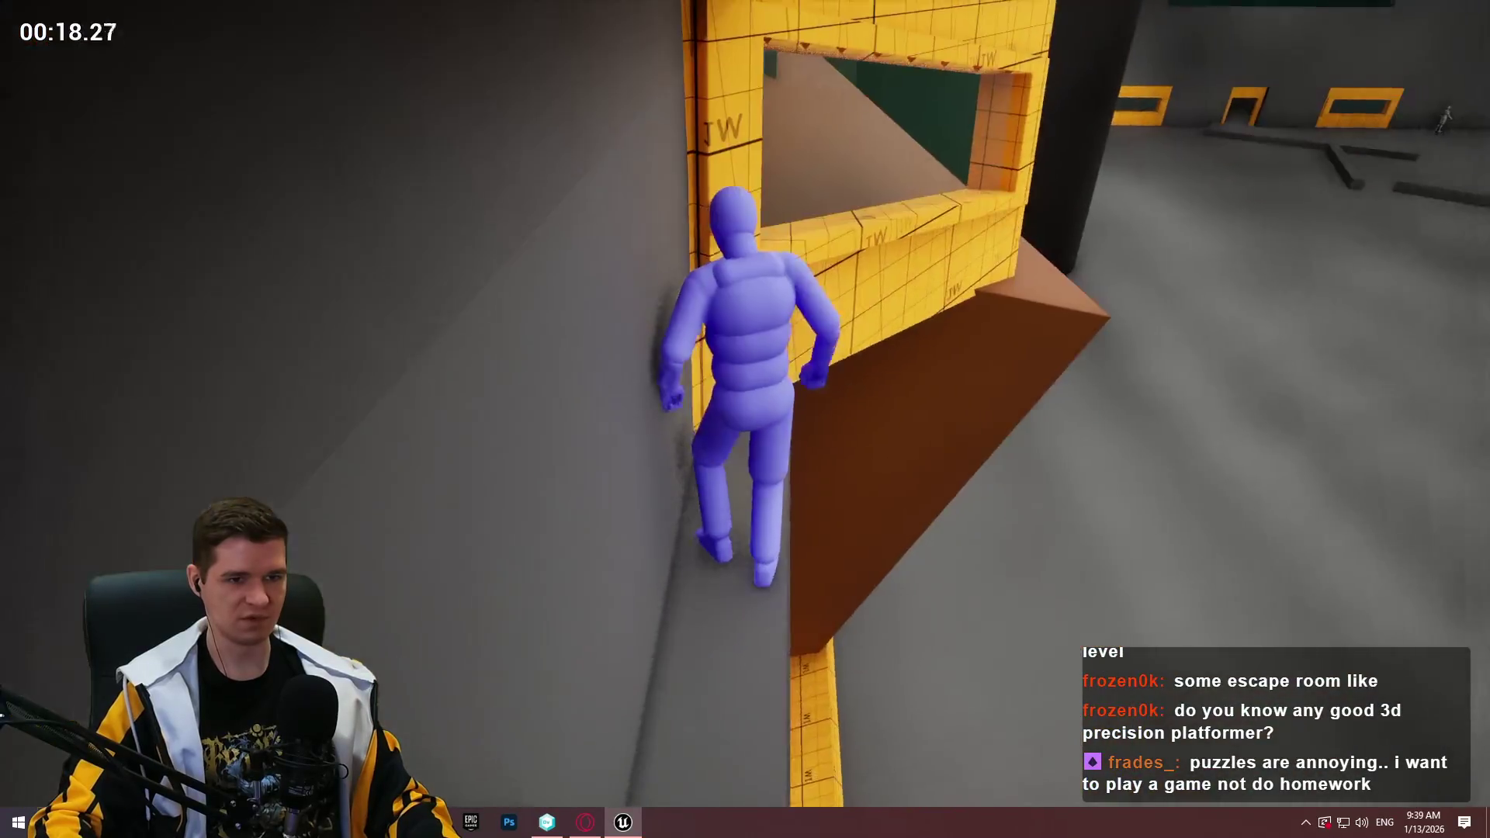
pyautogui.press('w')
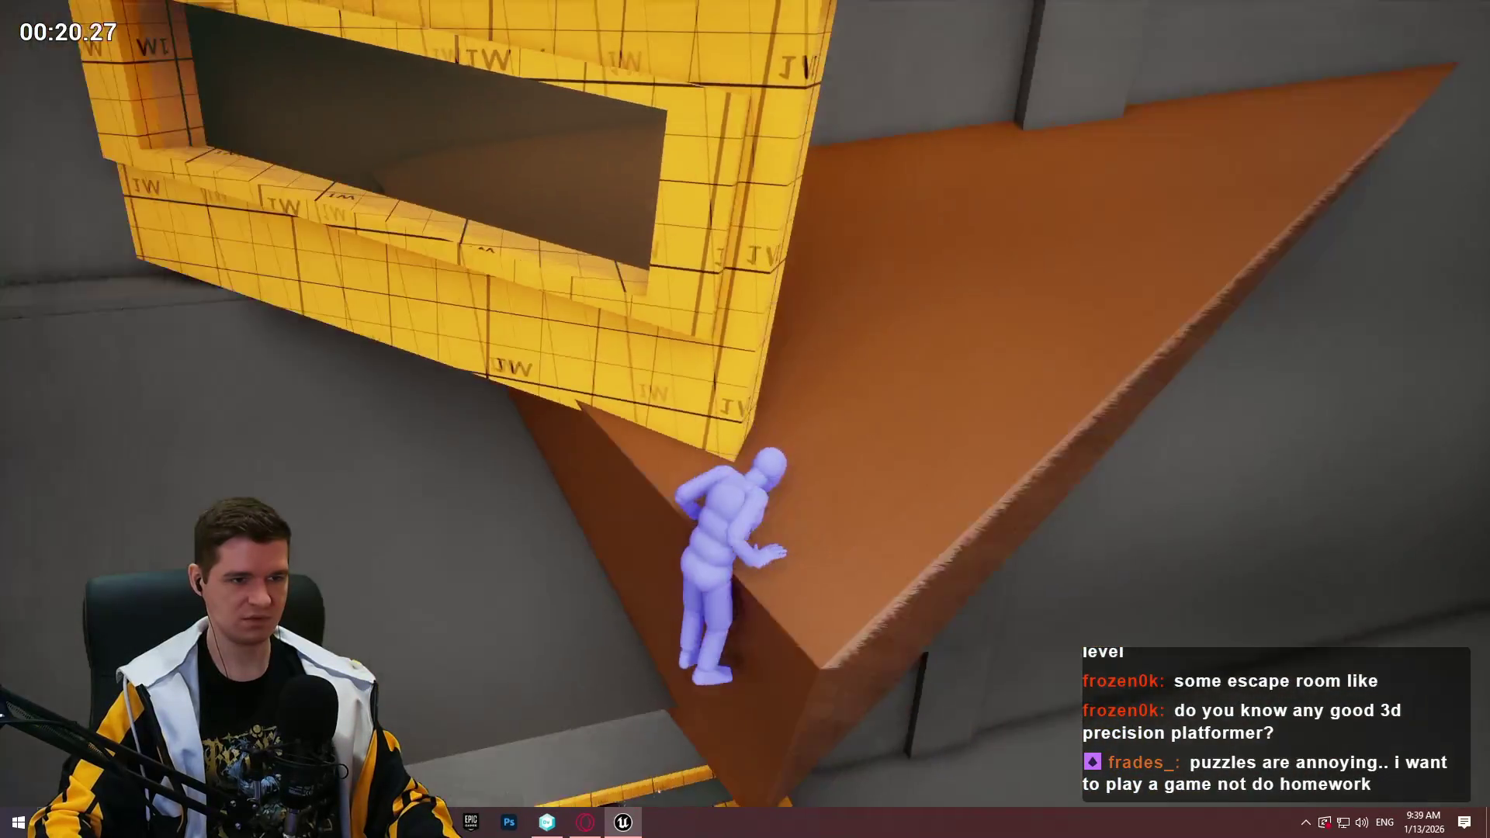
pyautogui.press('w')
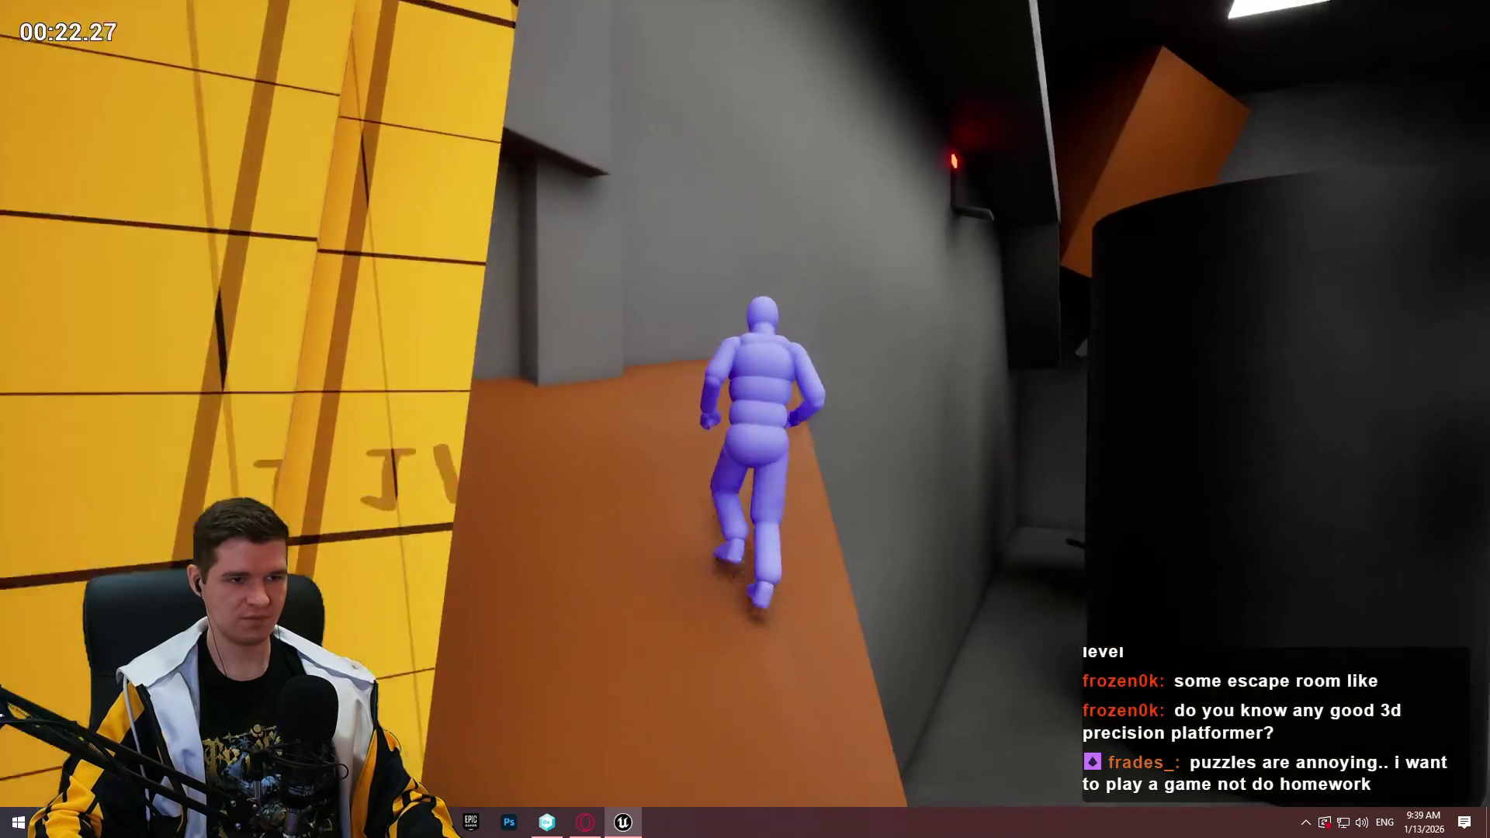
pyautogui.press('s')
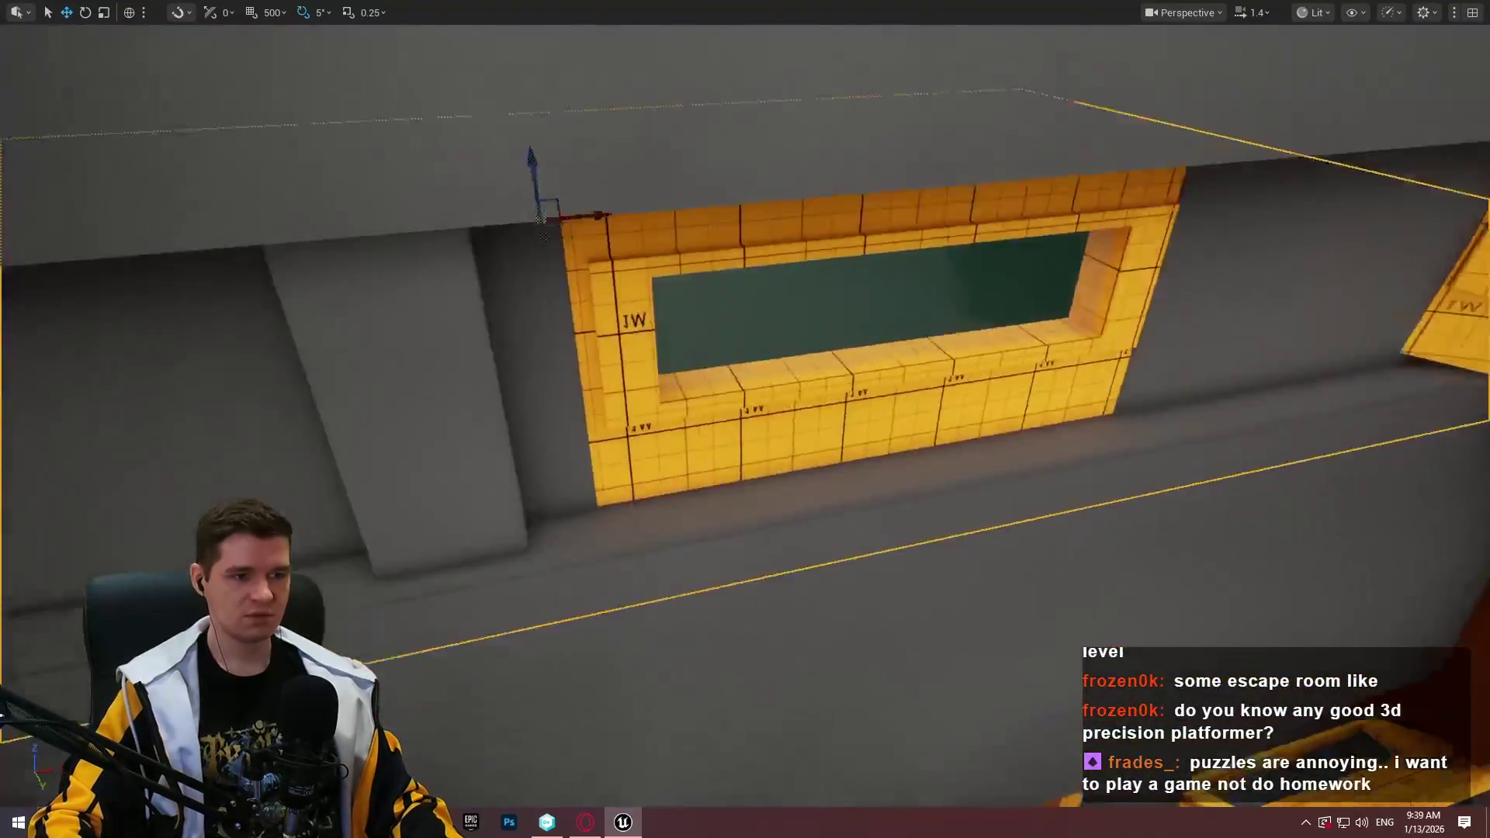
# Fly to the grey pillar by the window and drag it sideways along the wall
pyautogui.press('s')
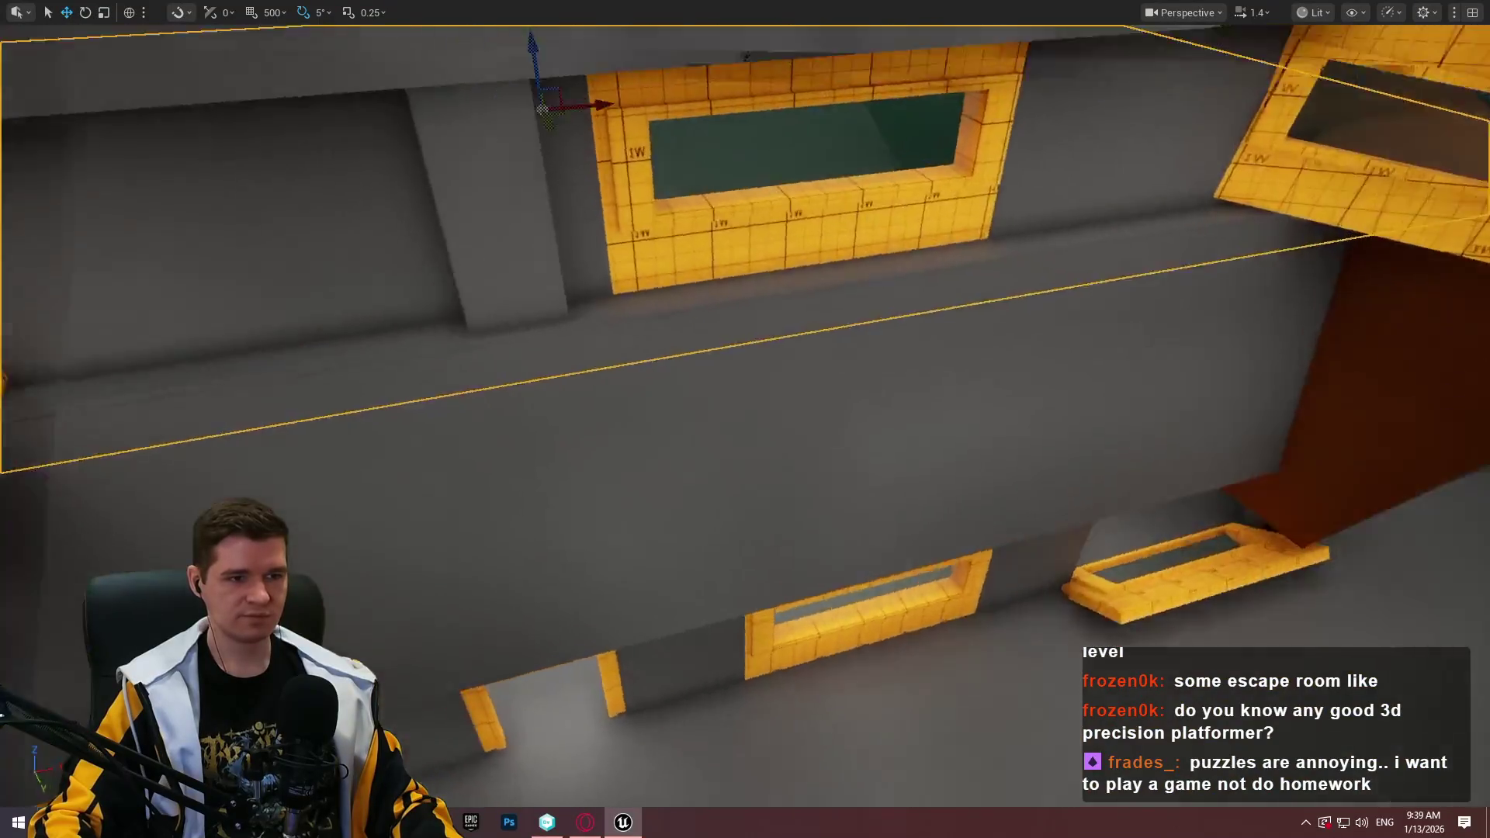
pyautogui.press('s')
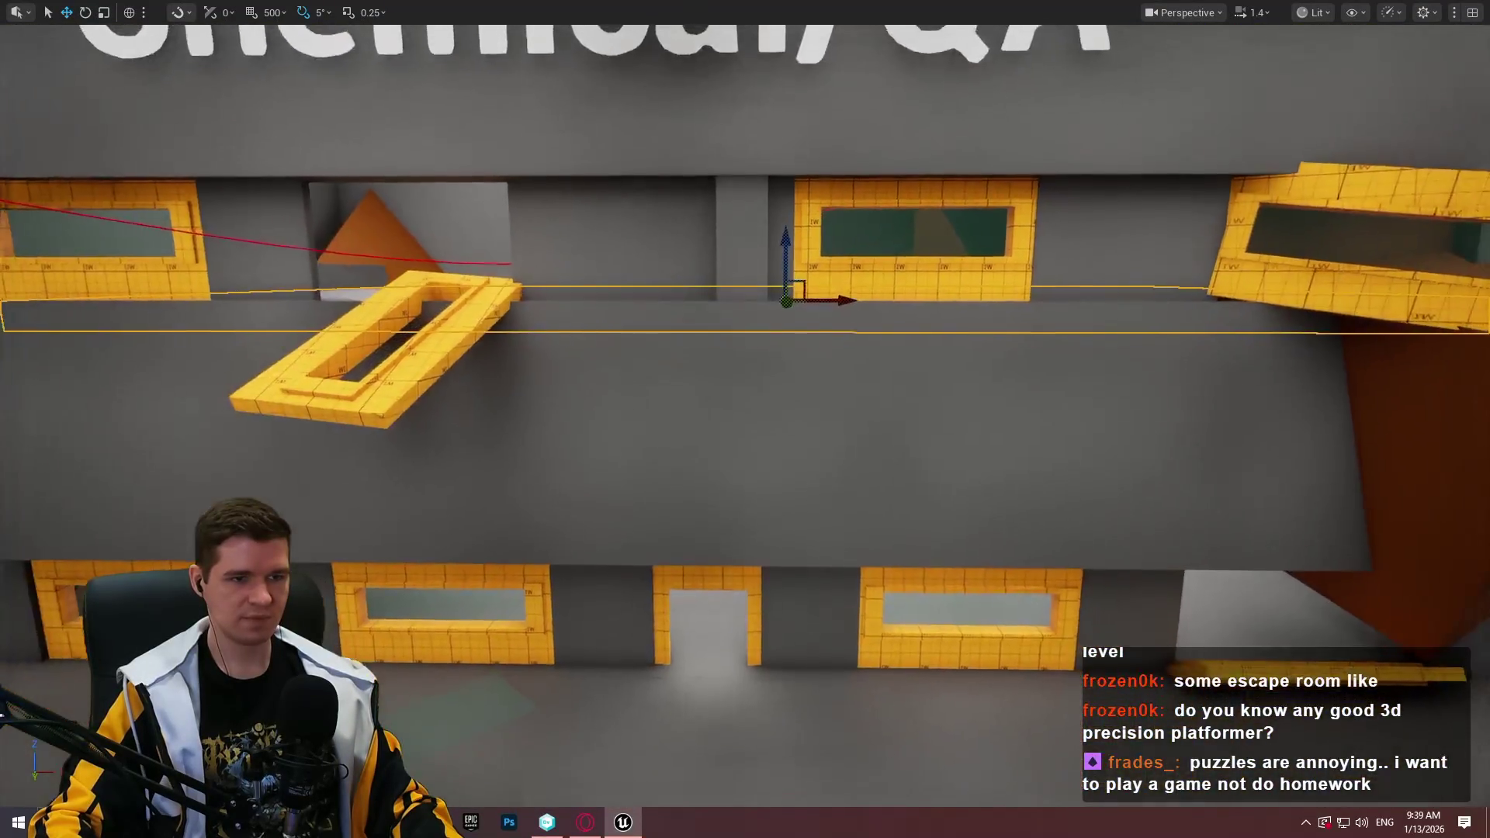
pyautogui.press('s')
pyautogui.press('w')
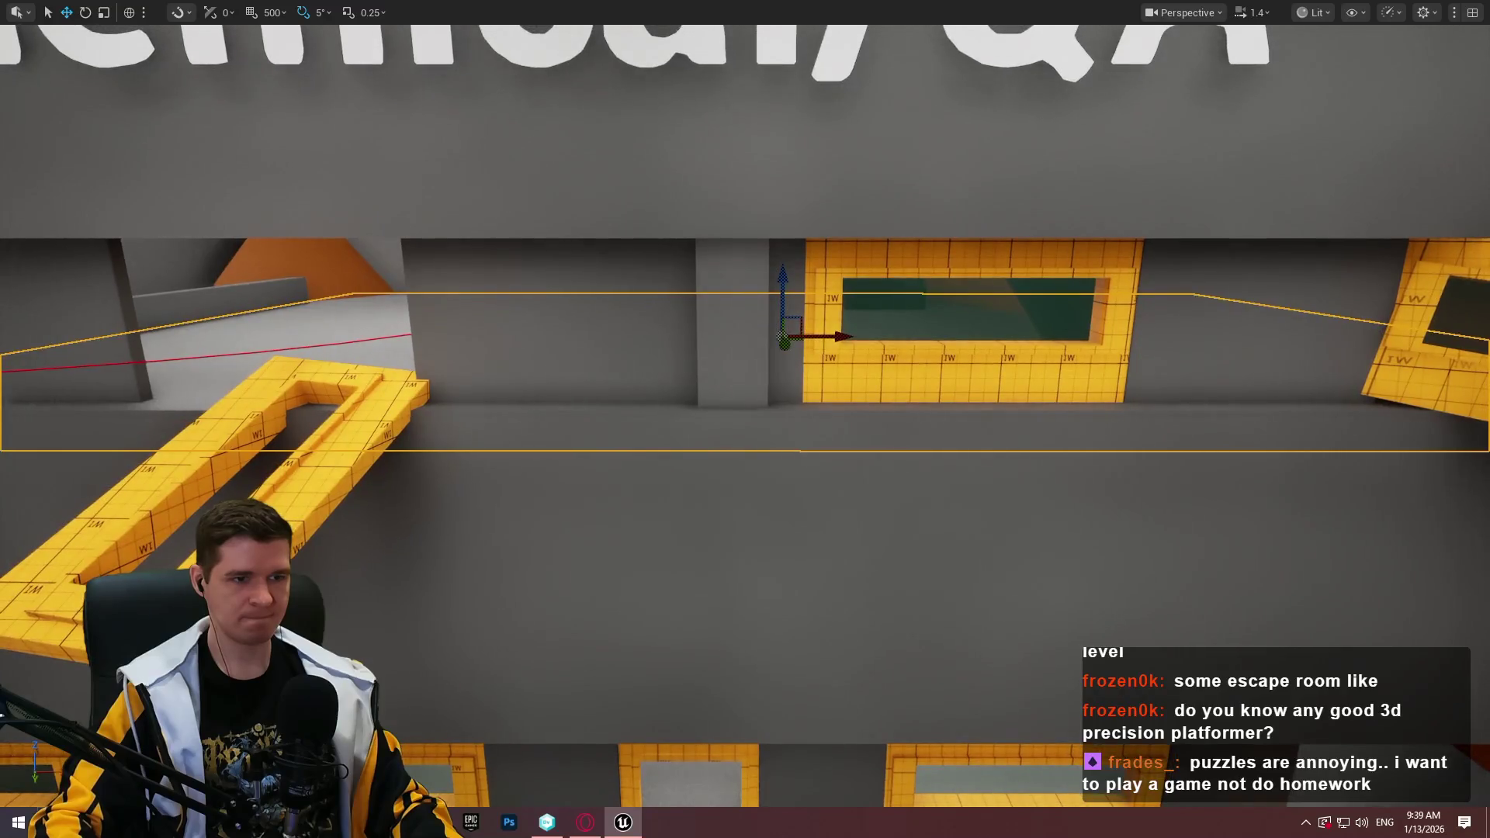
pyautogui.press('s')
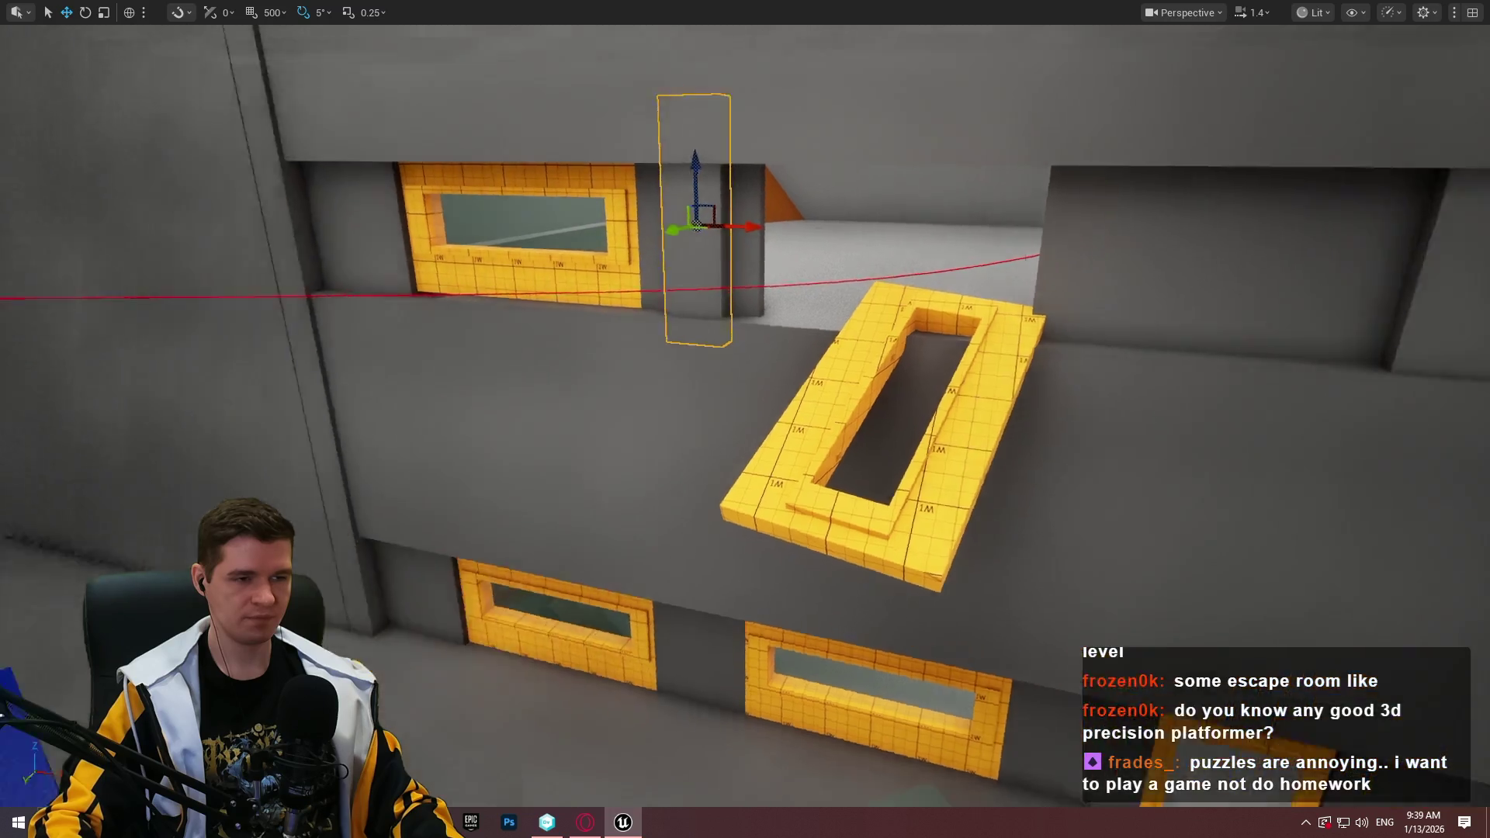
pyautogui.press('w')
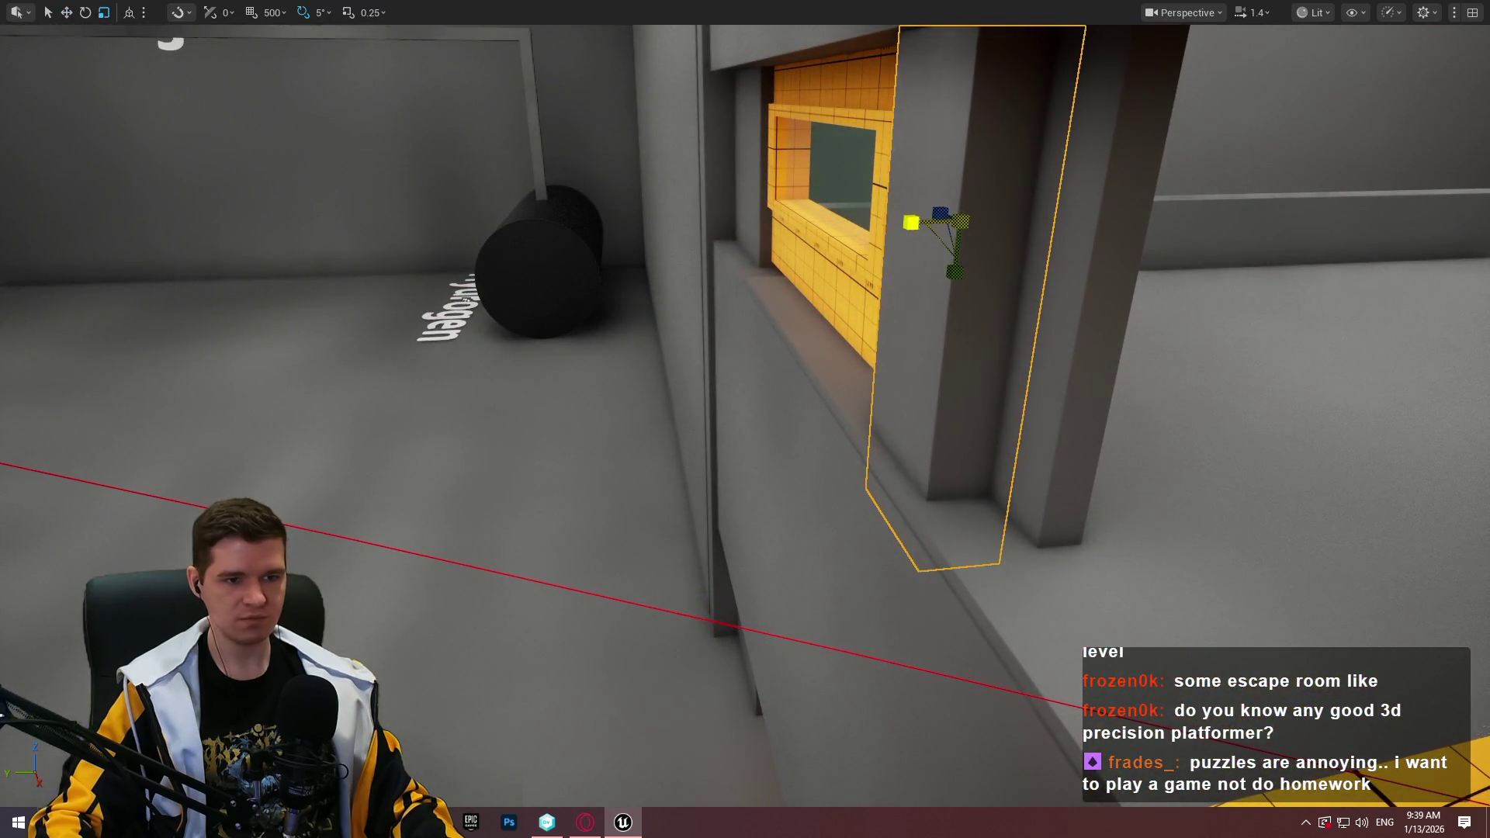
pyautogui.moveTo(910, 224); pyautogui.dragTo(776, 303)
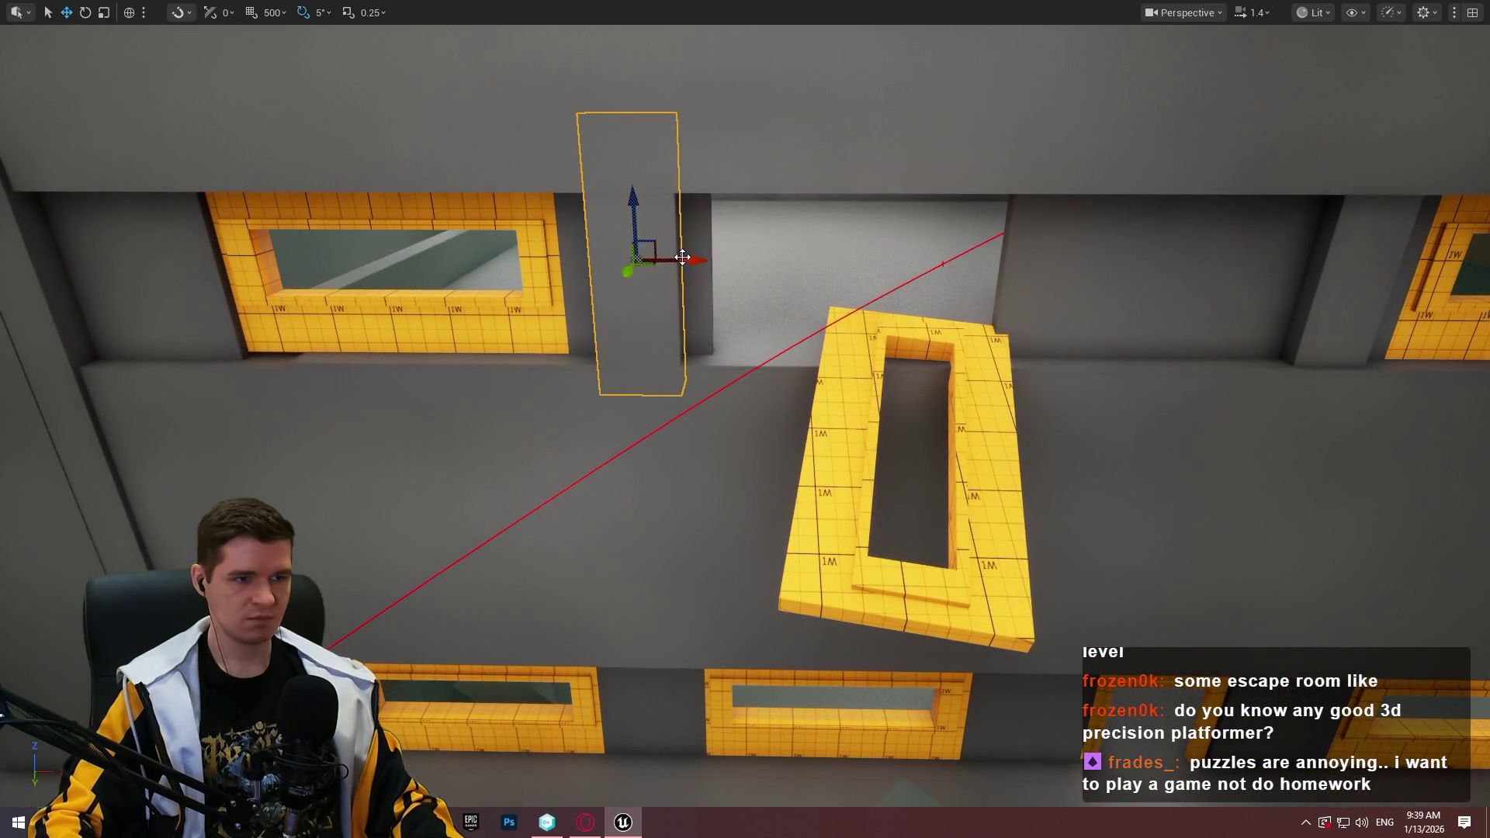
pyautogui.moveTo(680, 261)
pyautogui.mouseDown()
pyautogui.moveTo(651, 248)
pyautogui.moveTo(1213, 270)
pyautogui.moveTo(938, 287)
pyautogui.mouseUp()
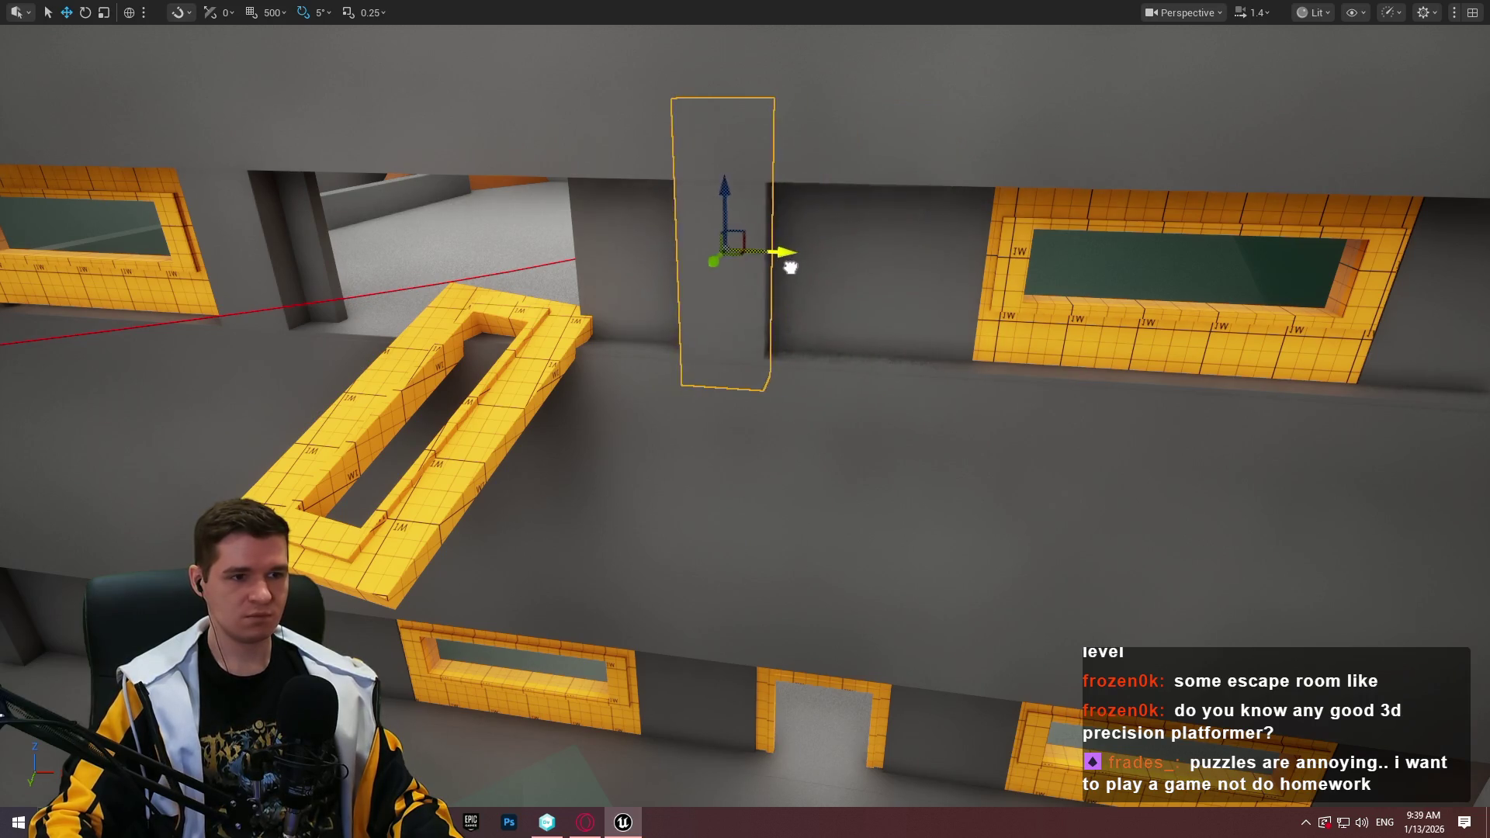
pyautogui.moveTo(775, 269)
pyautogui.mouseDown()
pyautogui.moveTo(724, 263)
pyautogui.moveTo(737, 210)
pyautogui.moveTo(756, 241)
pyautogui.mouseUp()
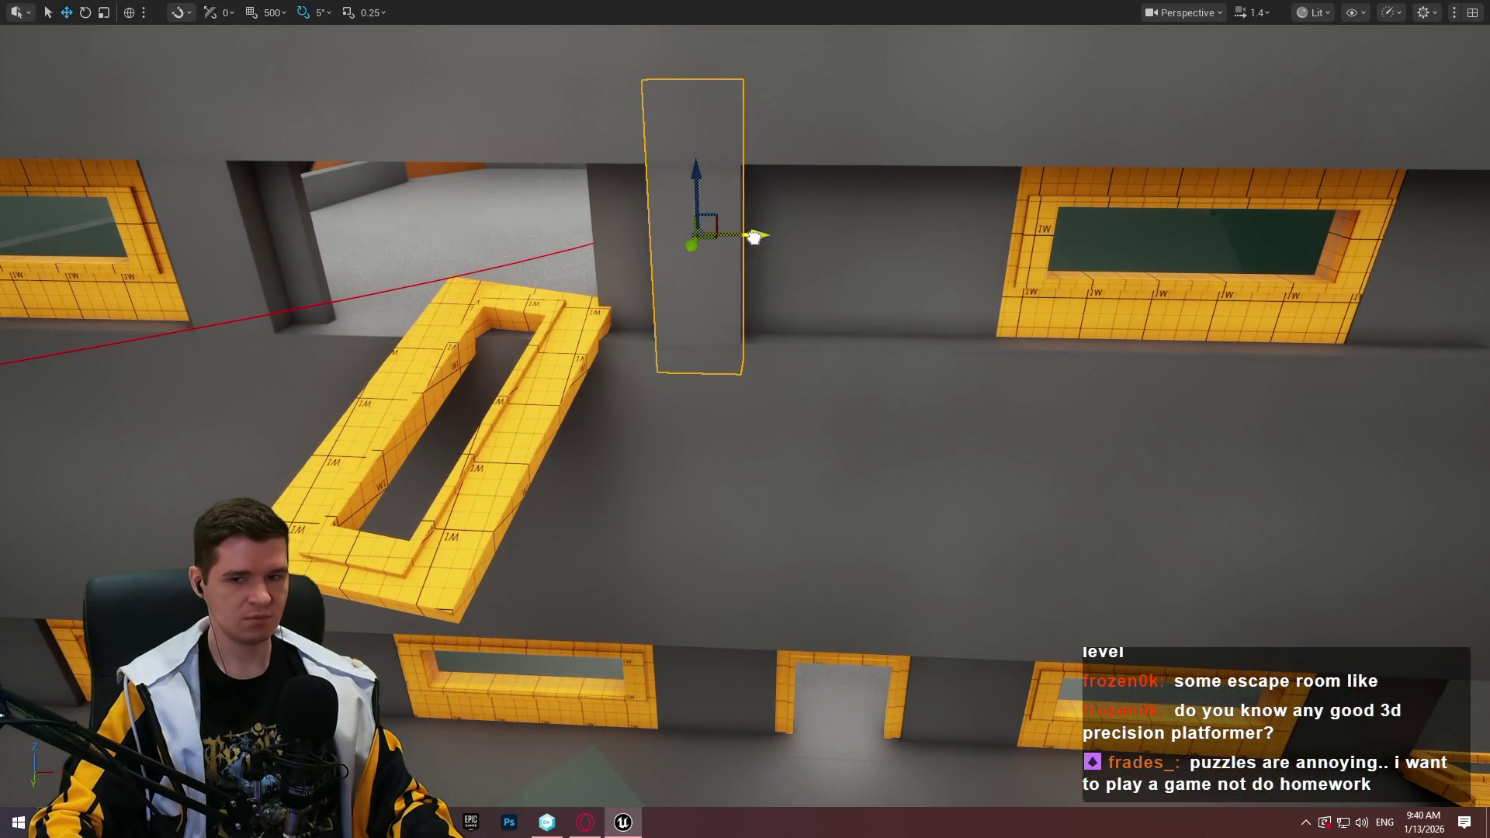
pyautogui.moveTo(769, 233)
pyautogui.mouseDown()
pyautogui.moveTo(544, 221)
pyautogui.moveTo(438, 237)
pyautogui.mouseUp()
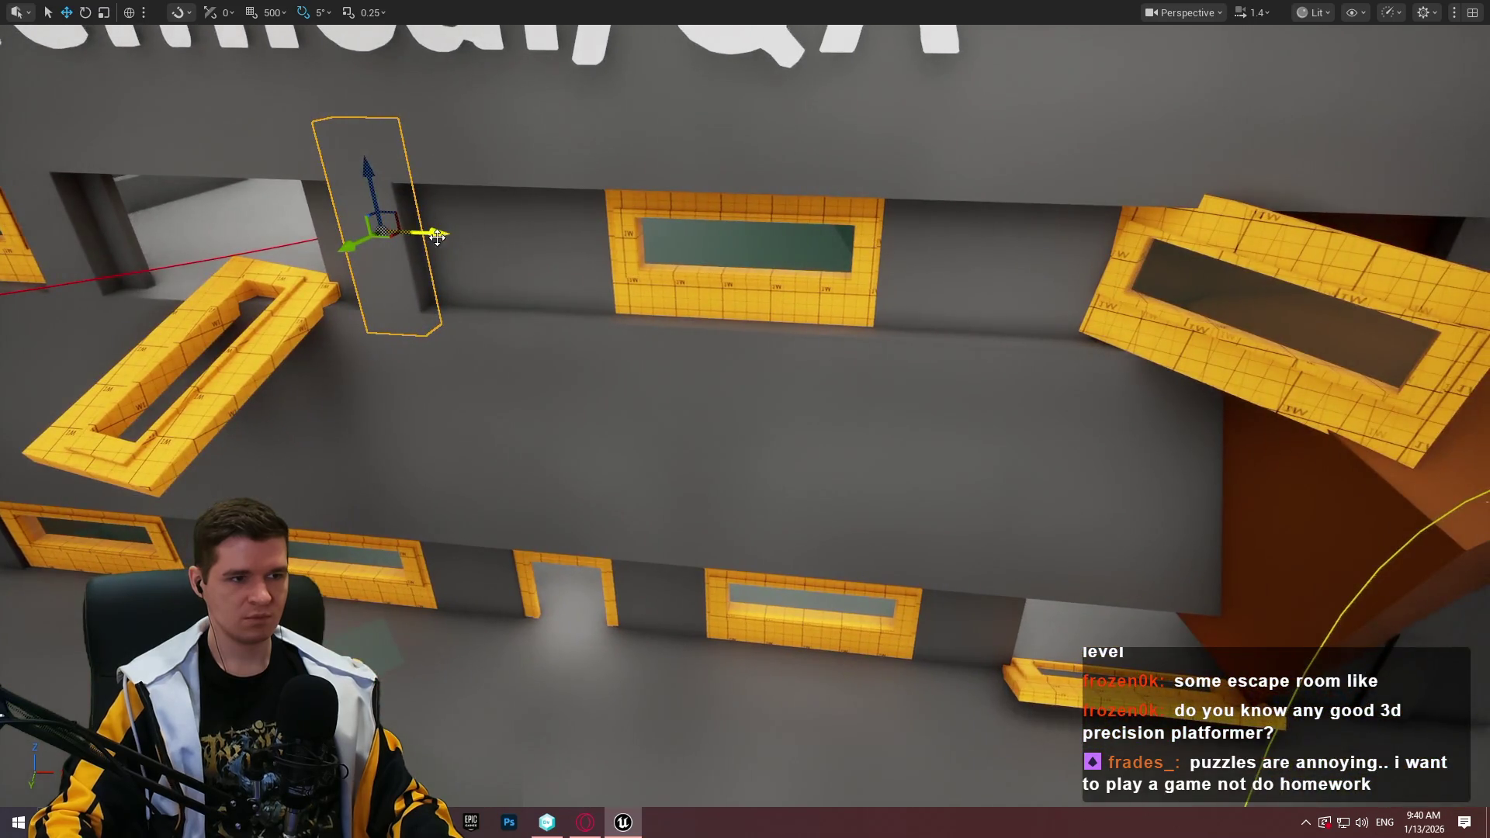
pyautogui.moveTo(1113, 266)
pyautogui.mouseDown()
pyautogui.moveTo(931, 271)
pyautogui.moveTo(1097, 260)
pyautogui.moveTo(283, 101)
pyautogui.moveTo(781, 116)
pyautogui.moveTo(713, 576)
pyautogui.mouseUp()
# End the playtest and shift the 25°-tilted yellow window frame sideways along the ledge wall
pyautogui.rightClick(713, 576)
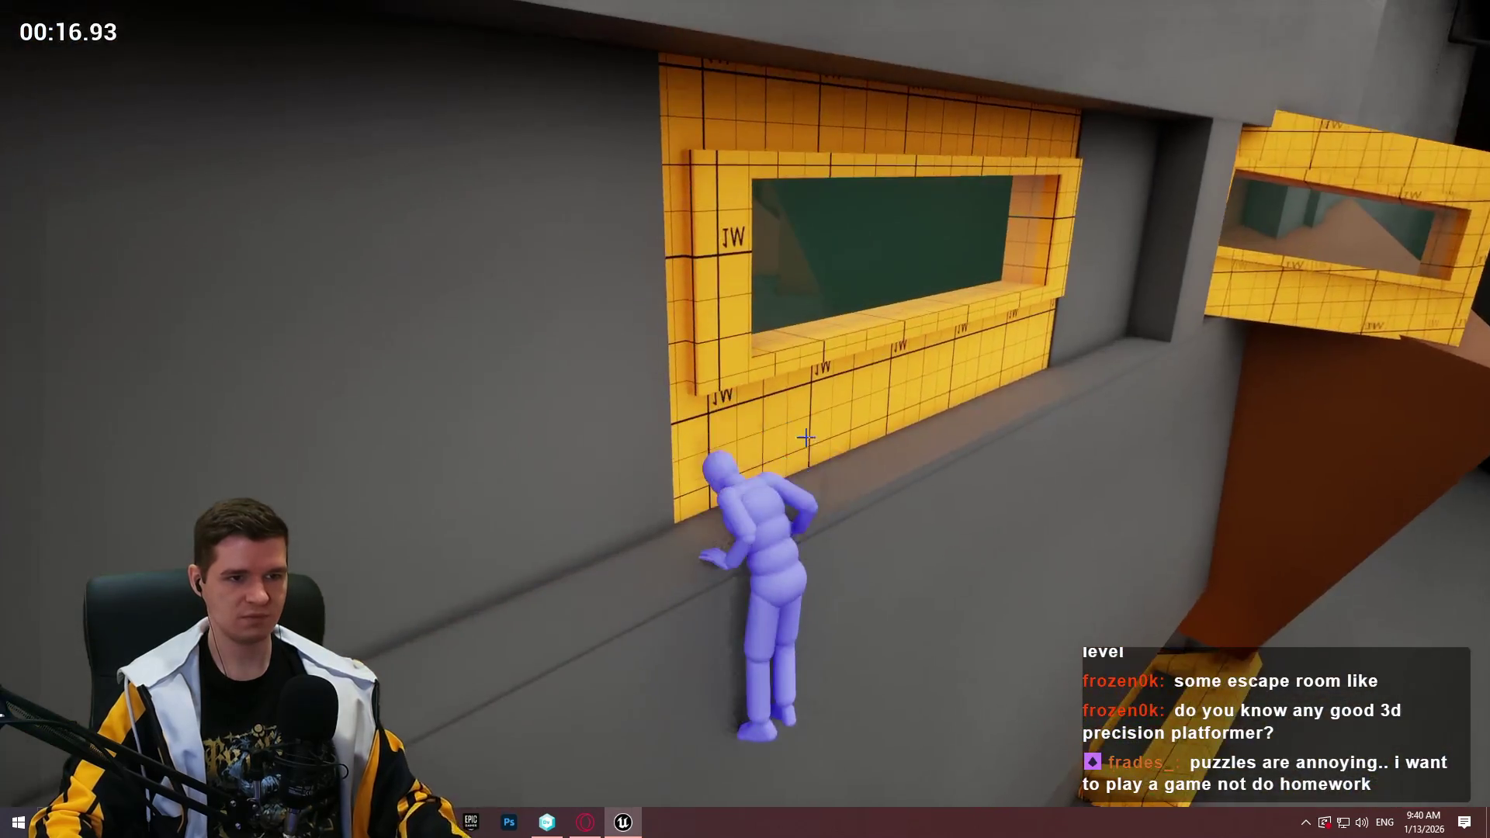
pyautogui.press('Escape')
pyautogui.moveTo(834, 157)
pyautogui.mouseDown()
pyautogui.moveTo(876, 250)
pyautogui.moveTo(789, 245)
pyautogui.mouseUp()
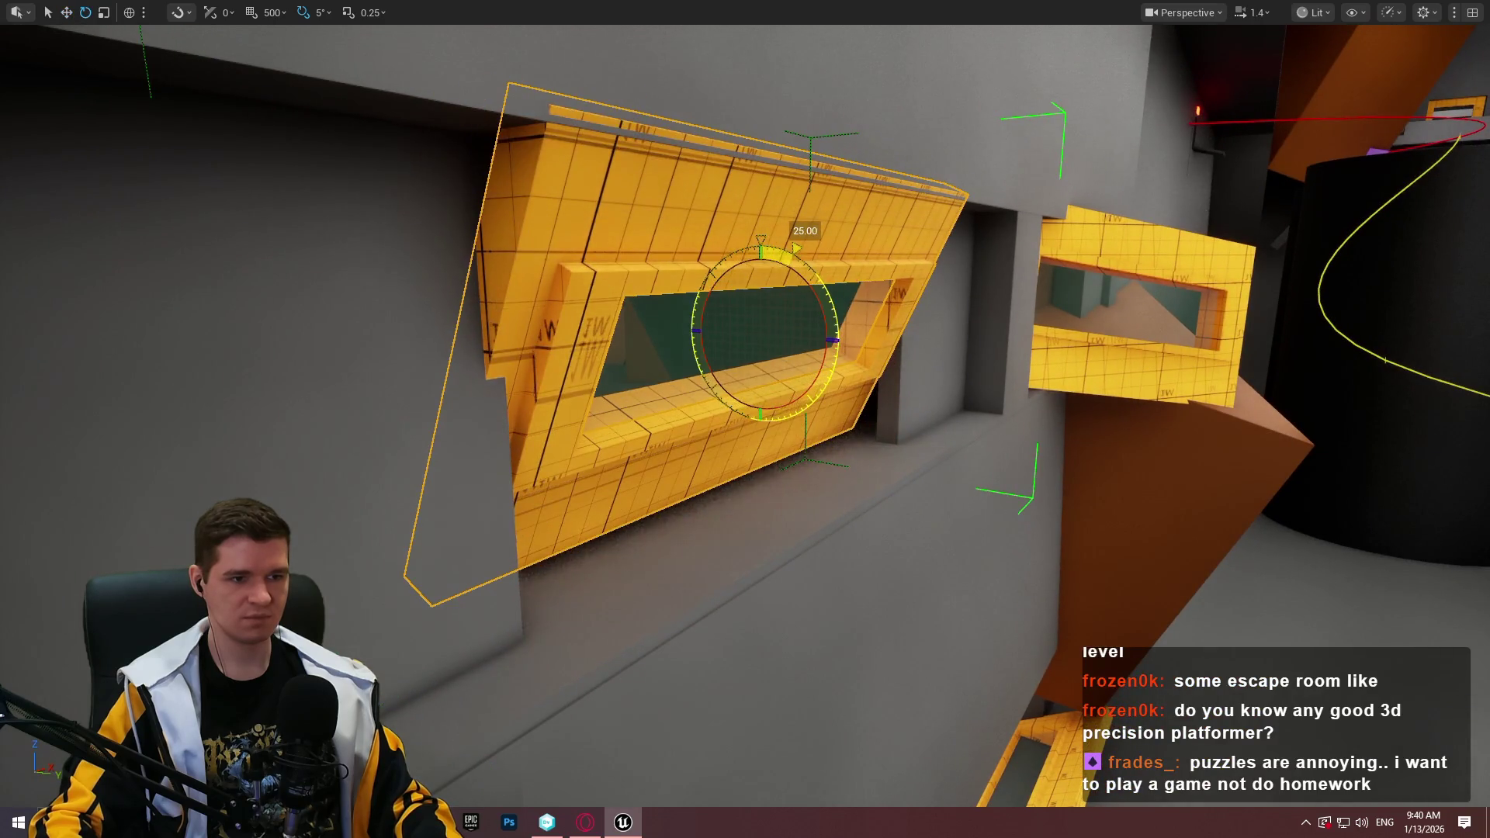
pyautogui.moveTo(803, 339); pyautogui.dragTo(909, 365)
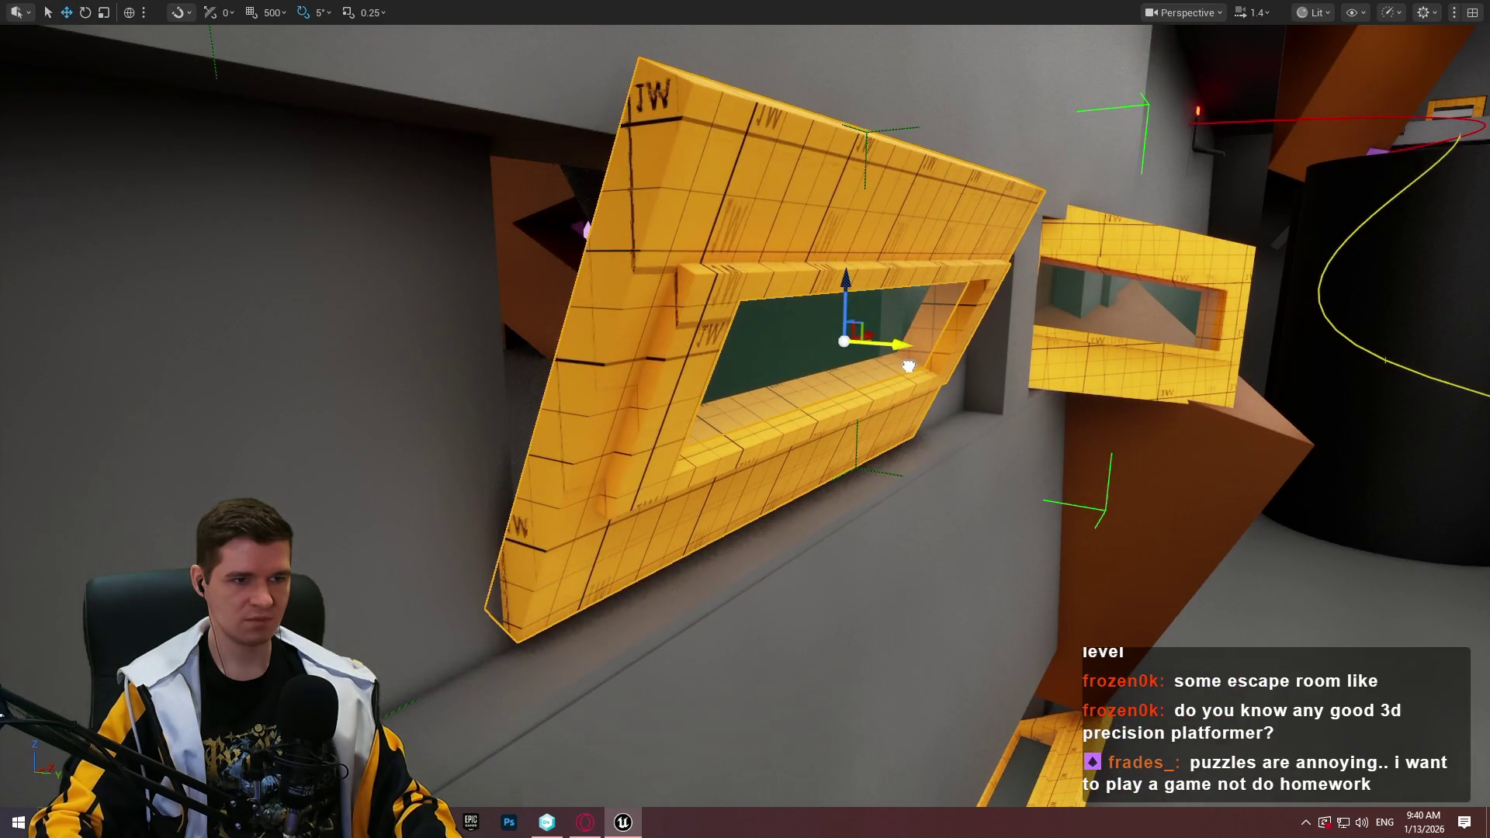
pyautogui.moveTo(738, 298); pyautogui.dragTo(738, 298)
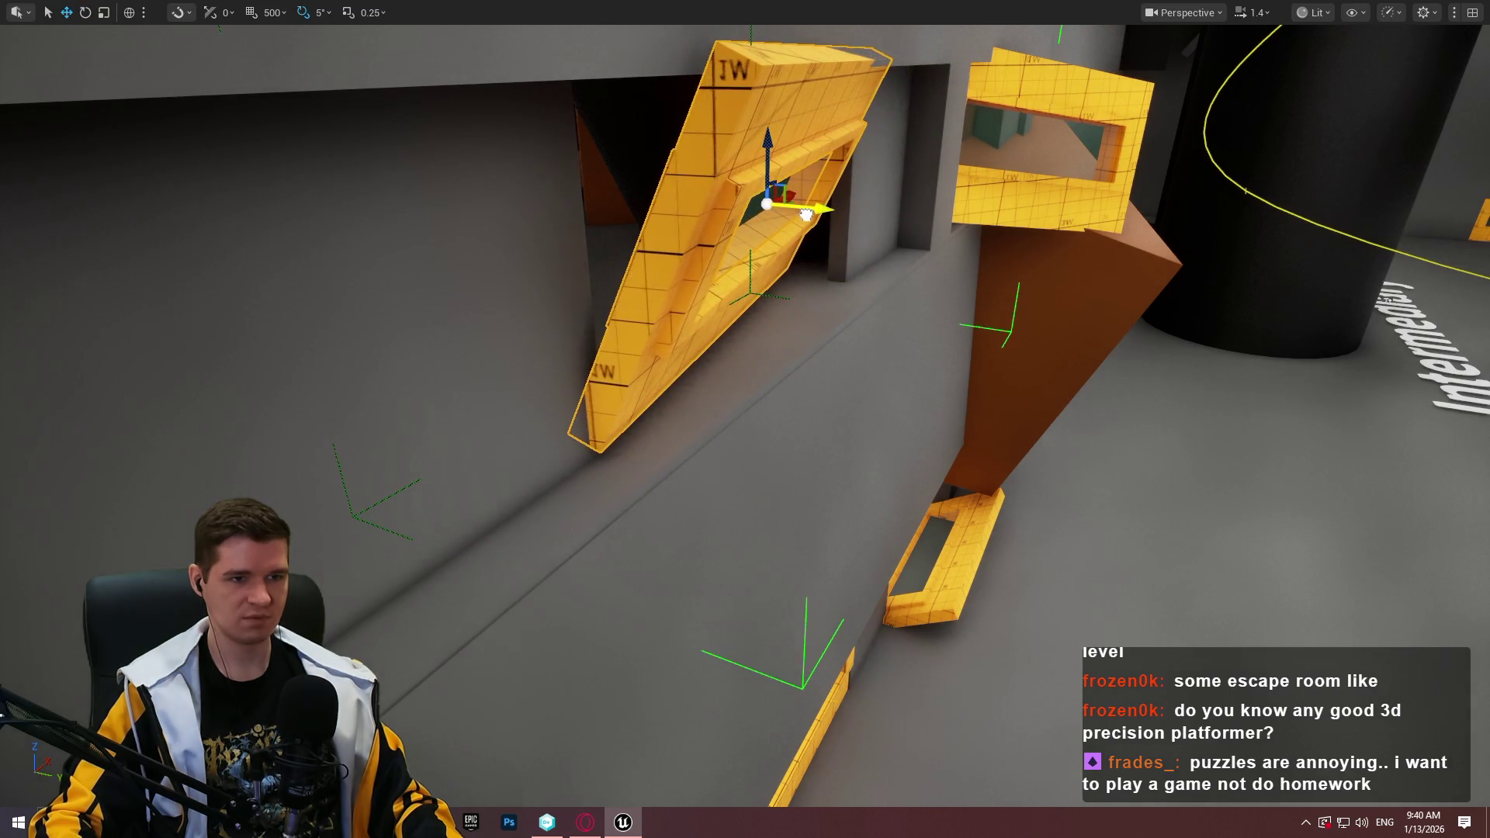
# Play from here, run through the corridor and climb the tilted yellow frame, then stop
pyautogui.rightClick(480, 568)
pyautogui.click(597, 555)
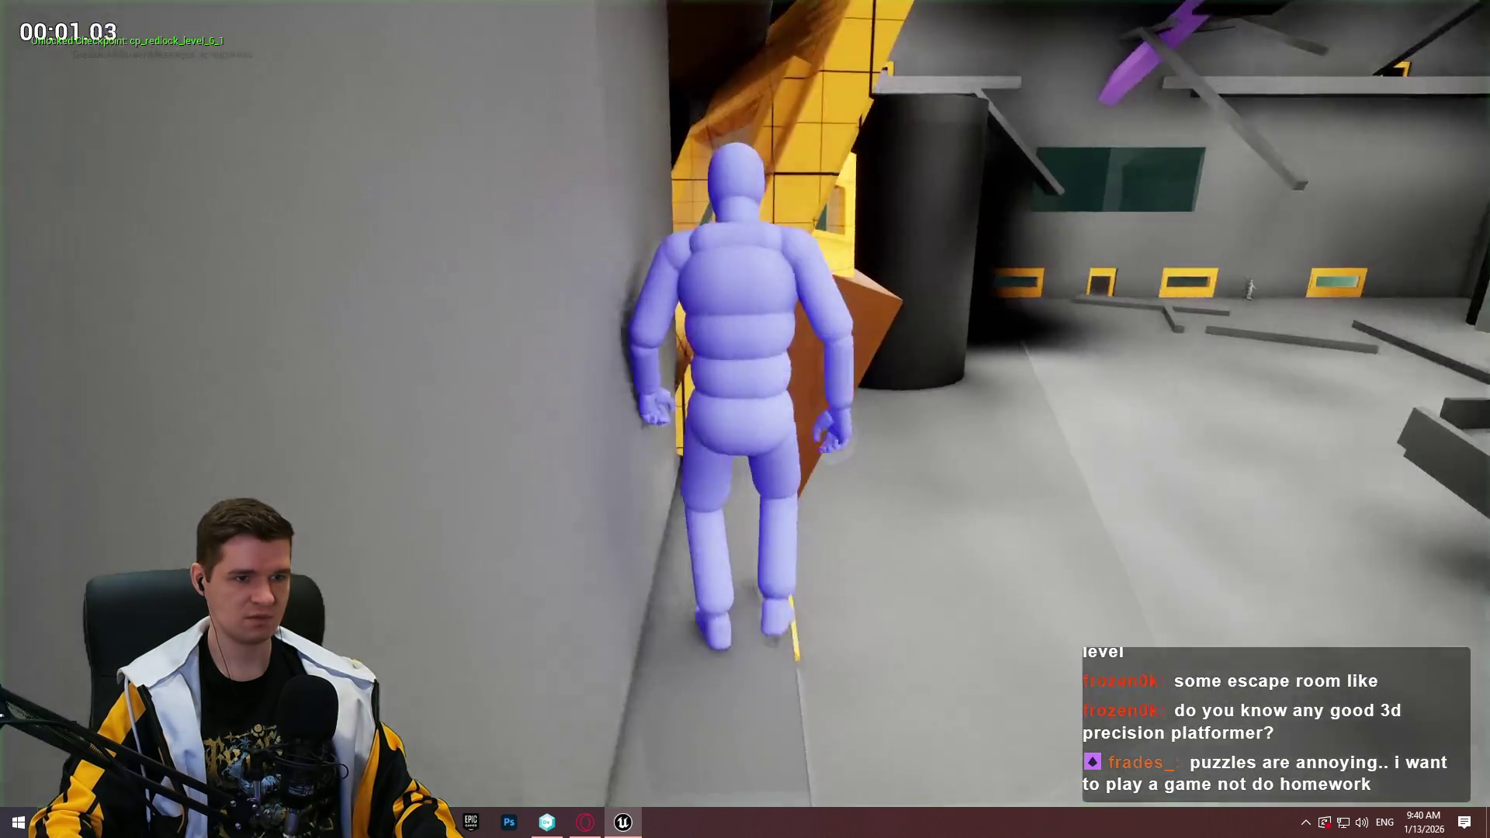
pyautogui.press('w')
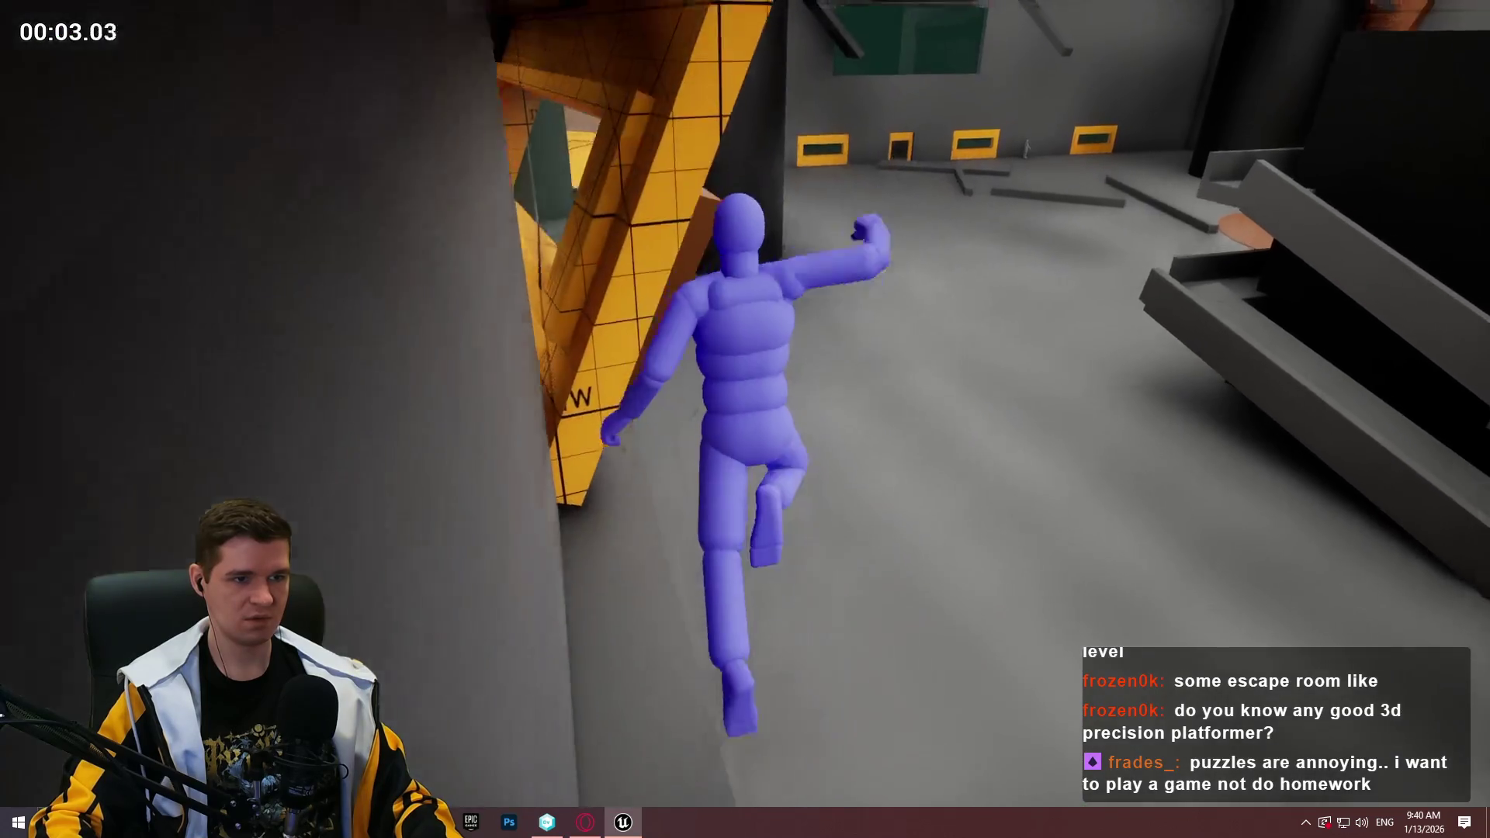
pyautogui.press('w')
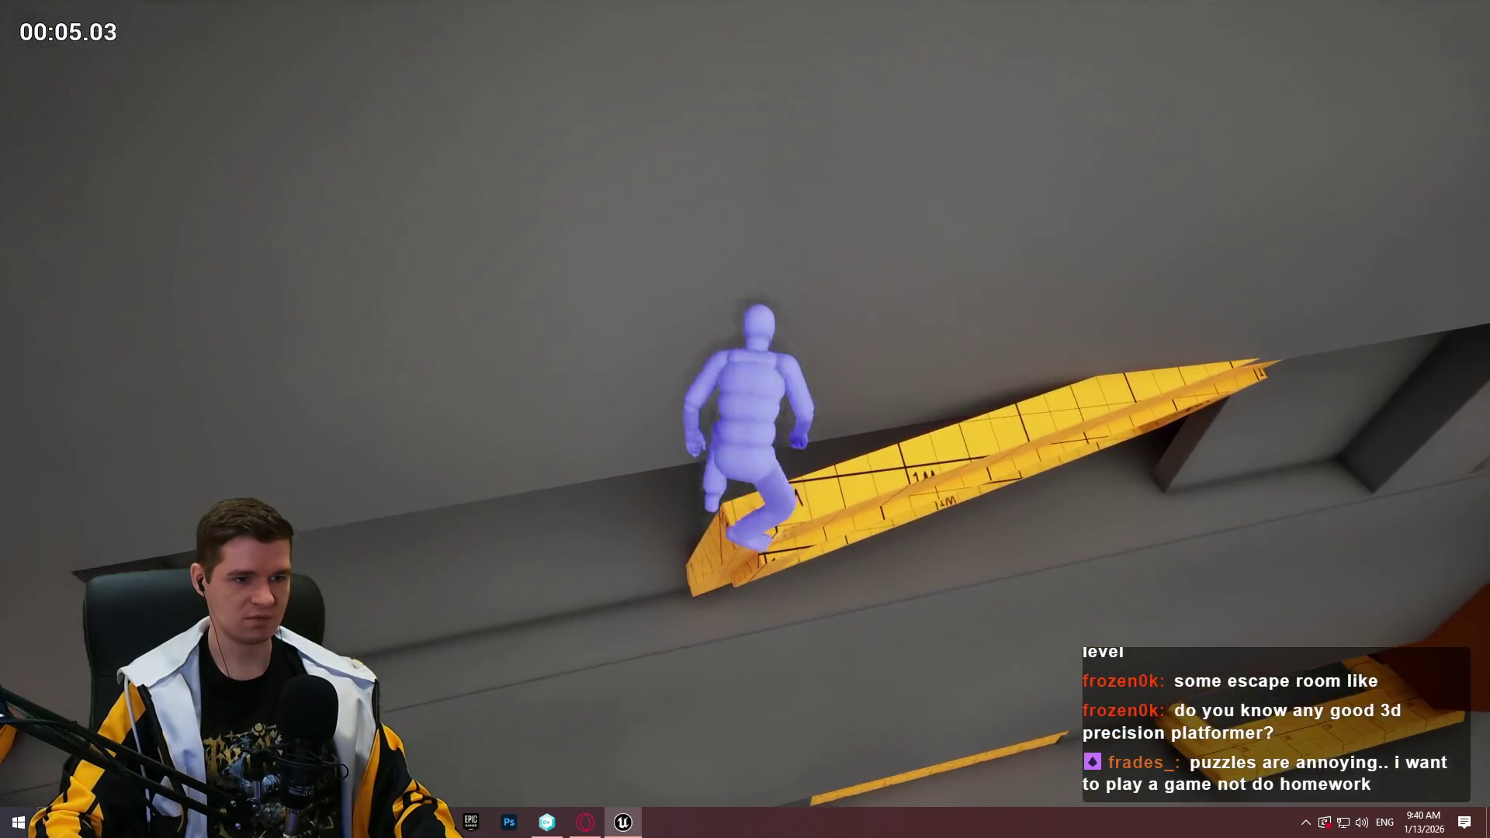
pyautogui.press('w')
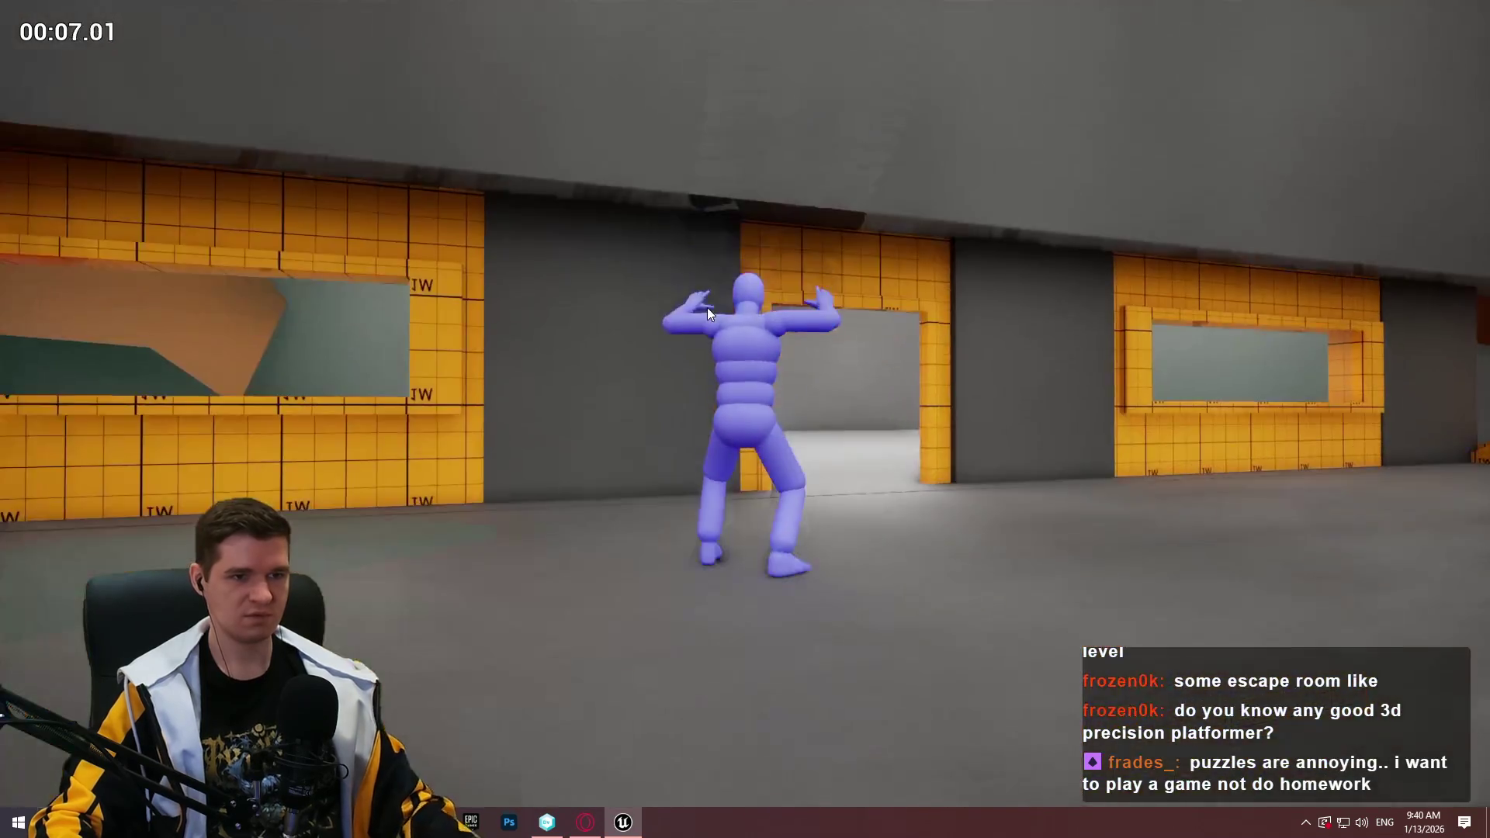
pyautogui.press('Escape')
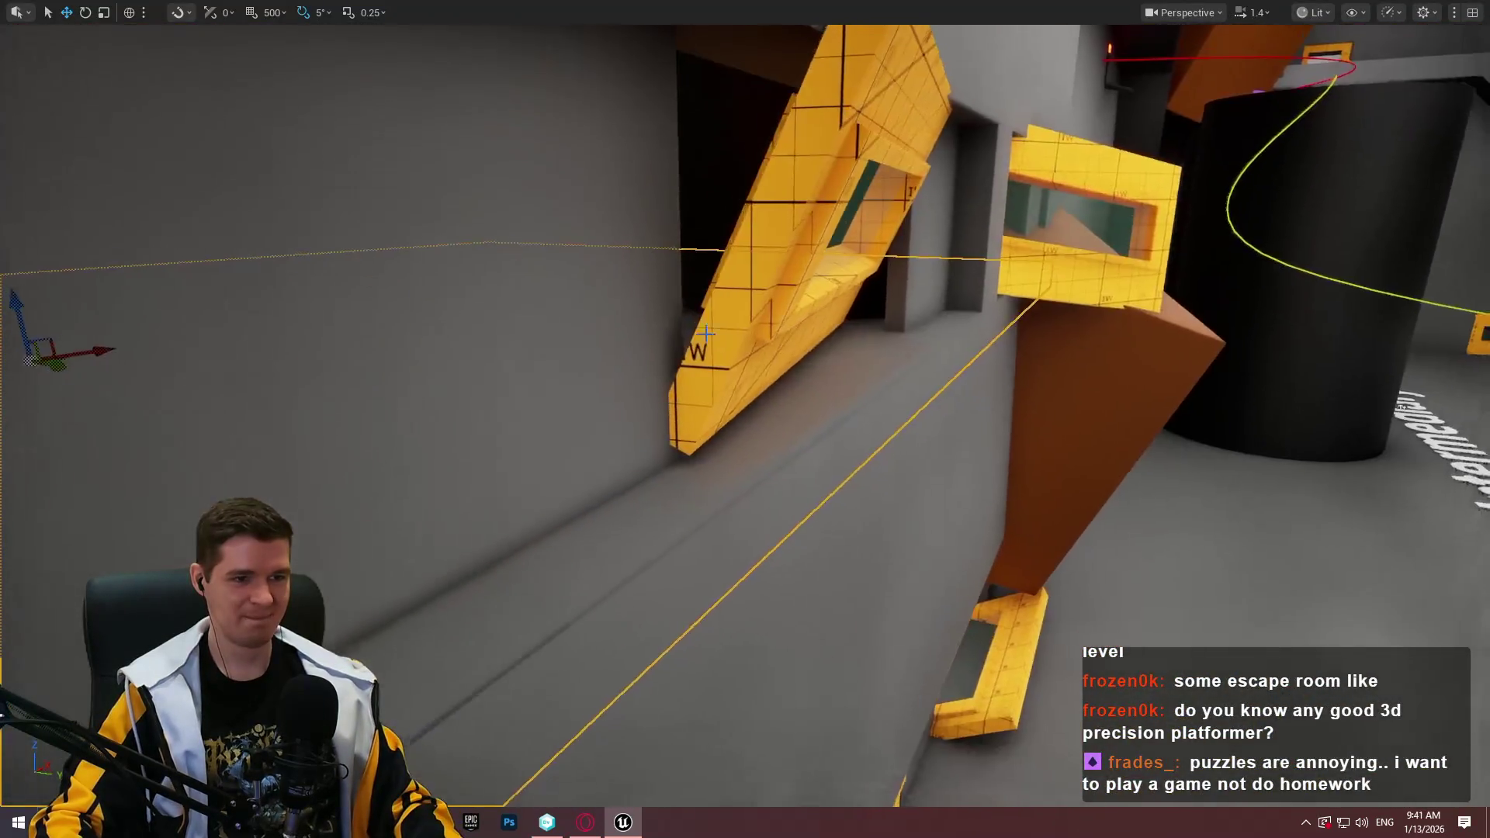
# Select the yellow frame ramp, focus it, and rotate its tilt by 5°
pyautogui.click(729, 319)
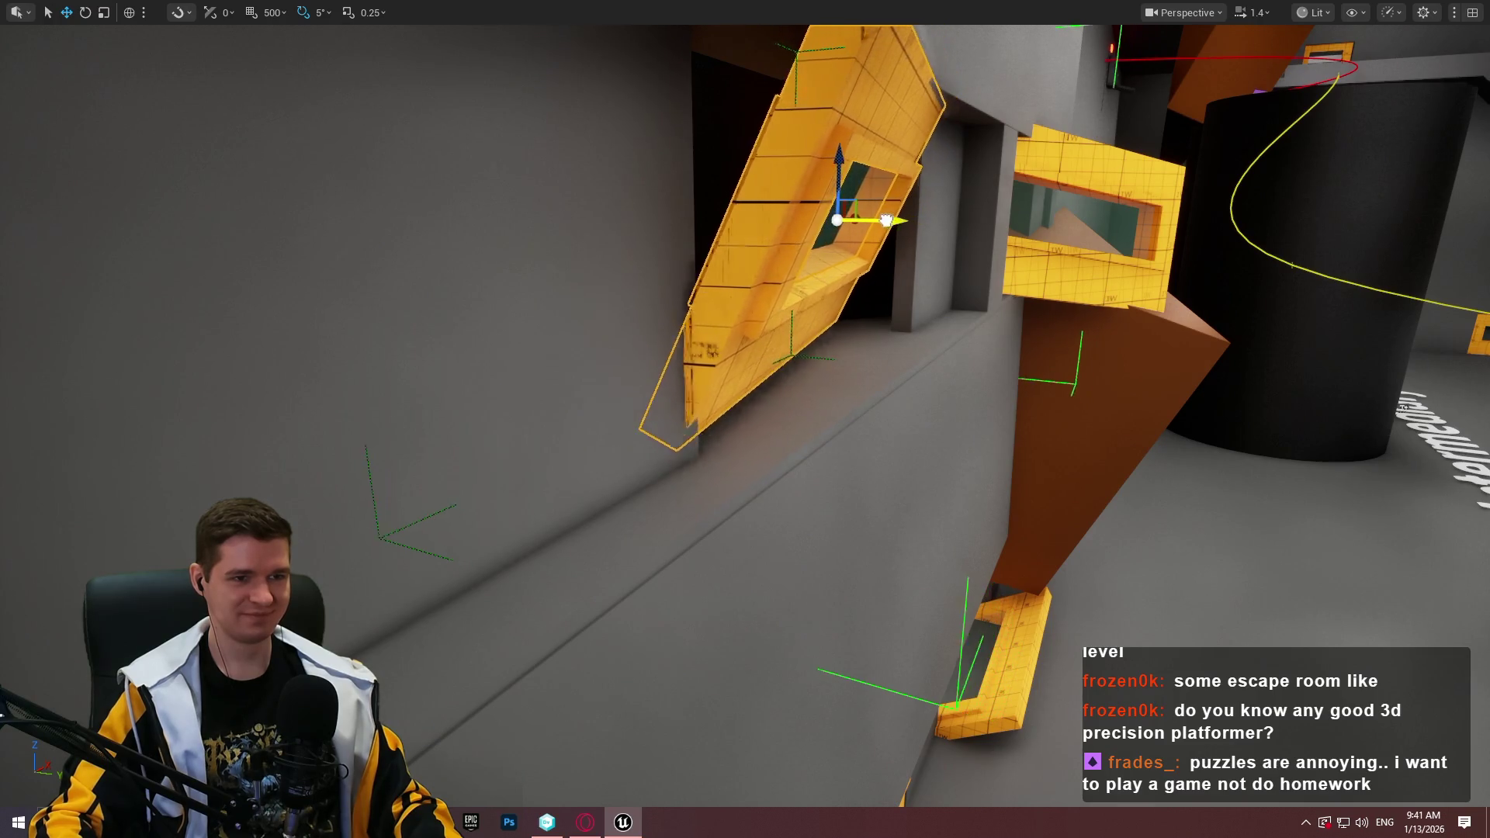
pyautogui.press('f')
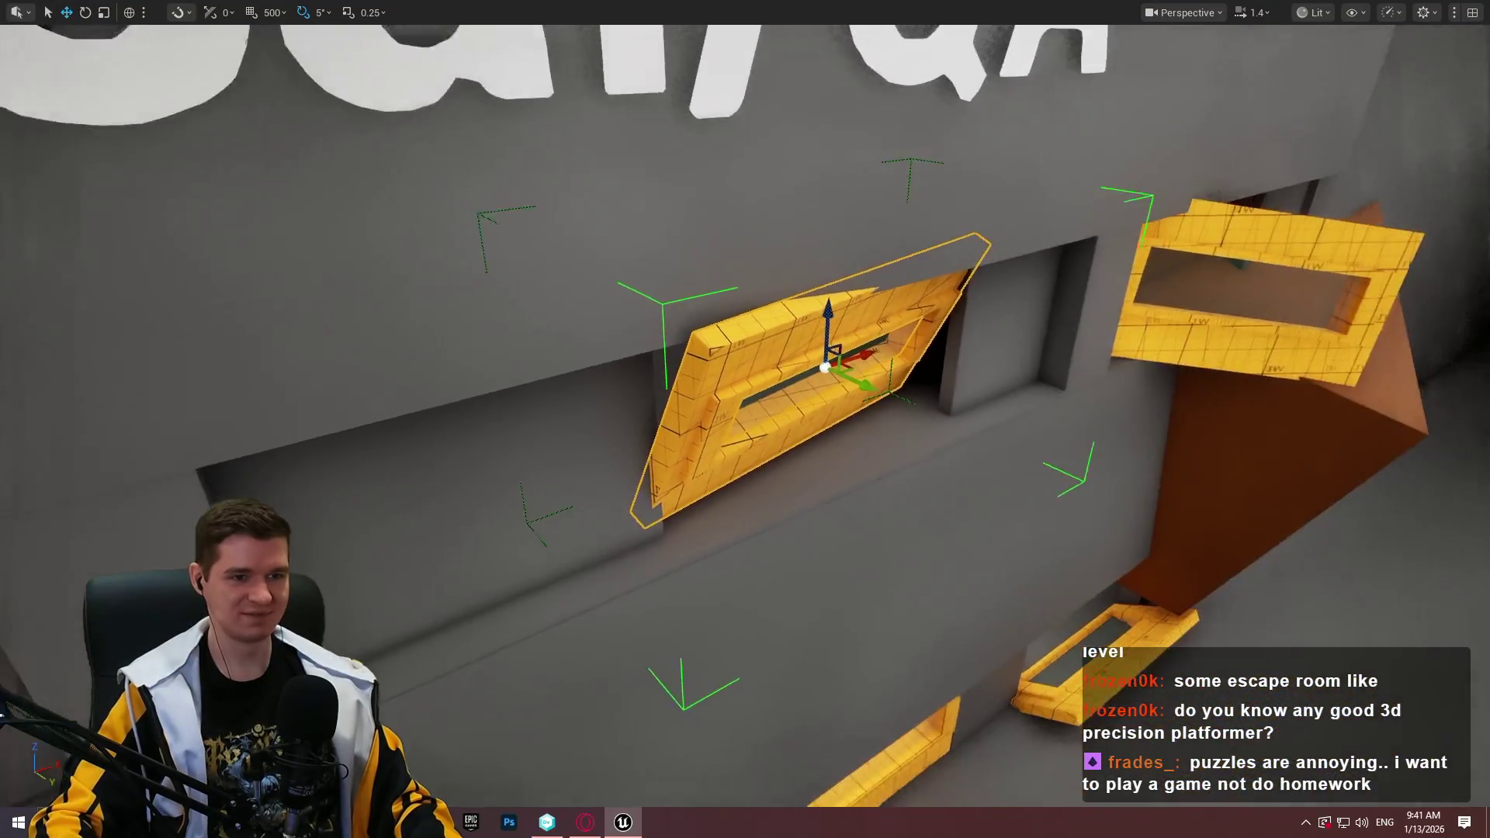
pyautogui.moveTo(719, 241); pyautogui.dragTo(719, 240)
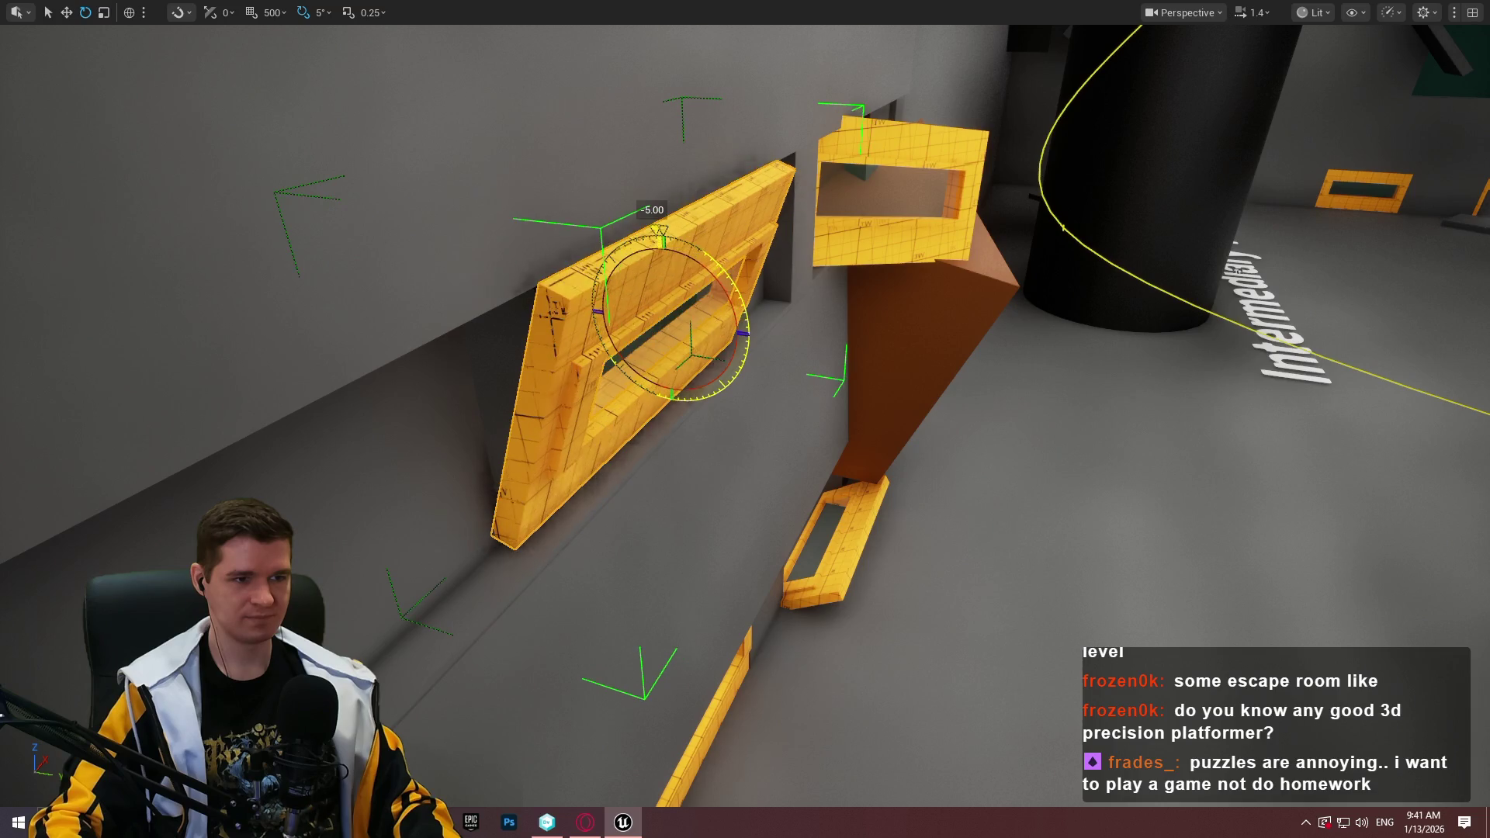
pyautogui.moveTo(717, 318); pyautogui.dragTo(717, 318)
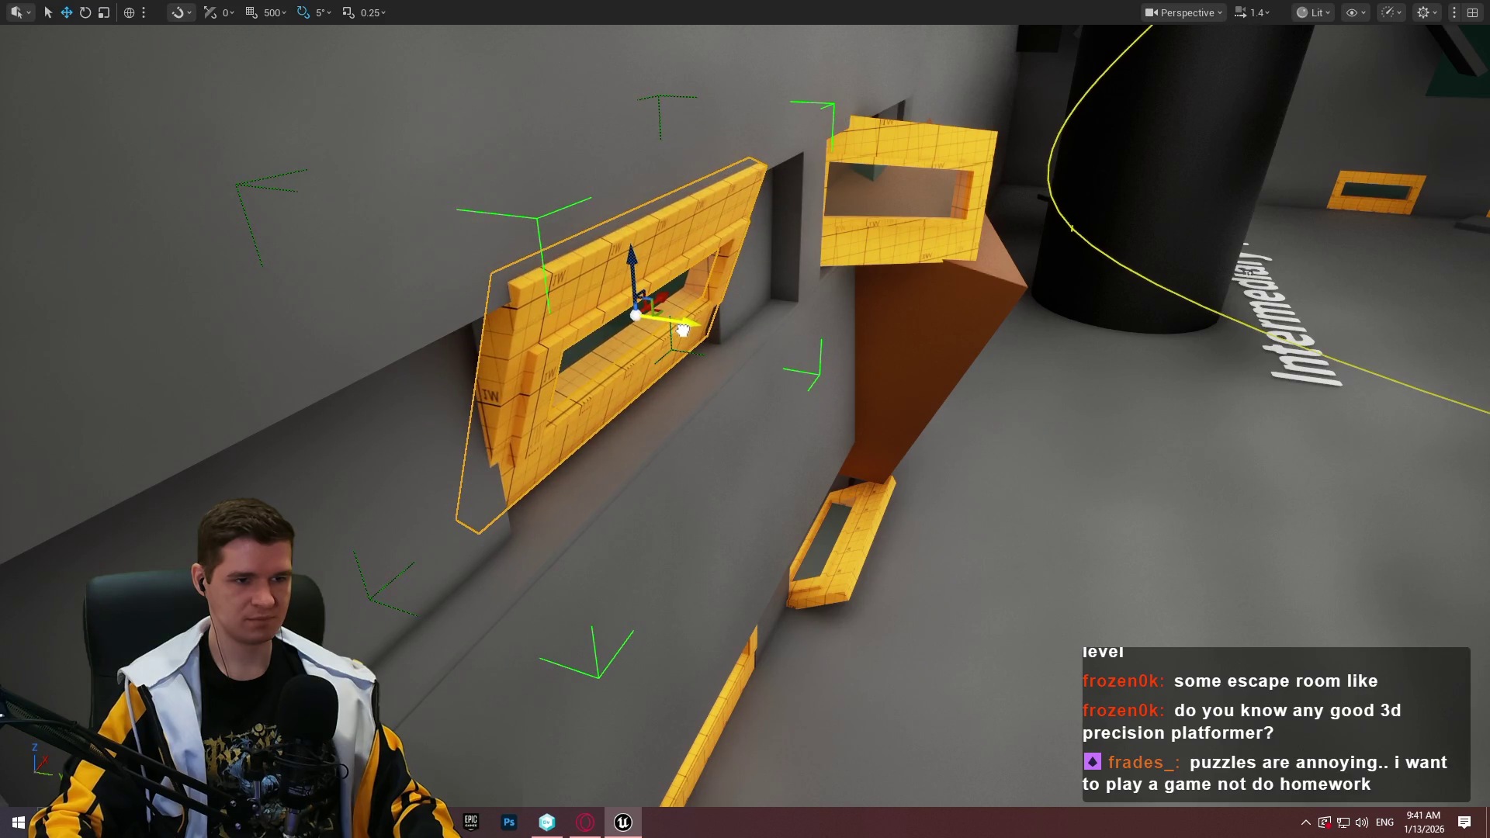
pyautogui.moveTo(690, 333); pyautogui.dragTo(689, 333)
pyautogui.click(783, 364)
# Play from the wall spot, jump onto the yellow ledge and crawl past the windows
pyautogui.rightClick(784, 365)
pyautogui.click(900, 702)
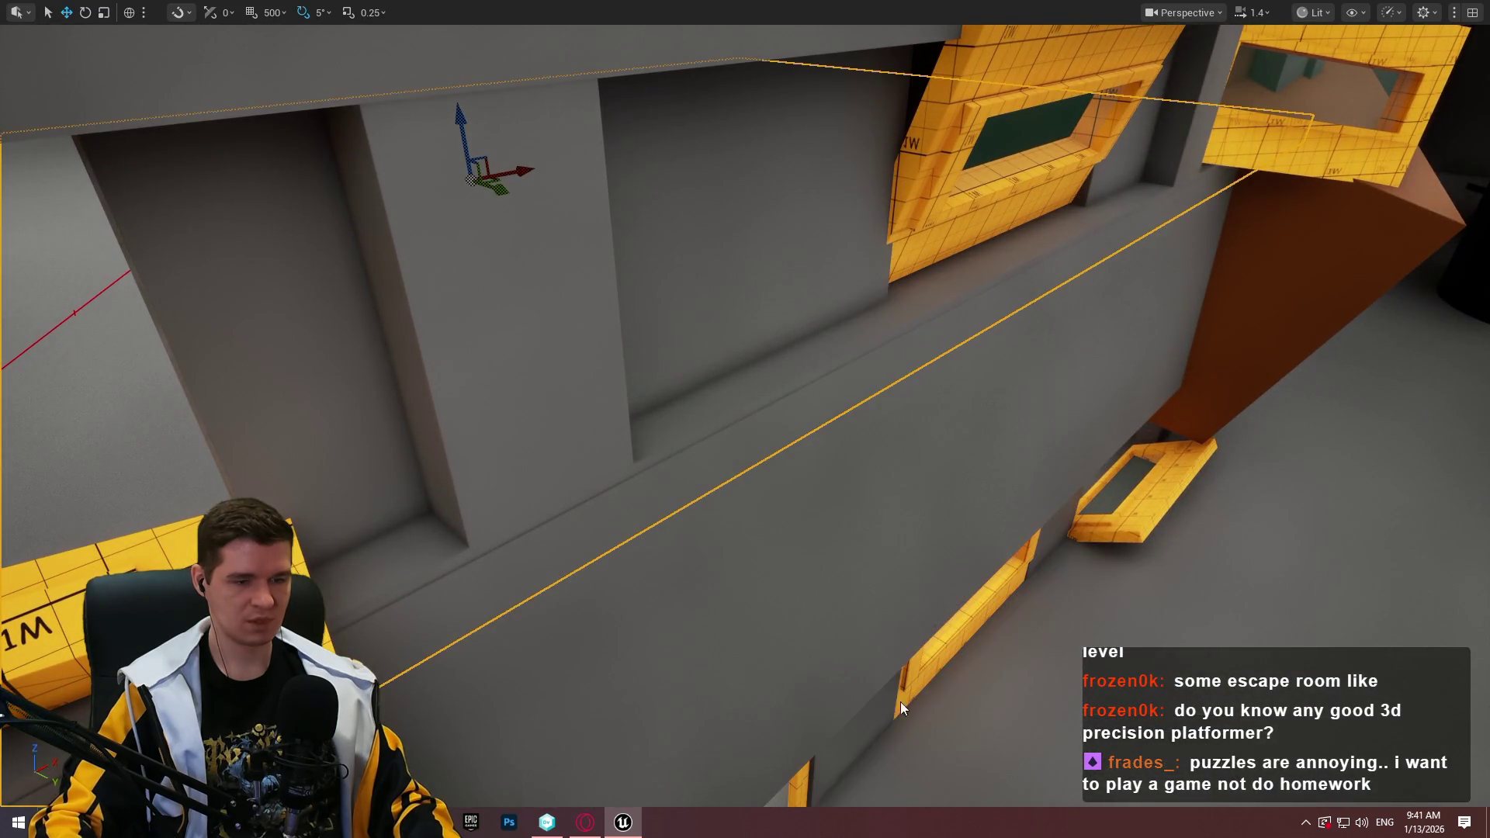
pyautogui.press('w')
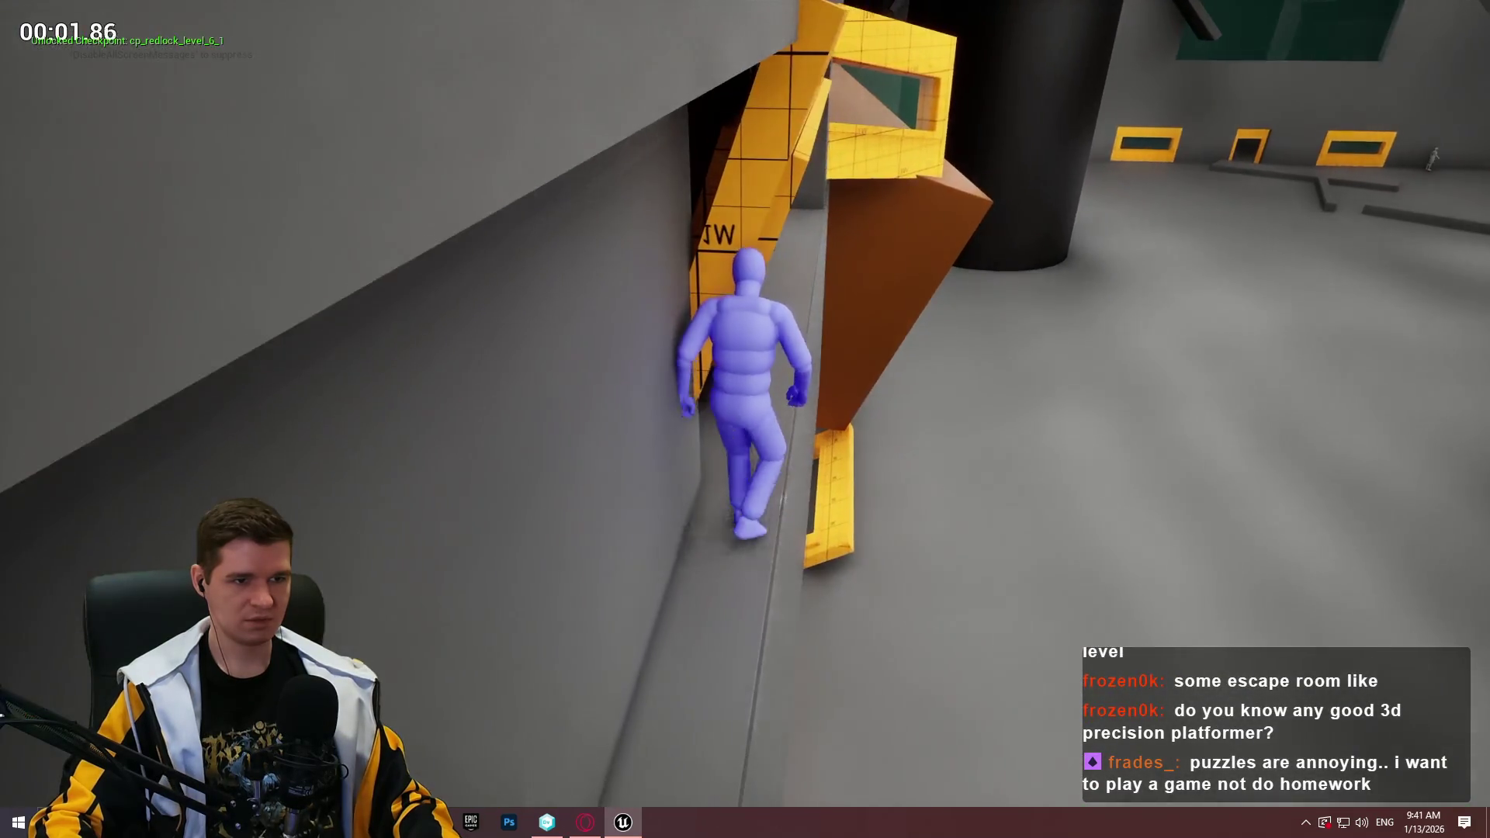
pyautogui.press('space')
pyautogui.press('c')
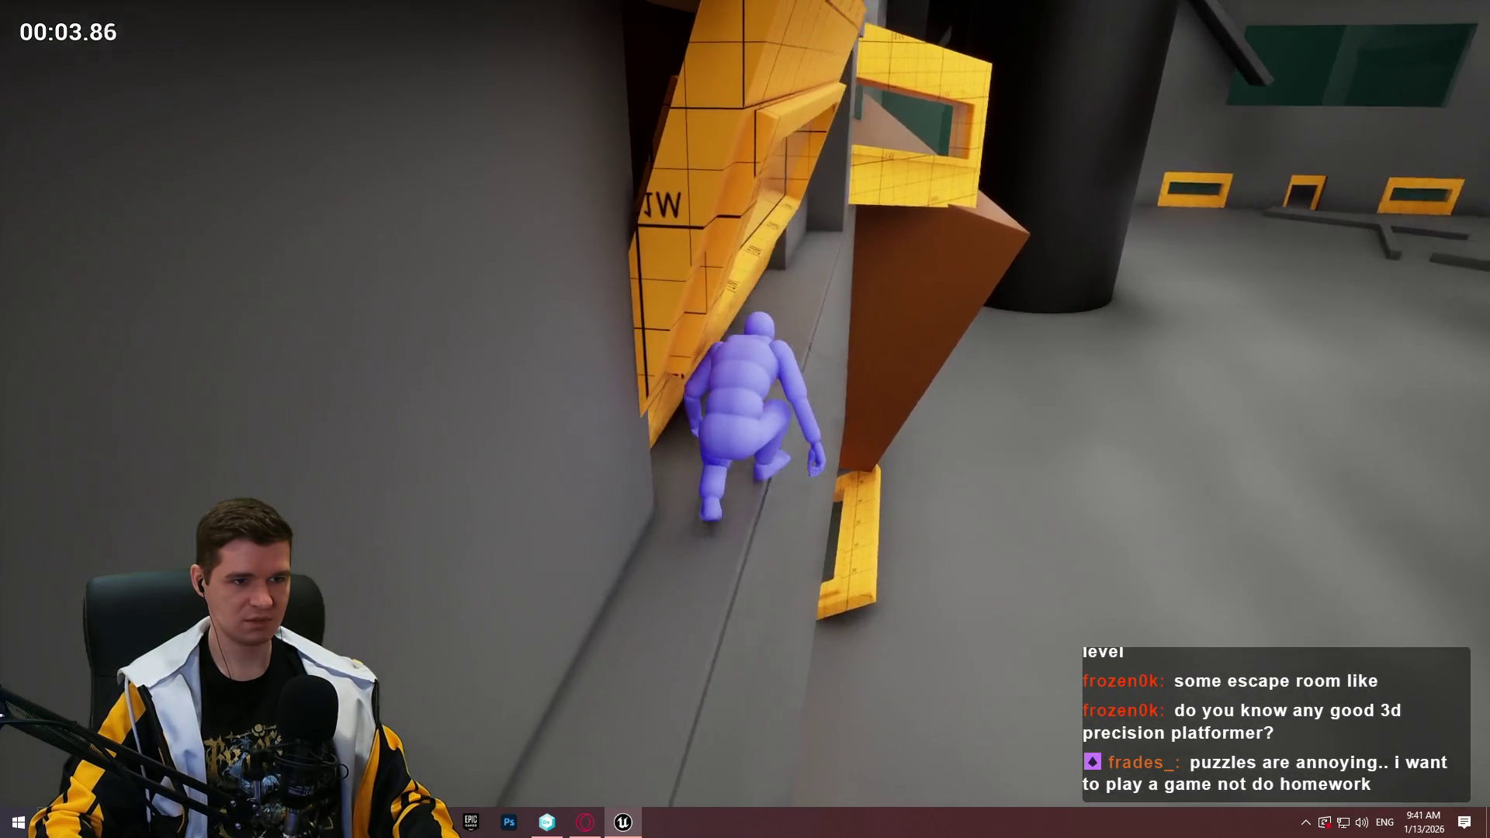
pyautogui.press('w')
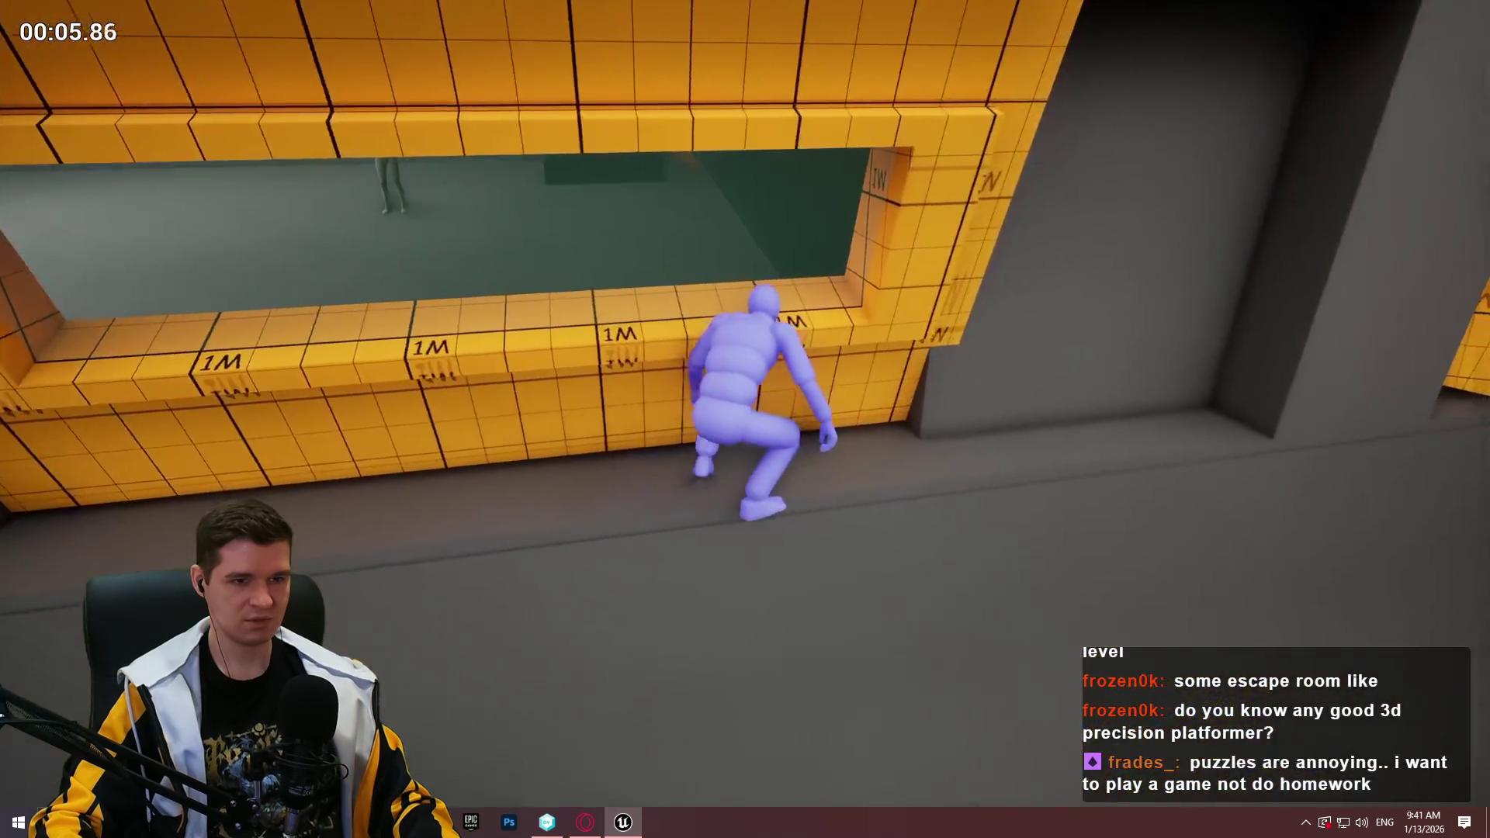
pyautogui.press('w')
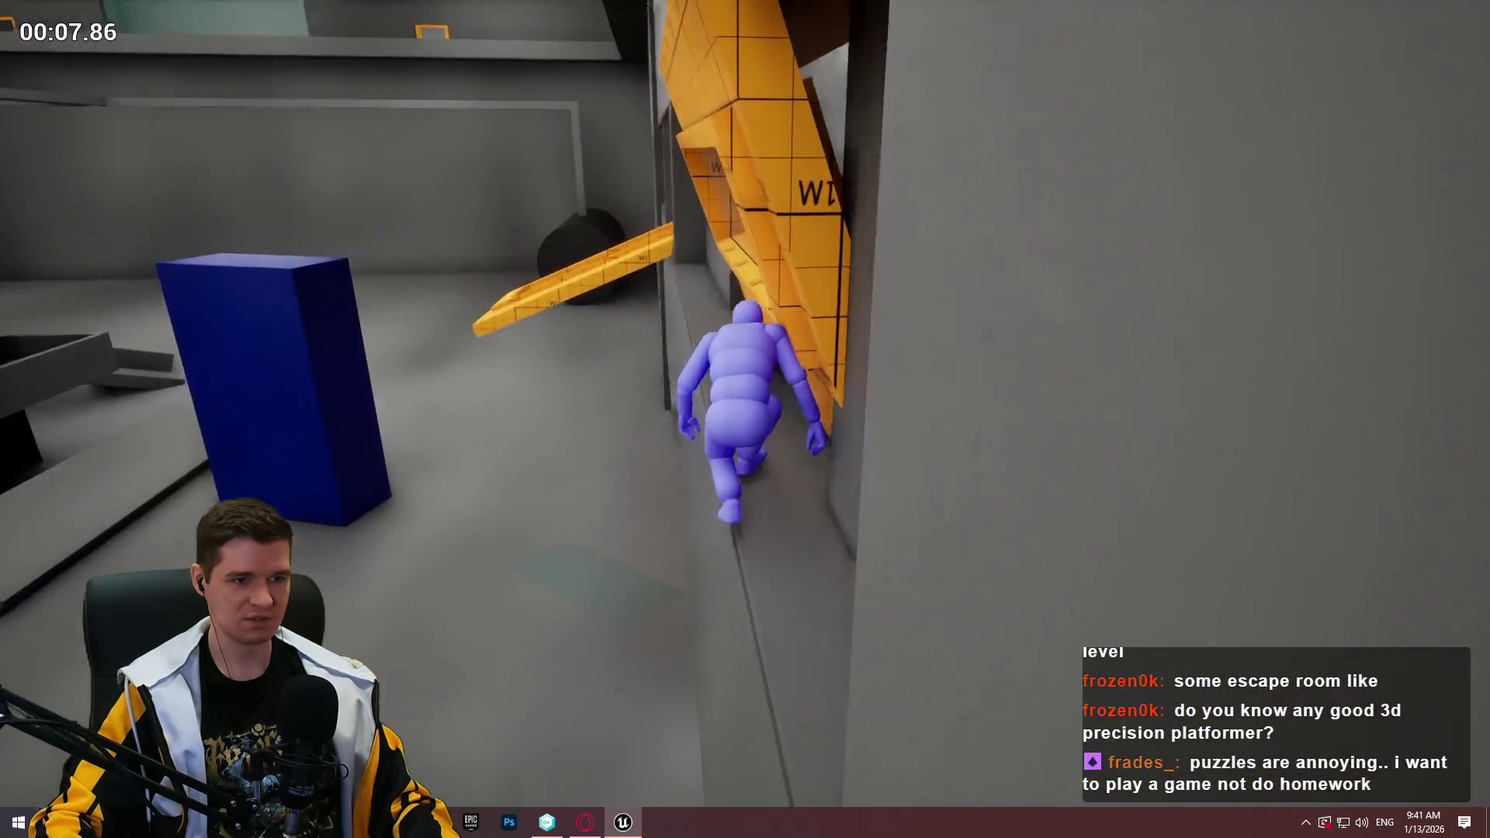
pyautogui.press('w')
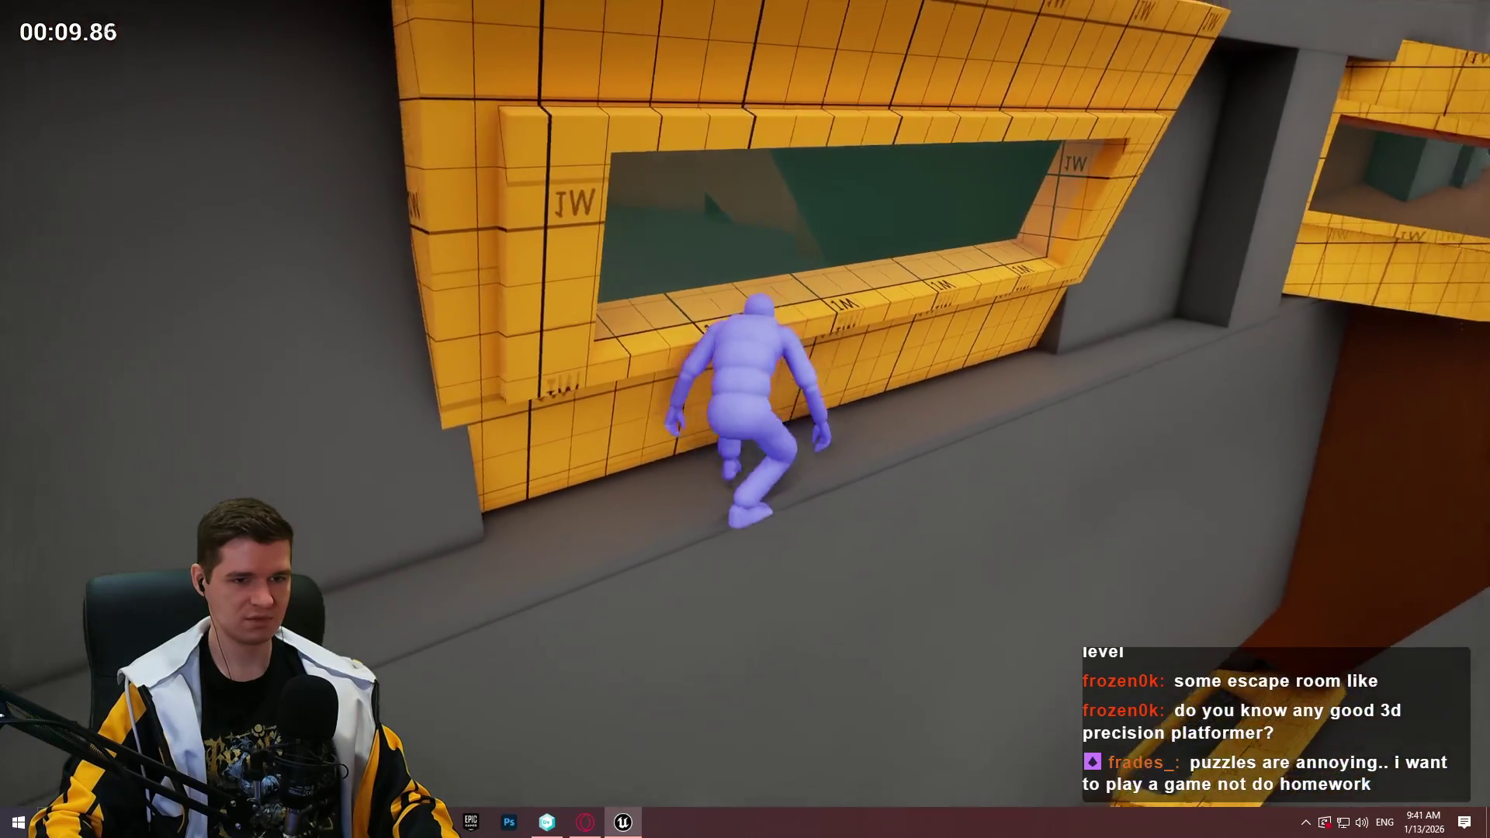
# Stand up, leap off the ledge to climb the wall, then stop the playtest
pyautogui.press('w')
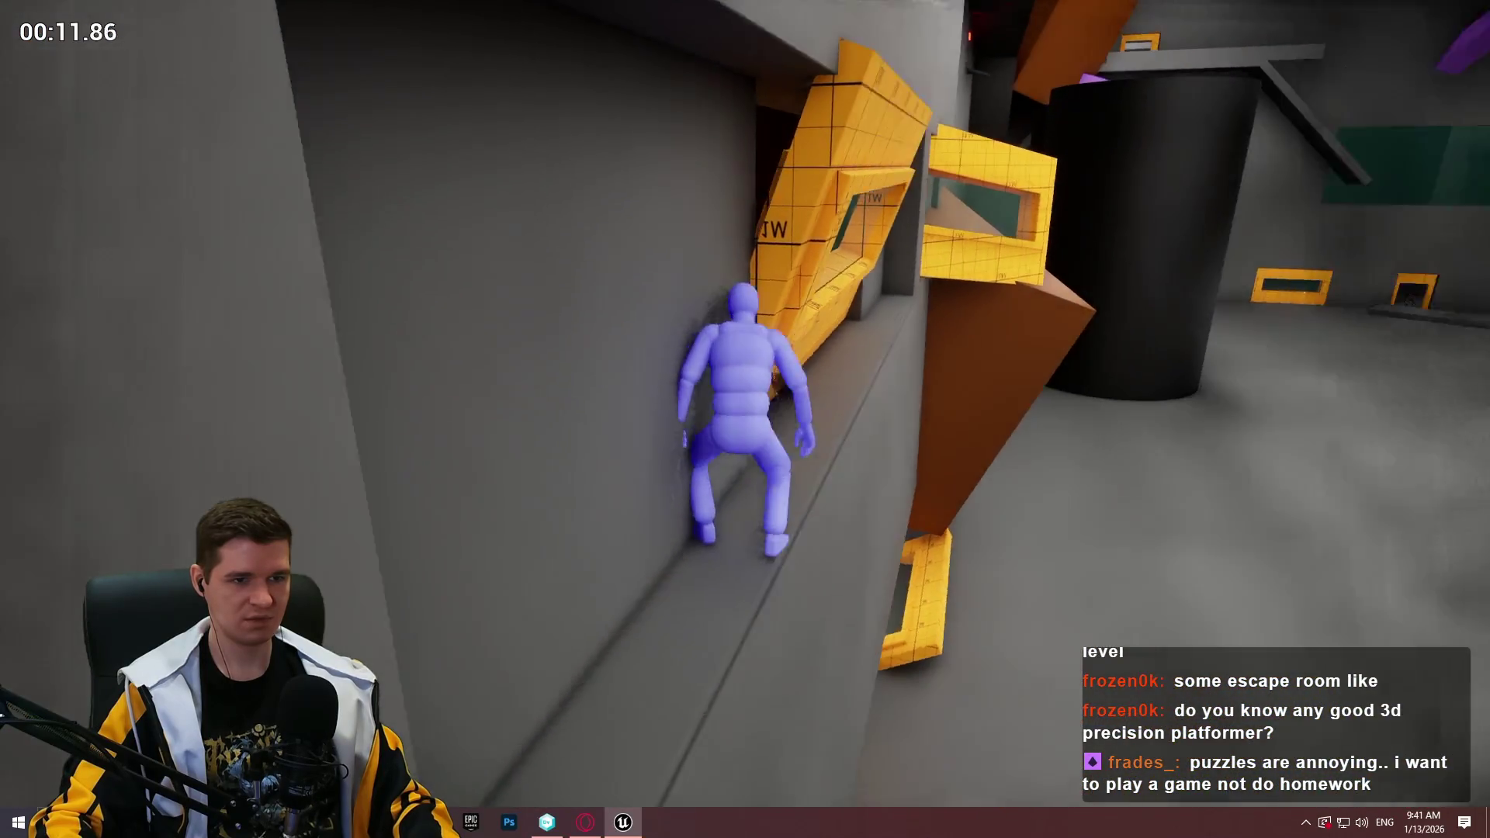
pyautogui.press('w')
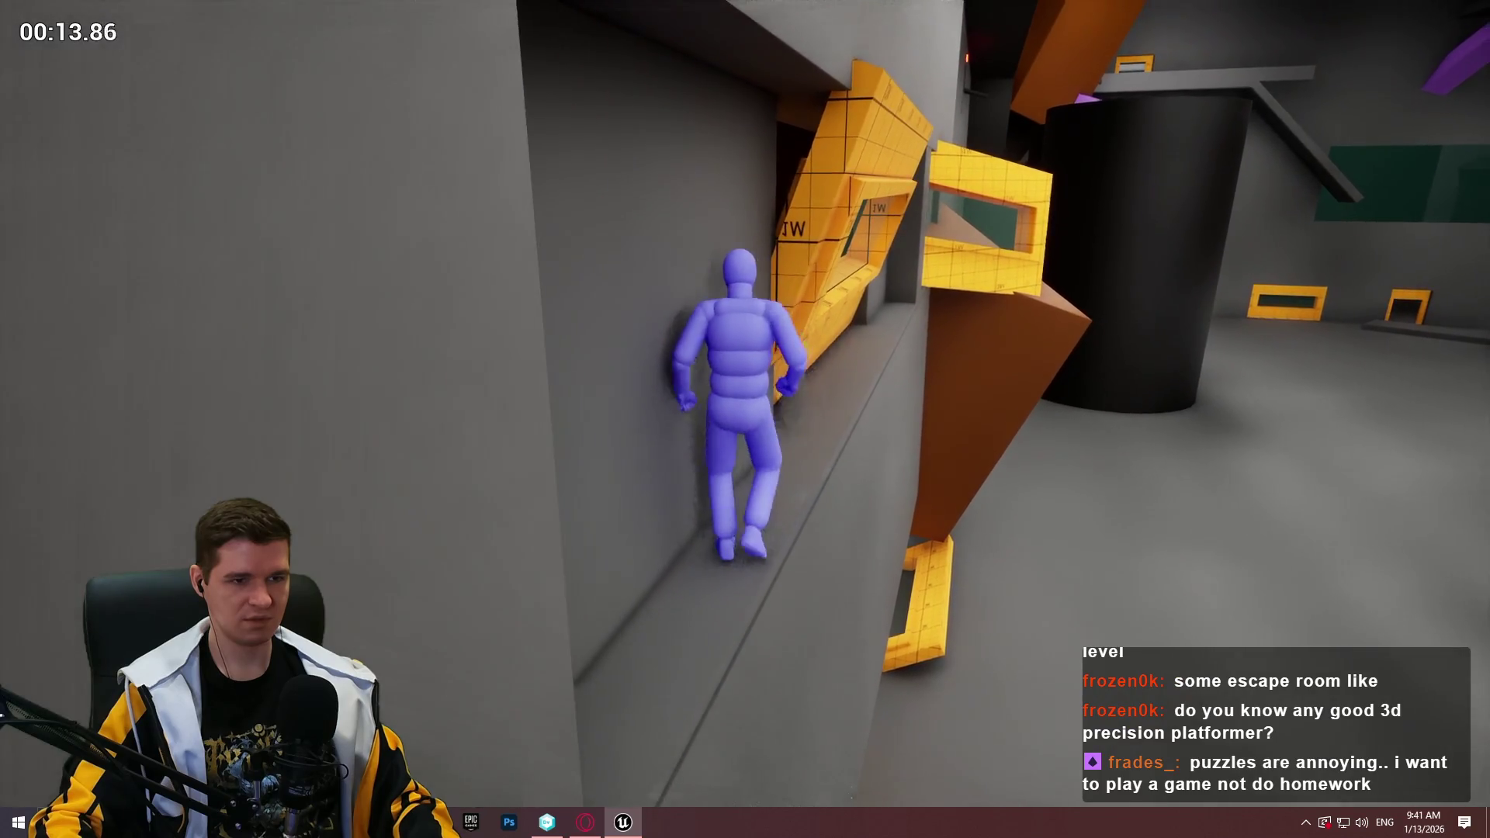
pyautogui.press('space')
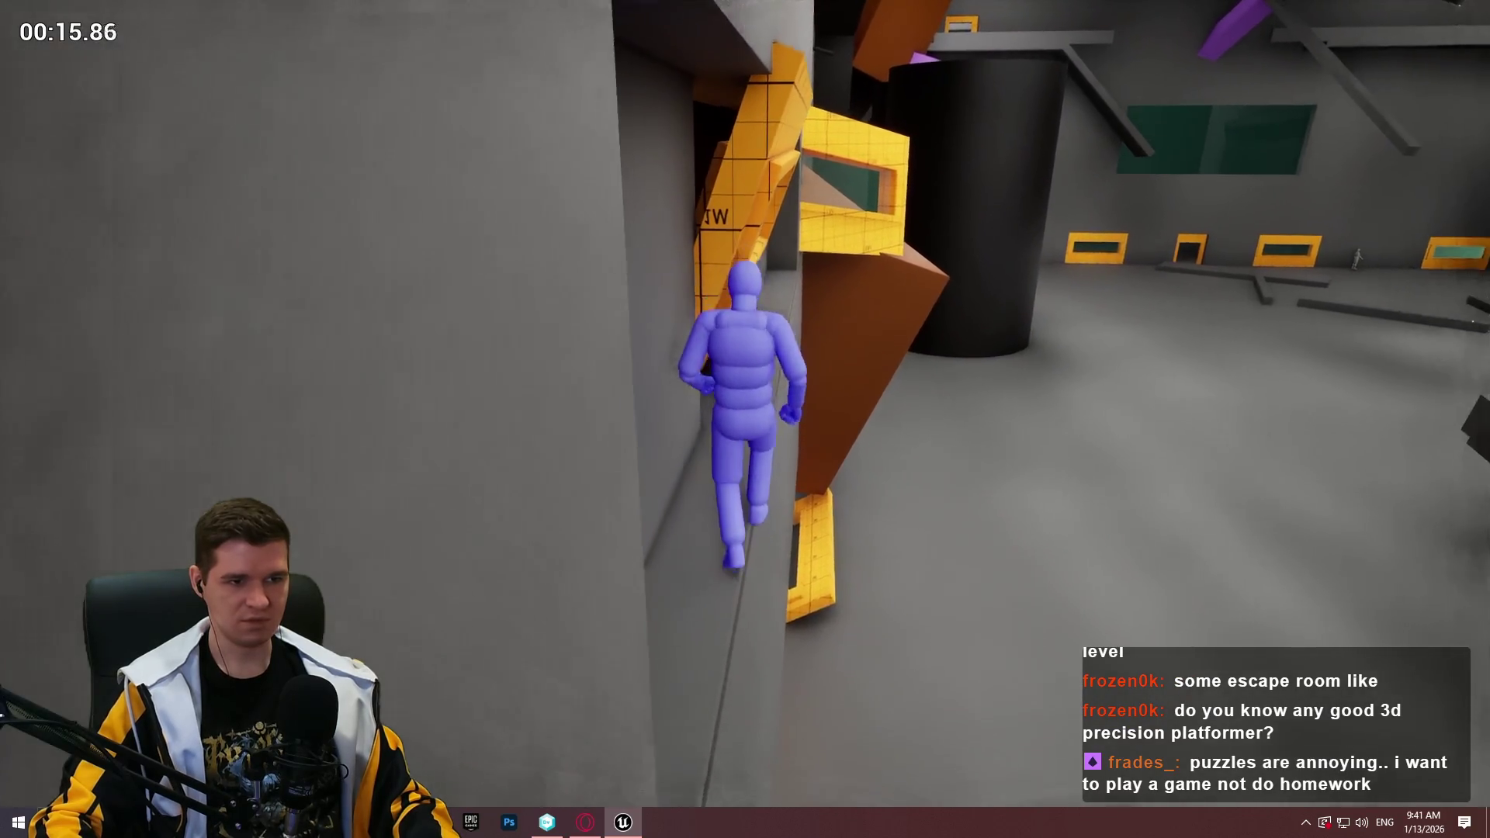
pyautogui.press('w')
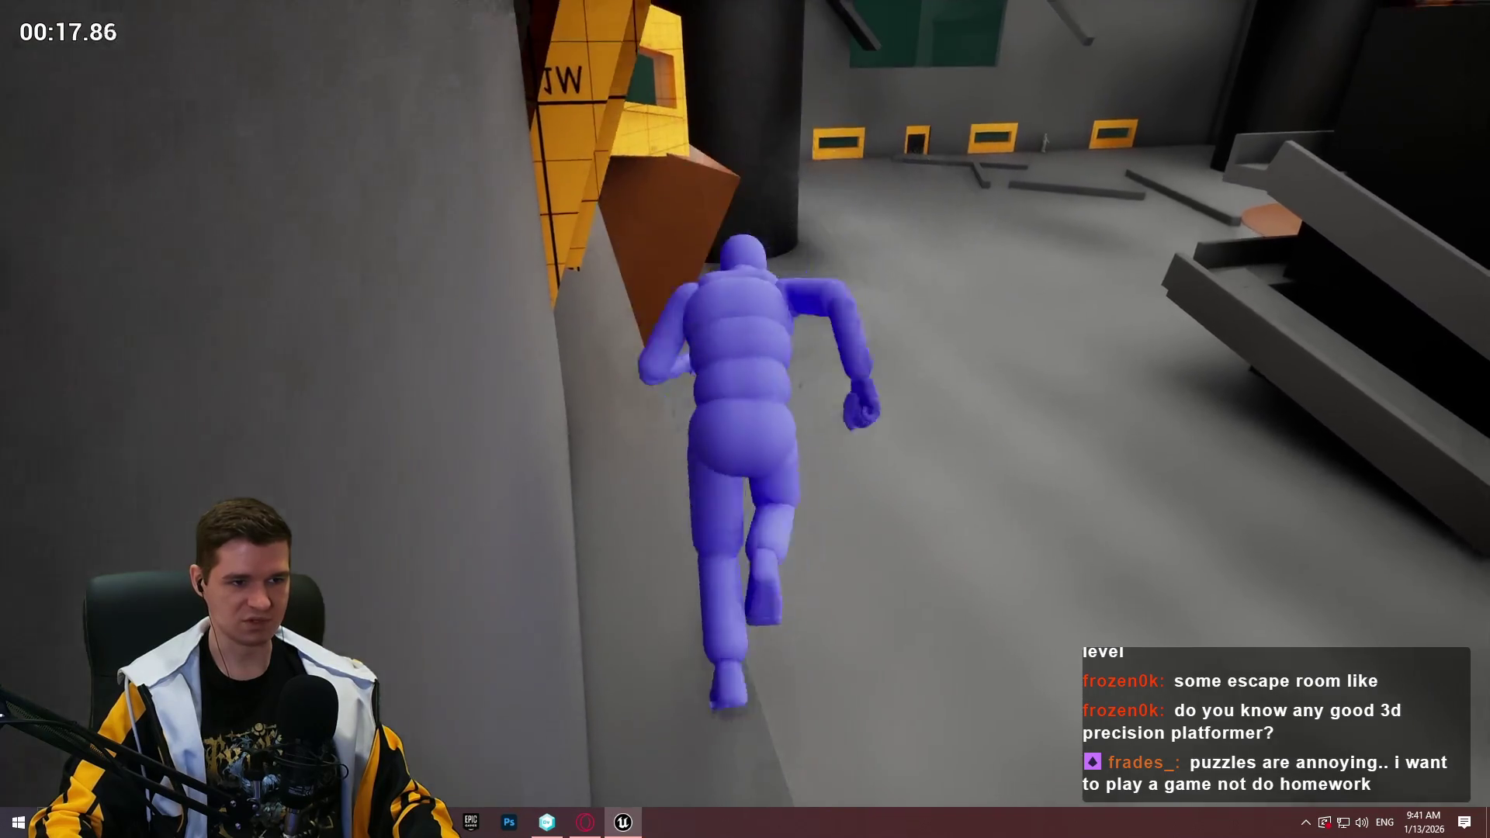
pyautogui.press('space')
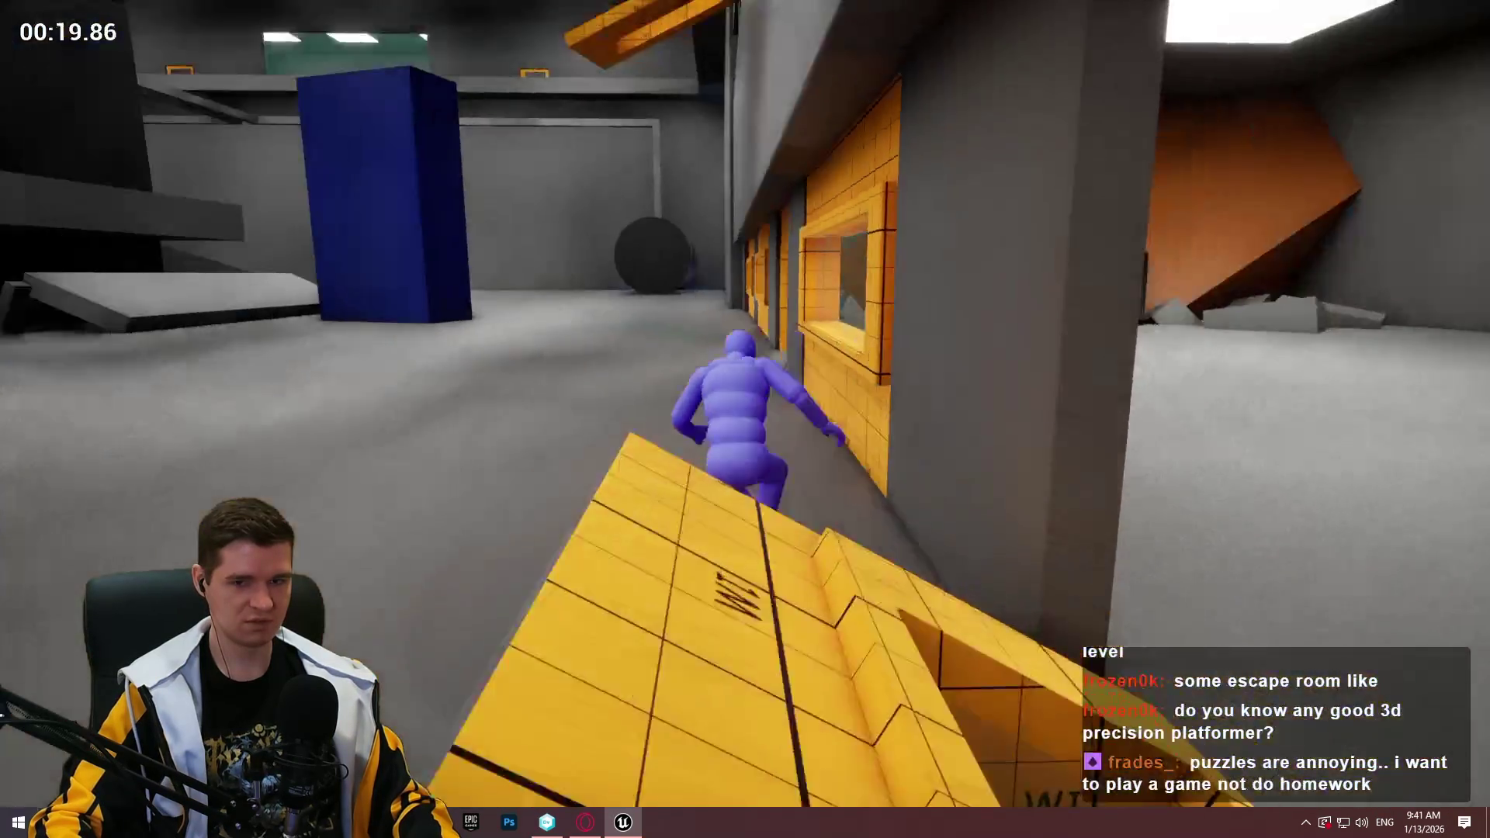
pyautogui.press('Escape')
pyautogui.scroll(-10, 702, 587)
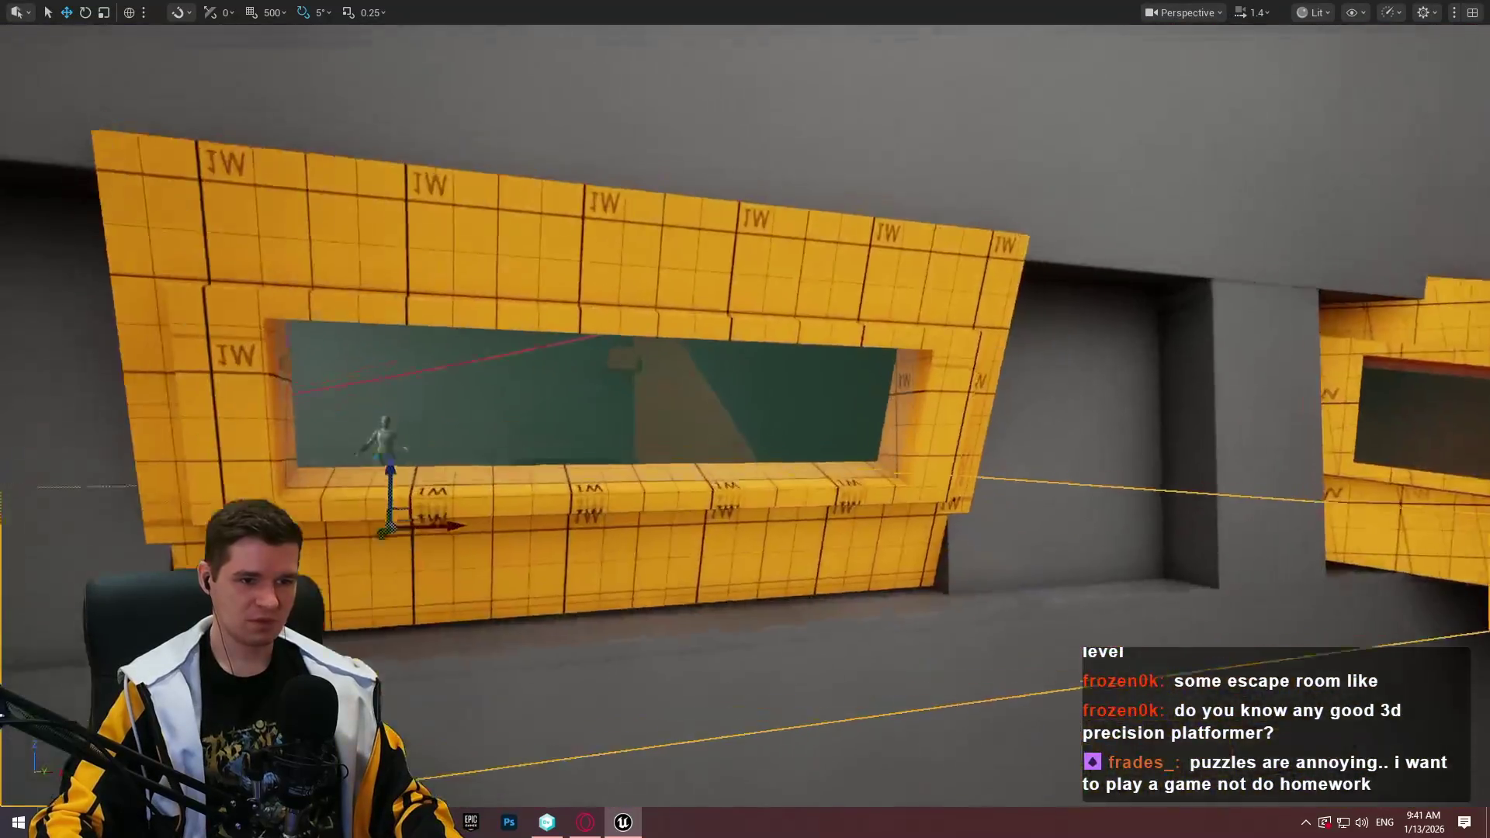
pyautogui.scroll(-10, 745, 419)
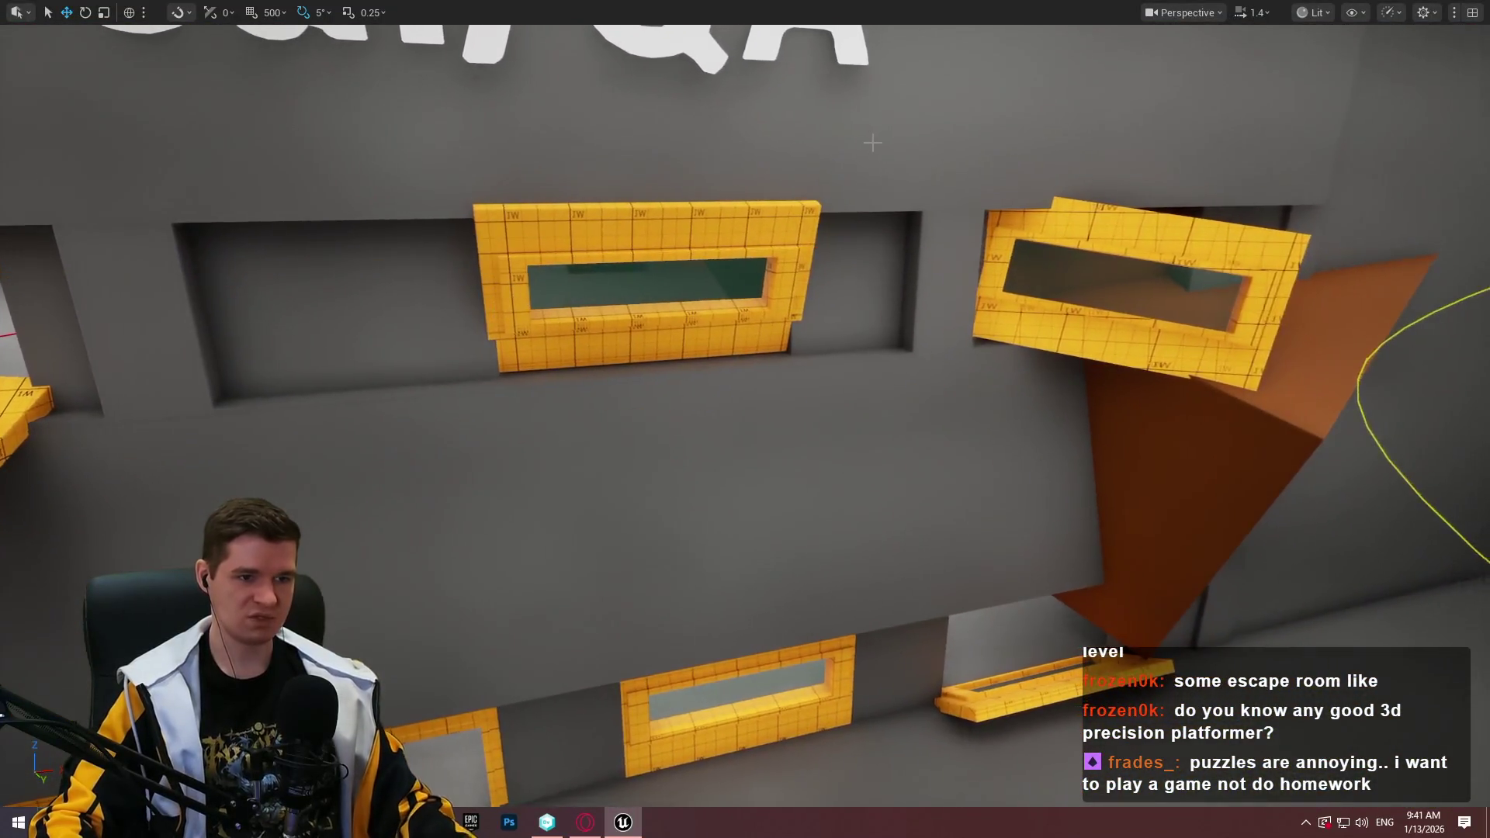
pyautogui.scroll(10, 745, 418)
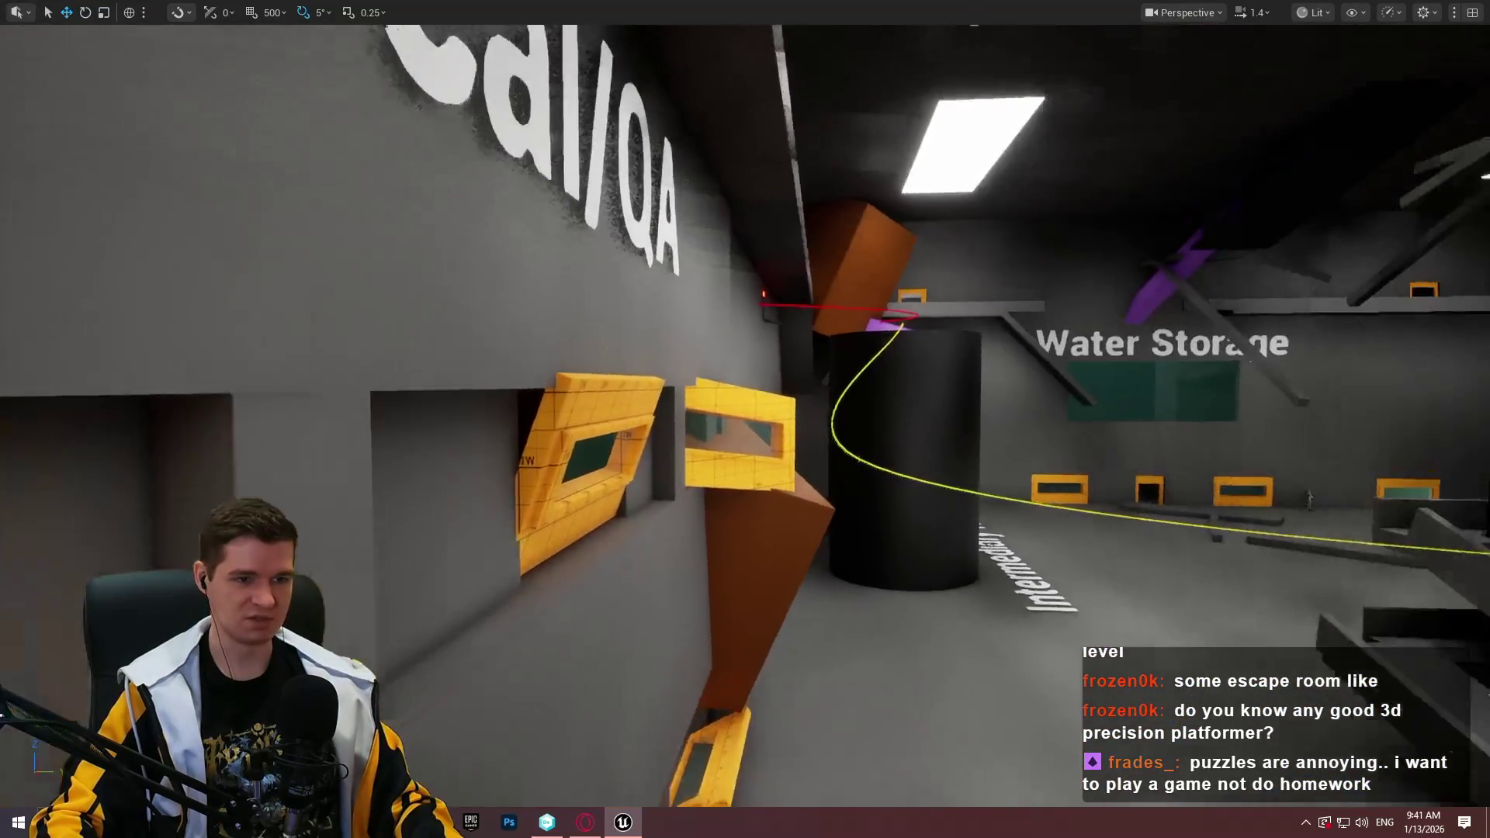
pyautogui.scroll(3, 864, 148)
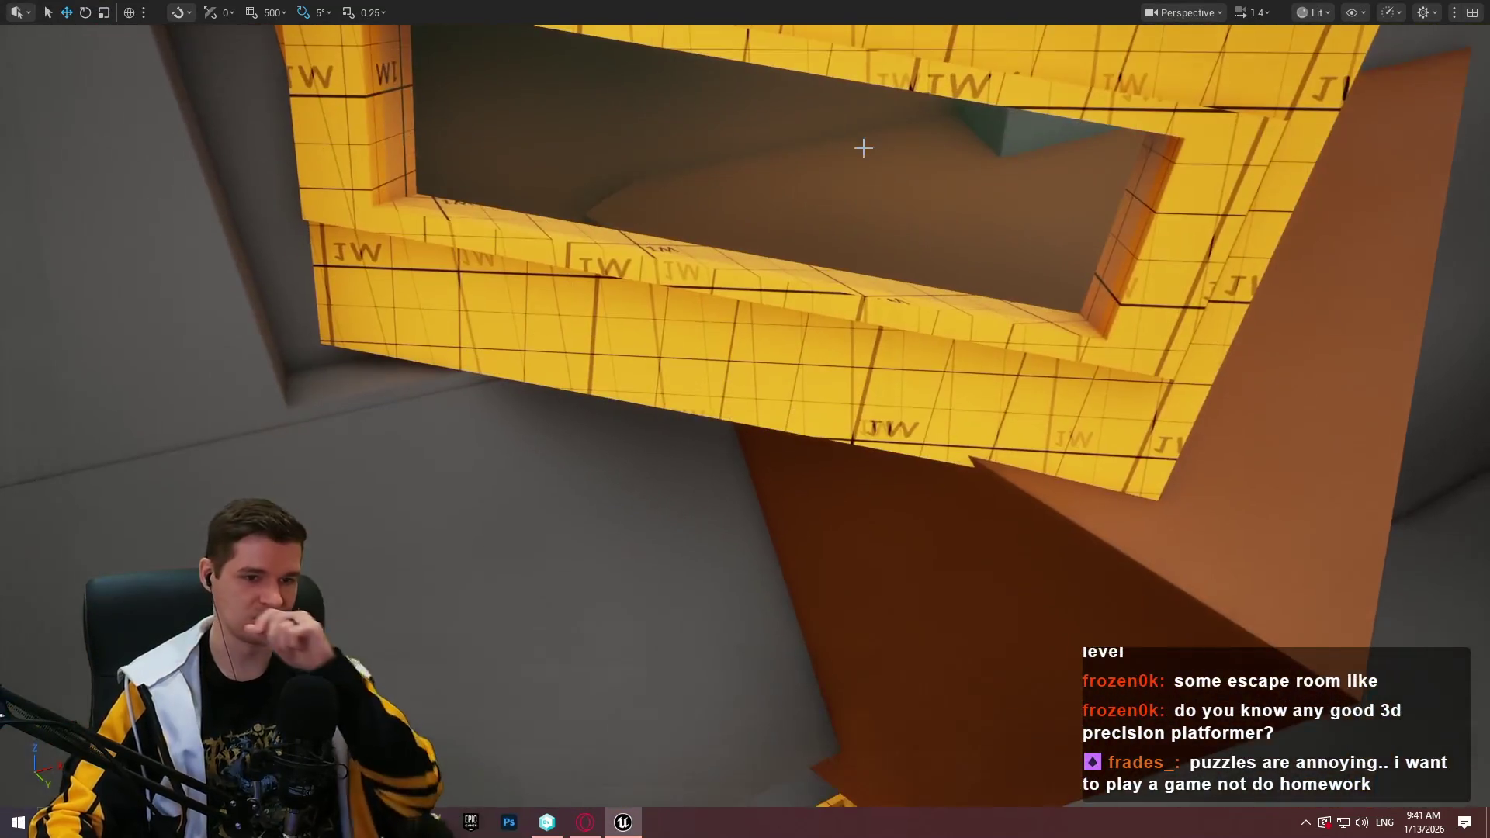
pyautogui.click(1142, 439)
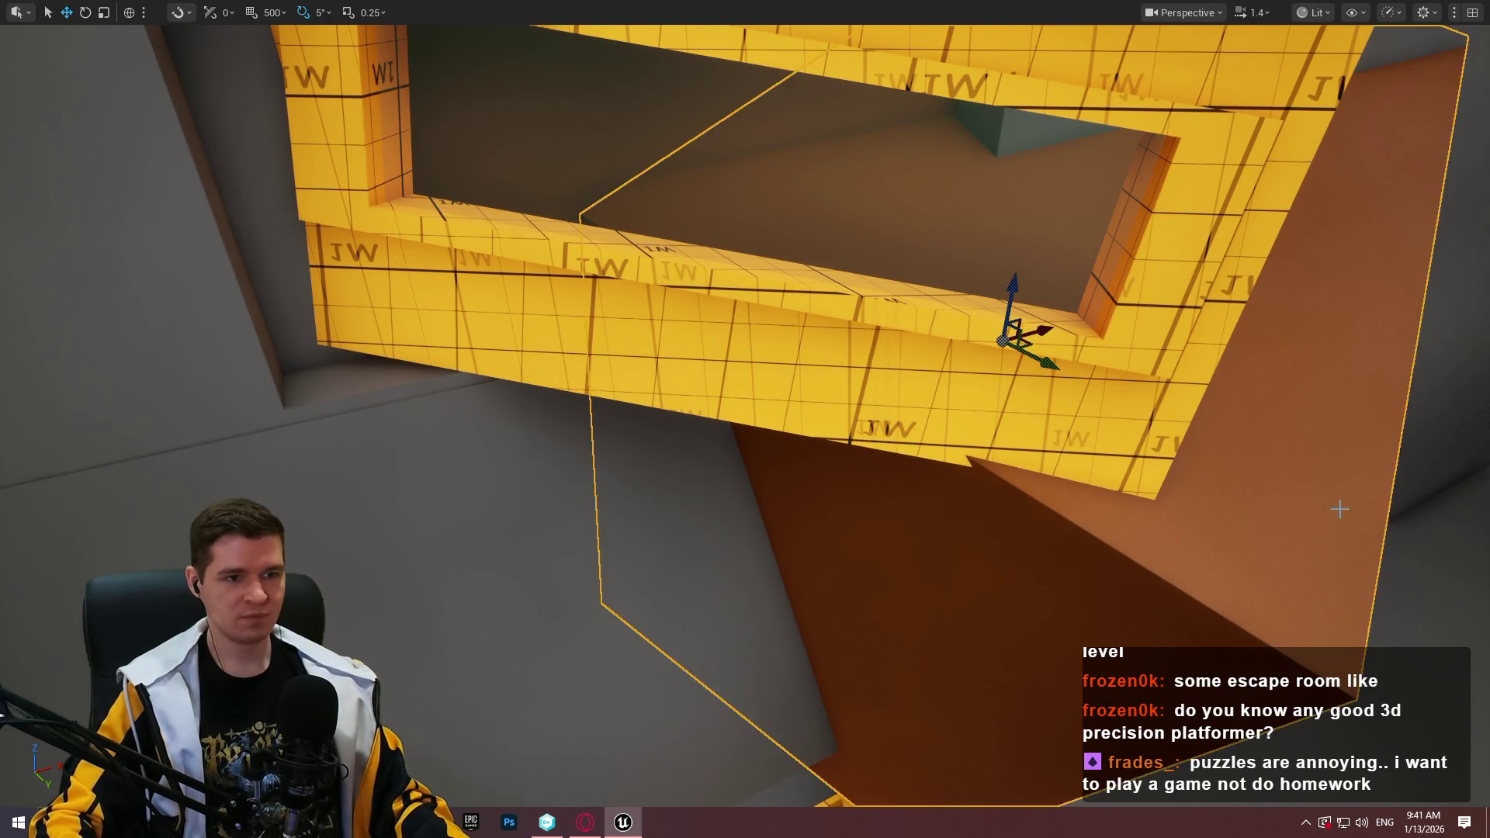
pyautogui.press('f')
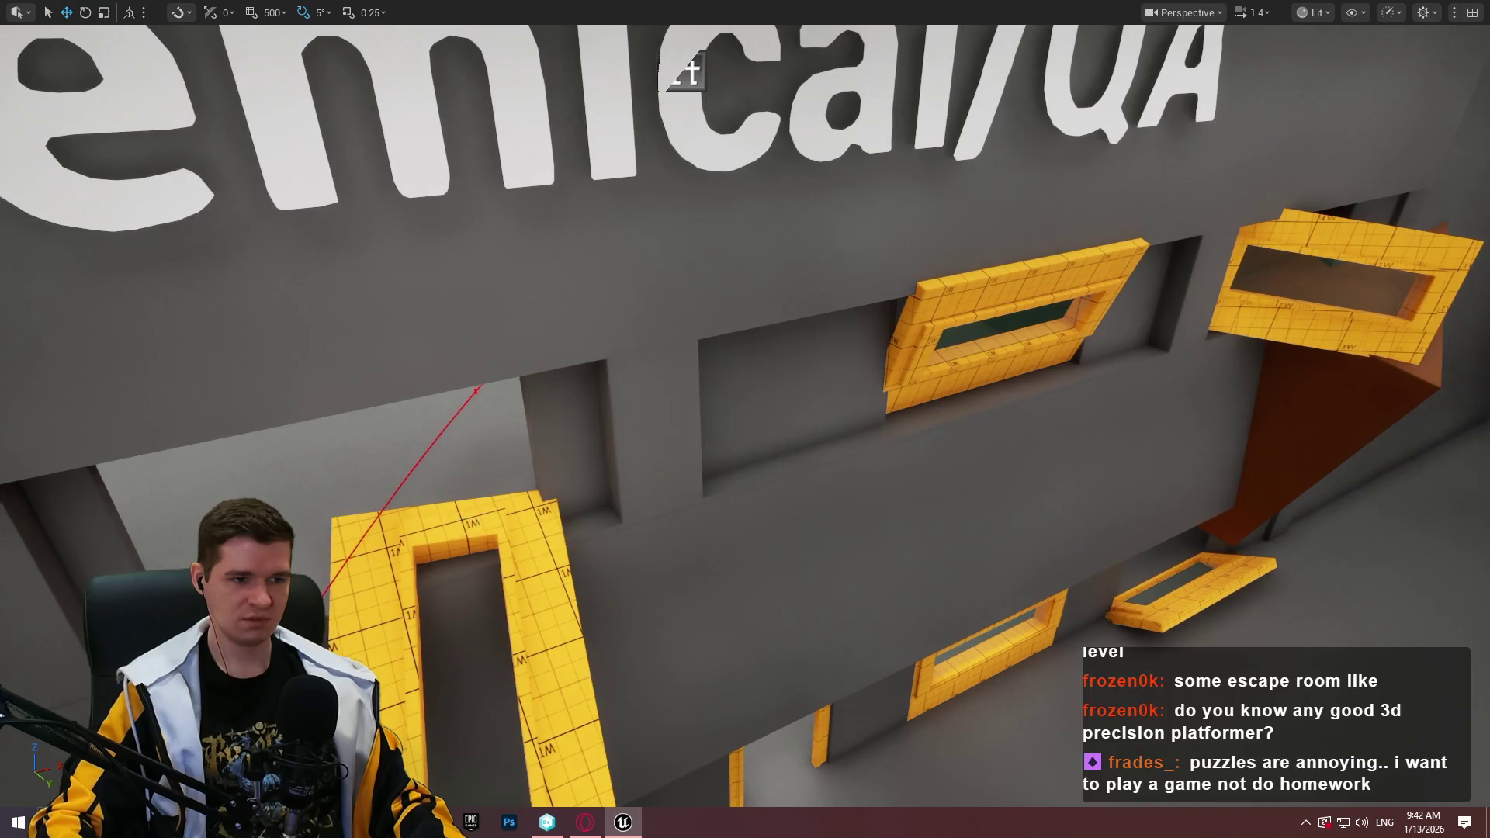
# Play from the yellow ramp, jump to the wall ledge, shuffle along it and climb the yellow wall
pyautogui.rightClick(467, 267)
pyautogui.click(630, 775)
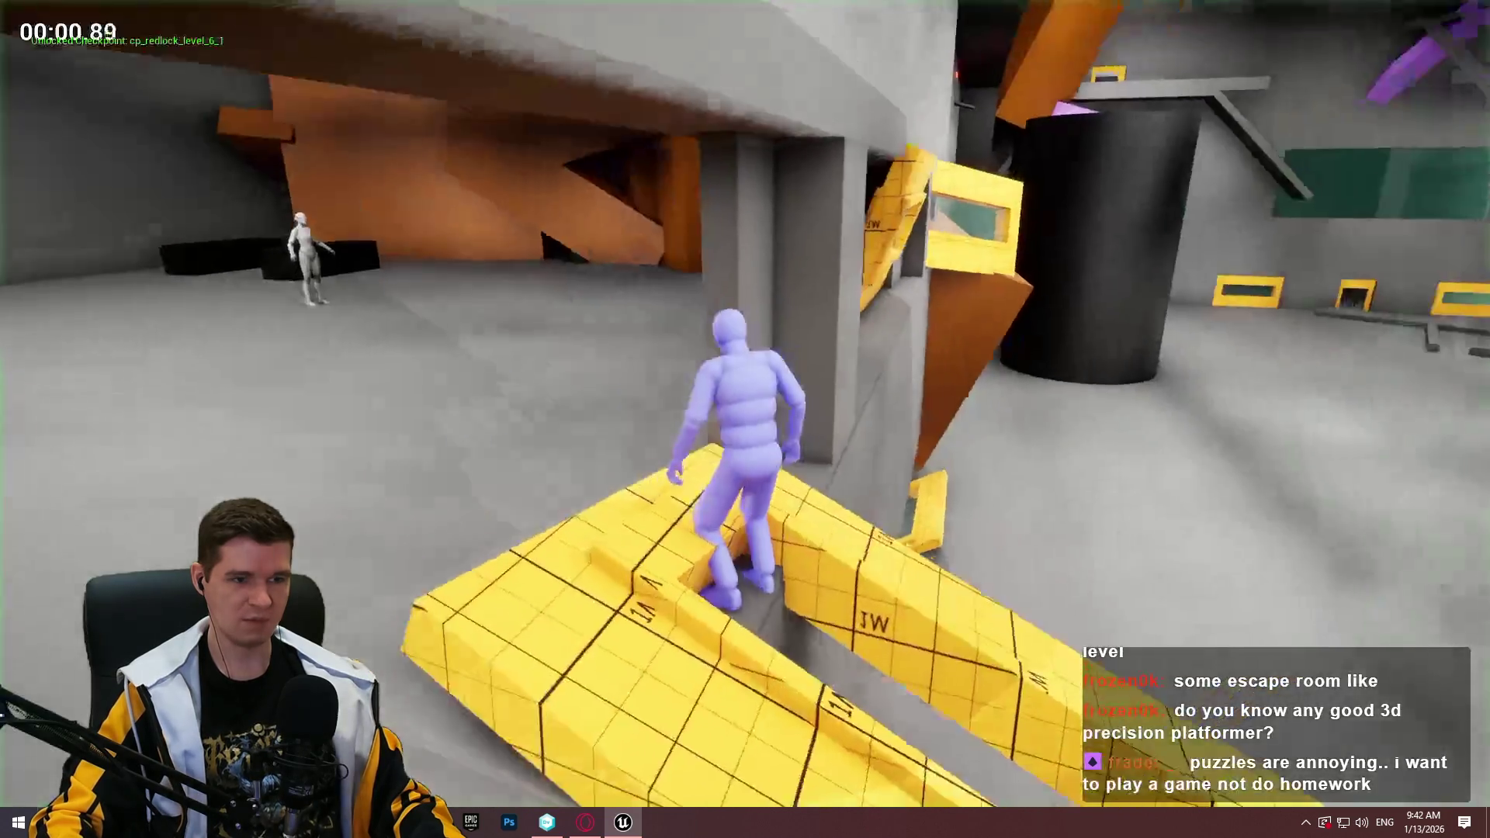
pyautogui.press('w')
pyautogui.press('space')
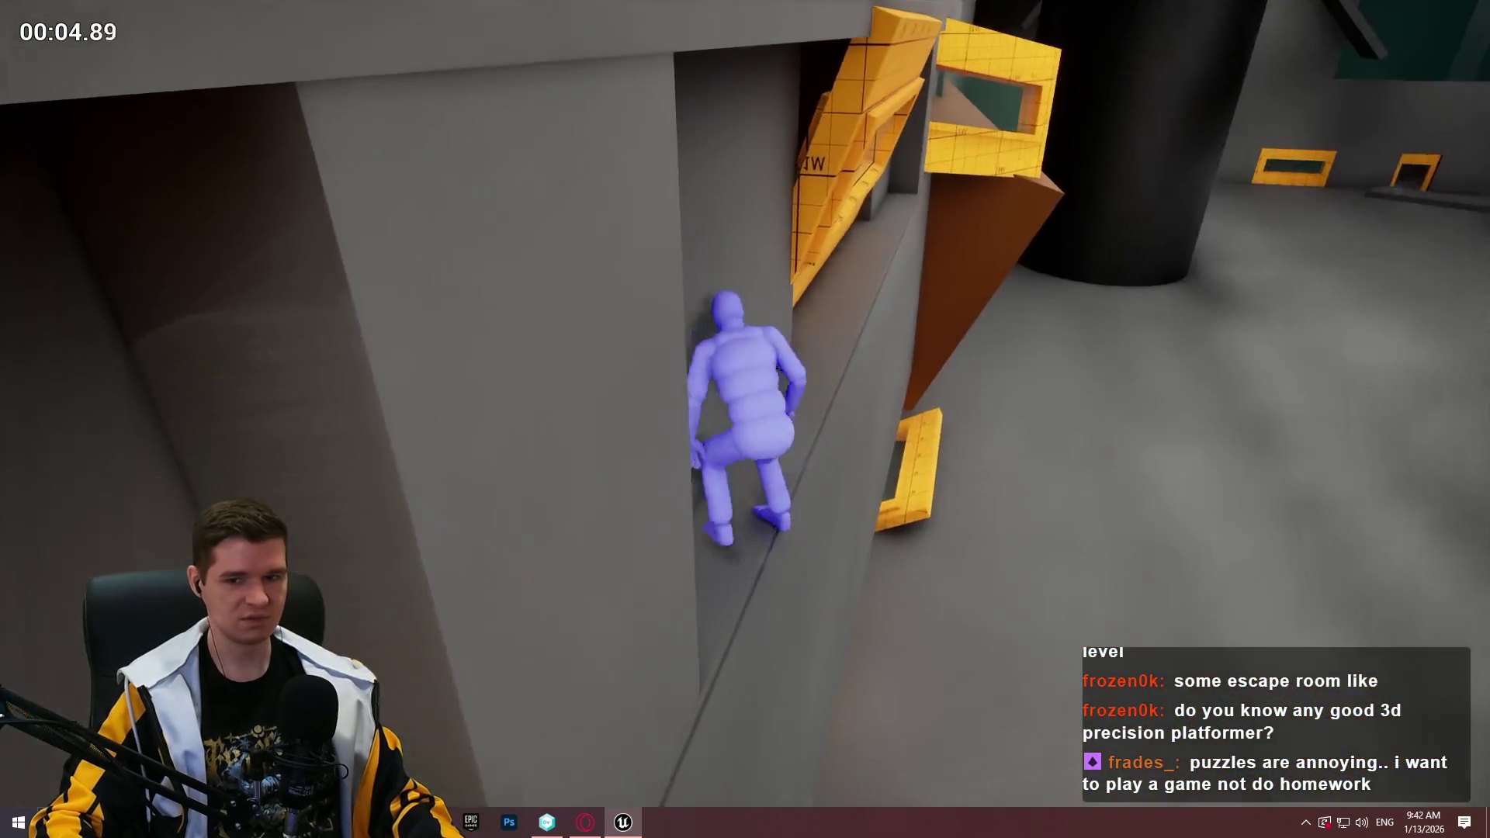
pyautogui.press('w')
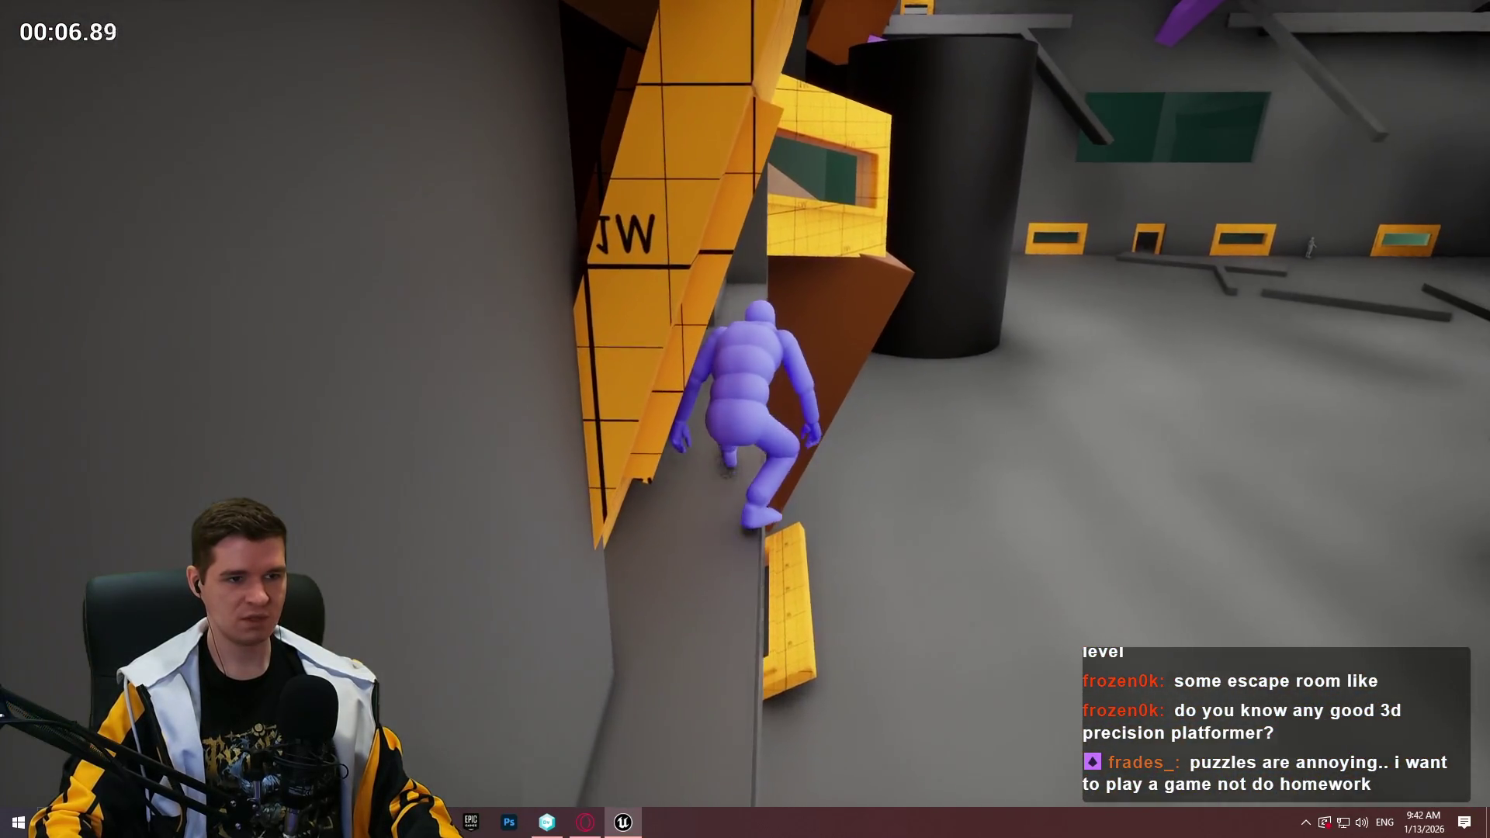
pyautogui.press('w')
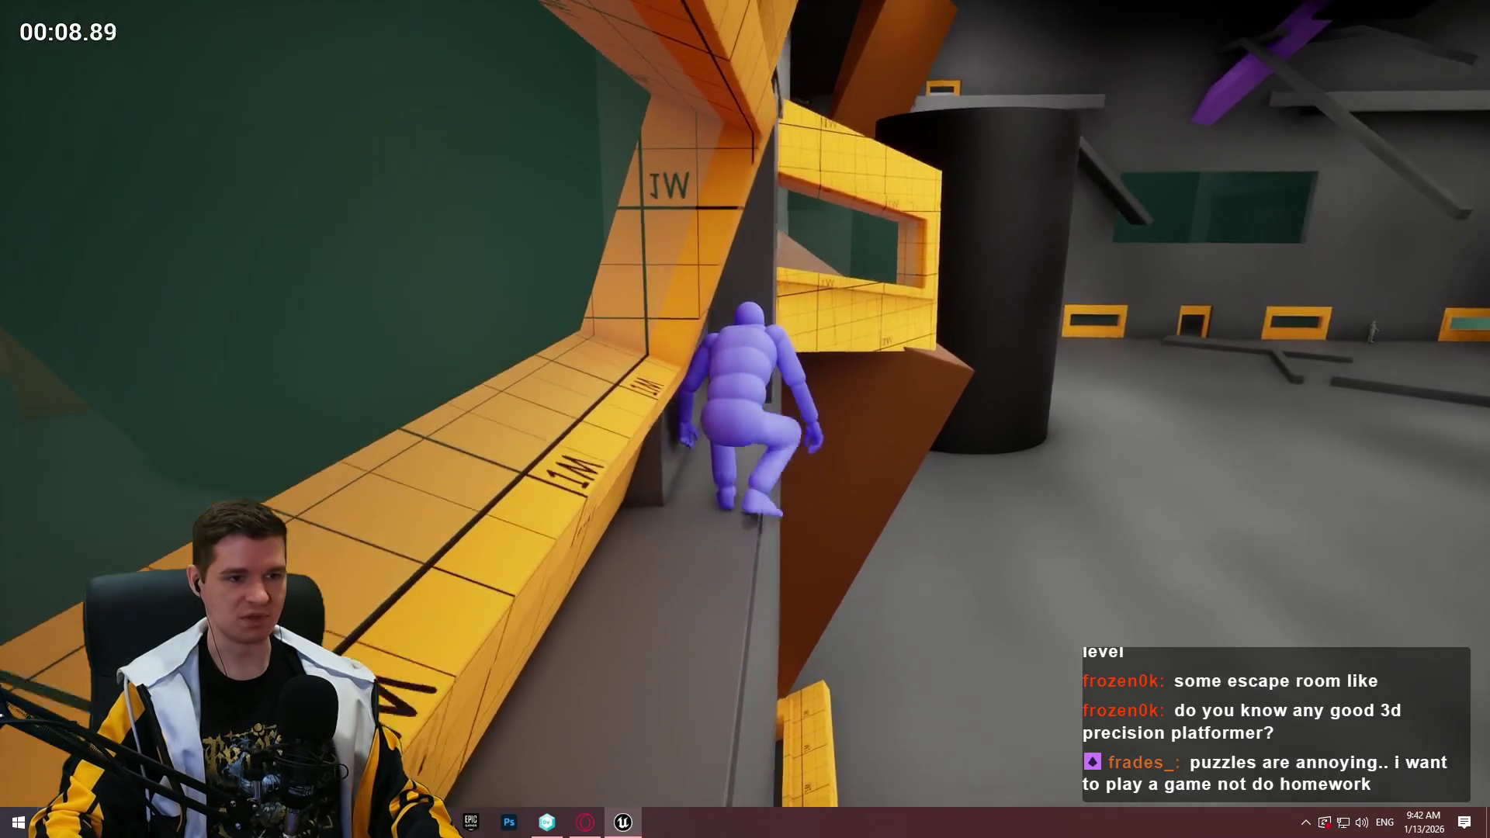
pyautogui.press('w')
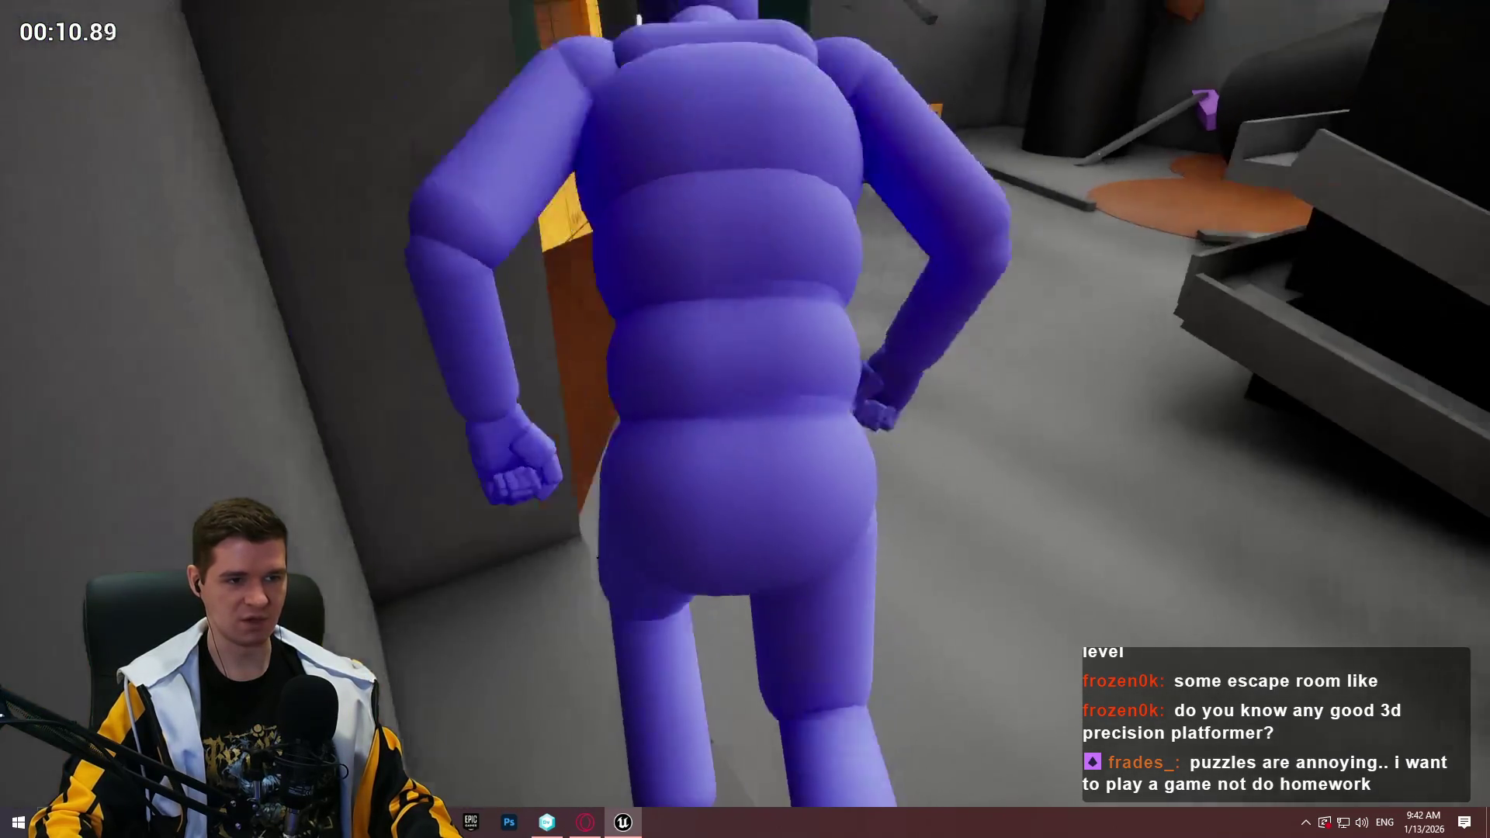
pyautogui.press('space')
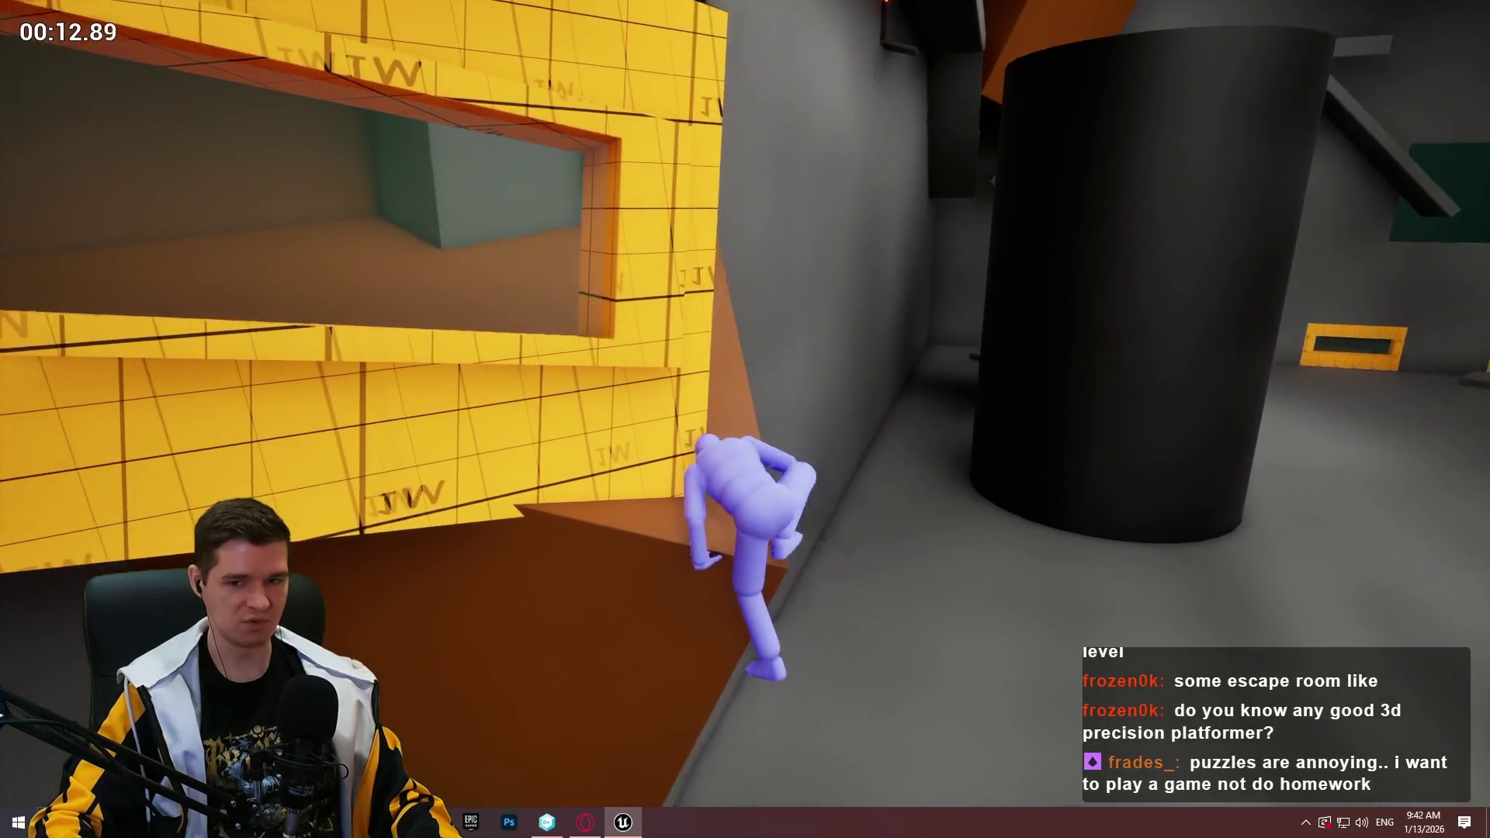
pyautogui.press('w')
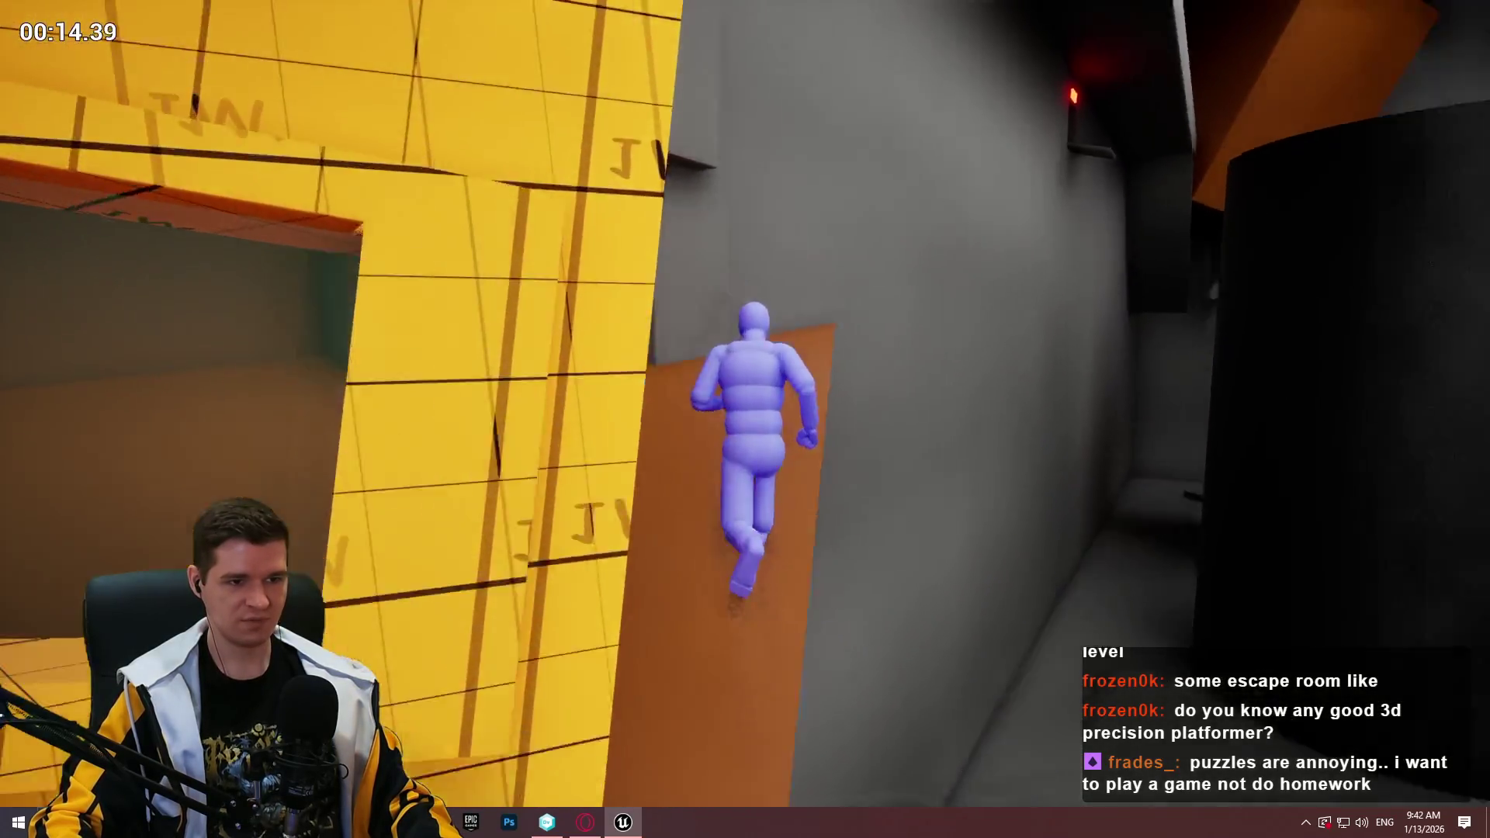
pyautogui.press('Escape')
# Move the purple beam down in front of the tank and tilt it about 35 degrees
pyautogui.moveTo(830, 282); pyautogui.dragTo(830, 281)
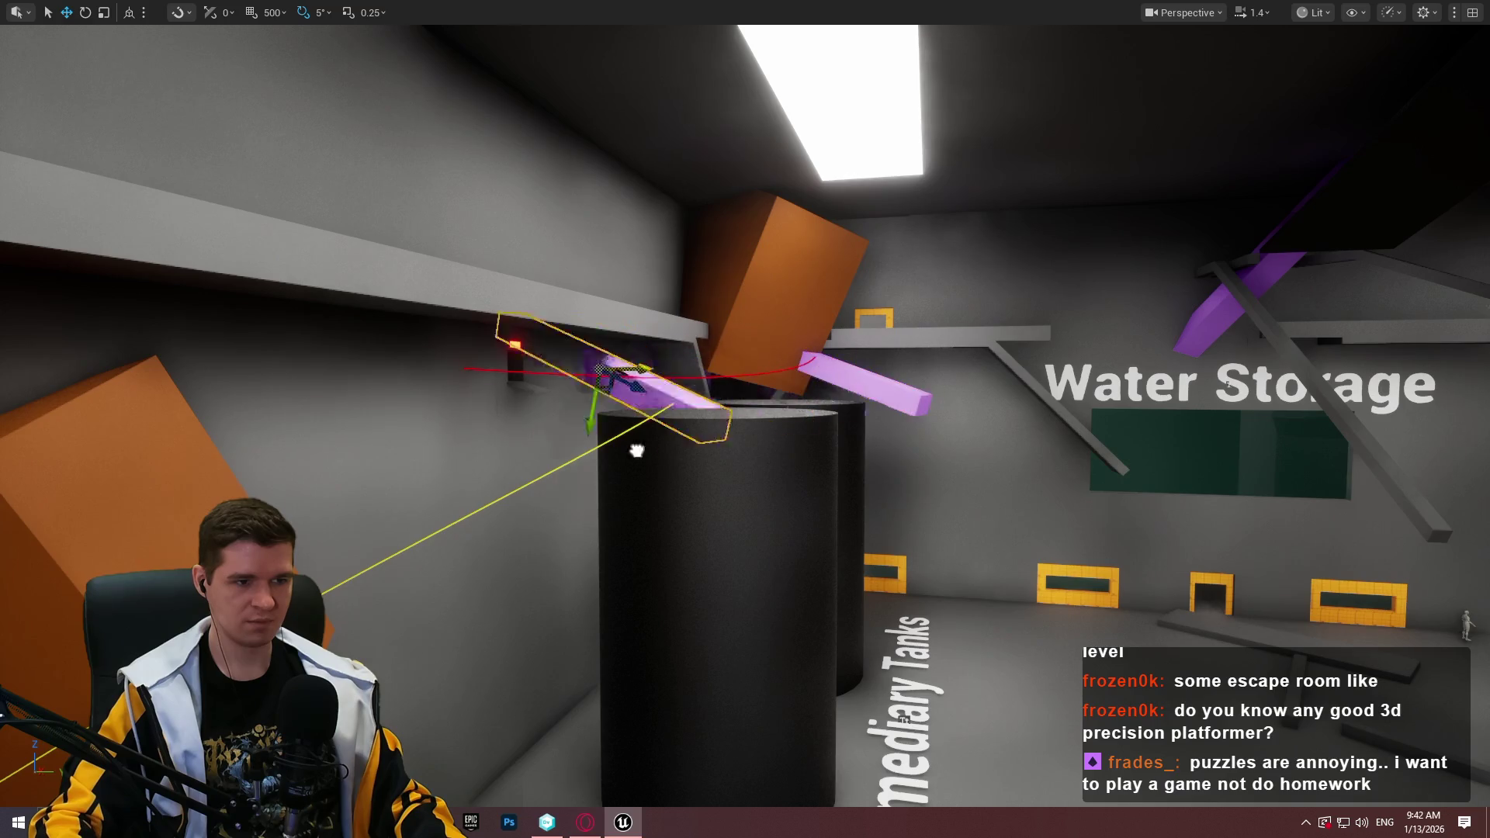
pyautogui.moveTo(636, 451); pyautogui.dragTo(390, 513)
pyautogui.moveTo(335, 397); pyautogui.dragTo(644, 670)
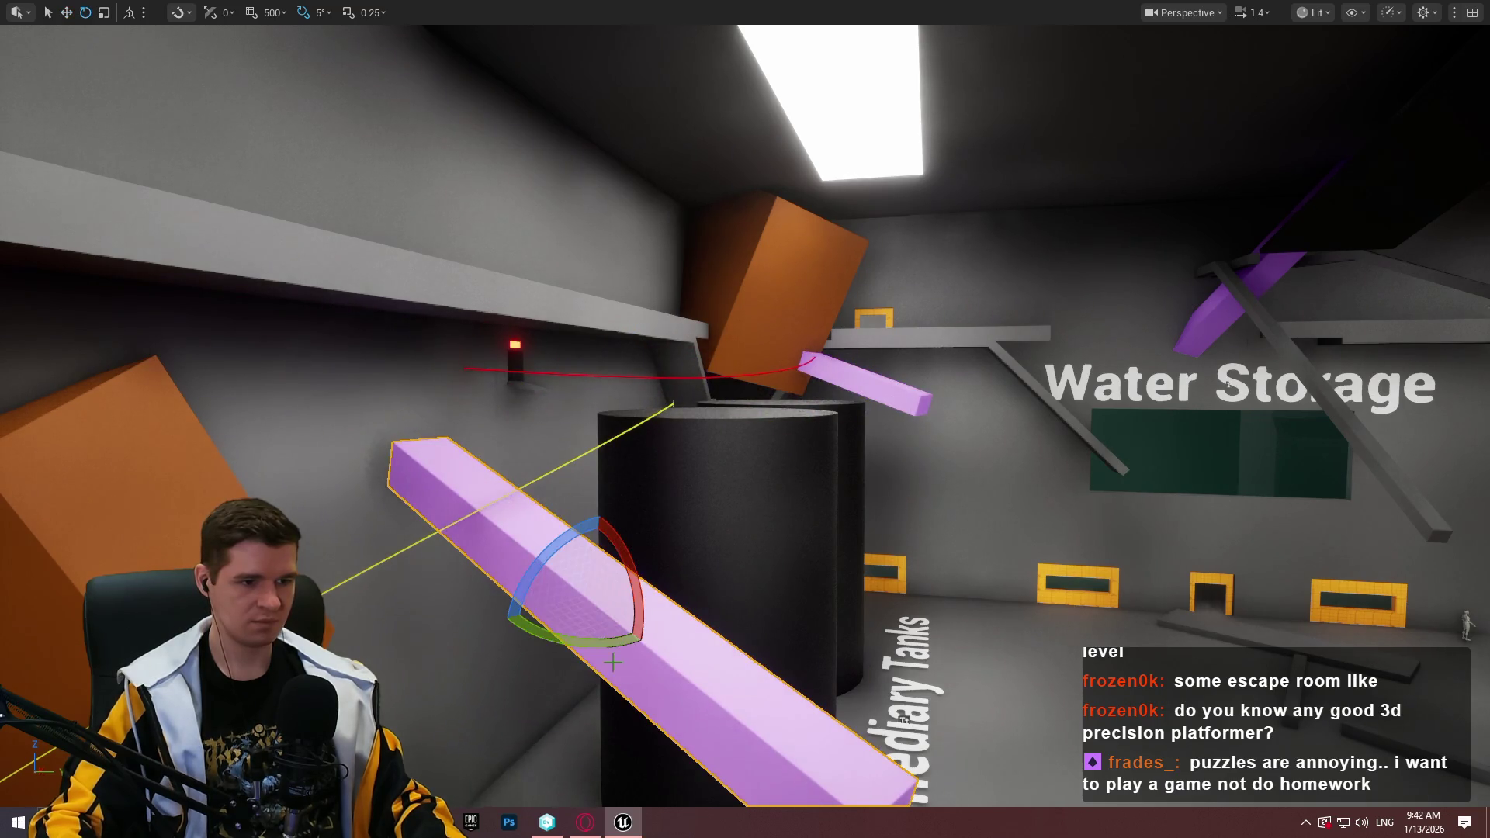
pyautogui.moveTo(633, 581); pyautogui.dragTo(667, 575)
# Scale the purple beam down to a short stub and check its placement by the orange block
pyautogui.press('f')
pyautogui.press('r')
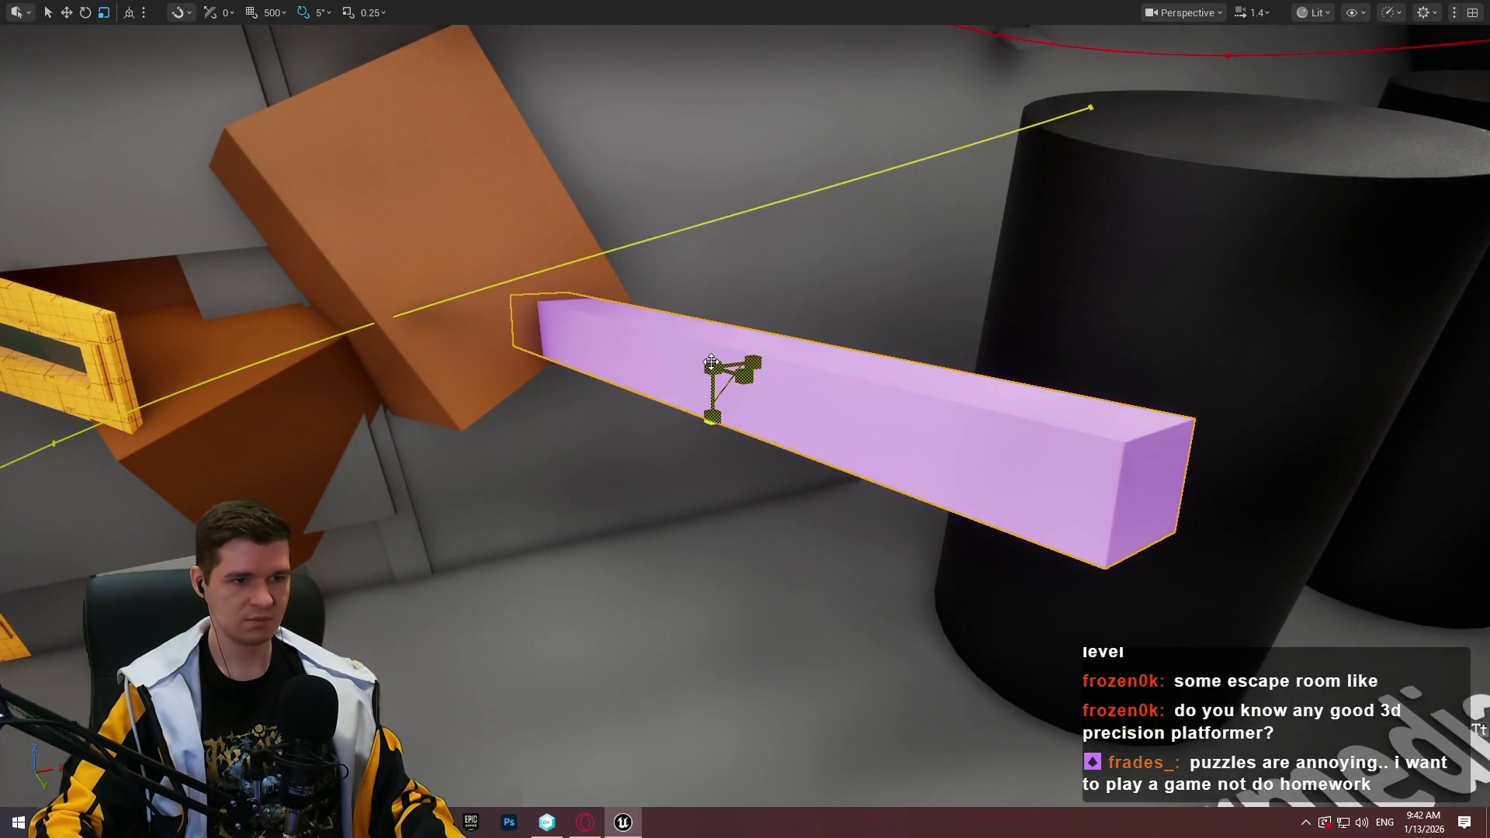
pyautogui.moveTo(711, 362)
pyautogui.mouseDown()
pyautogui.moveTo(683, 388)
pyautogui.moveTo(456, 349)
pyautogui.moveTo(546, 356)
pyautogui.mouseUp()
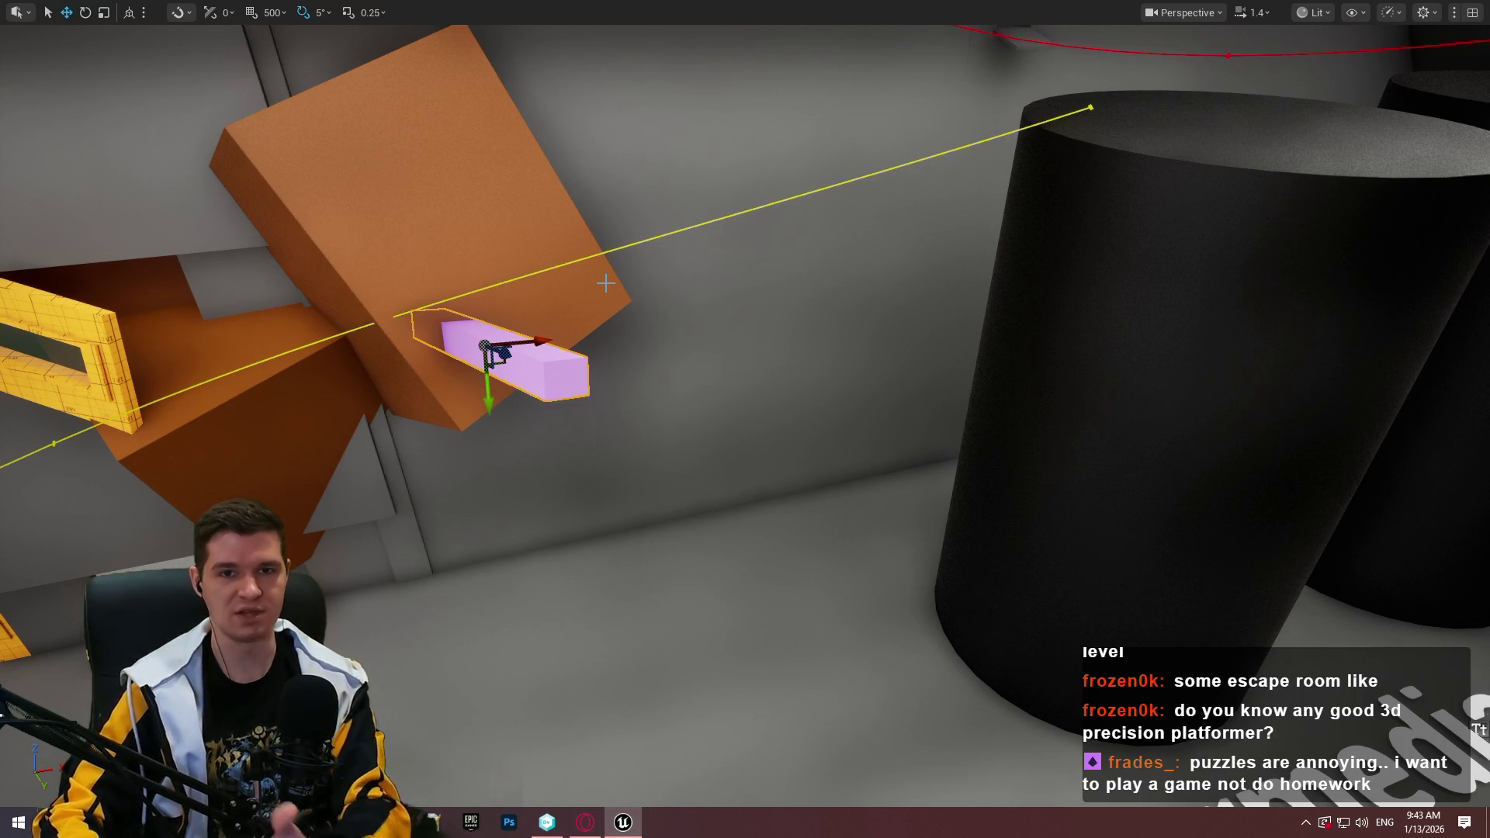
pyautogui.moveTo(833, 324); pyautogui.dragTo(834, 324)
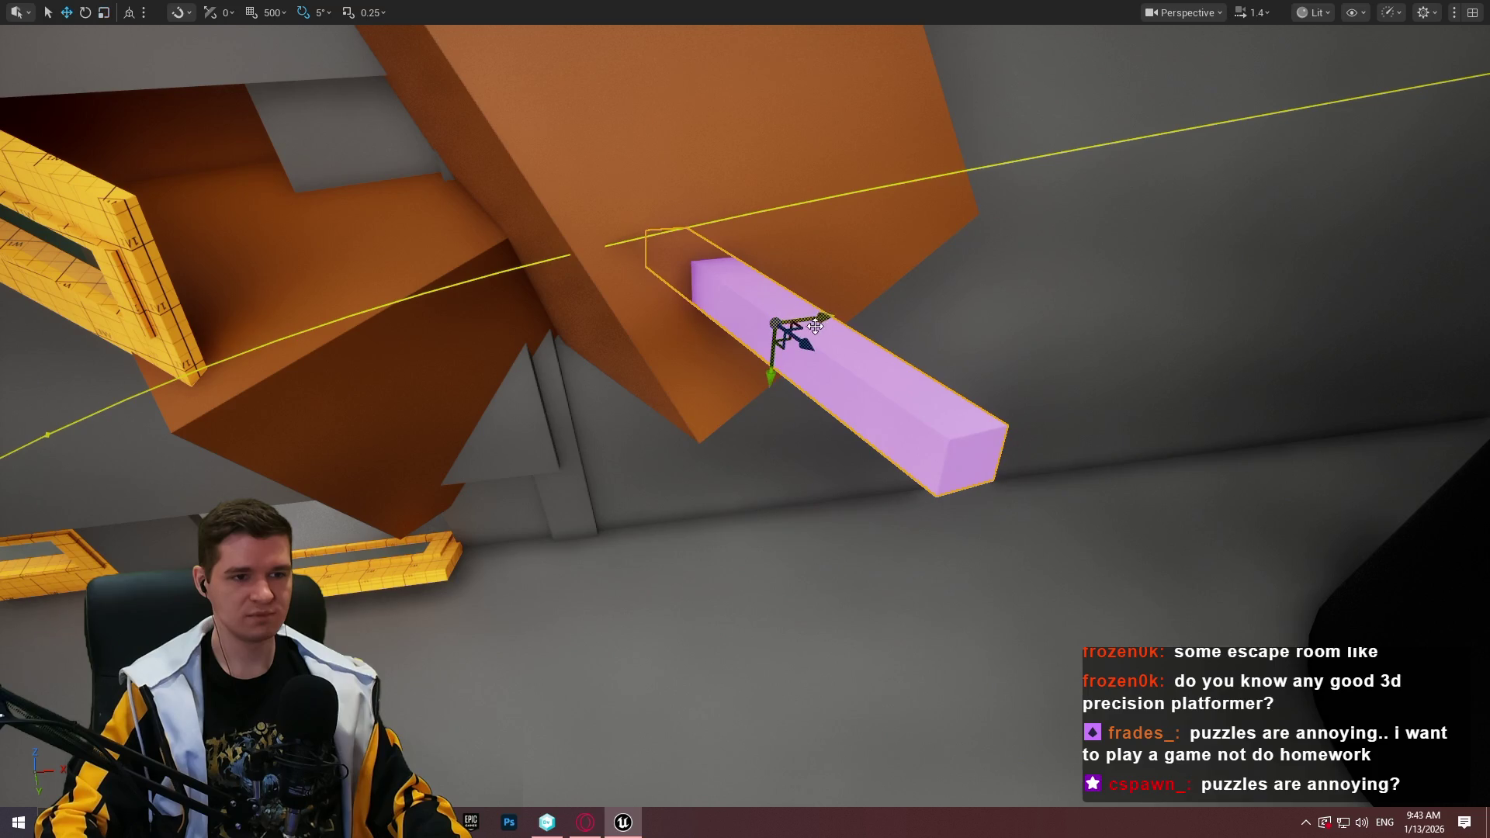
pyautogui.moveTo(727, 301)
pyautogui.mouseDown()
pyautogui.moveTo(879, 265)
pyautogui.moveTo(985, 275)
pyautogui.mouseUp()
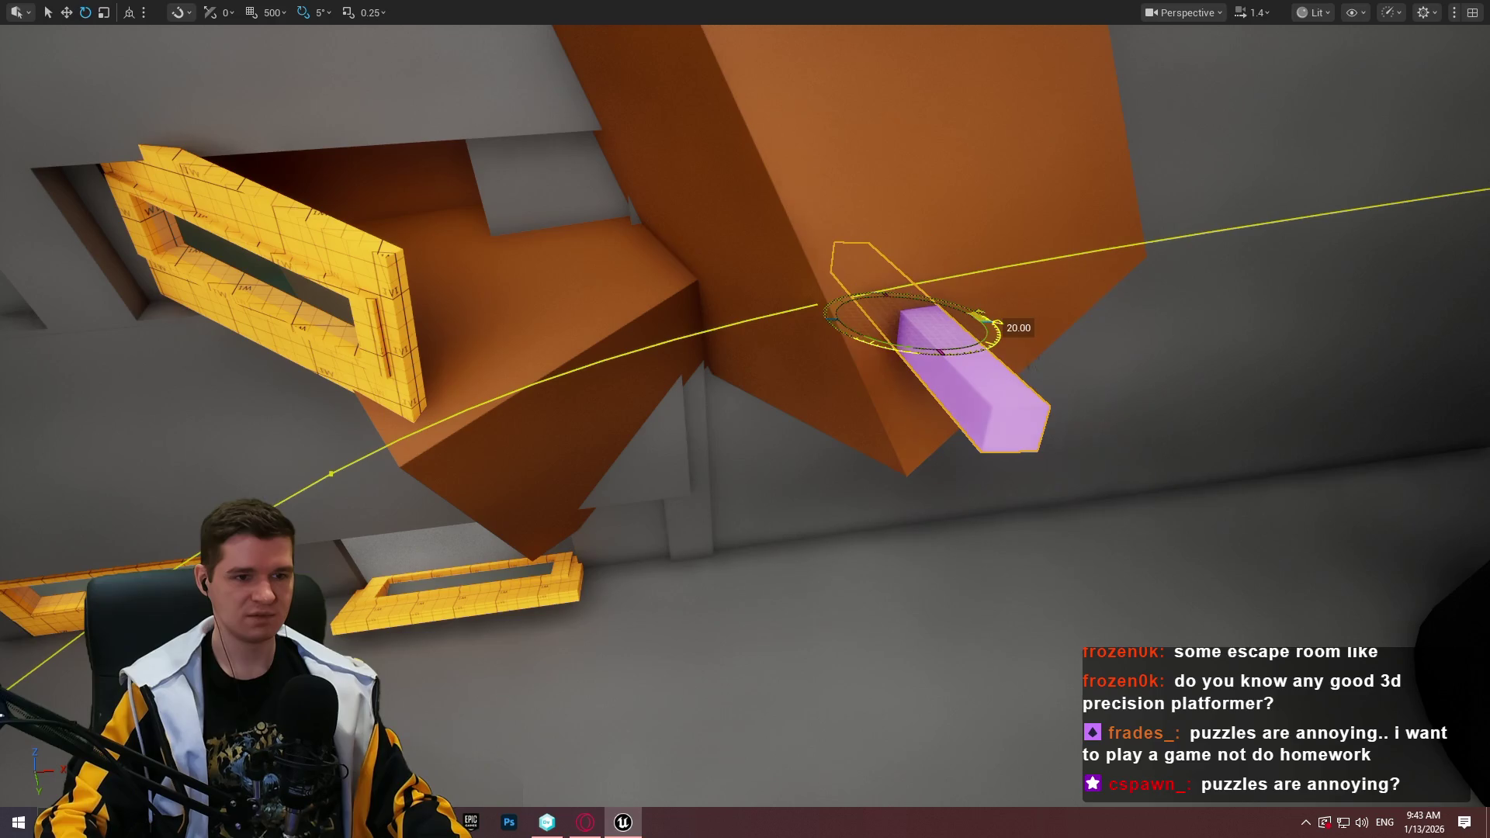
pyautogui.rightClick(520, 254)
# Play from the orange block, climb onto the short purple beam, then stop
pyautogui.click(650, 791)
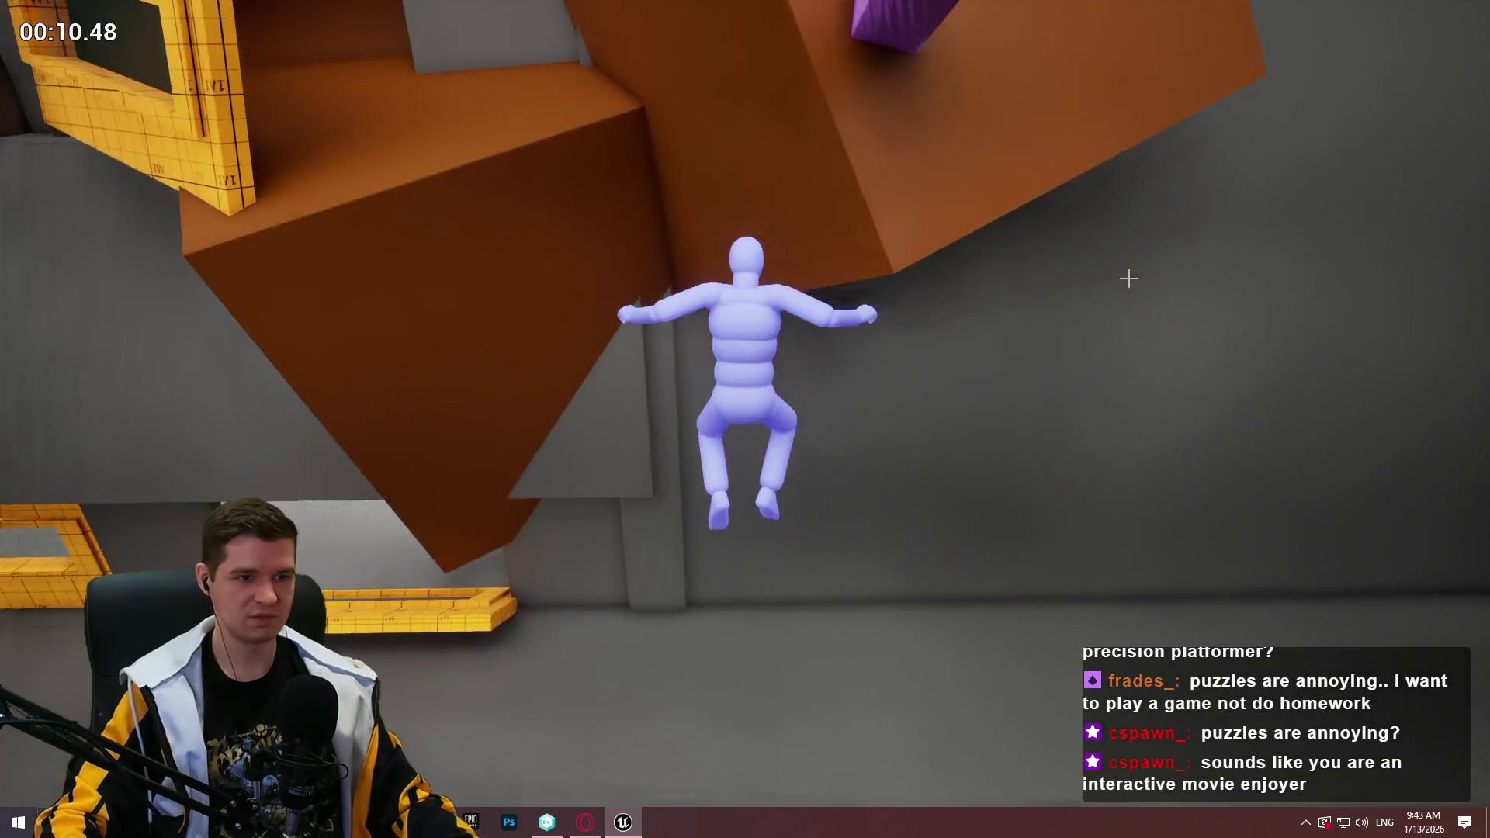
pyautogui.press('Escape')
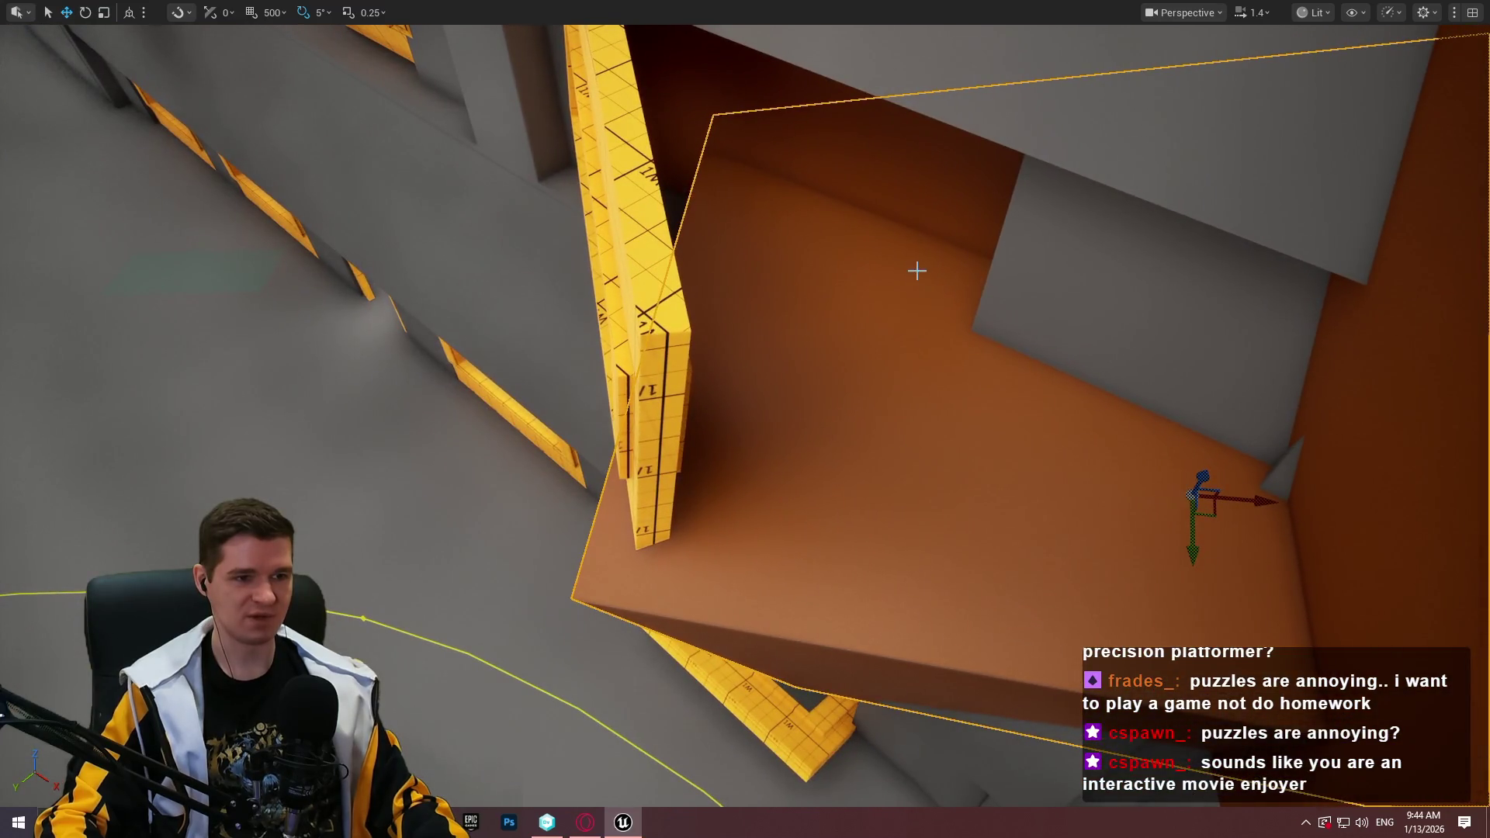
# Play from the large orange block, step onto the purple beam's end, then stop
pyautogui.rightClick(917, 270)
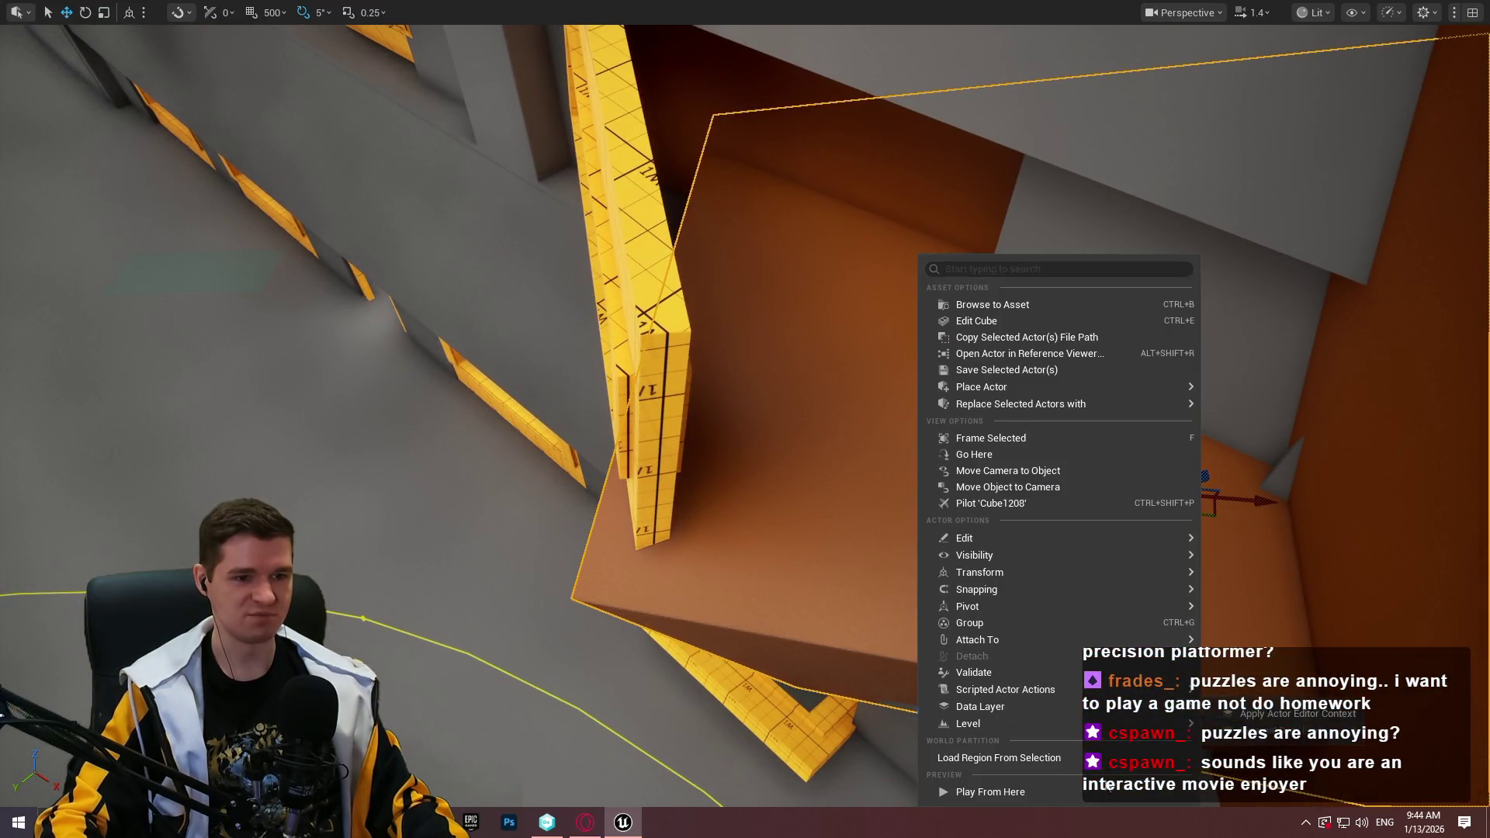
pyautogui.click(1059, 785)
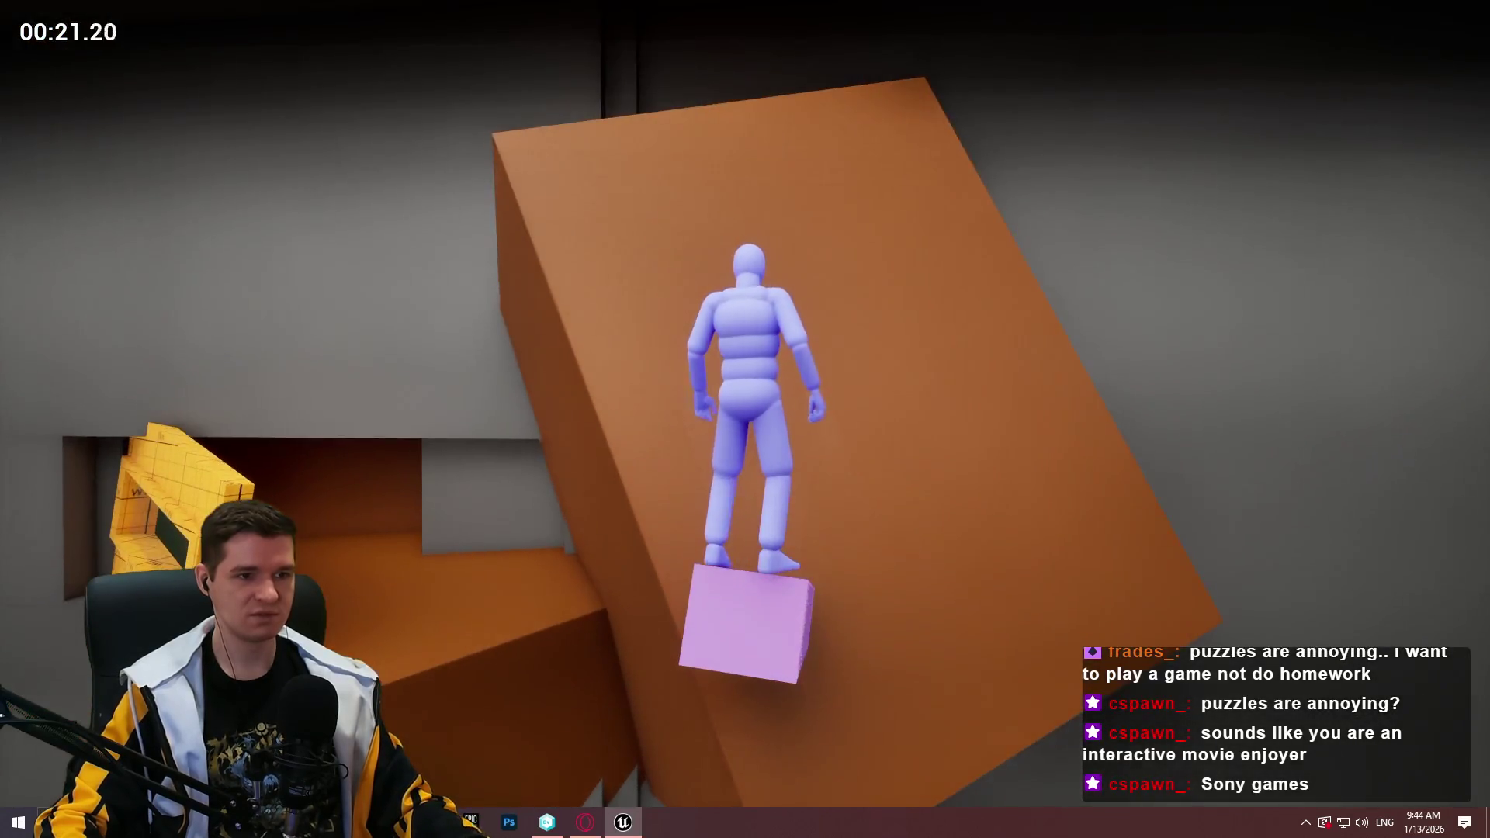
pyautogui.press('Escape')
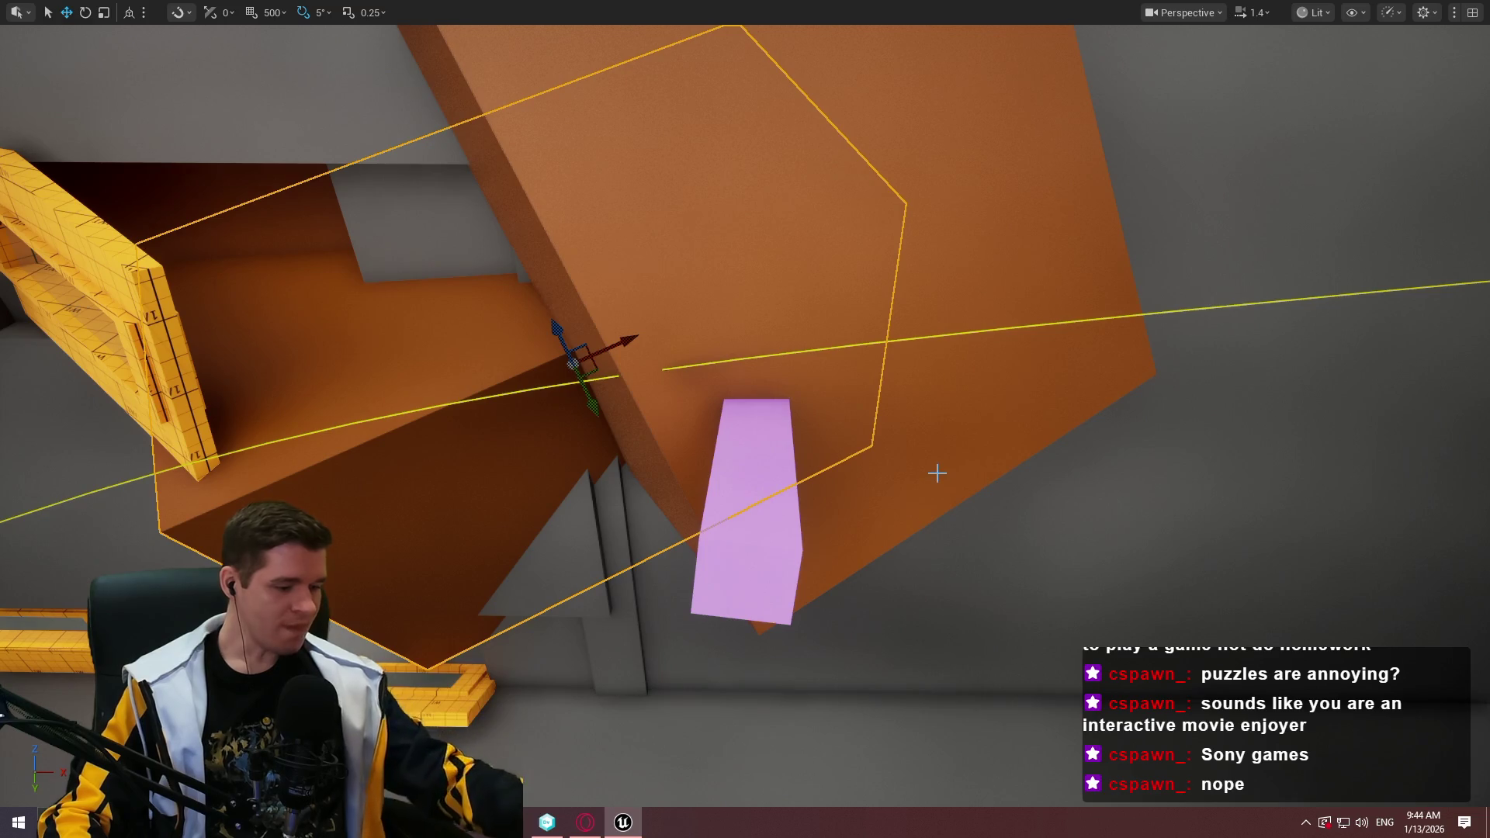
pyautogui.rightClick(569, 380)
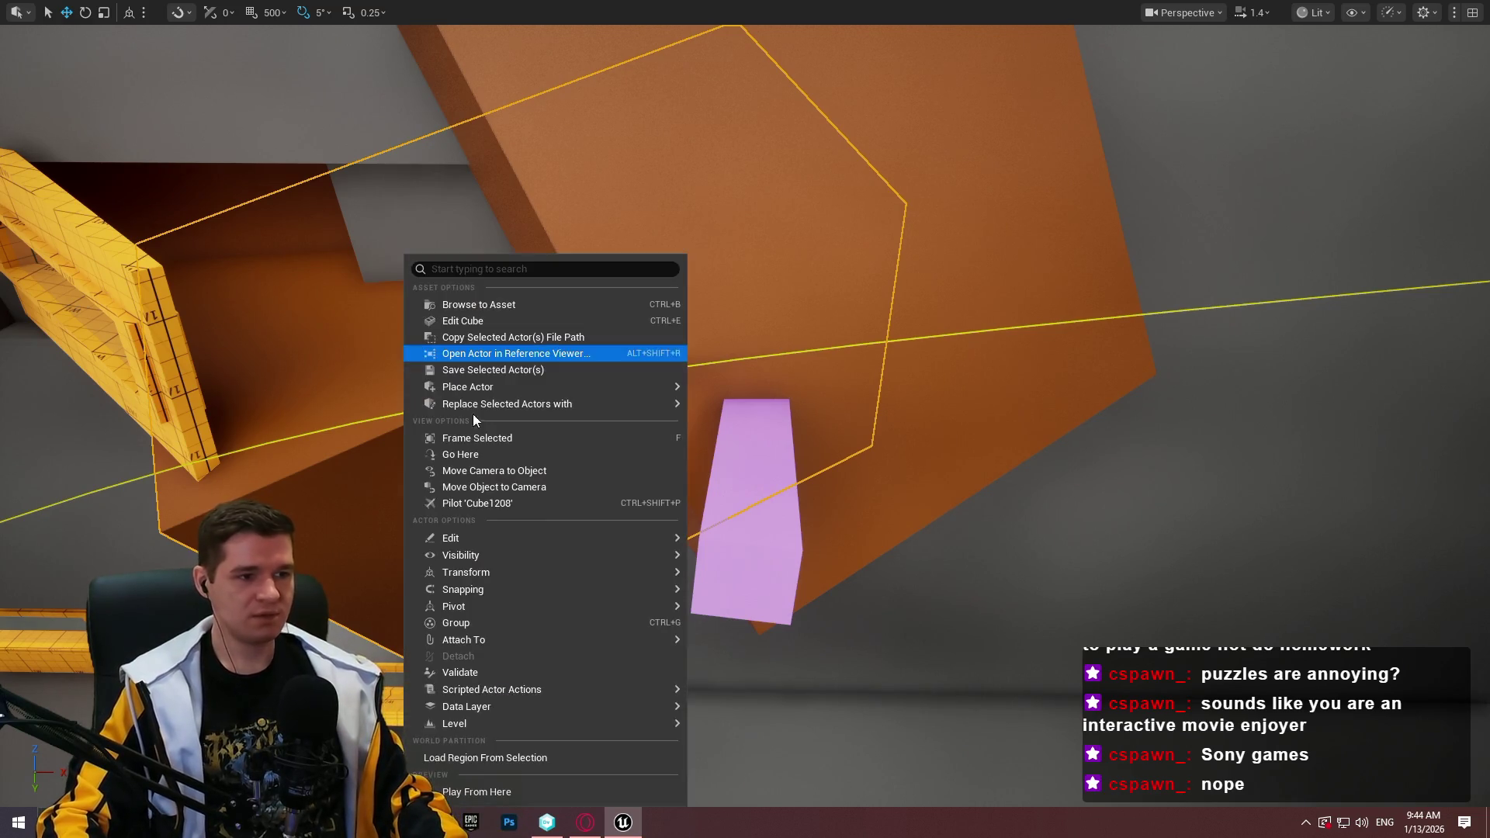
pyautogui.click(515, 792)
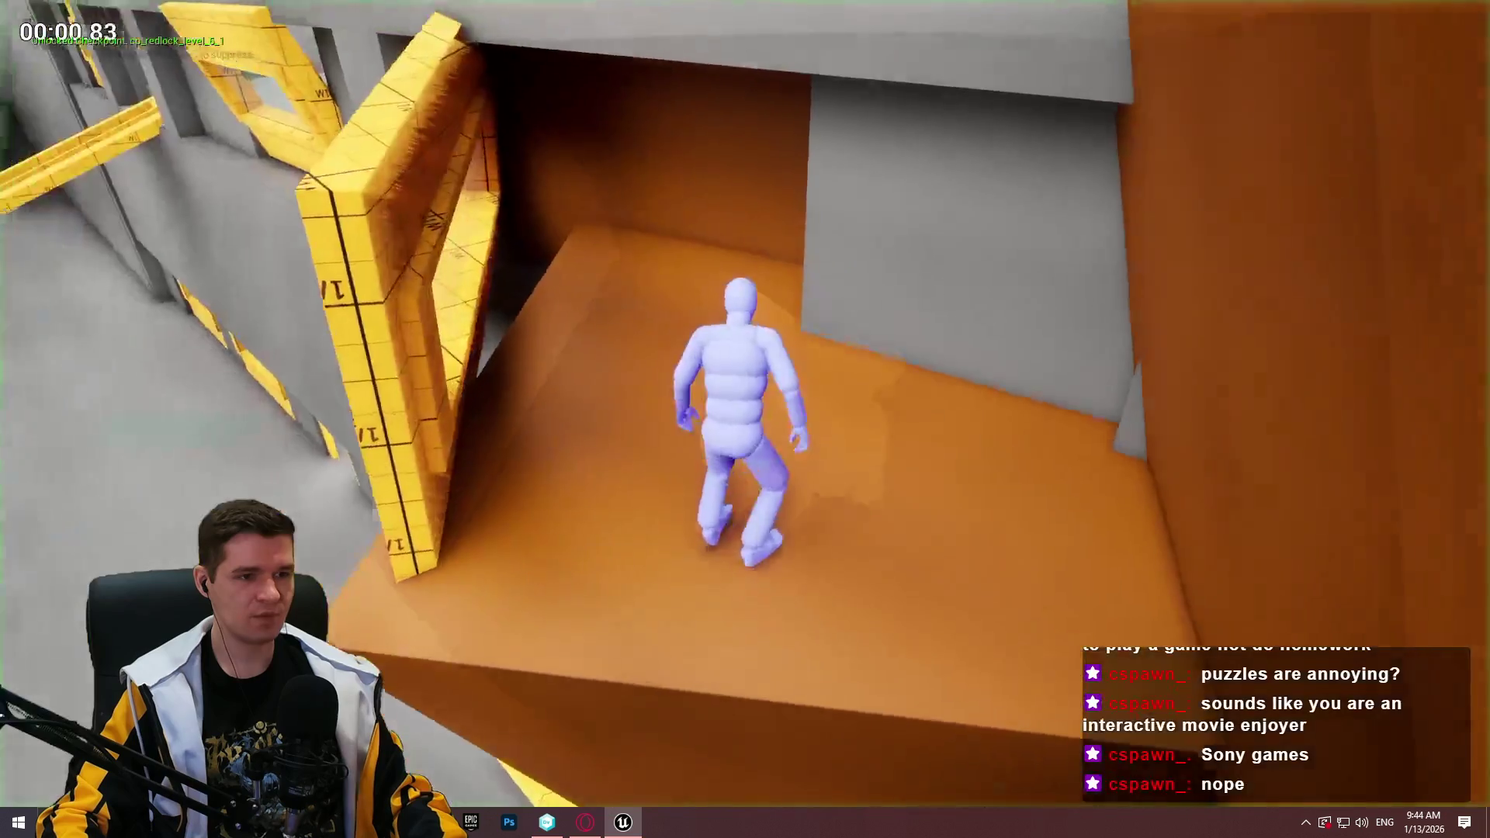
pyautogui.press('w')
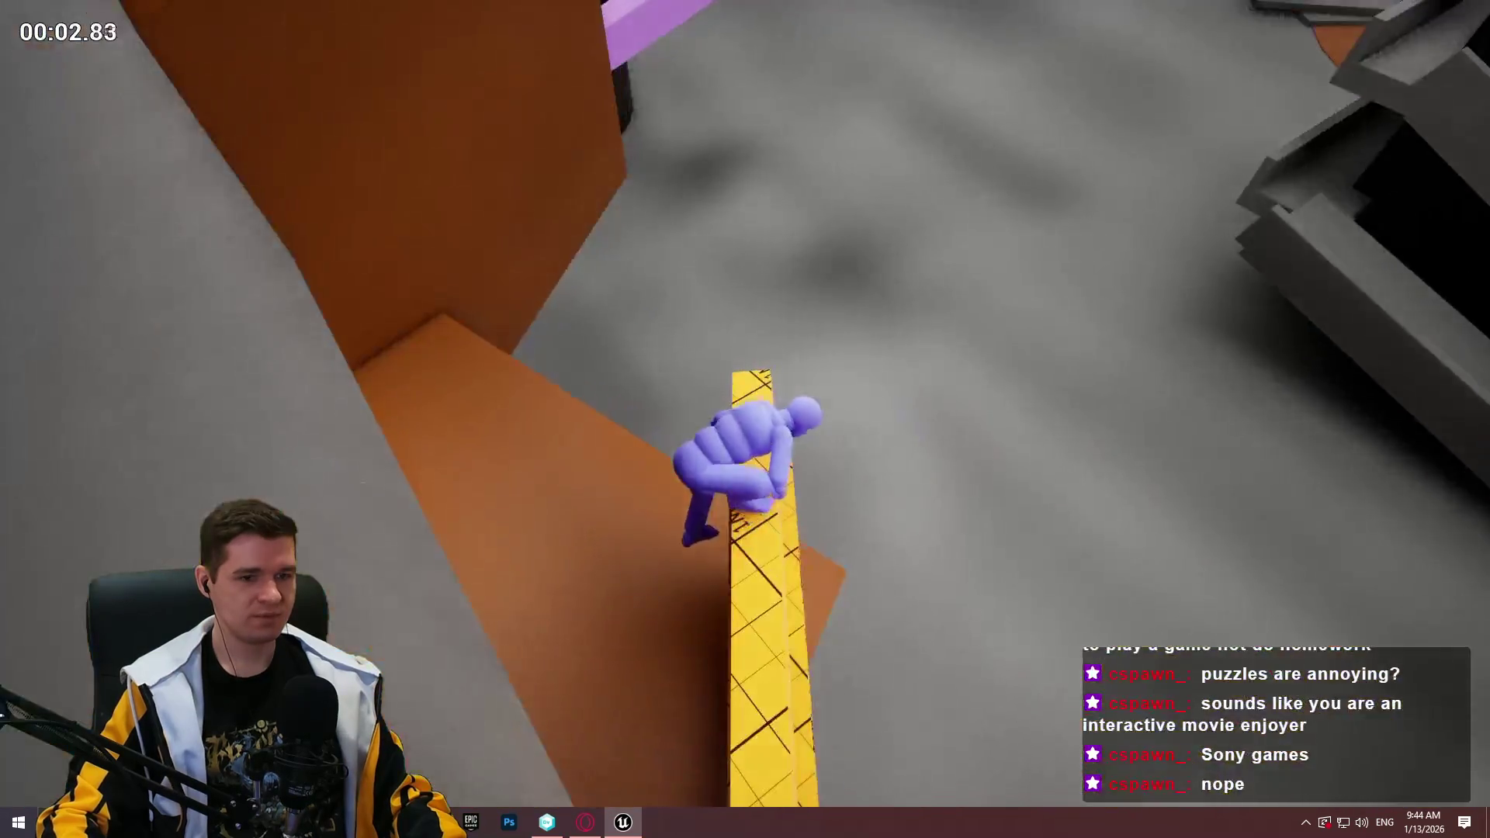
pyautogui.press('space')
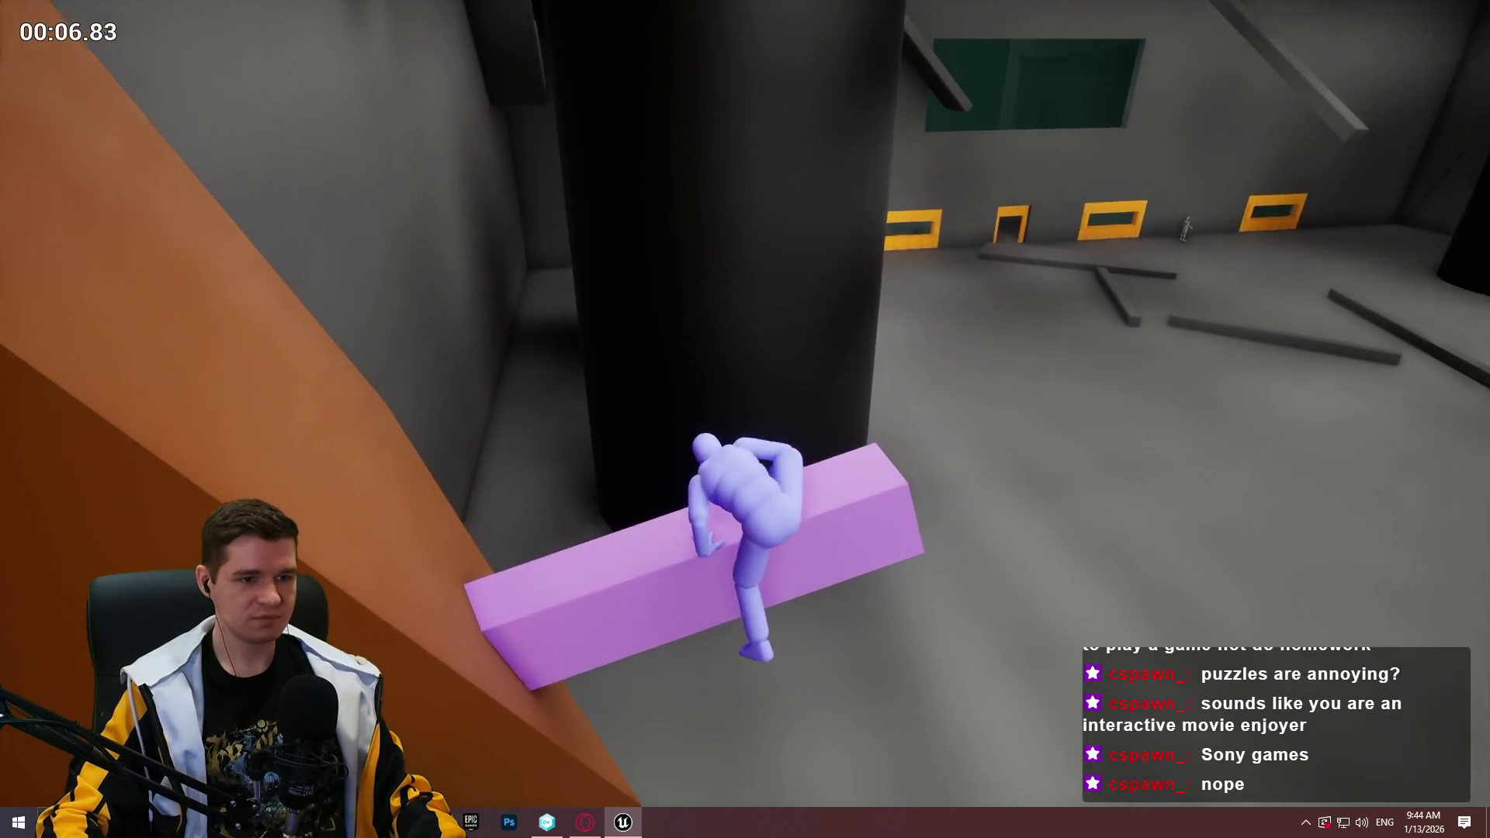
pyautogui.press('w')
pyautogui.press('space')
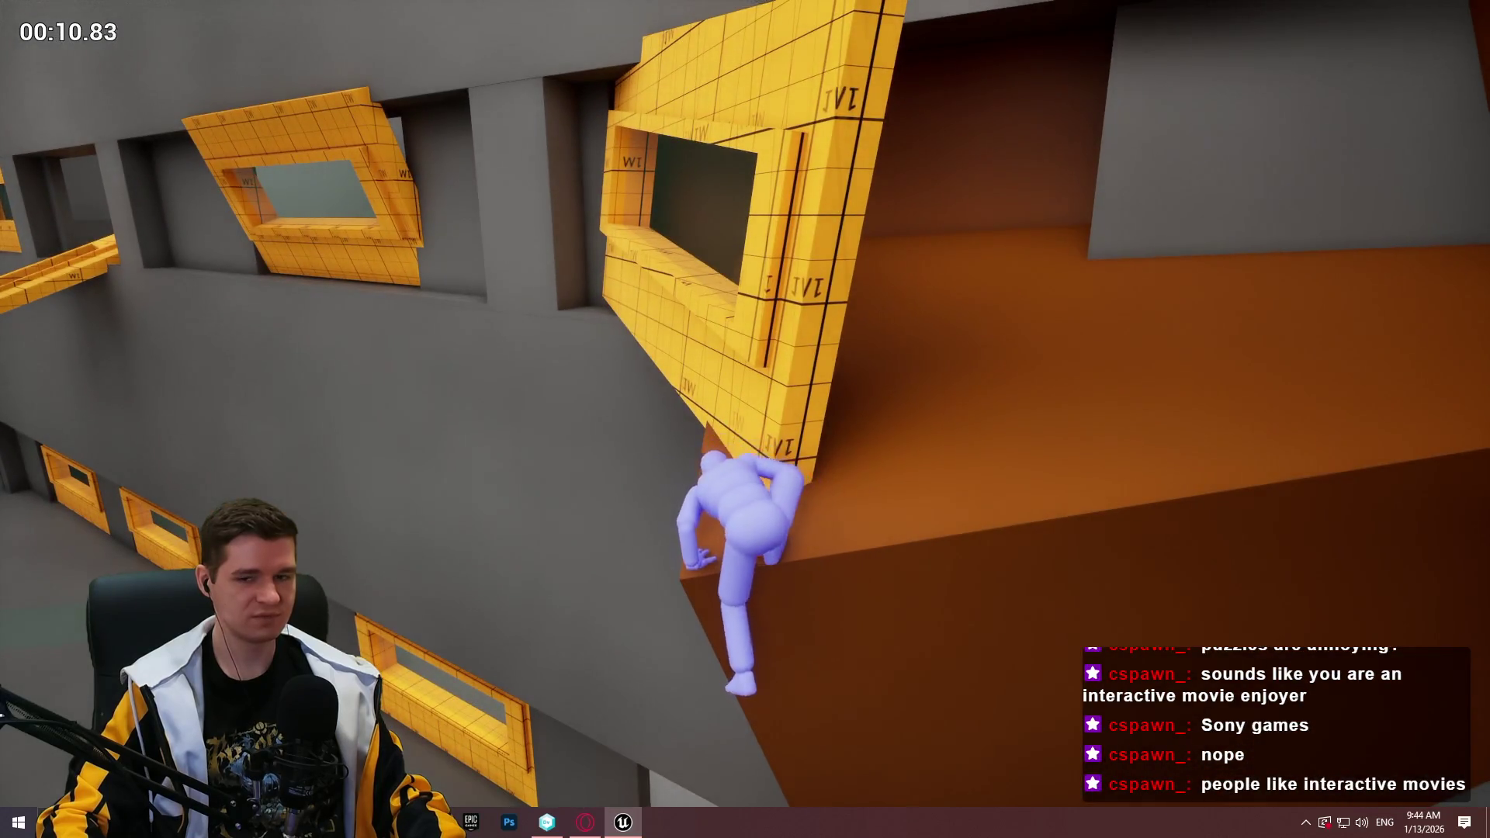
pyautogui.press('w')
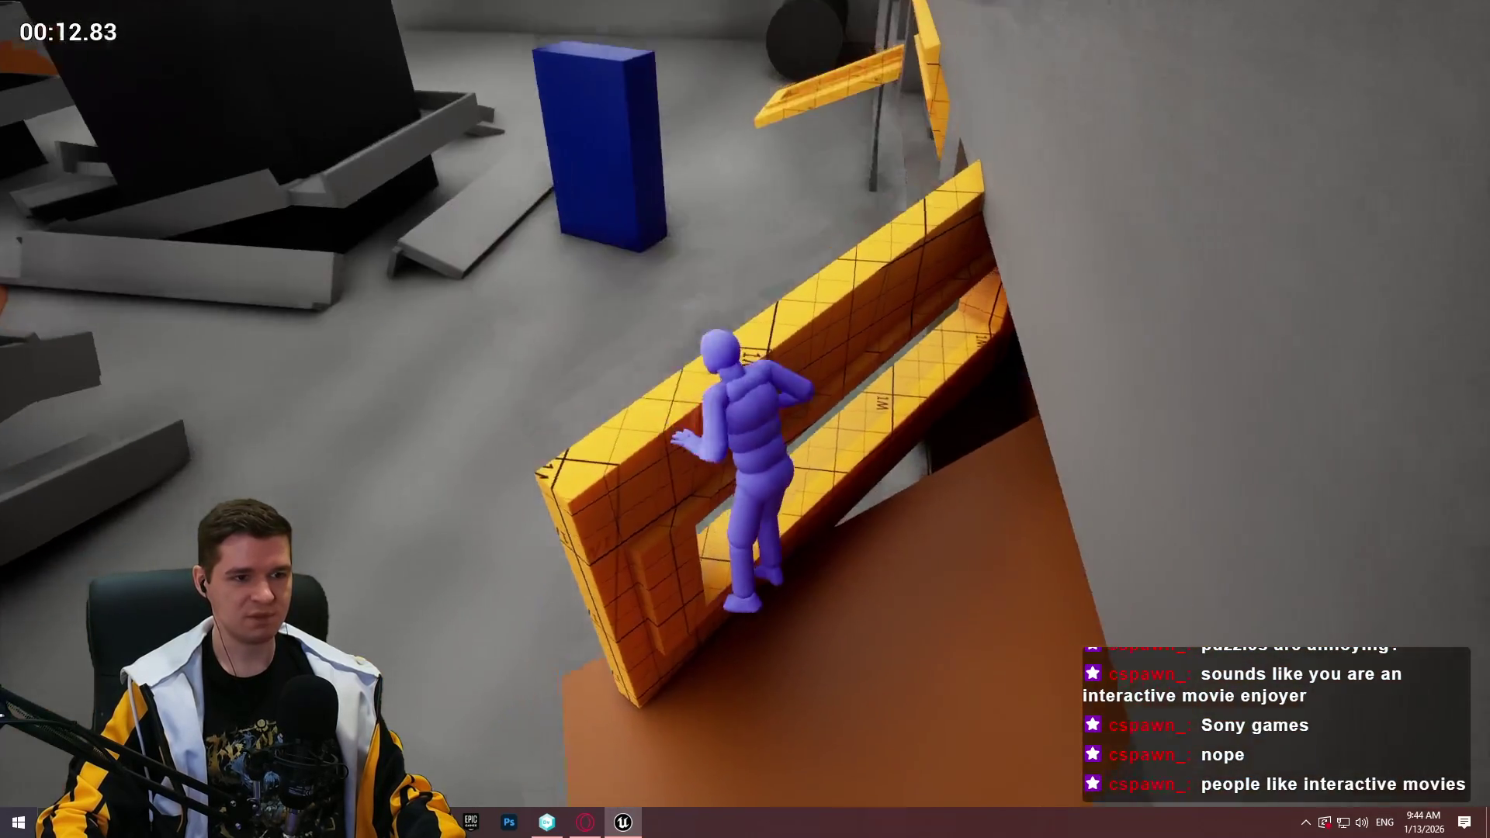
pyautogui.press('space')
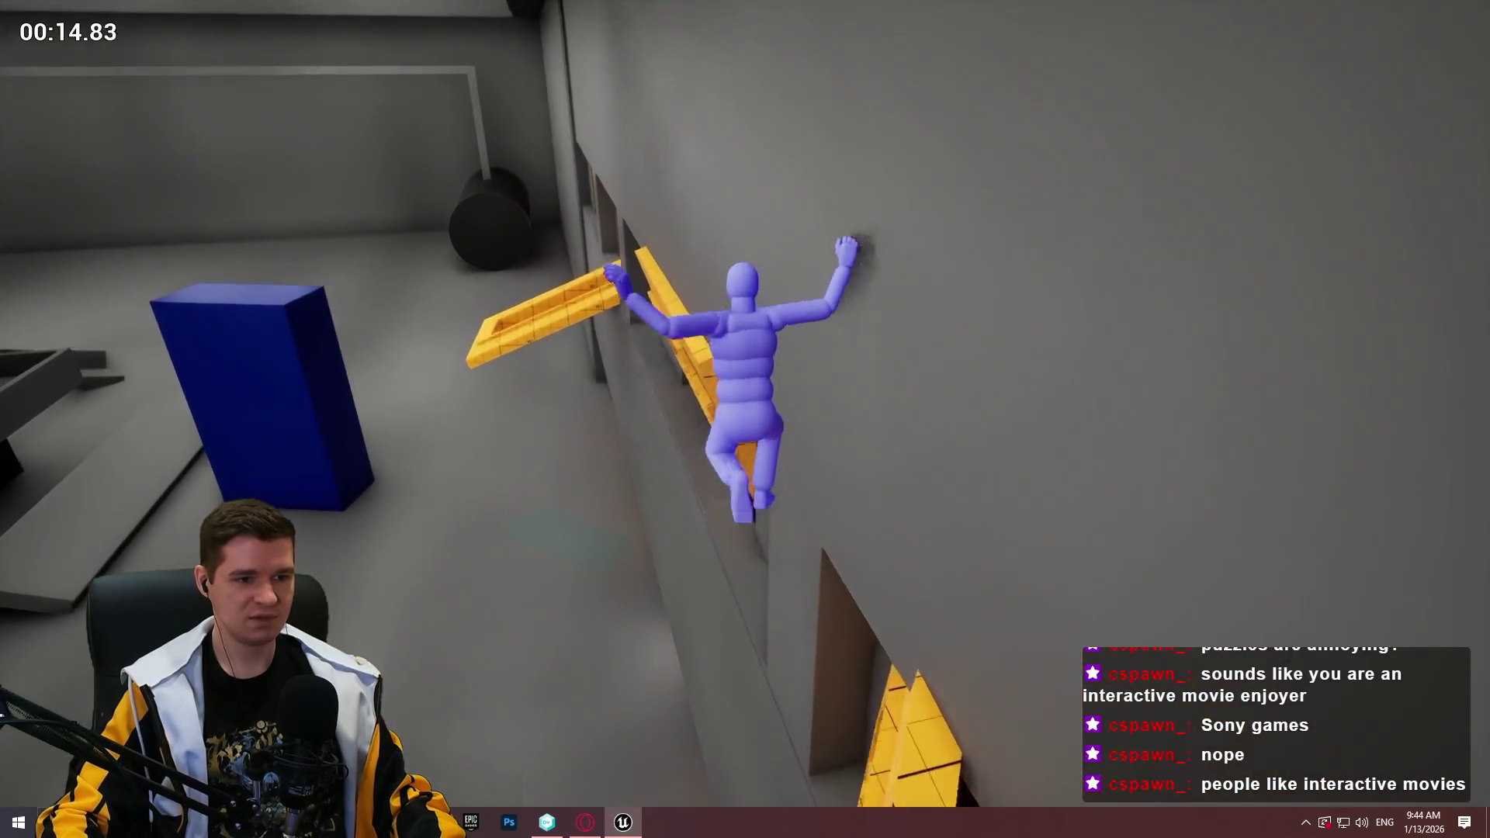
pyautogui.press('s')
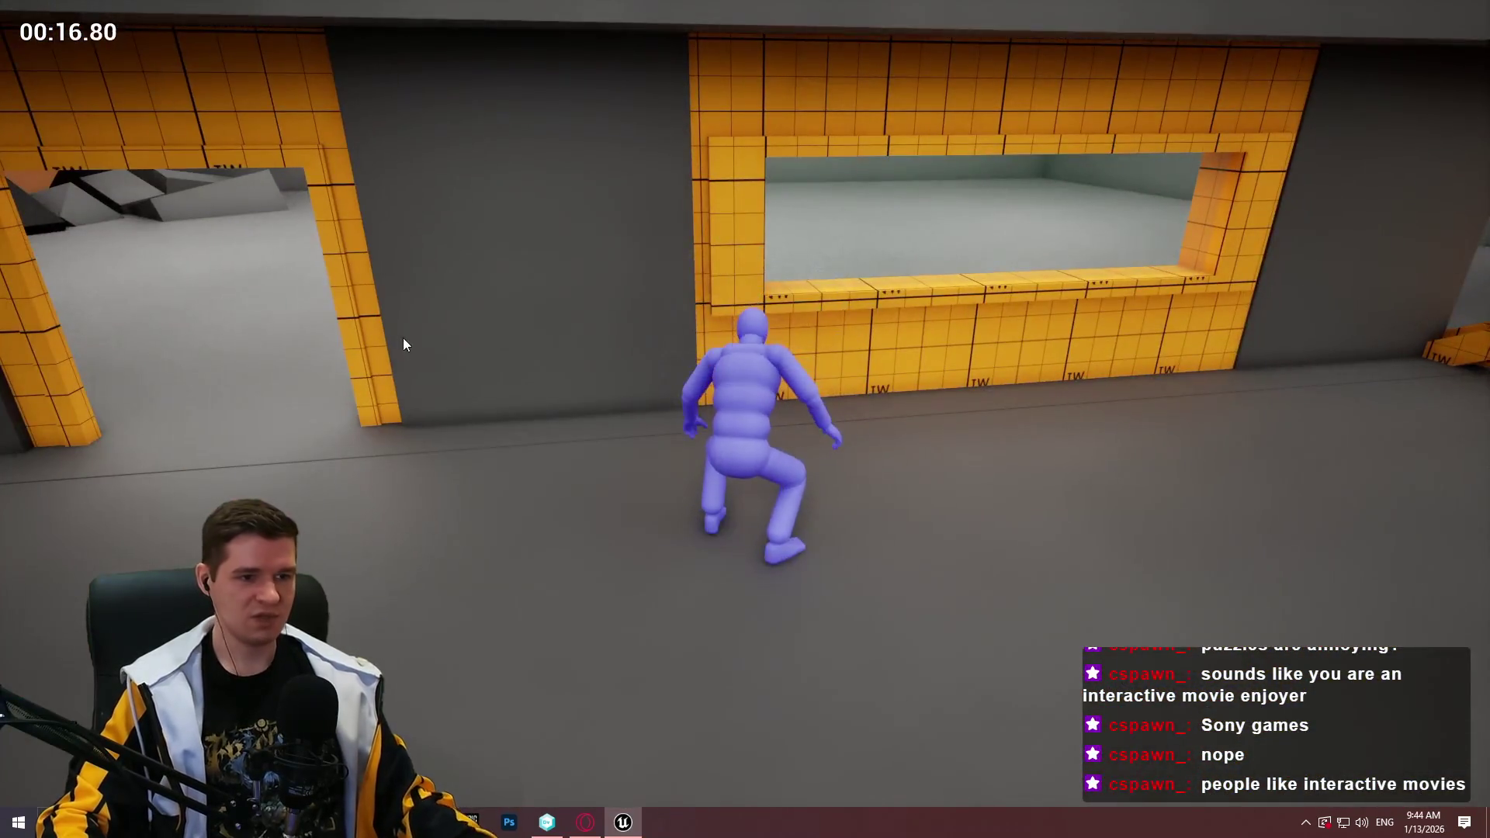
pyautogui.press('Escape')
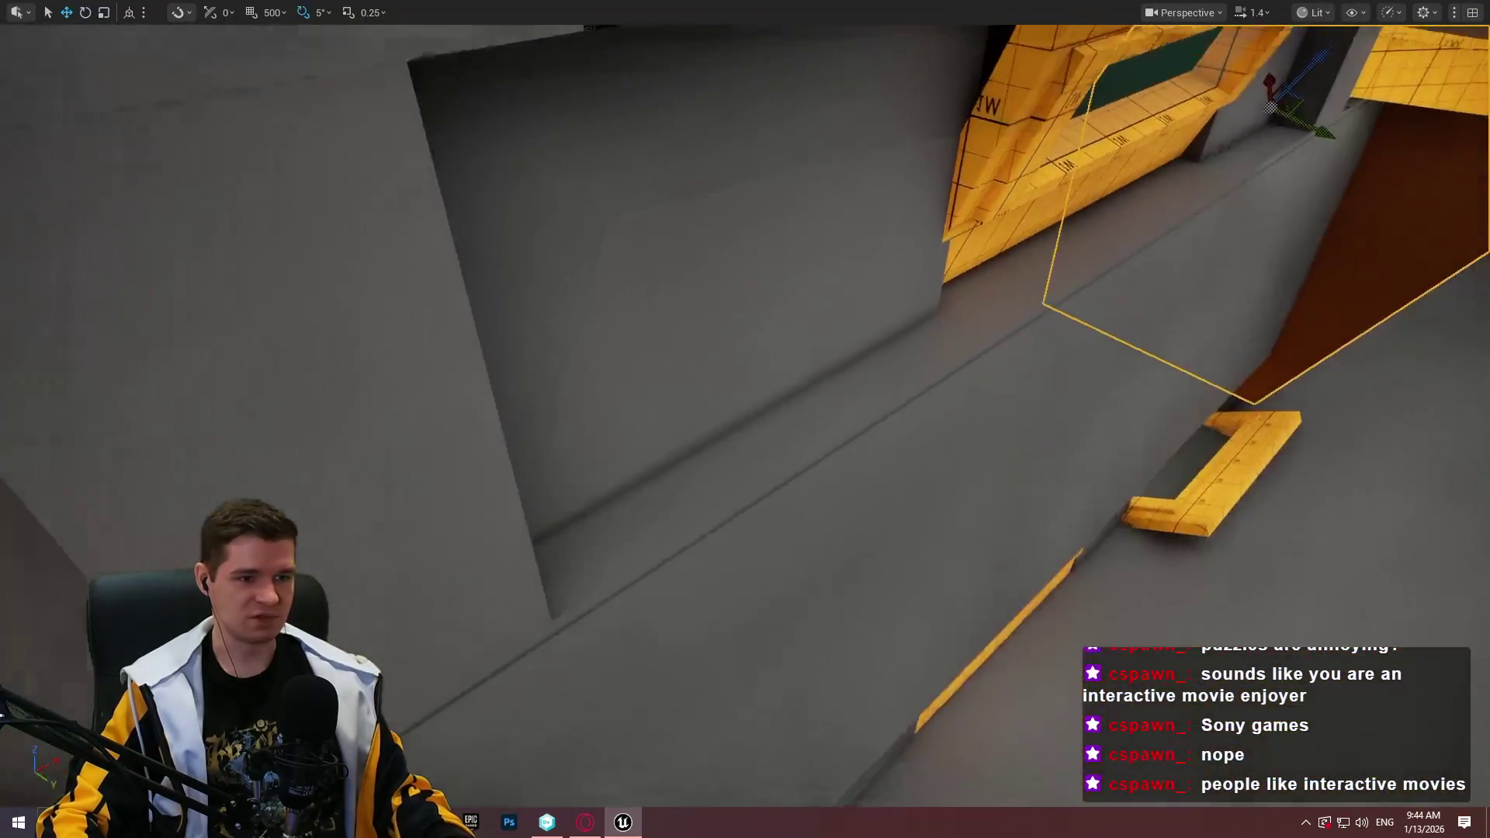
pyautogui.rightClick(760, 477)
pyautogui.click(844, 789)
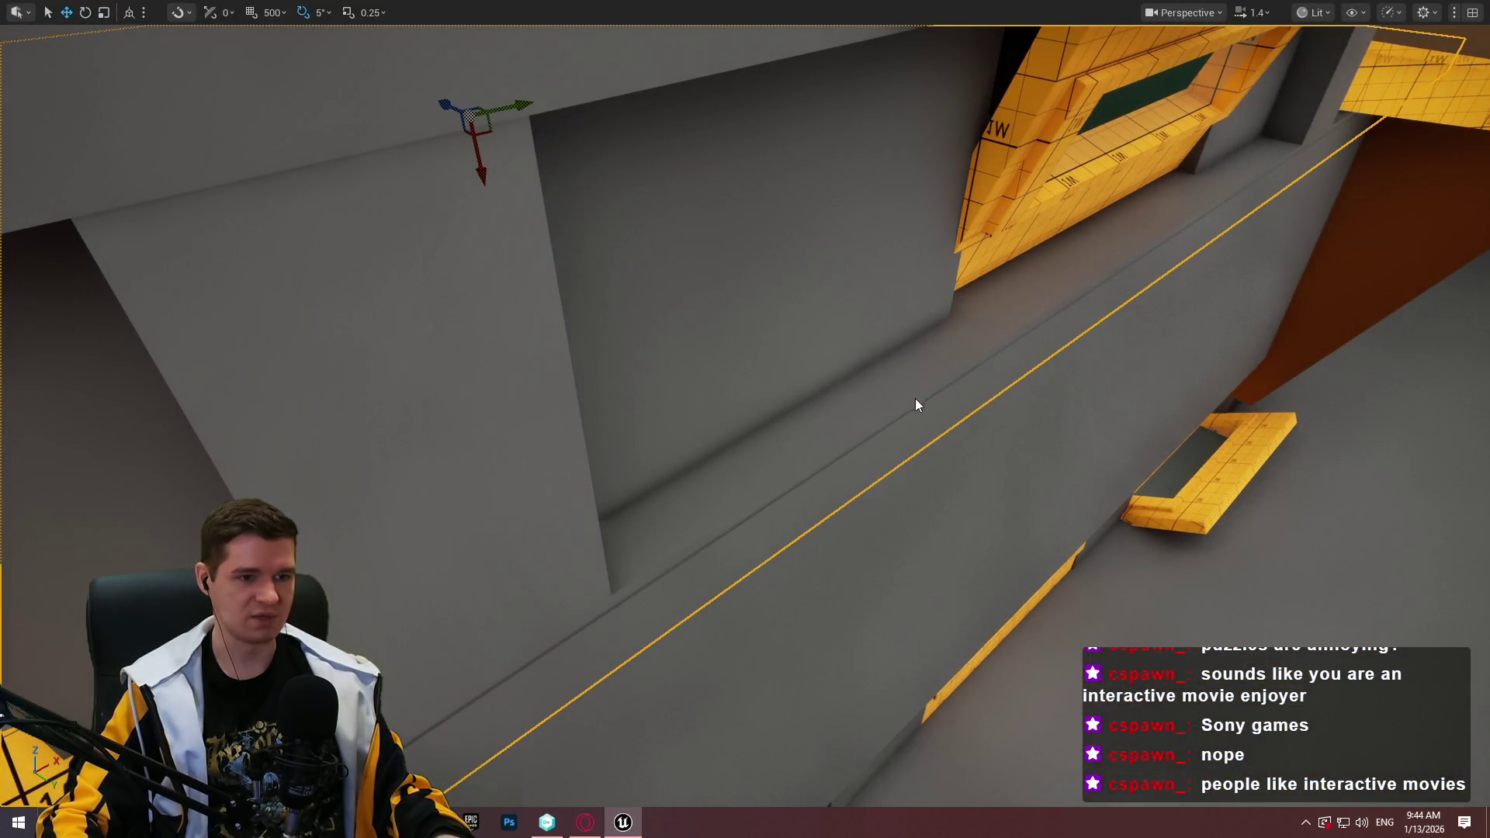
pyautogui.press('c')
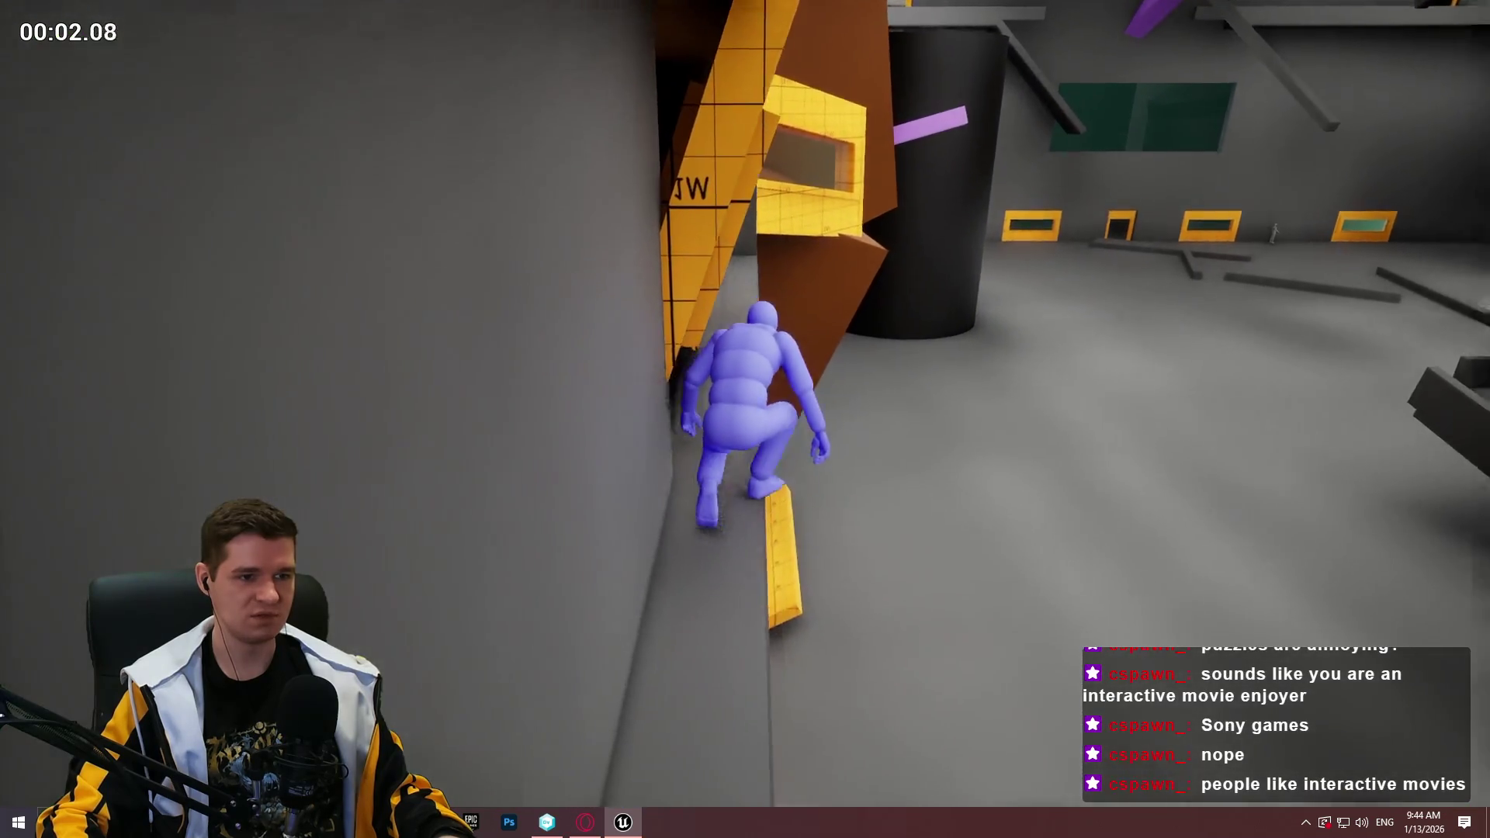
pyautogui.press('w')
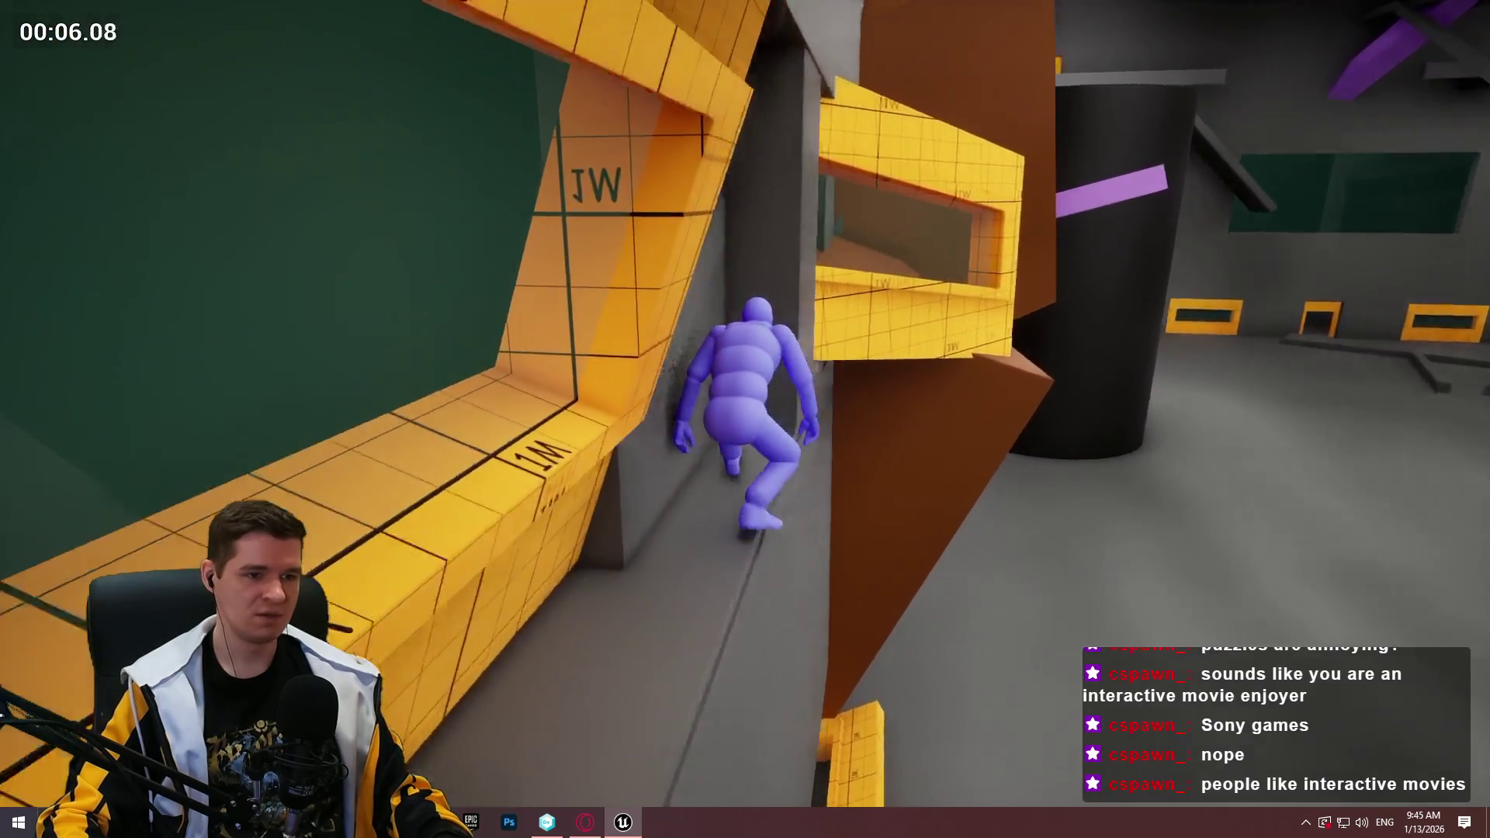
pyautogui.press('c')
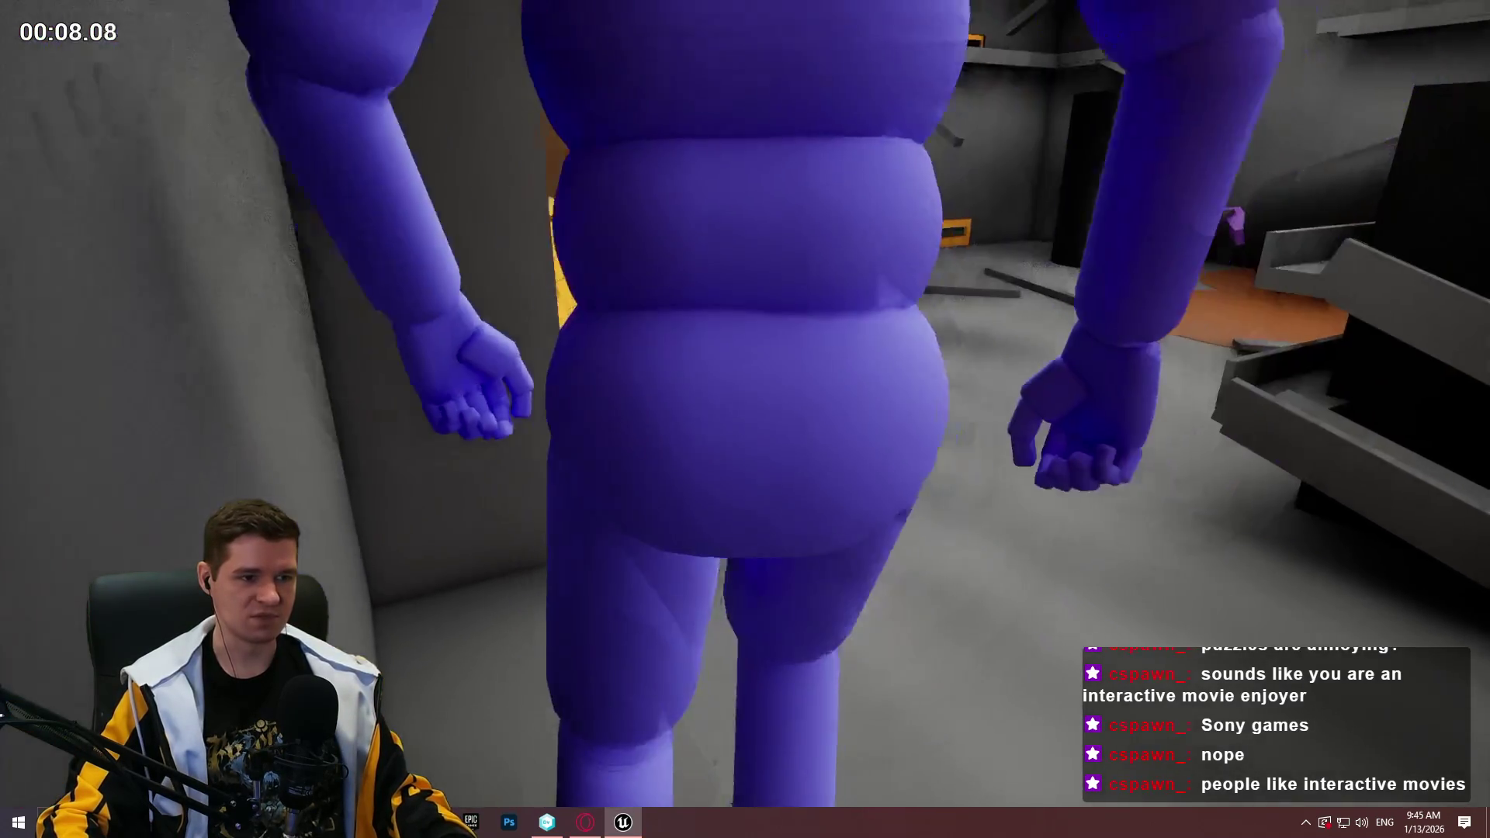
pyautogui.press('space')
pyautogui.press('w')
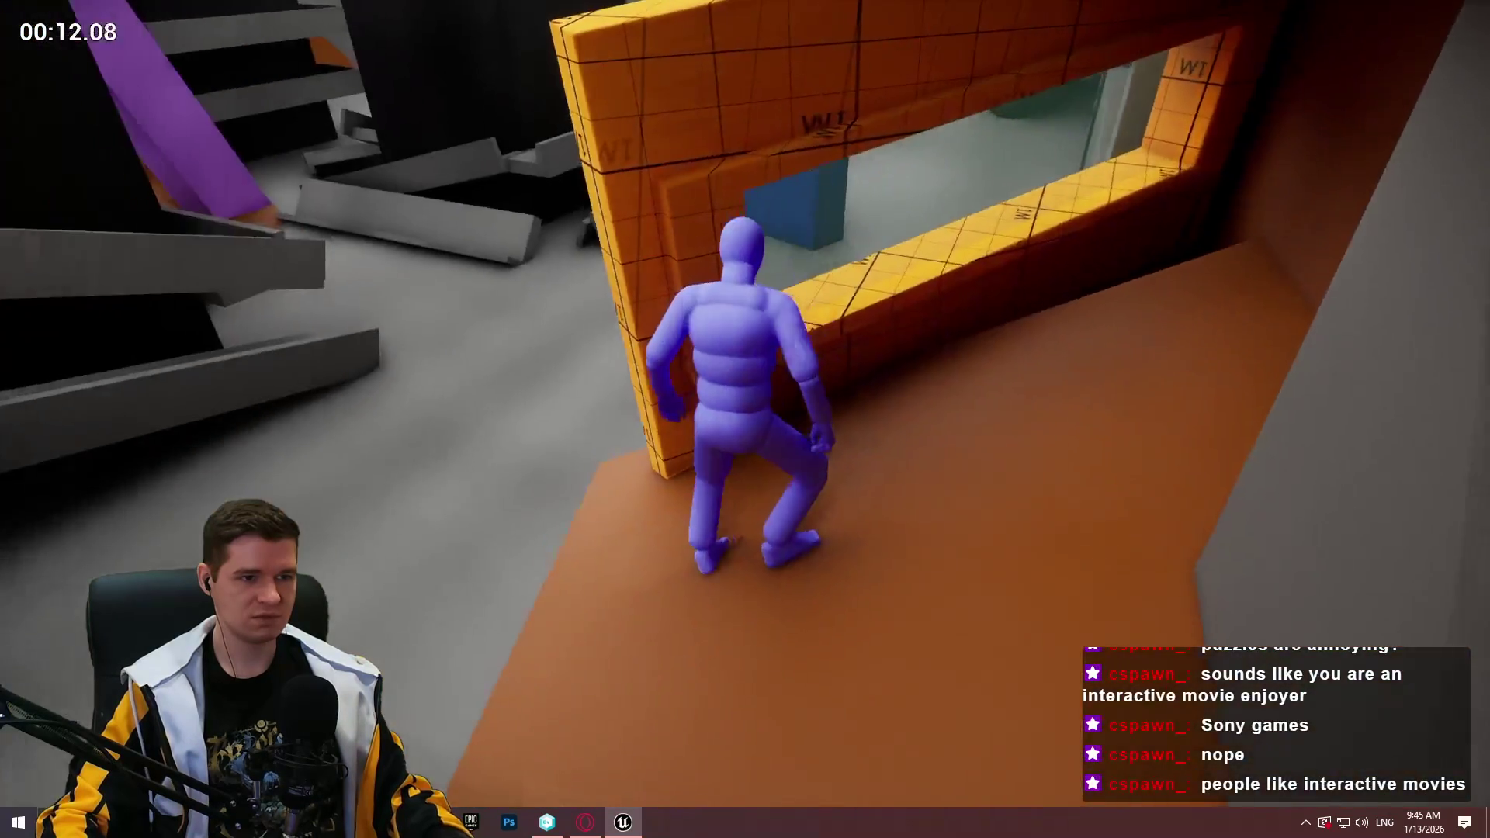
pyautogui.press('space')
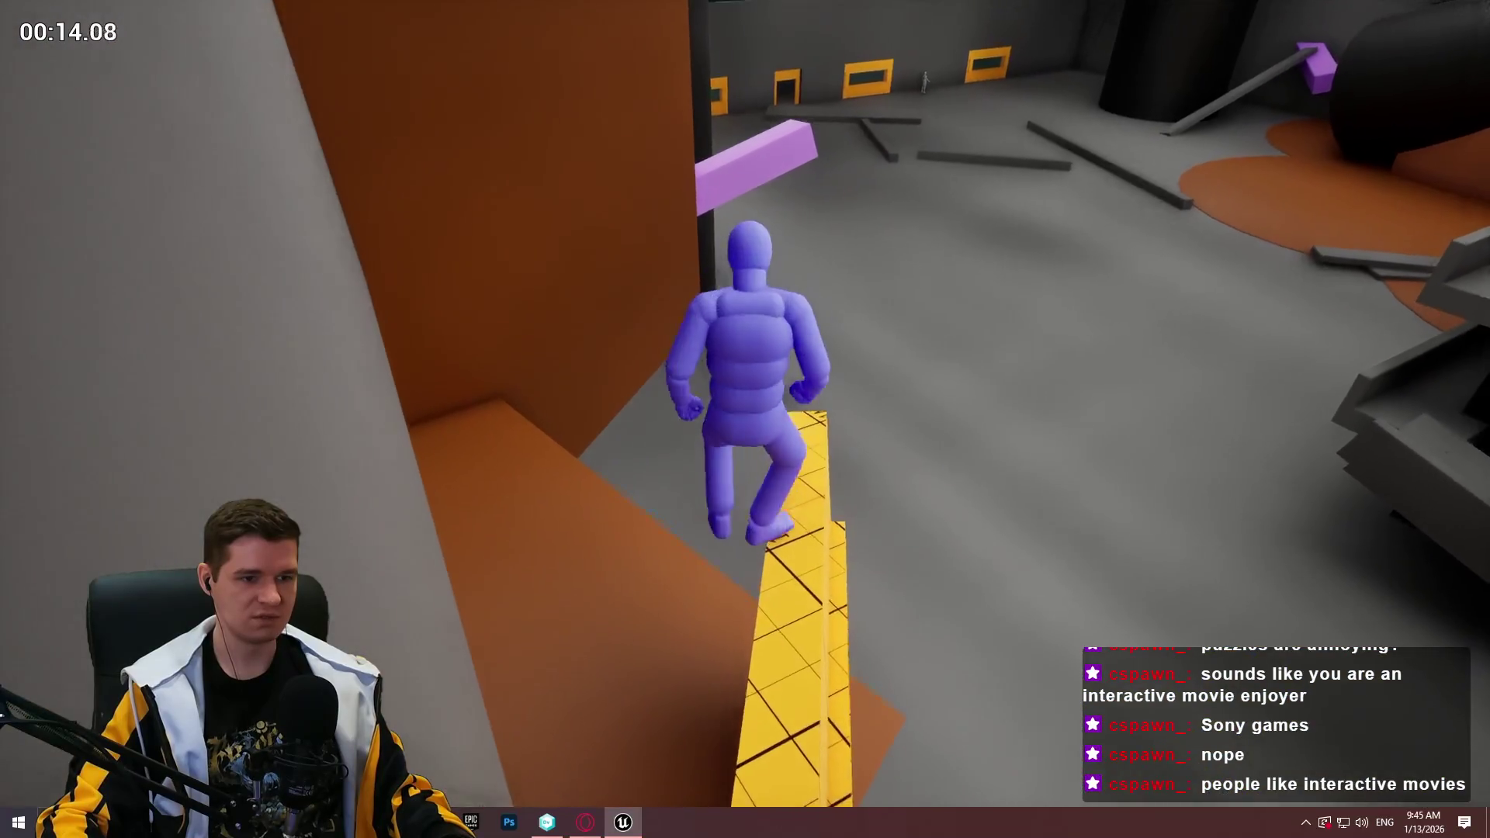
pyautogui.press('space')
pyautogui.press('w')
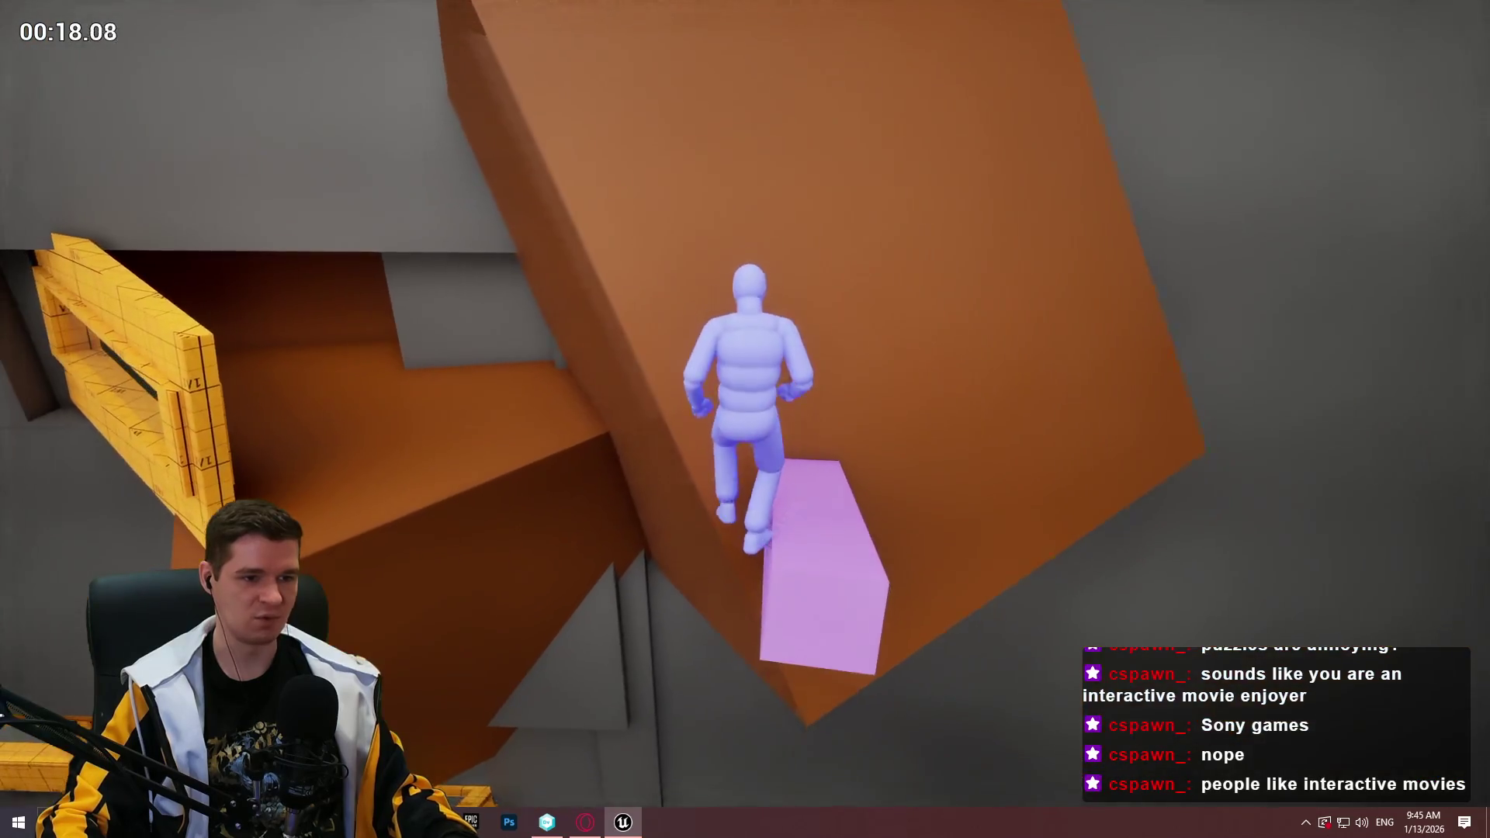
pyautogui.press('Escape')
# Alt-drag a copy of the pink beam upward and turn it to lie horizontally
pyautogui.moveTo(300, 305); pyautogui.dragTo(305, 313)
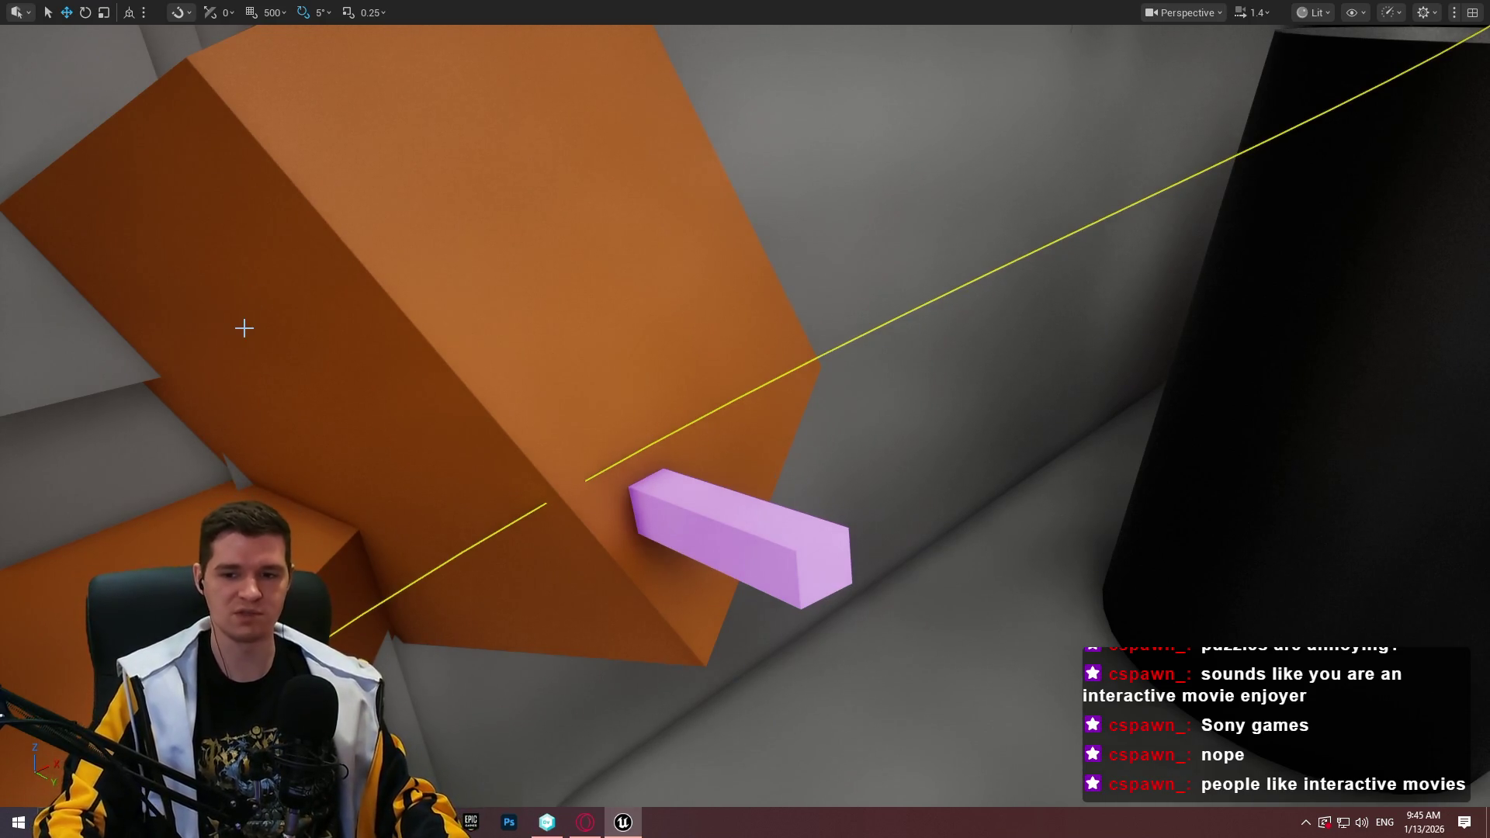
pyautogui.moveTo(692, 286)
pyautogui.mouseDown()
pyautogui.moveTo(669, 315)
pyautogui.moveTo(691, 342)
pyautogui.moveTo(688, 323)
pyautogui.mouseUp()
pyautogui.click(689, 323)
pyautogui.press('f')
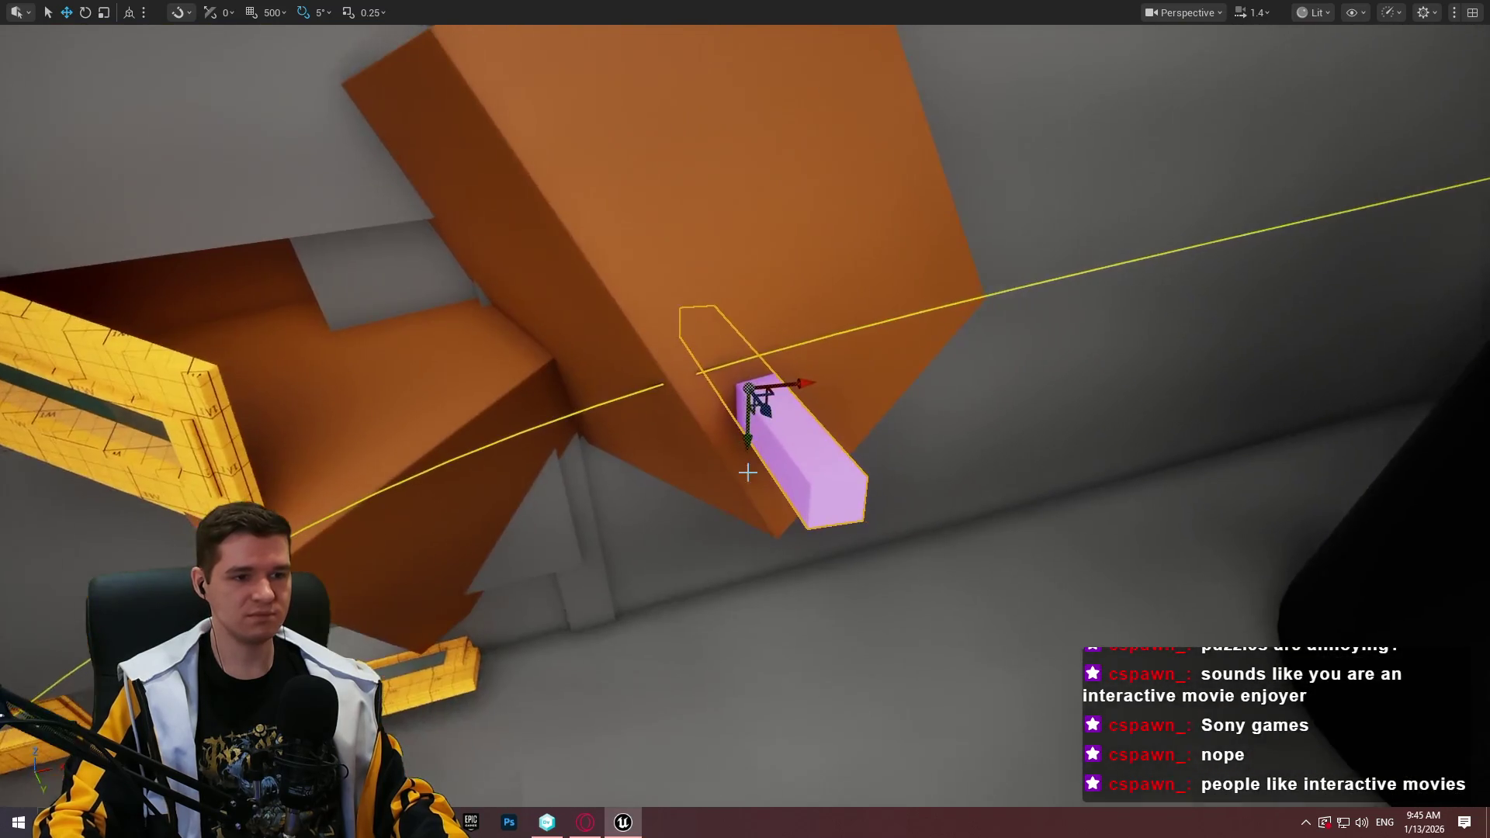
pyautogui.moveTo(745, 434); pyautogui.dragTo(743, 245)
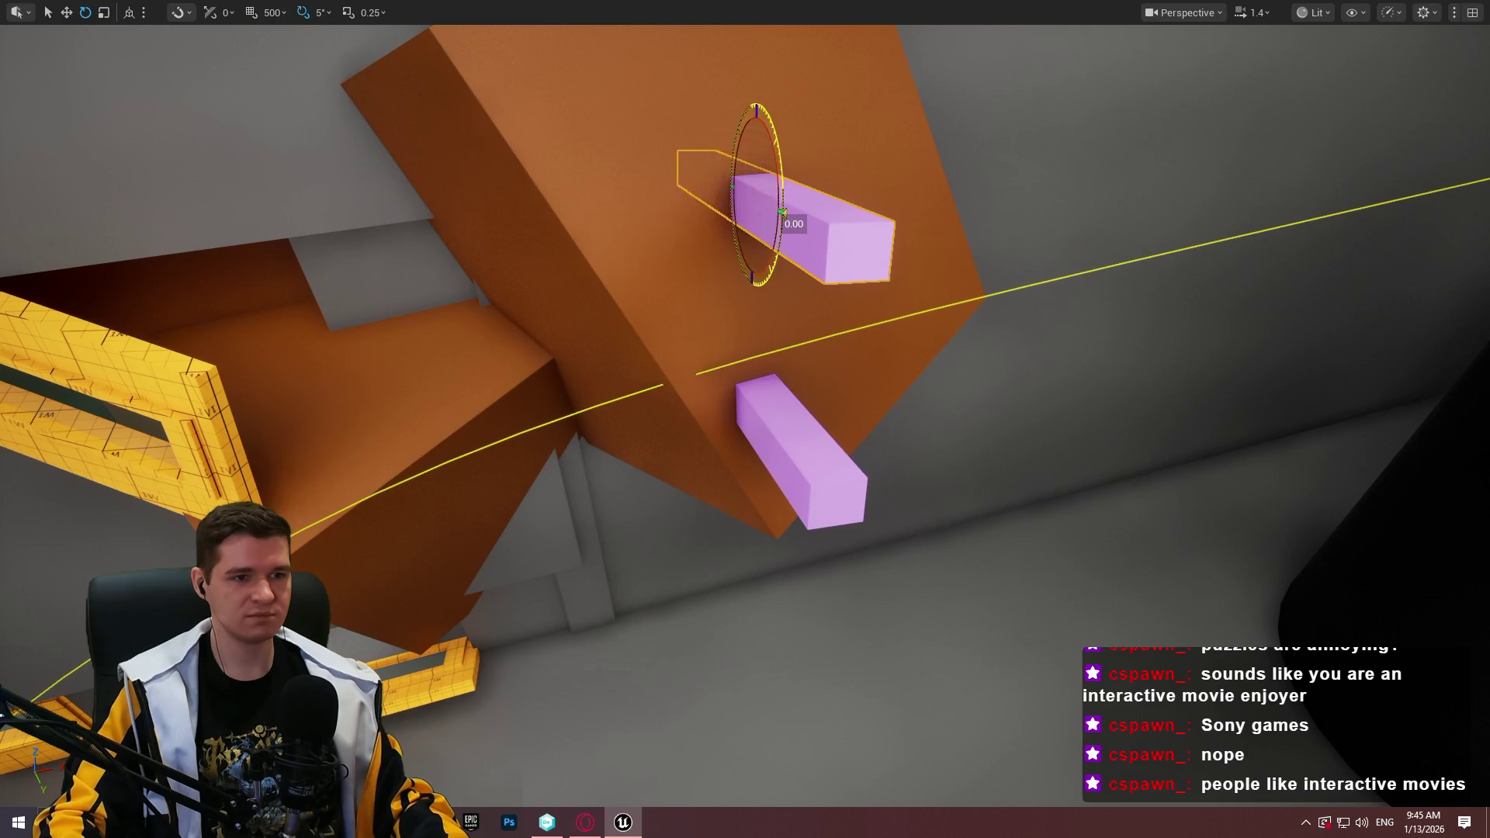
pyautogui.moveTo(760, 242); pyautogui.dragTo(842, 198)
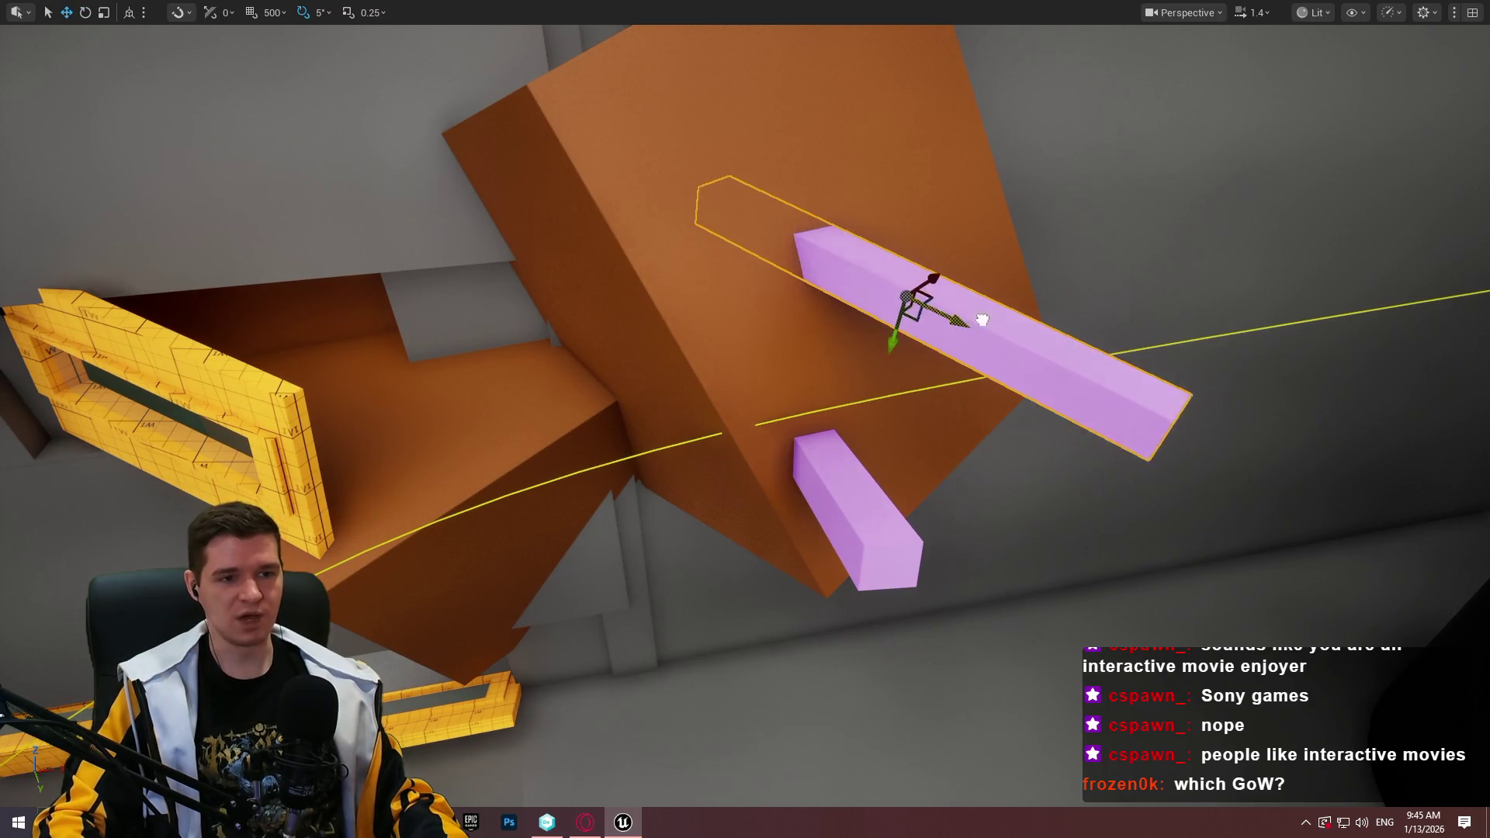
pyautogui.moveTo(961, 248); pyautogui.dragTo(994, 297)
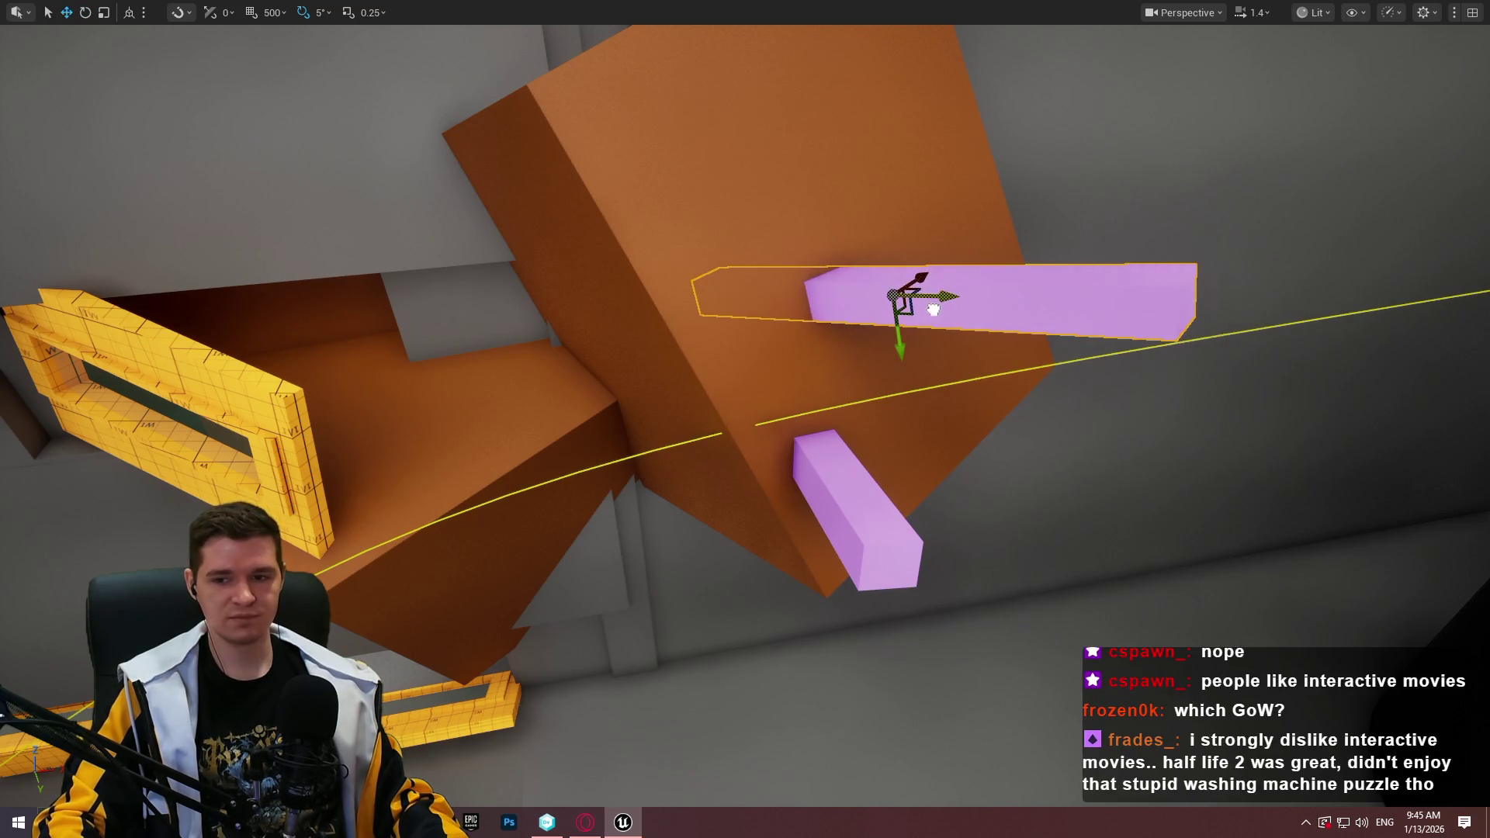
# Tilt the new beam -20 degrees and slide it back along its length
pyautogui.moveTo(931, 199)
pyautogui.mouseDown()
pyautogui.moveTo(861, 210)
pyautogui.moveTo(807, 271)
pyautogui.mouseUp()
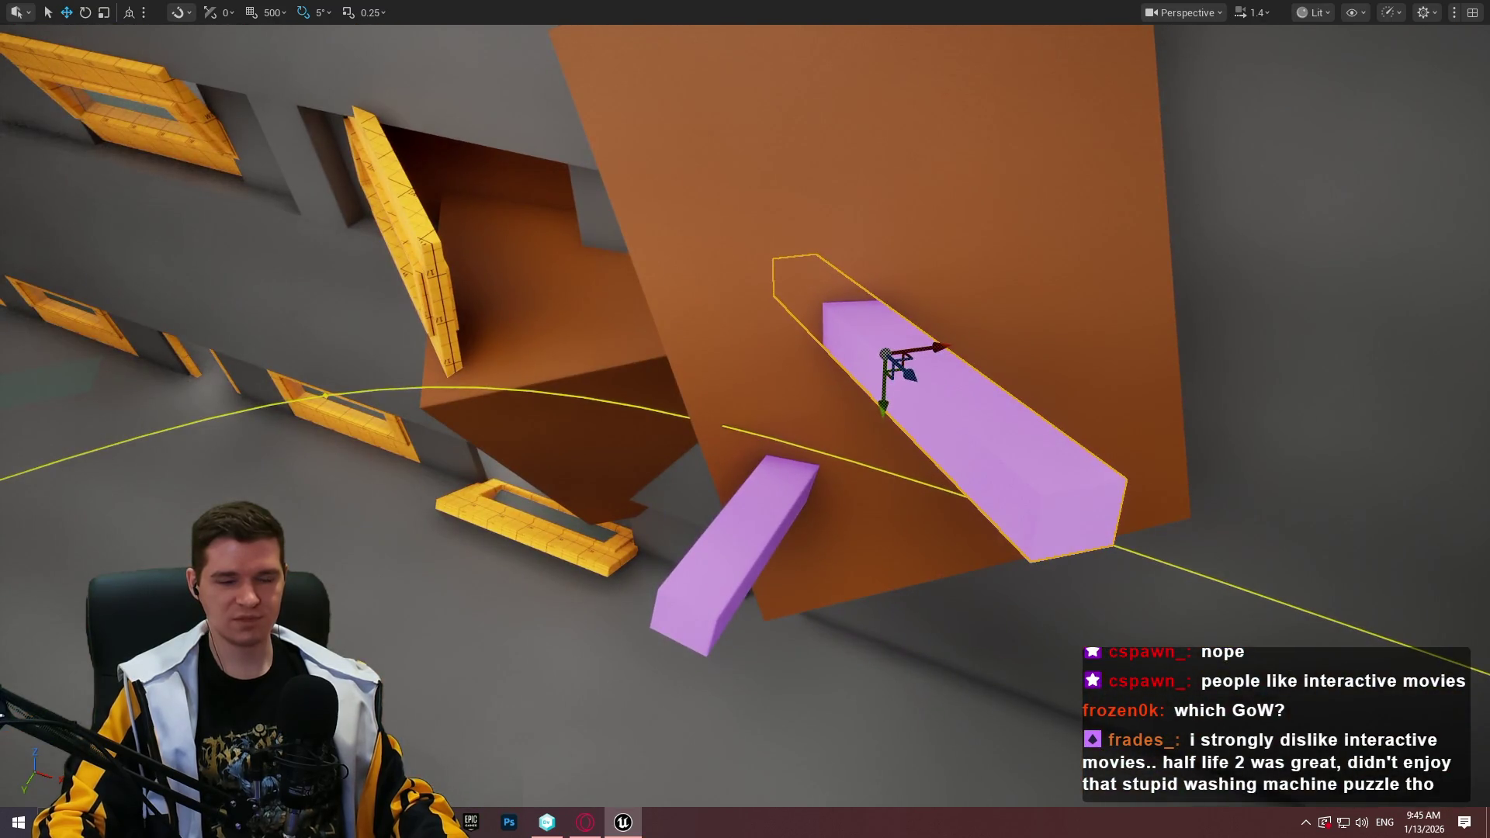
pyautogui.moveTo(931, 357); pyautogui.dragTo(1138, 348)
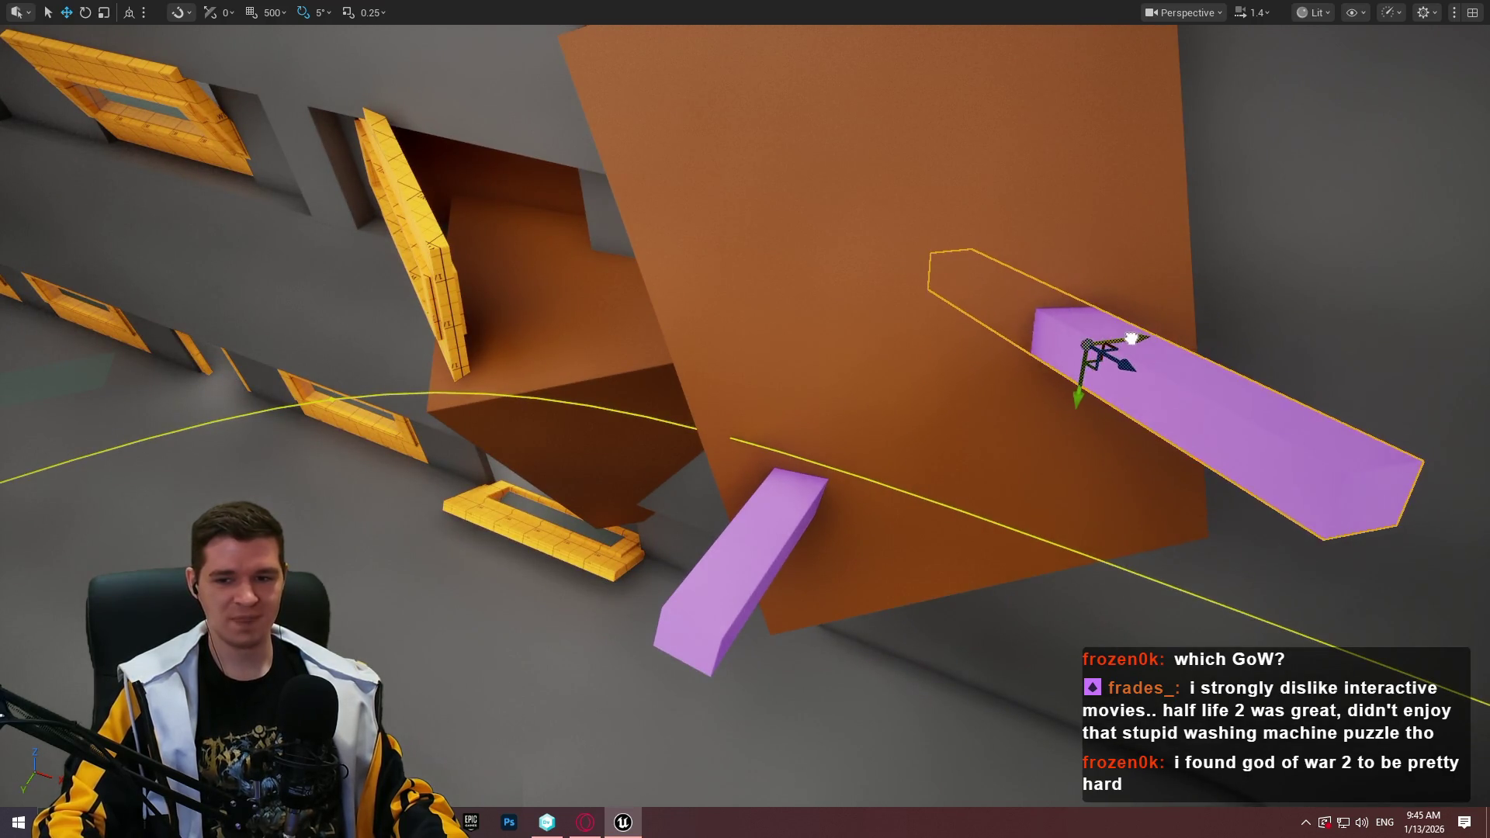
pyautogui.moveTo(1055, 283); pyautogui.dragTo(1101, 294)
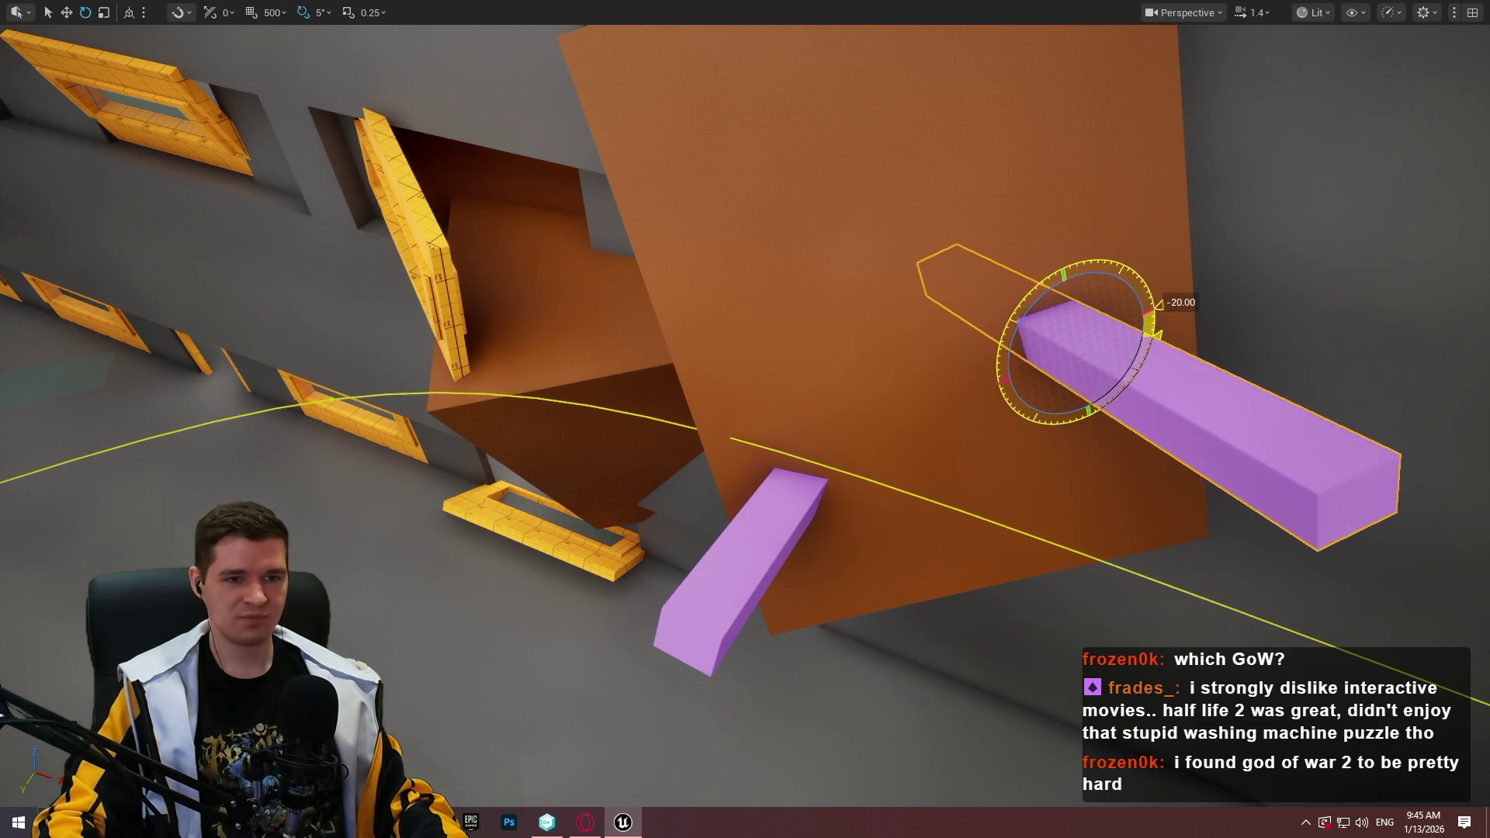
pyautogui.moveTo(1107, 354); pyautogui.dragTo(1049, 323)
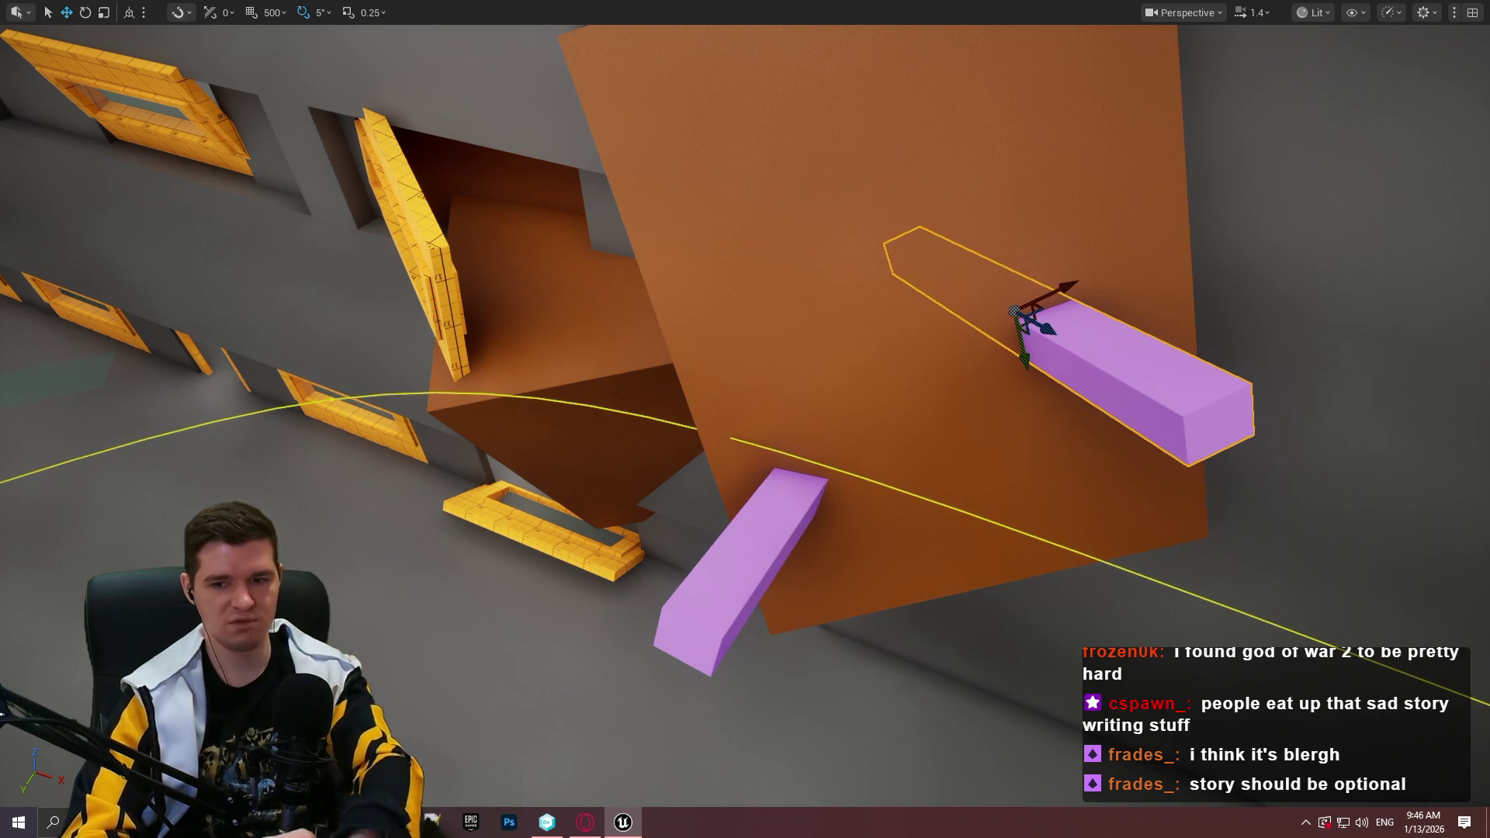
pyautogui.moveTo(1225, 122); pyautogui.dragTo(829, 382)
pyautogui.rightClick(830, 381)
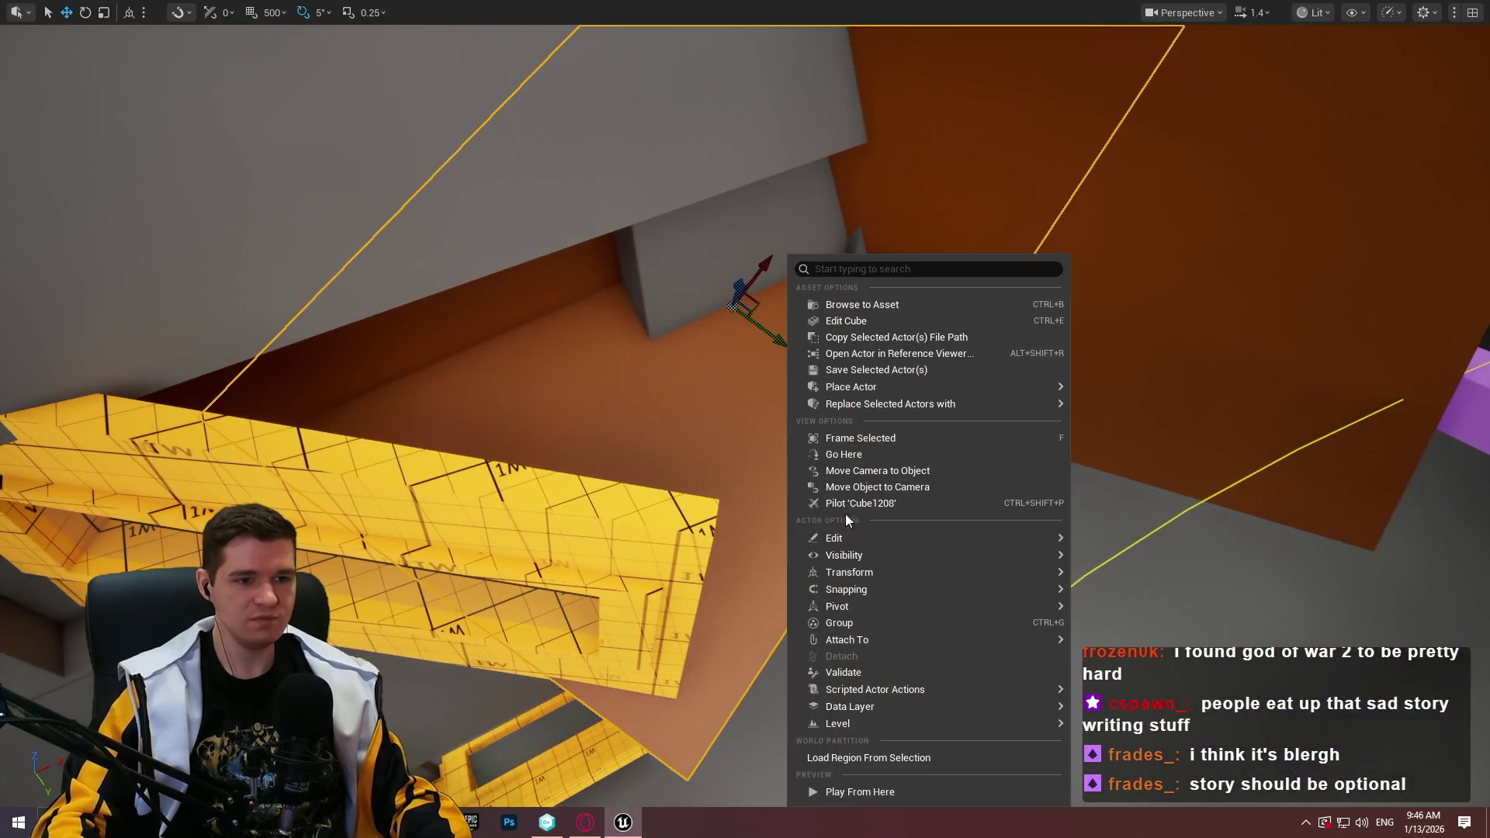
# Playtest from the orange block, running along the yellow beam and jumping to the pink beams
pyautogui.click(885, 790)
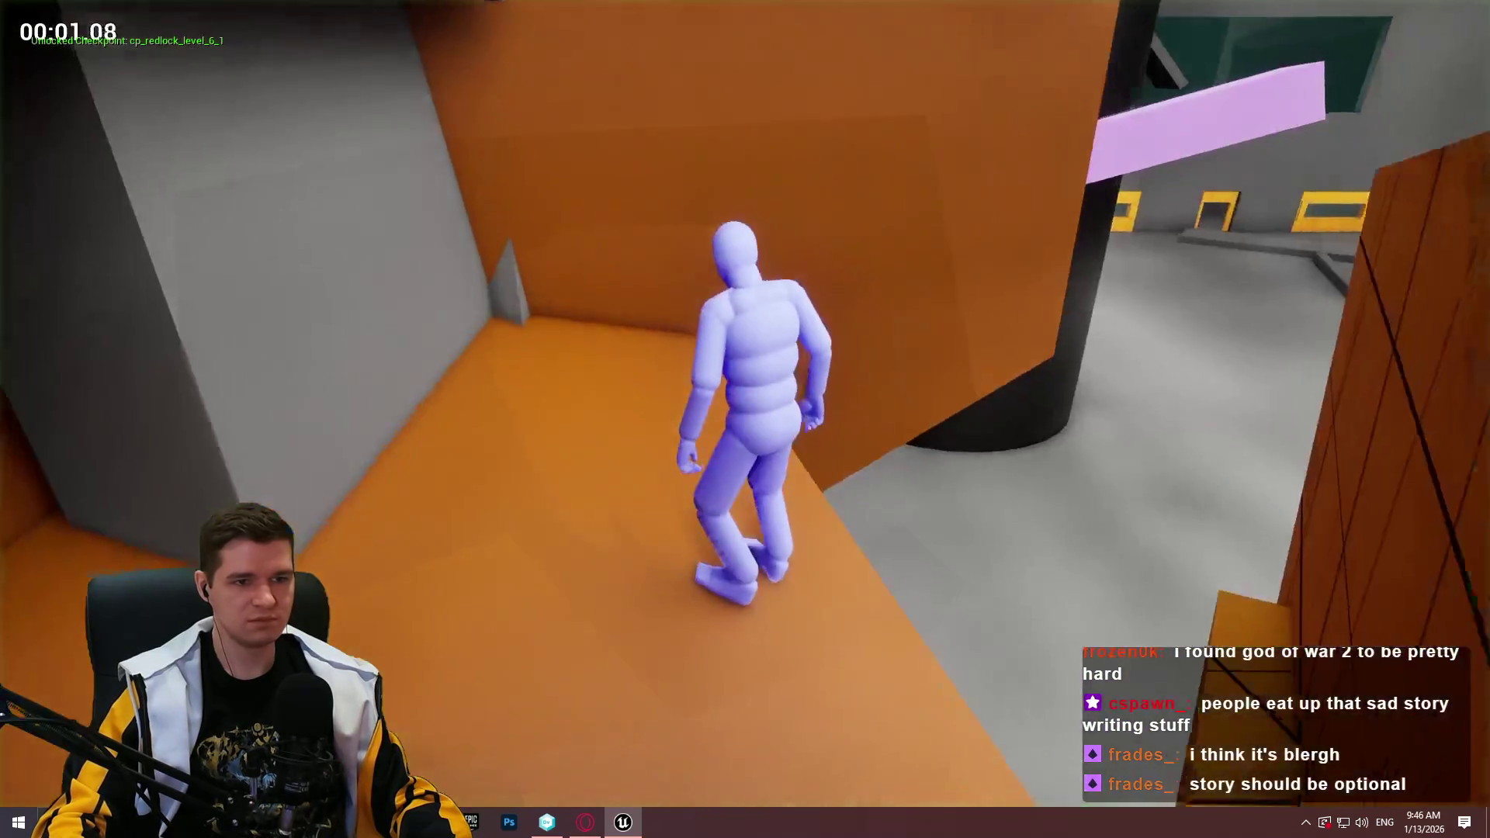
pyautogui.press('w')
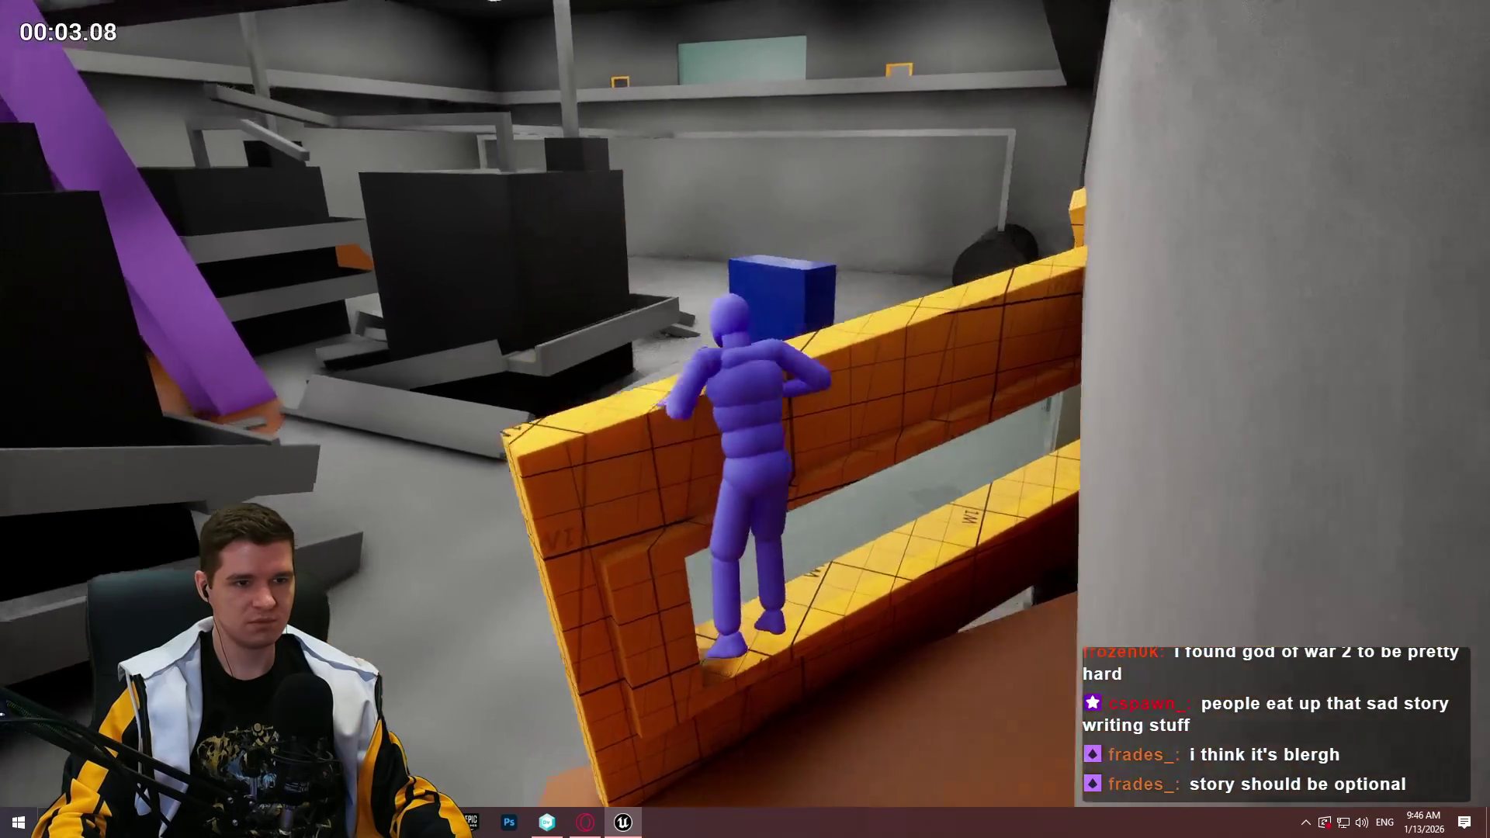
pyautogui.press('w')
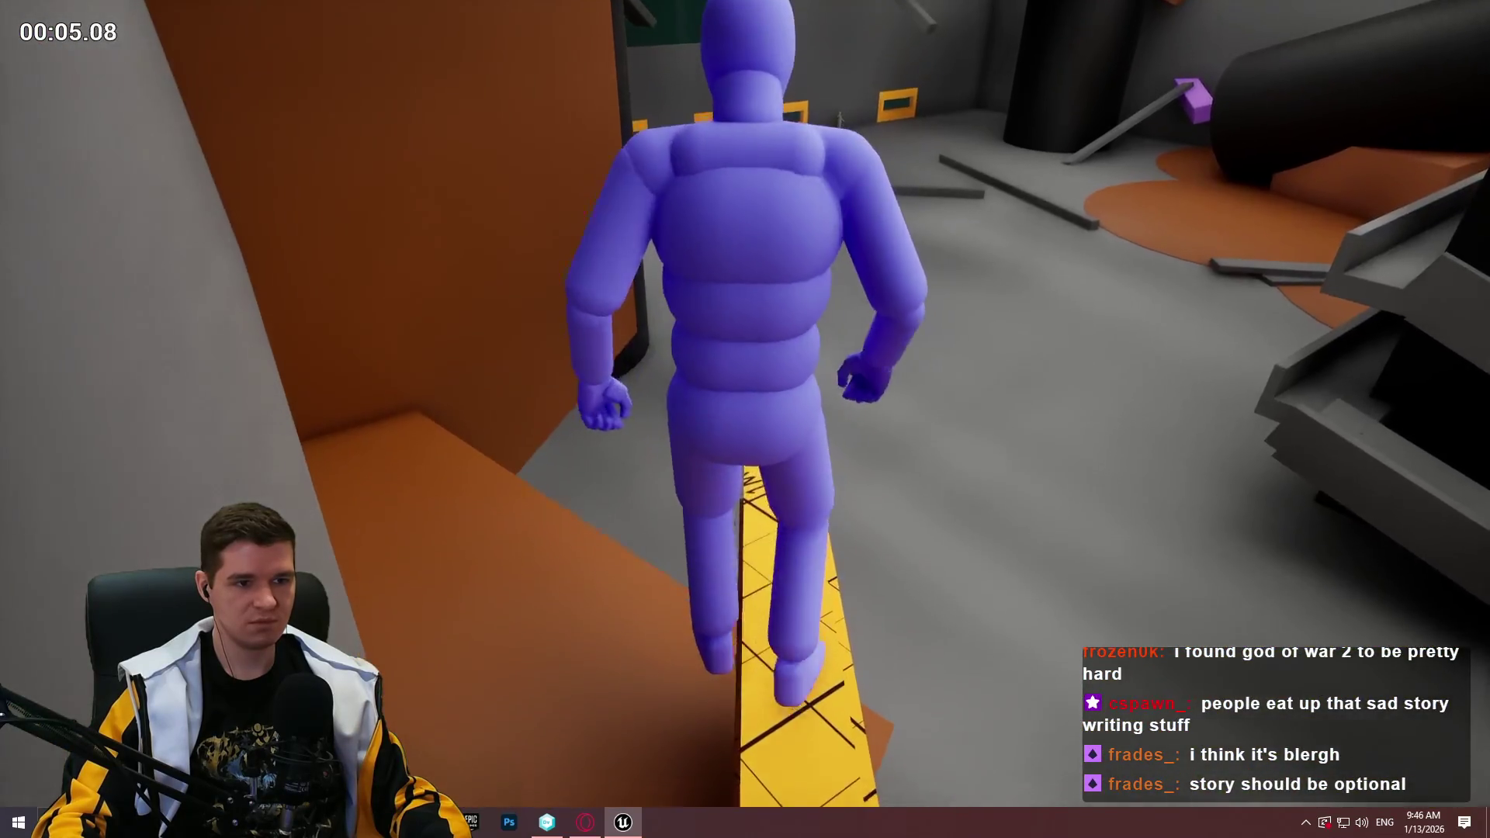
pyautogui.press('w')
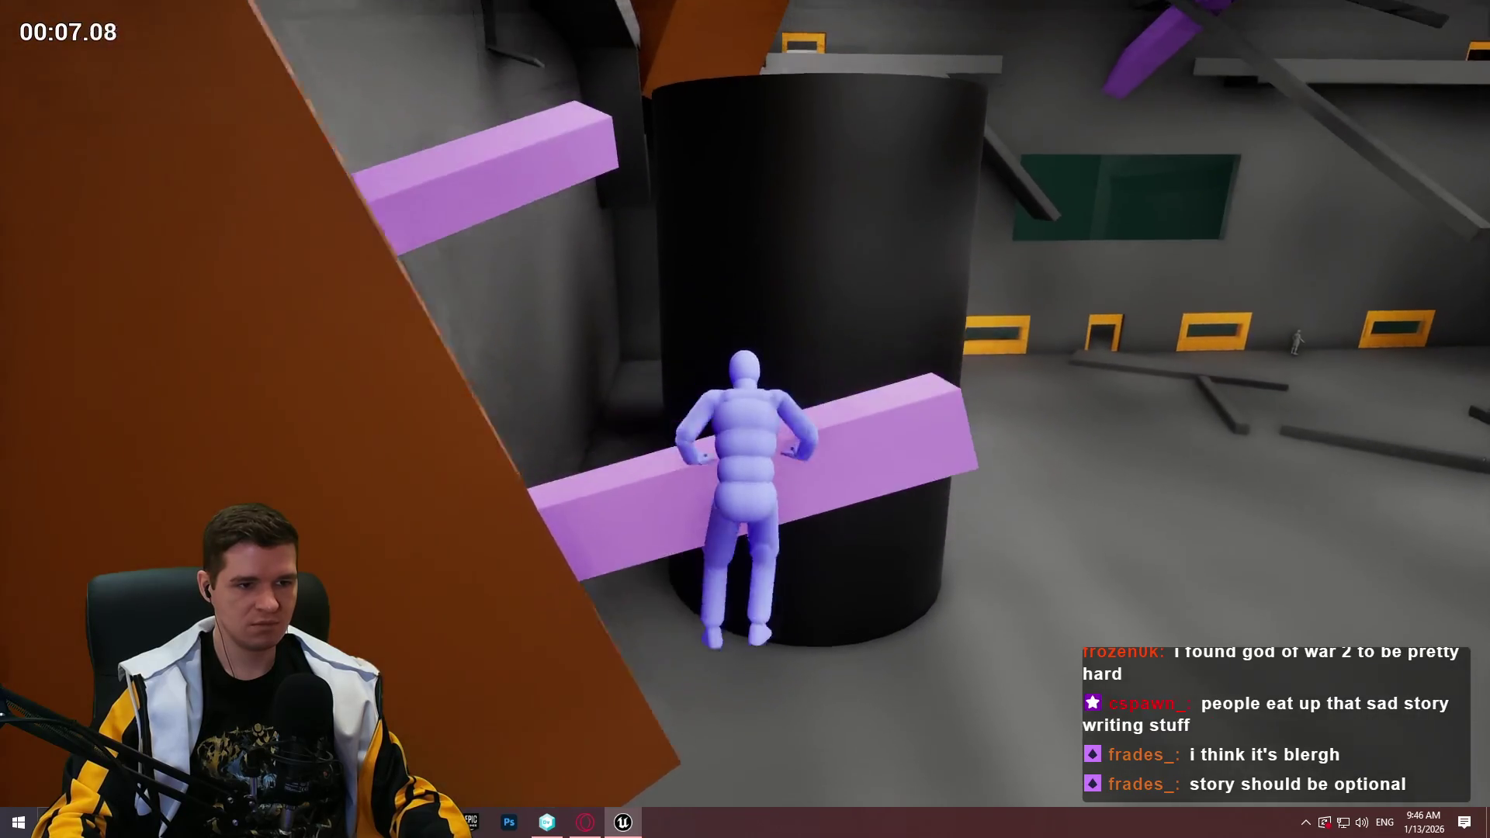
pyautogui.press('w')
pyautogui.press('space')
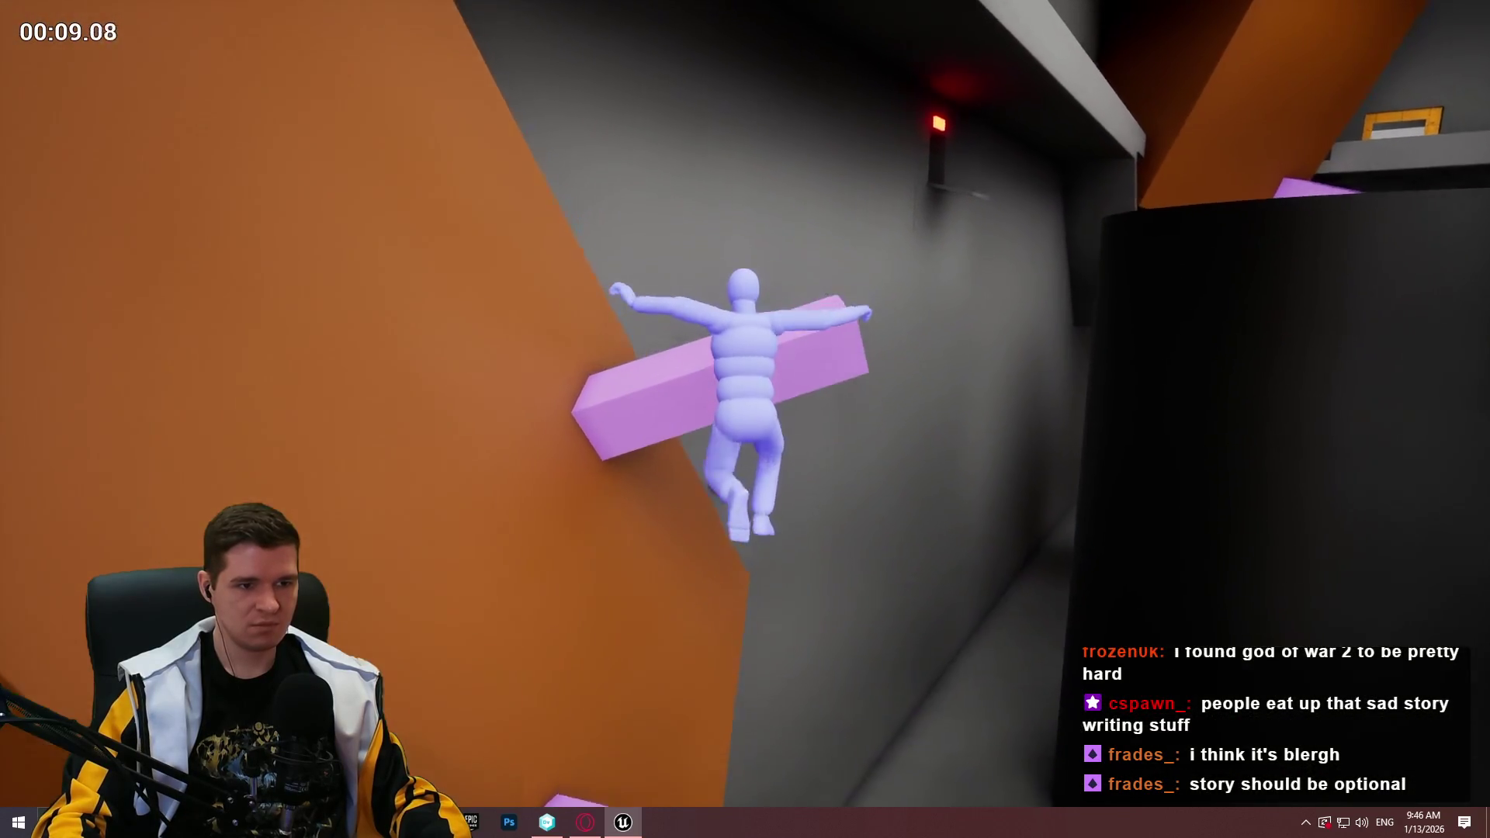
pyautogui.press('Escape')
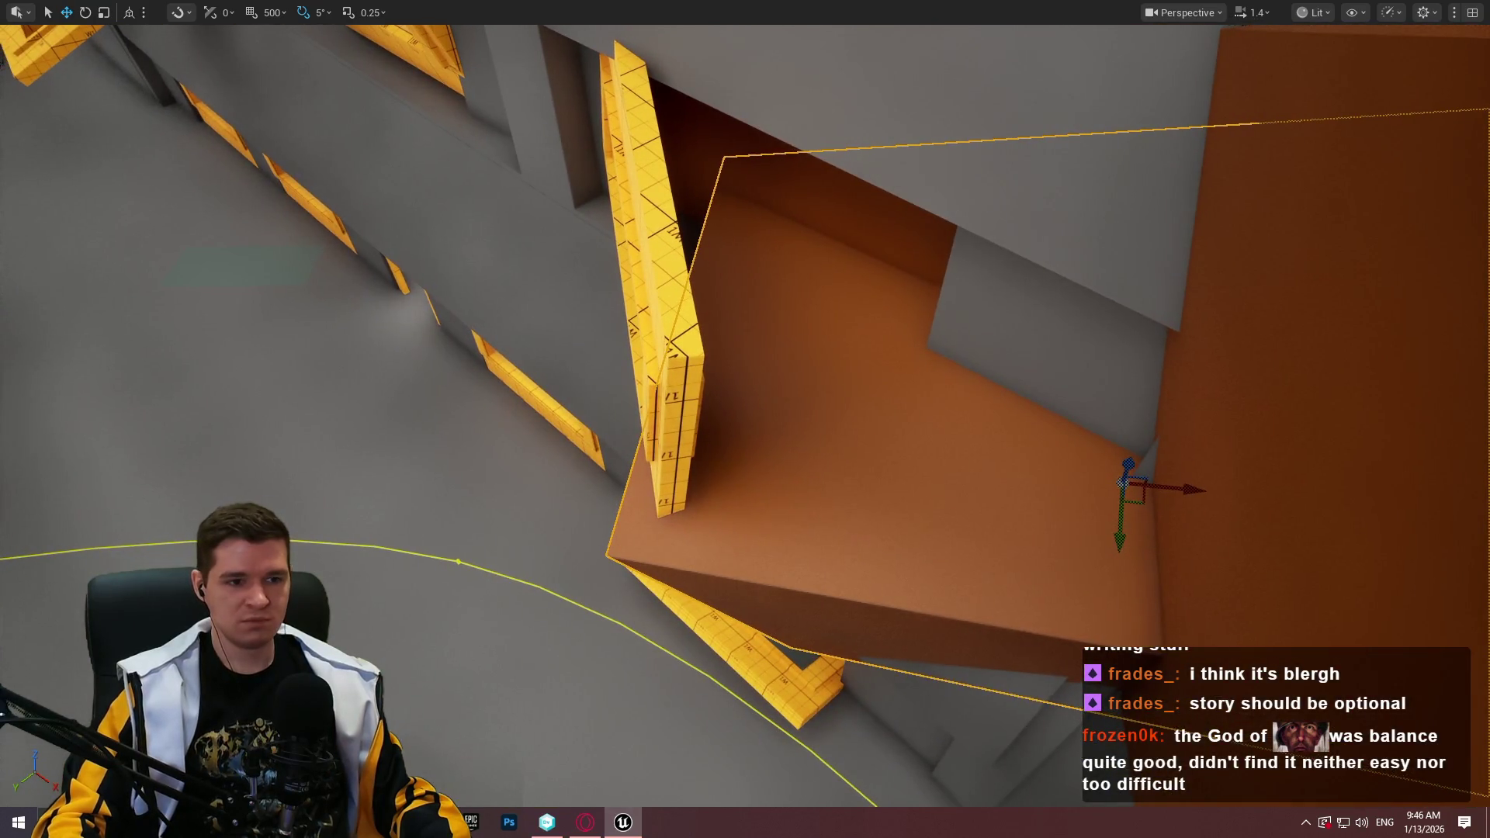
# Run another playtest from the orange box up the dark tank pillar, then stop it
pyautogui.rightClick(877, 504)
pyautogui.press('Escape')
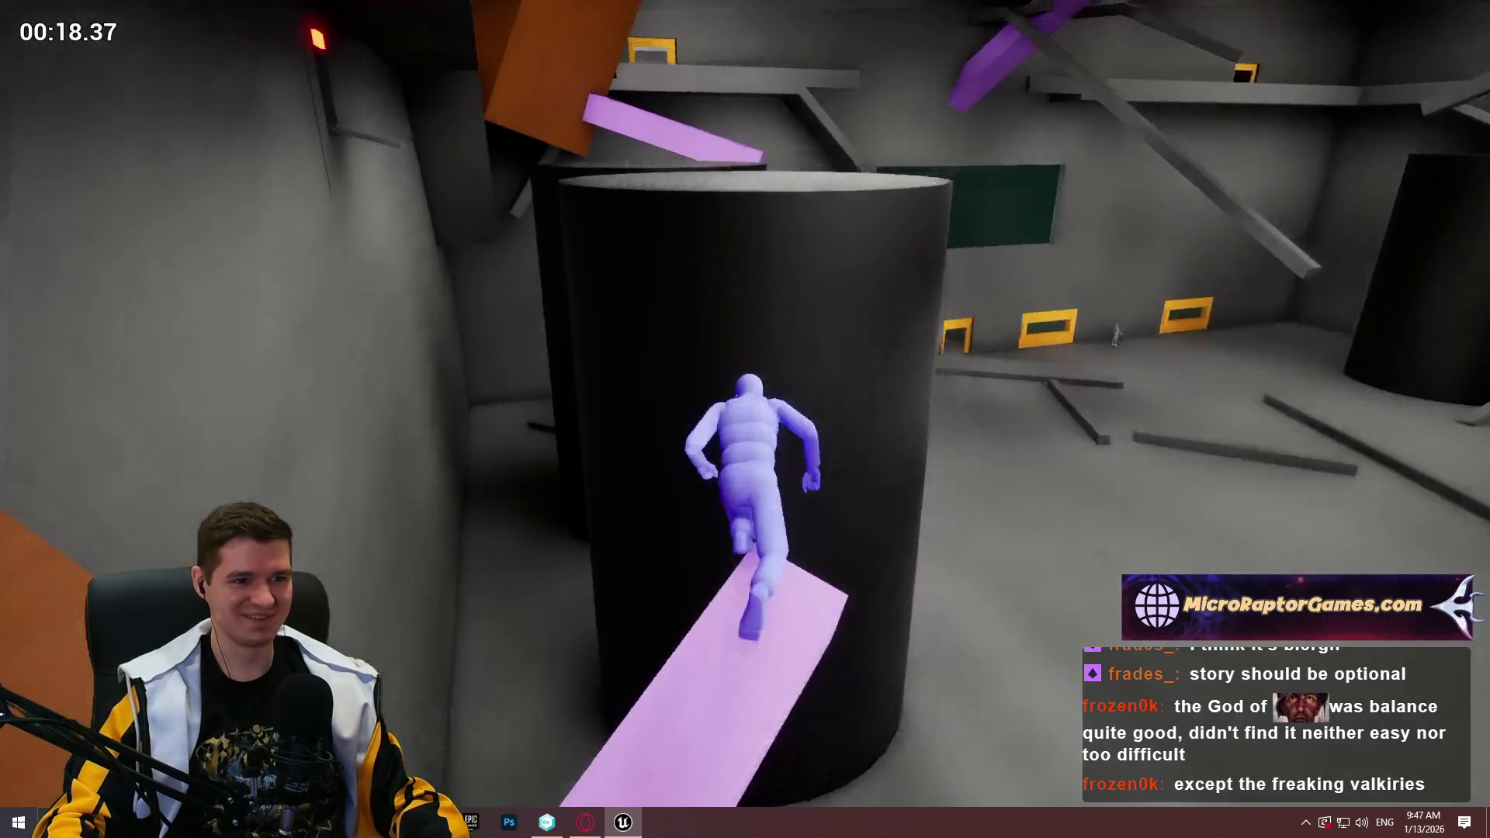
pyautogui.press('Escape')
# Playtest from the purple box, walking along the beam and jumping onto the orange wall
pyautogui.press('f')
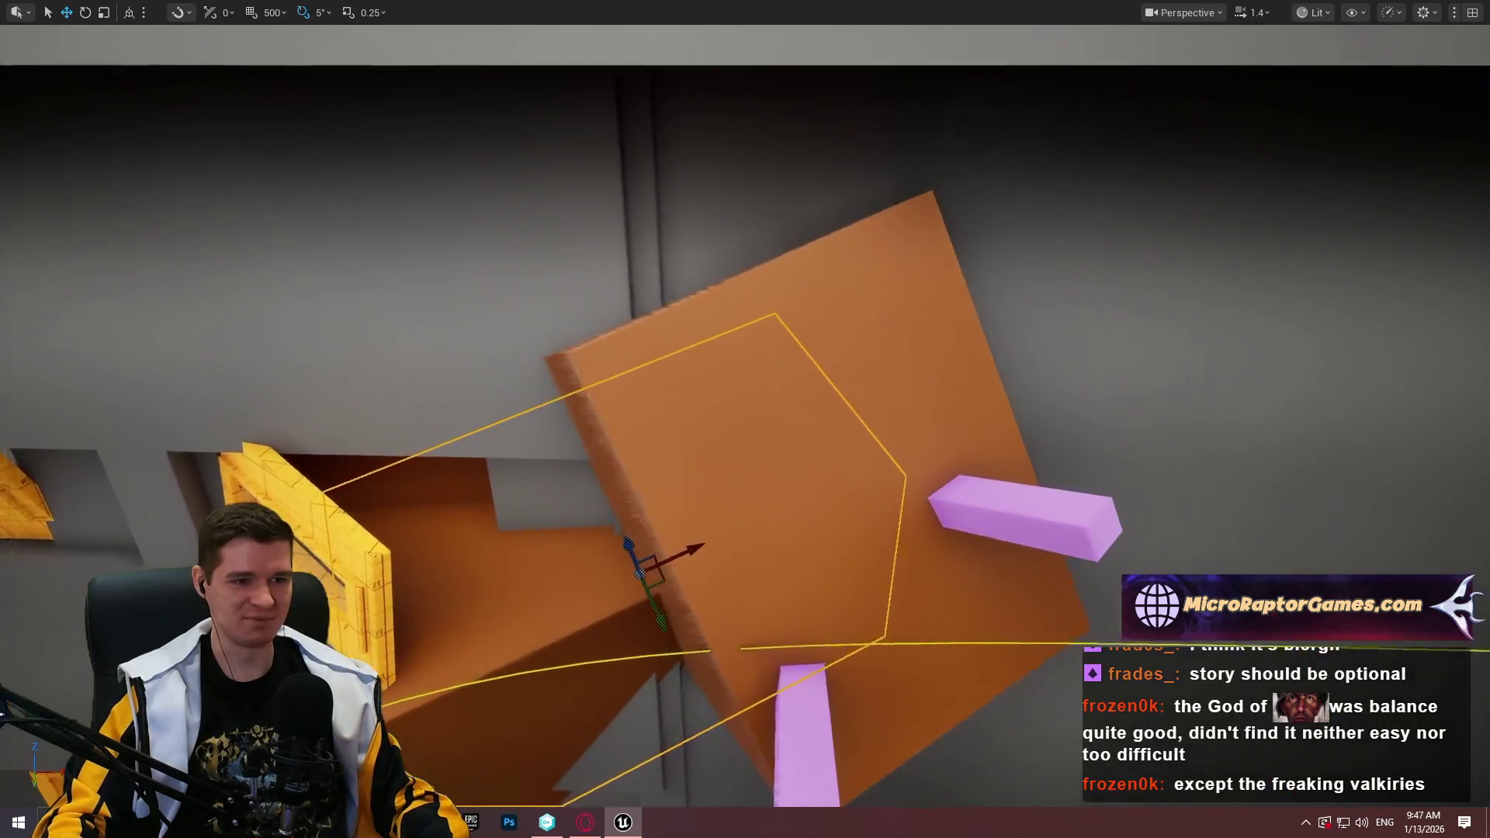
pyautogui.moveTo(885, 430)
pyautogui.mouseDown()
pyautogui.moveTo(853, 435)
pyautogui.moveTo(885, 430)
pyautogui.mouseUp()
pyautogui.rightClick(898, 418)
pyautogui.click(1016, 788)
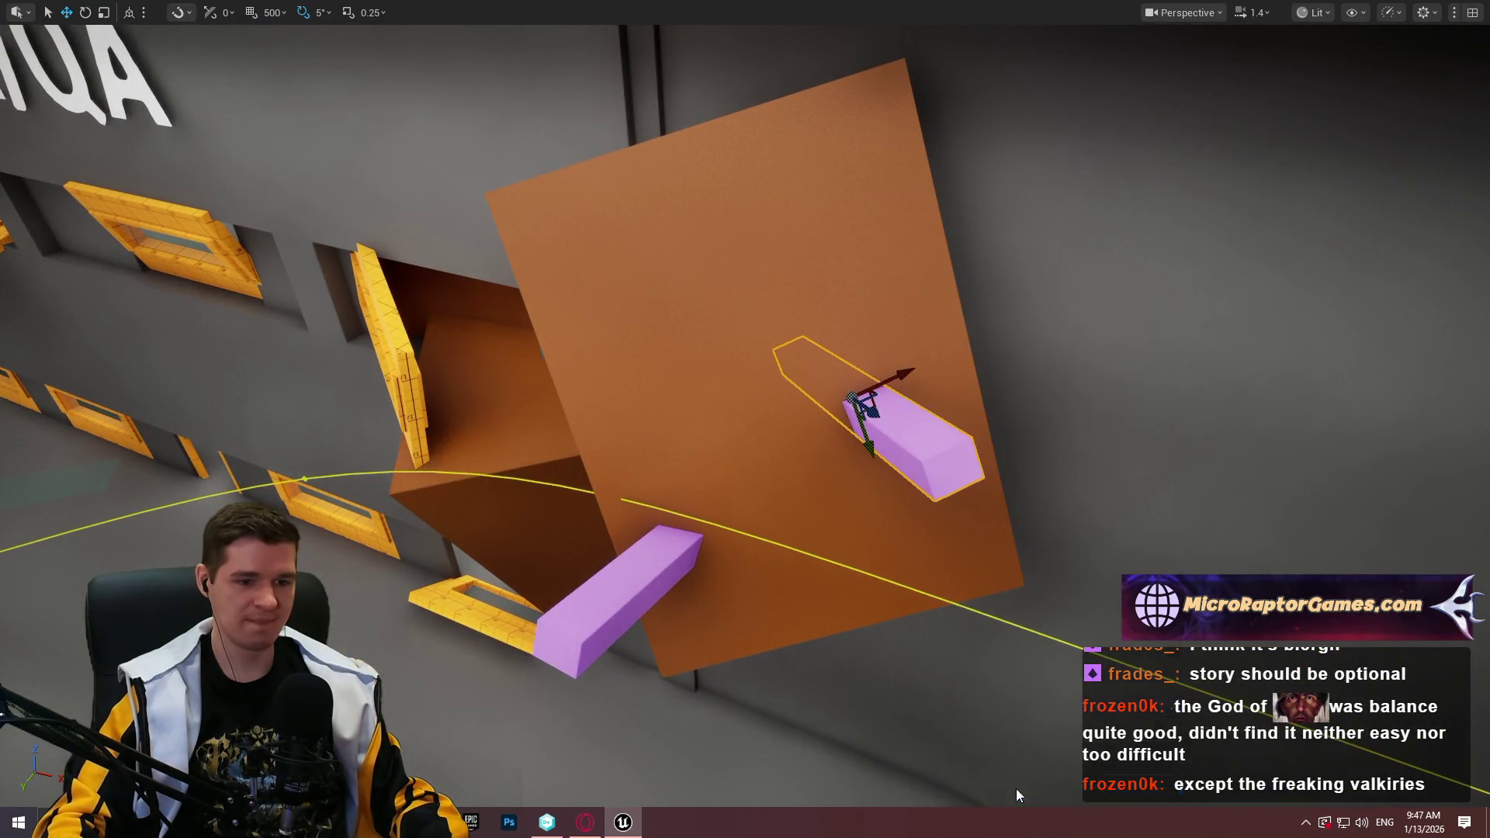
pyautogui.press('w')
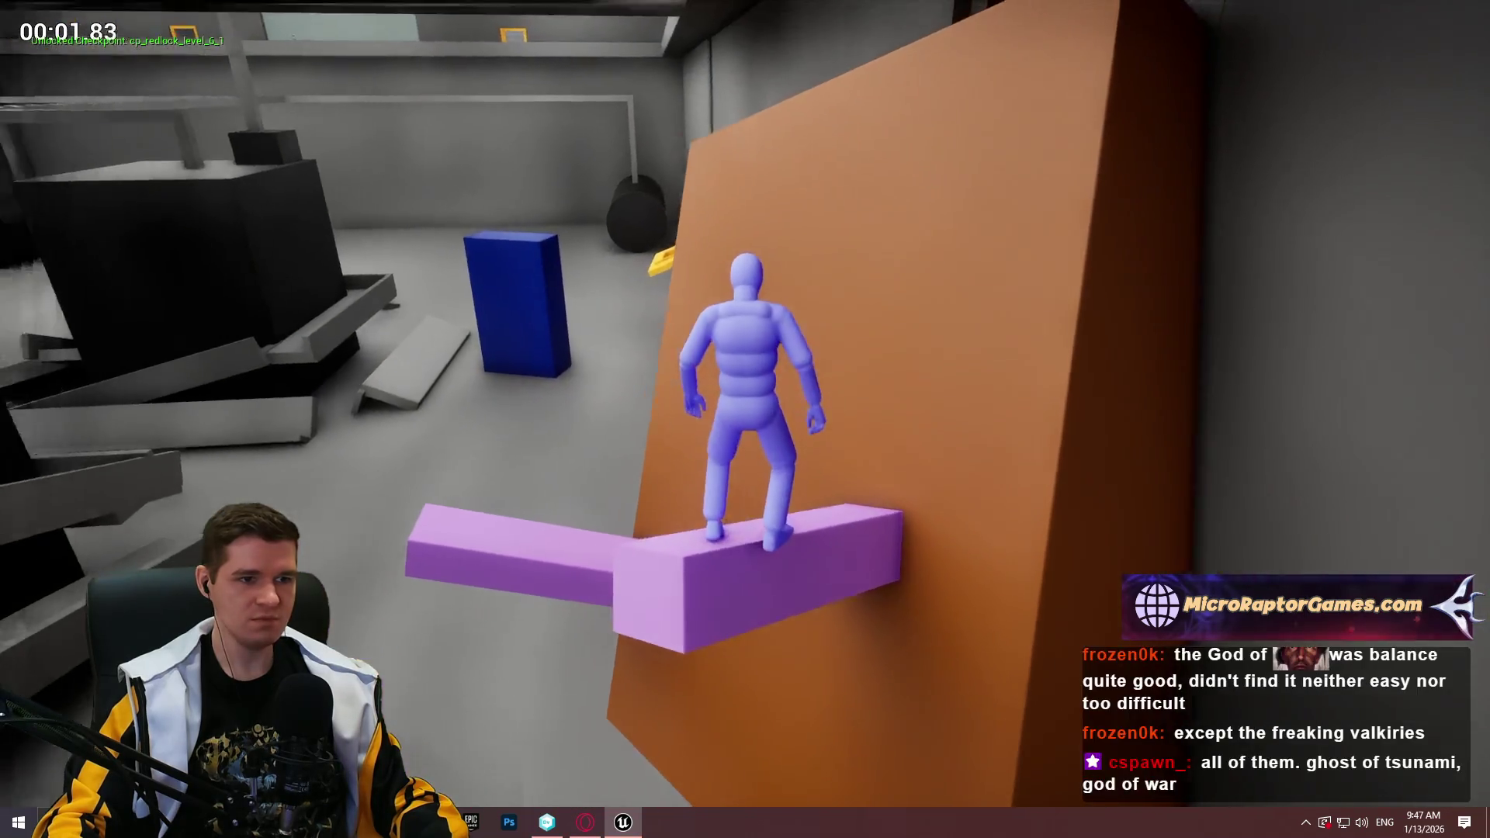
pyautogui.press('space')
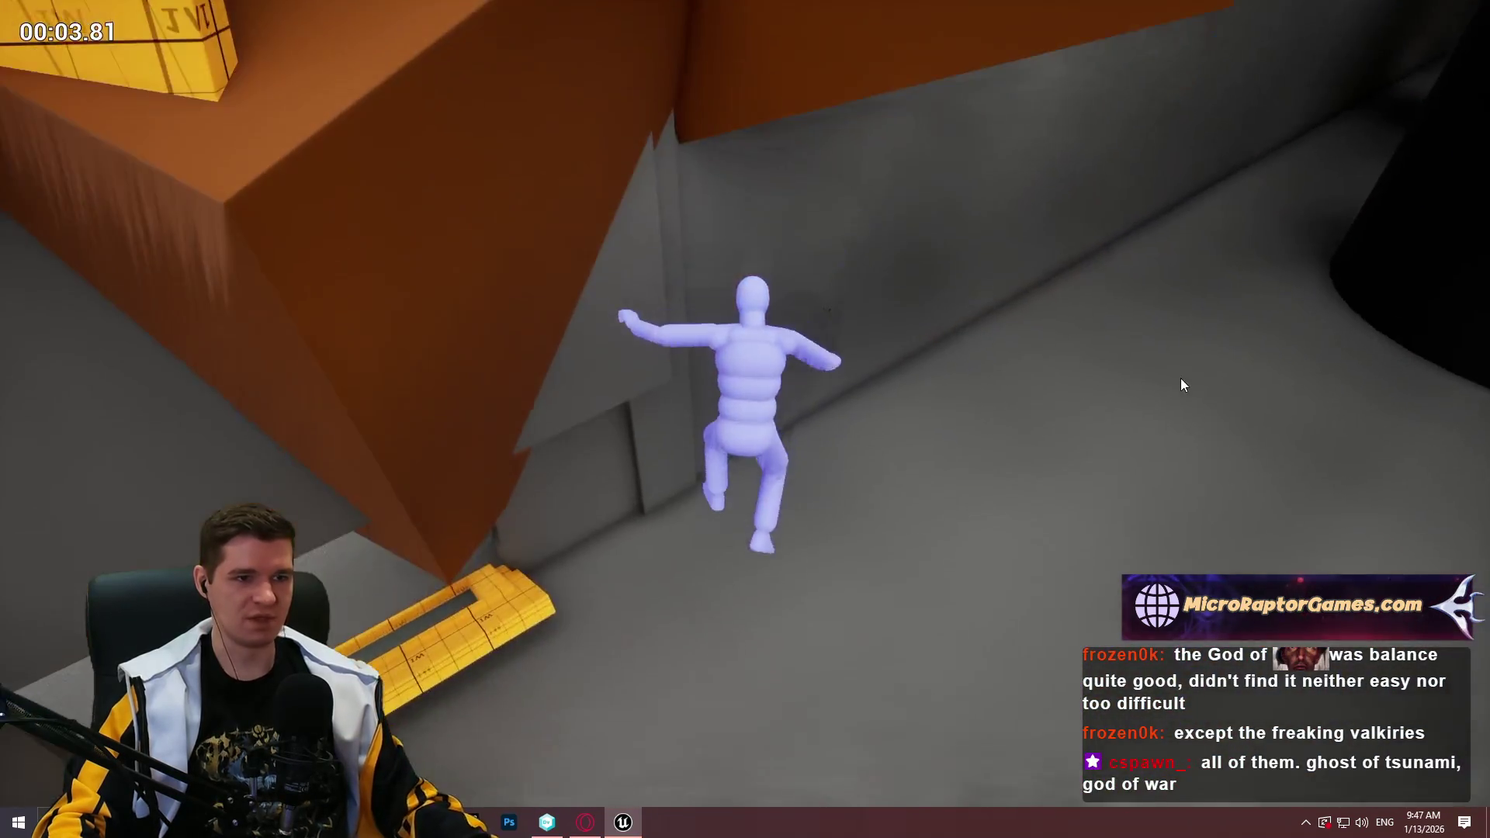
pyautogui.press('Escape')
# Playtest again, jumping from the box to grab the next purple beam and running along it
pyautogui.scroll(3, 1068, 367)
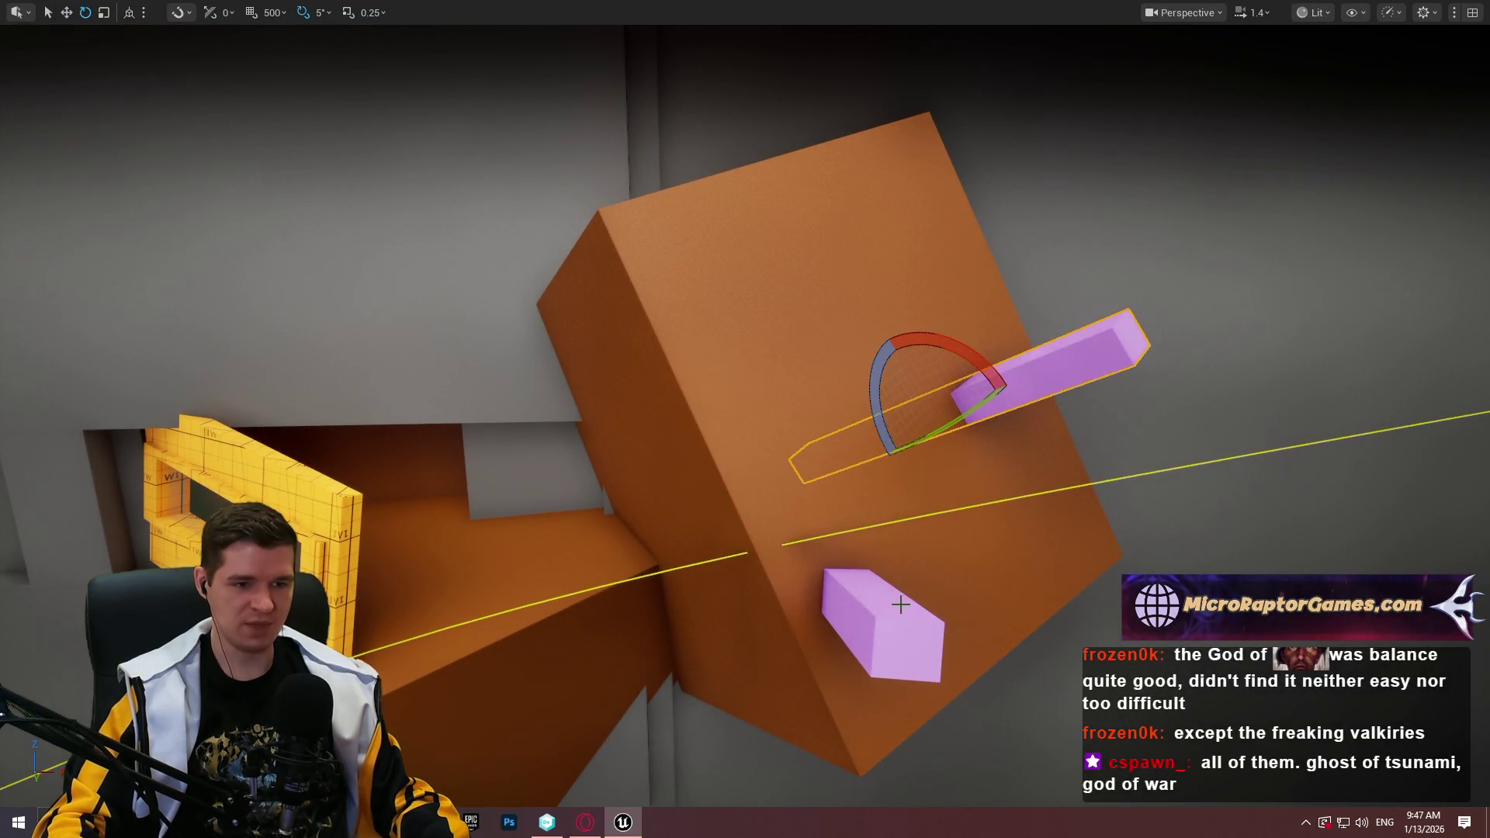
pyautogui.rightClick(900, 604)
pyautogui.click(1010, 588)
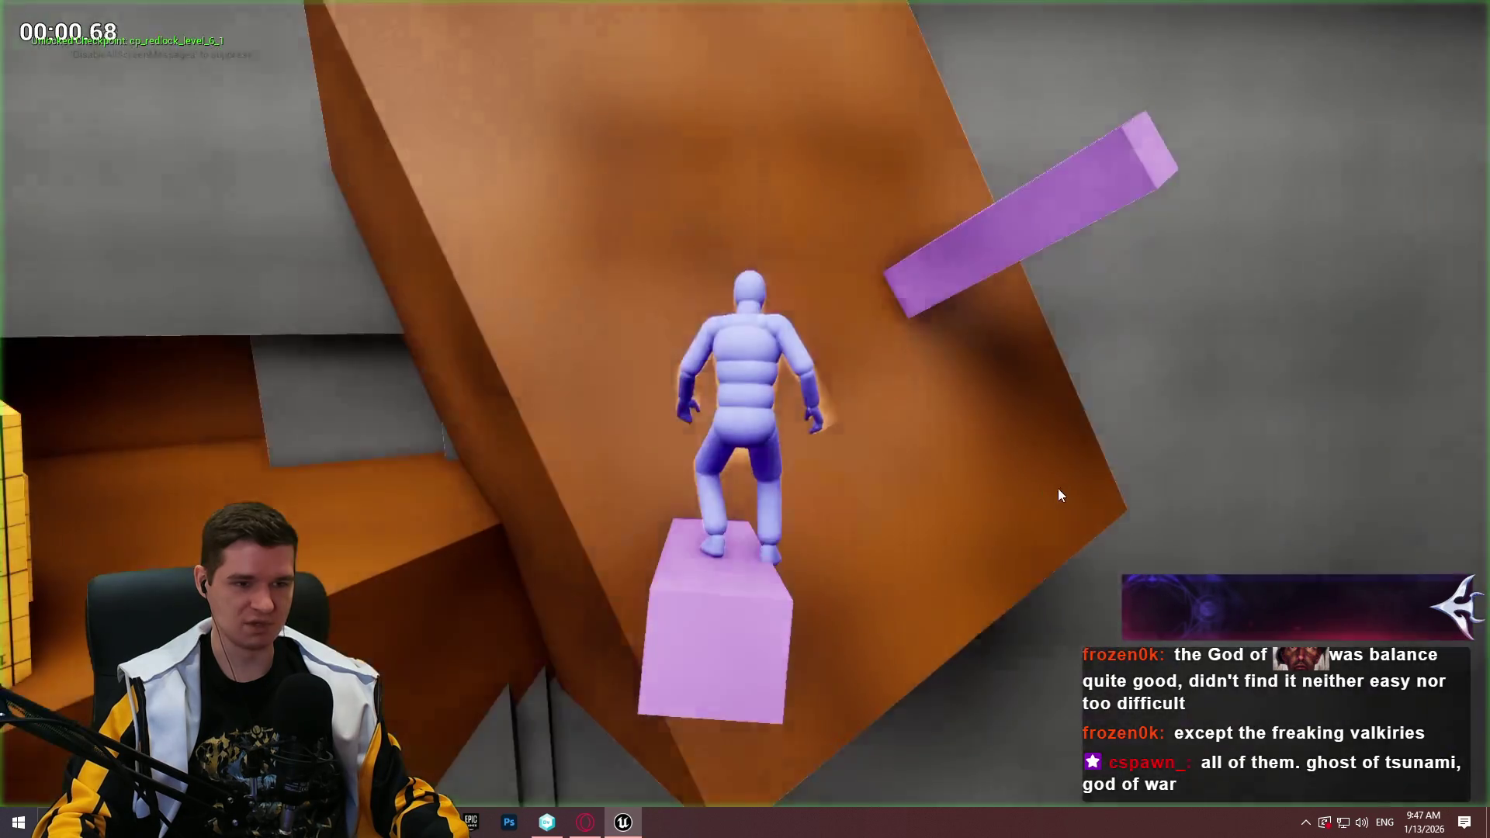
pyautogui.press('w')
pyautogui.press('space')
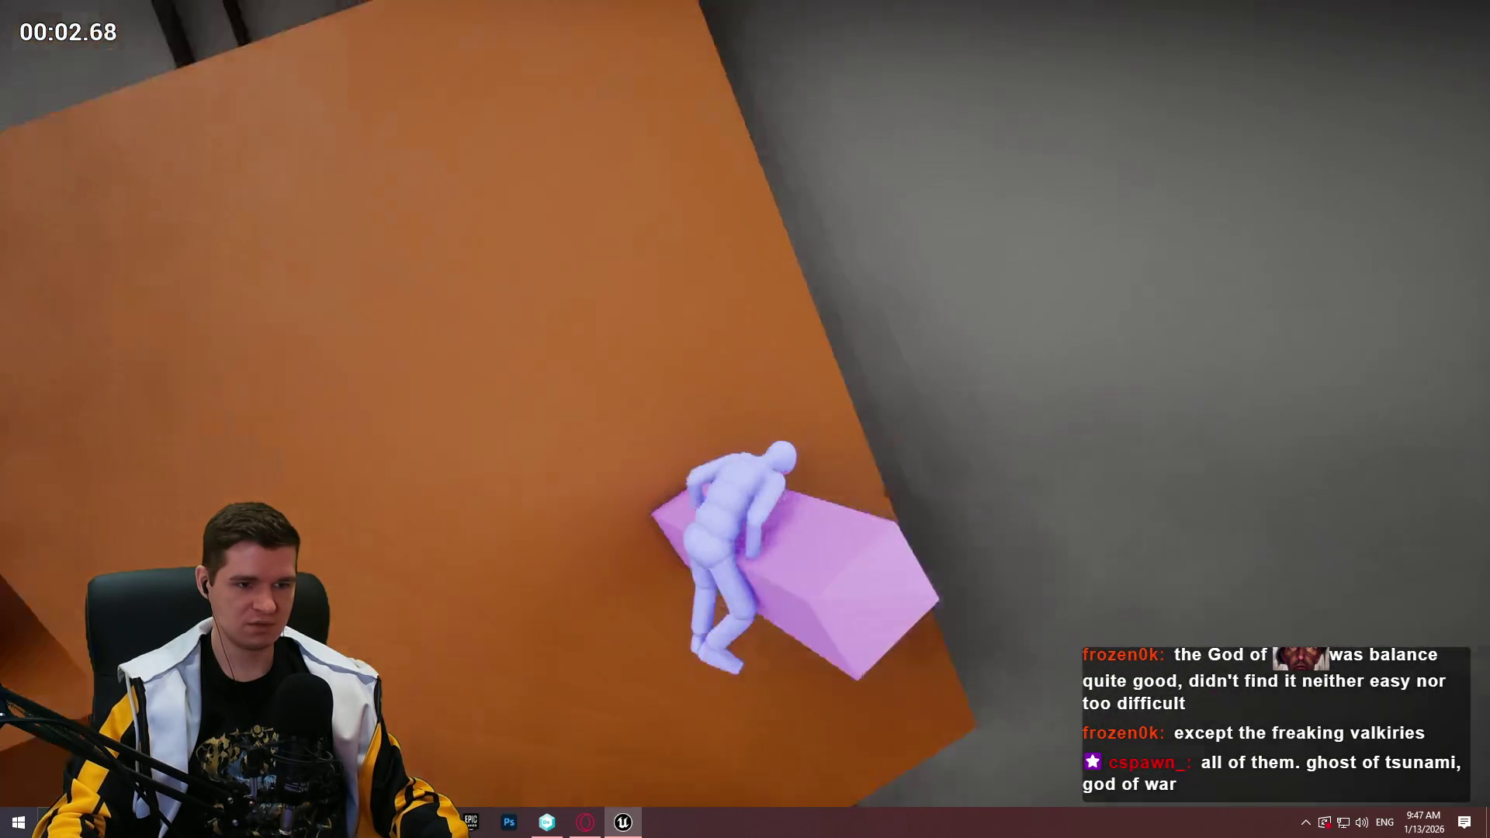
pyautogui.press('w')
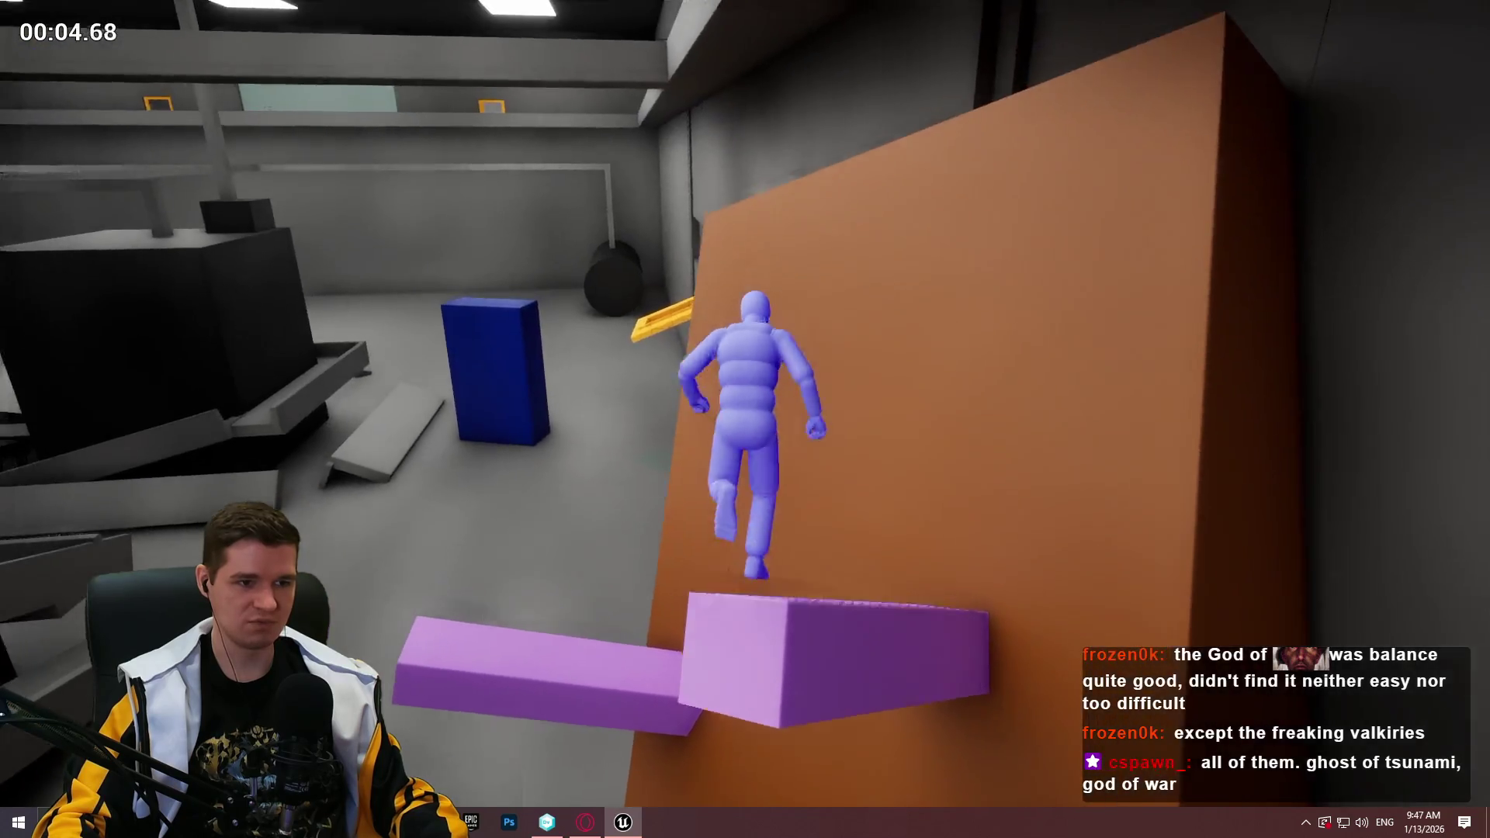
pyautogui.press('Escape')
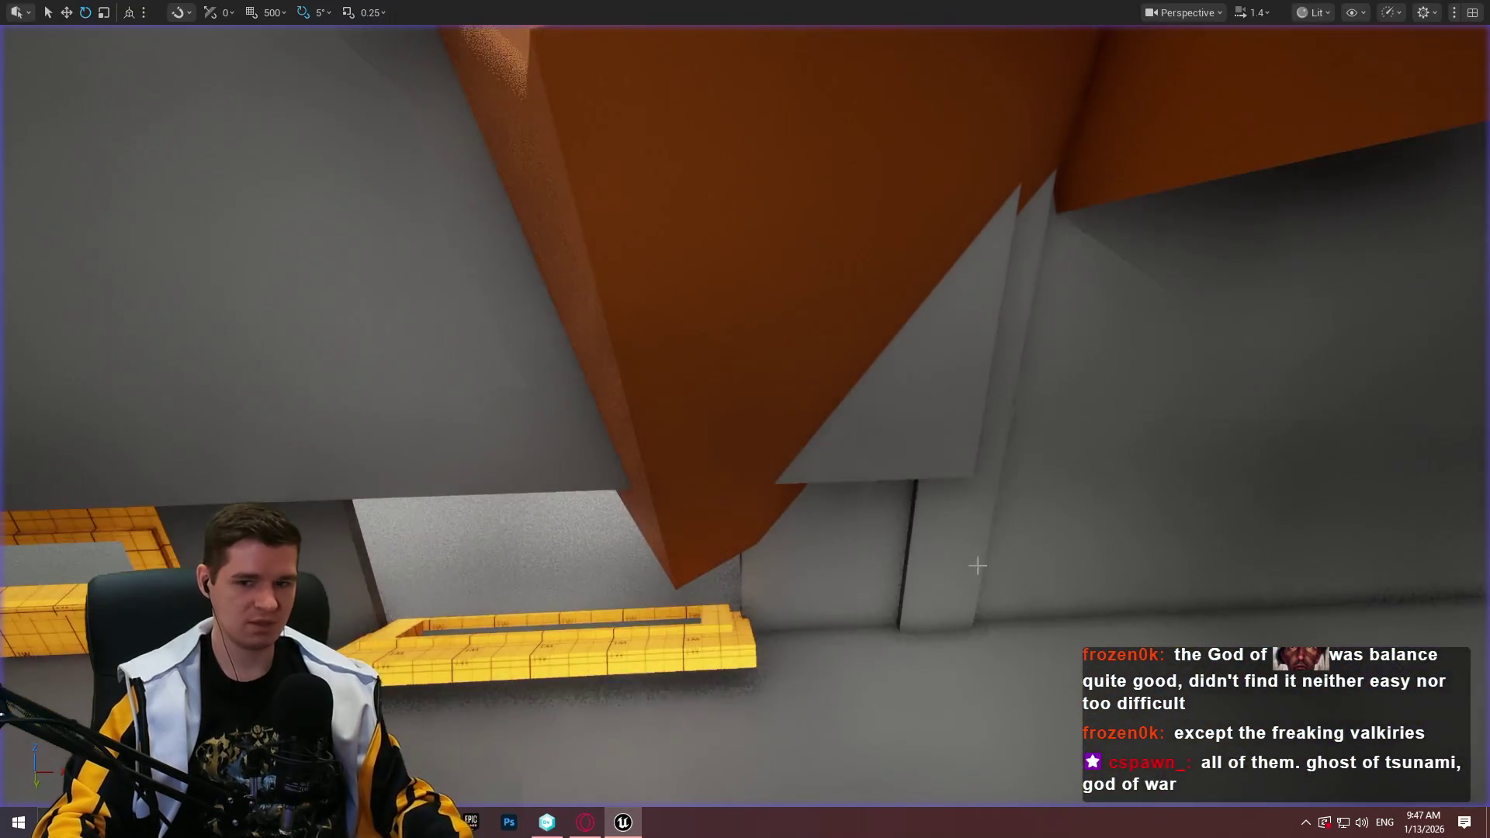
# Reposition the view and run a short playtest from the purple beam
pyautogui.press('w')
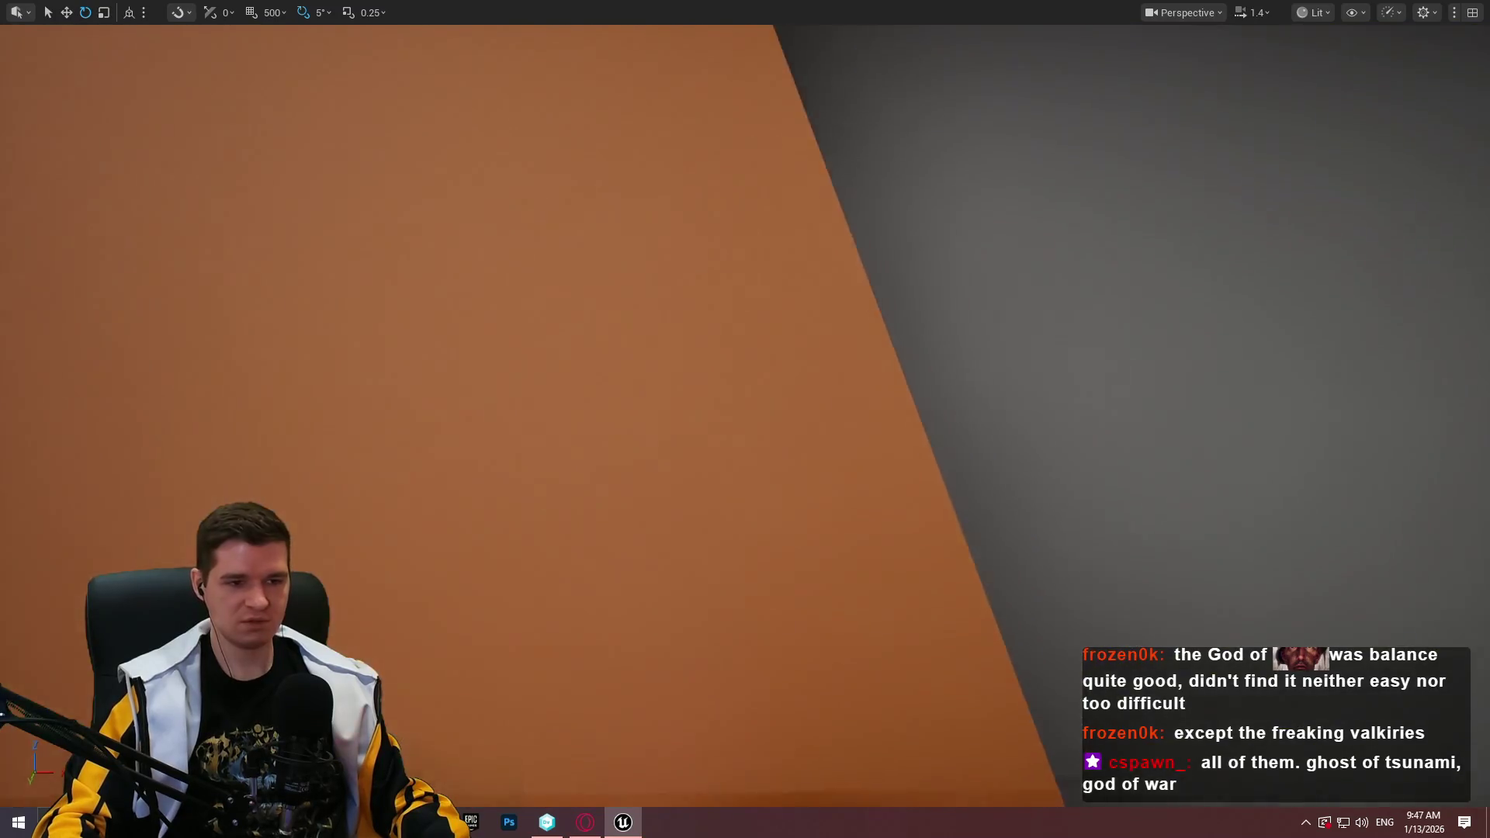
pyautogui.press('s')
pyautogui.rightClick(779, 455)
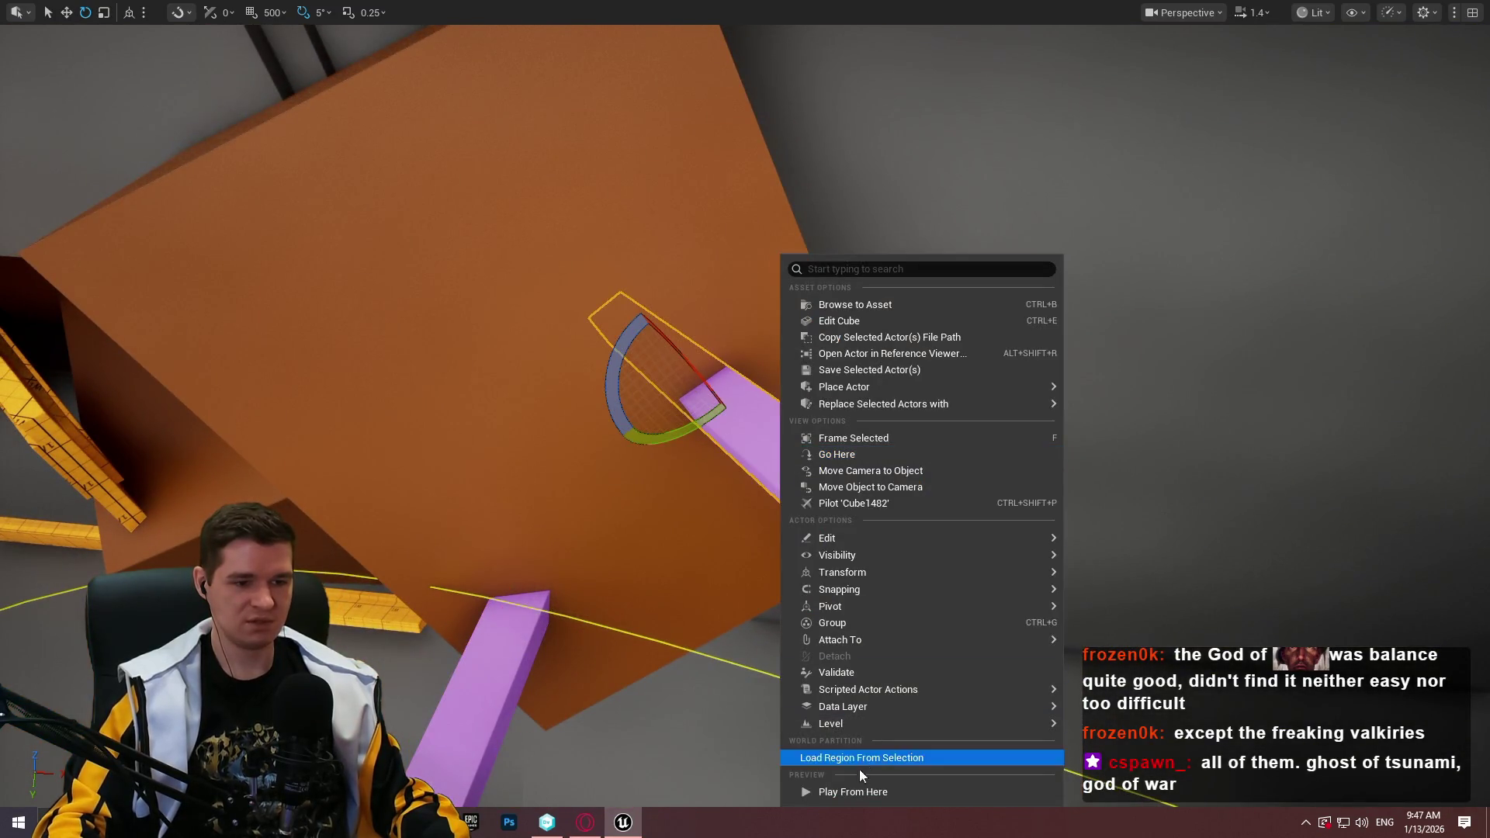
pyautogui.click(859, 791)
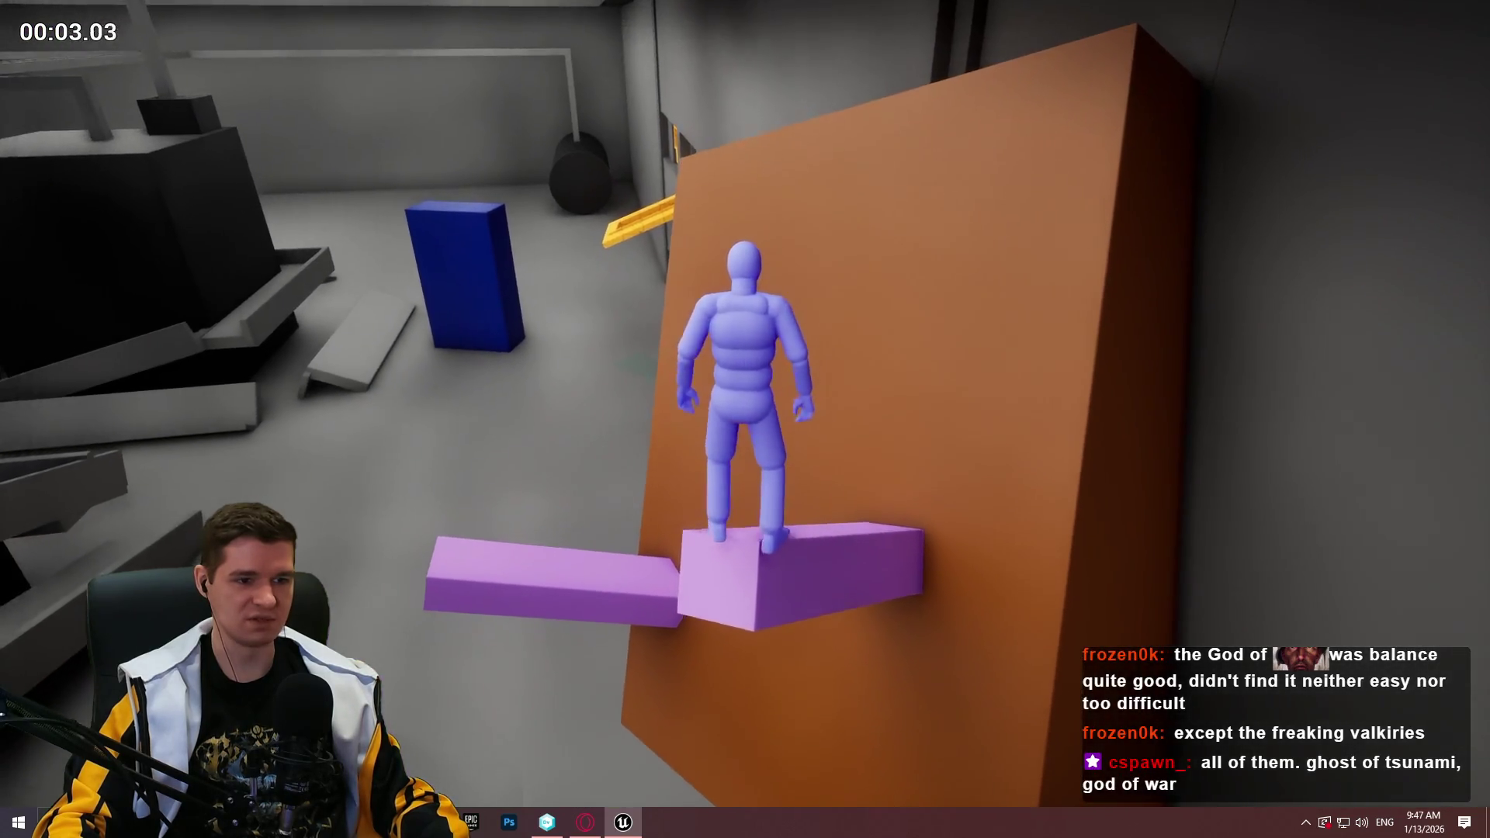
pyautogui.press('Escape')
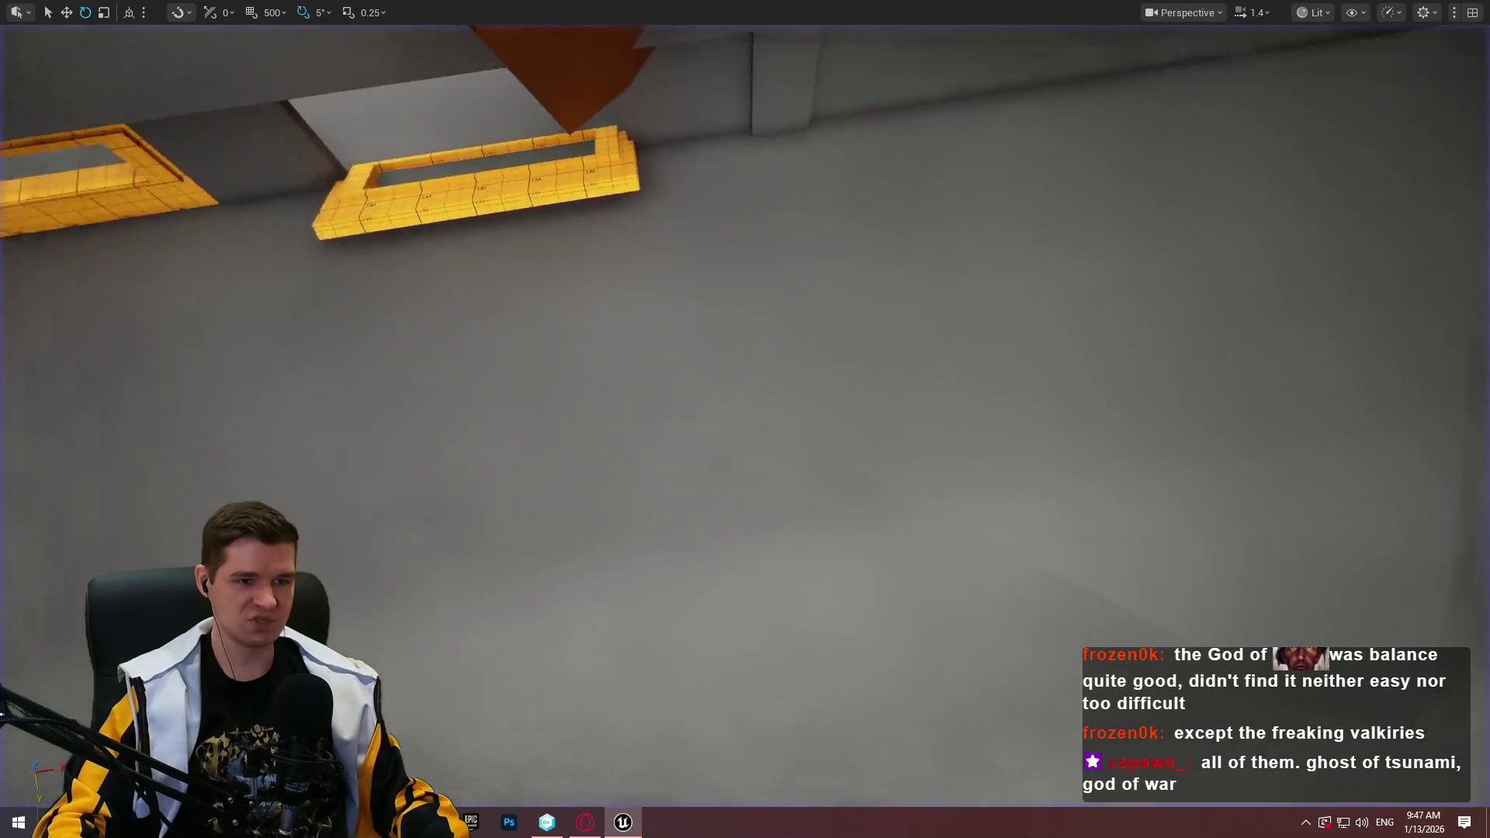
# Run two playtests from the purple beam, jumping to climb the orange wall's upper ledge
pyautogui.press('f')
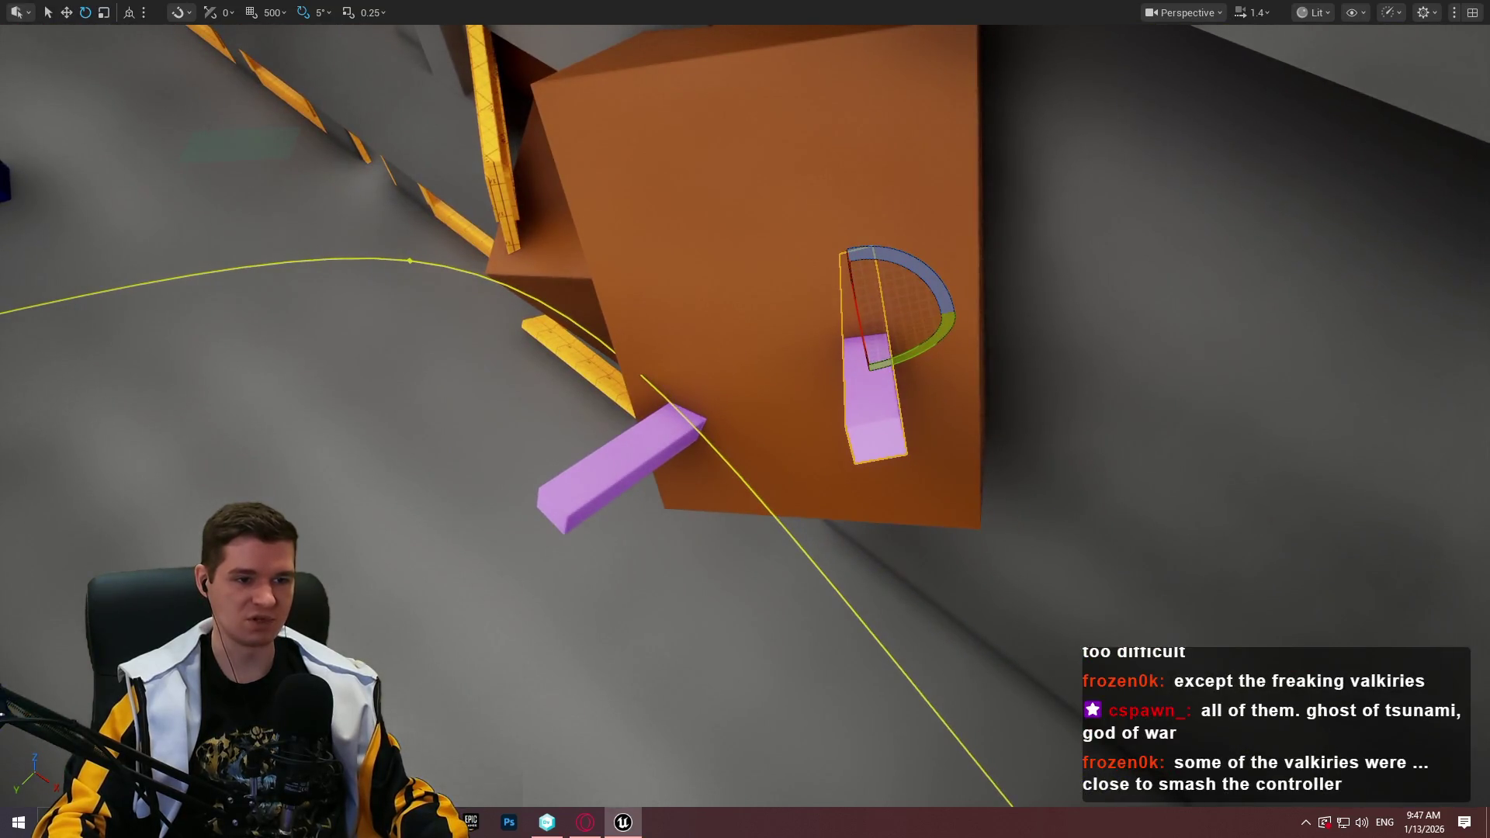
pyautogui.rightClick(879, 388)
pyautogui.click(980, 792)
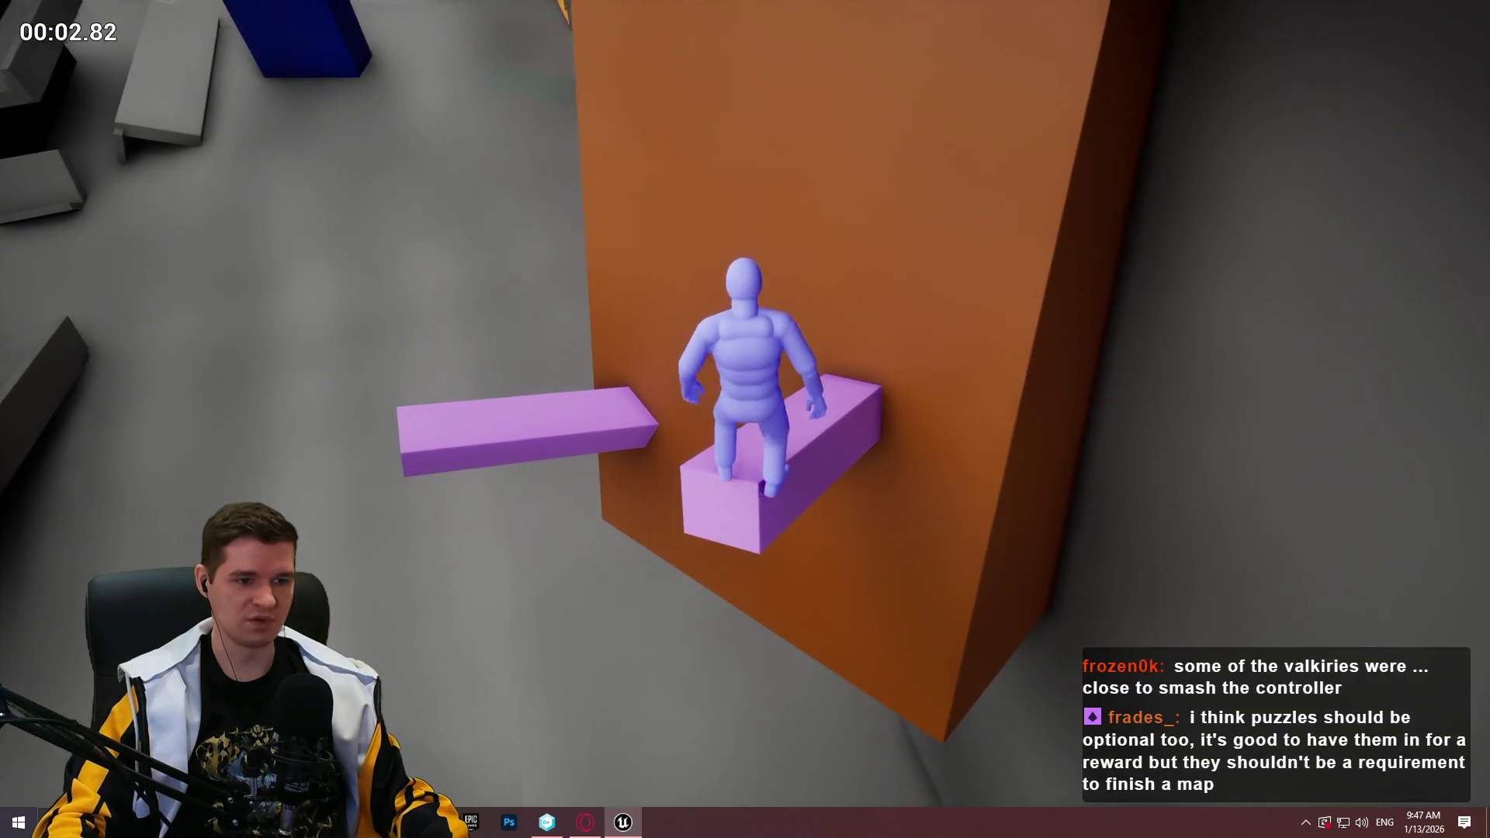
pyautogui.press('space')
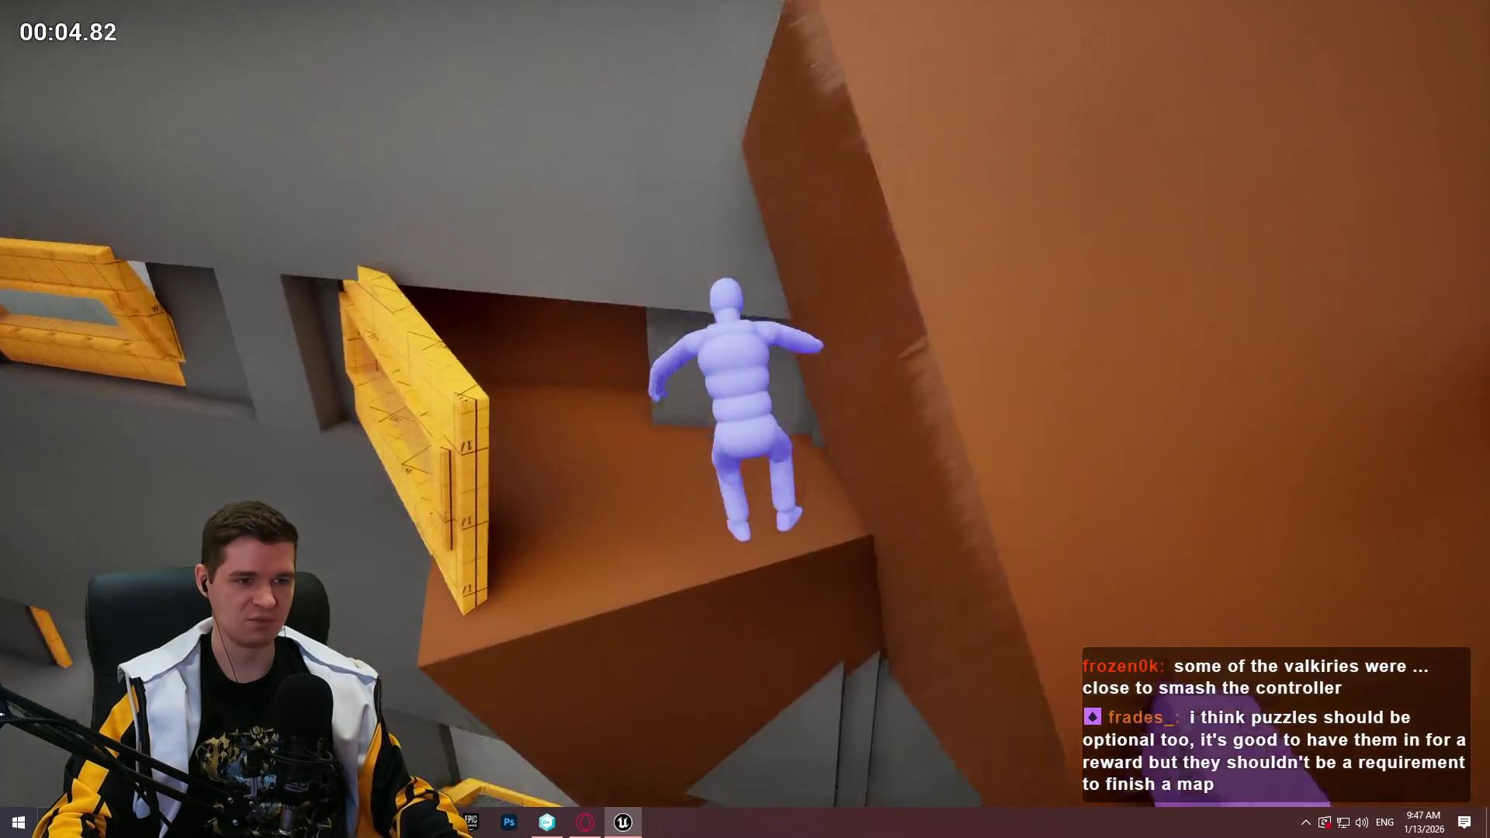
pyautogui.press('Escape')
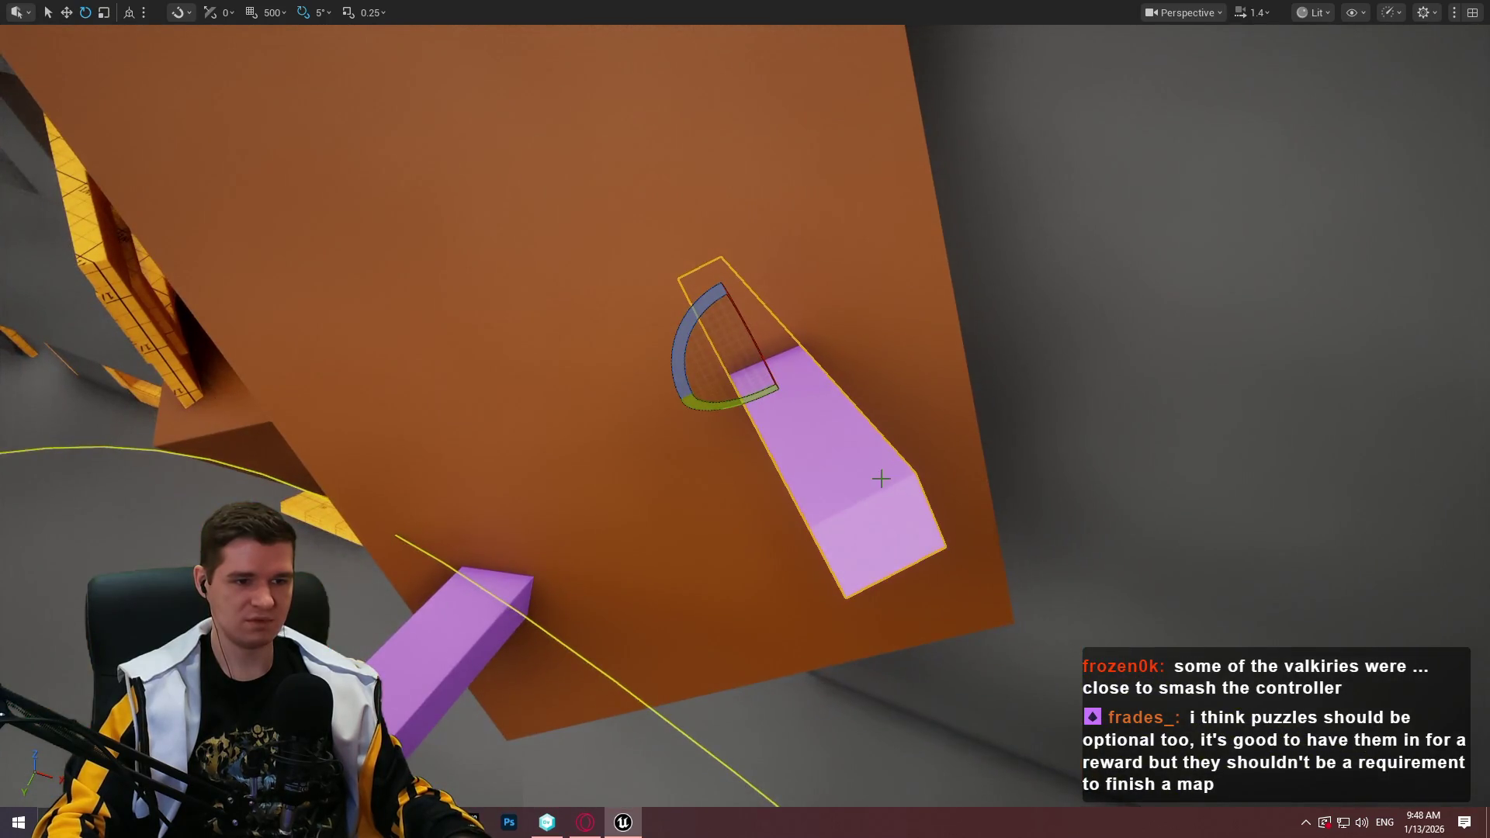
pyautogui.rightClick(881, 479)
pyautogui.click(966, 790)
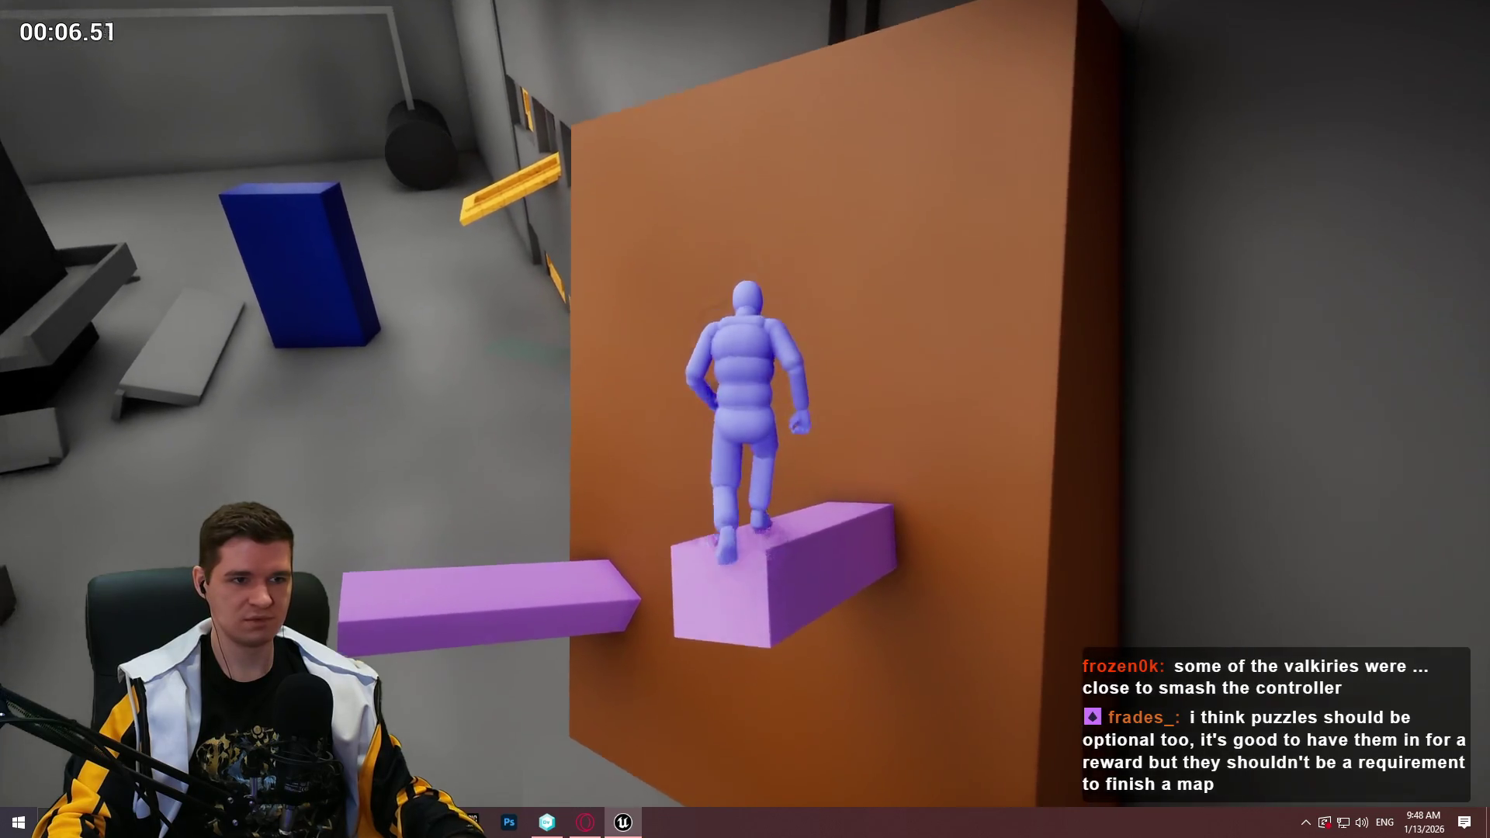
pyautogui.press('space')
pyautogui.press('Escape')
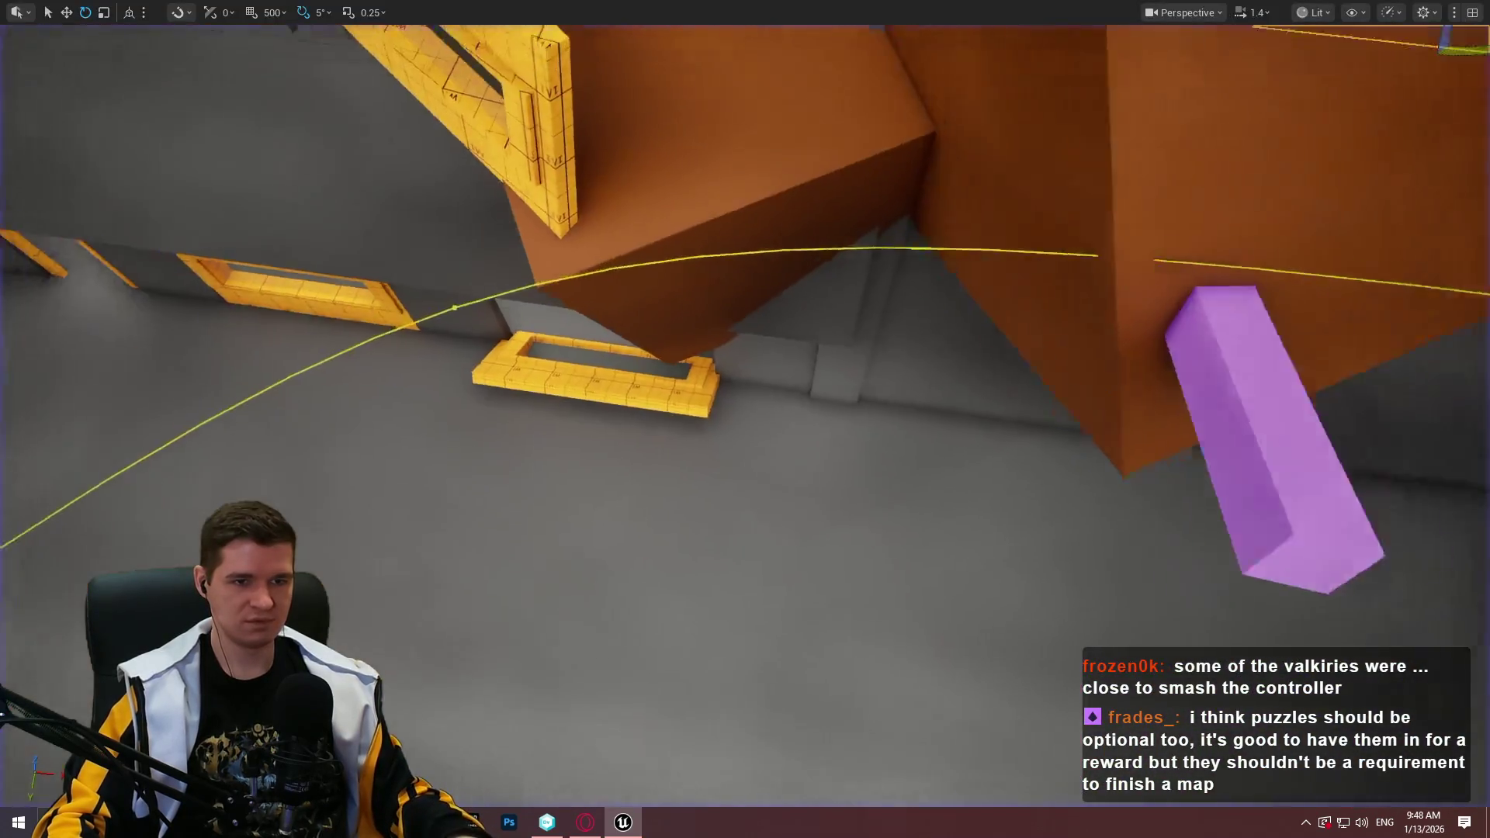
# Playtest from the purple block, climbing the wall and onto the upper purple beam
pyautogui.scroll(2, 1019, 509)
pyautogui.rightClick(976, 504)
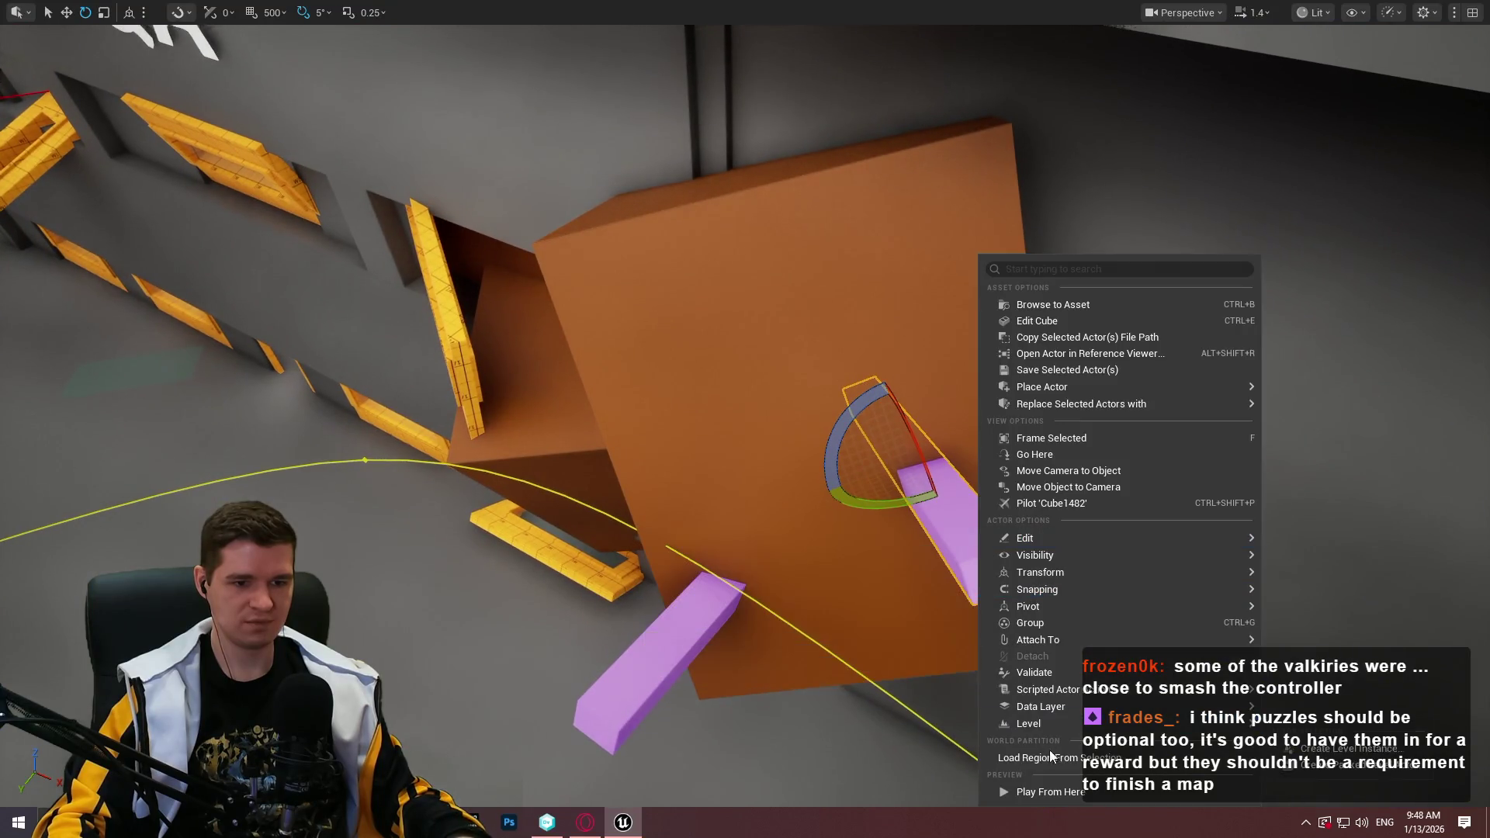
pyautogui.click(1062, 795)
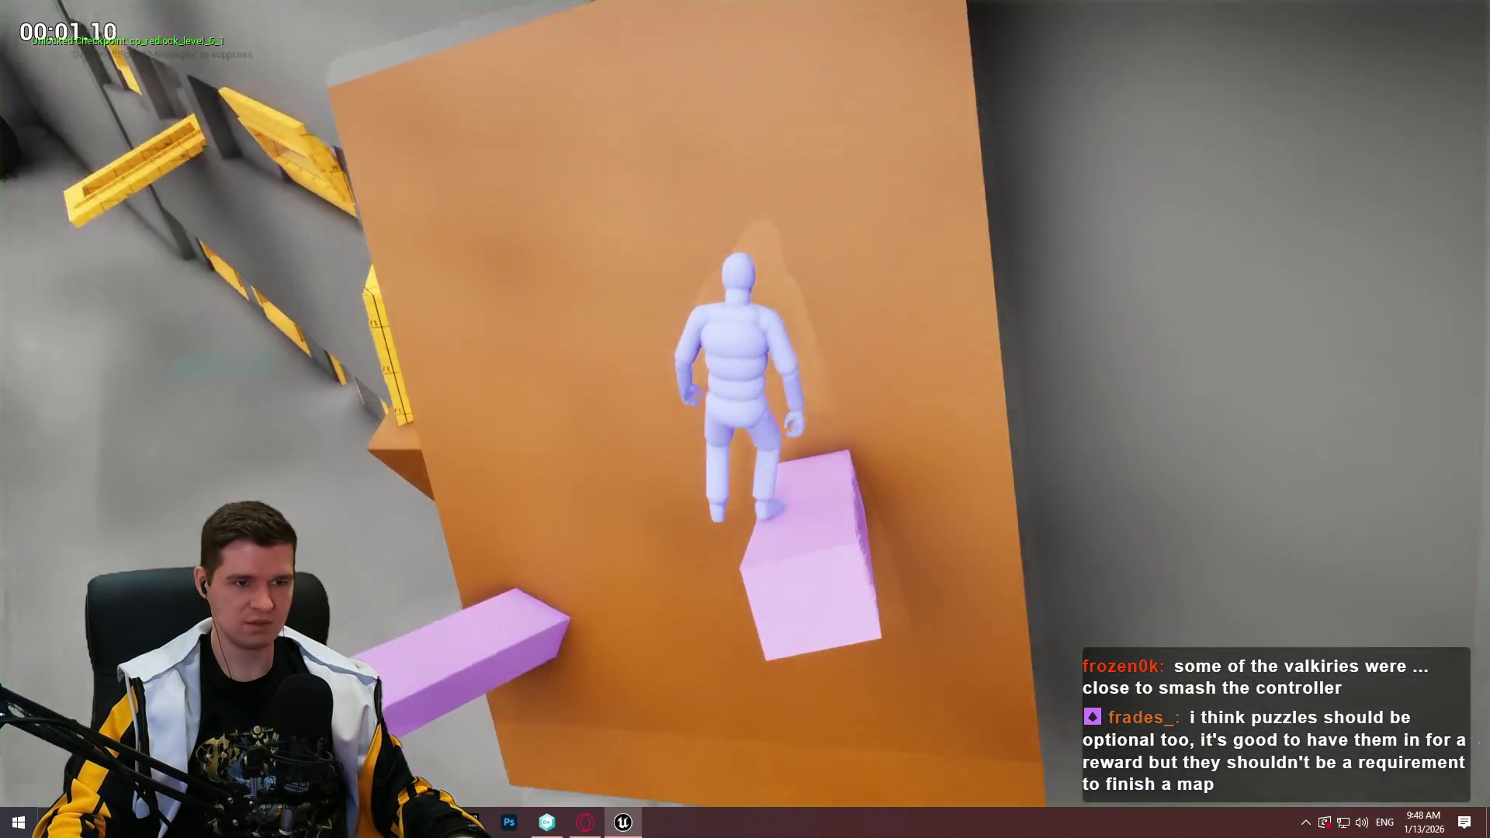
pyautogui.press('w')
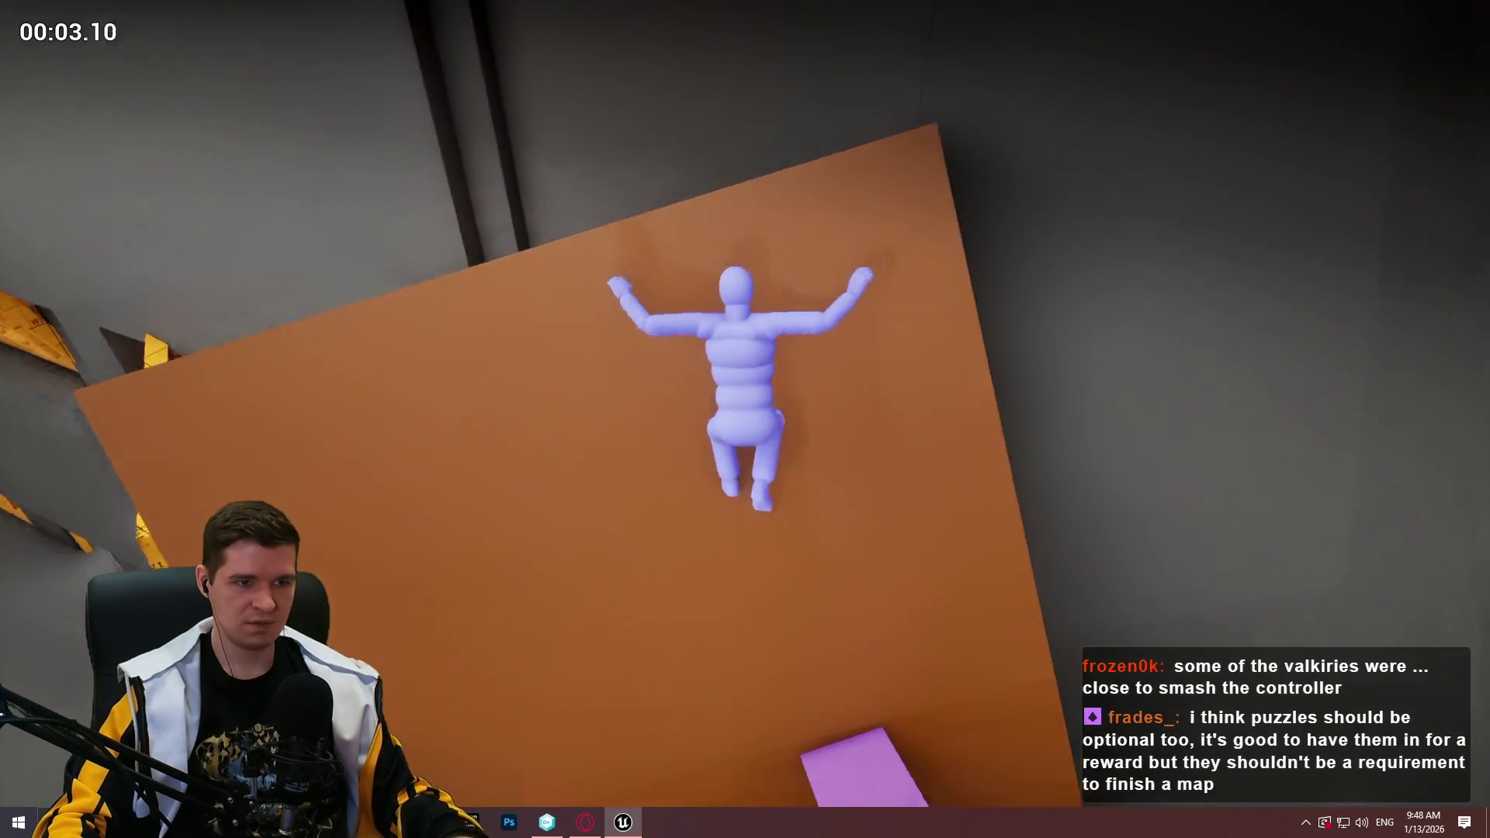
pyautogui.press('space')
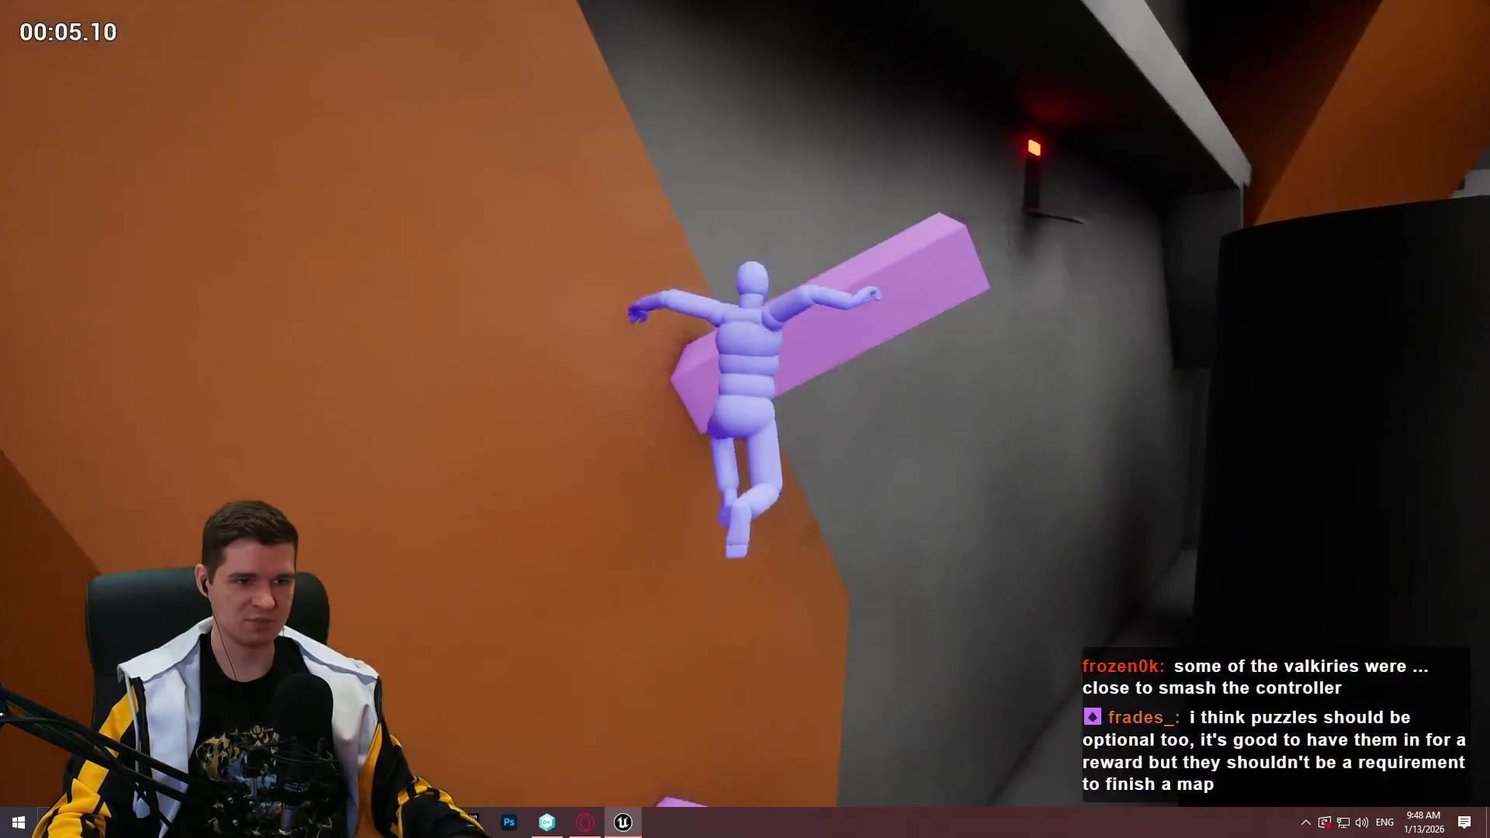
pyautogui.press('Escape')
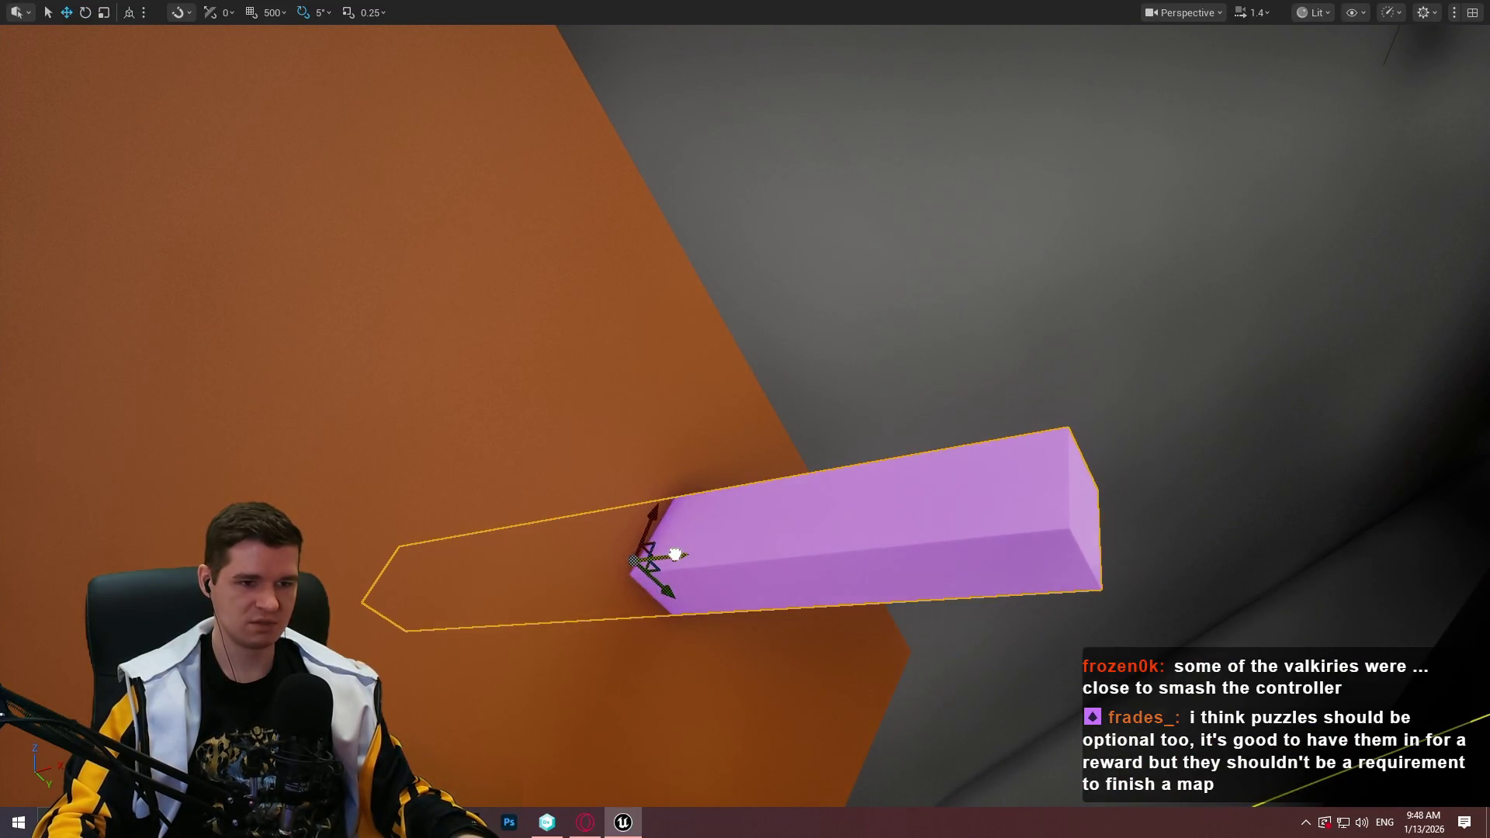
# Playtest from the purple beam, running to its end and jumping onto the wall
pyautogui.rightClick(750, 509)
pyautogui.click(858, 784)
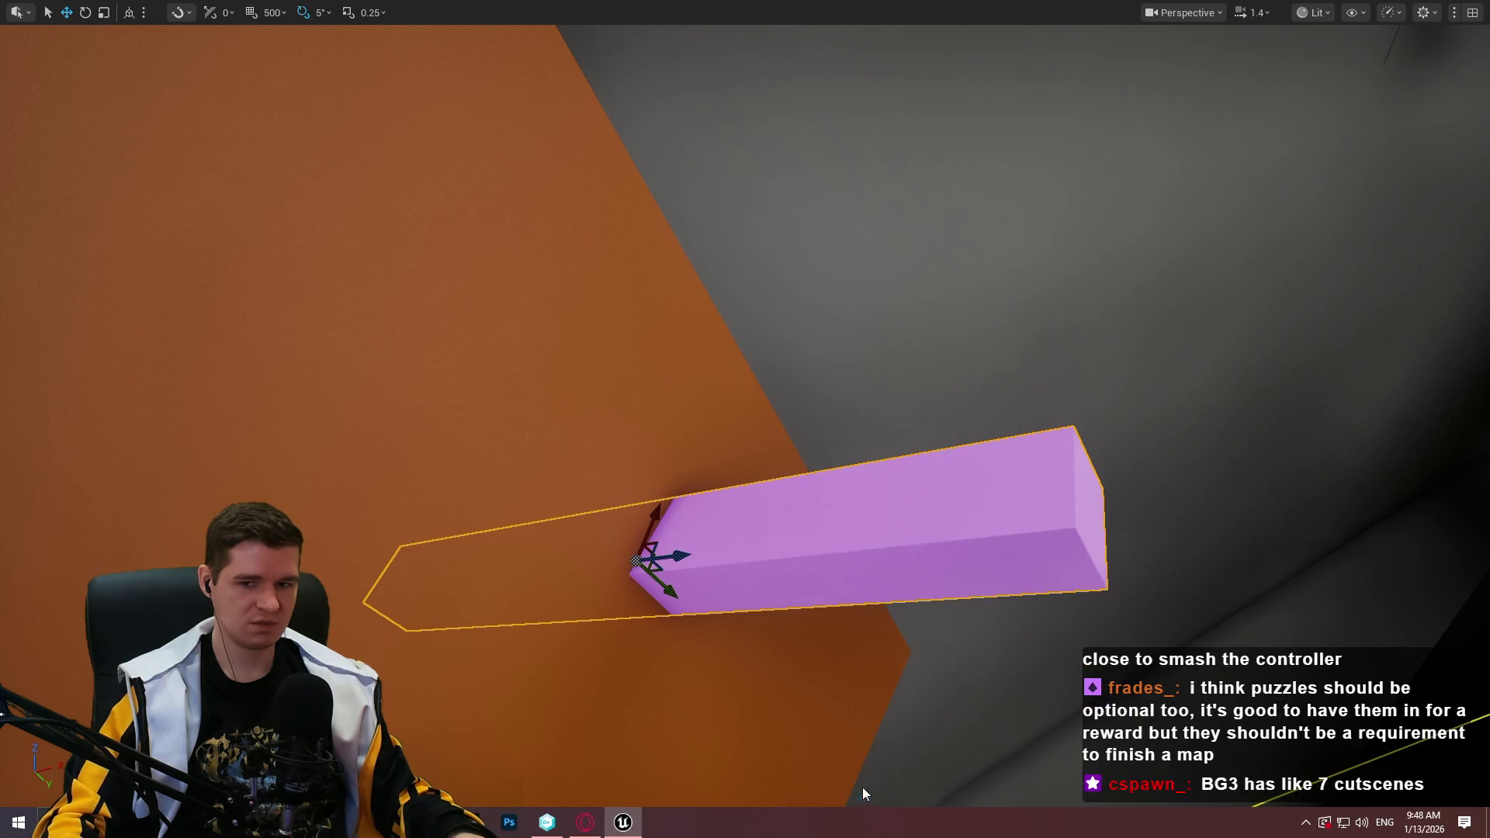
pyautogui.press('w')
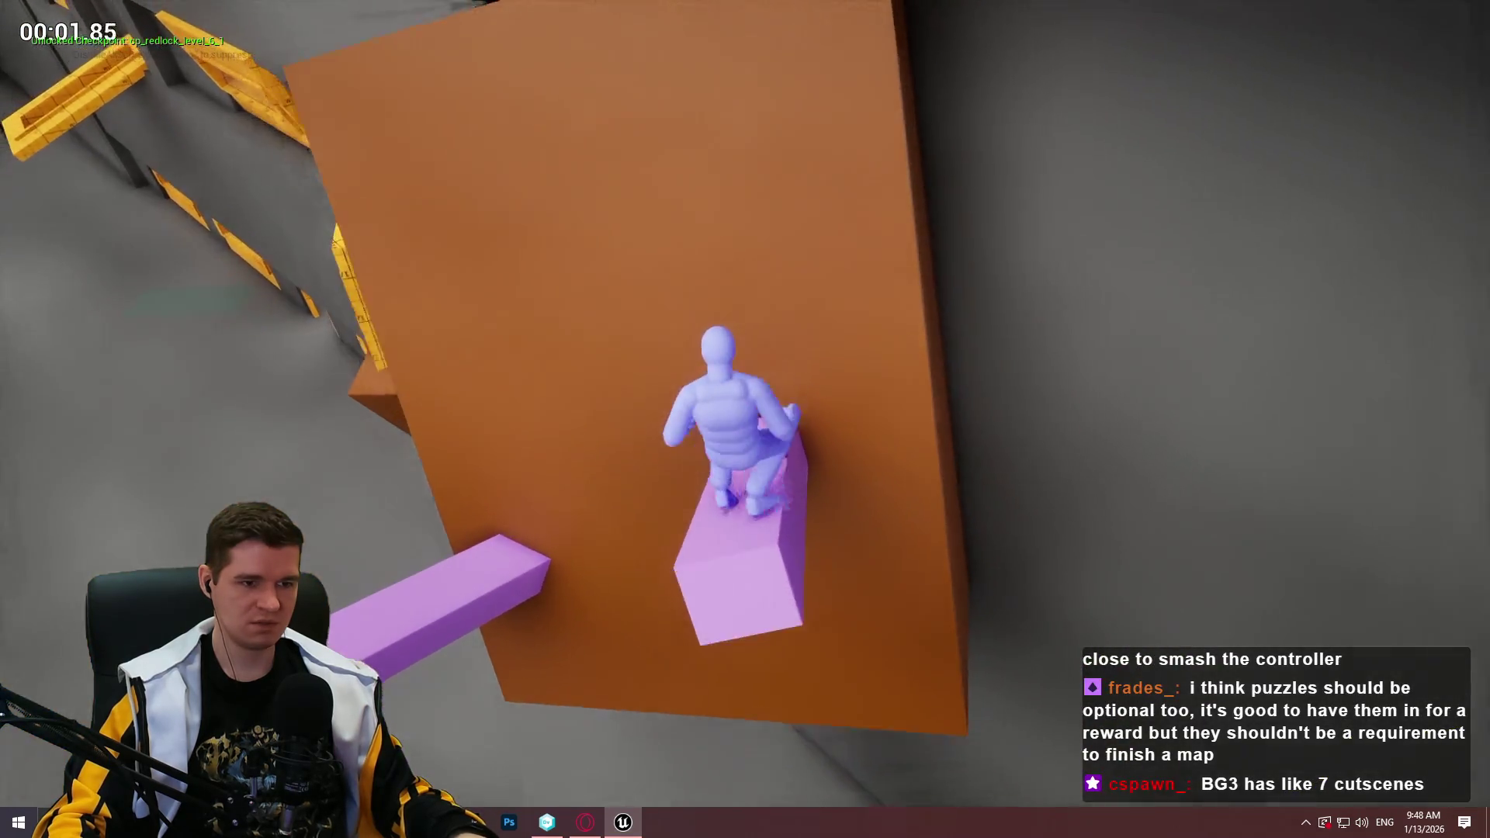
pyautogui.press('space')
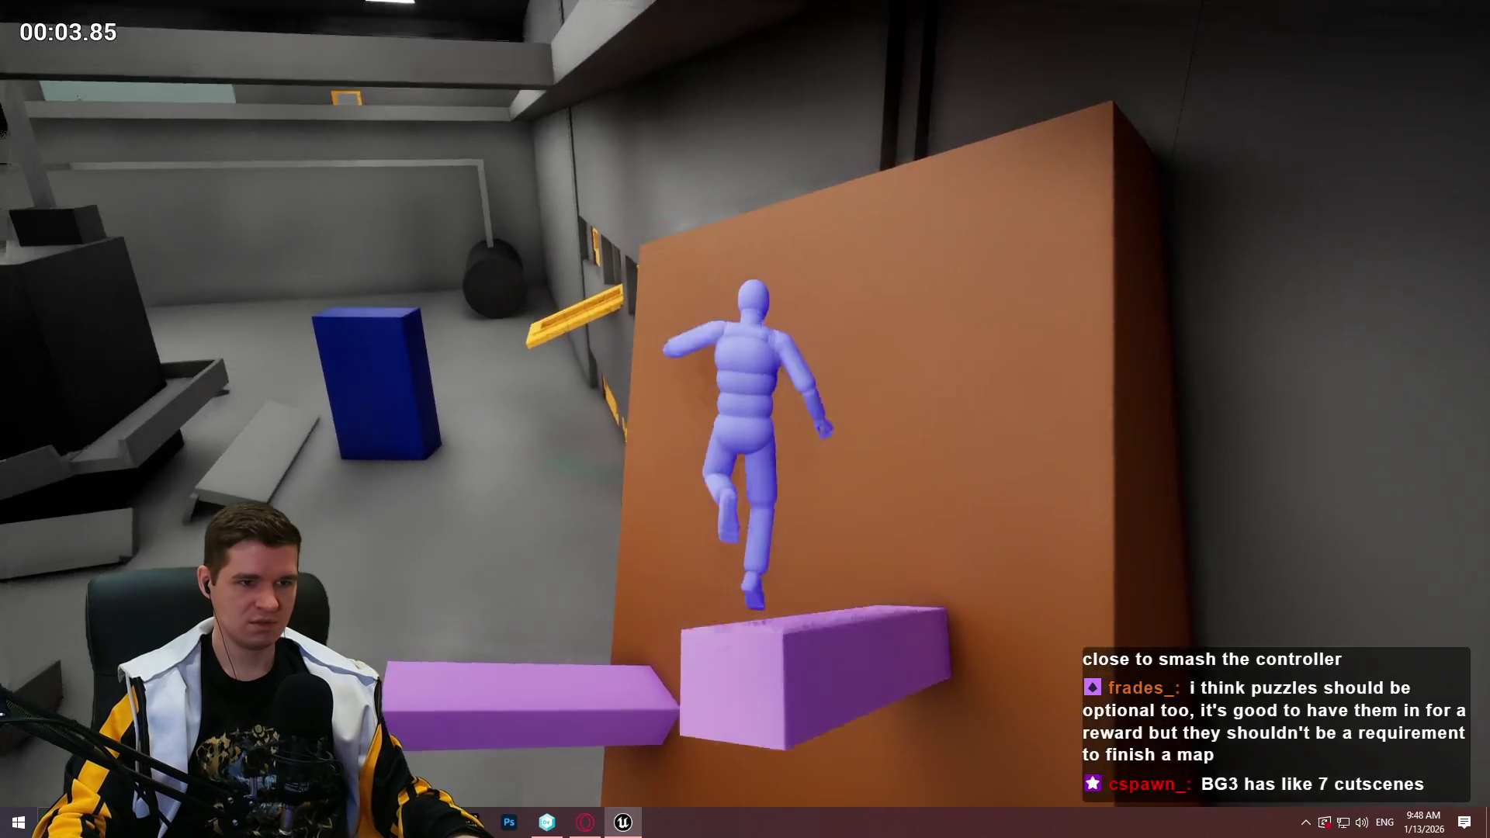
pyautogui.press('Escape')
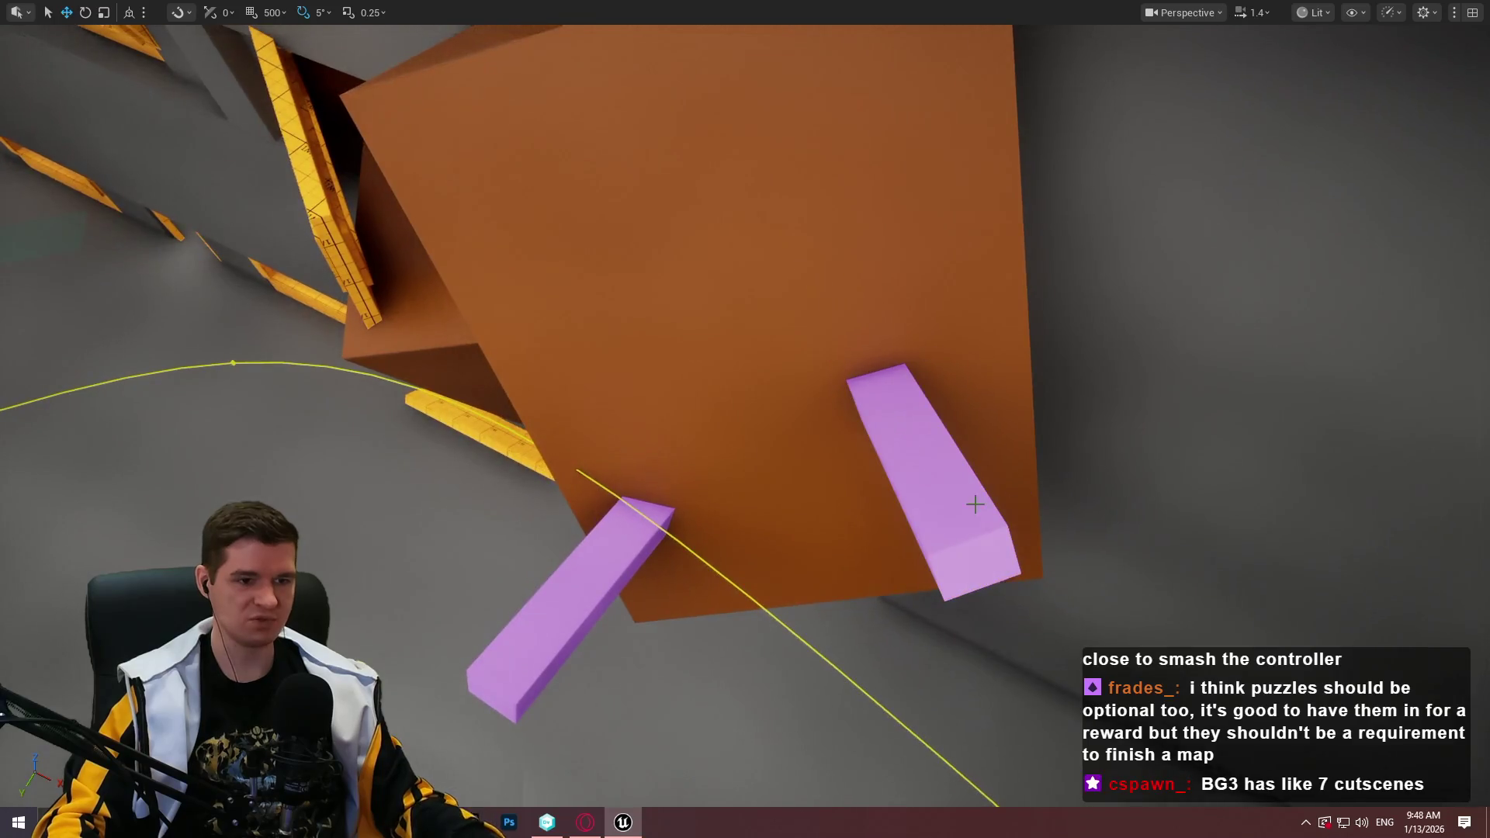
# Playtest twice from the purple beam, jumping up to the orange wall's top edge
pyautogui.rightClick(944, 537)
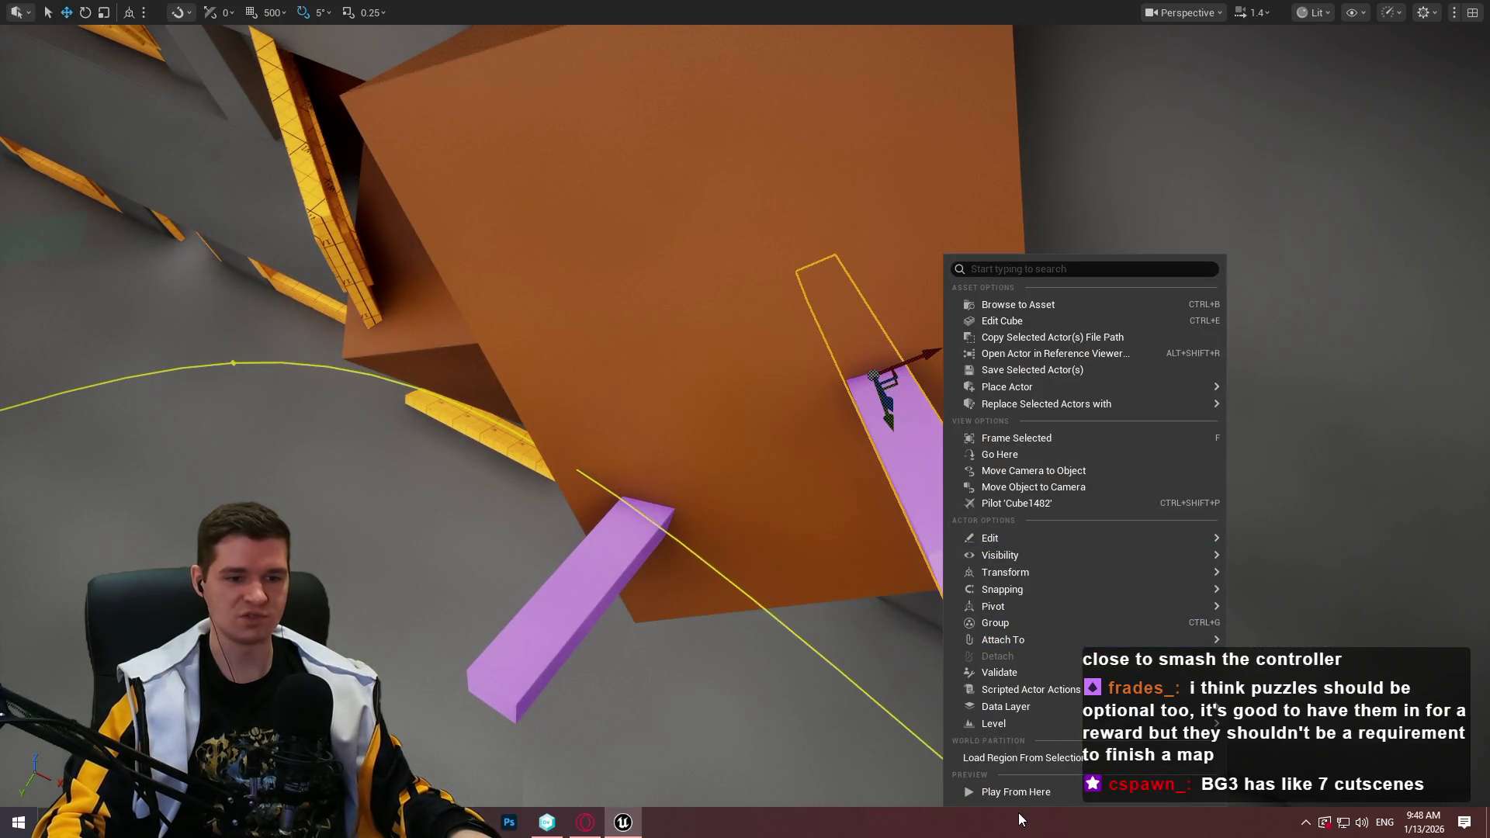
pyautogui.click(1018, 790)
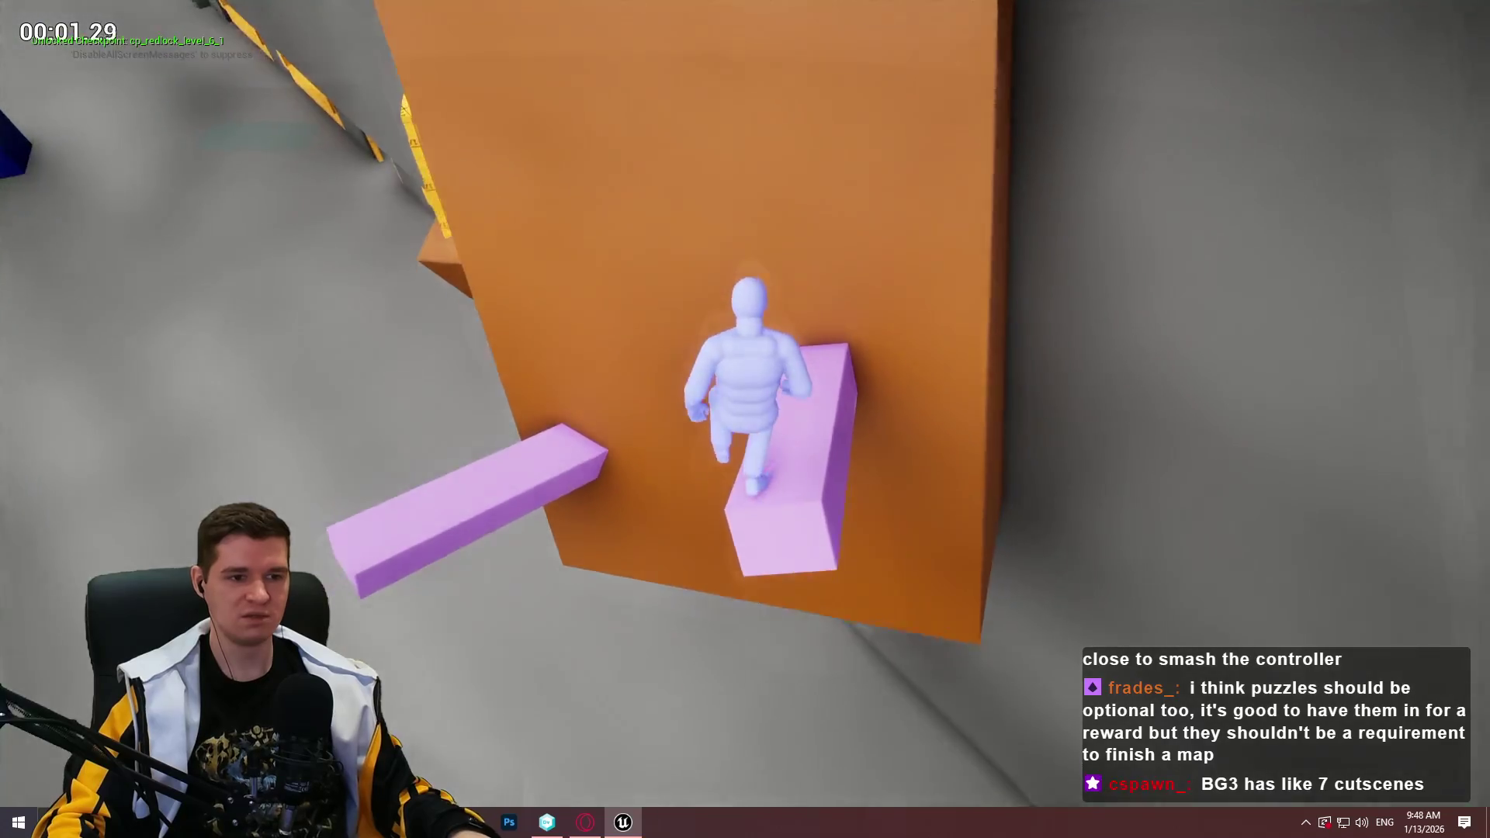
pyautogui.press('Escape')
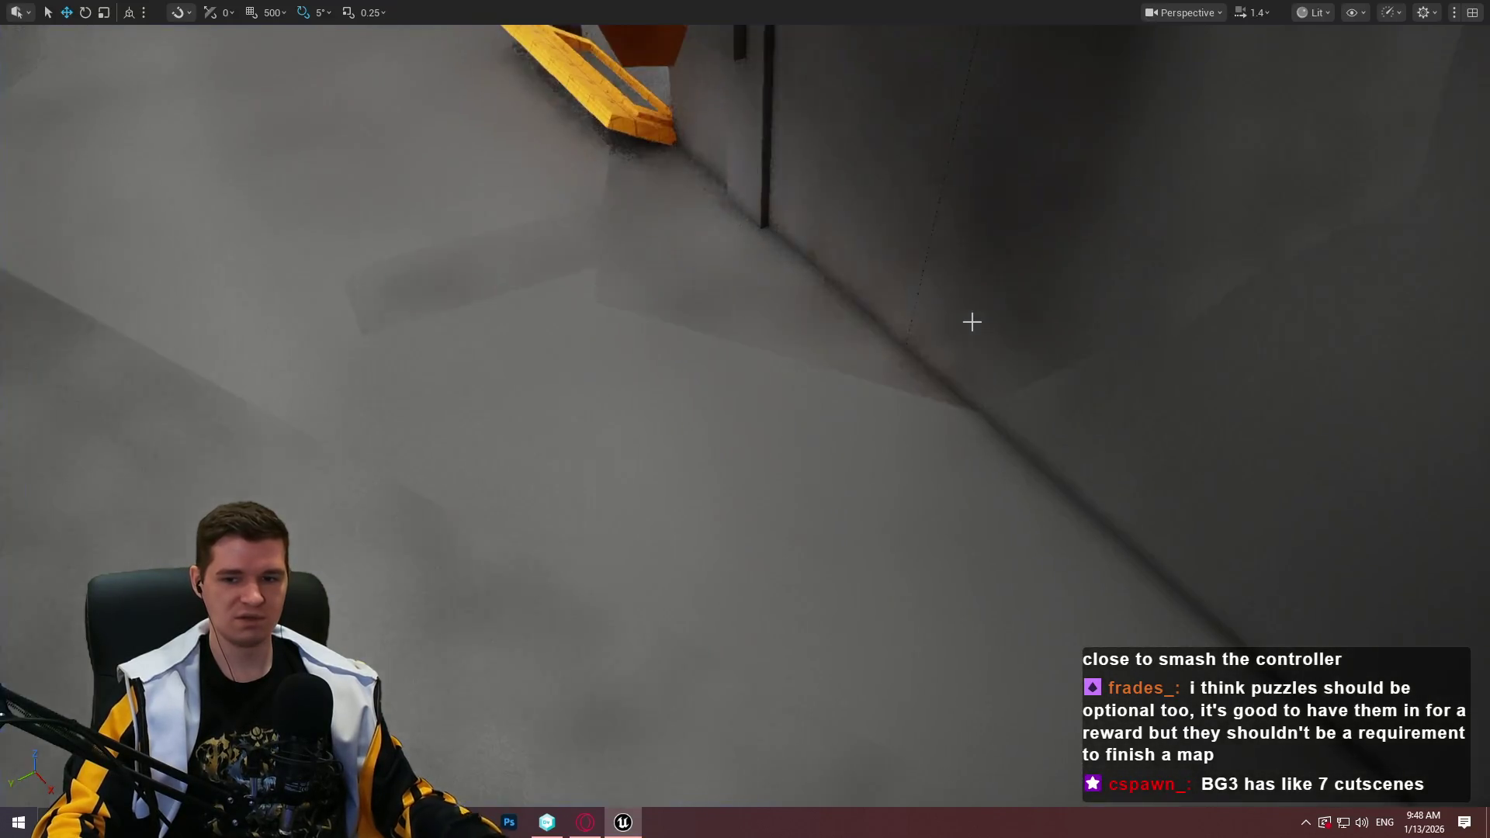
pyautogui.press('f')
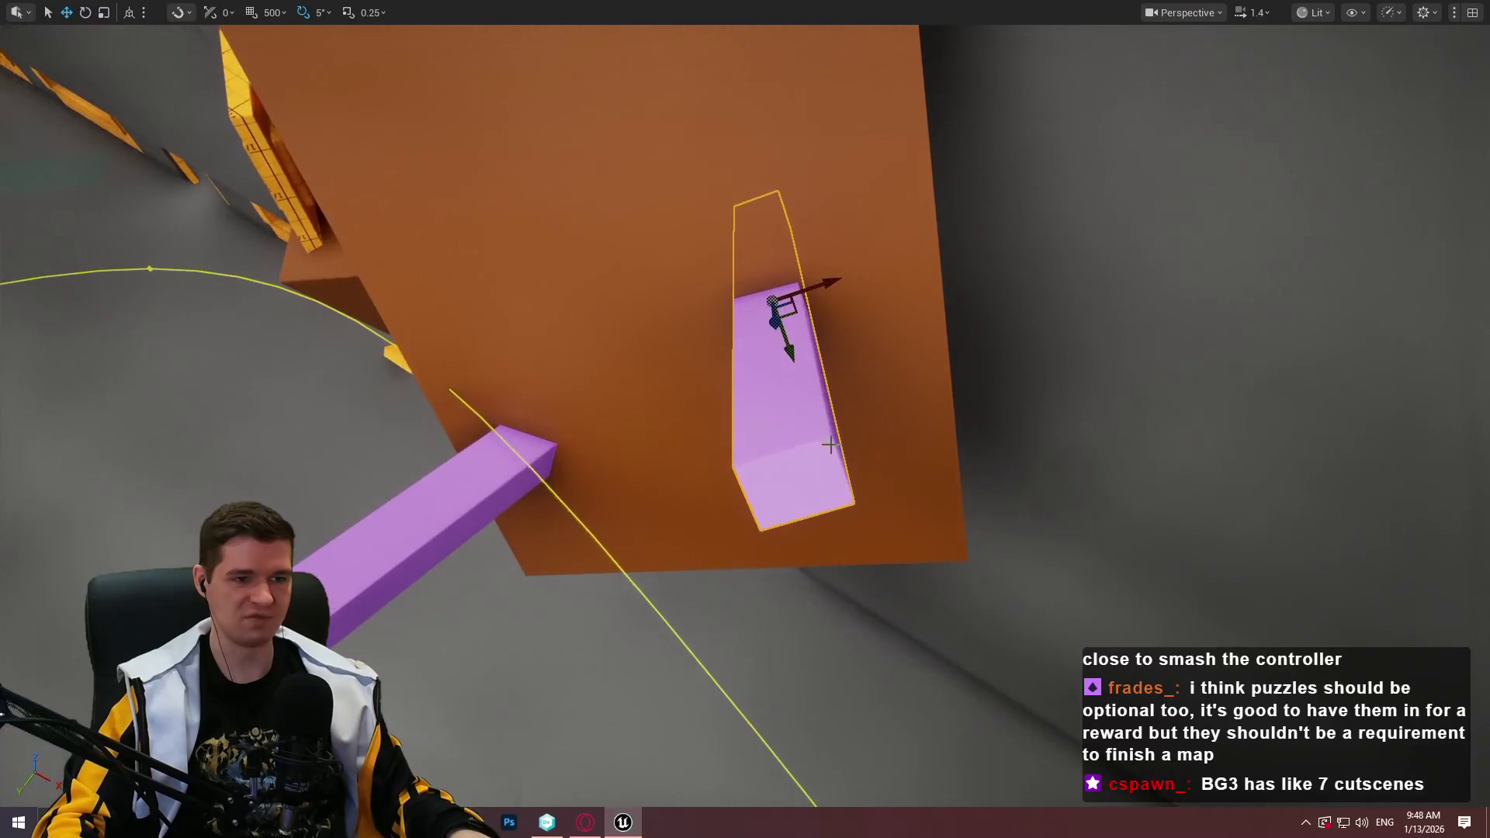
pyautogui.rightClick(800, 432)
pyautogui.click(894, 793)
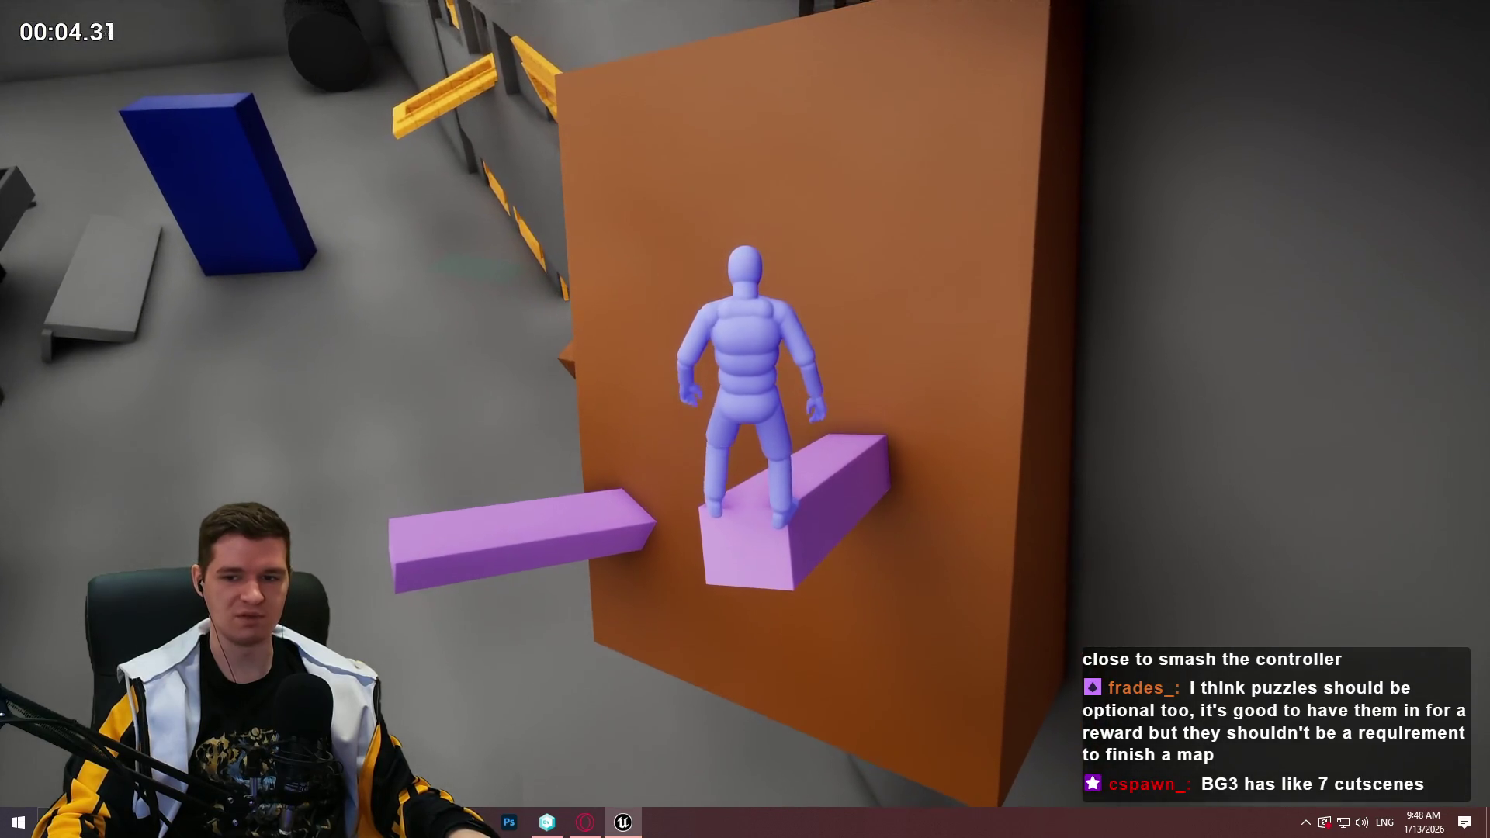
pyautogui.press('space')
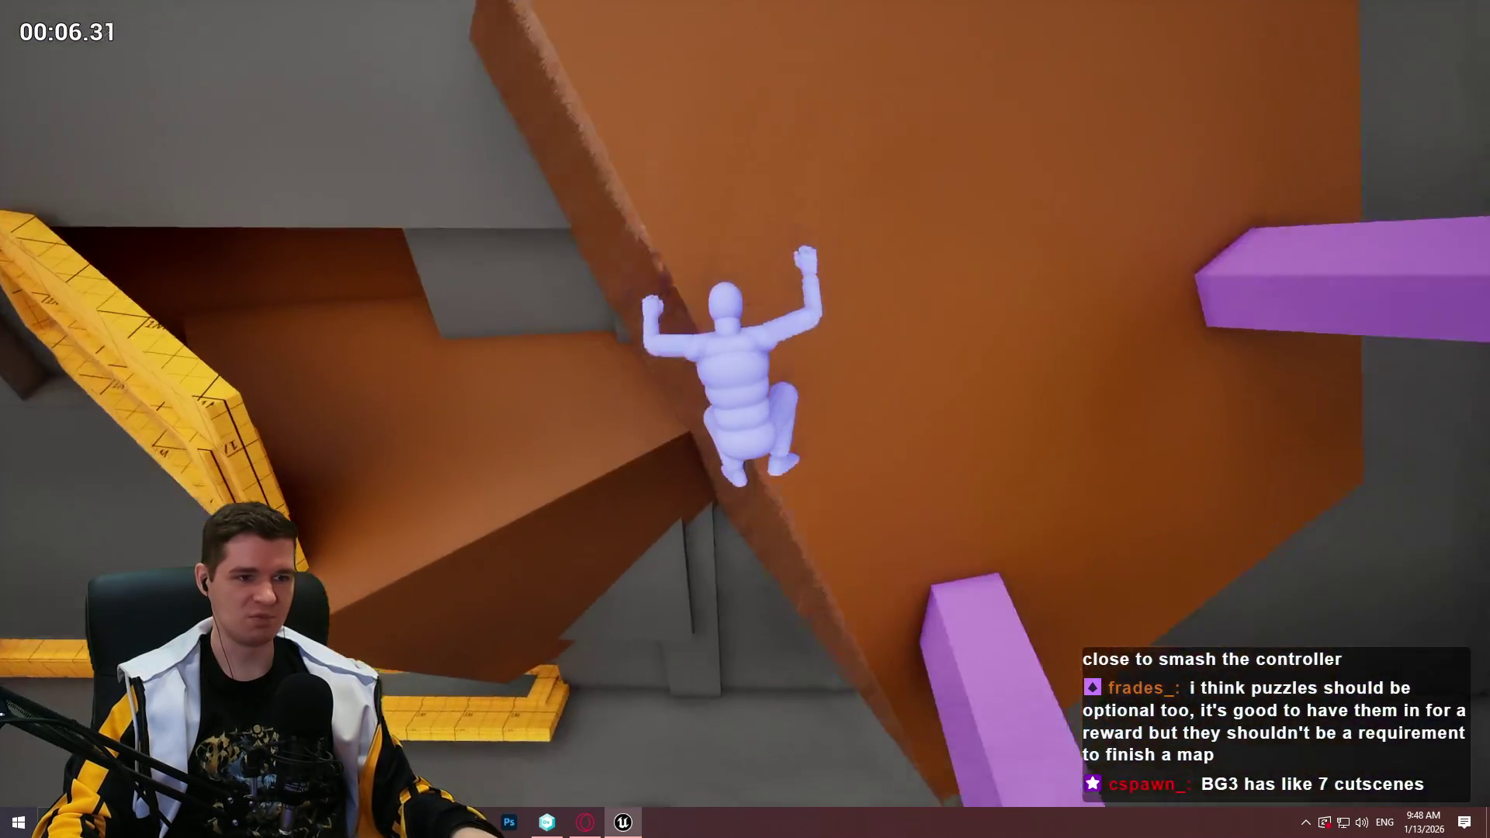
pyautogui.press('Escape')
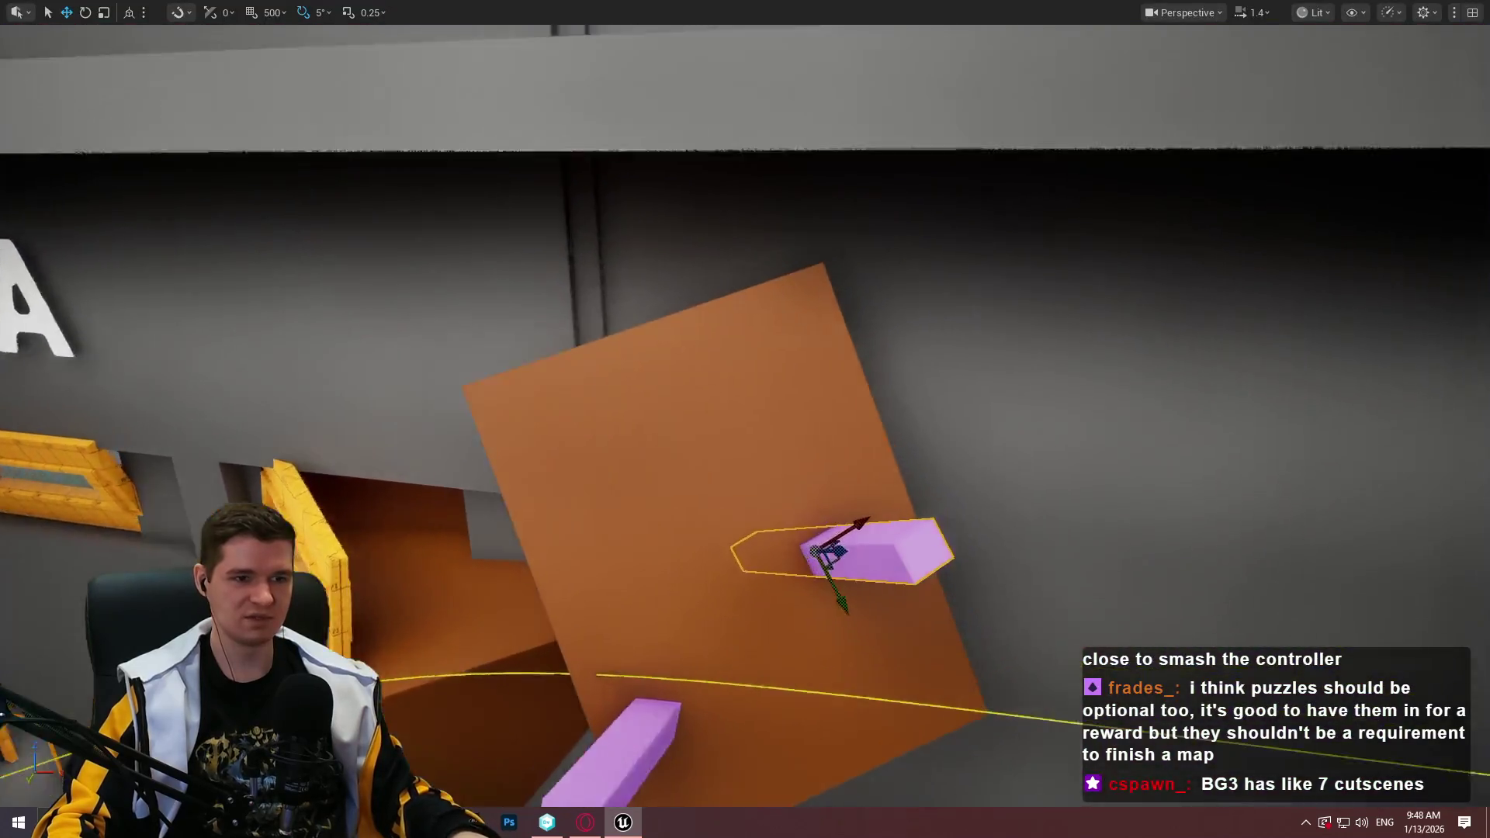
pyautogui.moveTo(968, 510); pyautogui.dragTo(969, 510)
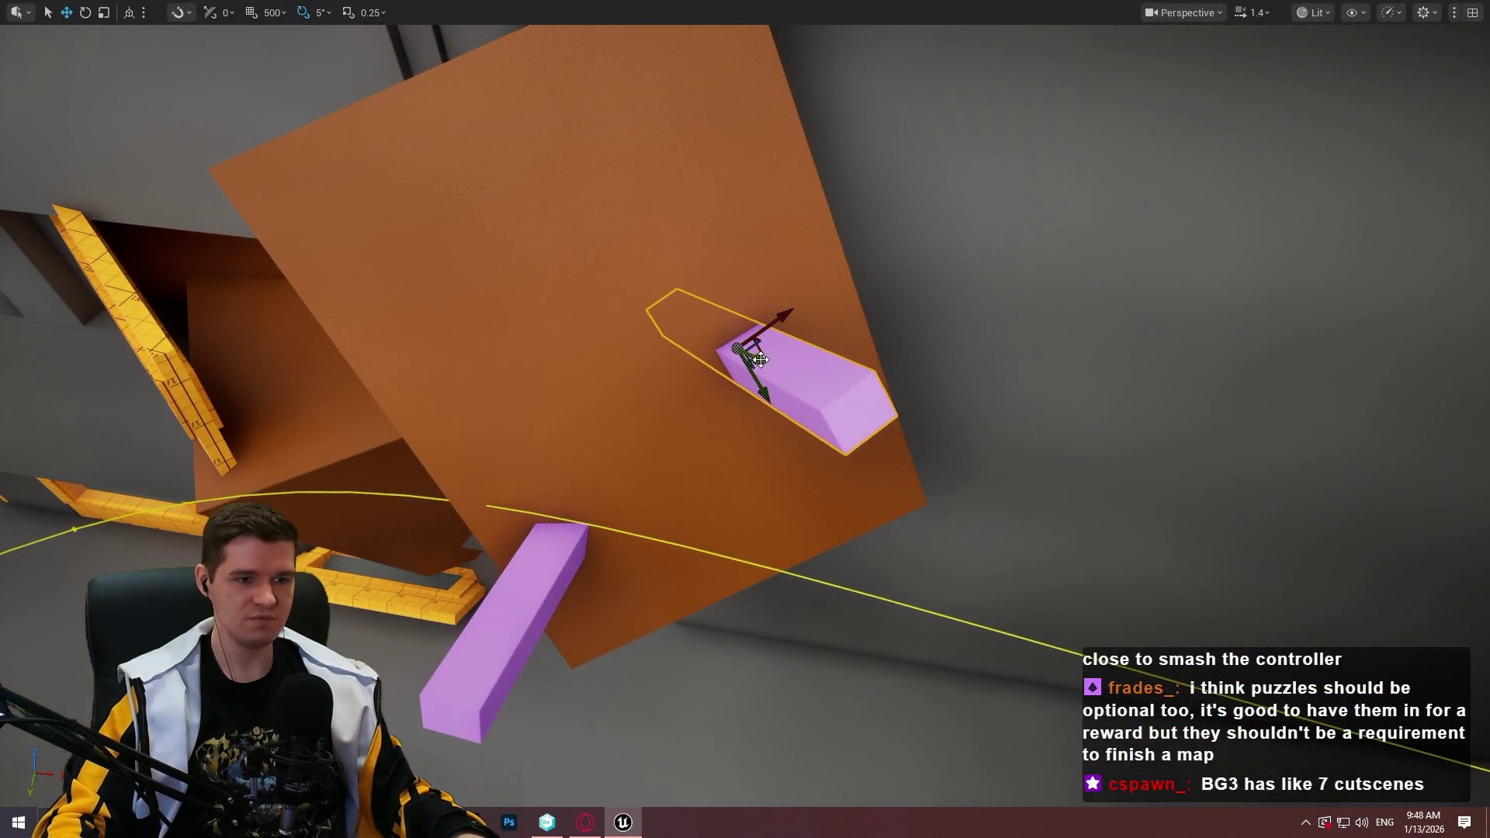
# Nudge the purple block down and right on the wall, then playtest from it
pyautogui.moveTo(759, 359); pyautogui.dragTo(776, 371)
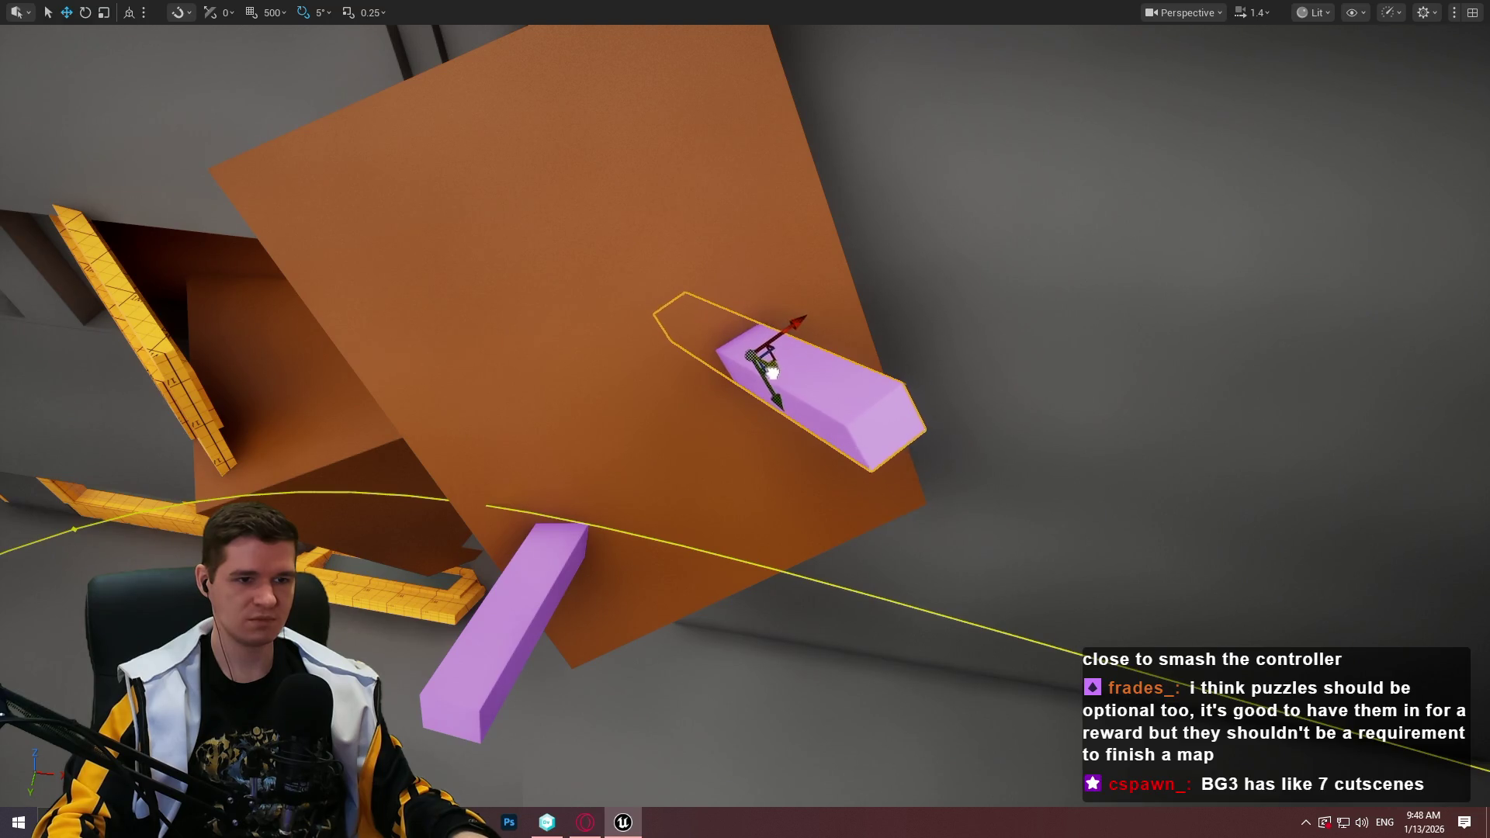
pyautogui.moveTo(858, 392); pyautogui.dragTo(857, 392)
pyautogui.moveTo(785, 596); pyautogui.dragTo(655, 604)
pyautogui.press('e')
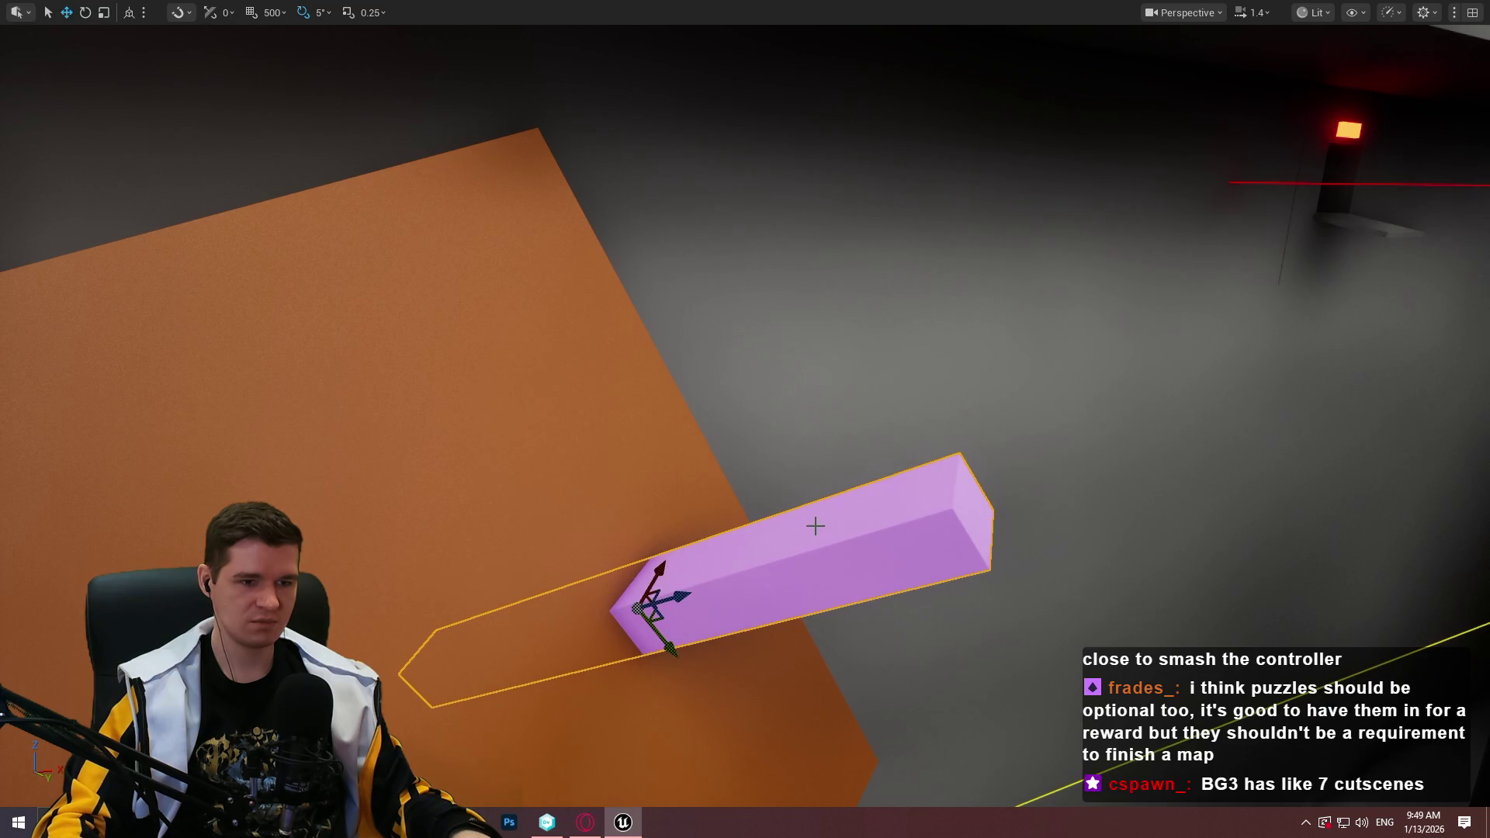
pyautogui.rightClick(892, 509)
pyautogui.click(969, 787)
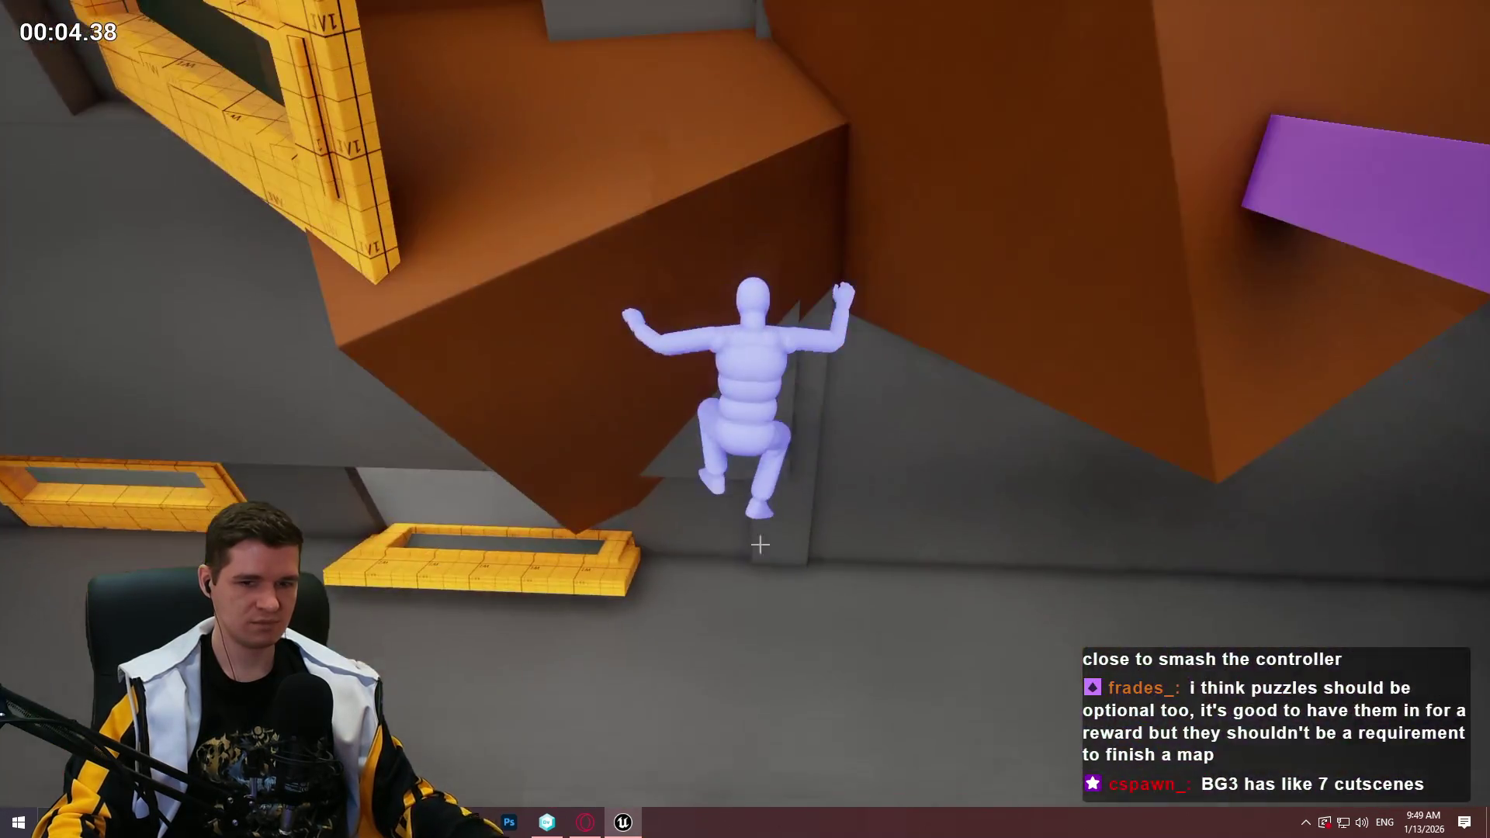
pyautogui.press('Escape')
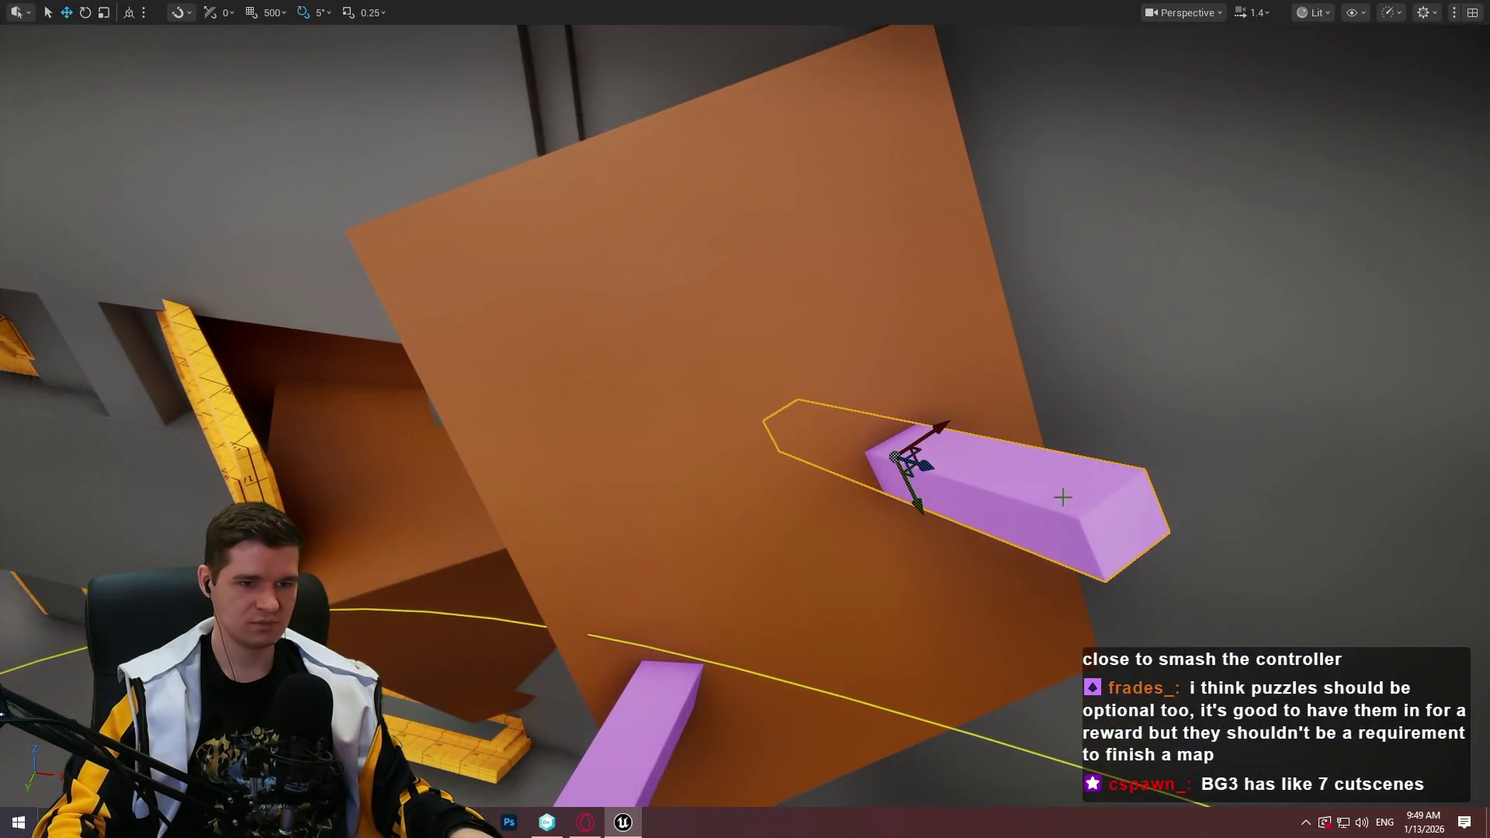
# Playtest from the purple beam and block, jumping onto the wall's top edge
pyautogui.rightClick(1074, 503)
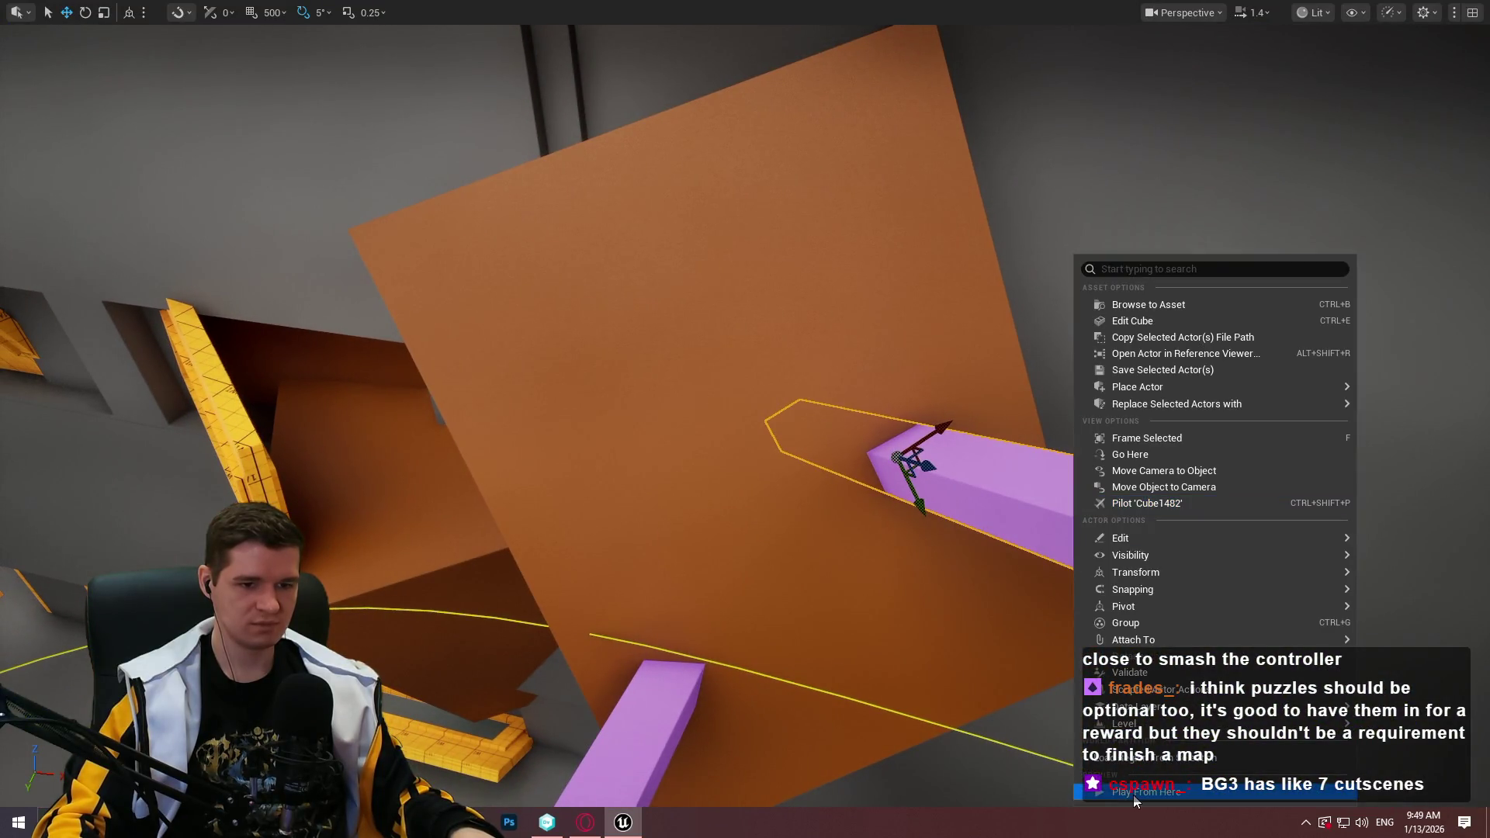
pyautogui.click(1134, 793)
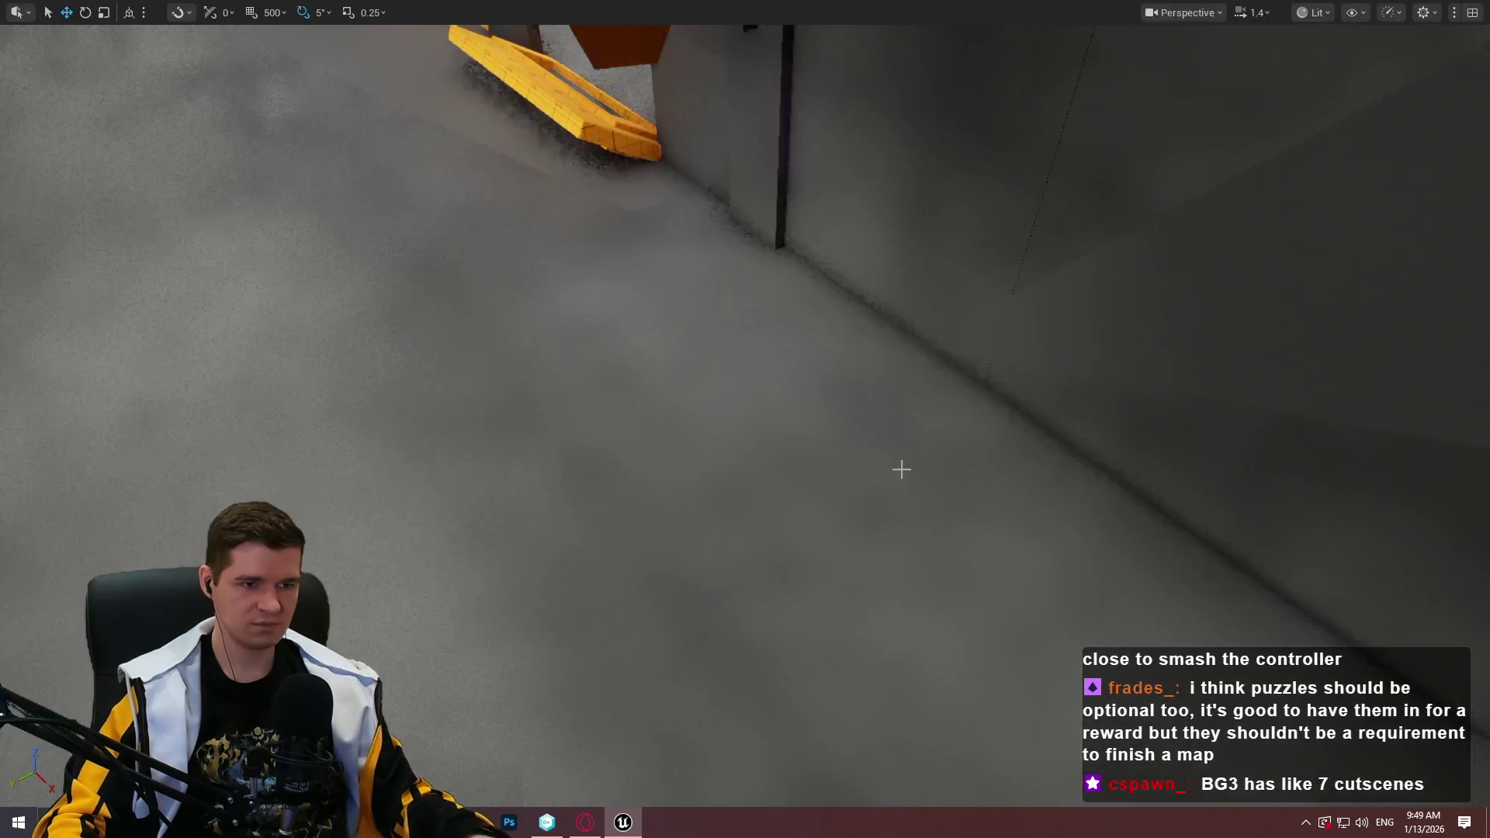
pyautogui.press('f')
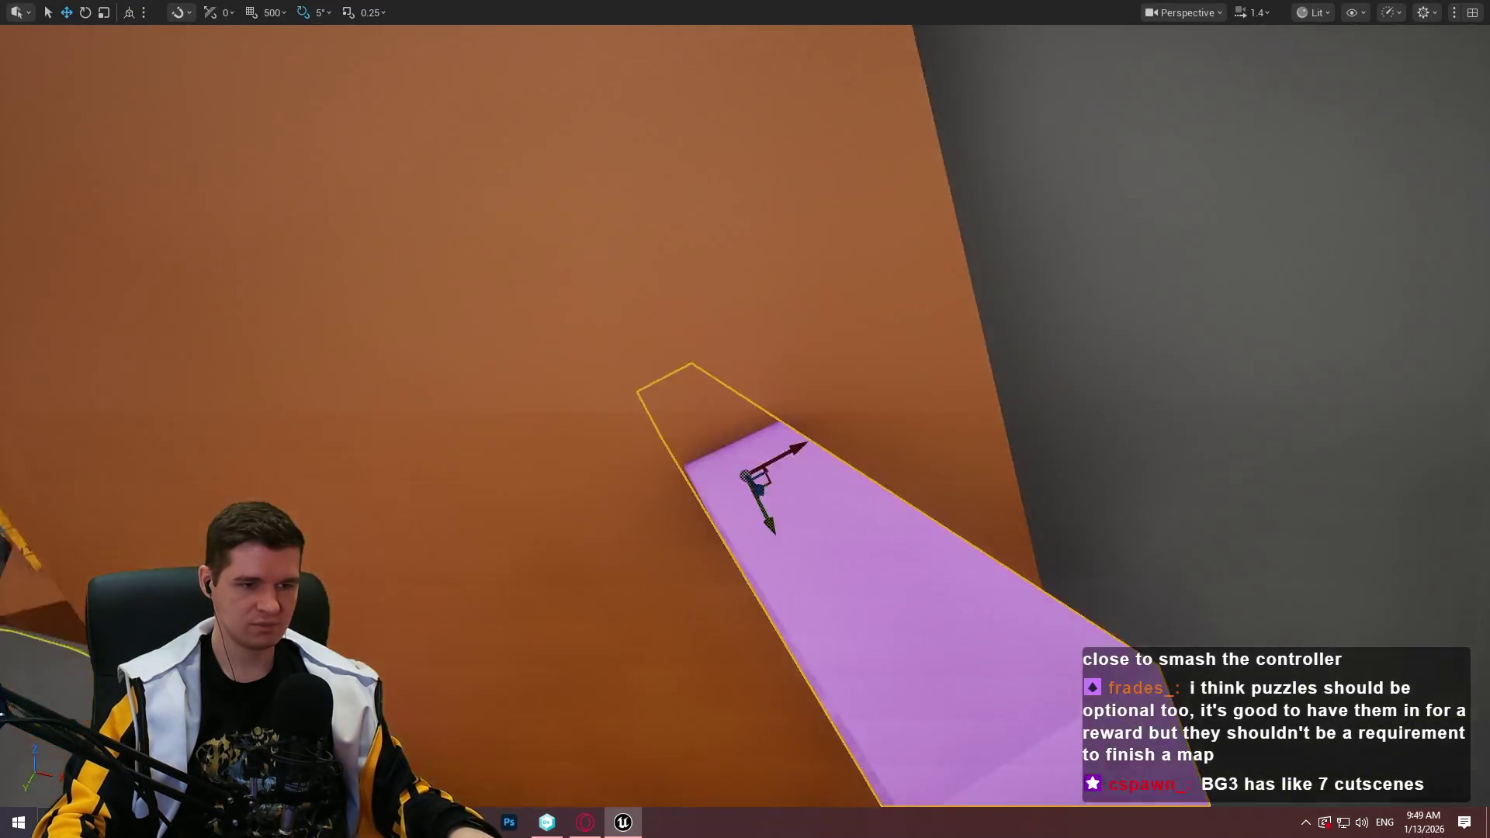
pyautogui.scroll(-3, 847, 459)
pyautogui.rightClick(848, 459)
pyautogui.click(980, 796)
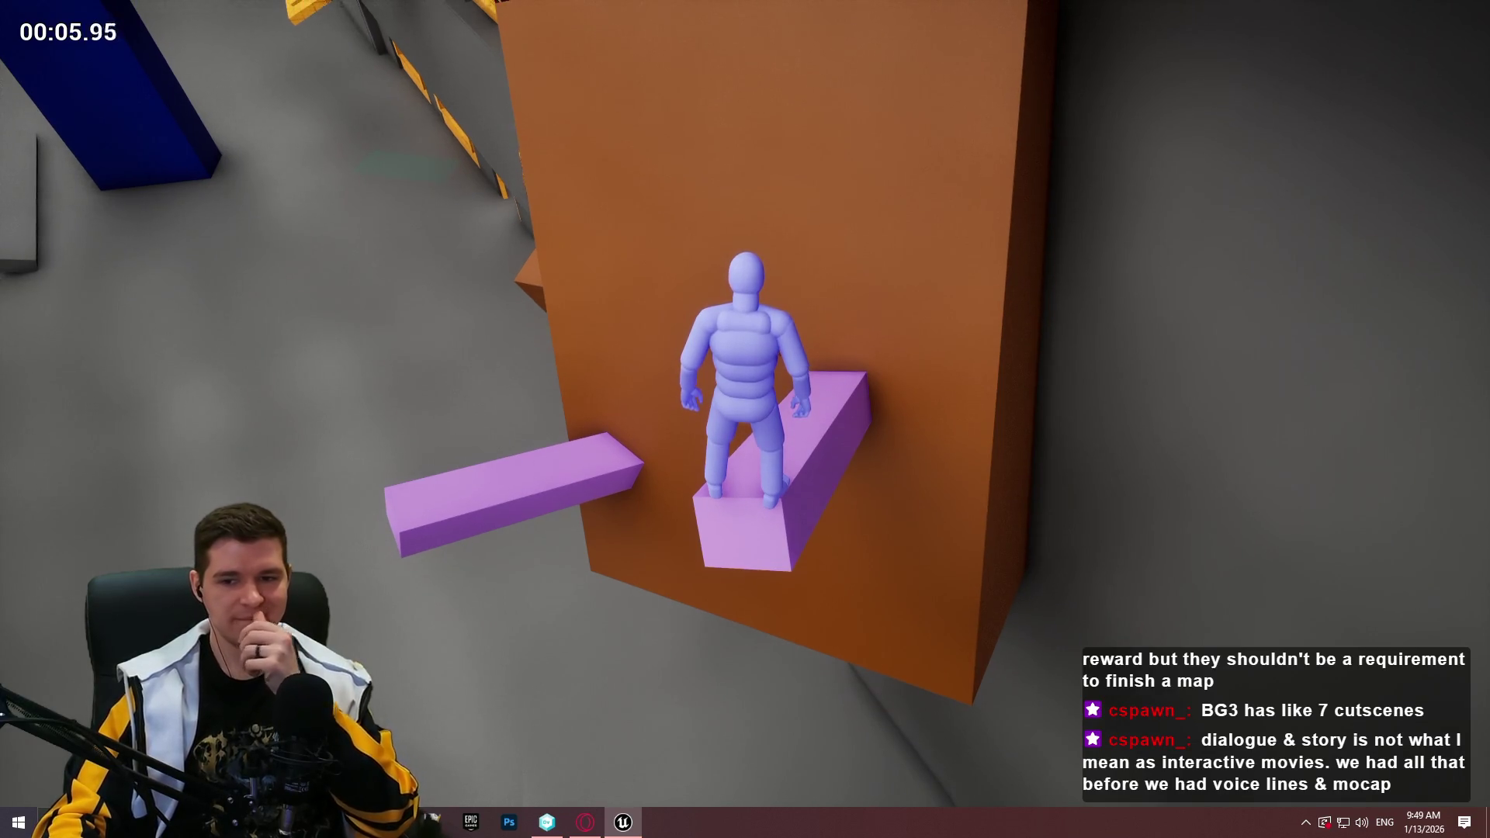
pyautogui.press('space')
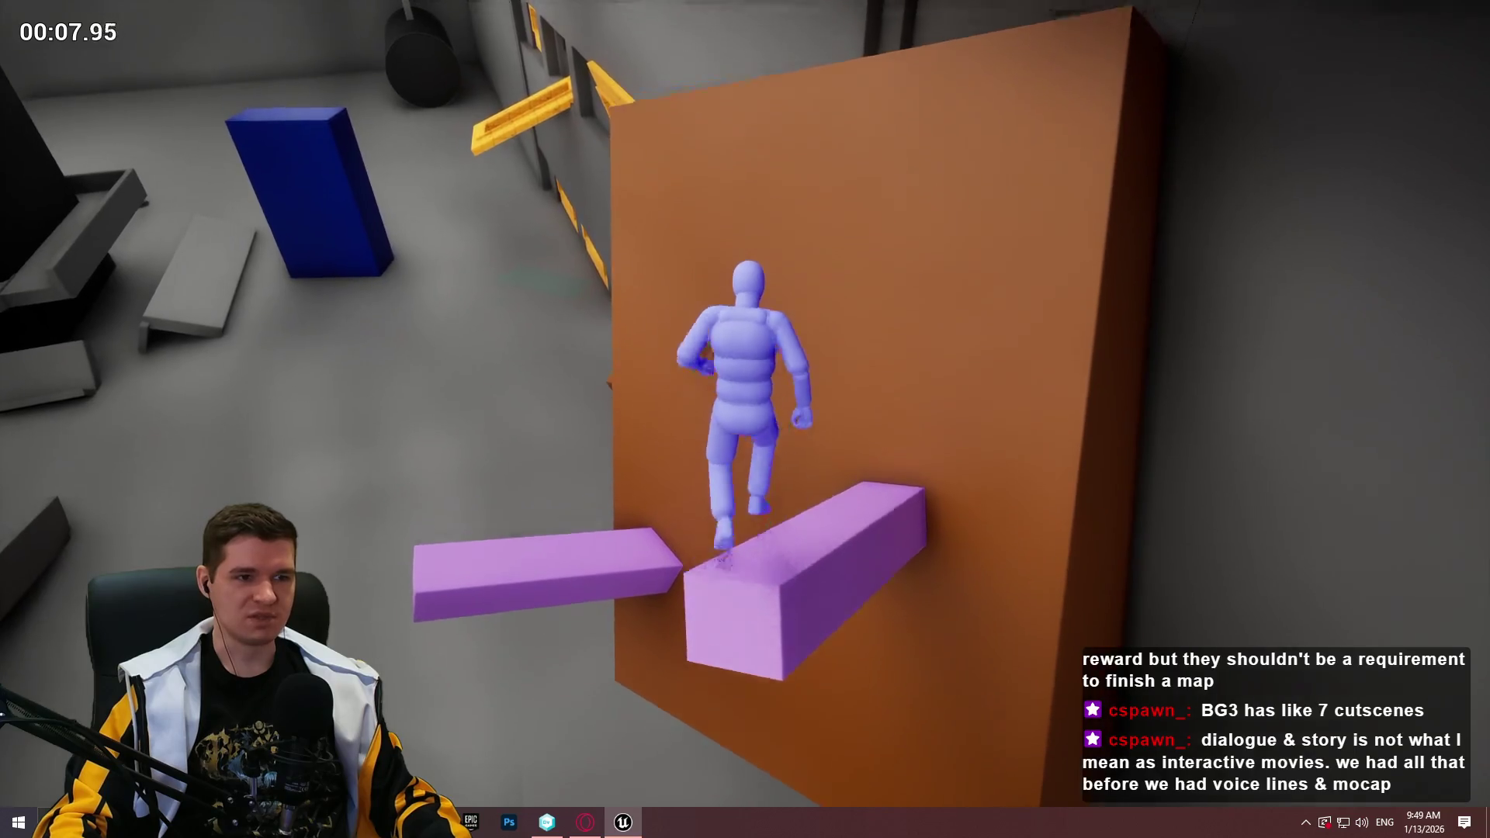
pyautogui.press('Escape')
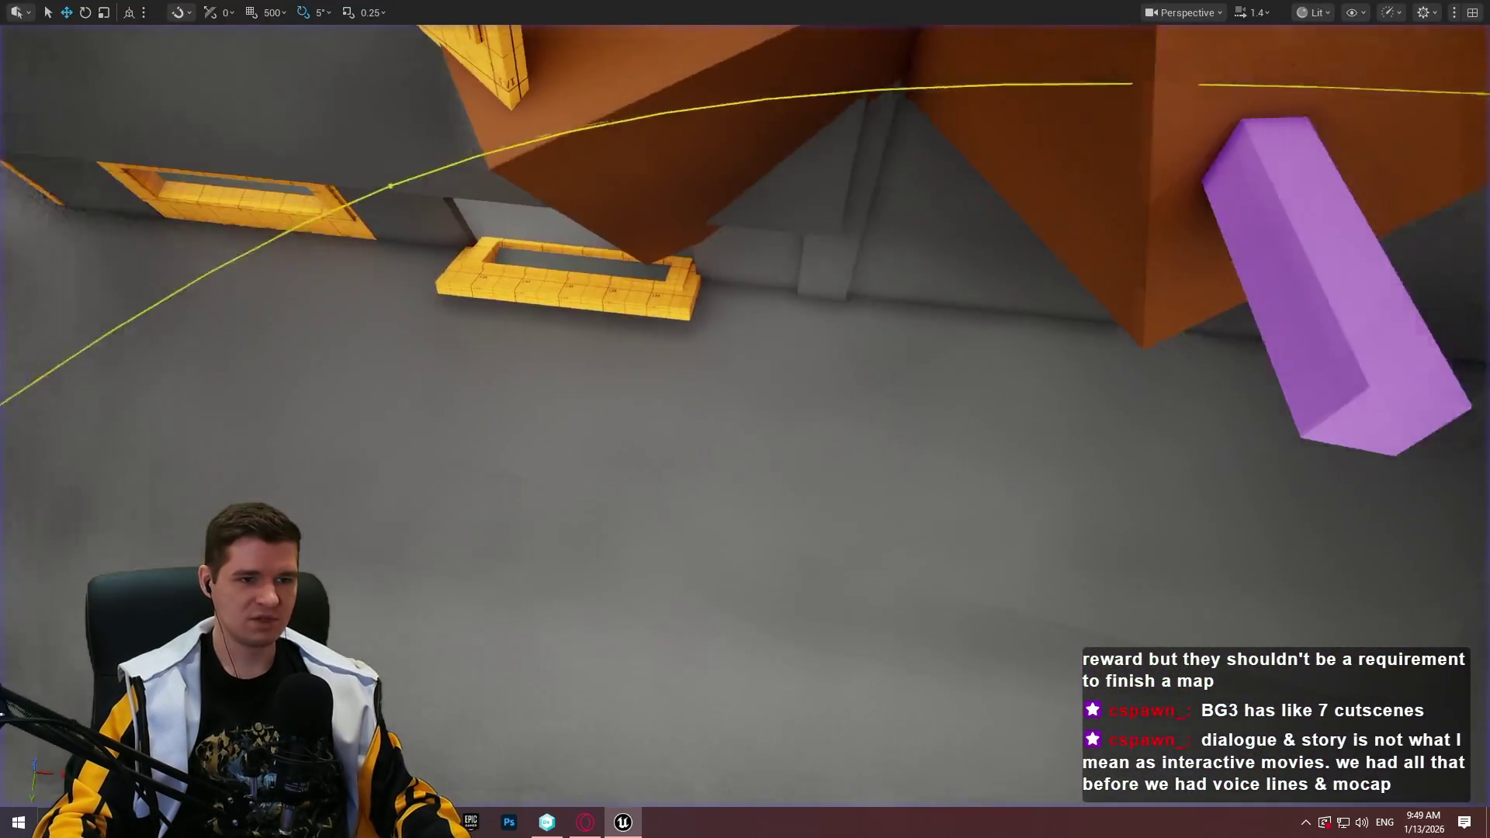
# Replay from the purple block, making the character climb the orange wall
pyautogui.scroll(2, 931, 565)
pyautogui.rightClick(859, 487)
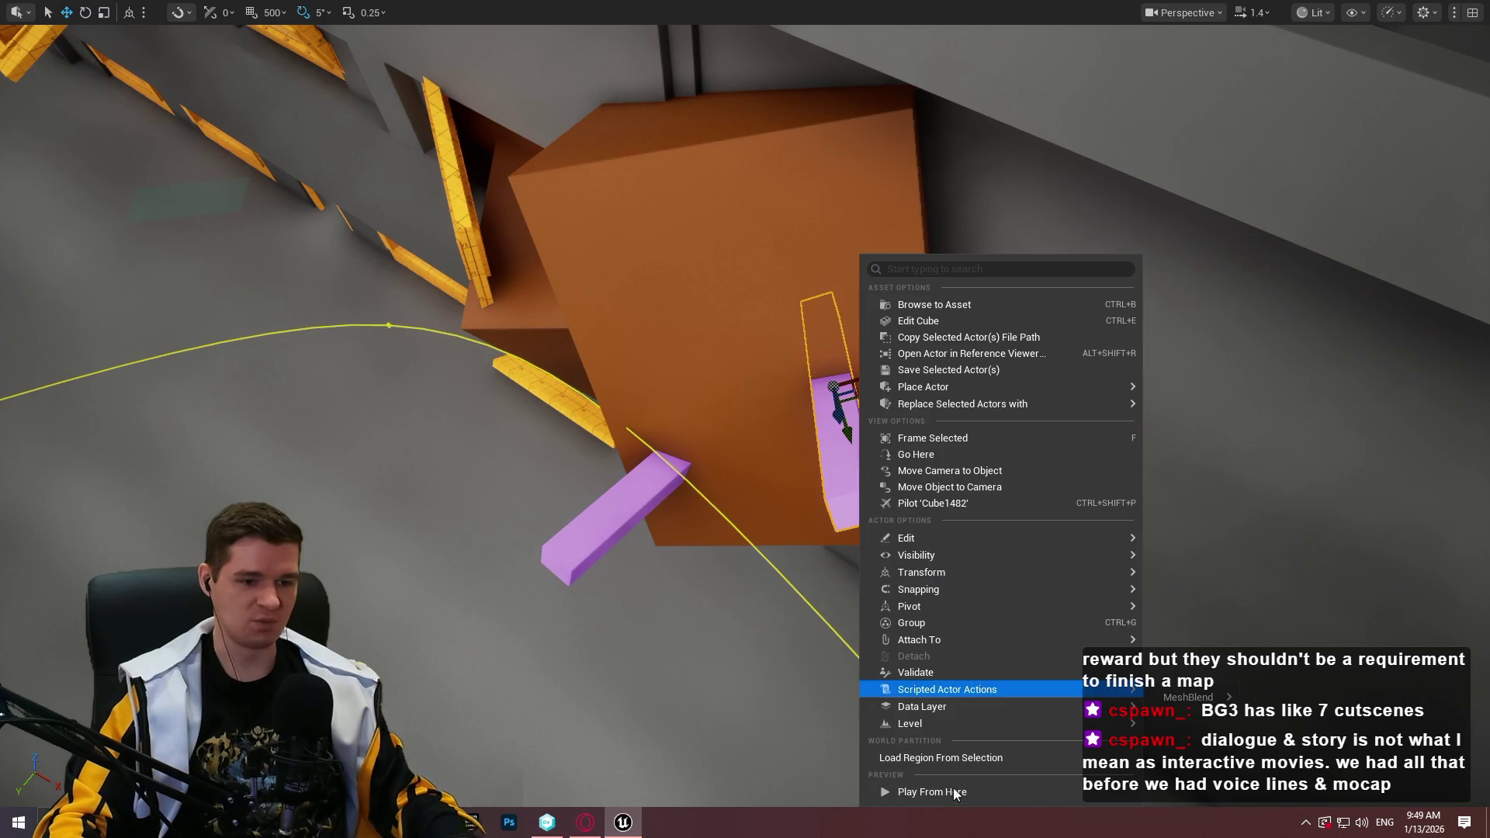
pyautogui.click(942, 793)
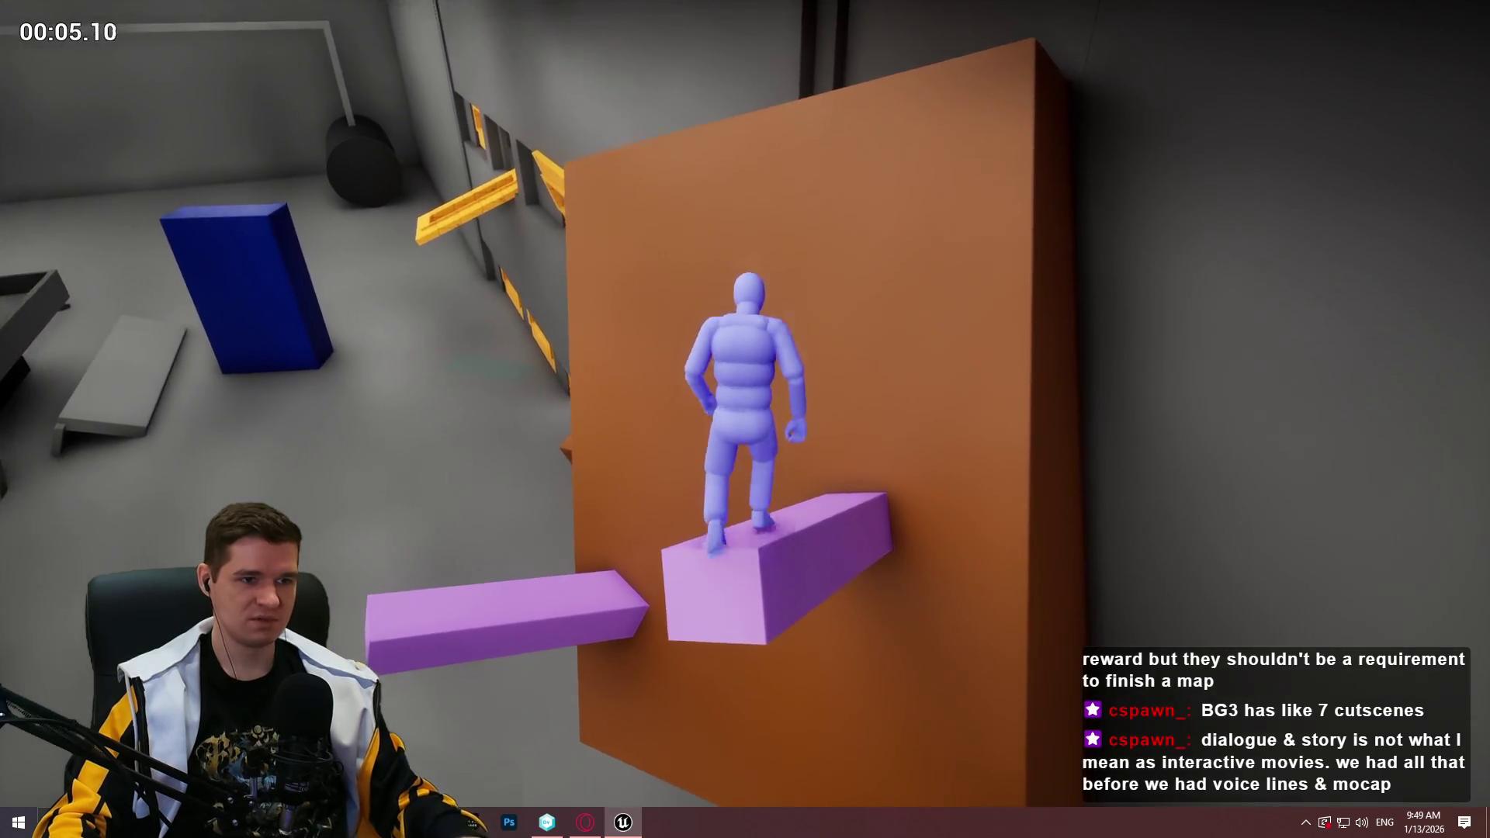
pyautogui.press('space')
pyautogui.press('Escape')
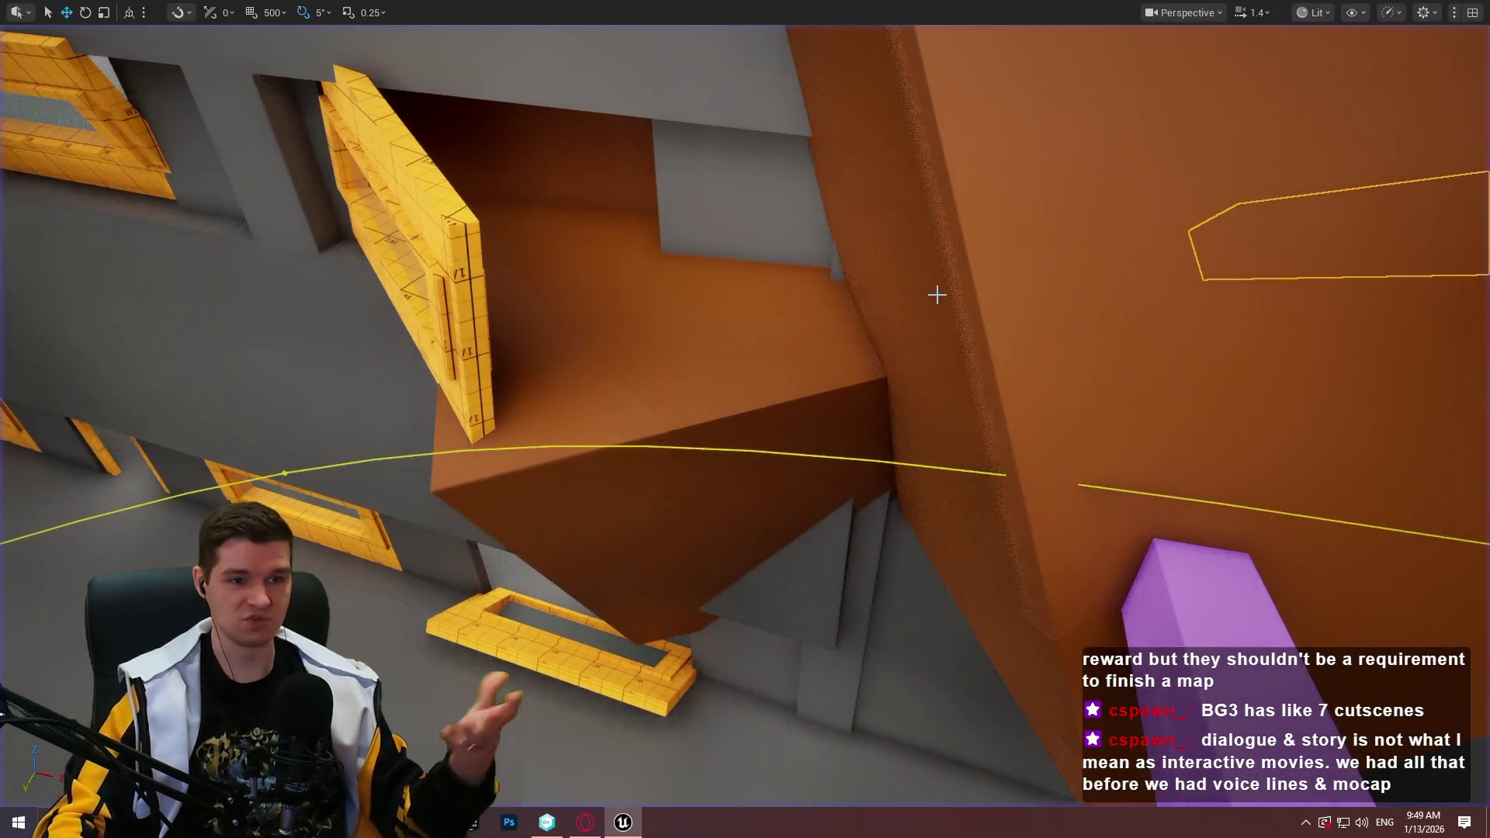
# Run two more playtests jumping from the purple platform onto the orange wall
pyautogui.press('f')
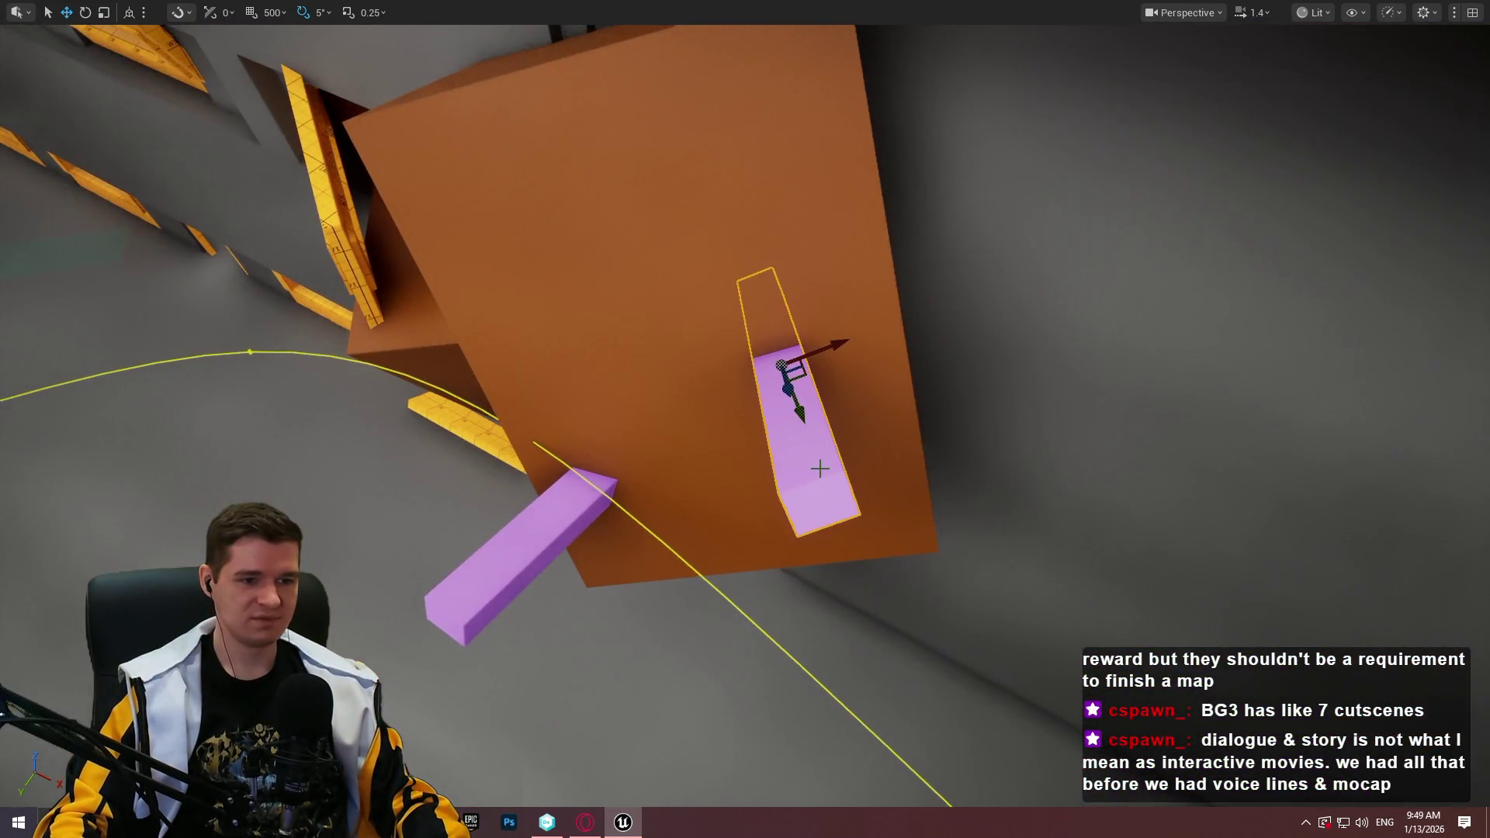
pyautogui.rightClick(819, 468)
pyautogui.click(922, 771)
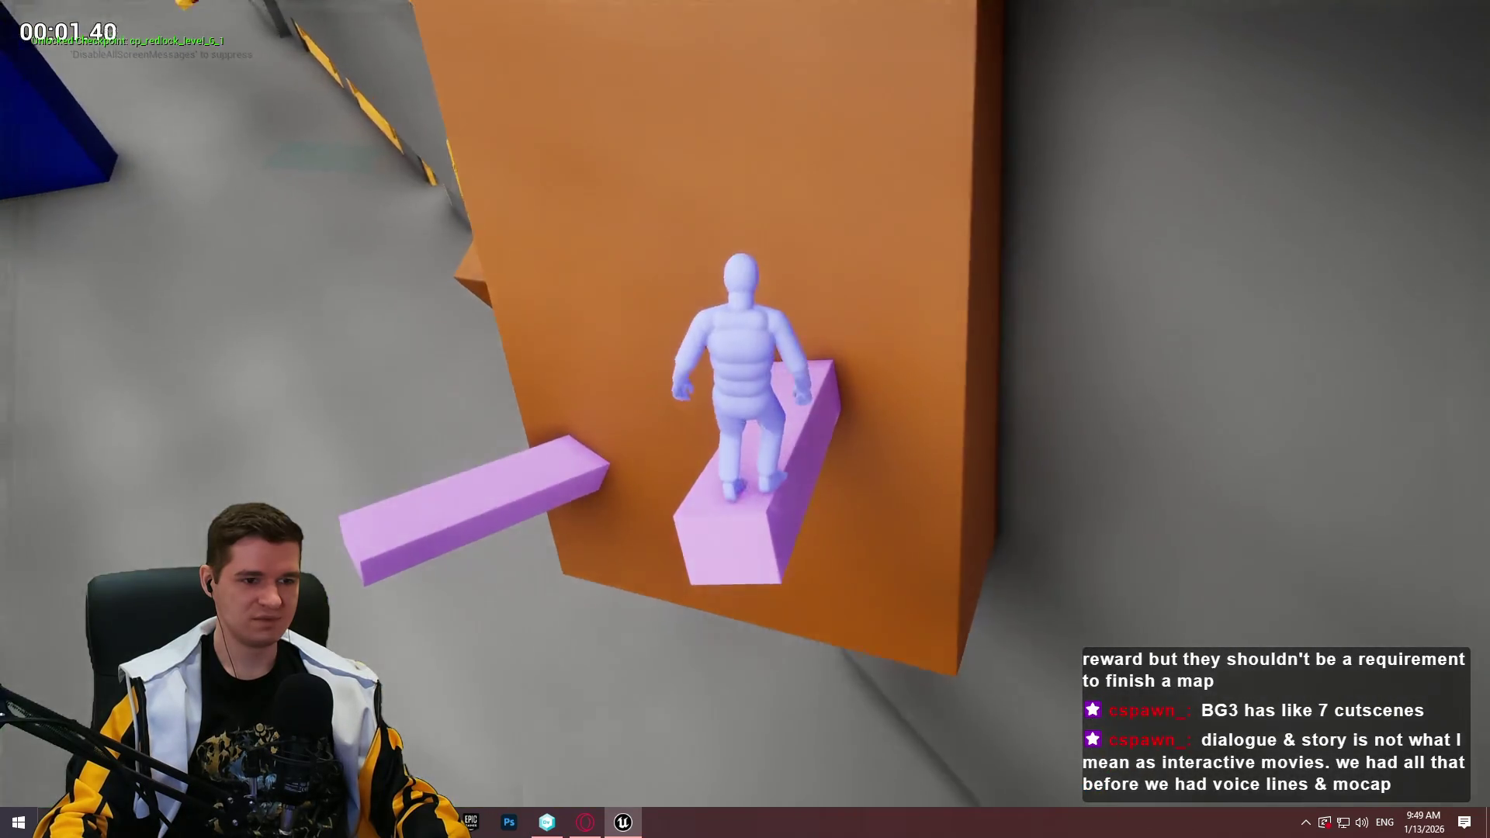
pyautogui.press('space')
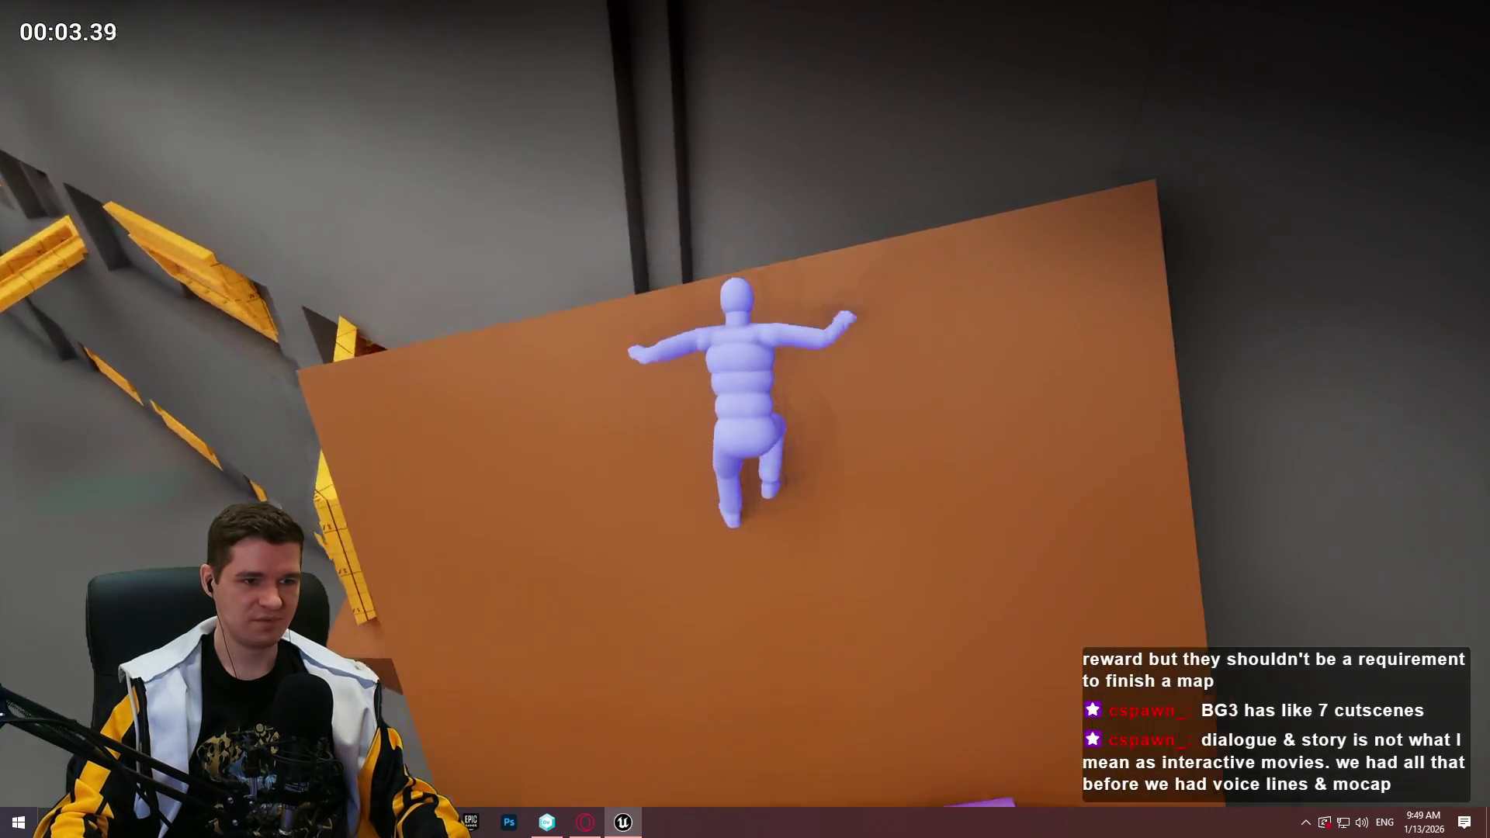
pyautogui.press('Escape')
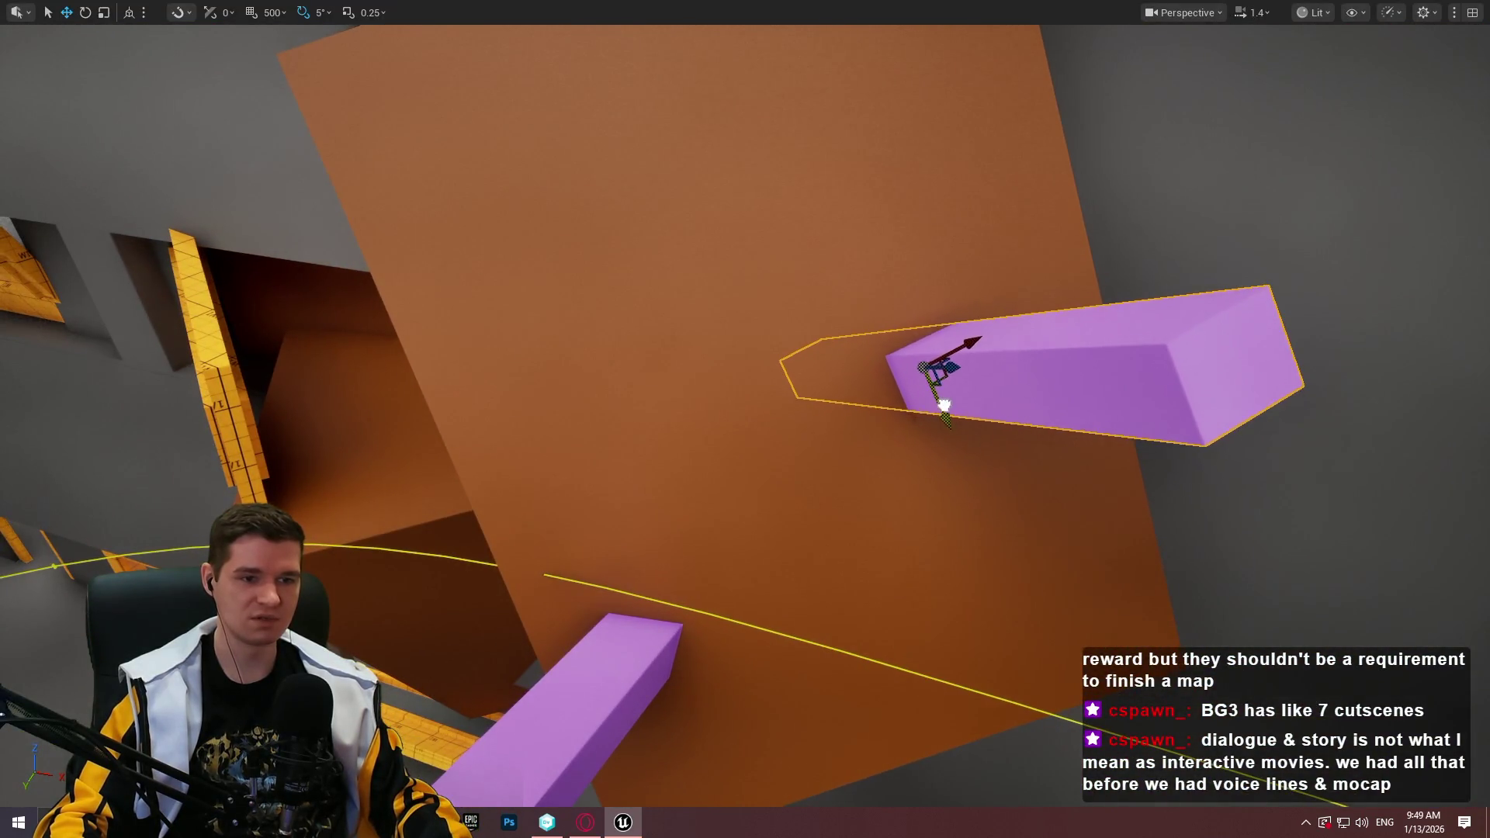
pyautogui.click(1236, 793)
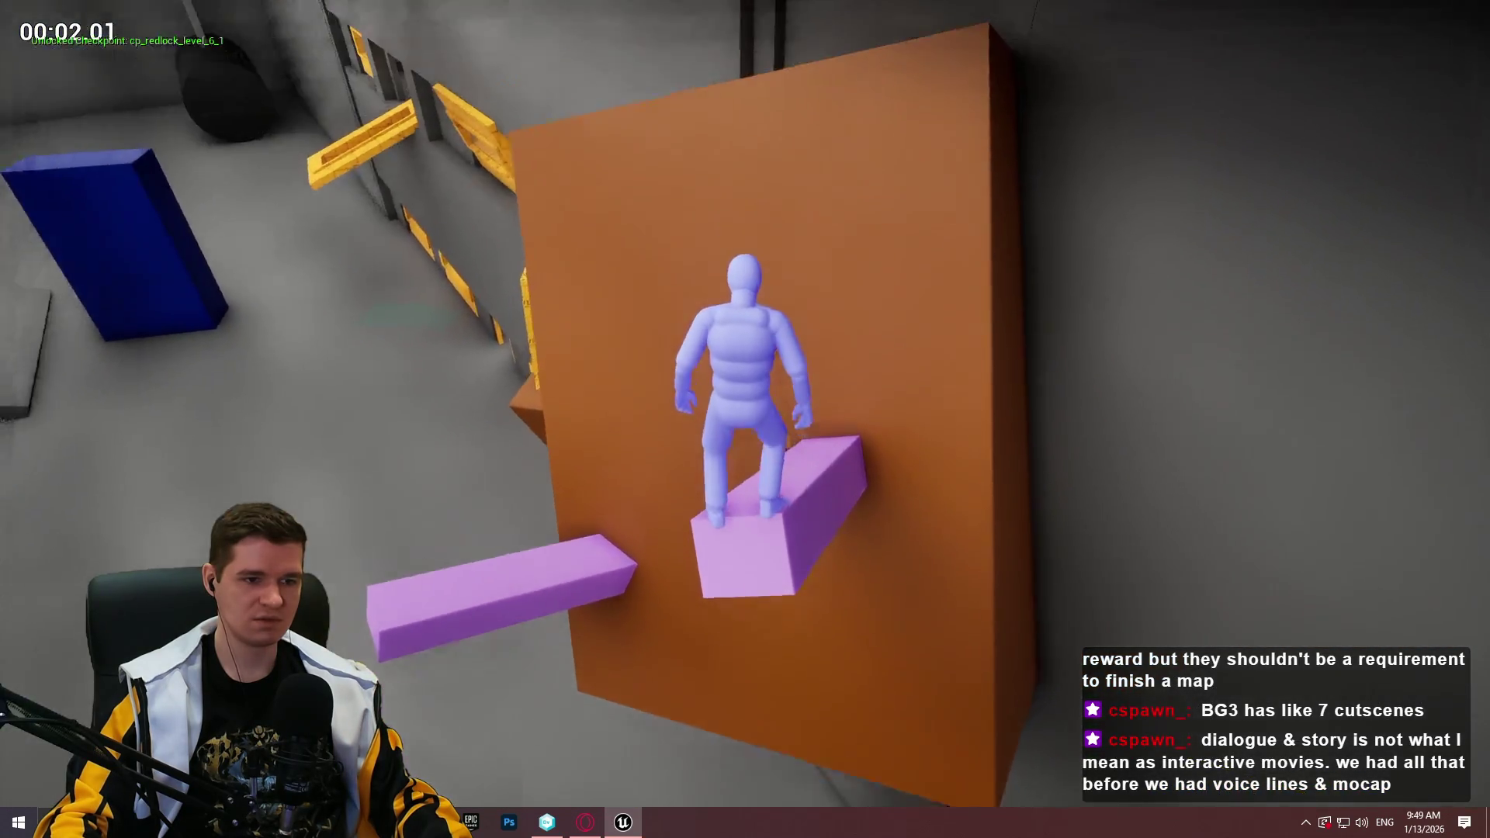
pyautogui.press('space')
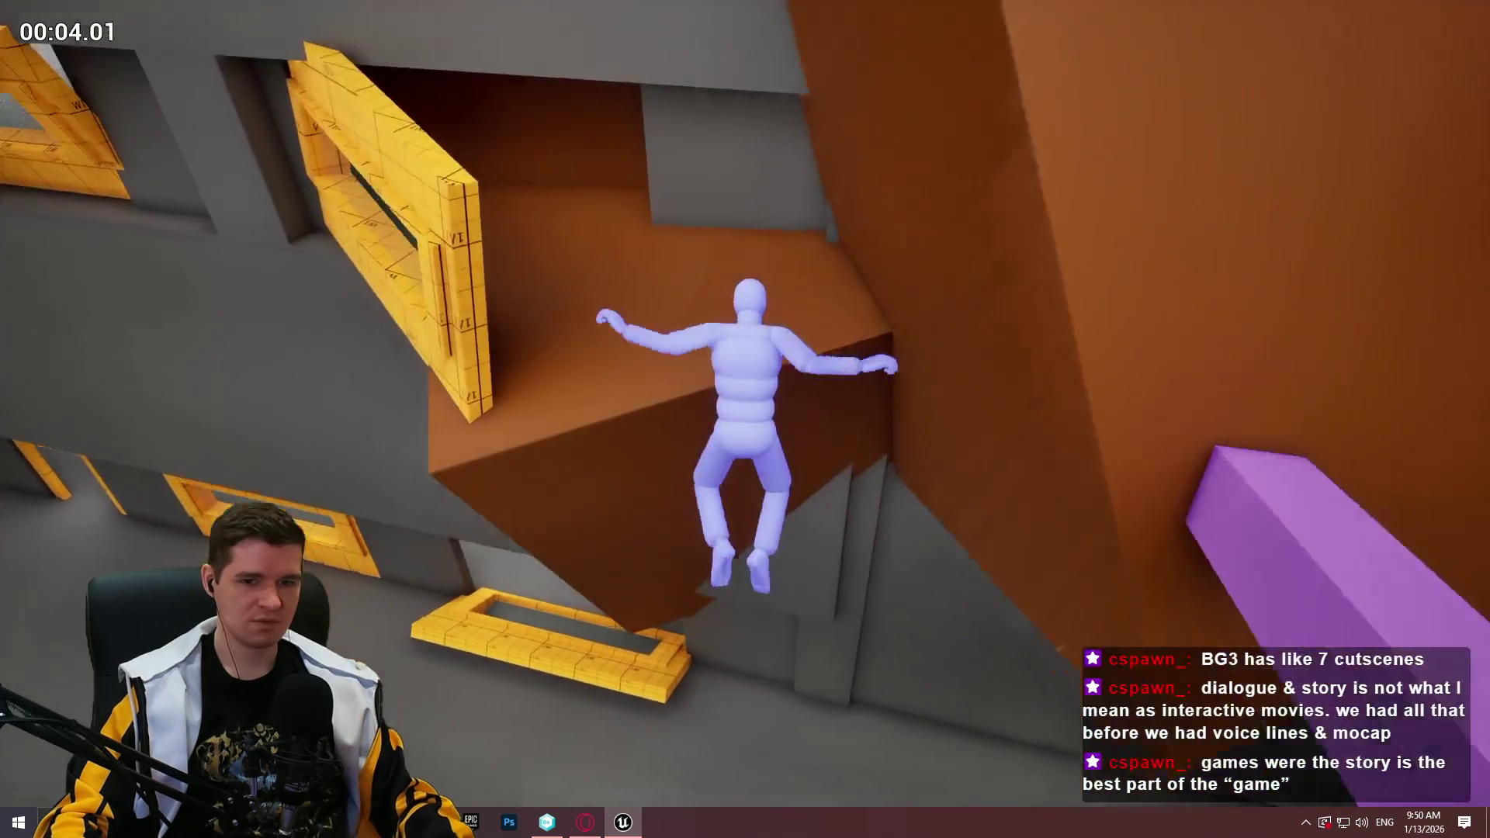
pyautogui.press('Escape')
# Playtest from the purple platform, then the pink one, climbing toward the higher ledge
pyautogui.press('f')
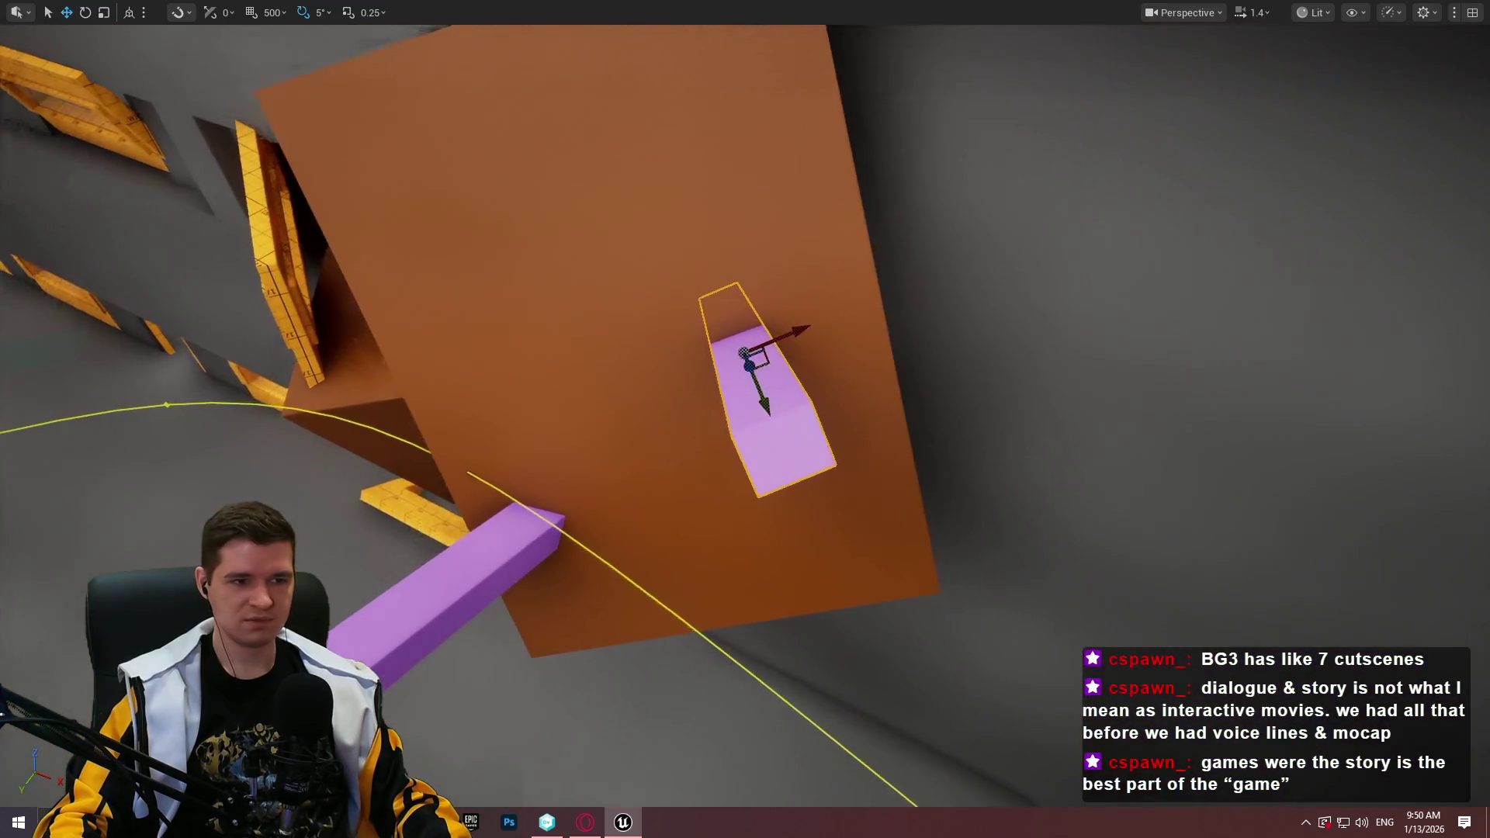
pyautogui.rightClick(793, 409)
pyautogui.click(938, 796)
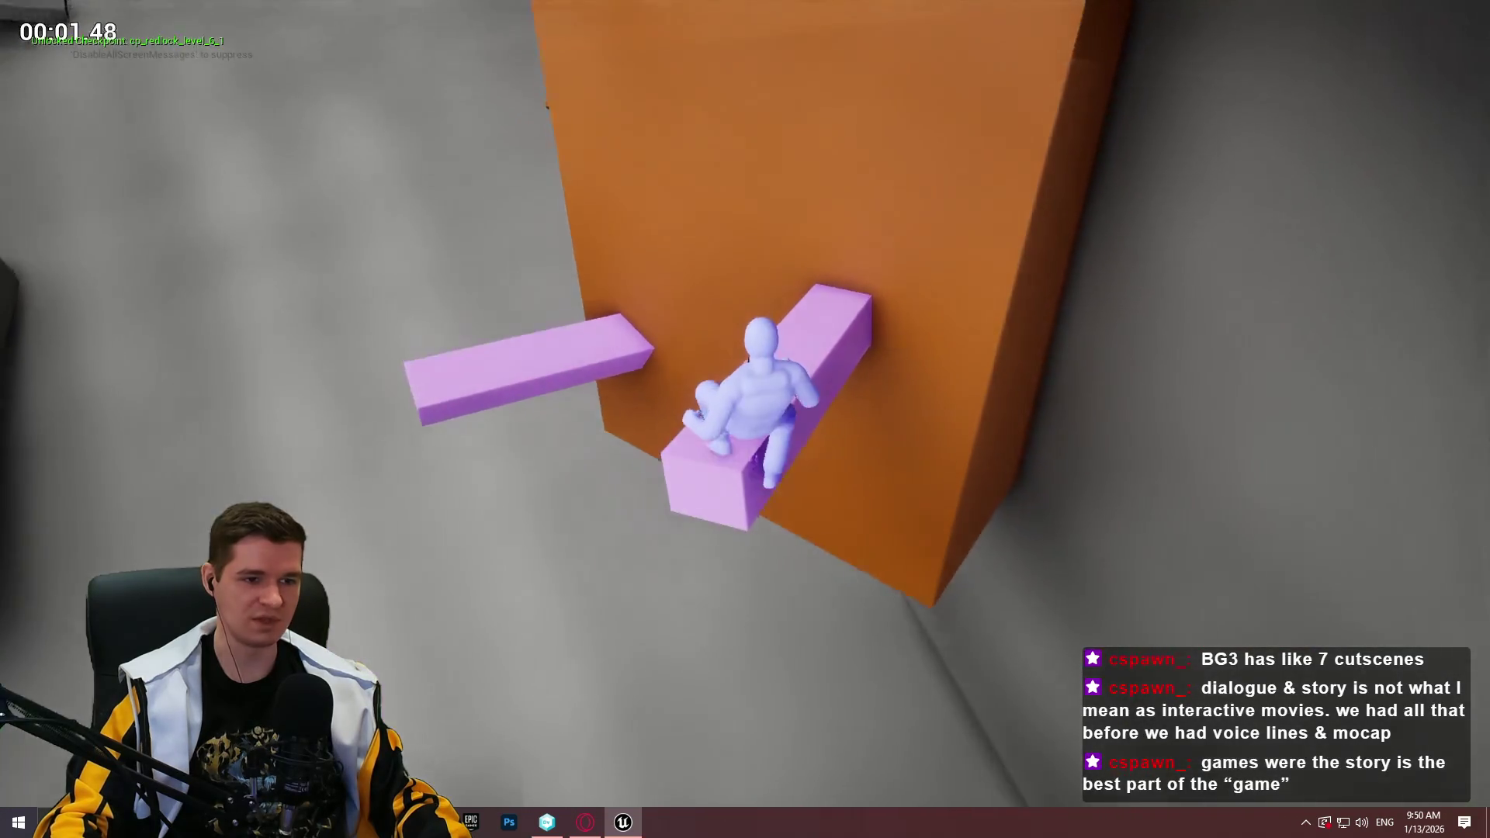
pyautogui.press('space')
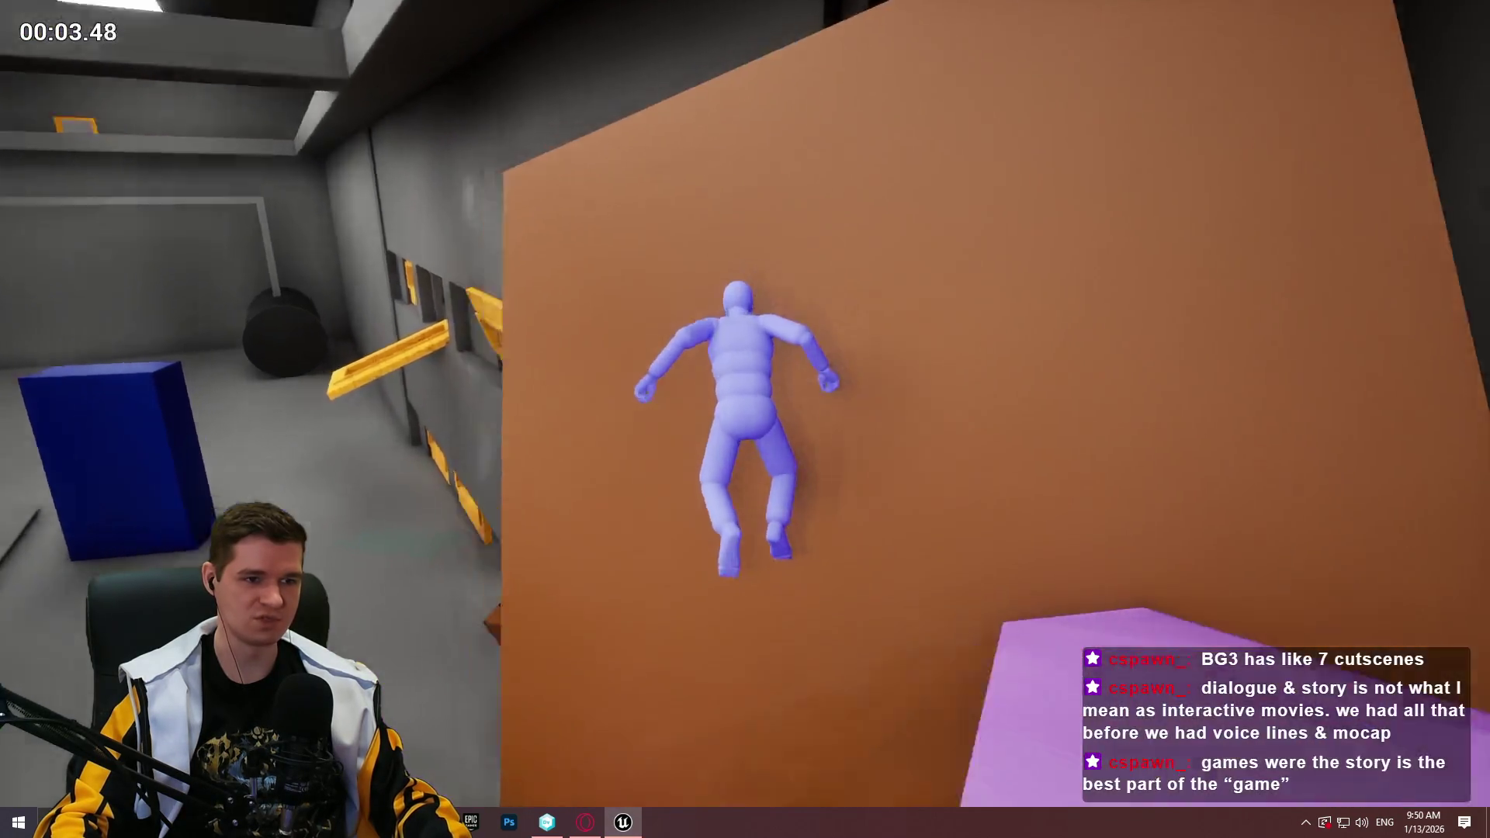
pyautogui.press('Escape')
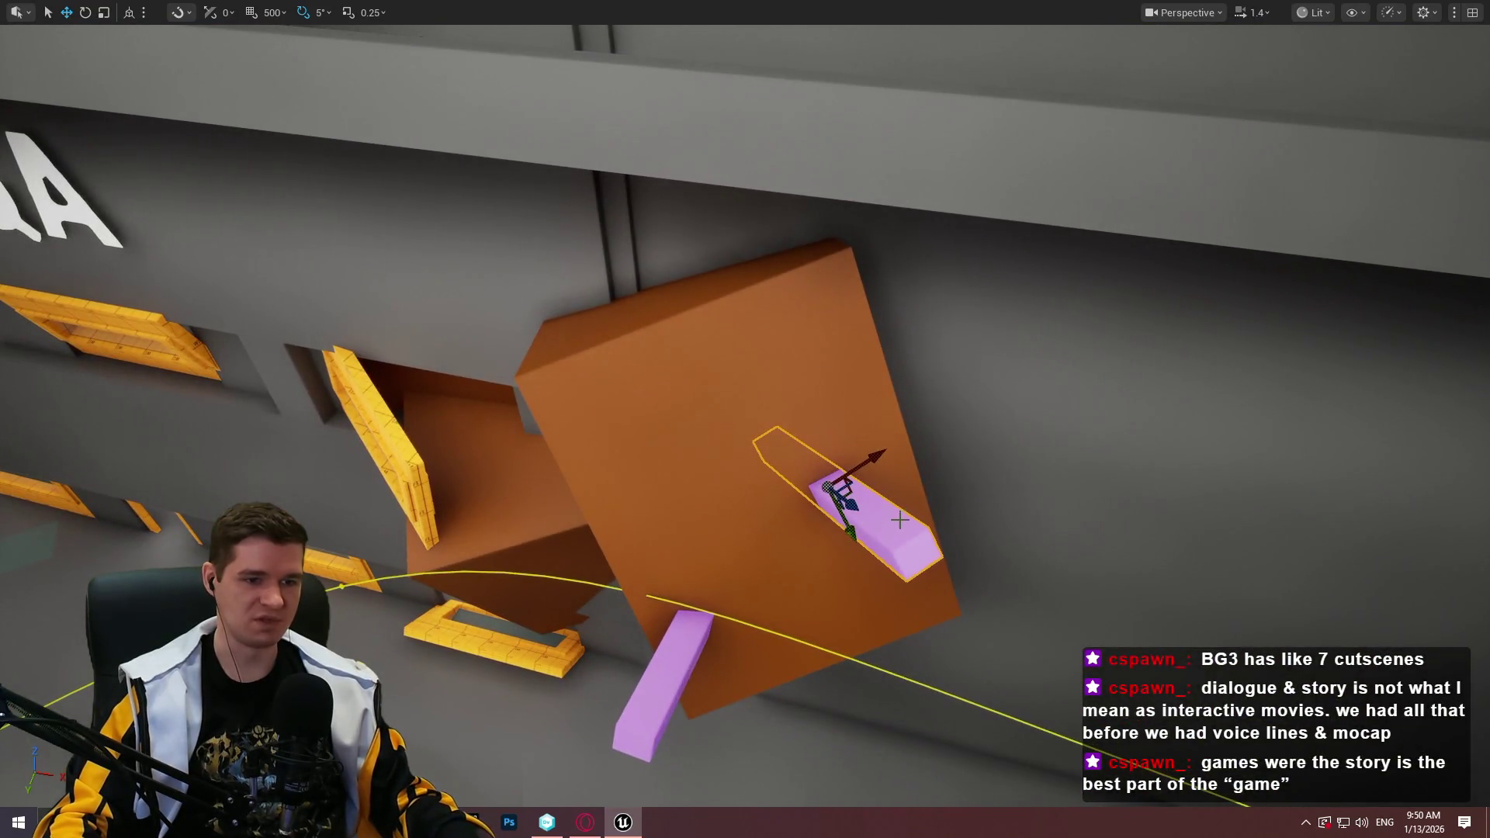
pyautogui.rightClick(899, 519)
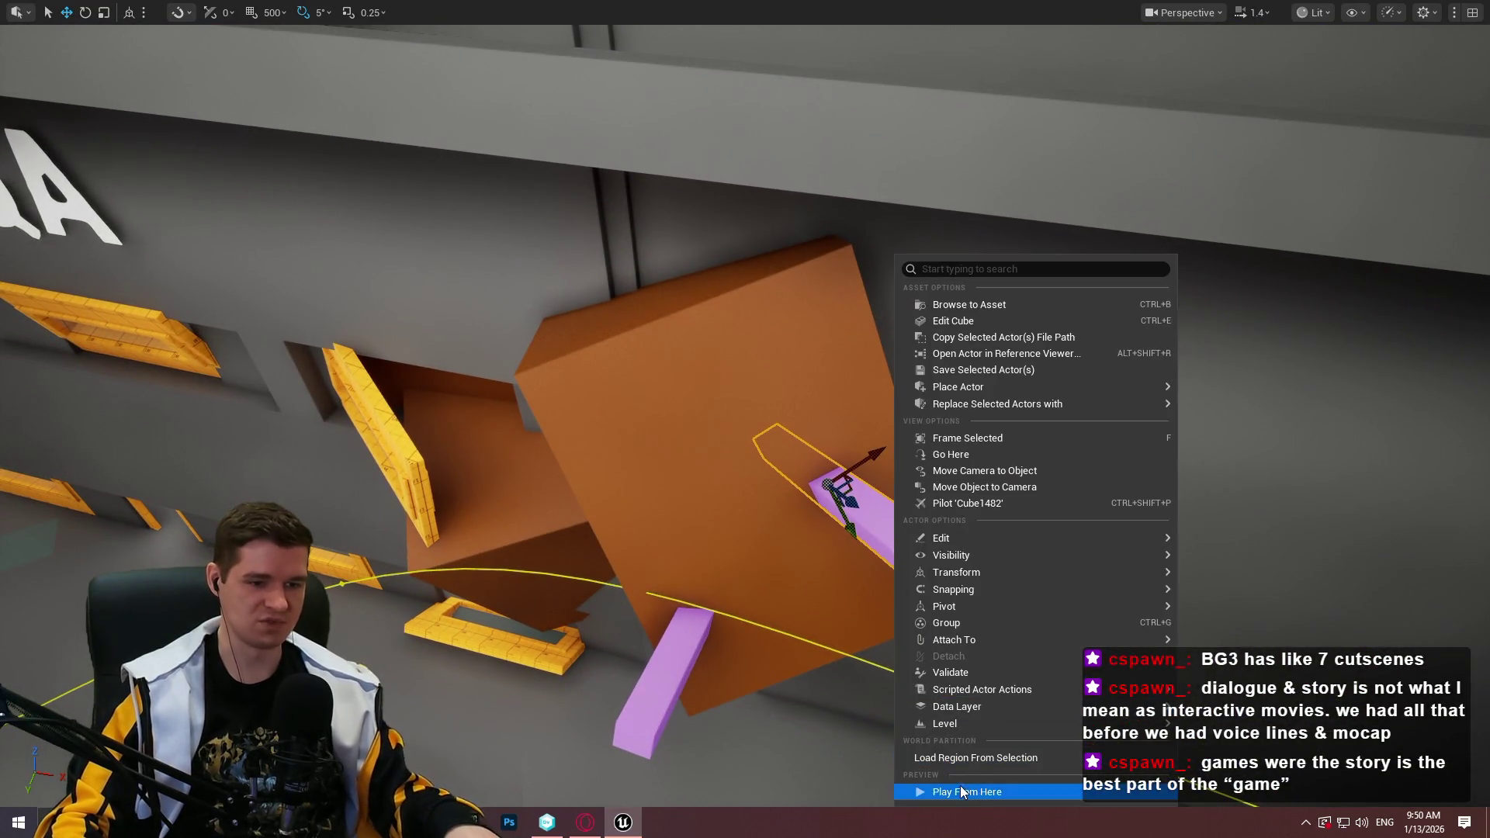
pyautogui.click(960, 791)
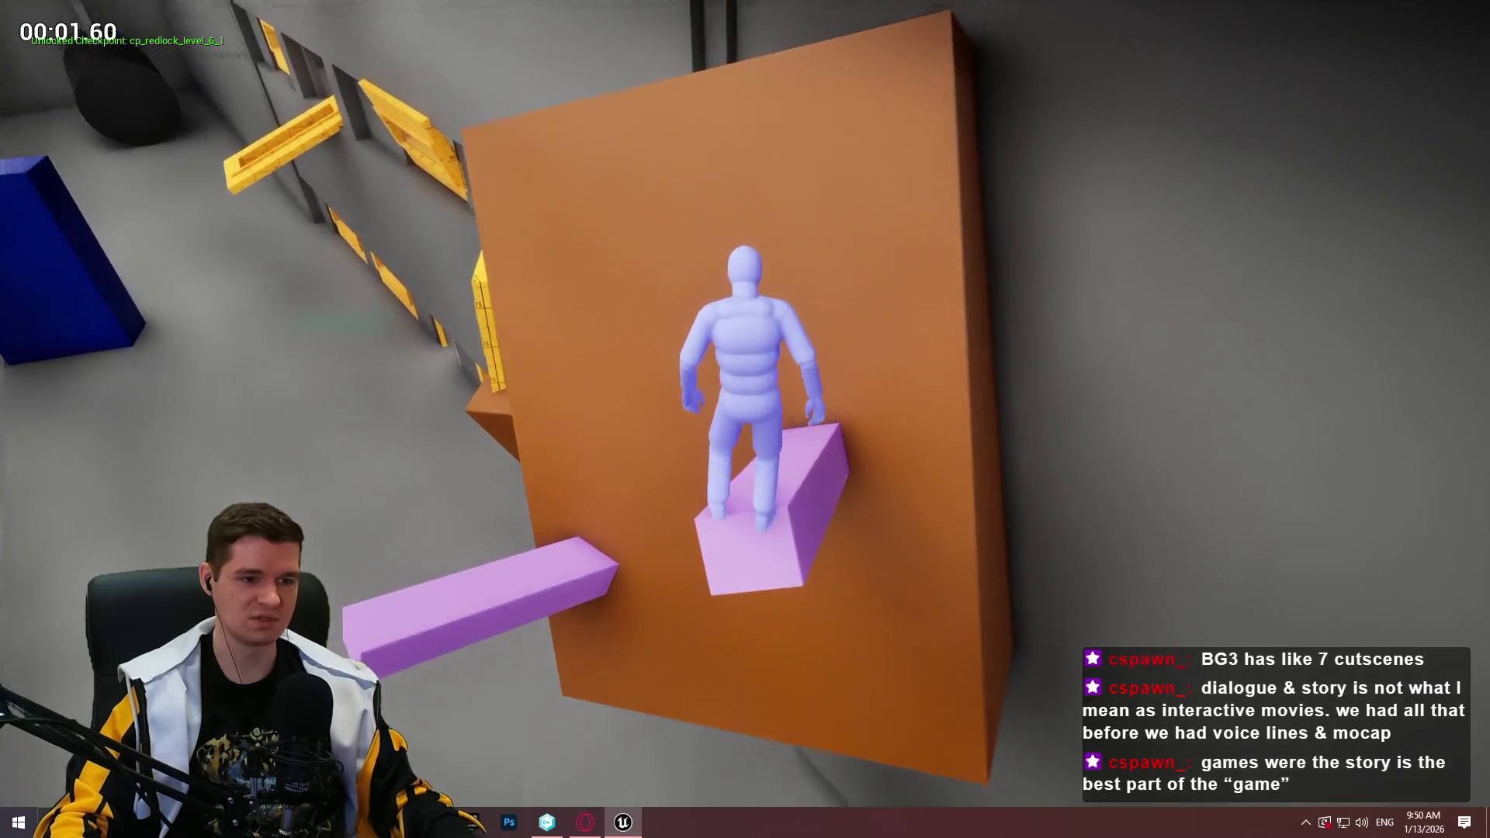
pyautogui.press('space')
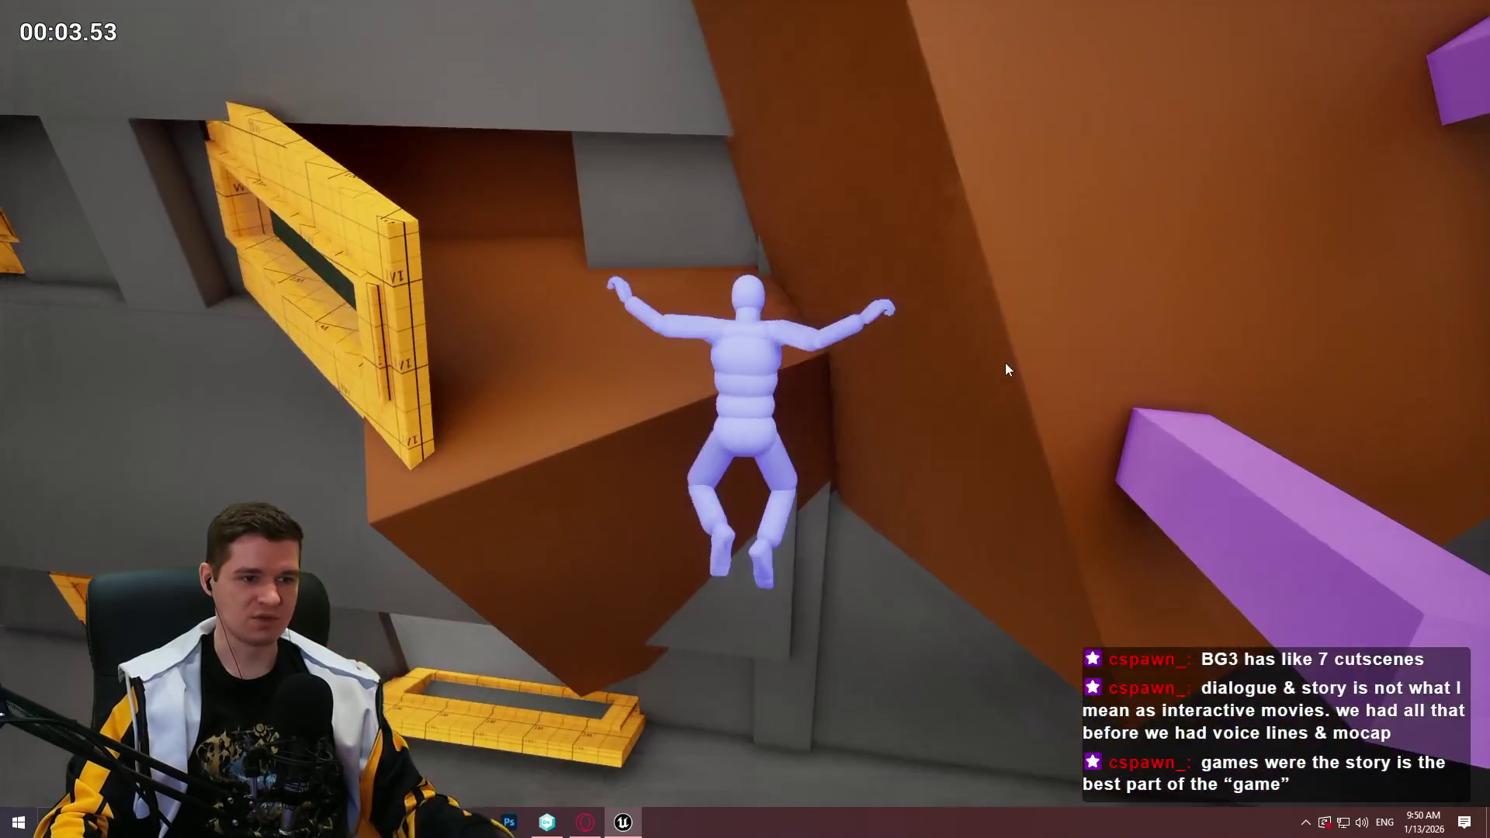
pyautogui.press('Escape')
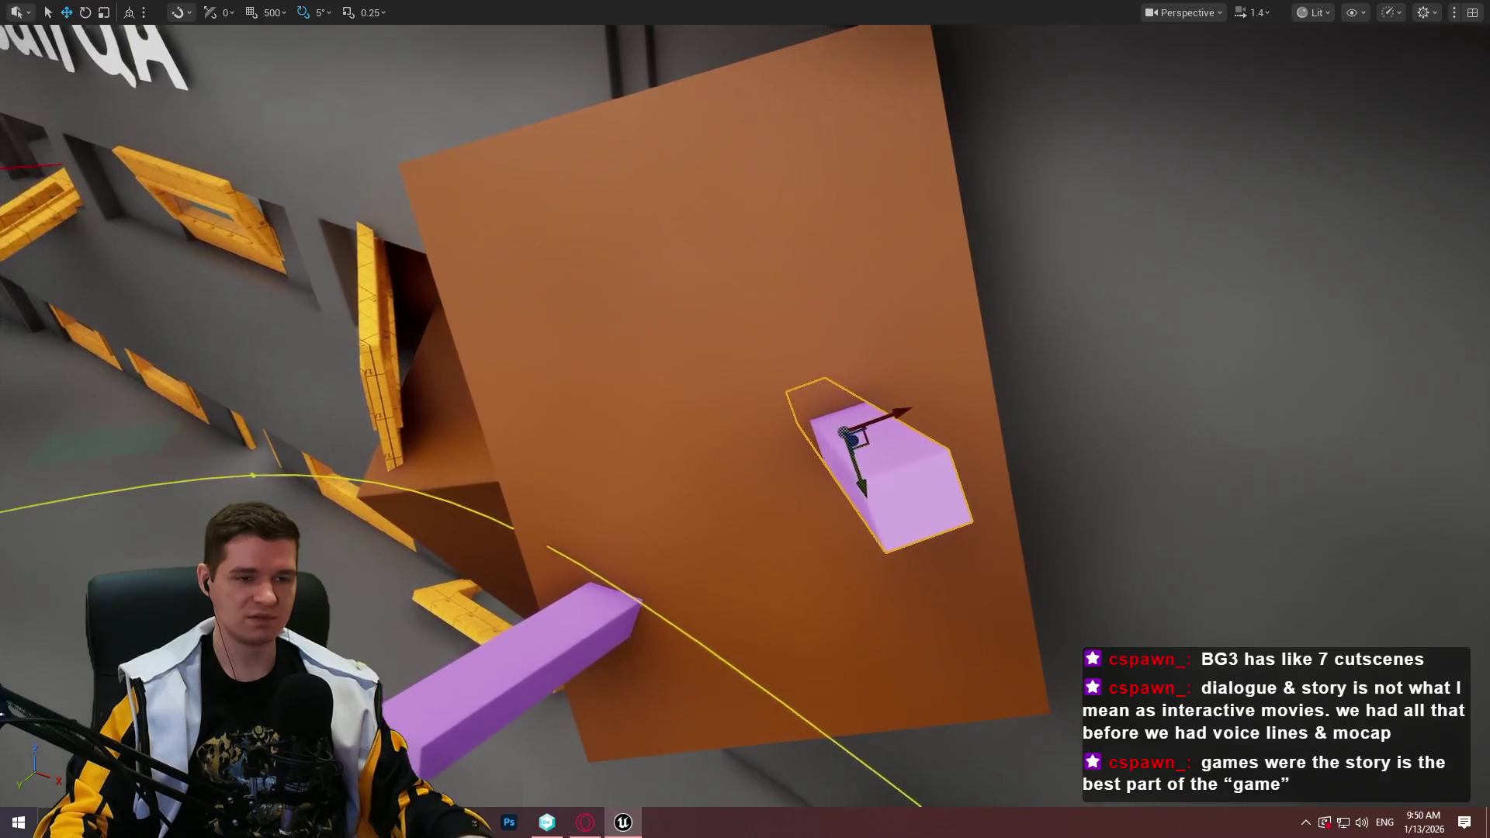
# Playtest a full run: up the wall, across both purple beams to the ledge, then drop
pyautogui.rightClick(900, 460)
pyautogui.click(982, 792)
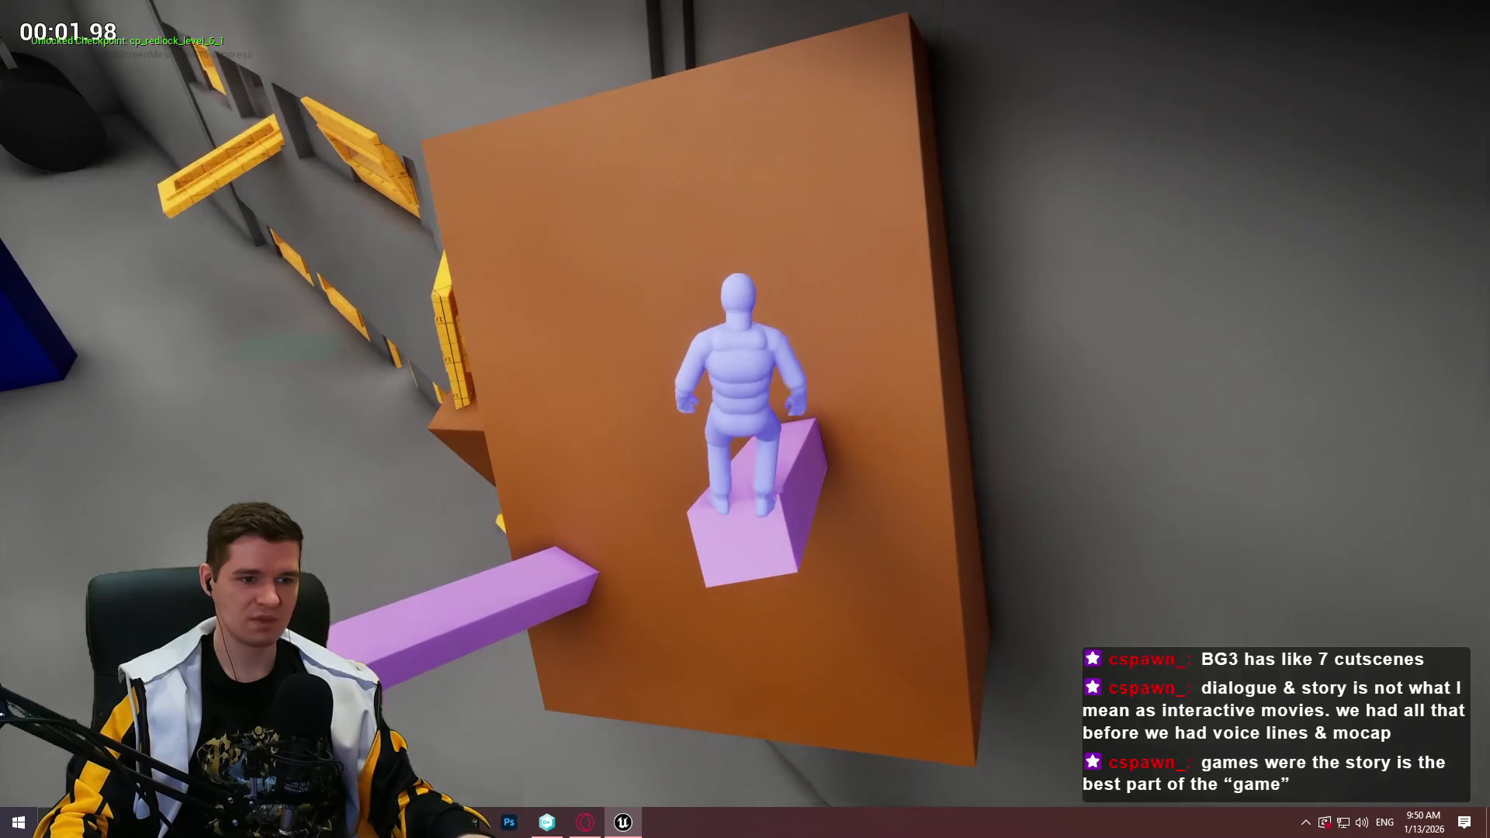
pyautogui.press('space')
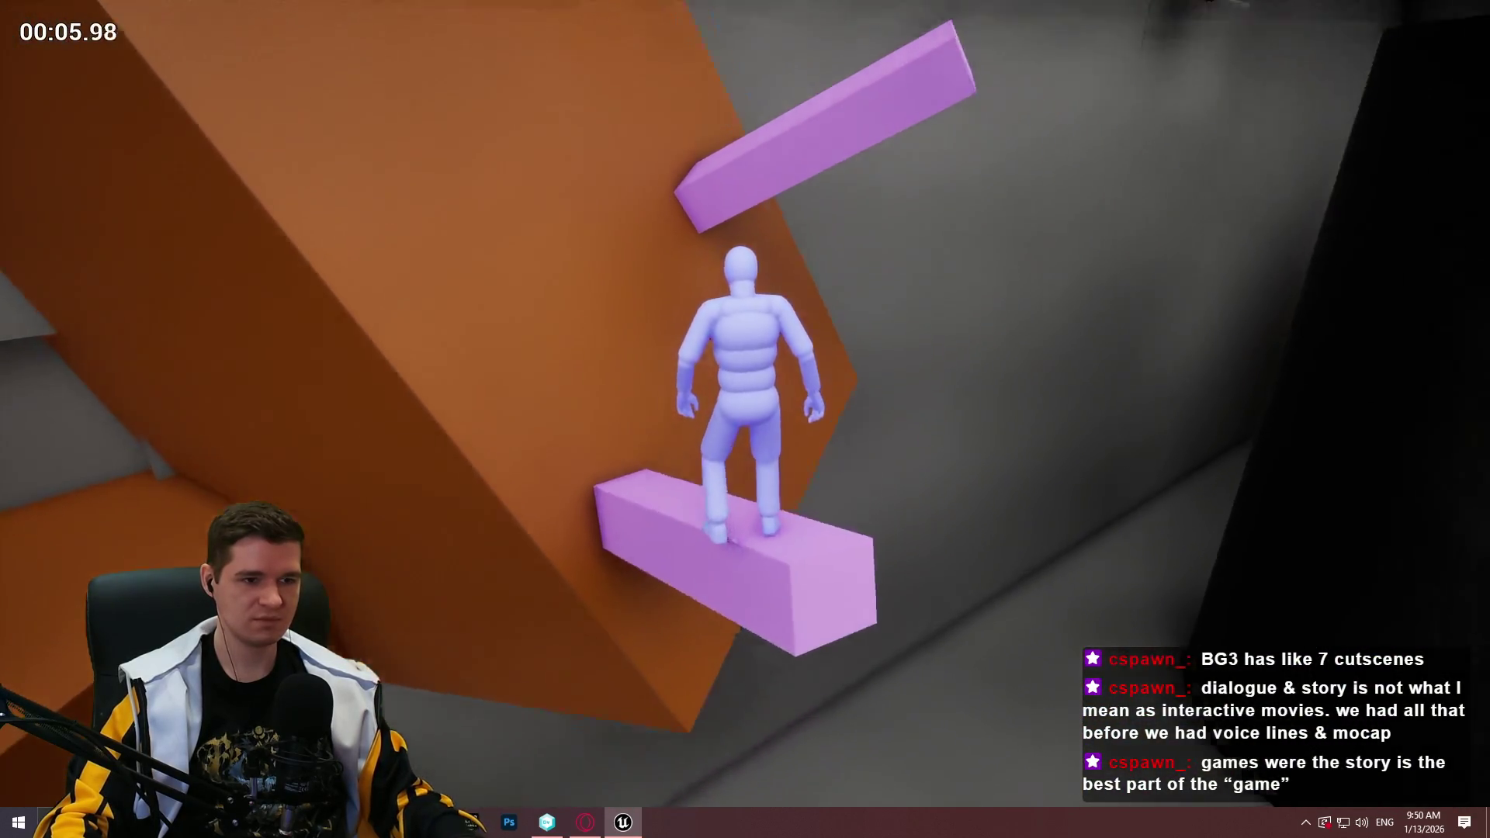
pyautogui.press('space')
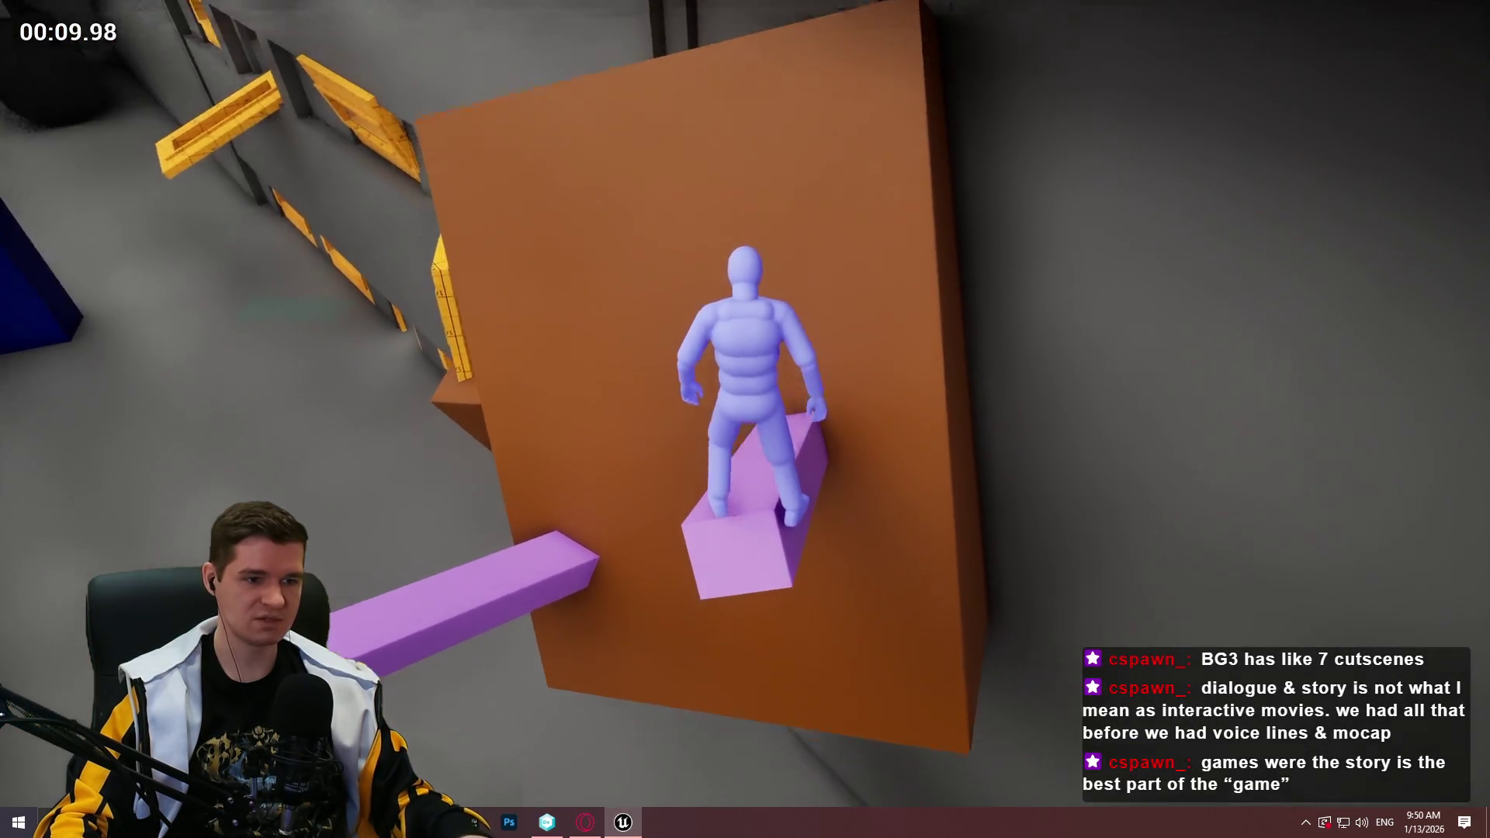
pyautogui.press('space')
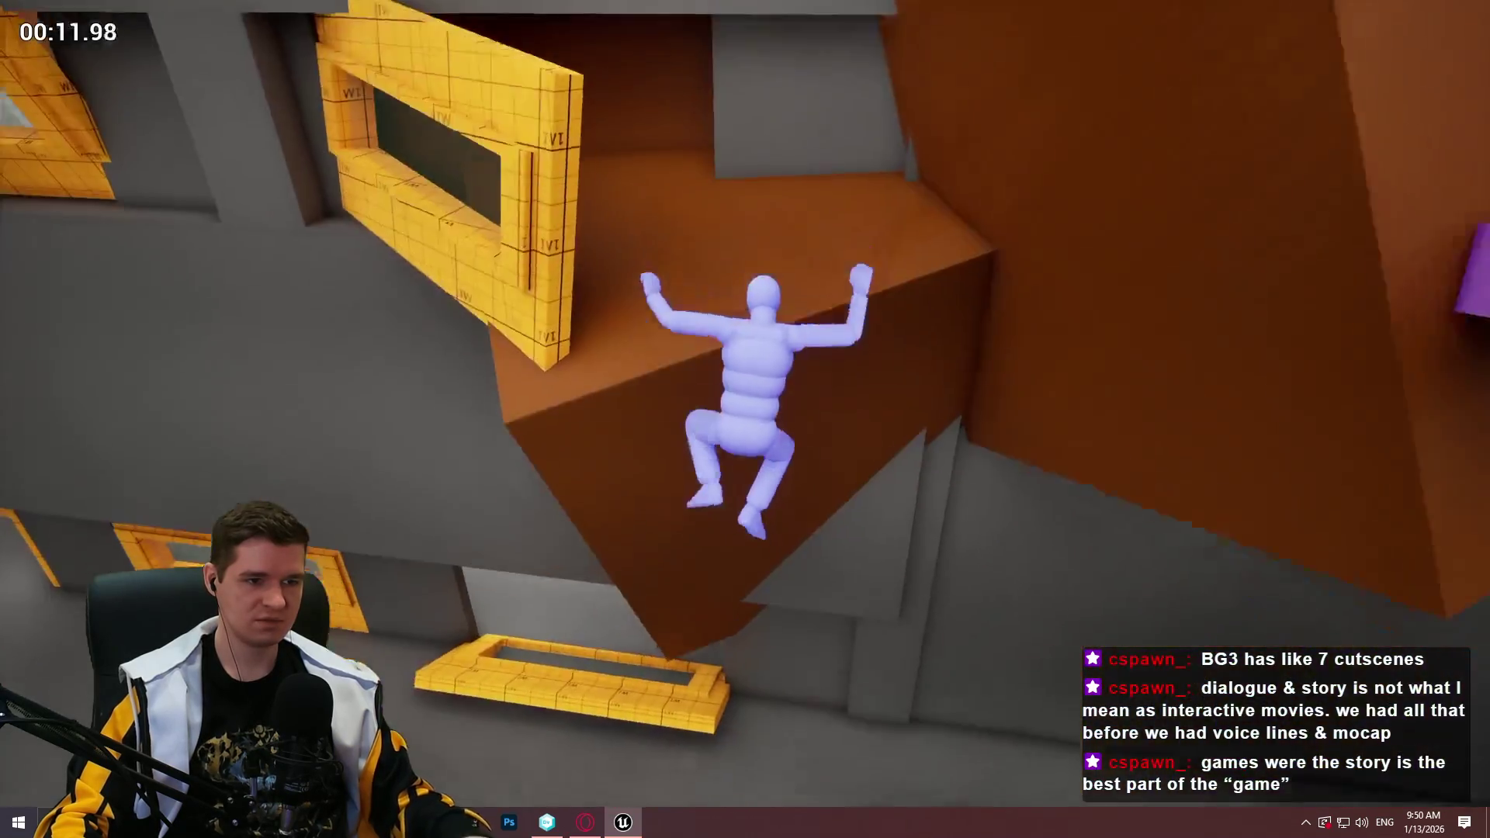
pyautogui.press('c')
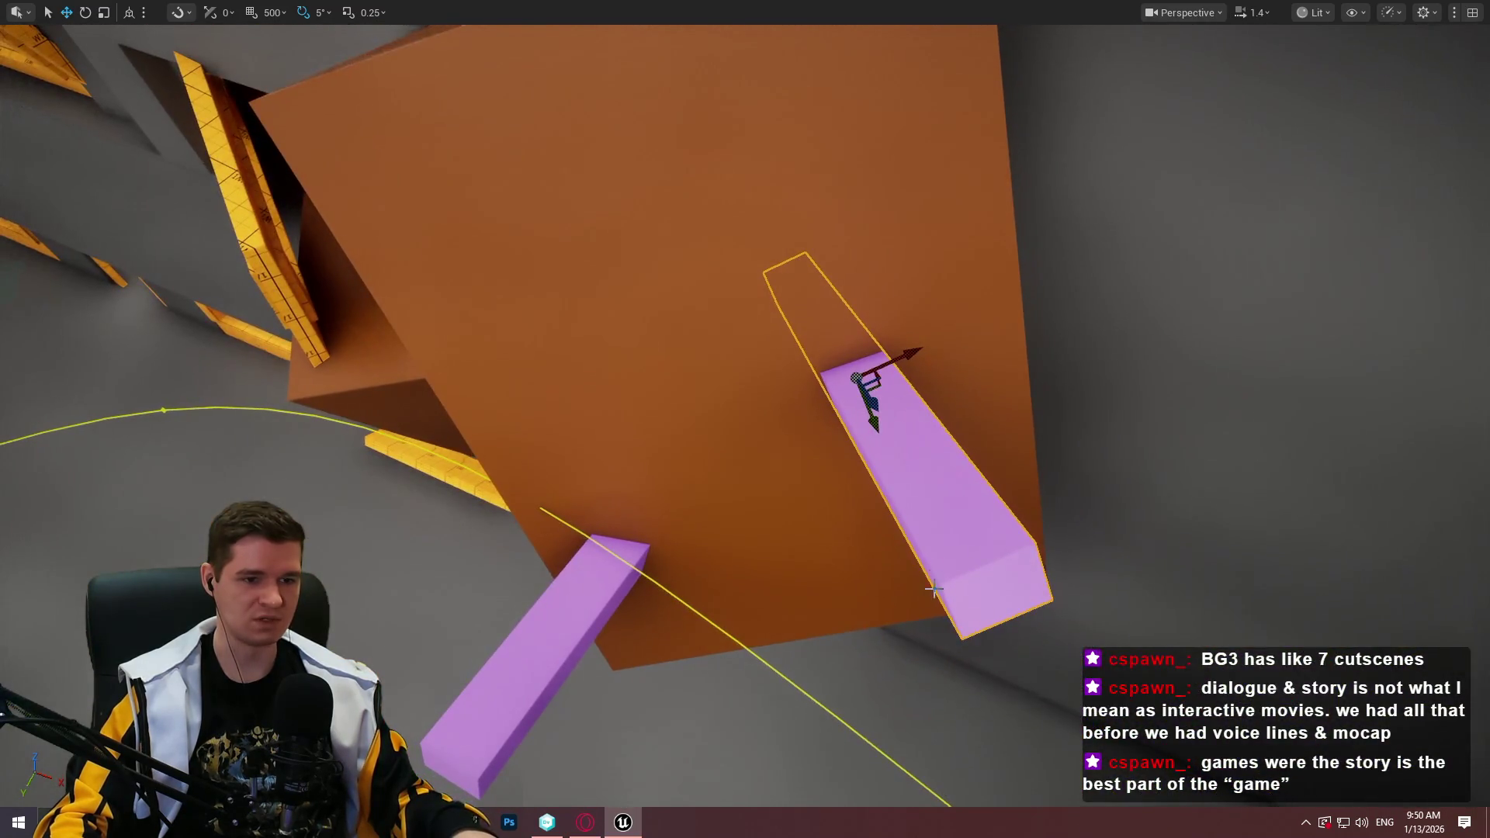
# Playtest from the purple beam, leaping to the wall top and climbing over
pyautogui.rightClick(948, 538)
pyautogui.moveTo(948, 538)
pyautogui.click(1053, 787)
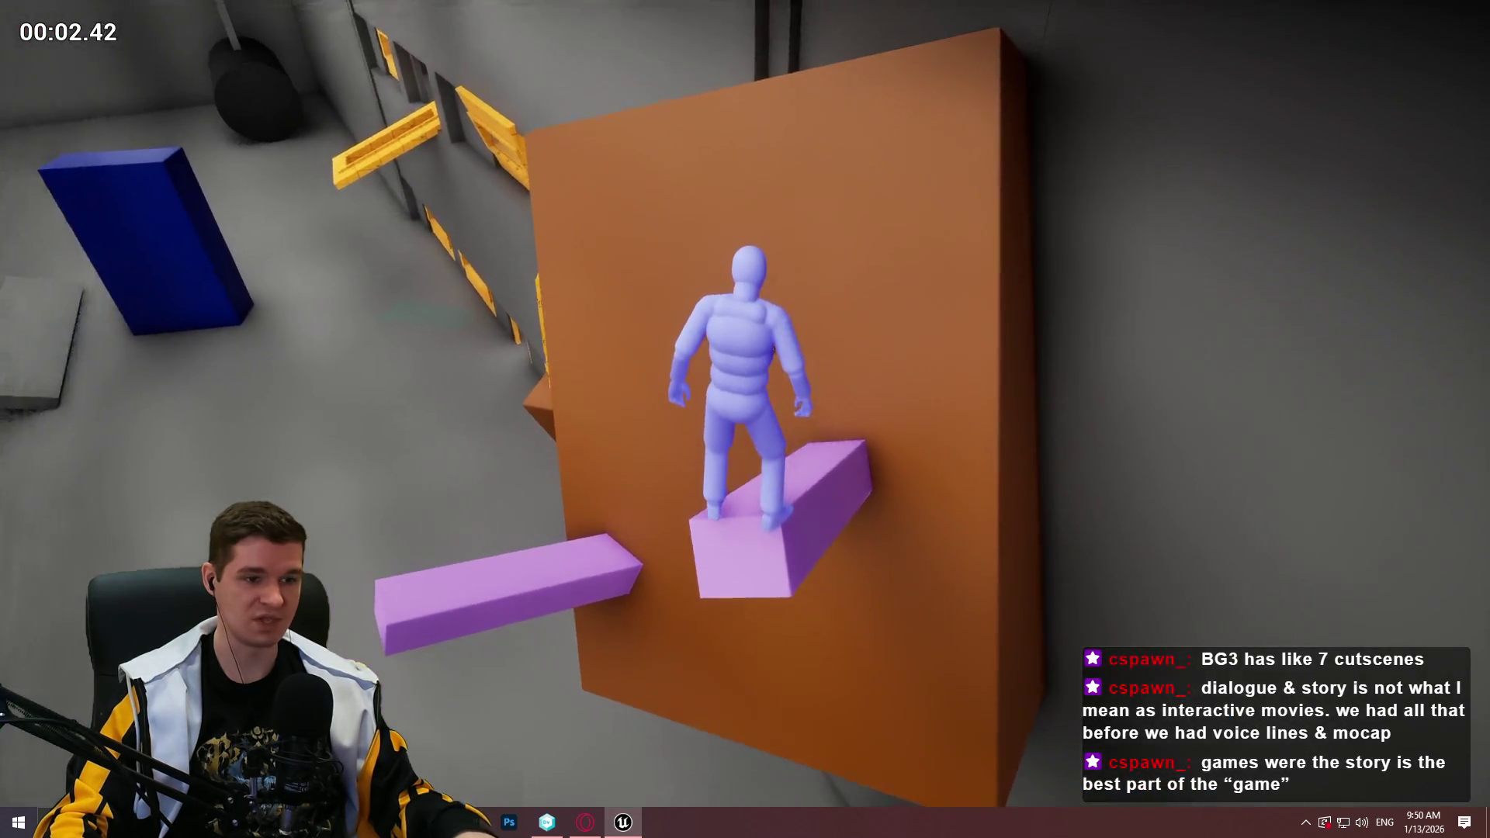
pyautogui.press('space')
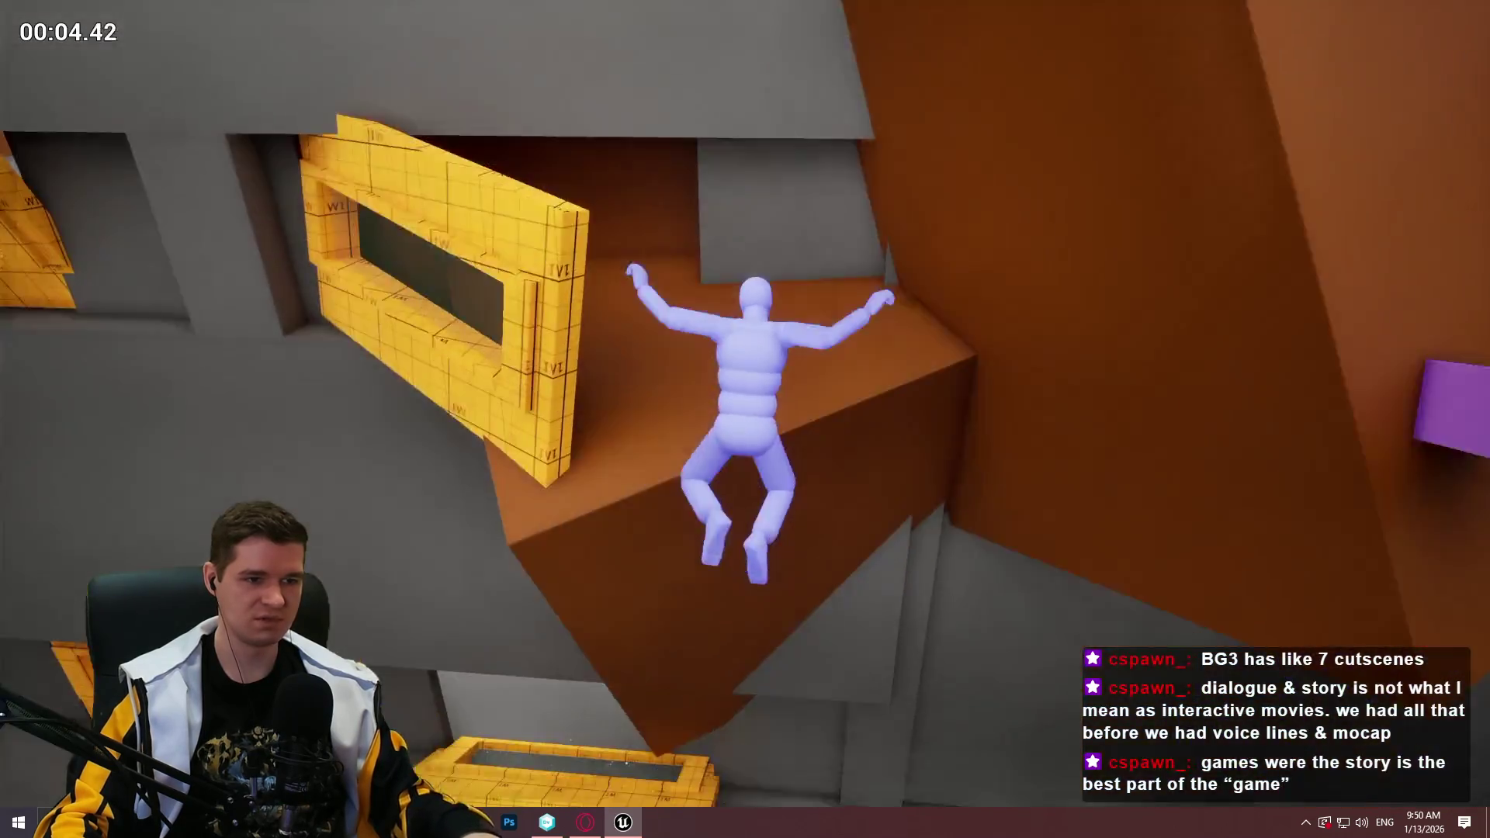
pyautogui.press('Escape')
# Reframe the view around the orange box and playtest a jump from the purple block
pyautogui.press('f')
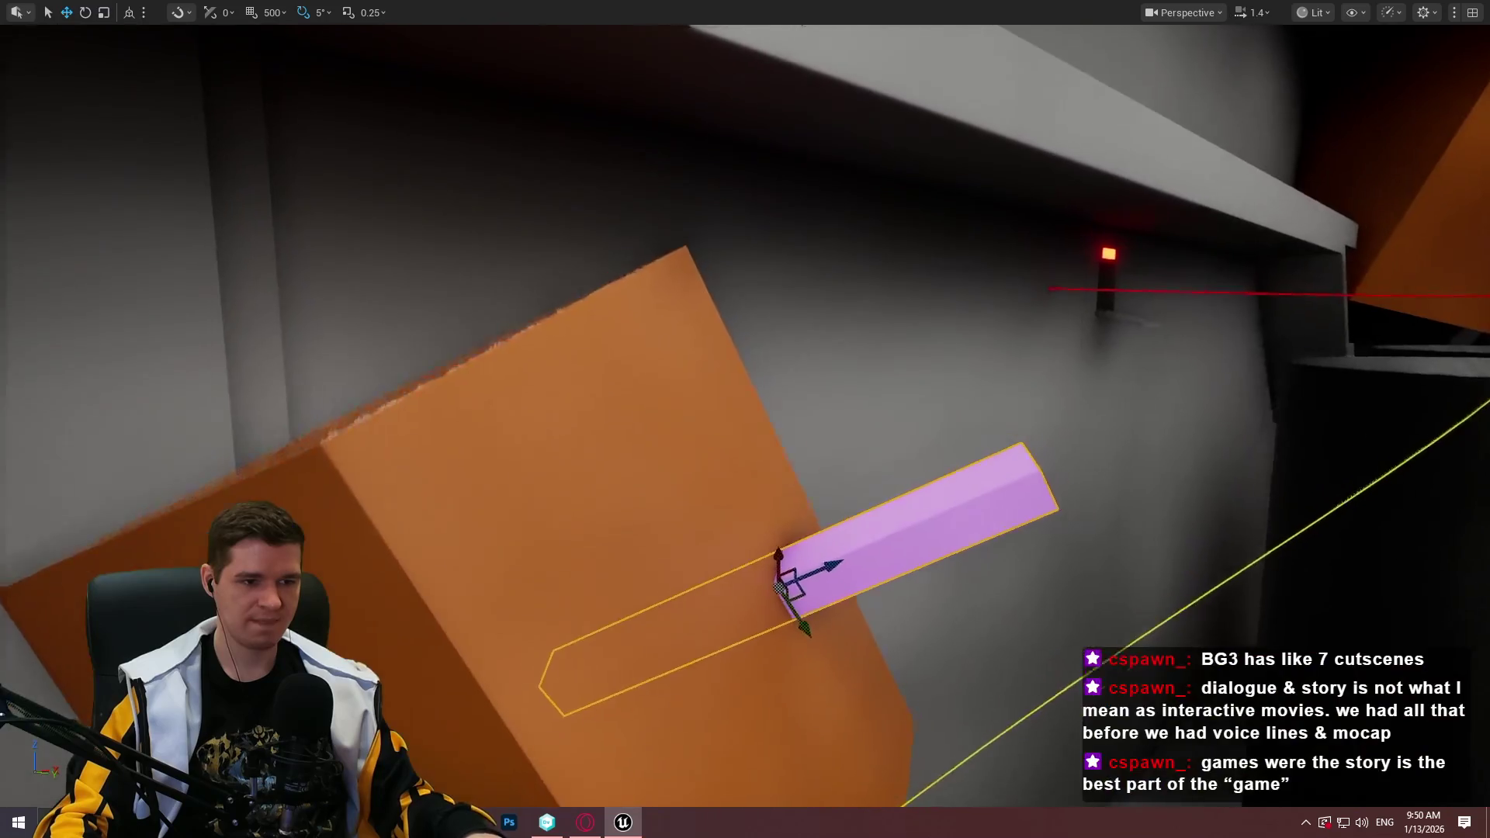
pyautogui.moveTo(1109, 405)
pyautogui.mouseDown()
pyautogui.moveTo(1109, 419)
pyautogui.moveTo(1110, 405)
pyautogui.mouseUp()
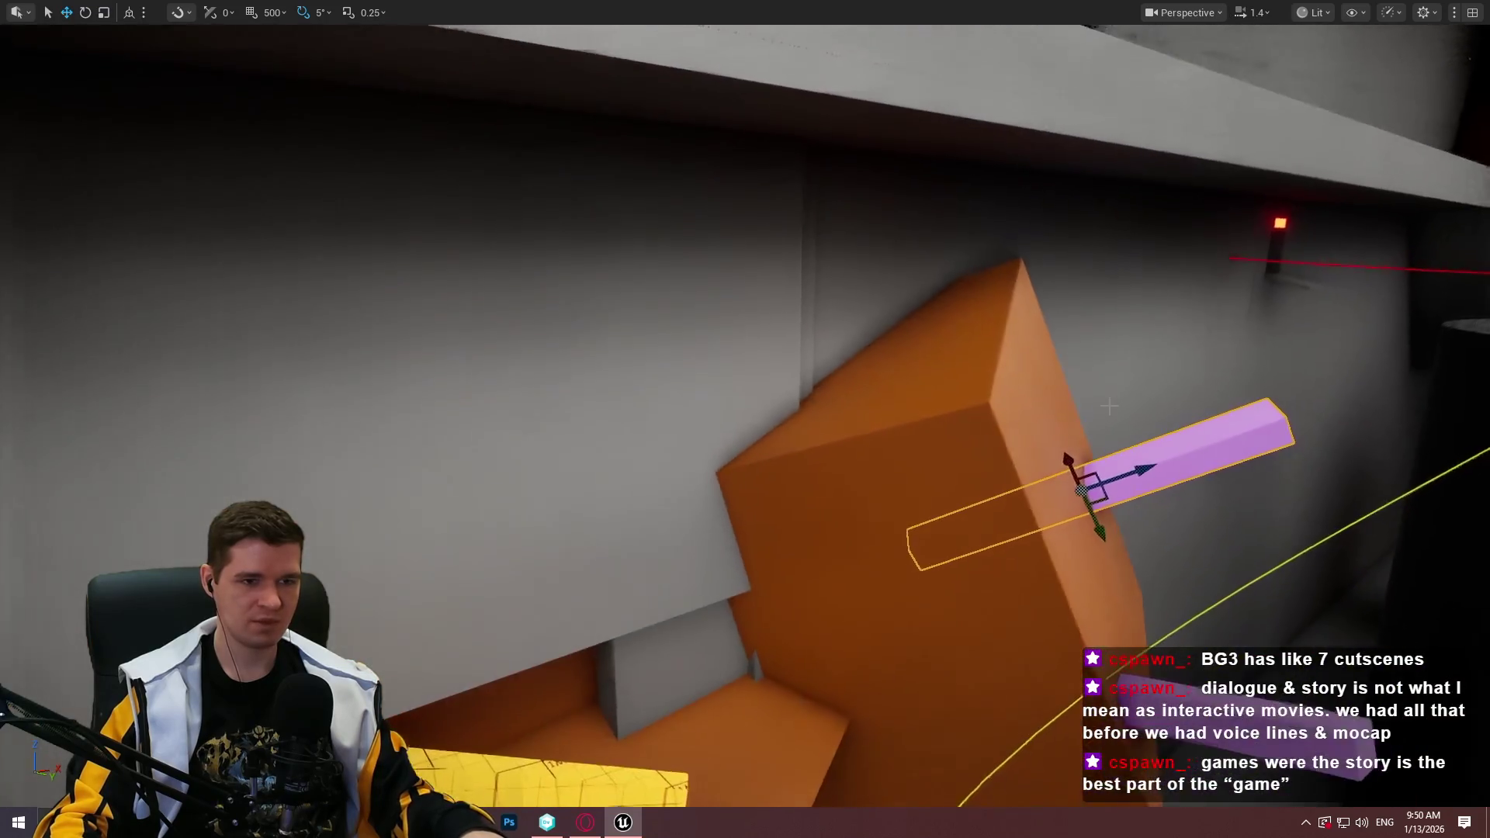
pyautogui.moveTo(921, 409)
pyautogui.mouseDown()
pyautogui.moveTo(701, 405)
pyautogui.moveTo(618, 232)
pyautogui.mouseUp()
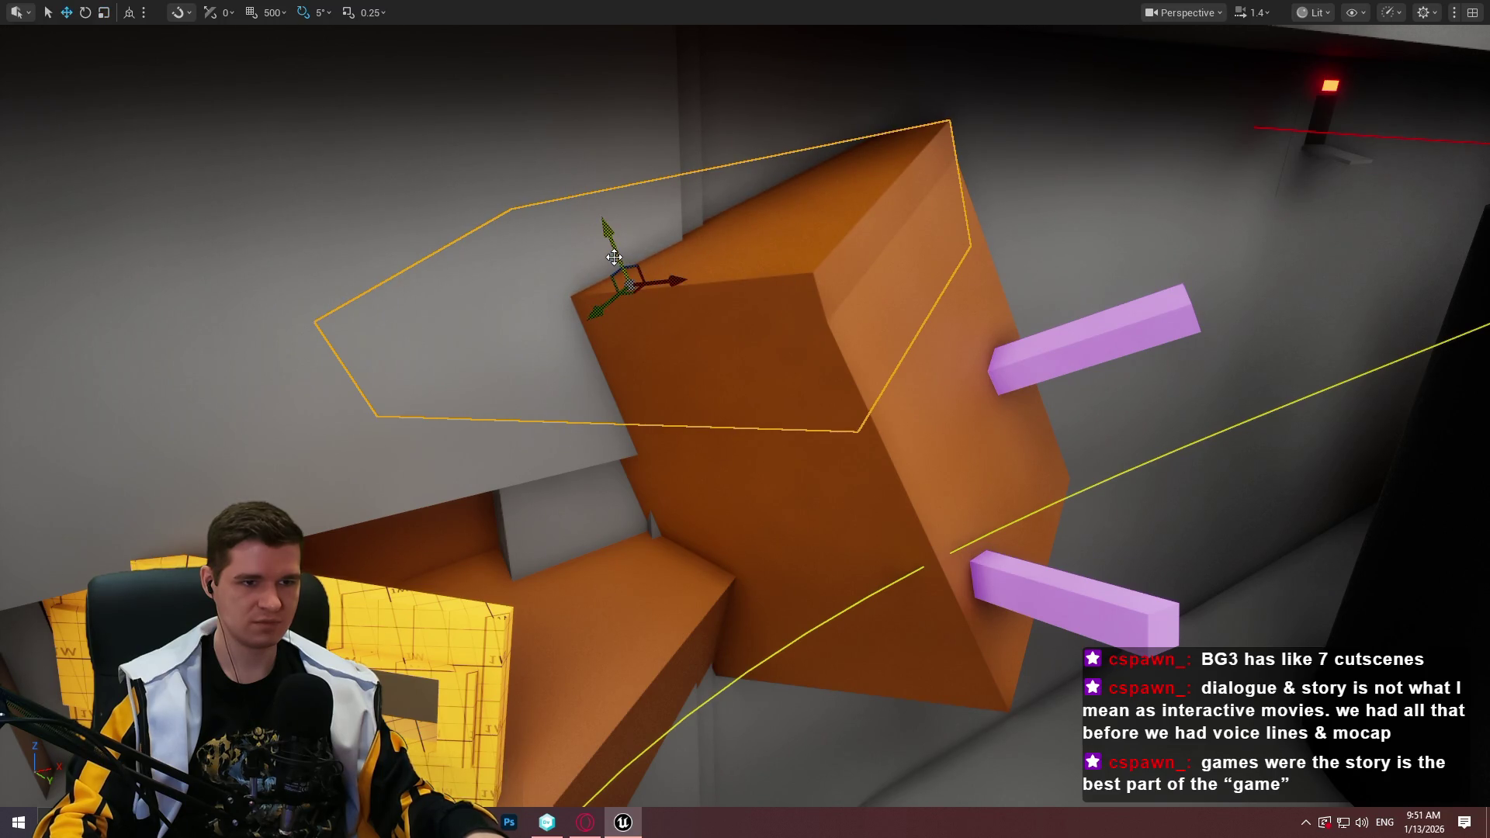
pyautogui.moveTo(685, 273); pyautogui.dragTo(974, 363)
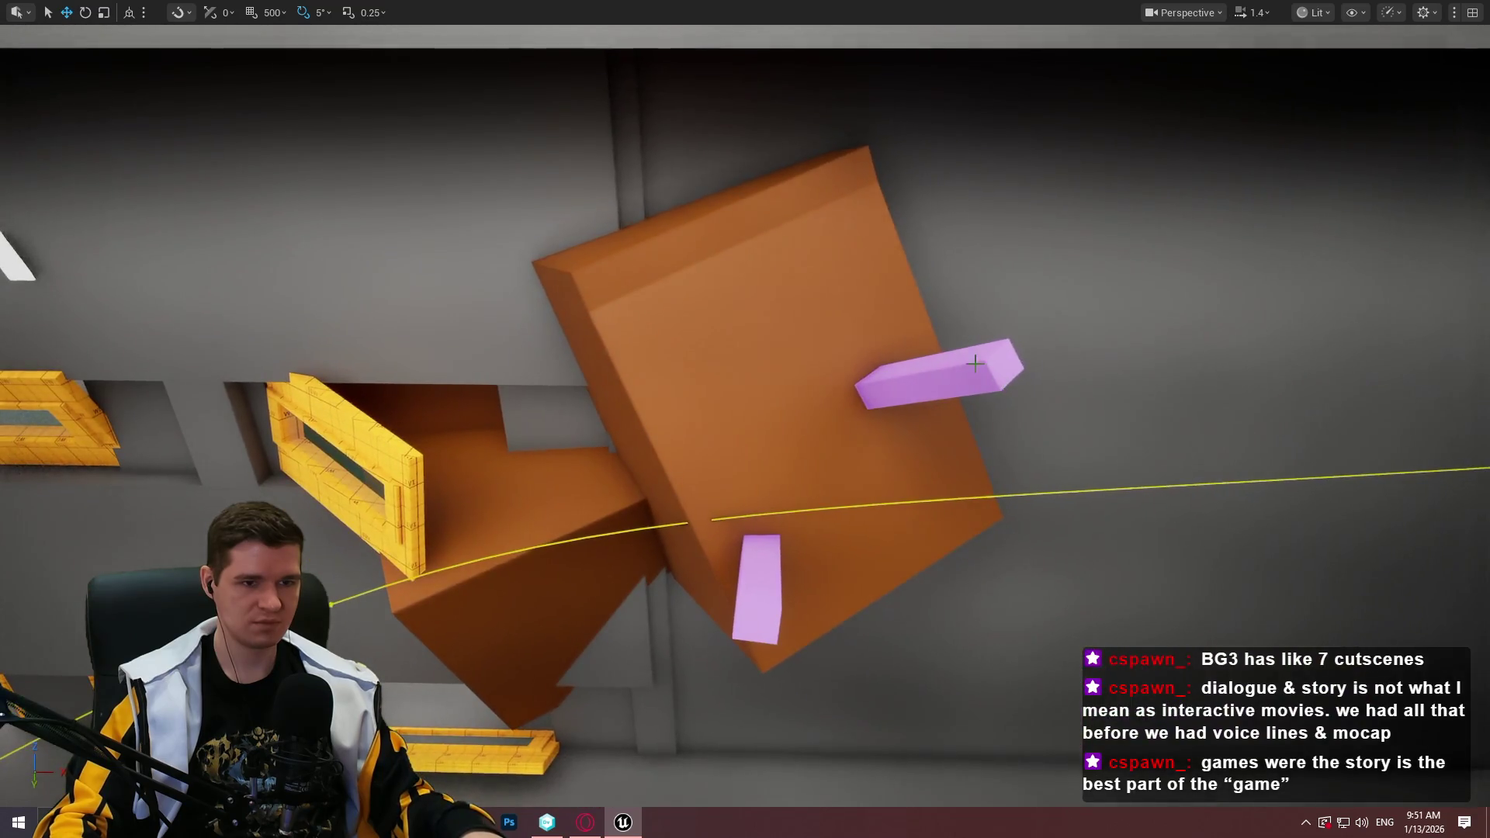
pyautogui.rightClick(966, 354)
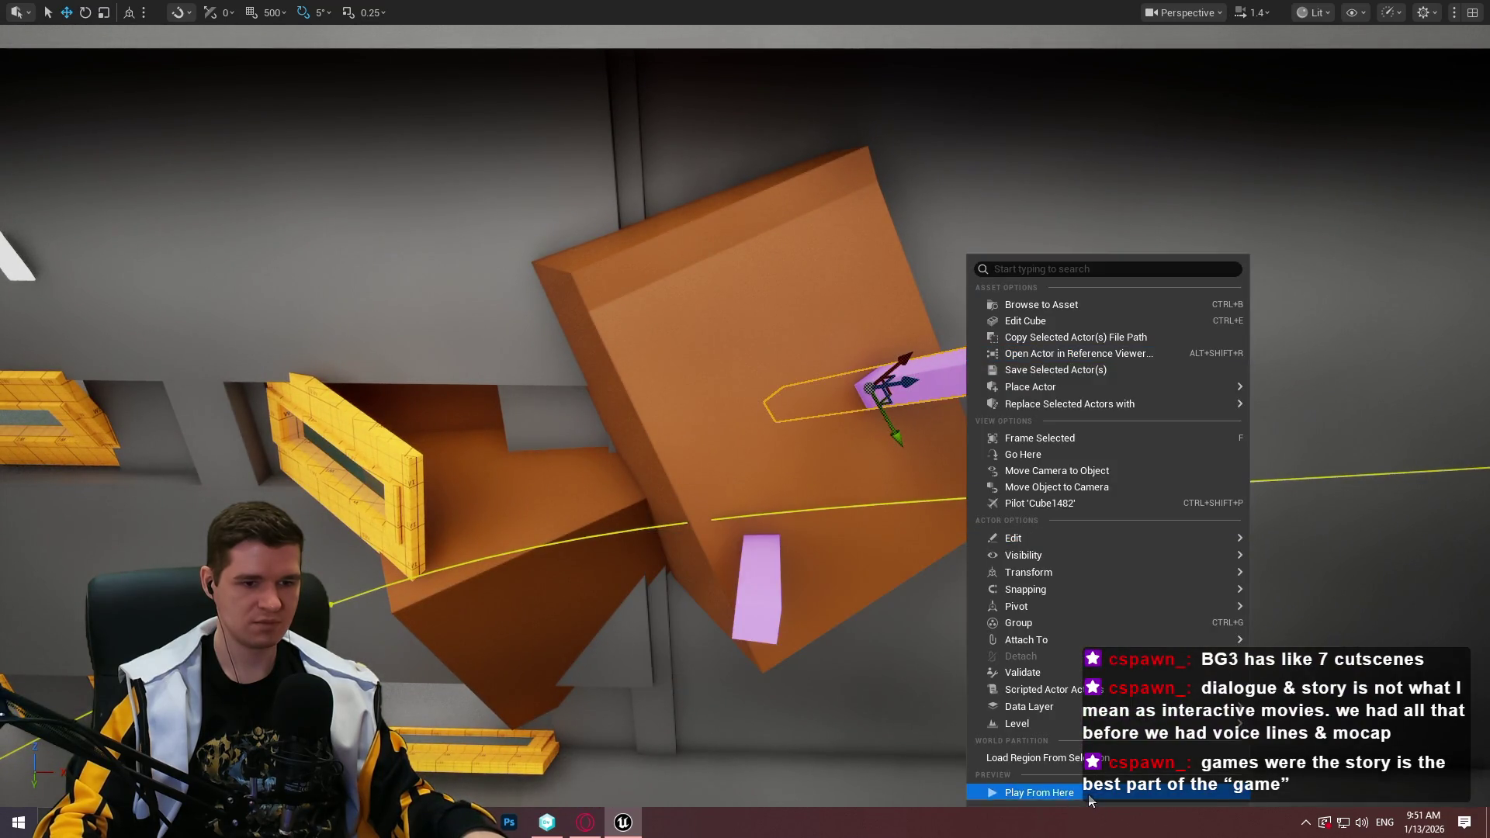
pyautogui.click(1089, 797)
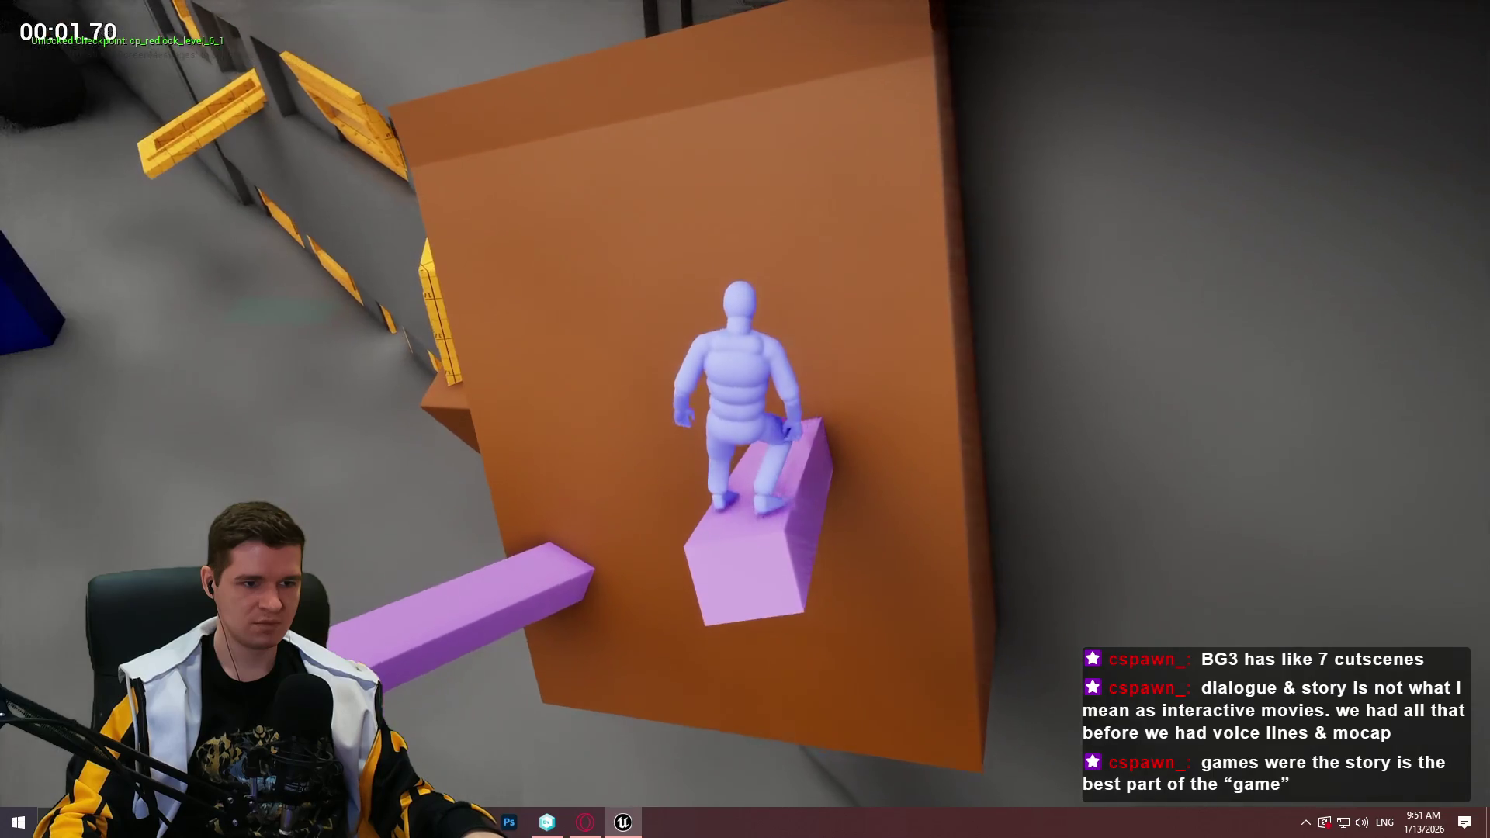
pyautogui.press('space')
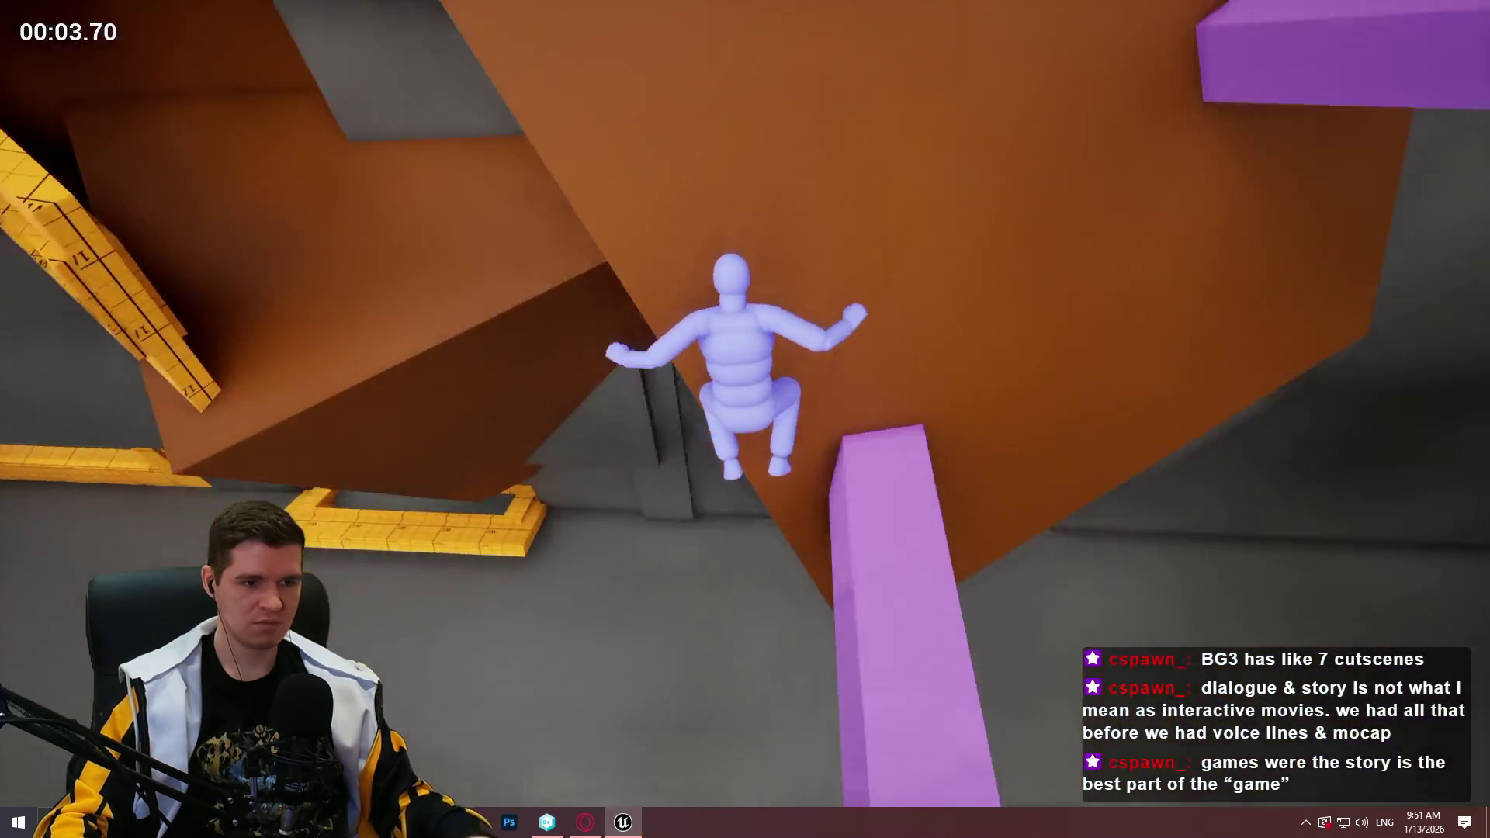
pyautogui.press('Escape')
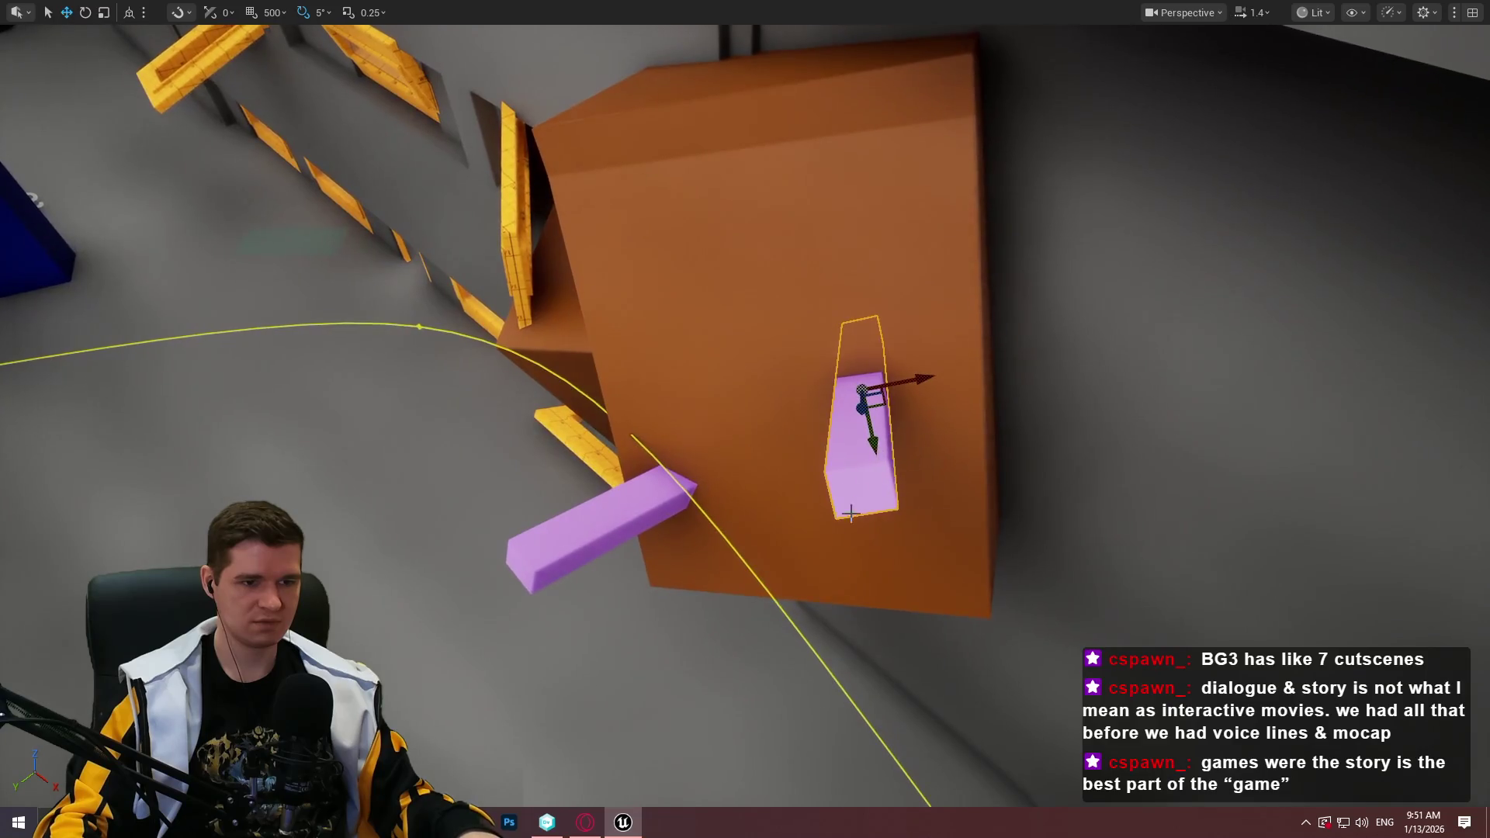
# Playtest again, jumping from the purple block onto the orange wall's ledge
pyautogui.rightClick(854, 463)
pyautogui.click(928, 792)
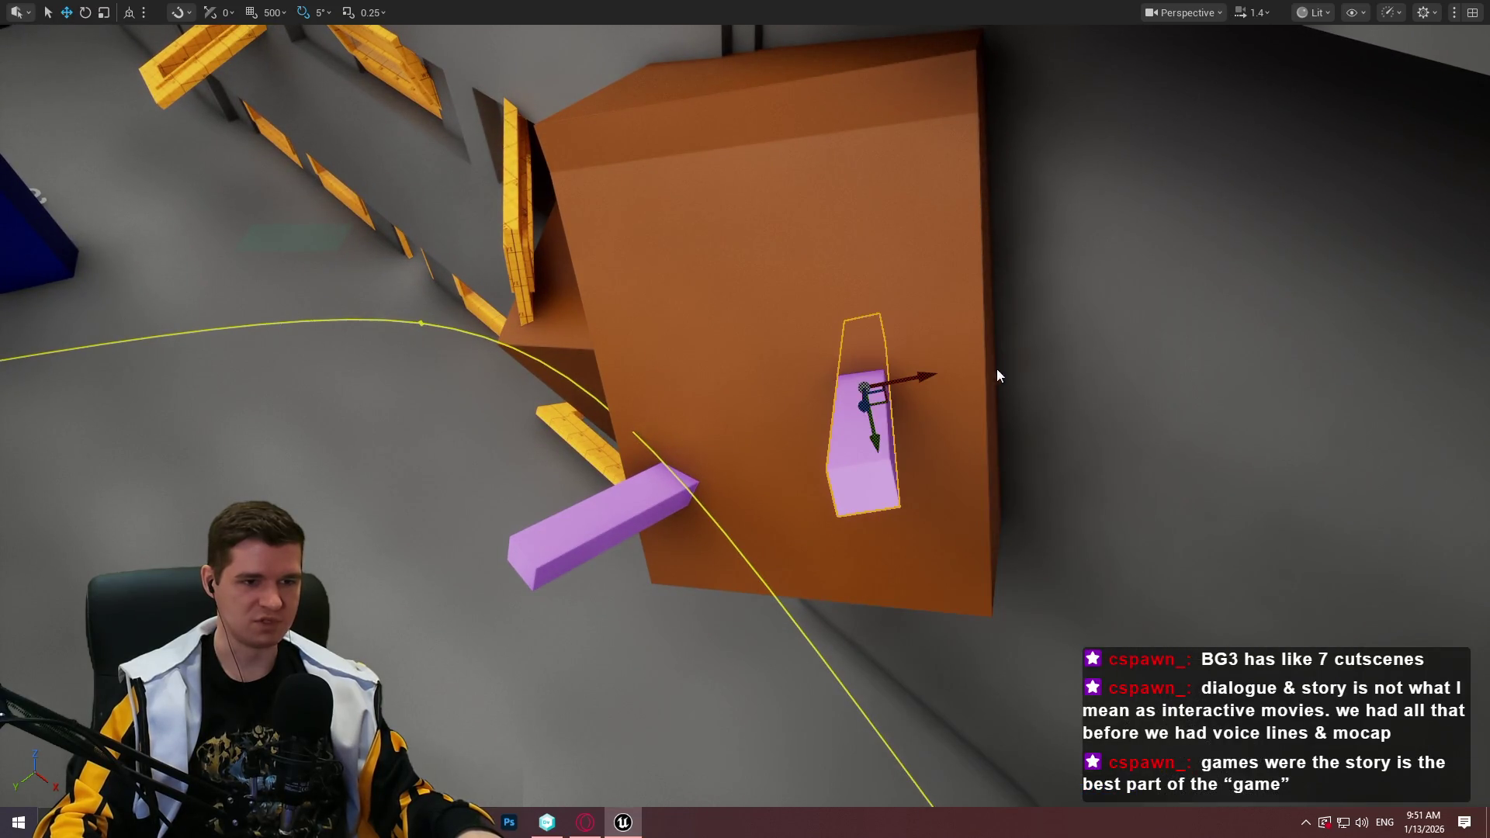
pyautogui.press('space')
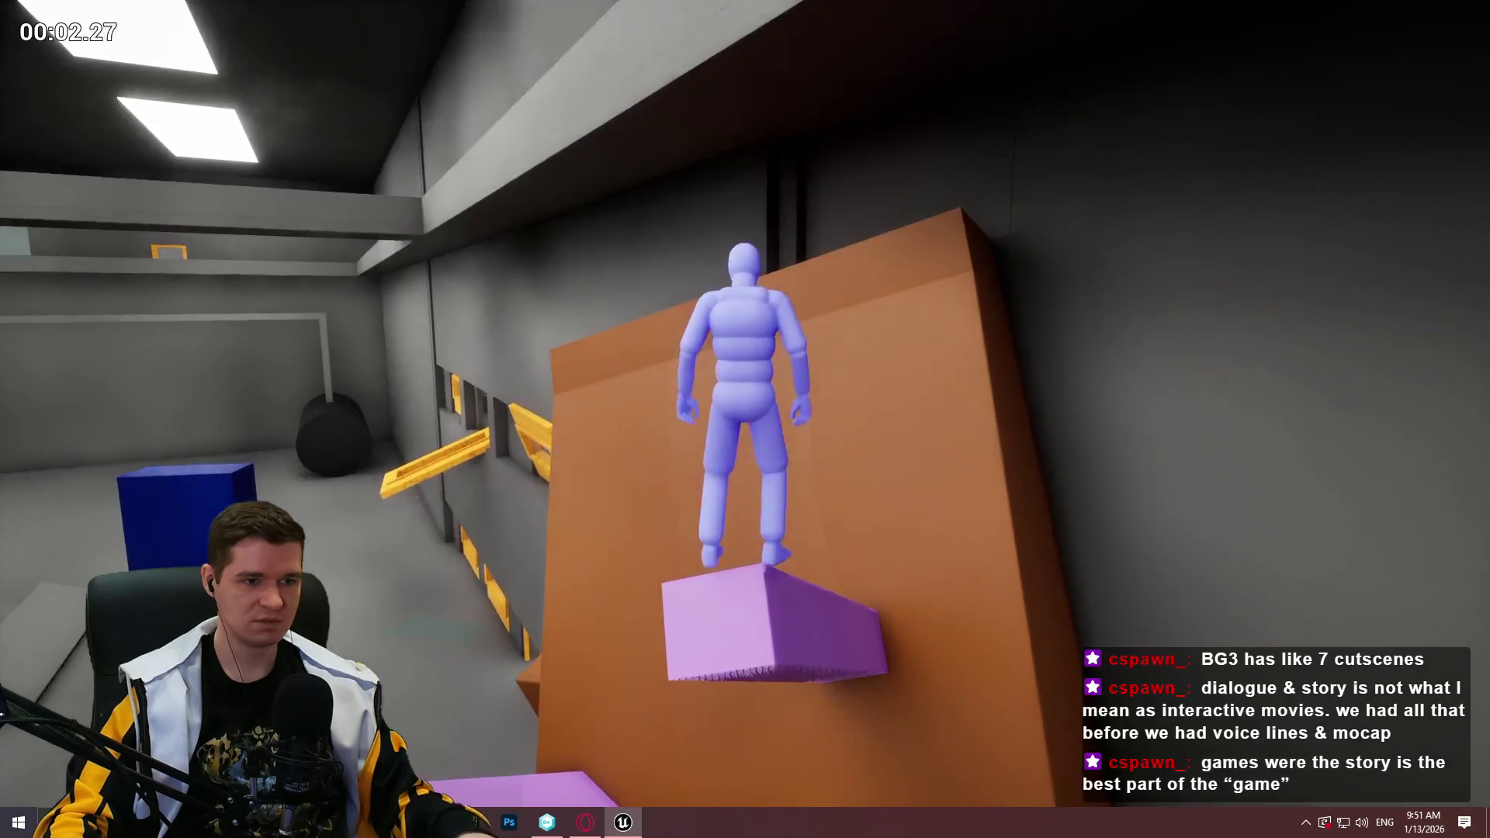
pyautogui.press('Escape')
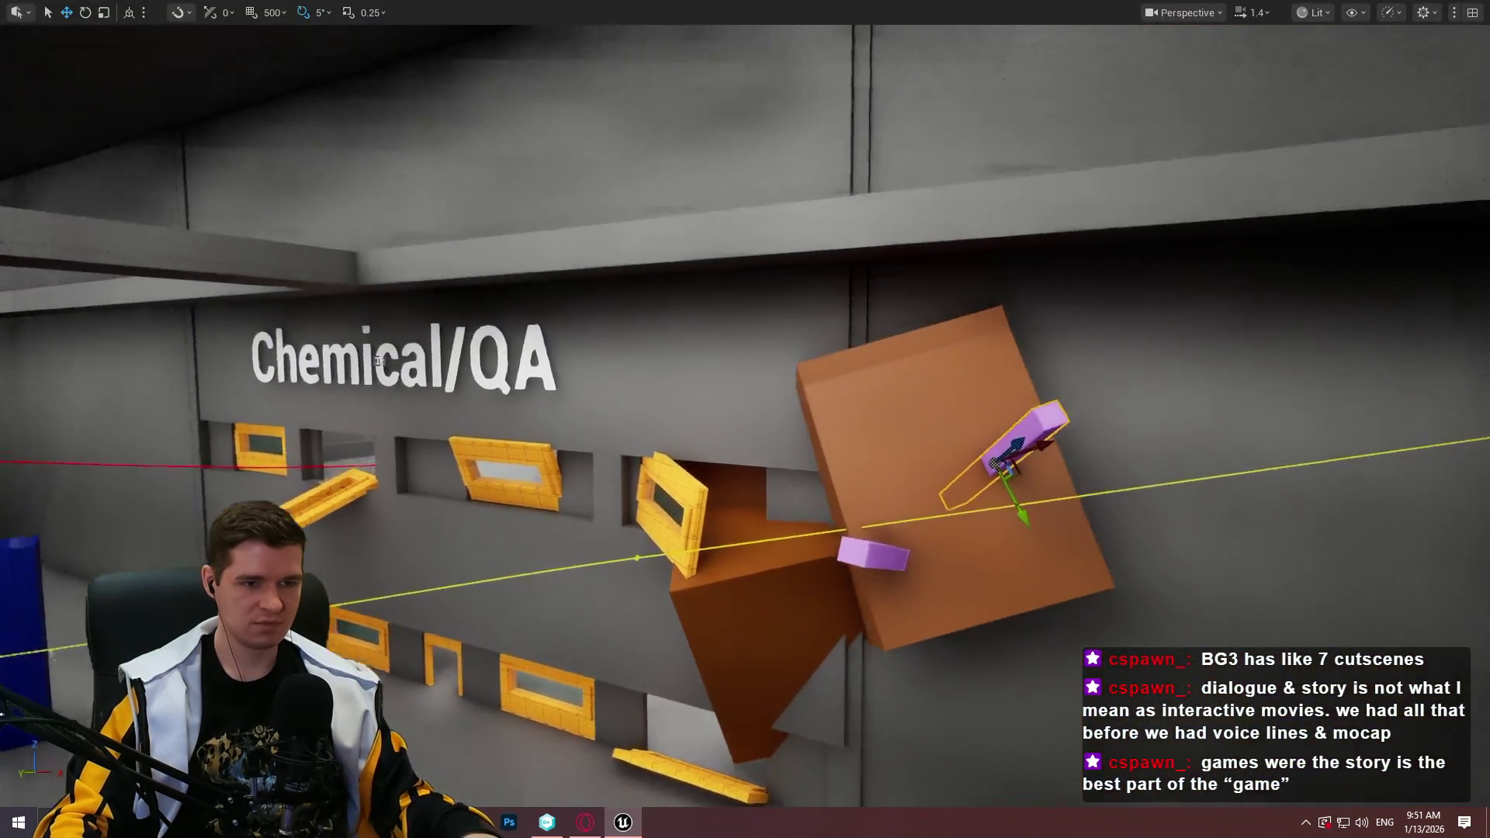
# Playtest with Alt+P, jumping across both purple beams onto the orange block's top
pyautogui.moveTo(378, 361)
pyautogui.mouseDown()
pyautogui.moveTo(378, 450)
pyautogui.moveTo(378, 391)
pyautogui.mouseUp()
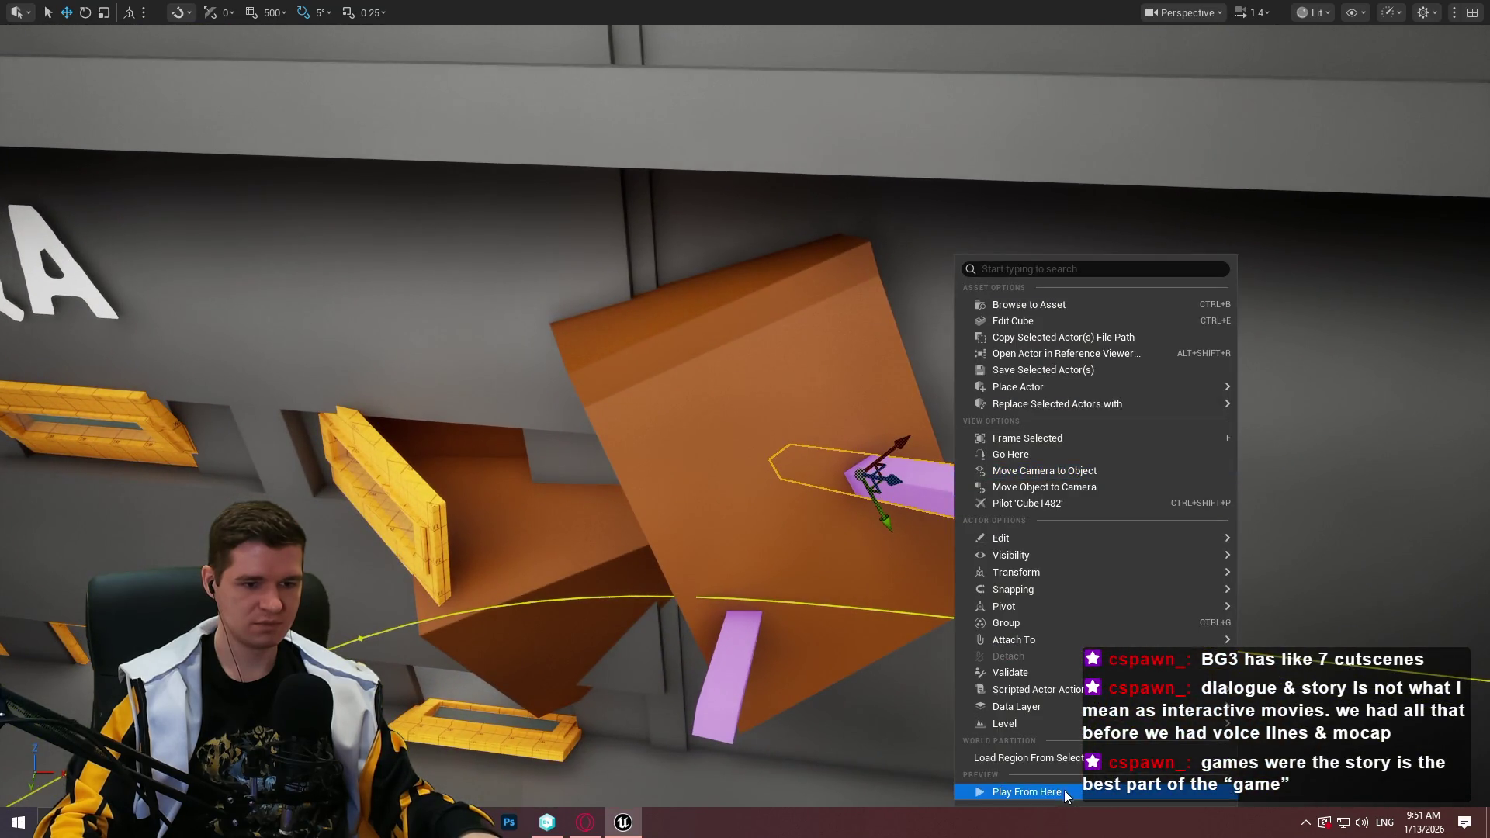
pyautogui.hotkey('alt', 'p')
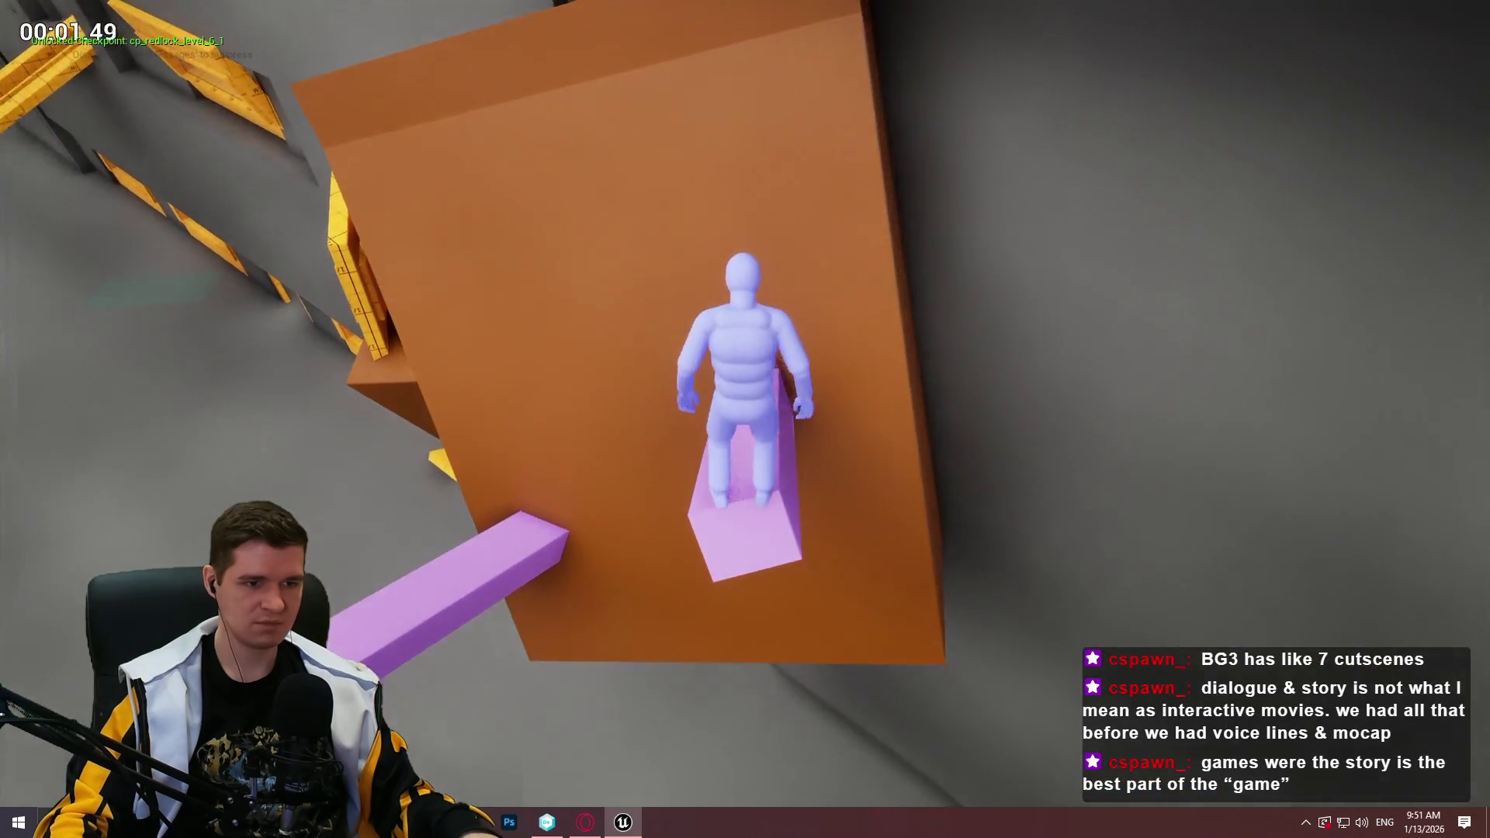
pyautogui.press('space')
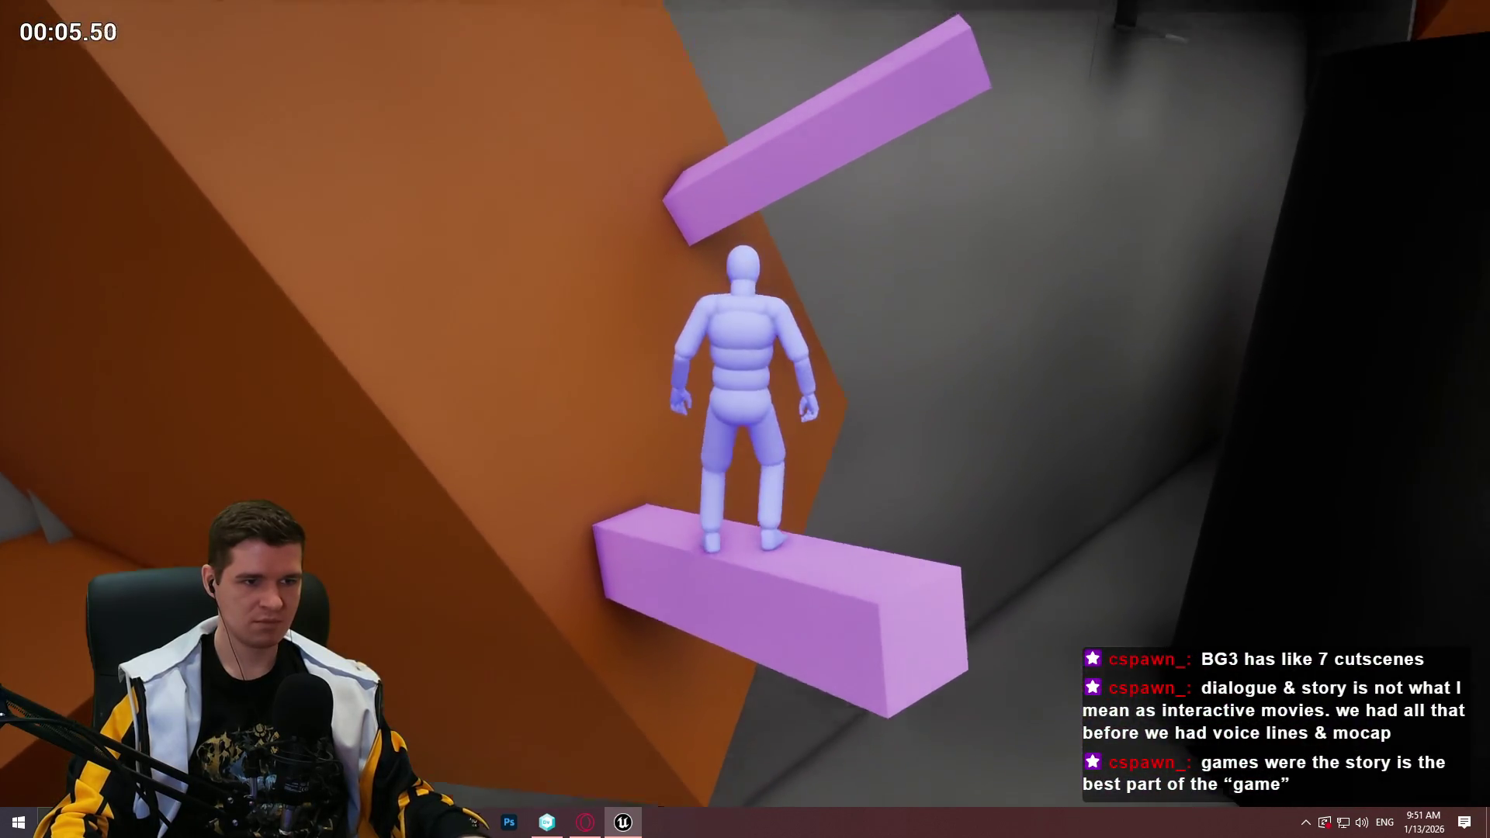
pyautogui.press('space')
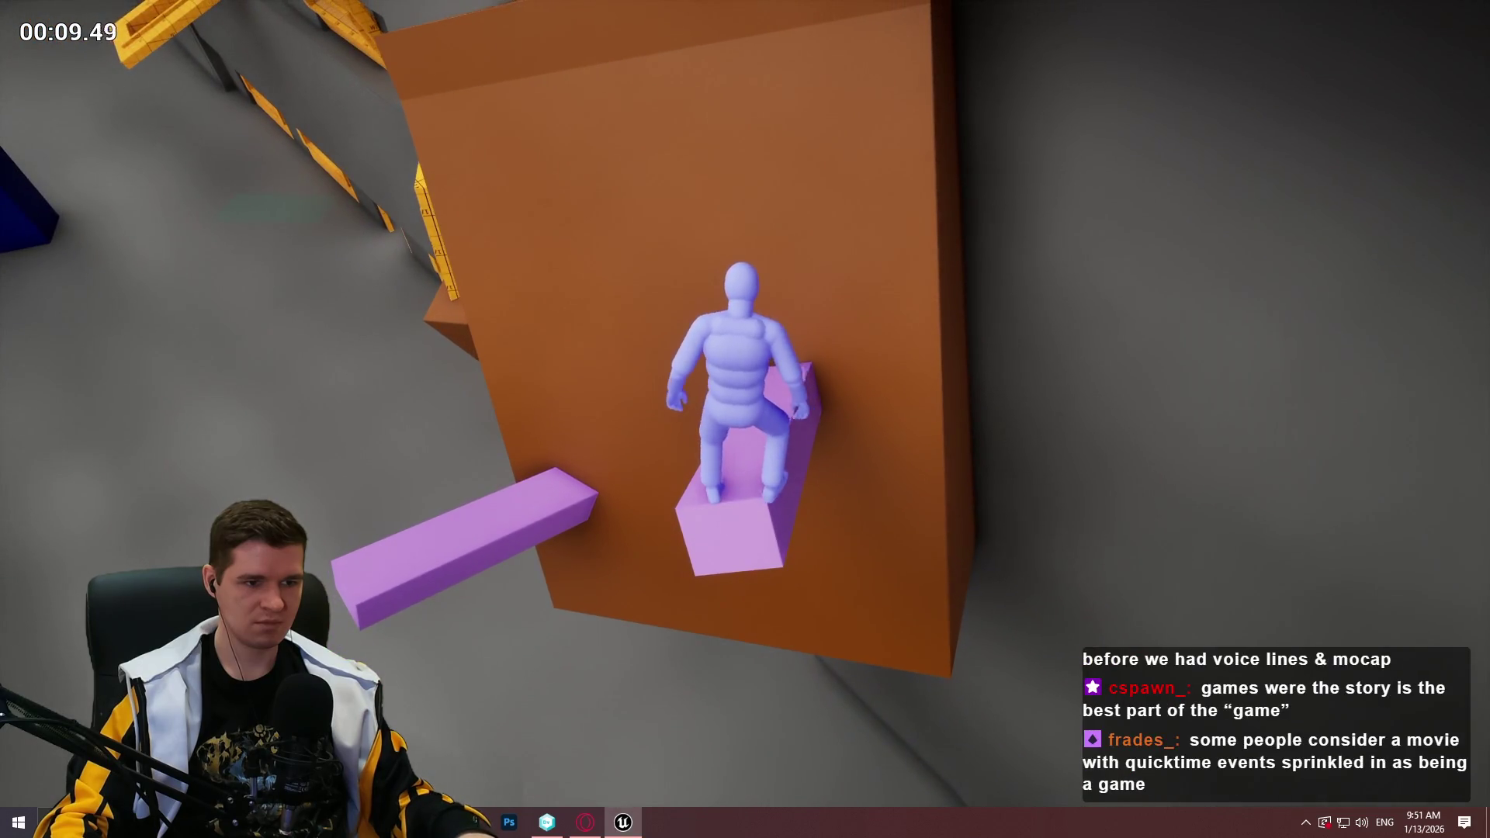
pyautogui.press('space')
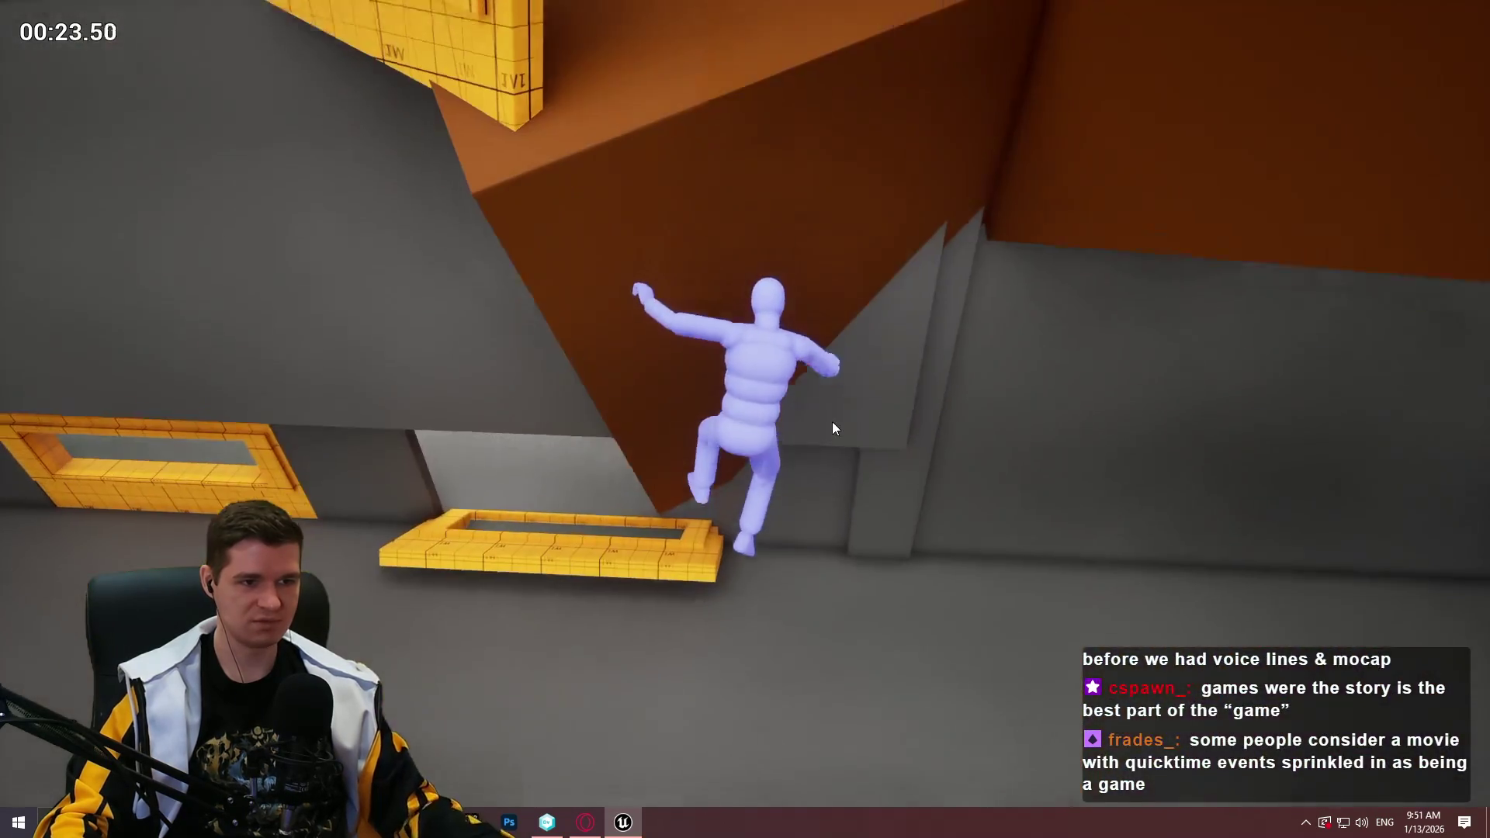
pyautogui.press('Escape')
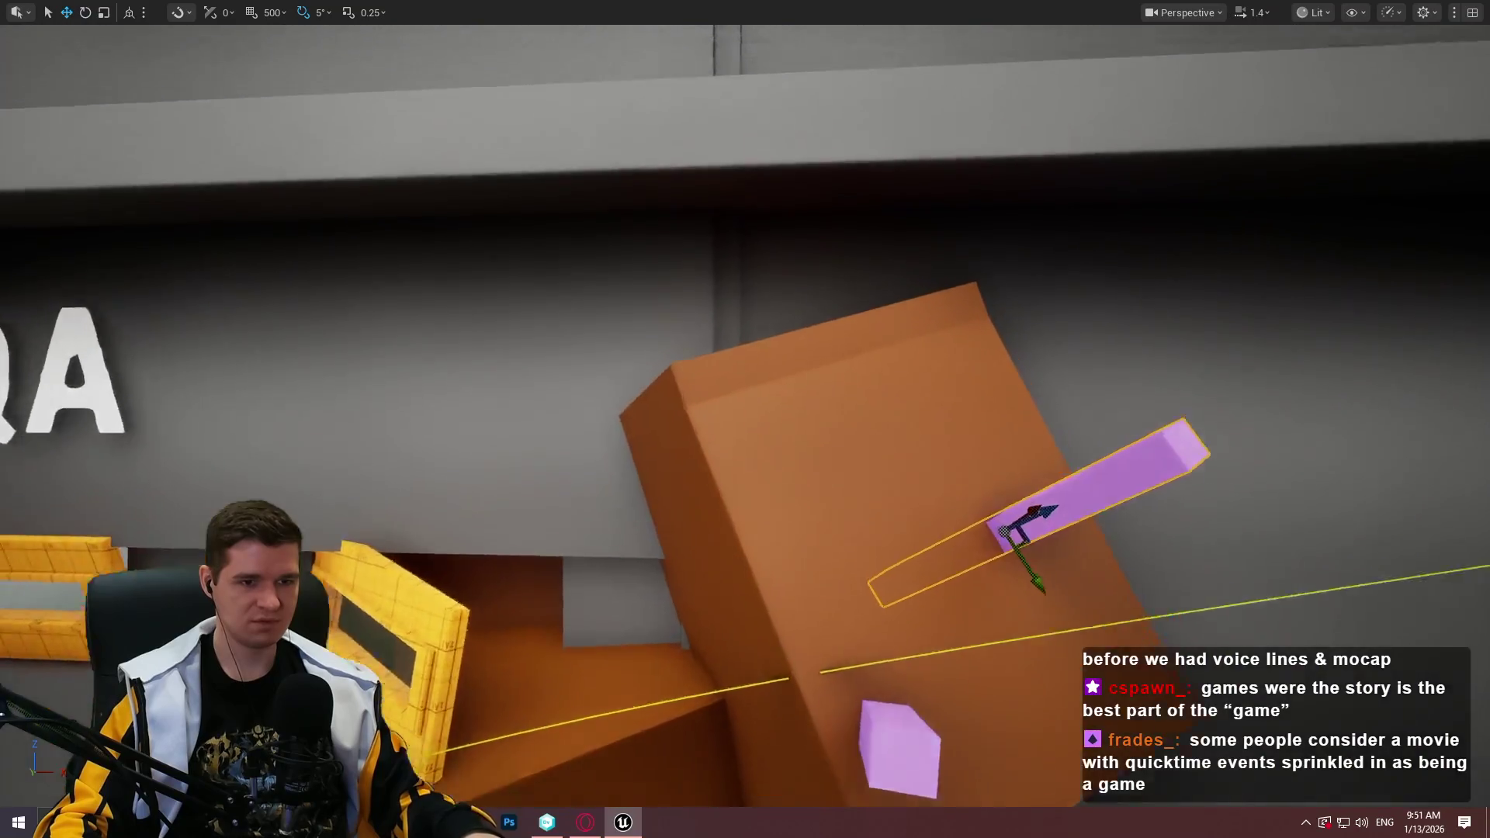
pyautogui.moveTo(823, 427); pyautogui.dragTo(823, 426)
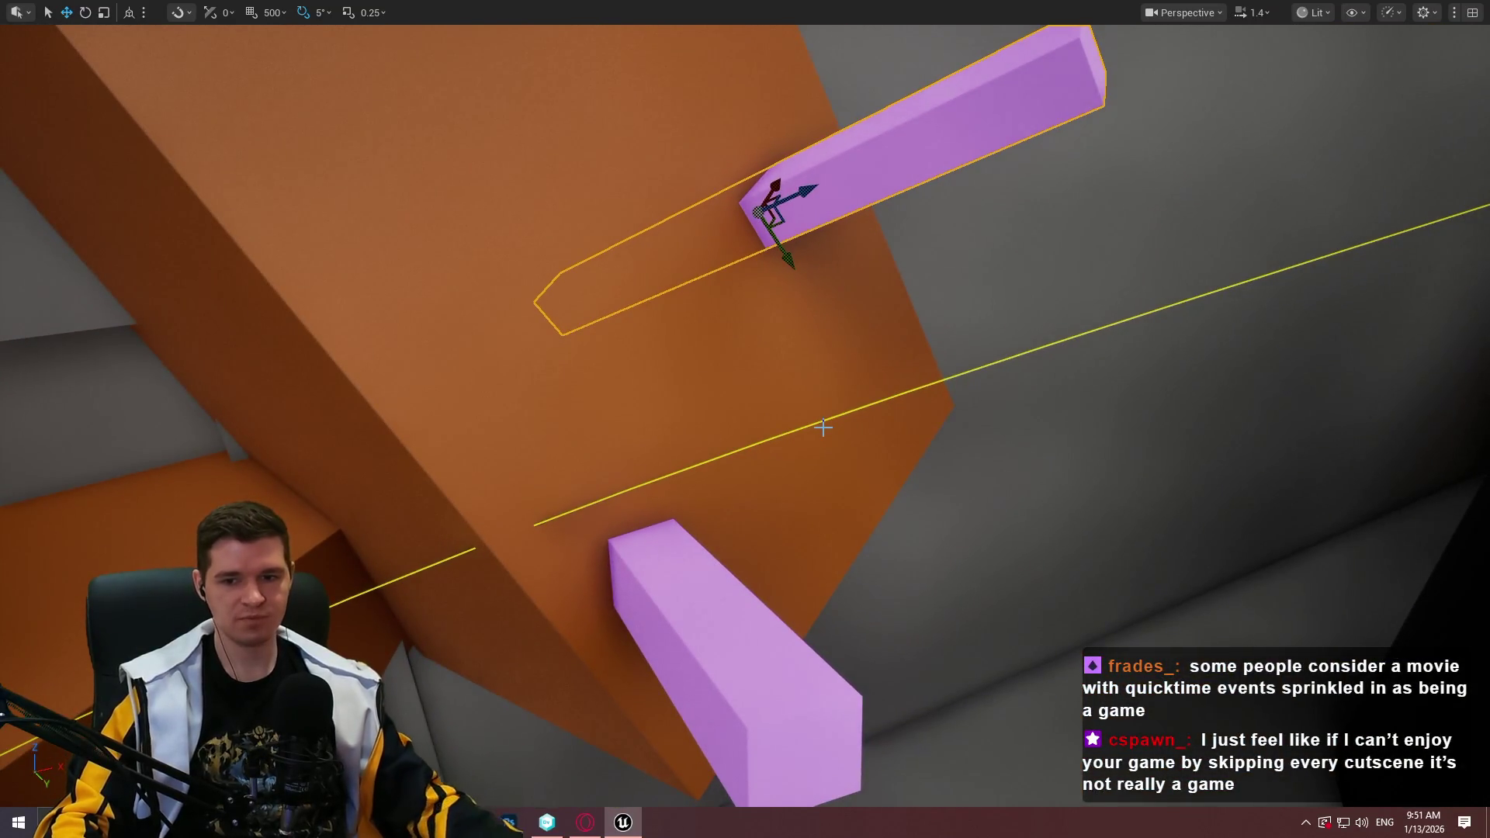
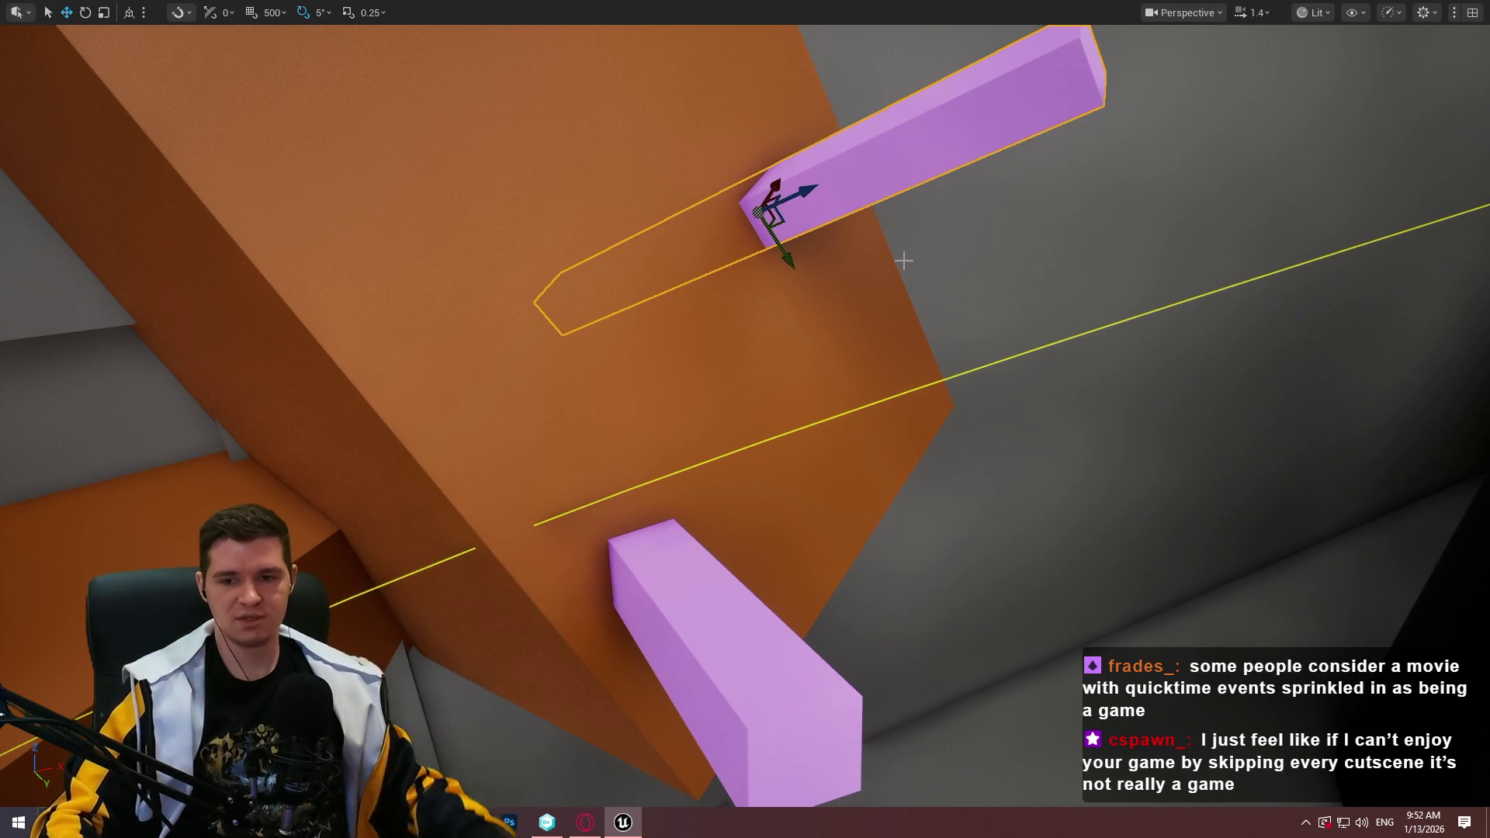
# Playtest from the lower purple ledge, climbing onto the upper purple beam and brown wall
pyautogui.rightClick(706, 610)
pyautogui.click(816, 599)
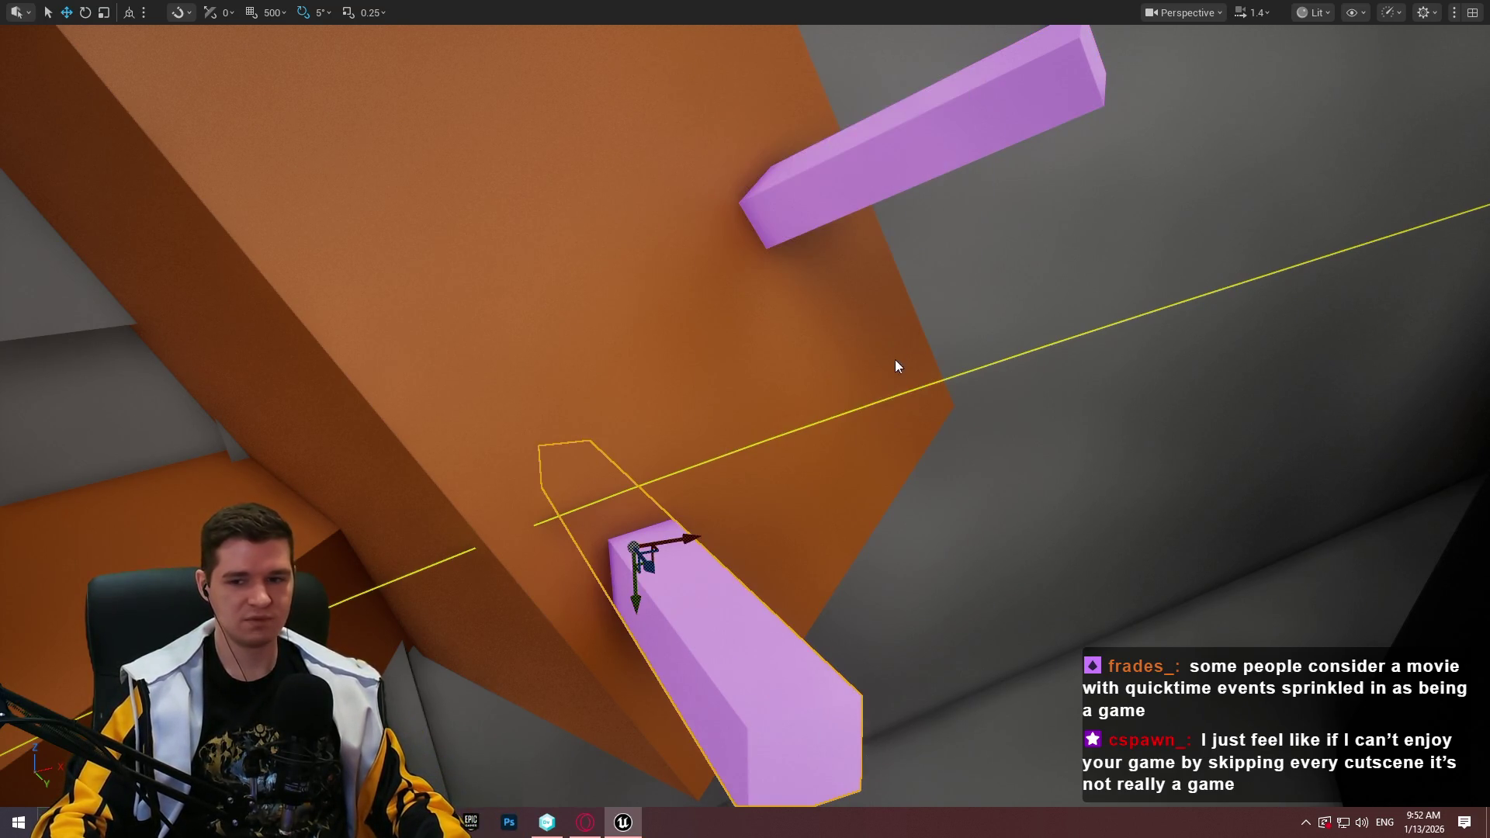
pyautogui.press('space')
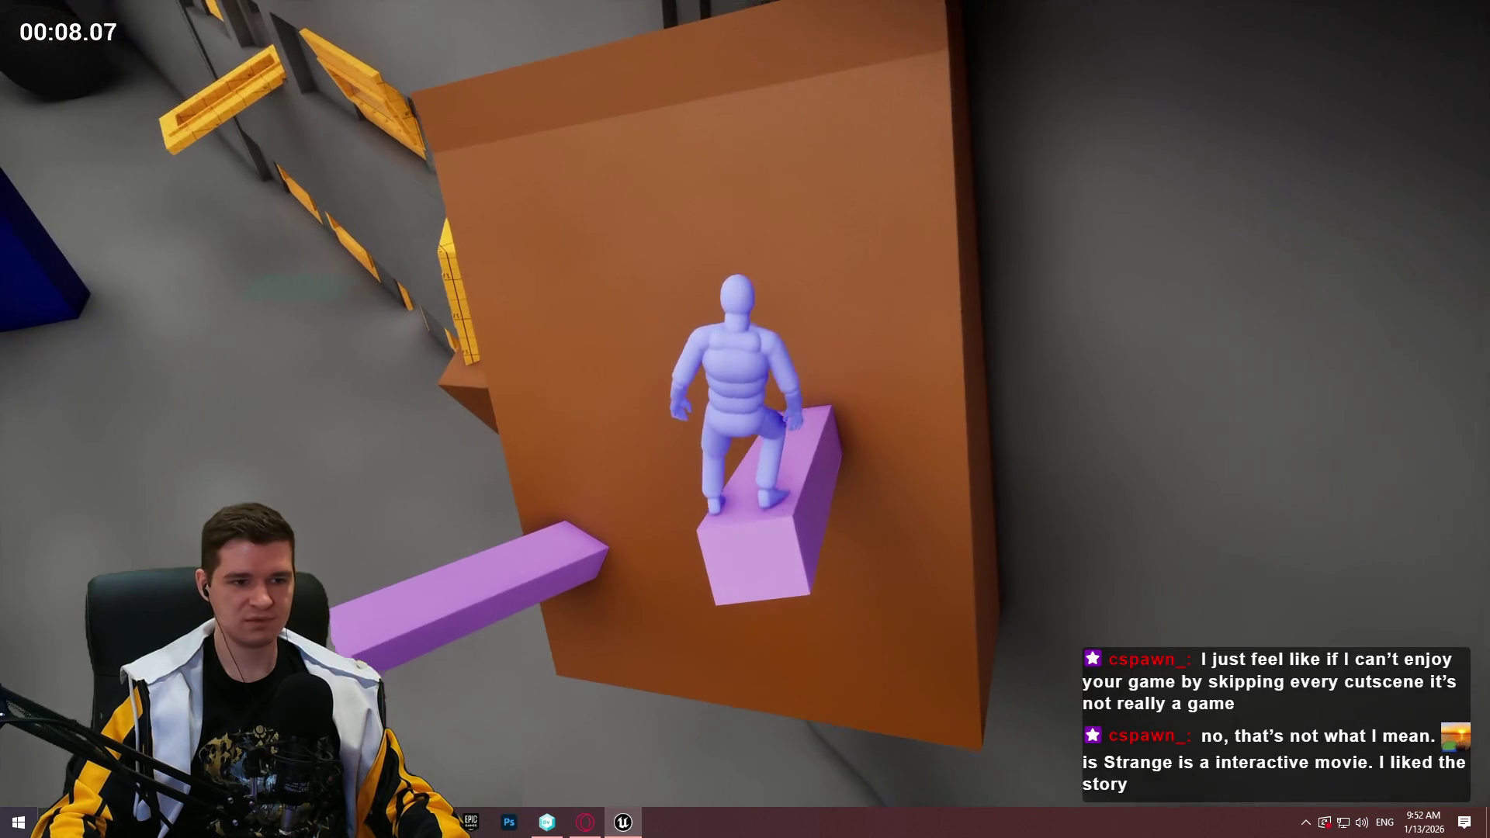
pyautogui.press('space')
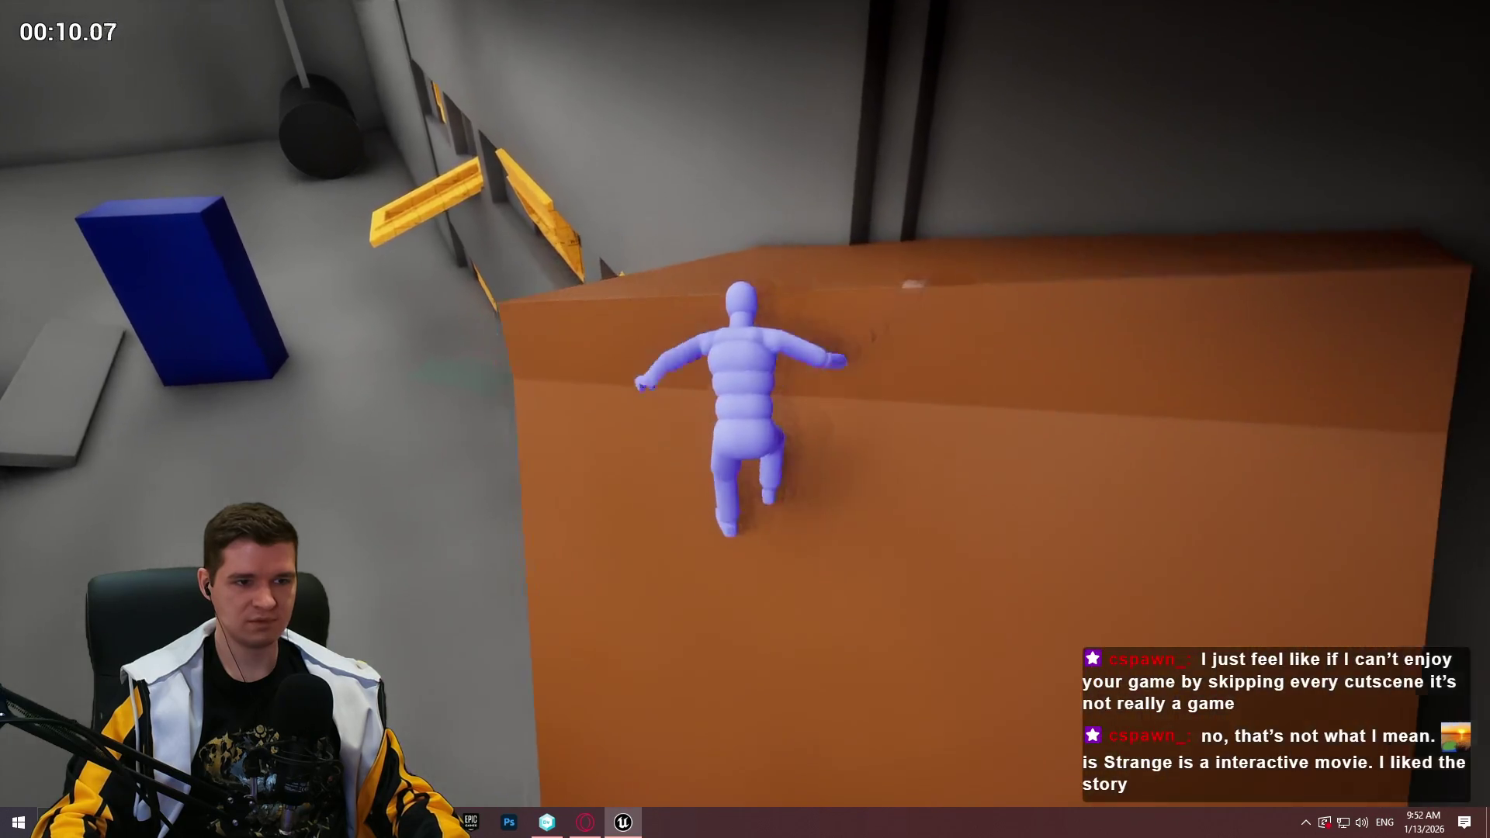
pyautogui.press('Escape')
# Replay from the purple block up onto the orange wall, then restore the full editor layout
pyautogui.press('f')
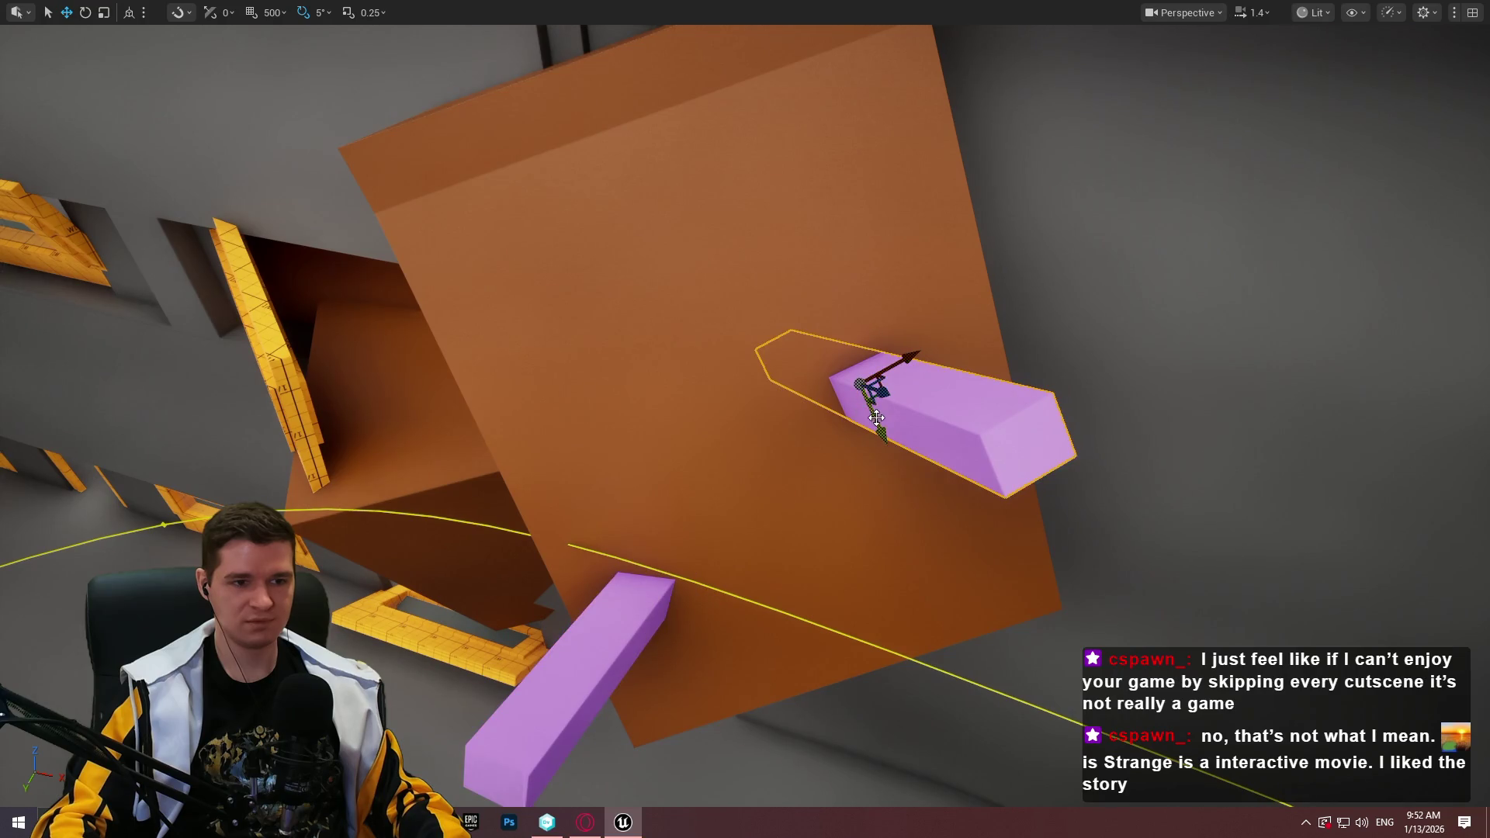
pyautogui.rightClick(584, 671)
pyautogui.click(613, 649)
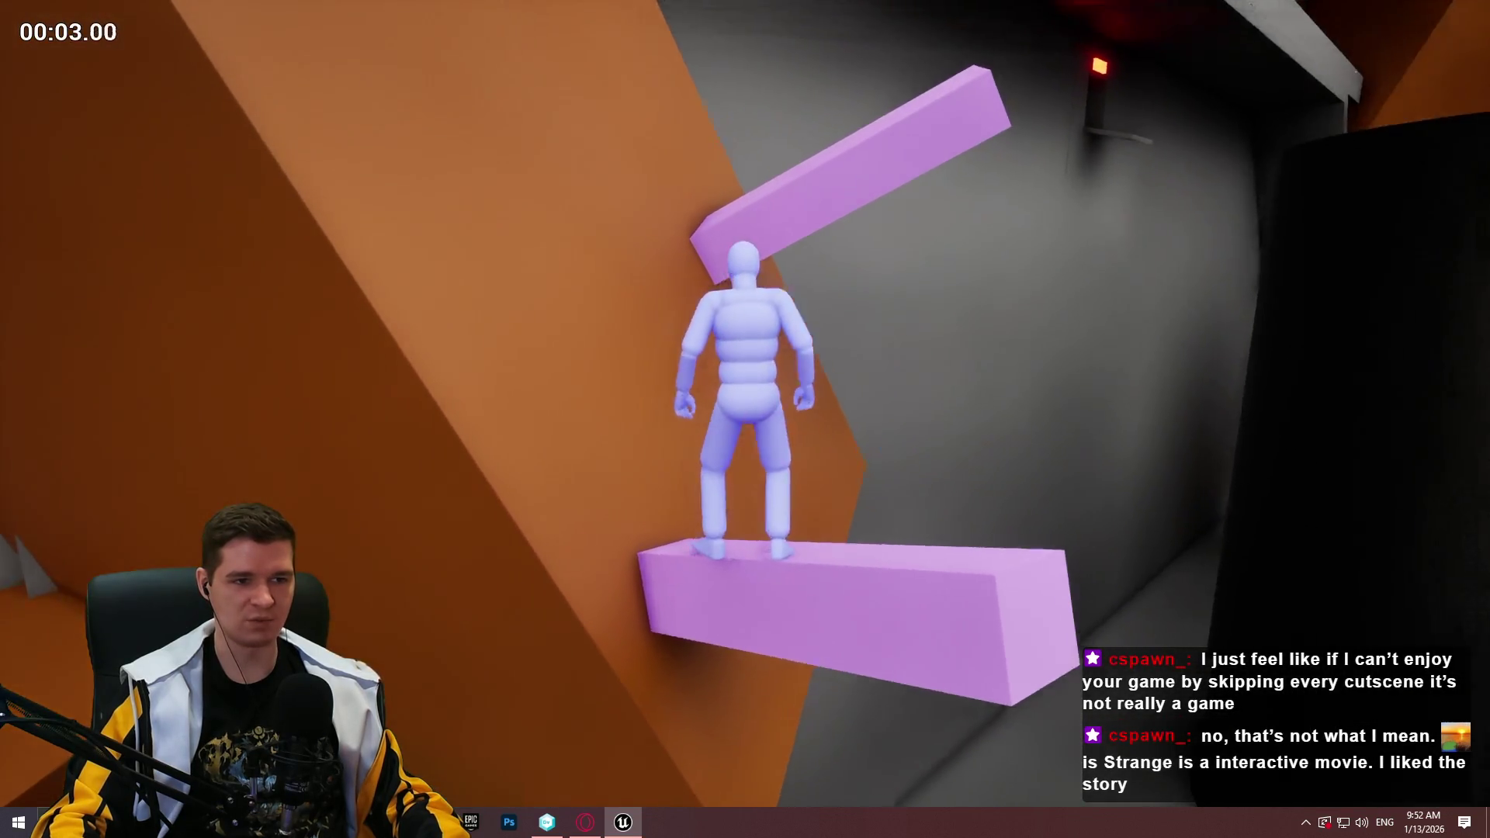
pyautogui.press('space')
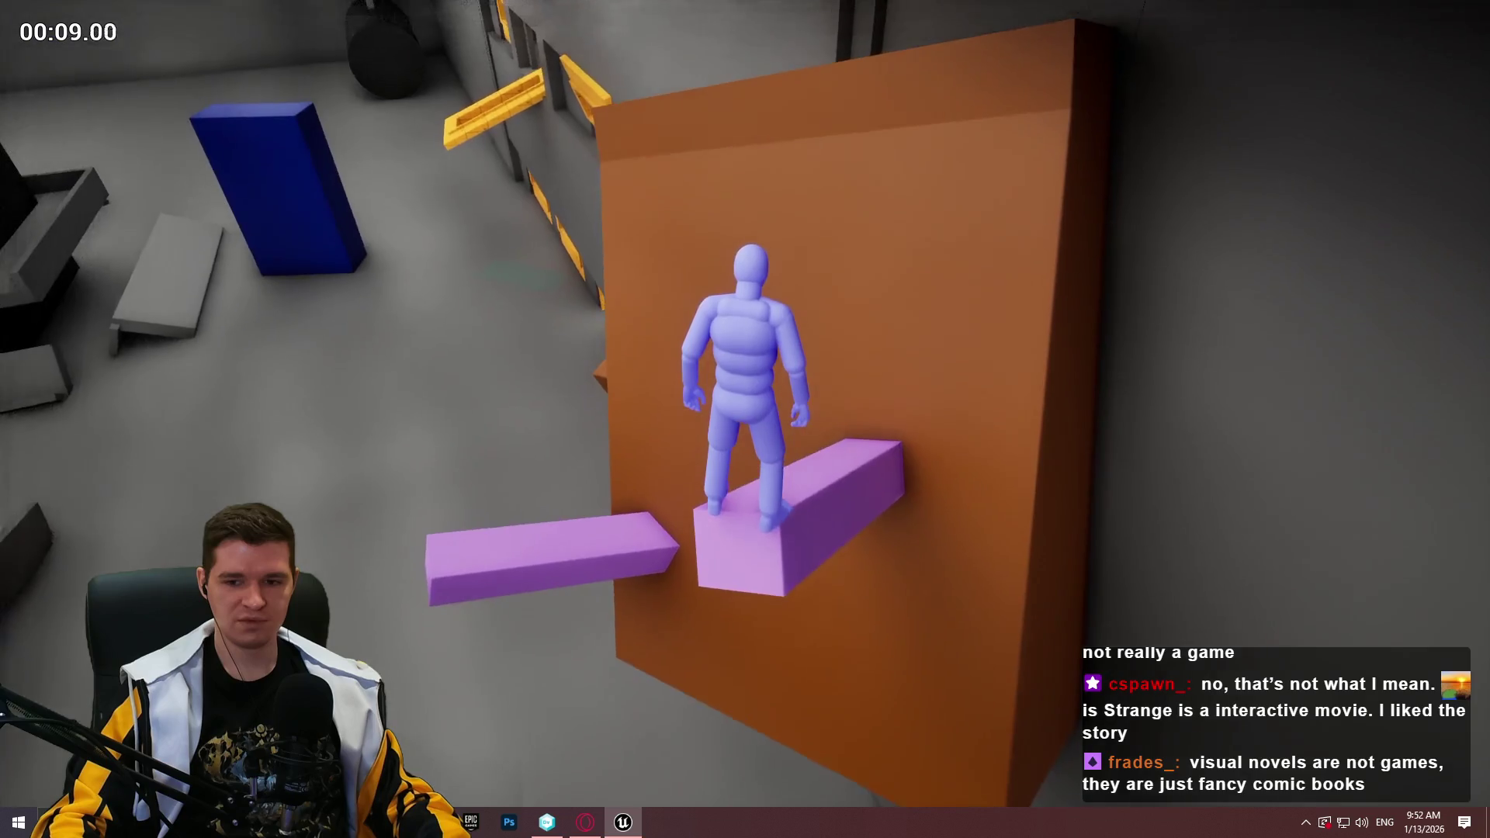
pyautogui.press('space')
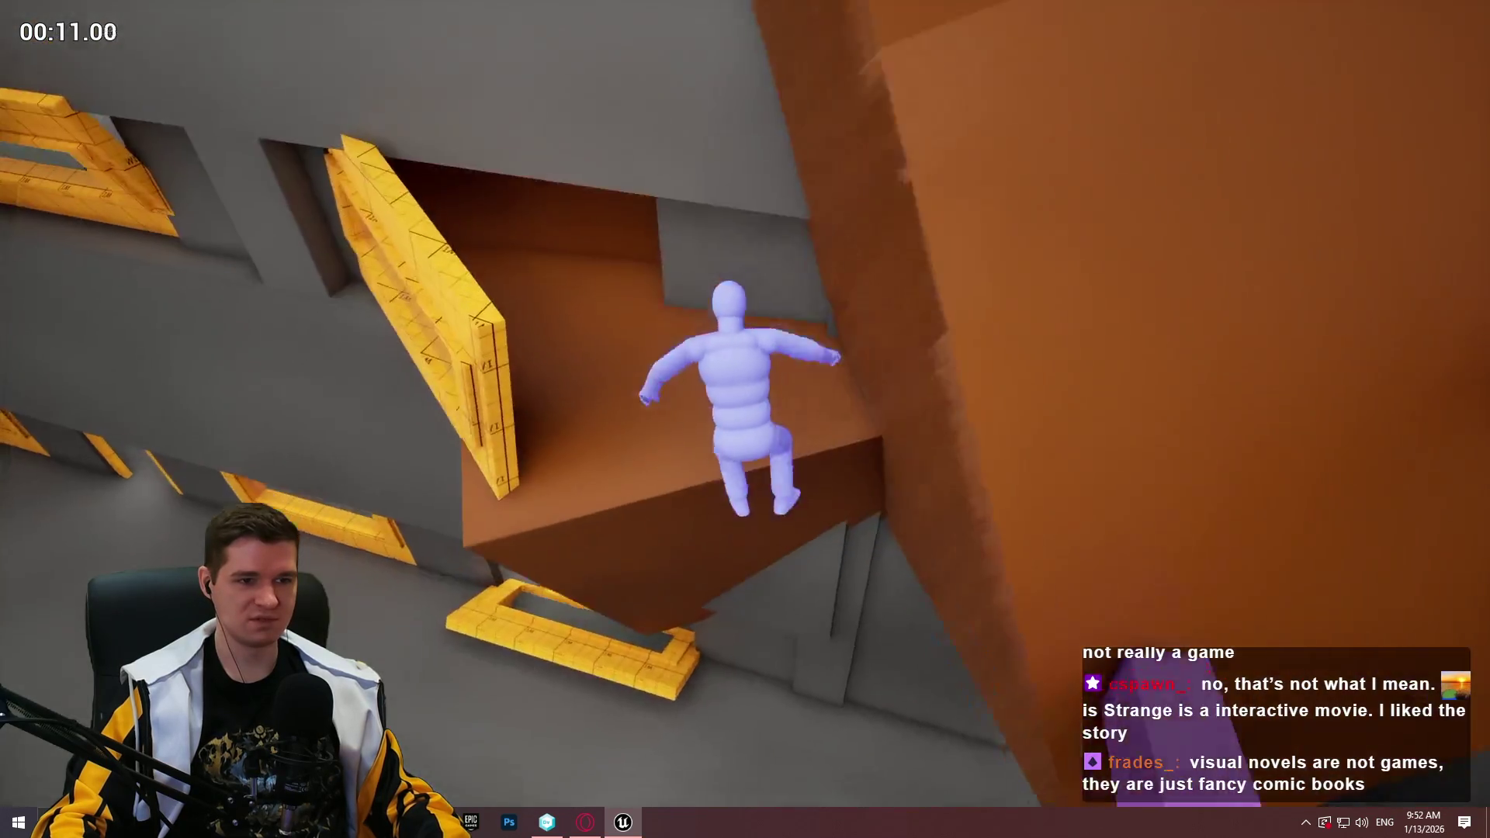
pyautogui.press('Escape')
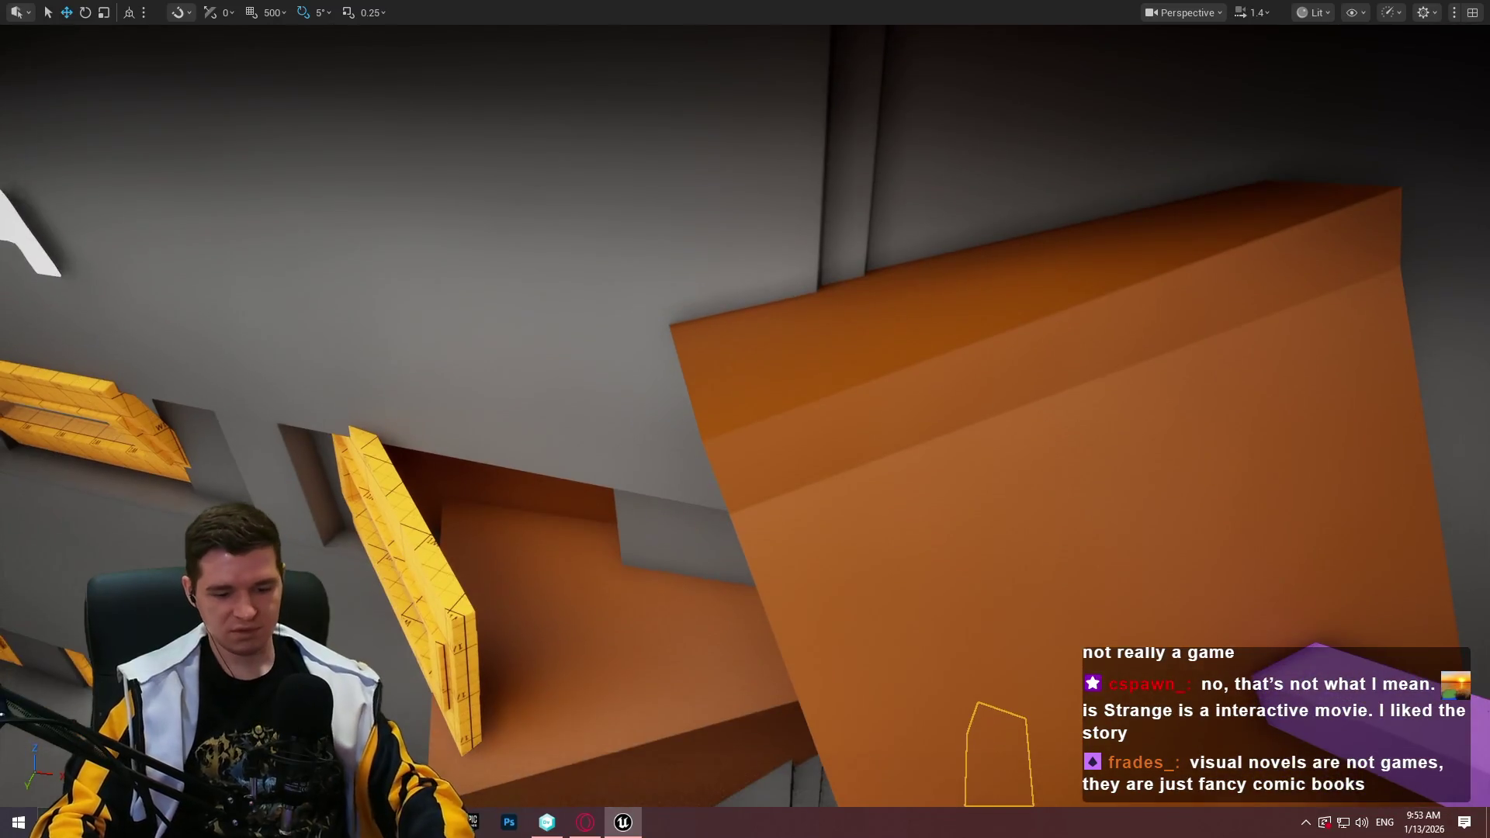
pyautogui.press('F11')
pyautogui.click(758, 625)
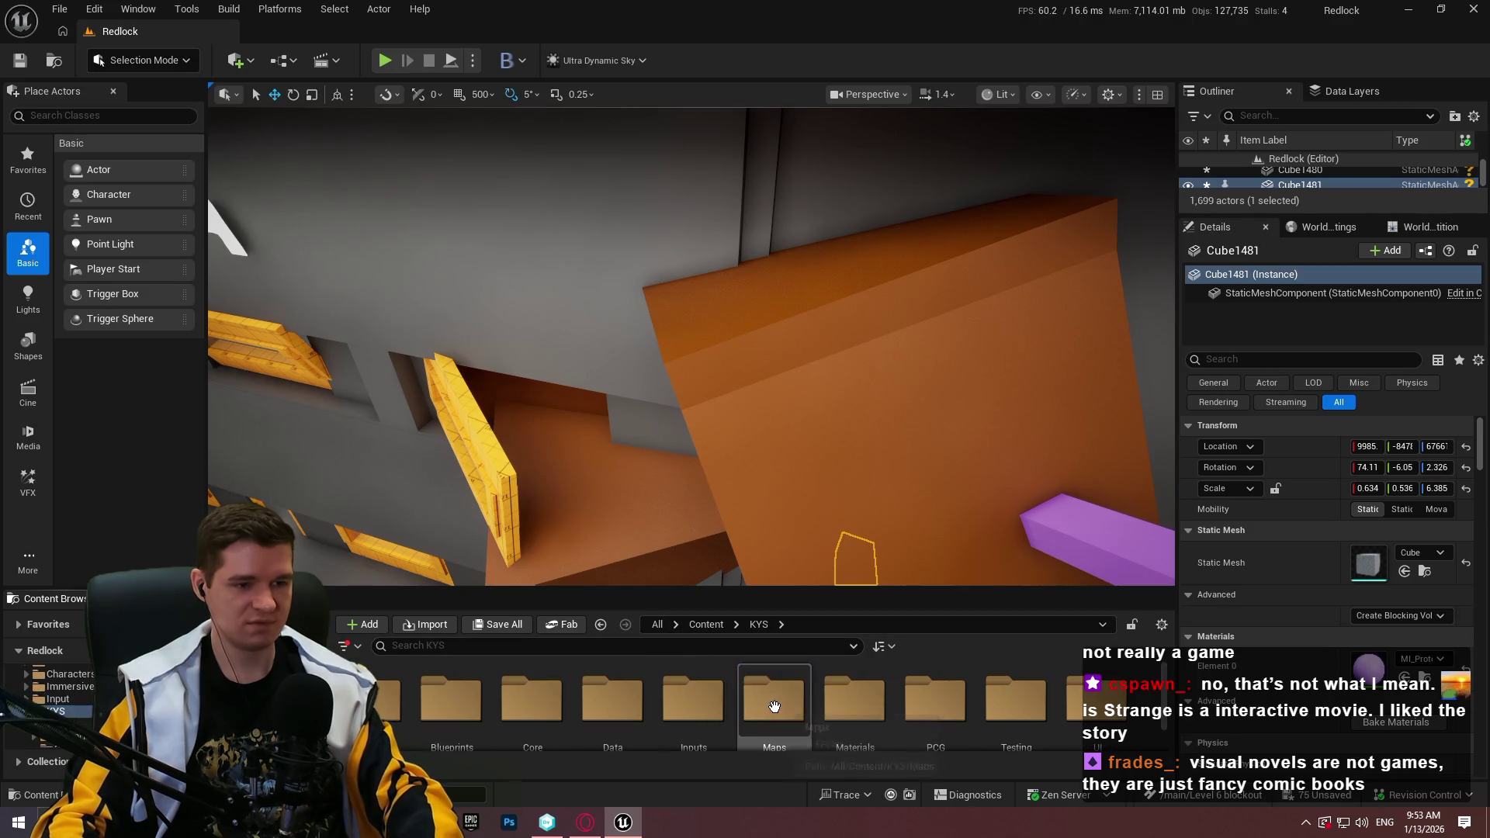
# Browse Content > AdvancedLocomotionV4 > Blueprints > CharacterLogic and open ALS_AnimMan_CharacterBP
pyautogui.scroll(-1, 773, 706)
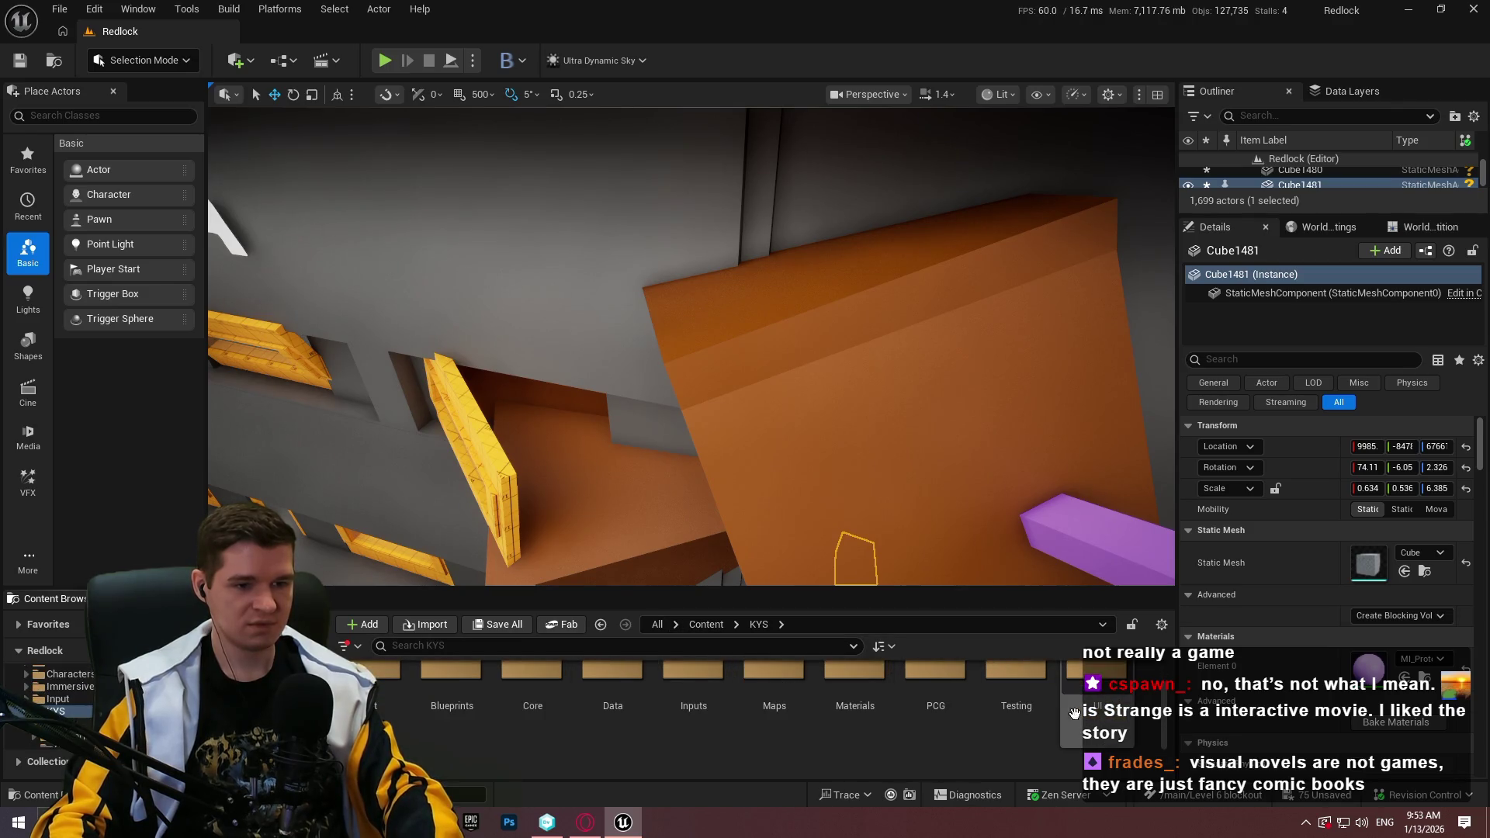
pyautogui.click(706, 624)
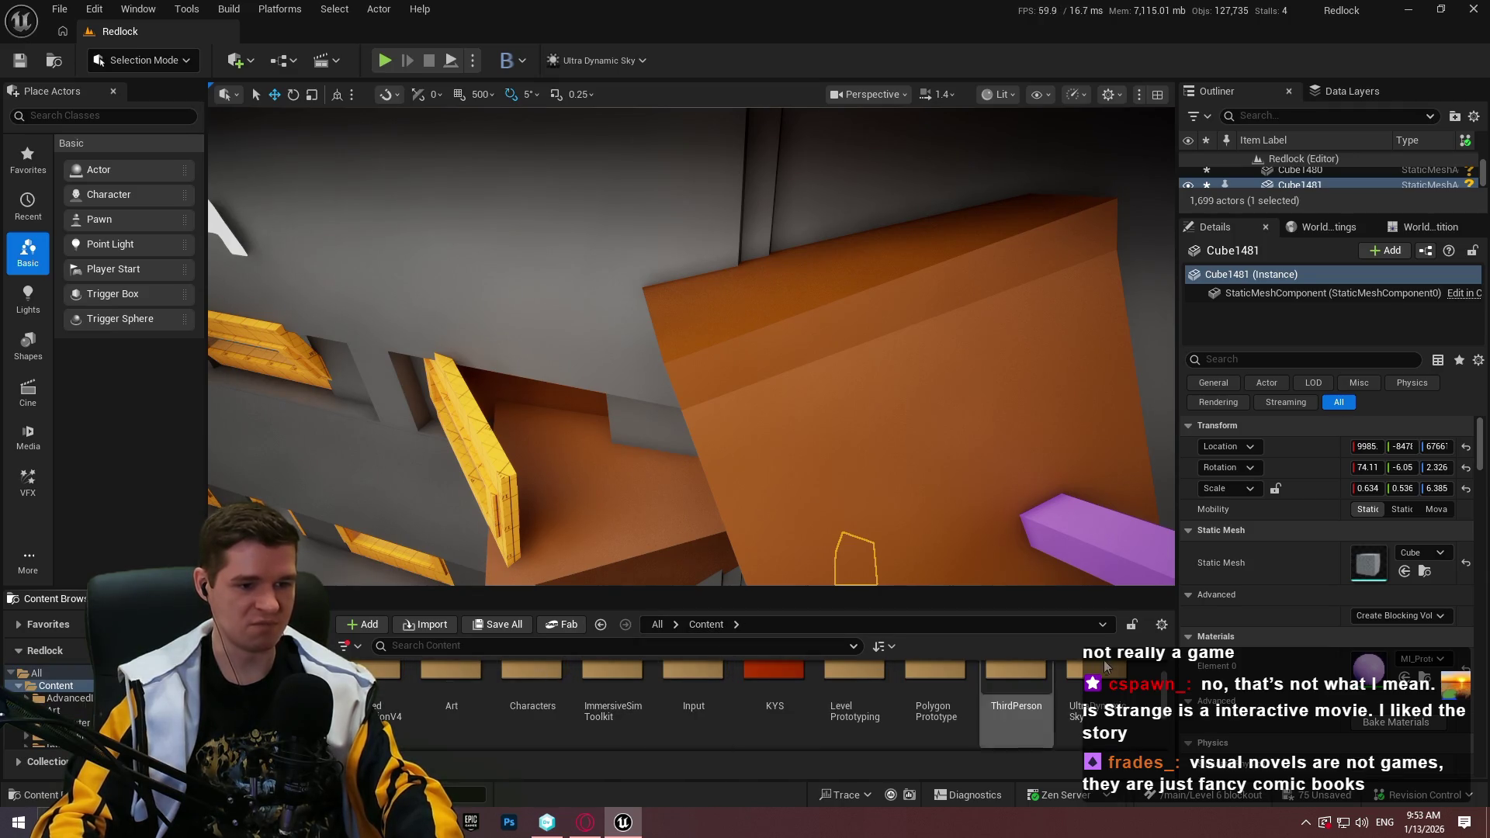
pyautogui.scroll(1, 1009, 702)
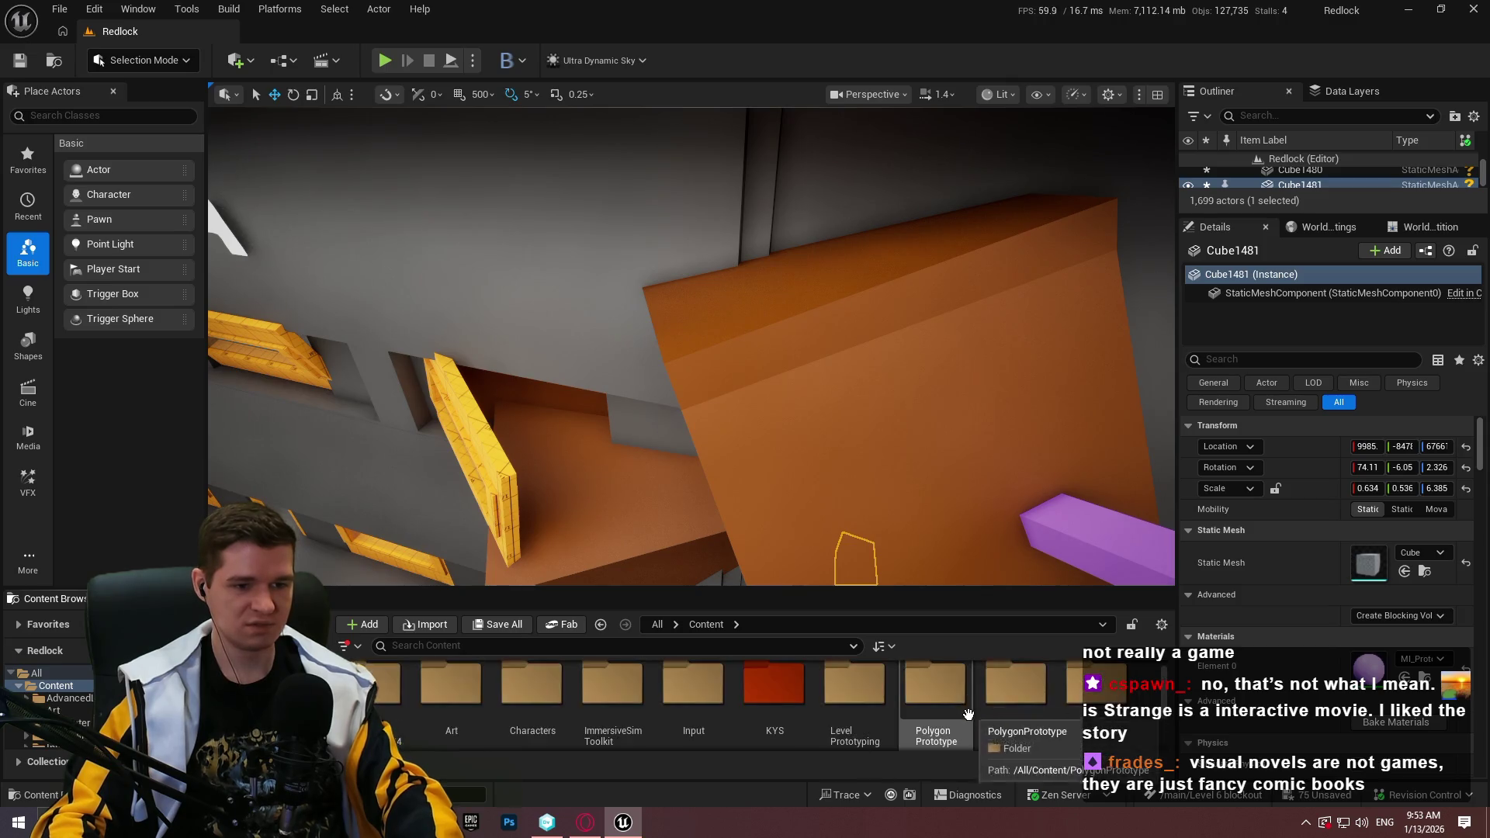
pyautogui.scroll(-1, 1012, 700)
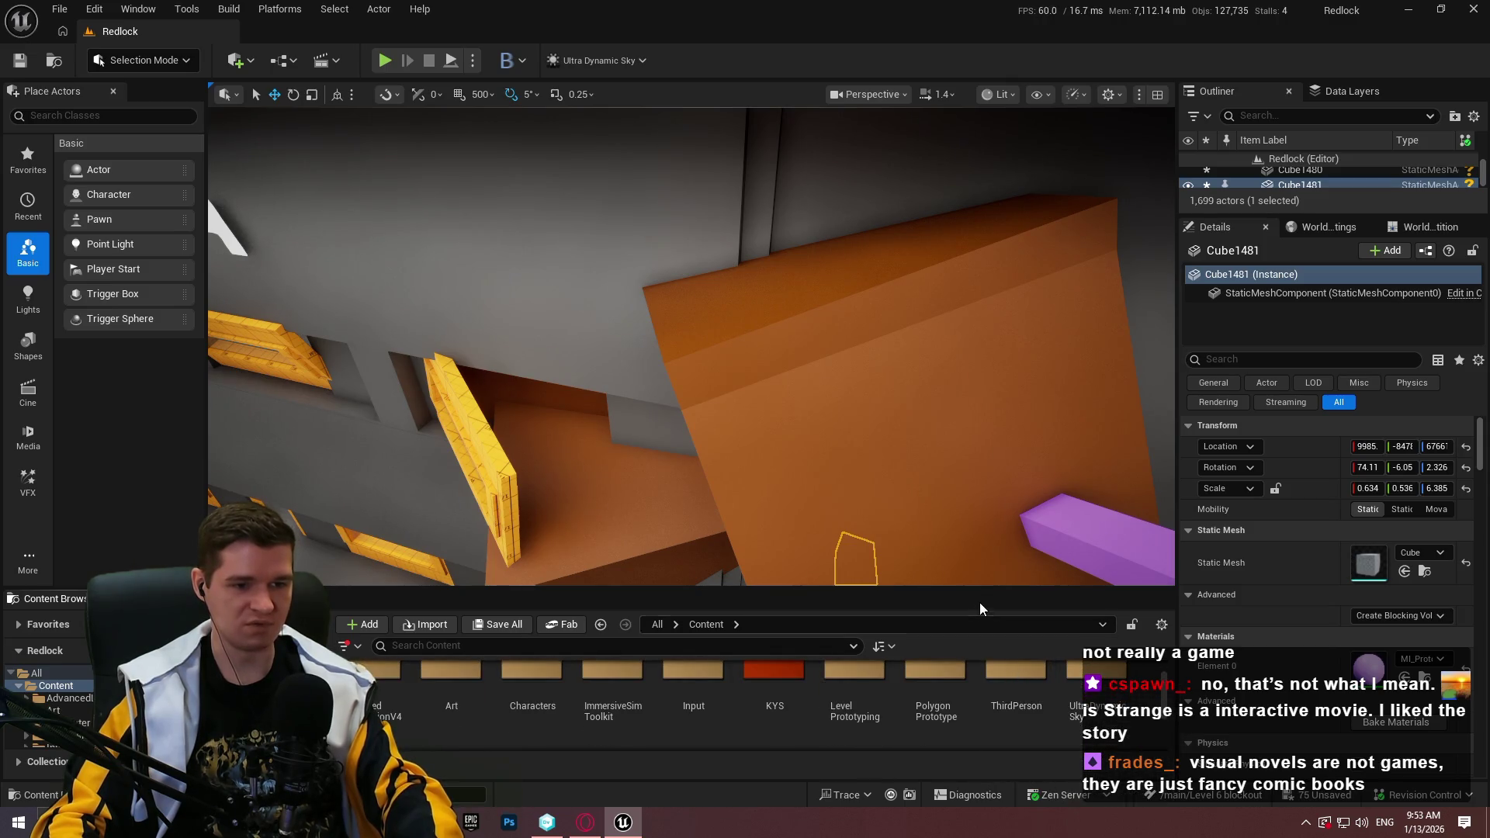
pyautogui.moveTo(978, 590)
pyautogui.mouseDown()
pyautogui.moveTo(965, 485)
pyautogui.moveTo(962, 528)
pyautogui.mouseUp()
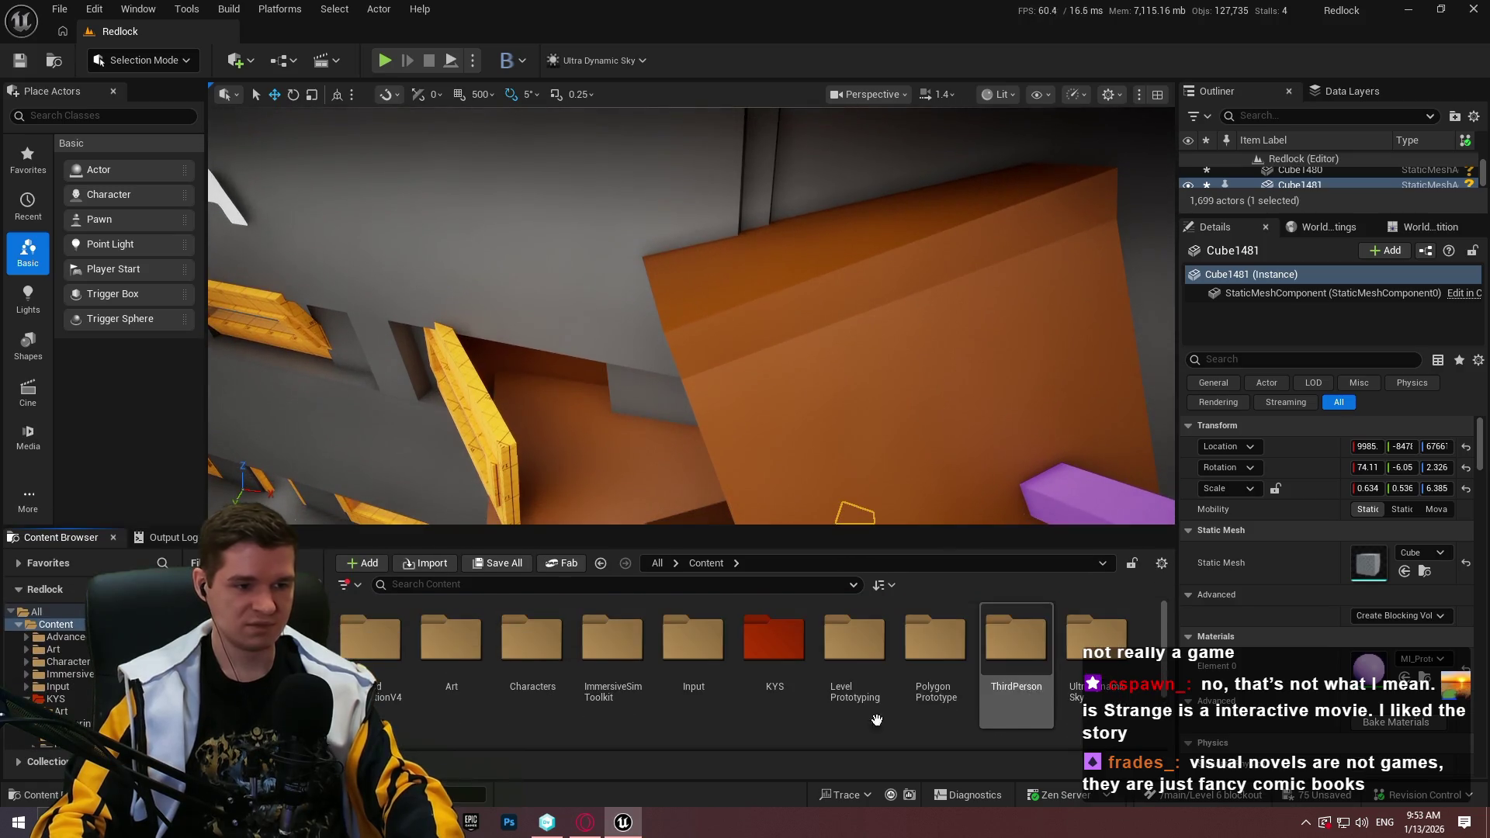
pyautogui.doubleClick(378, 658)
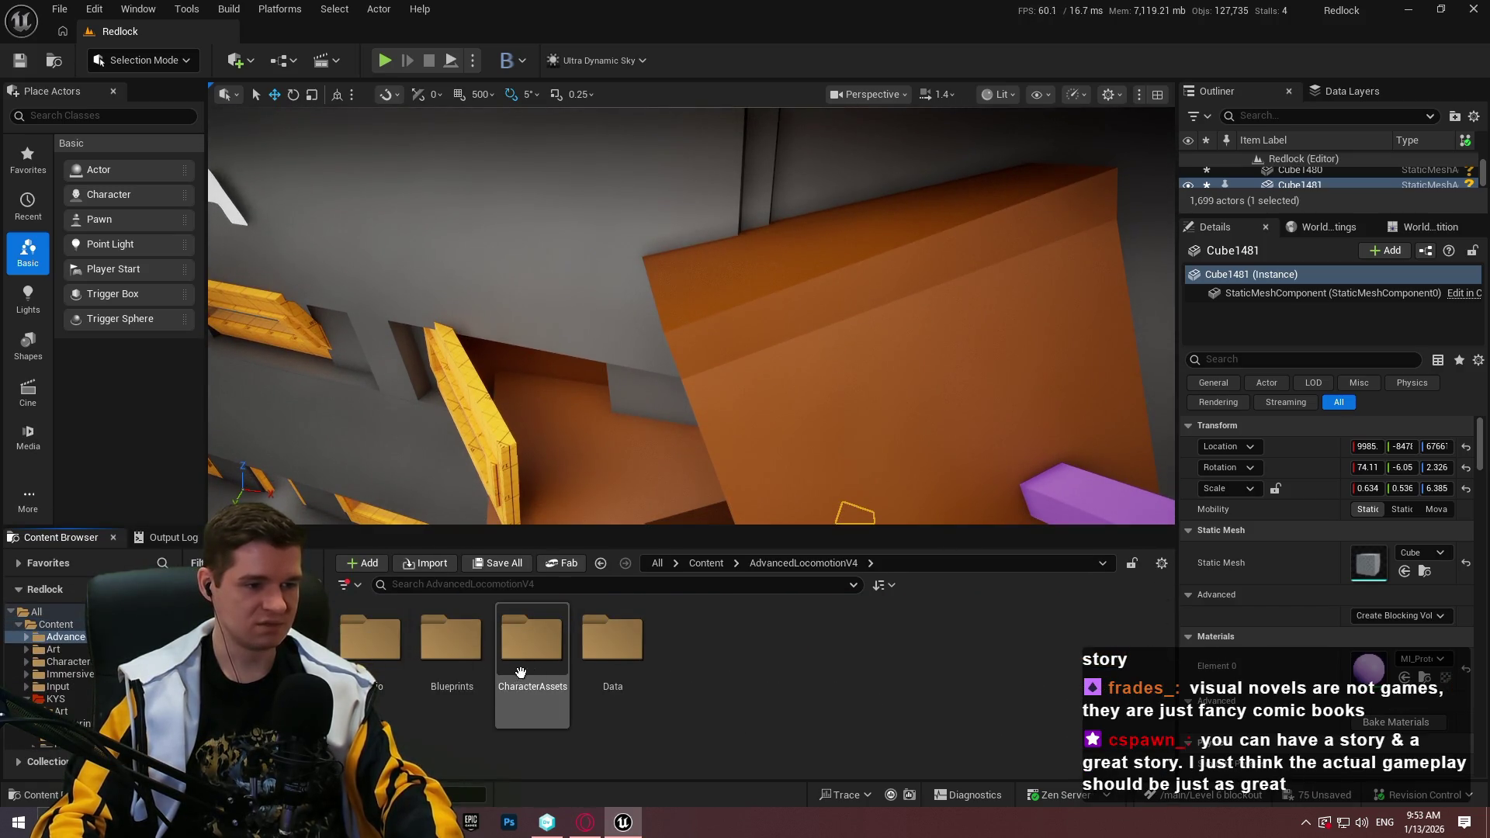
pyautogui.doubleClick(470, 664)
pyautogui.doubleClick(604, 696)
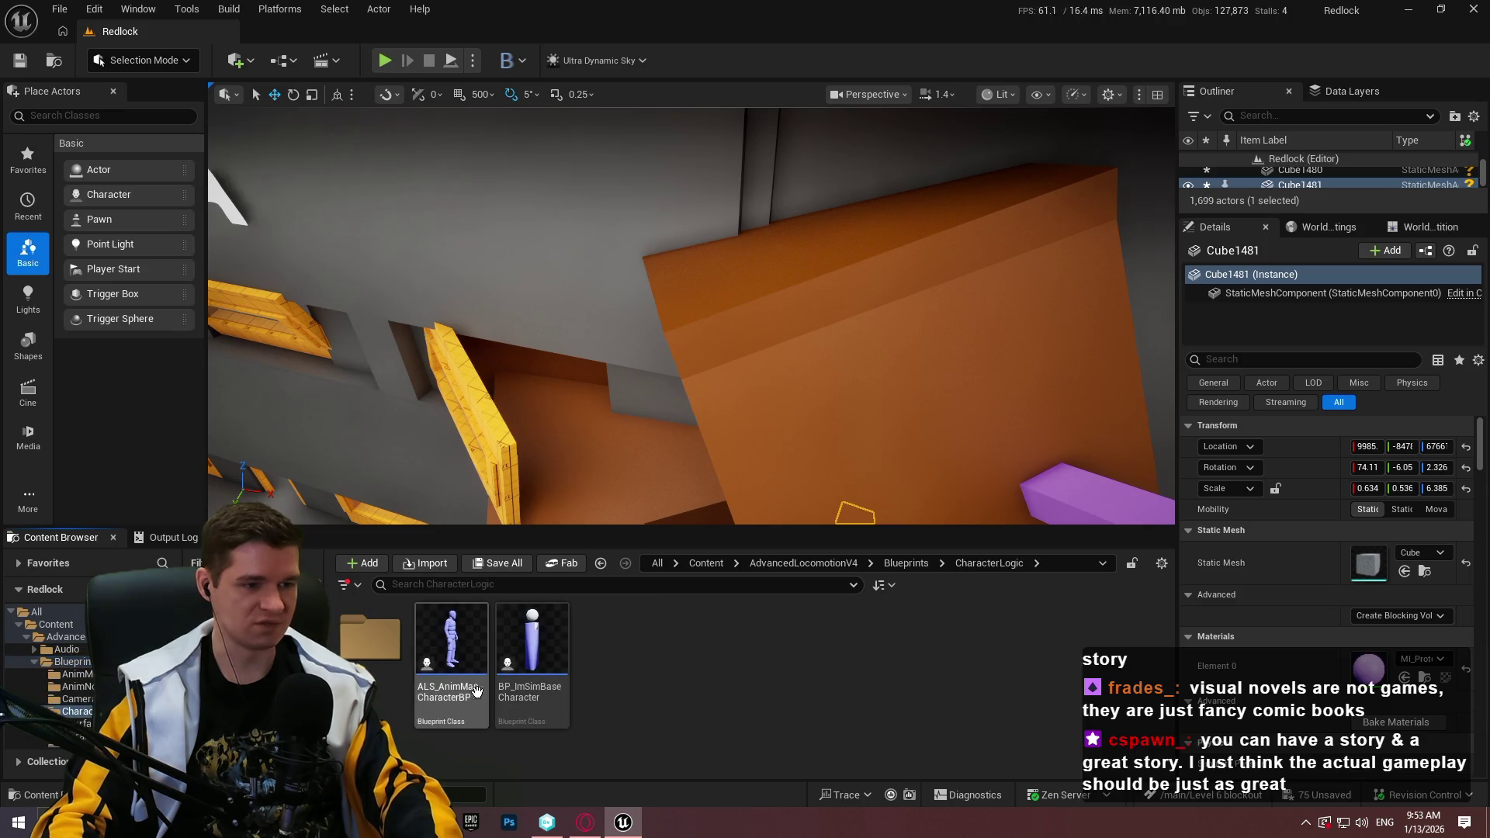
pyautogui.doubleClick(450, 687)
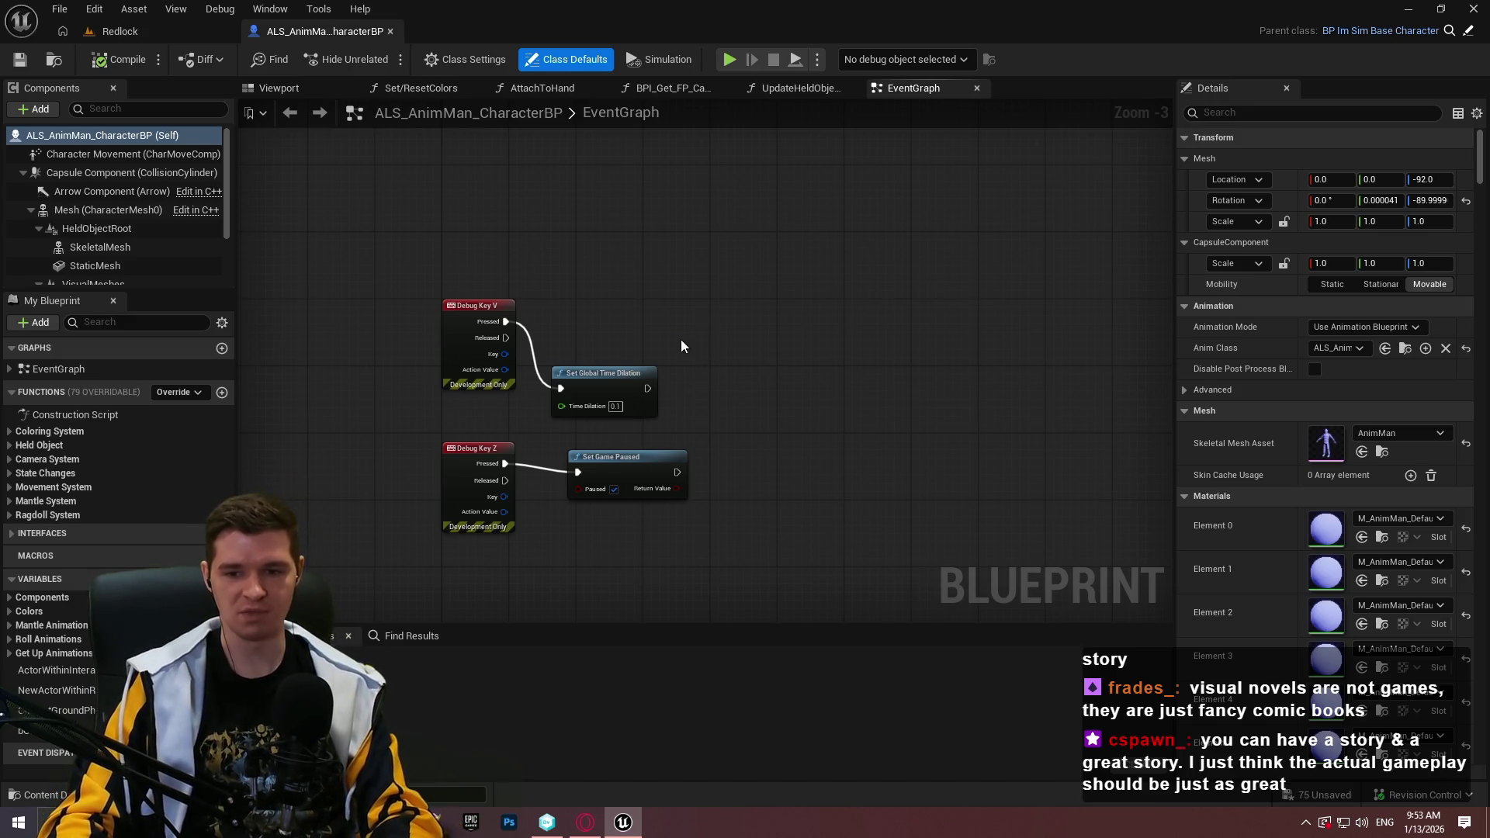
# Expand the Mantle System functions and locate the mantling check's trace nodes
pyautogui.scroll(-2, 945, 350)
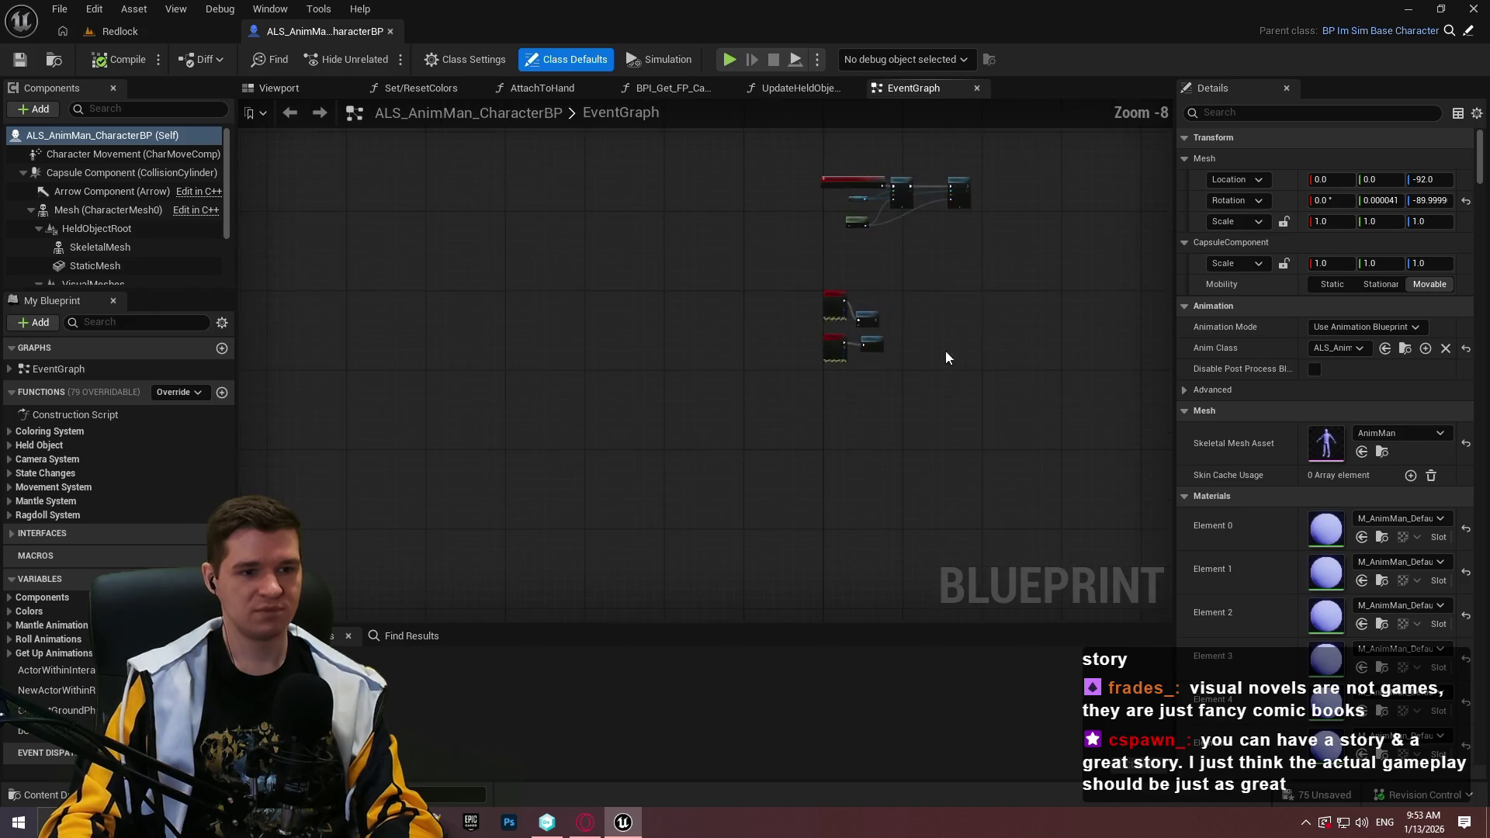
pyautogui.scroll(2, 854, 326)
pyautogui.scroll(-3, 784, 402)
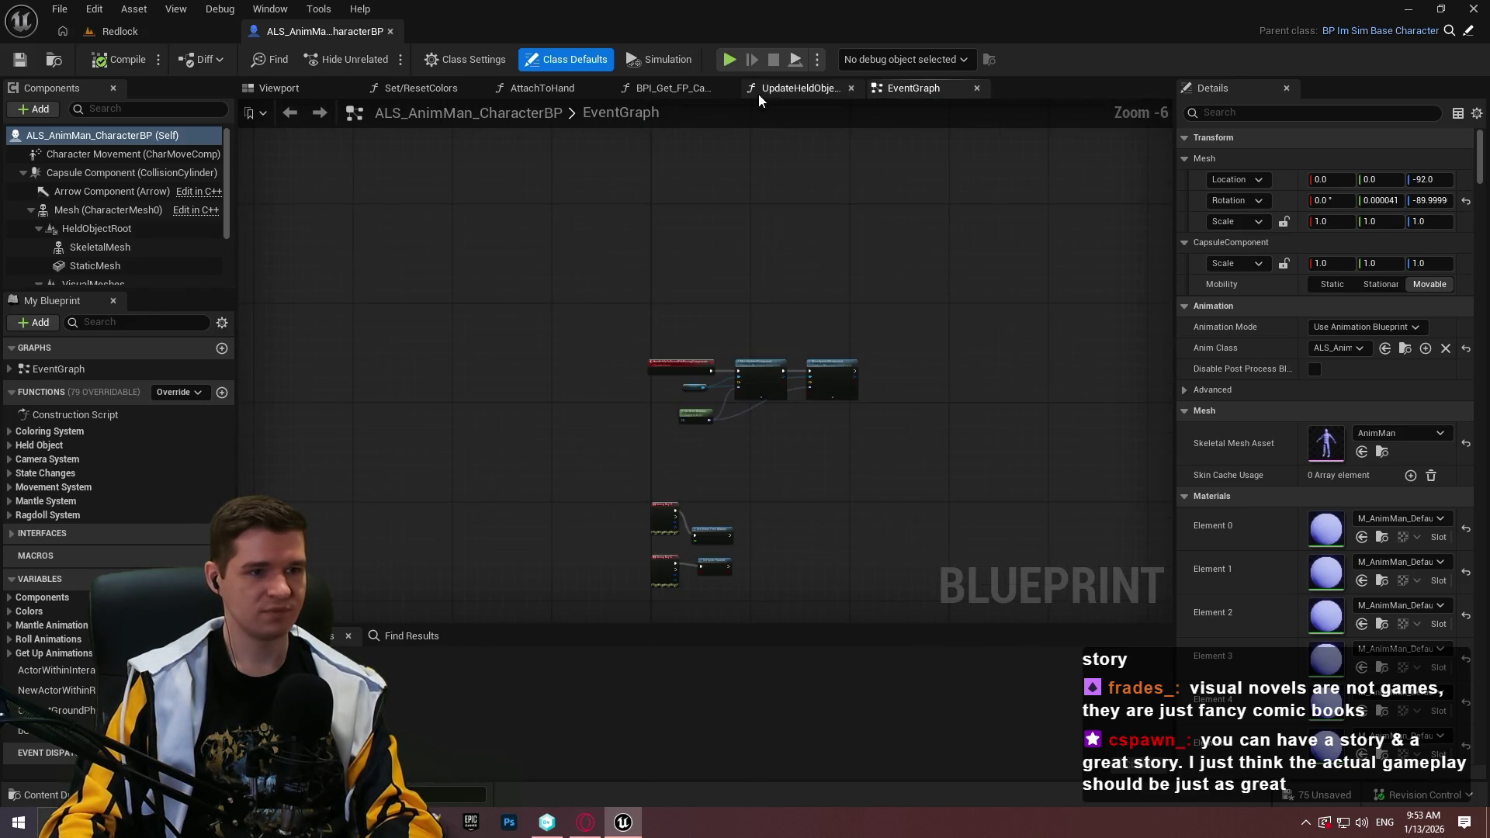
pyautogui.click(11, 502)
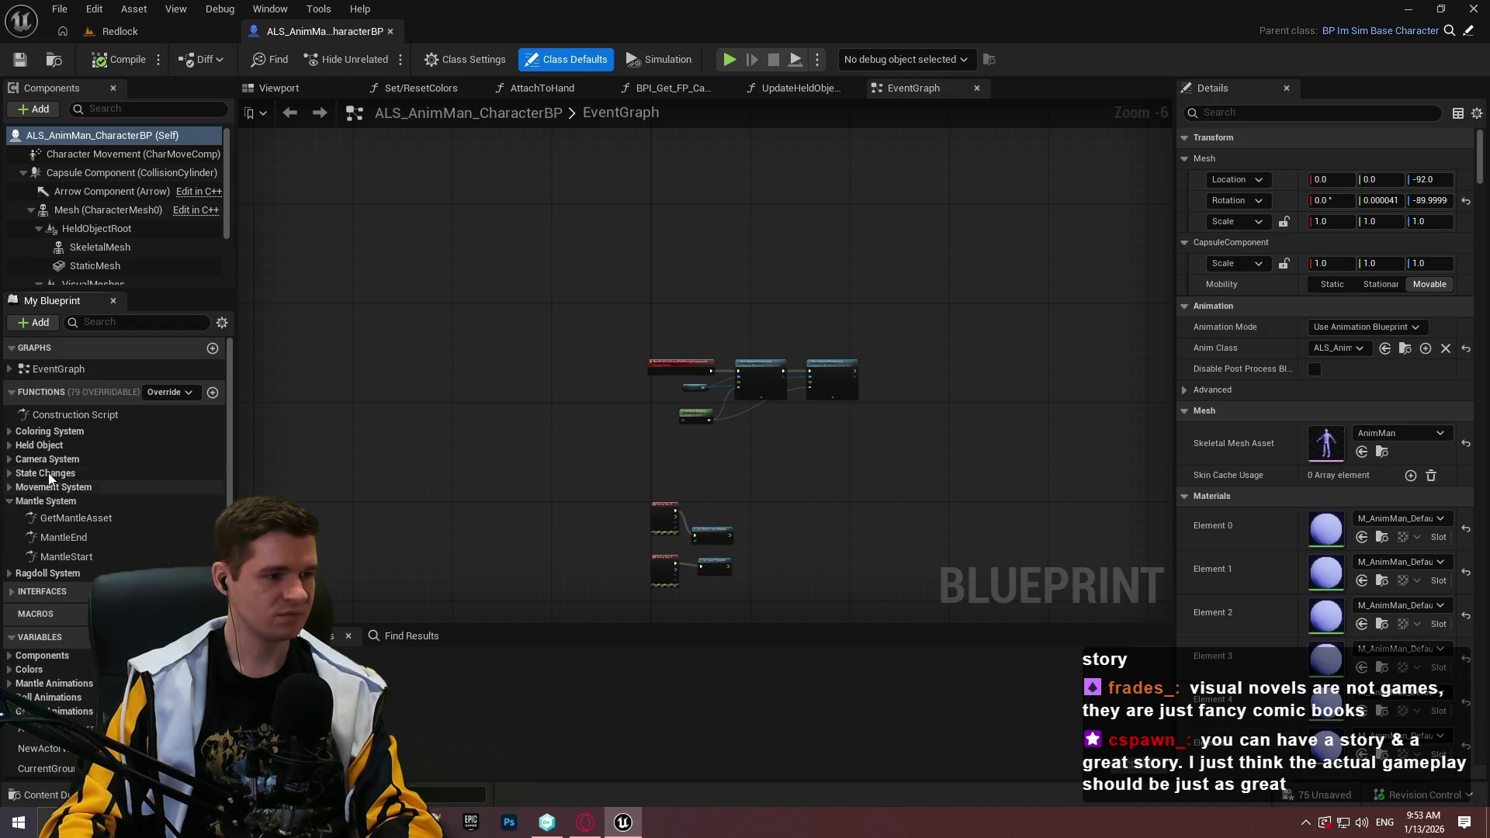
pyautogui.scroll(-2, 136, 490)
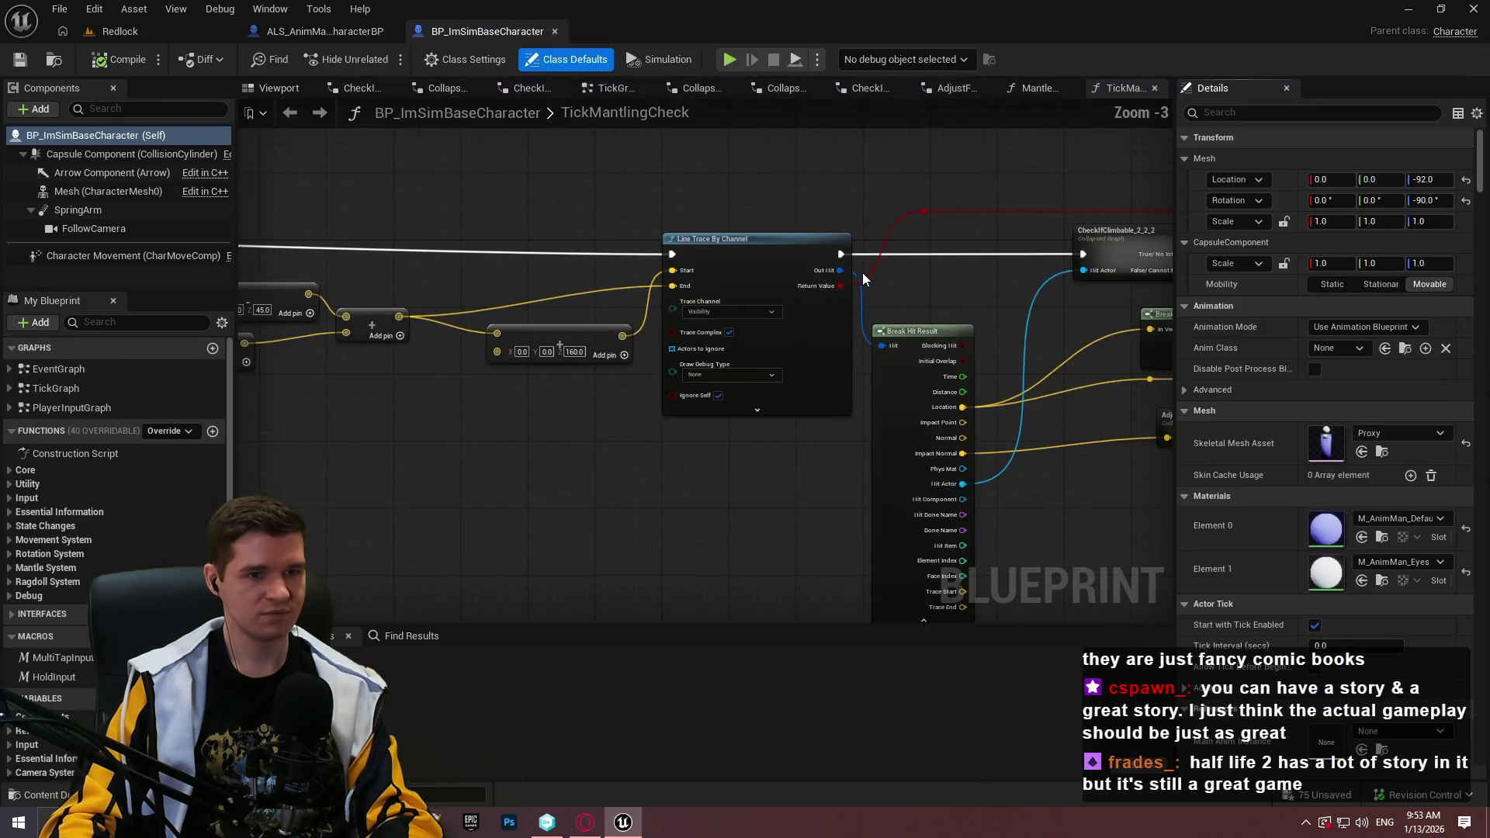
pyautogui.scroll(-4, 891, 465)
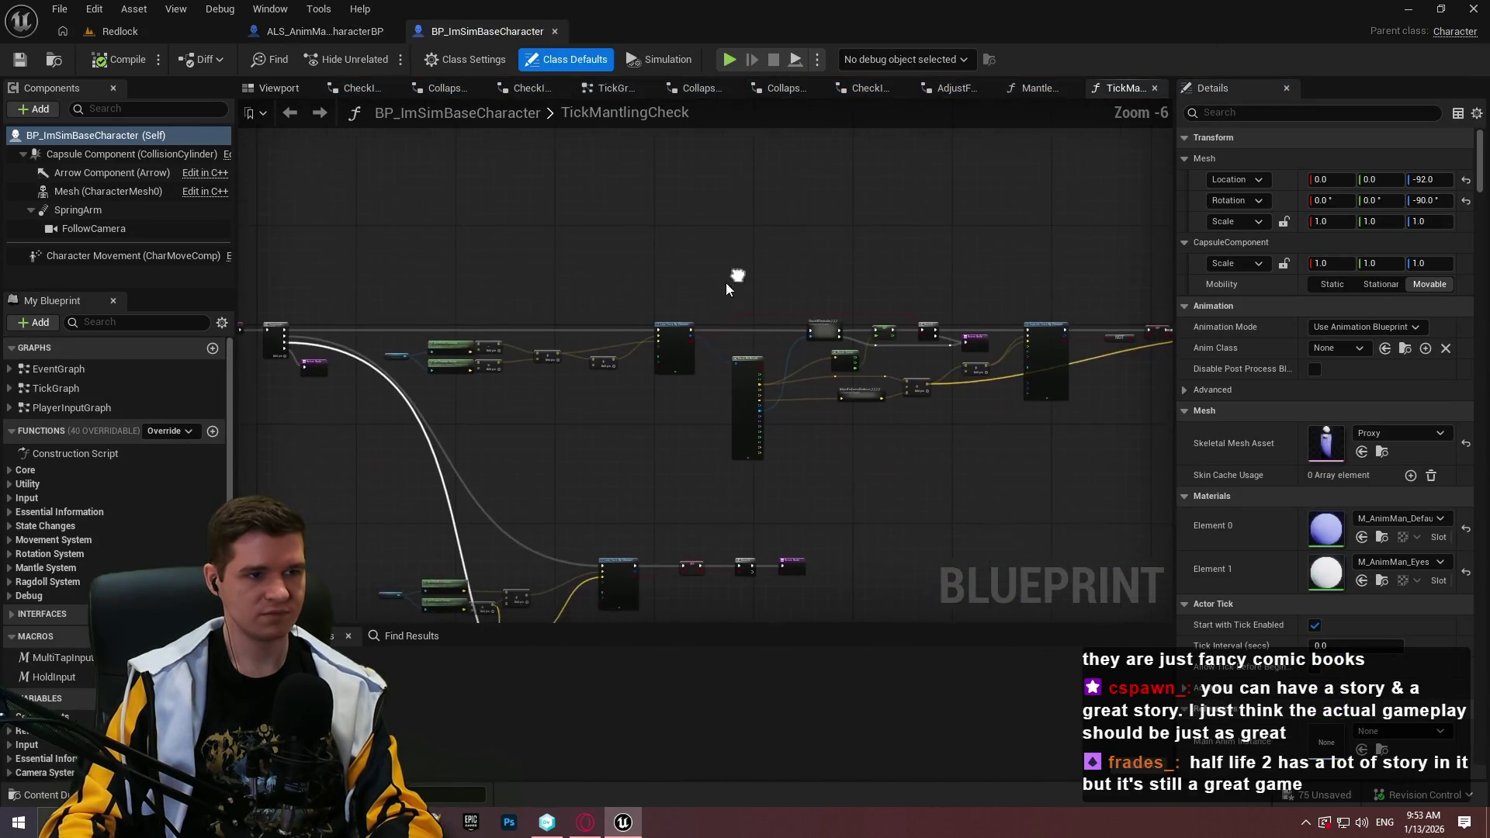
pyautogui.scroll(4, 729, 310)
pyautogui.scroll(3, 613, 436)
# Set Capsule Trace By Channel's Draw Debug Type to For One Frame and return to Redlock
pyautogui.click(613, 435)
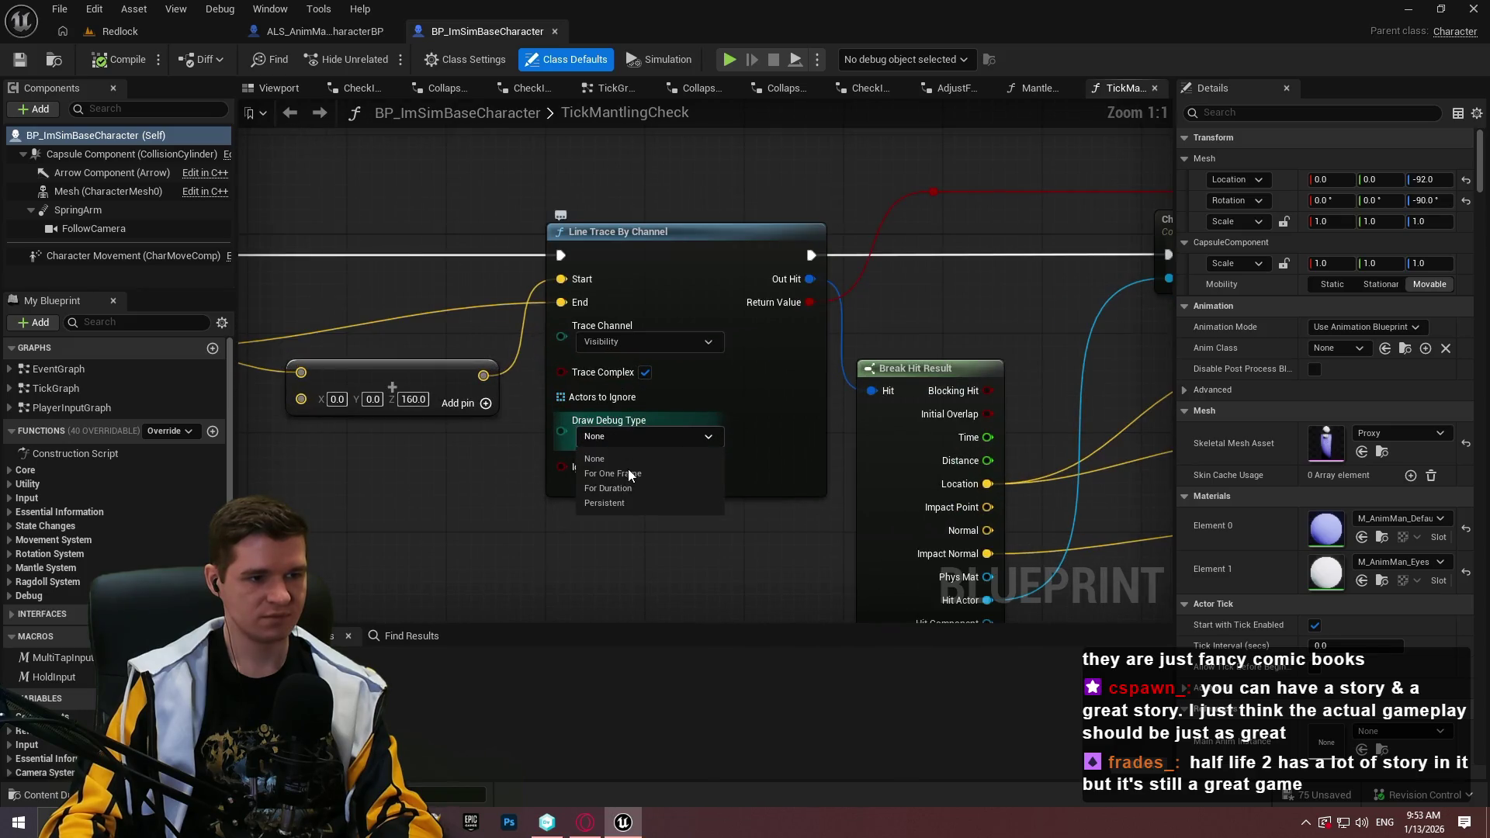
pyautogui.press('Escape')
pyautogui.scroll(-5, 631, 475)
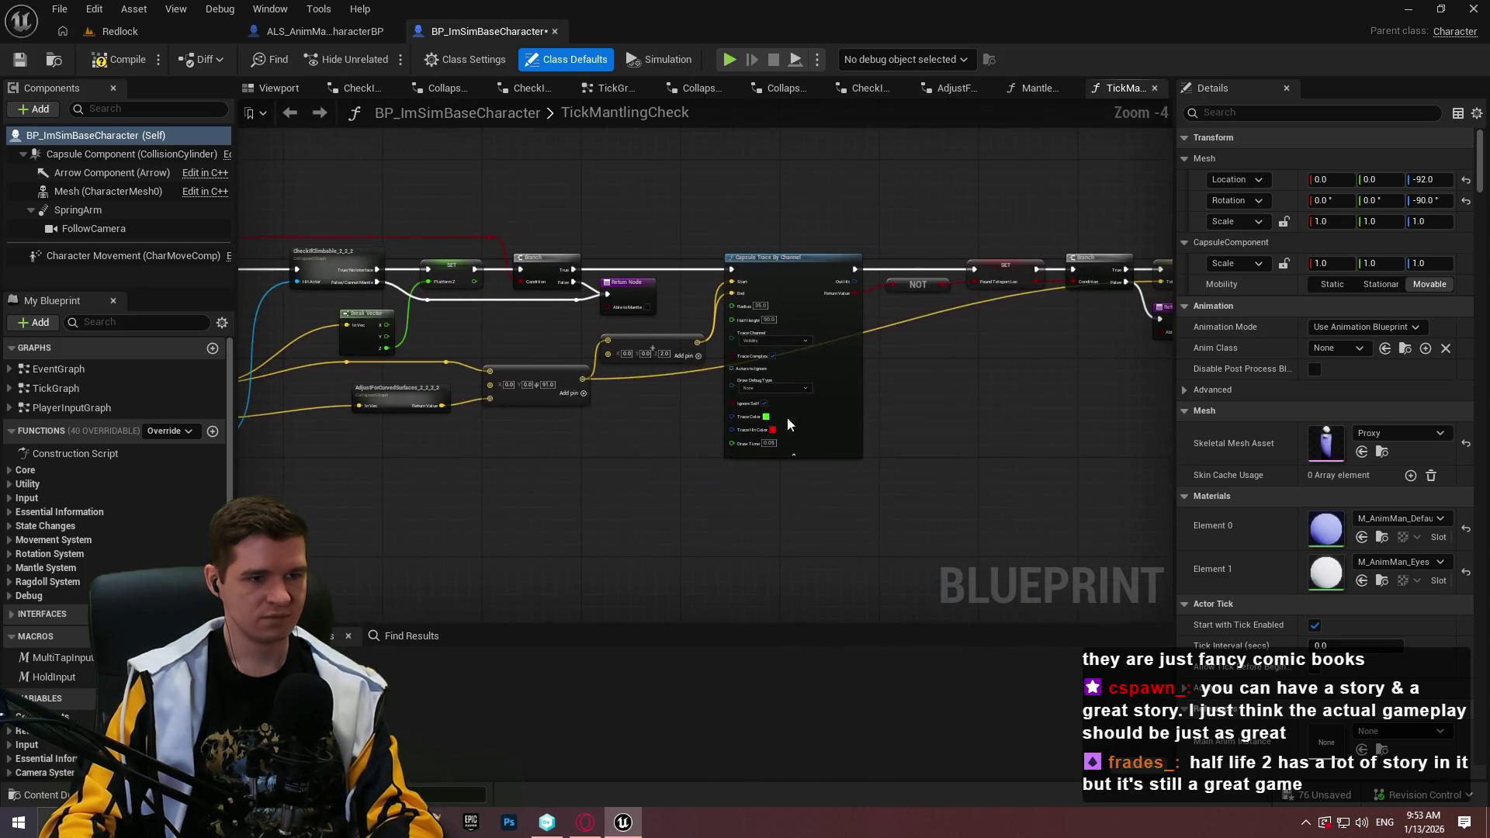
pyautogui.scroll(4, 810, 374)
pyautogui.click(734, 440)
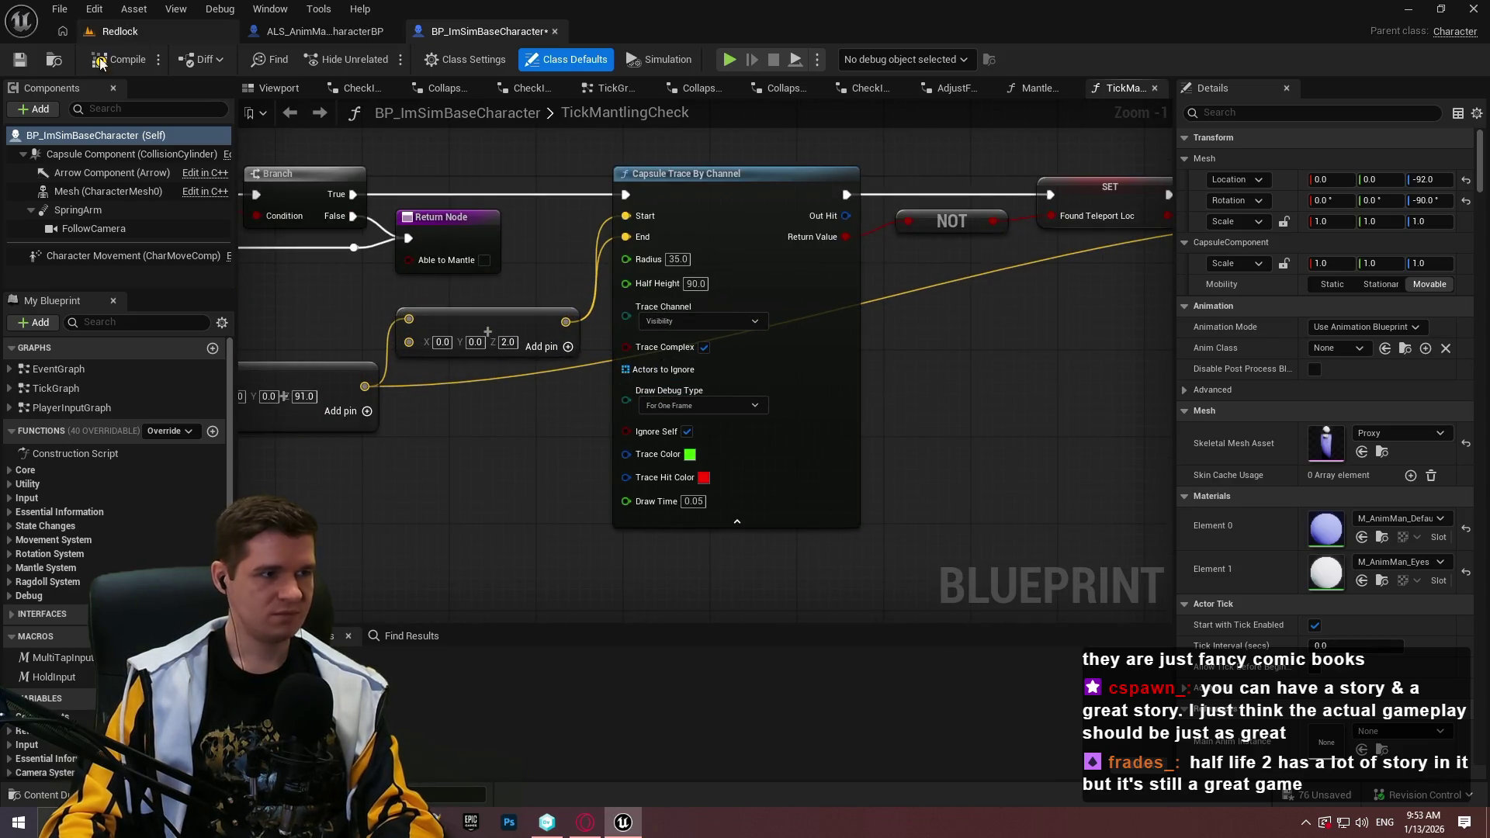
pyautogui.click(137, 31)
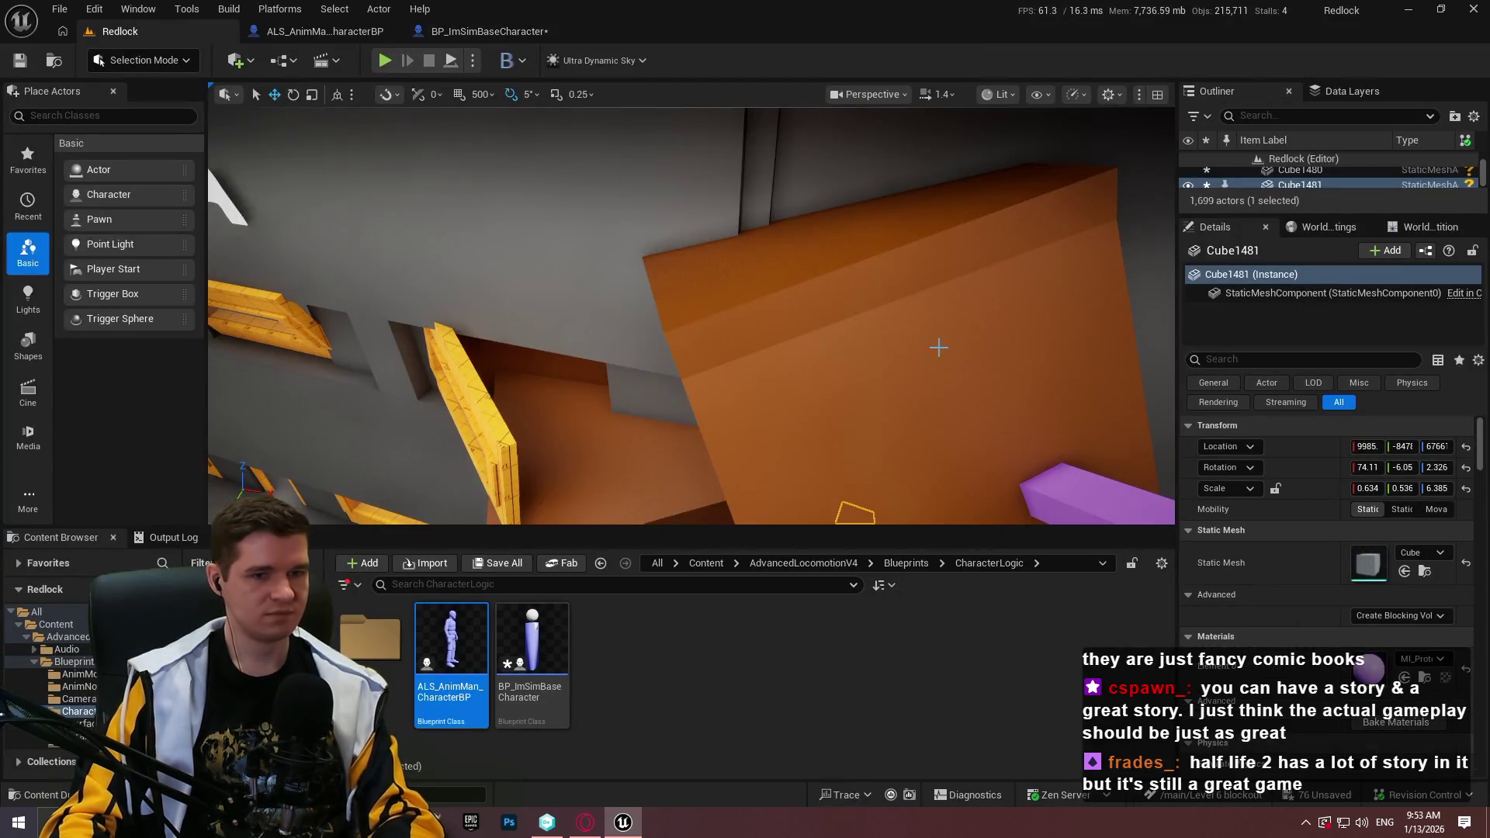
# Play from pink bar Cube1482, walking along the pink ledge and leaping onto the orange wall
pyautogui.rightClick(1023, 283)
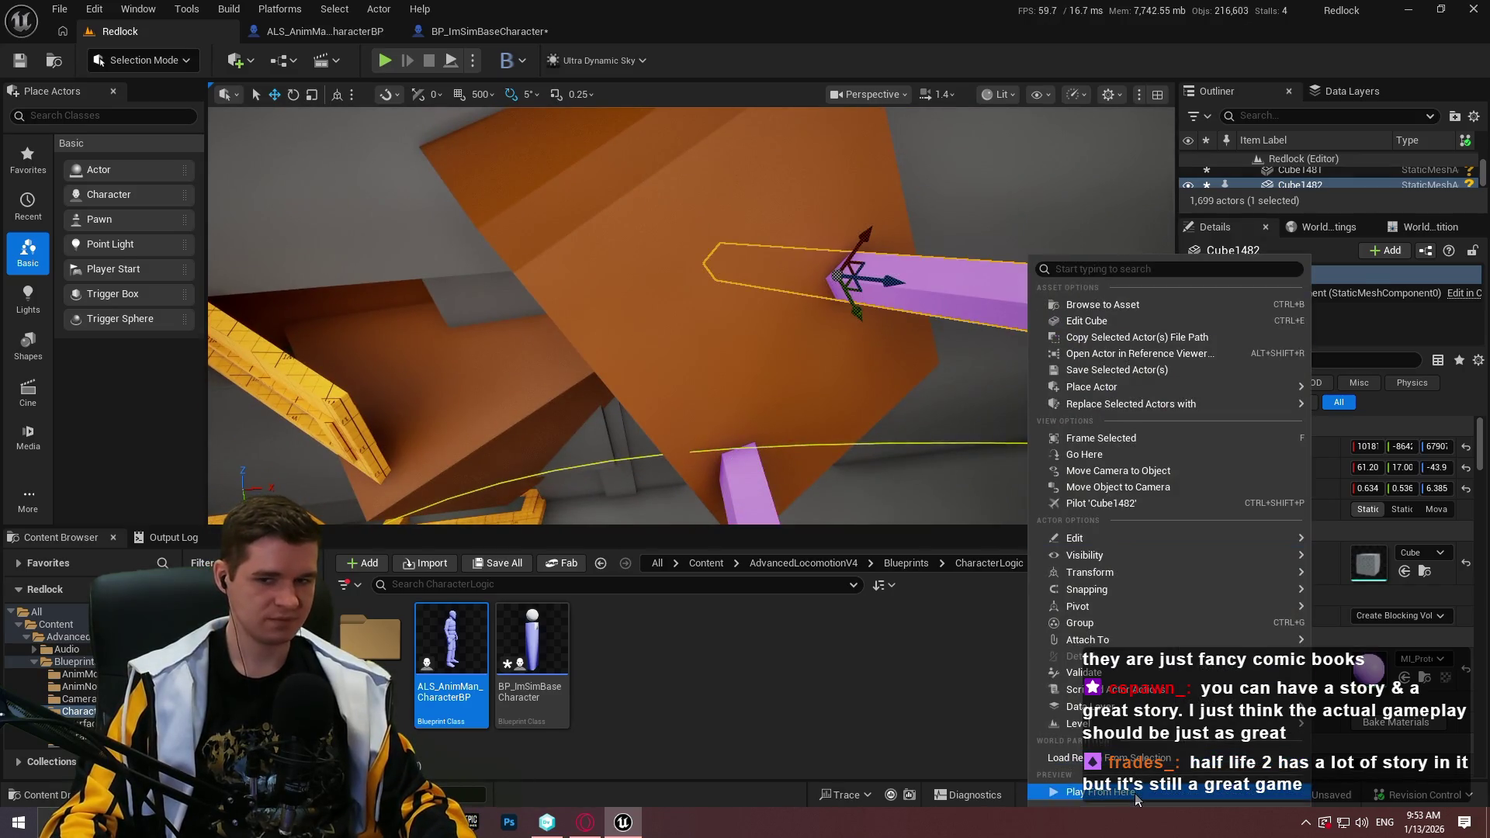
pyautogui.click(1135, 796)
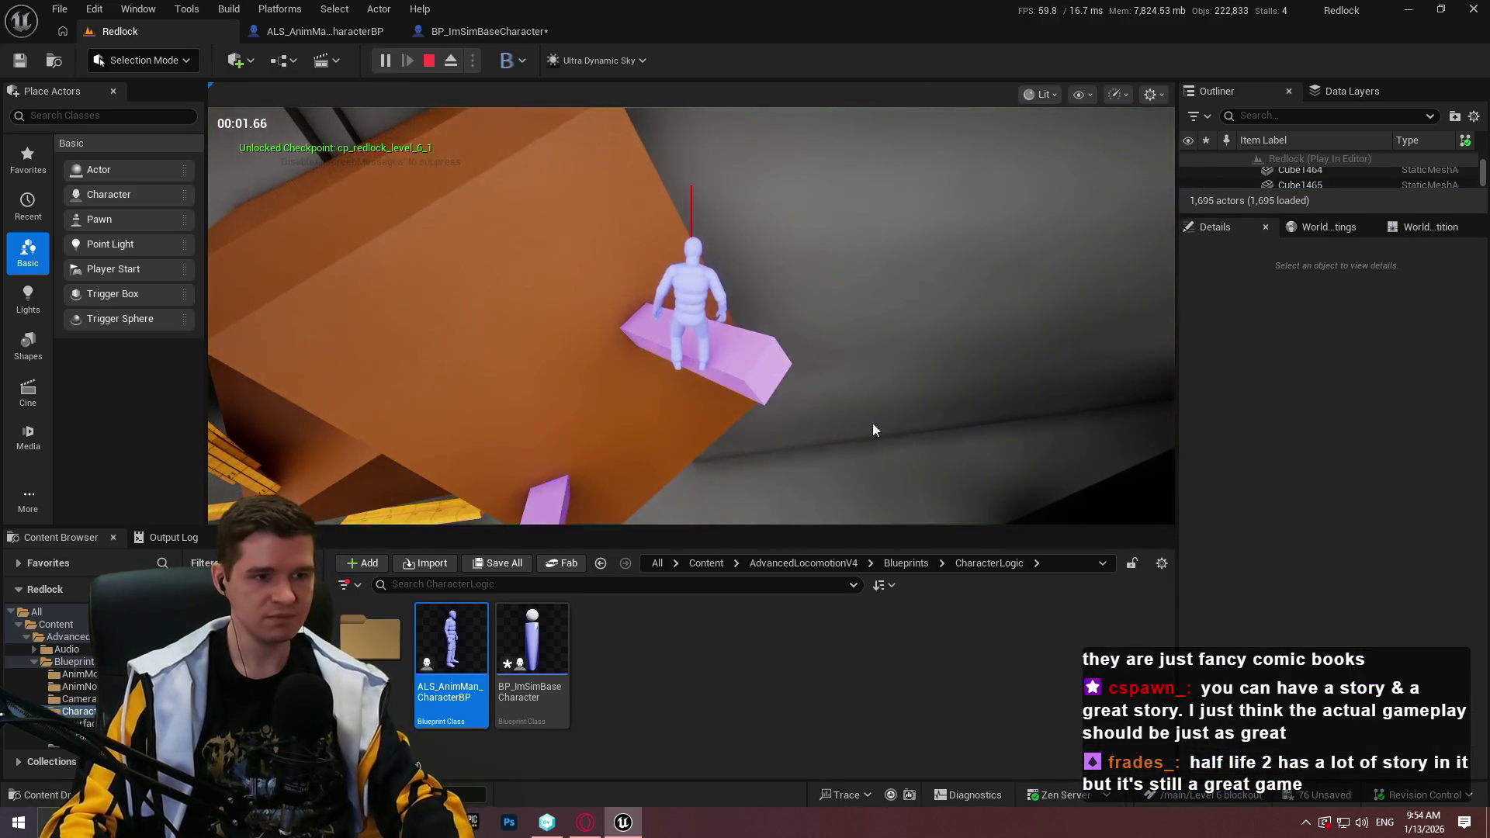
pyautogui.press('F11')
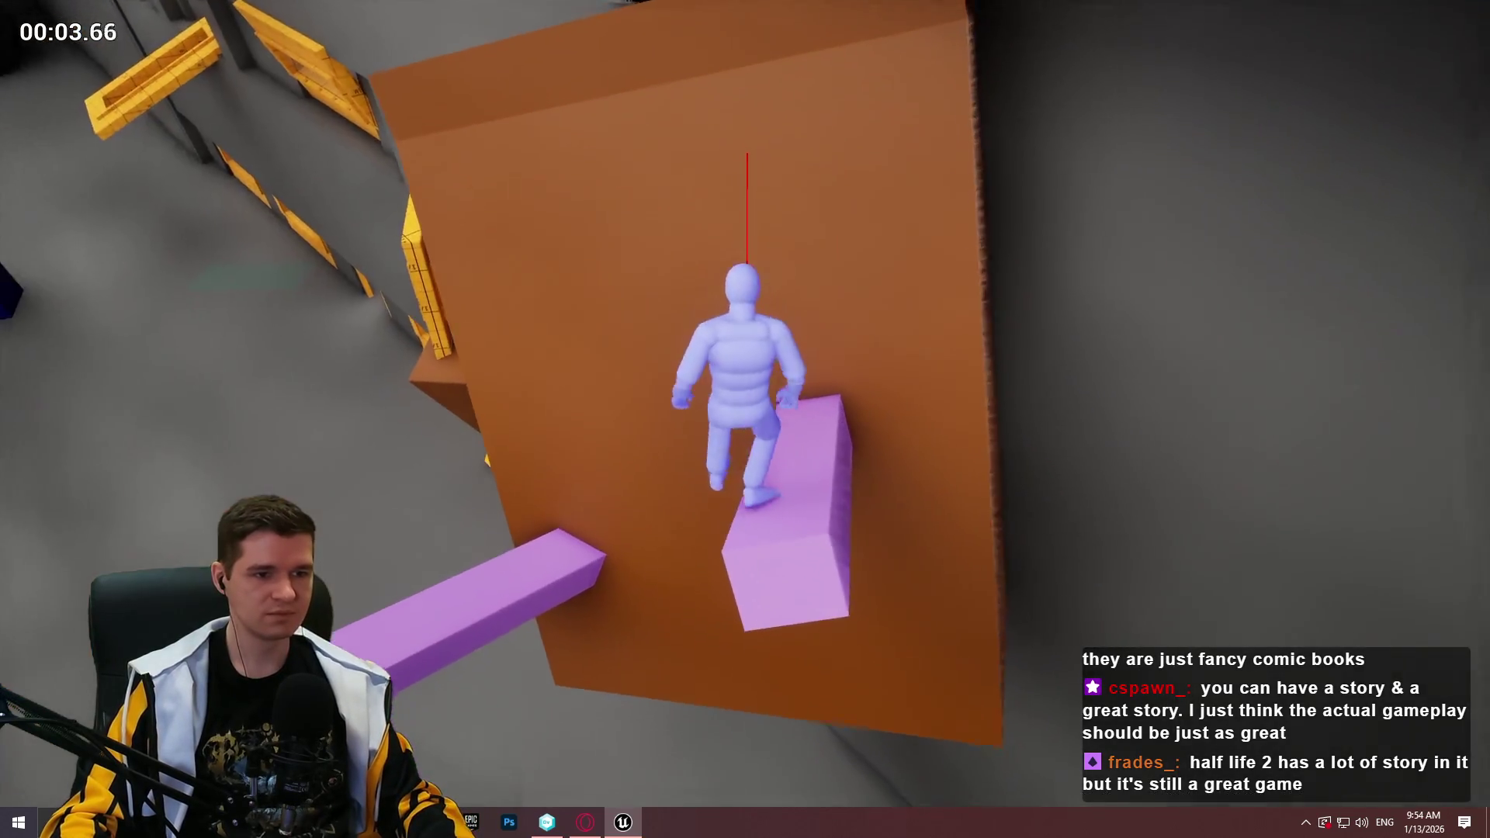
pyautogui.press('w')
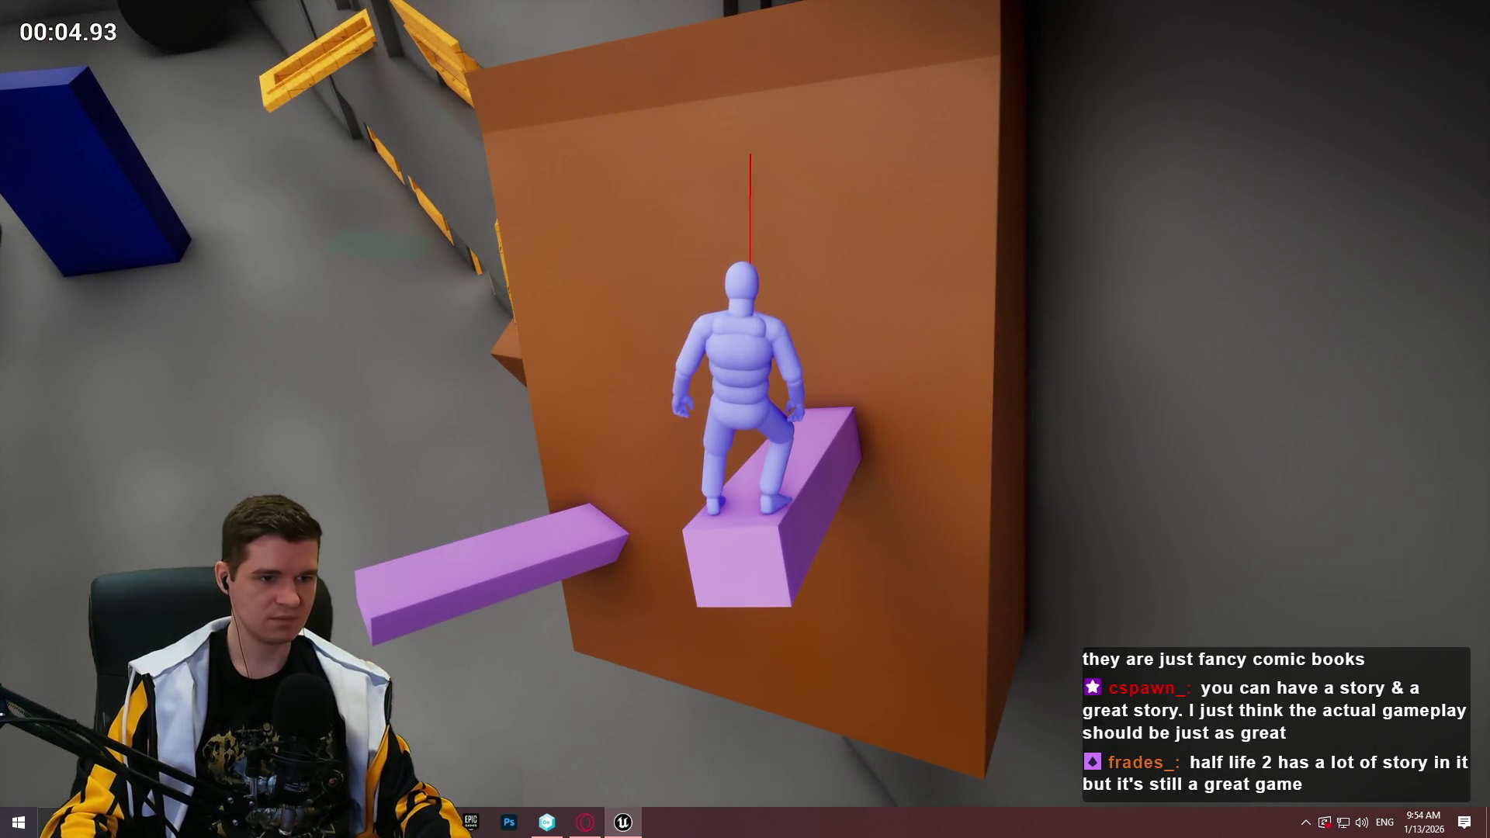
pyautogui.press('w')
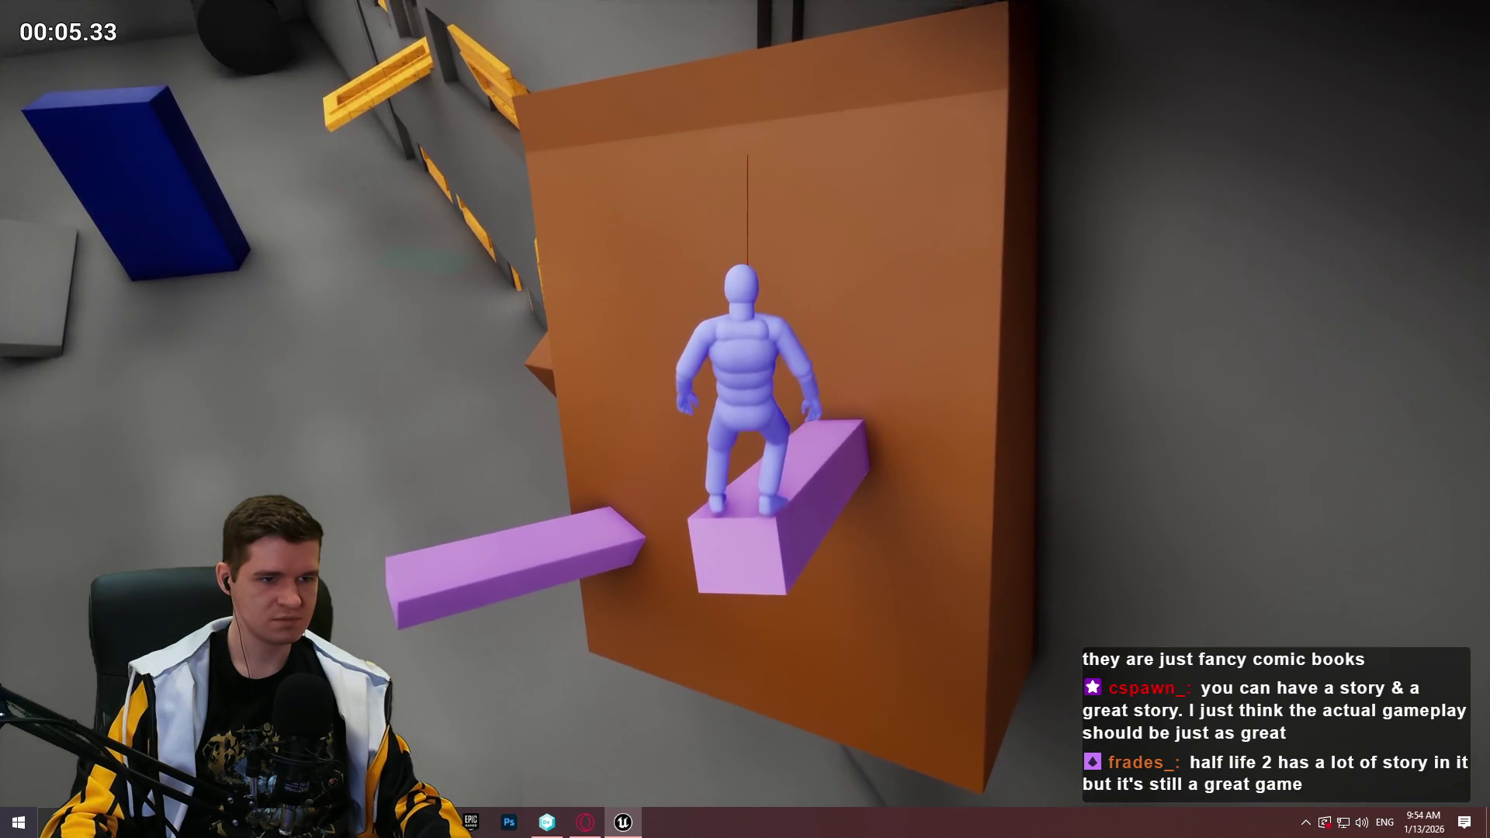
pyautogui.press('space')
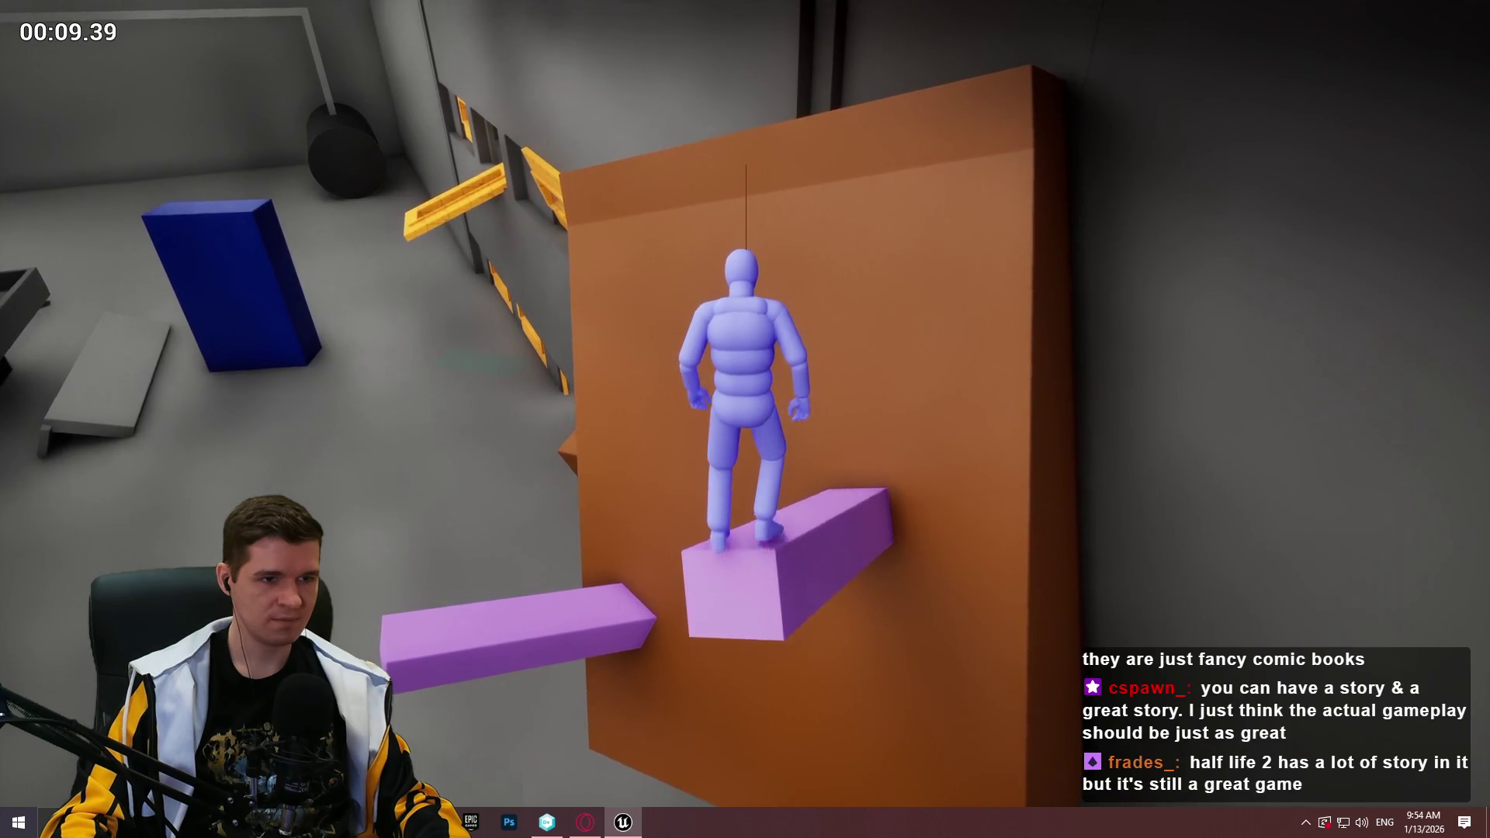
pyautogui.press('w')
pyautogui.press('space')
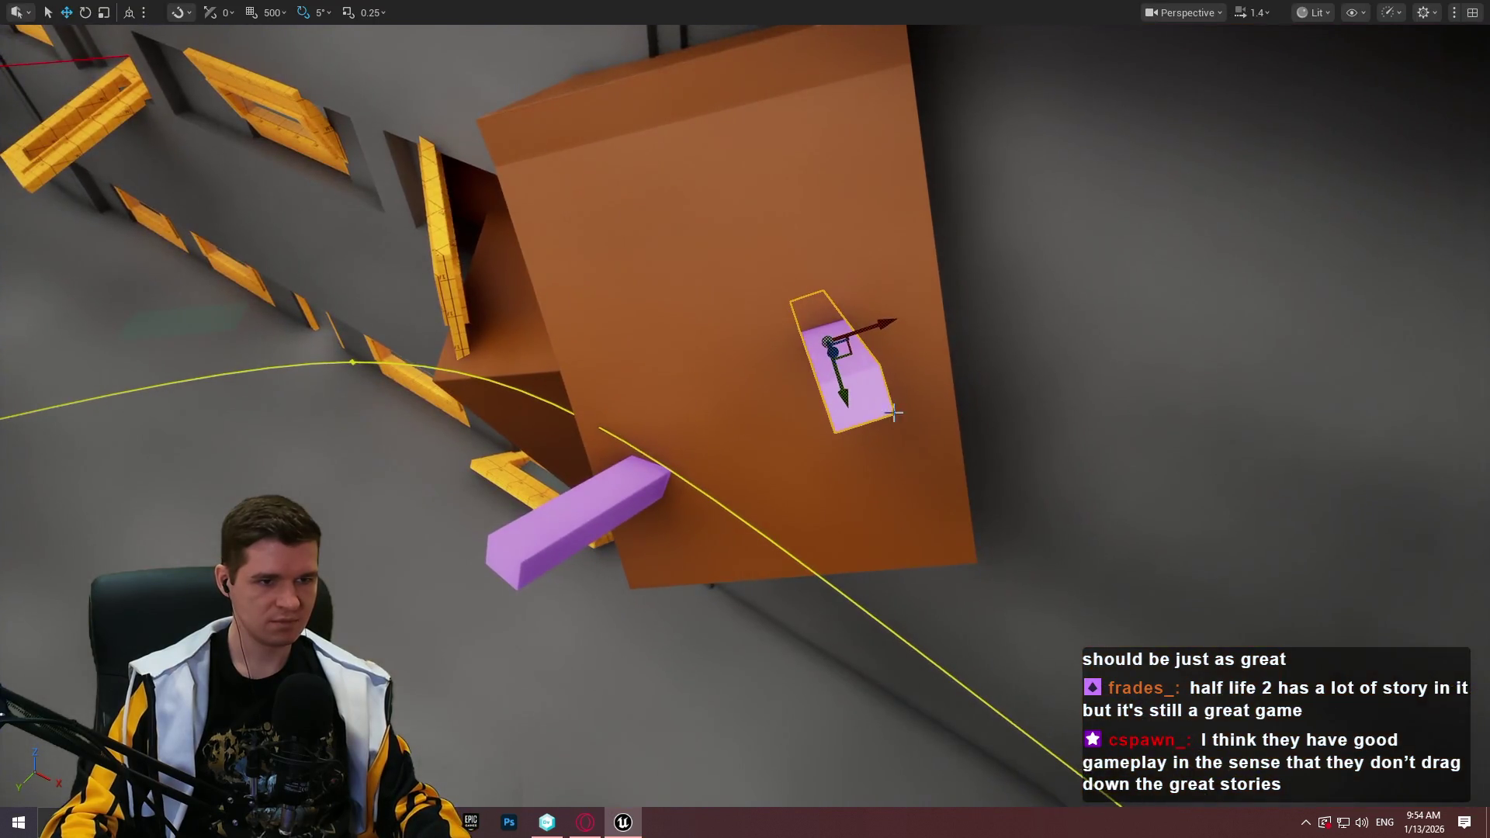
pyautogui.rightClick(858, 366)
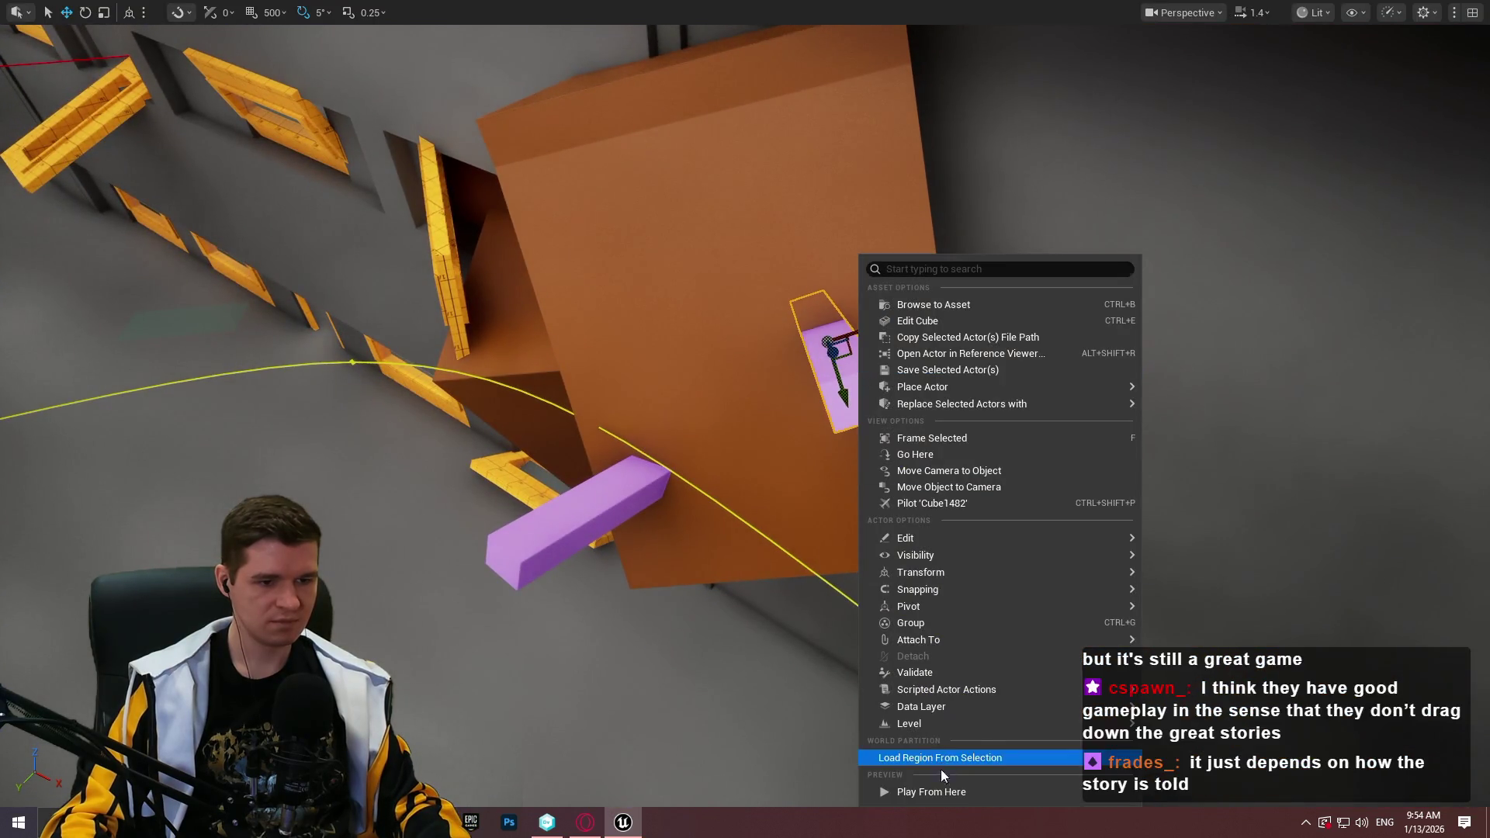
pyautogui.click(944, 788)
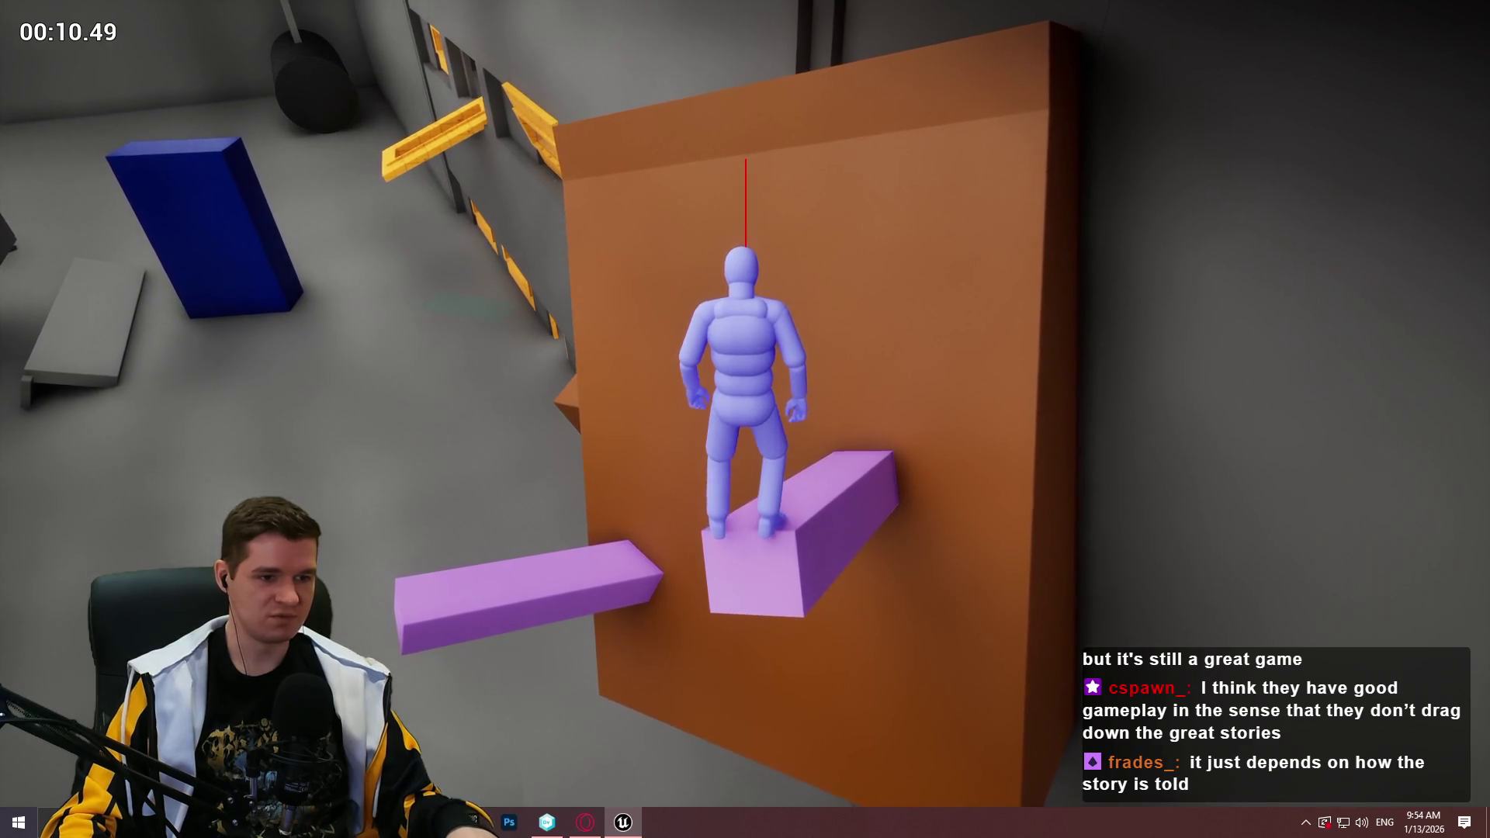
pyautogui.press('space')
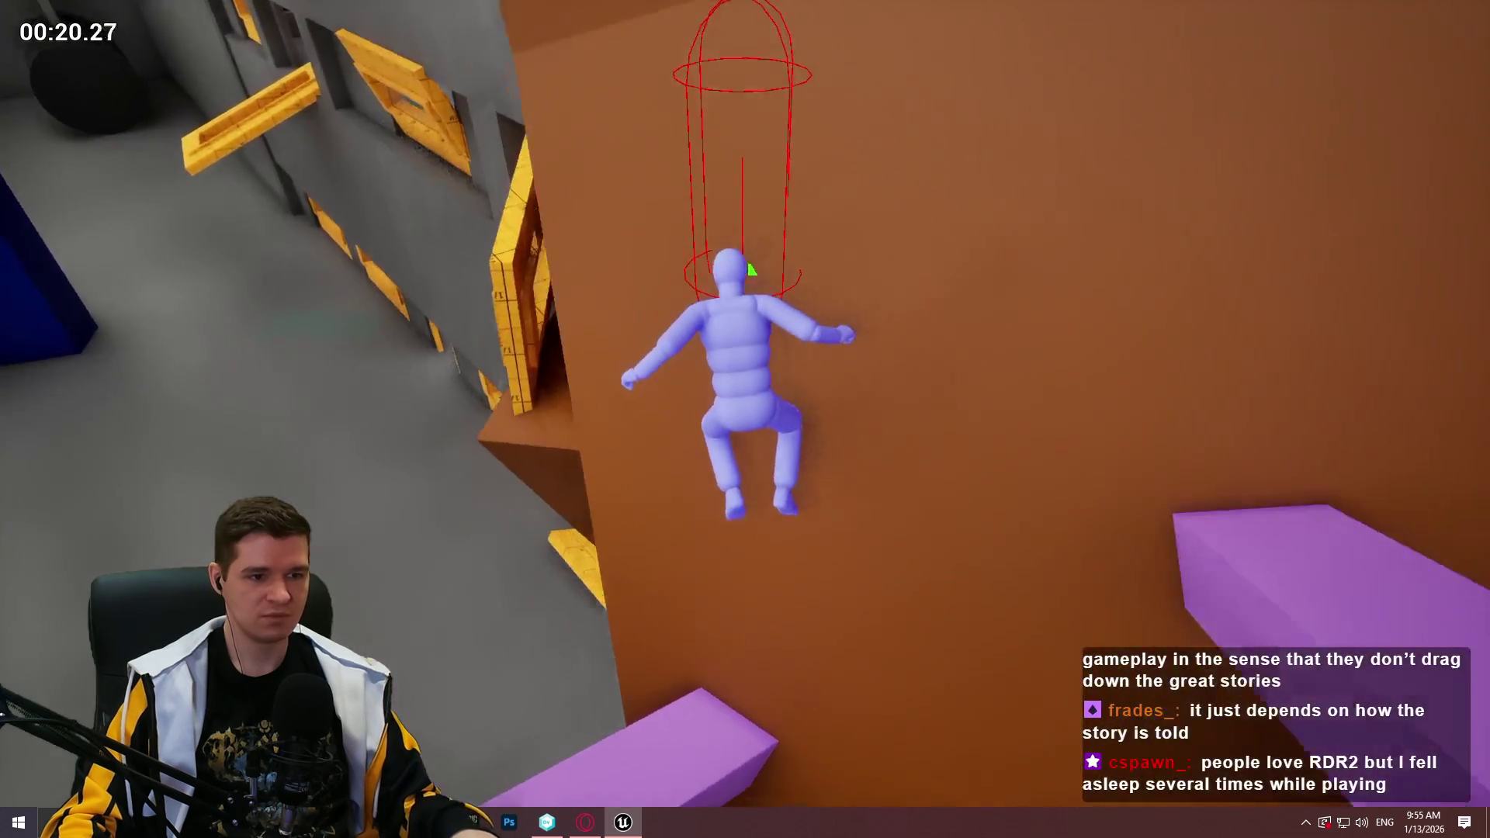
pyautogui.press('Escape')
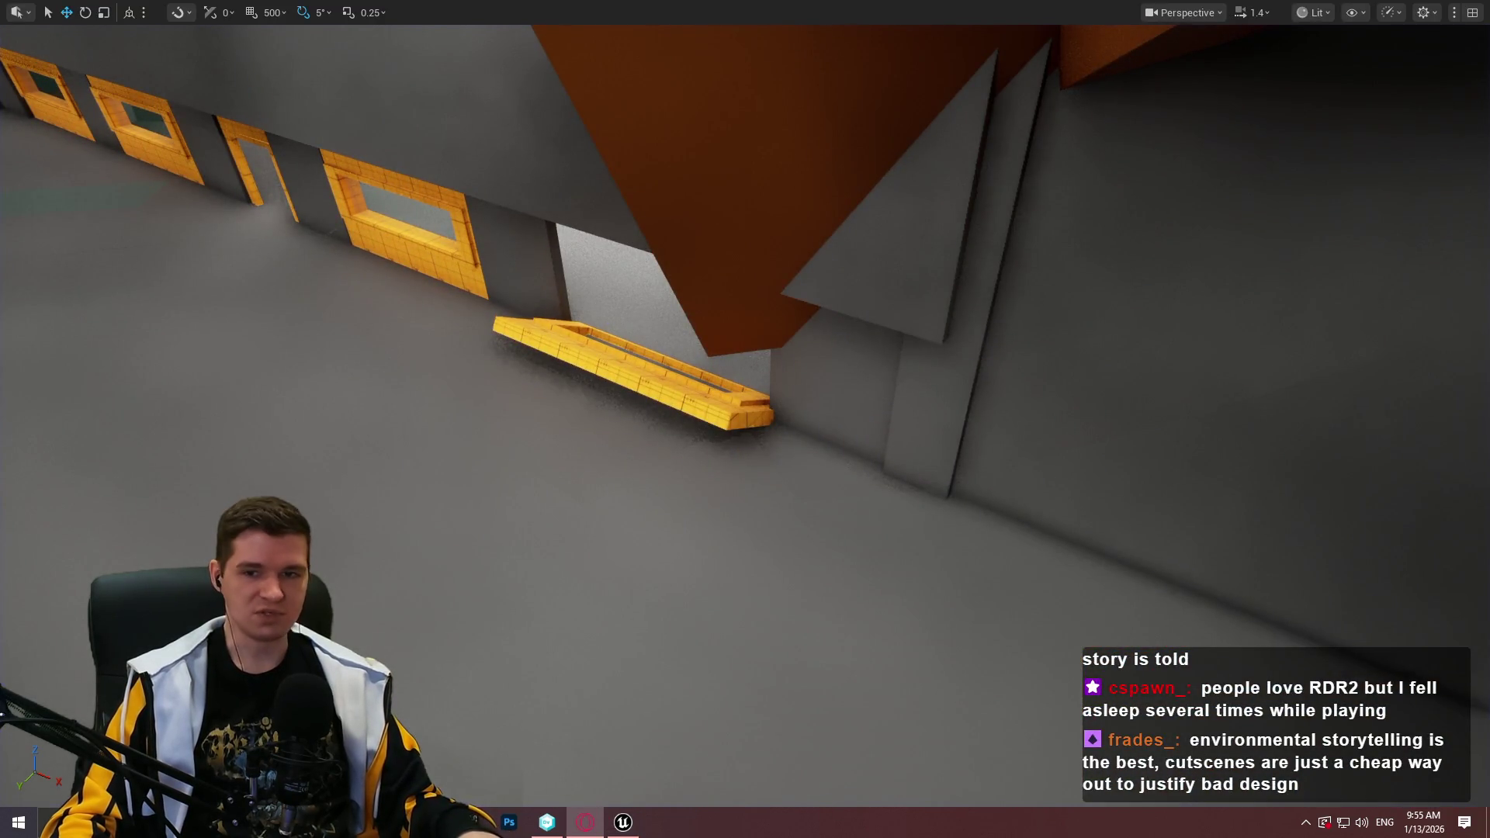
pyautogui.press('f')
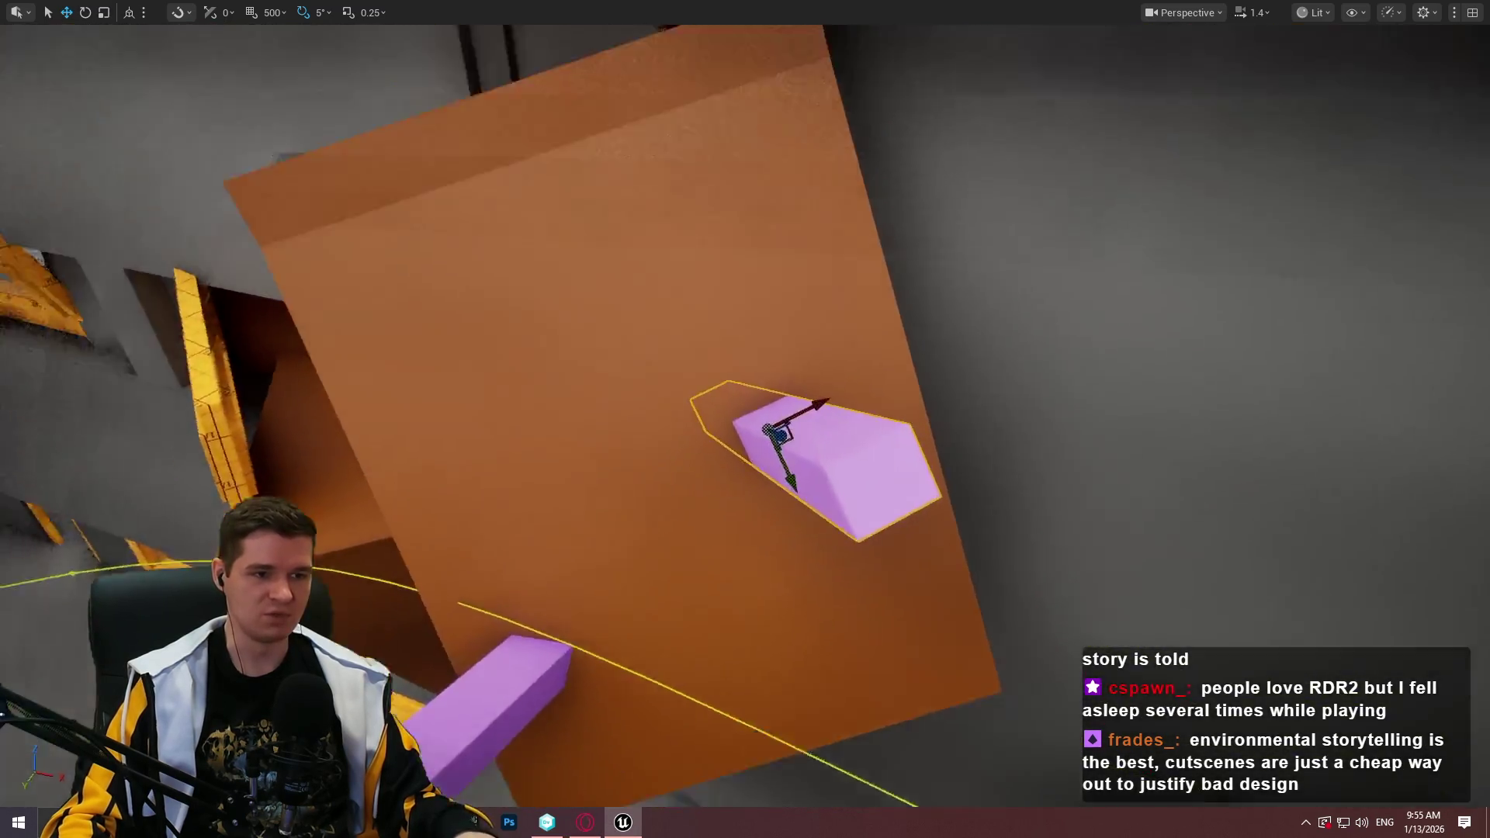
pyautogui.moveTo(862, 361); pyautogui.dragTo(792, 329)
pyautogui.rightClick(849, 348)
pyautogui.click(957, 790)
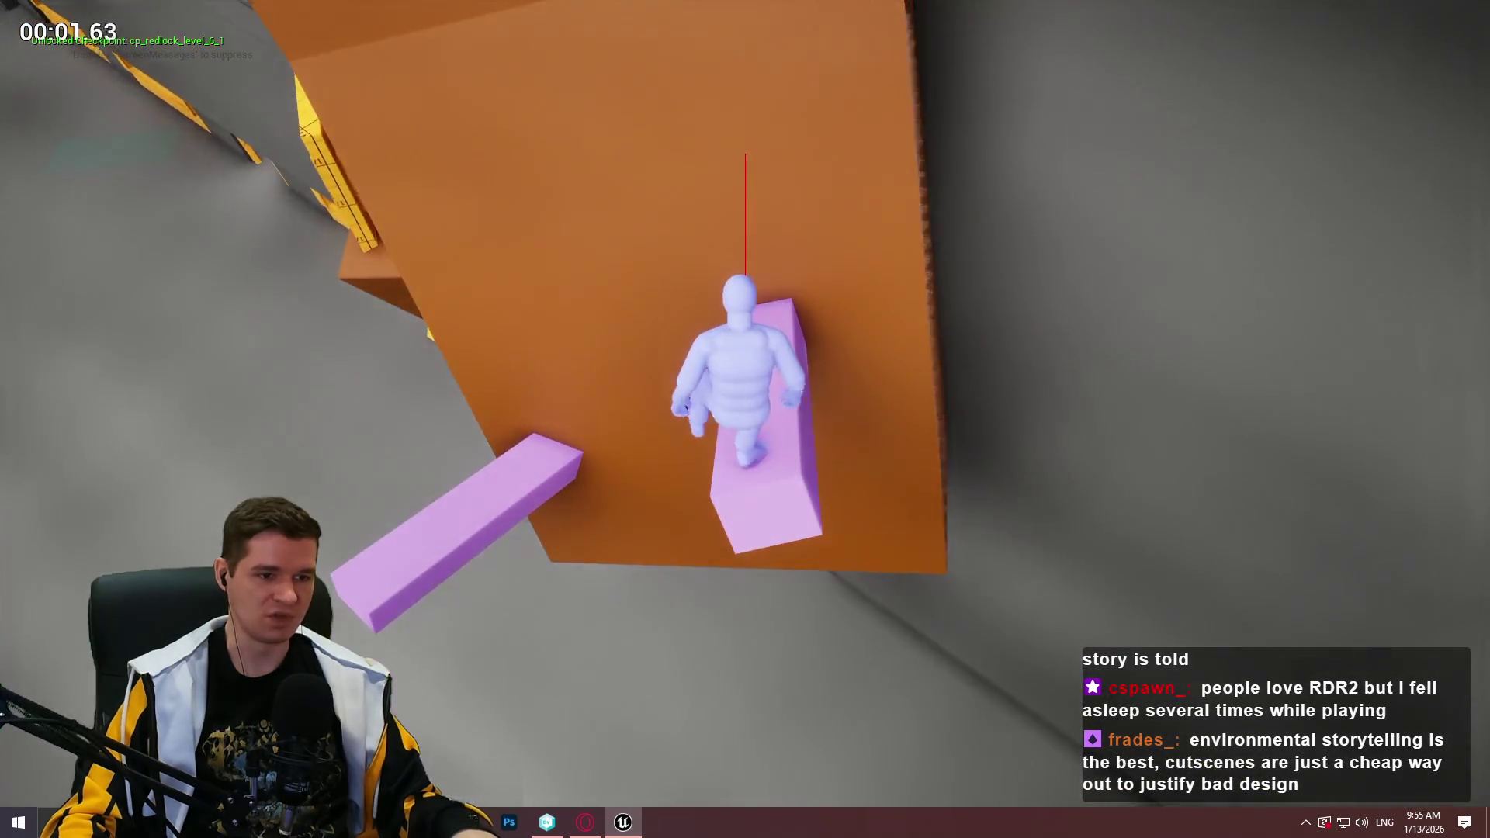
pyautogui.press('Escape')
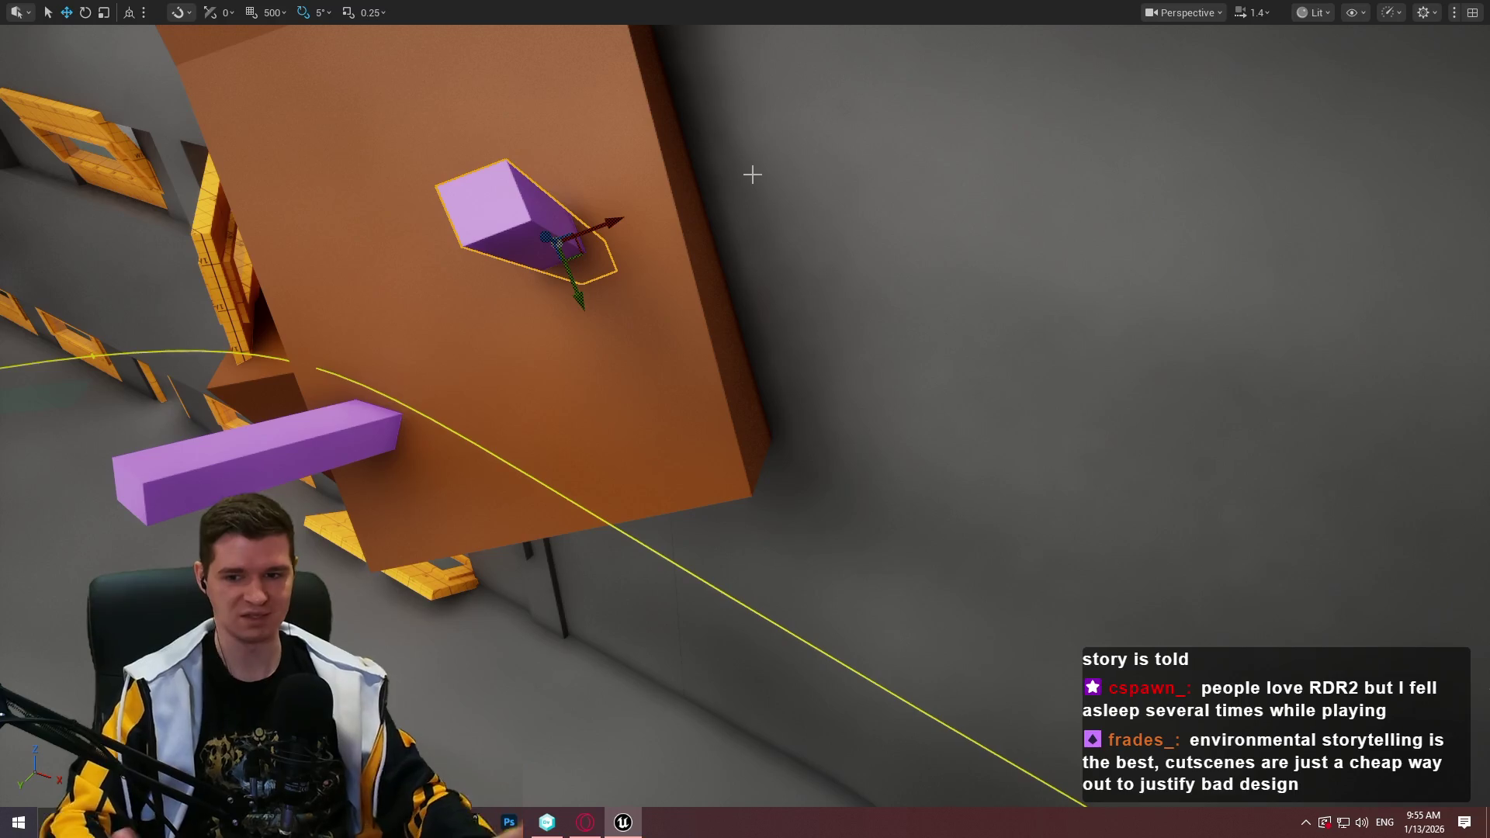
# Run a playtest from the pink block beside the orange wall
pyautogui.moveTo(642, 214); pyautogui.dragTo(659, 237)
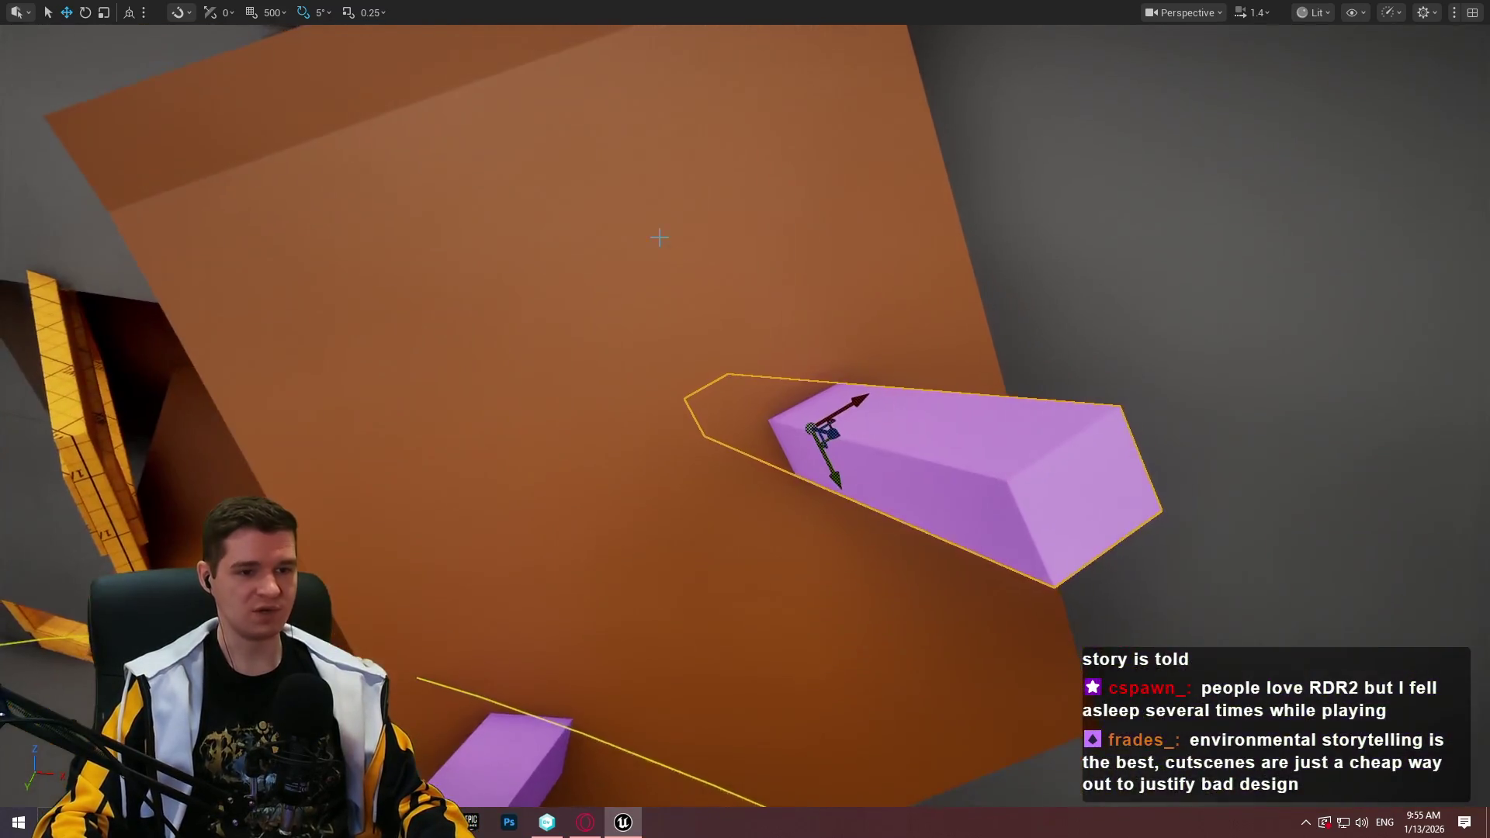
pyautogui.rightClick(1045, 427)
pyautogui.click(1129, 589)
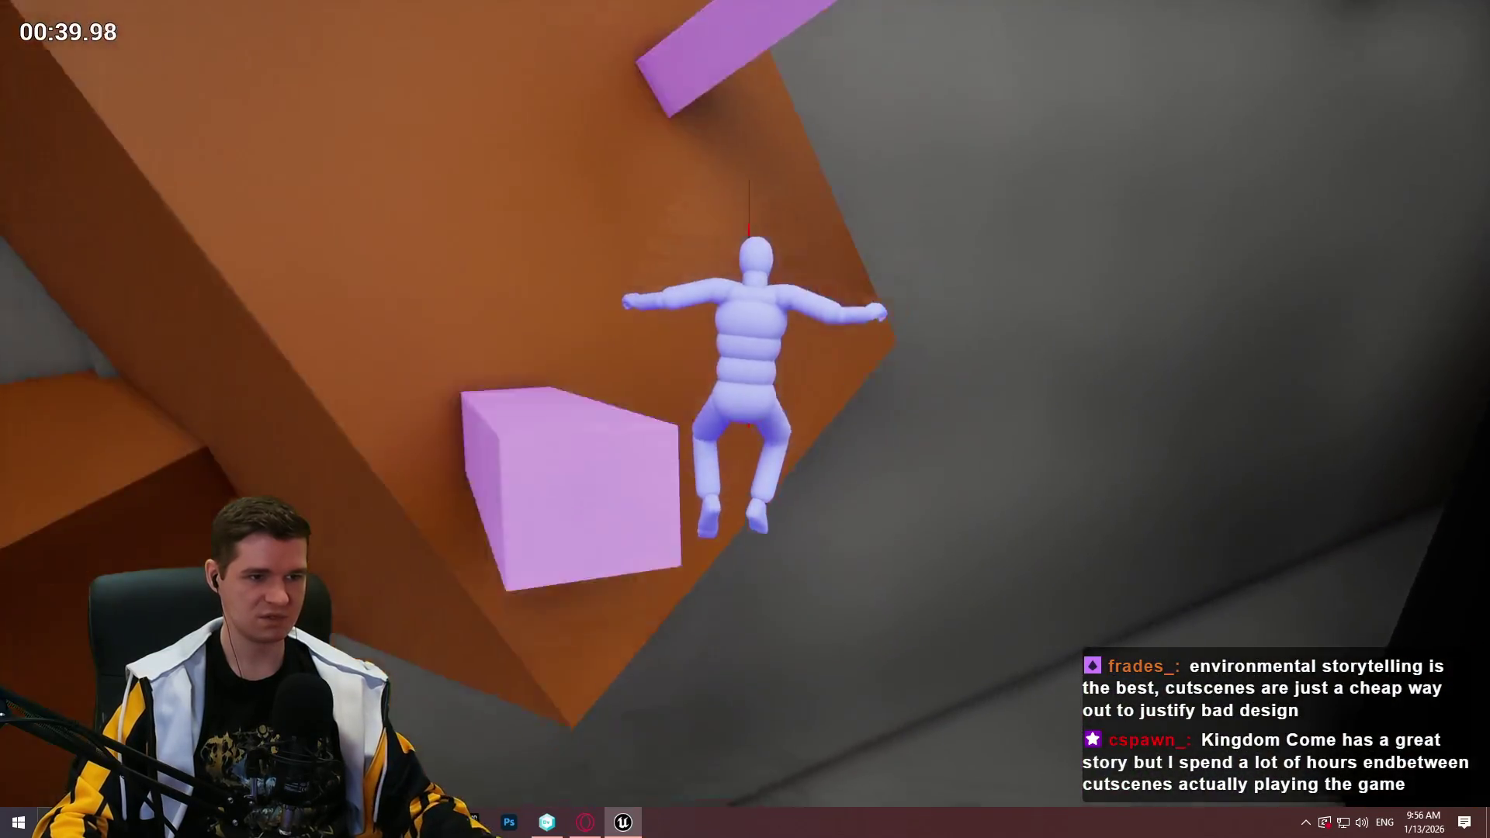
pyautogui.press('Escape')
# Move the pink beam up-left along the wall and tilt it by 10 degrees
pyautogui.press('f')
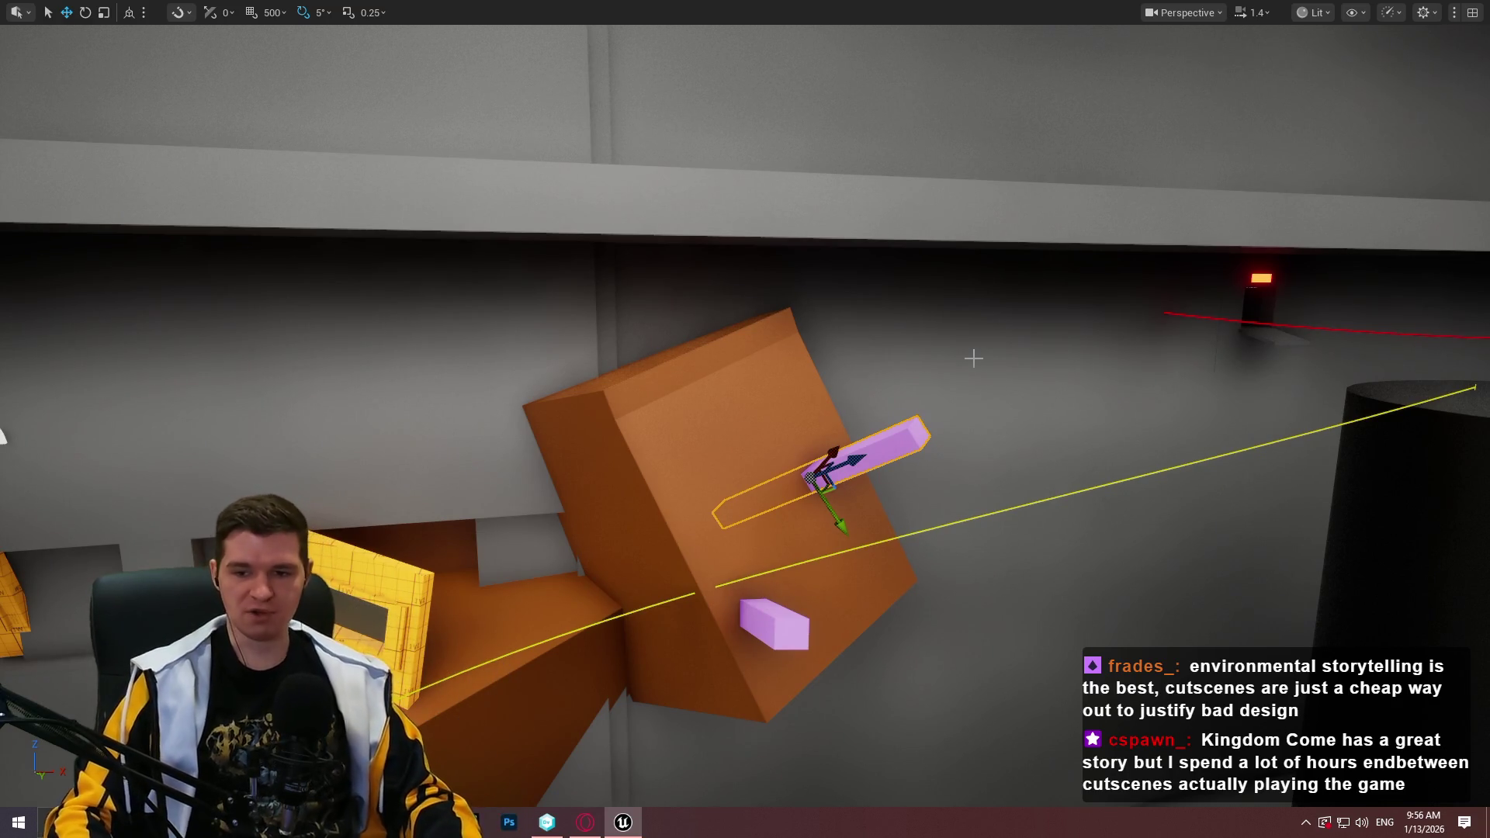
pyautogui.moveTo(890, 420); pyautogui.dragTo(890, 420)
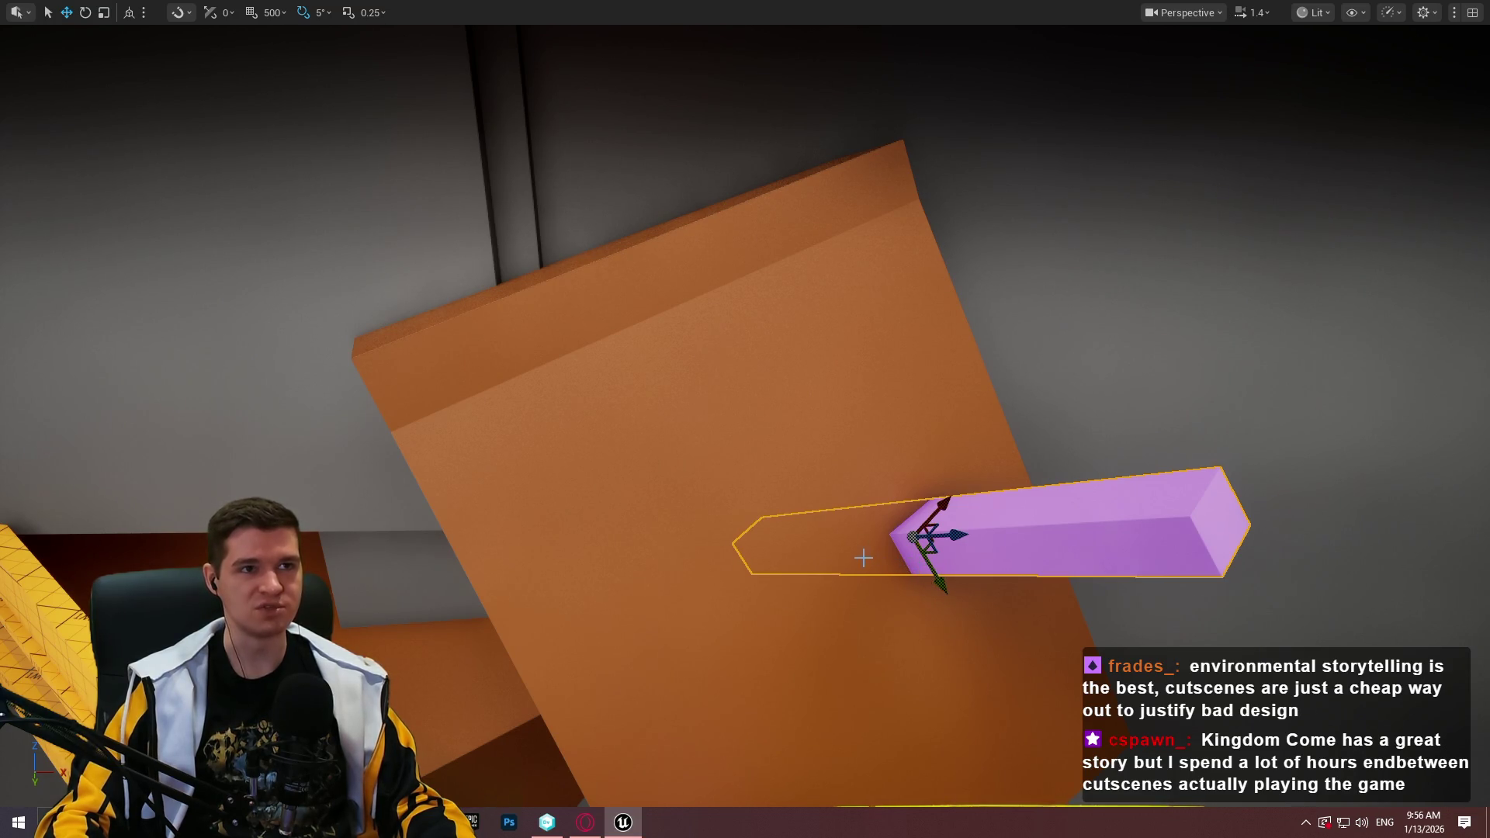
pyautogui.moveTo(937, 567)
pyautogui.mouseDown()
pyautogui.moveTo(760, 535)
pyautogui.moveTo(653, 414)
pyautogui.mouseUp()
pyautogui.press('e')
pyautogui.press('w')
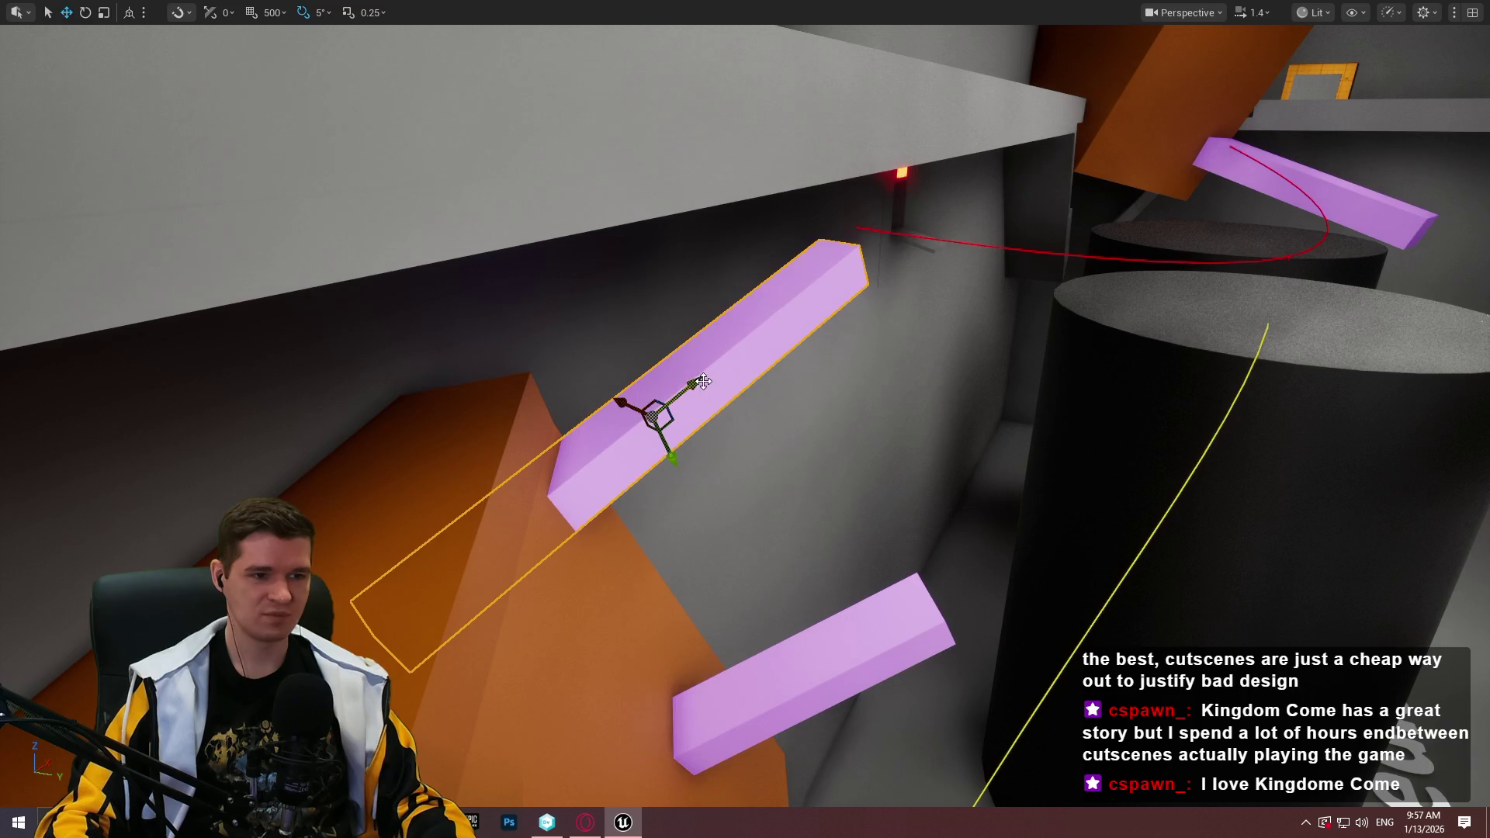
pyautogui.moveTo(679, 398); pyautogui.dragTo(653, 346)
pyautogui.press('e')
pyautogui.moveTo(714, 296); pyautogui.dragTo(716, 307)
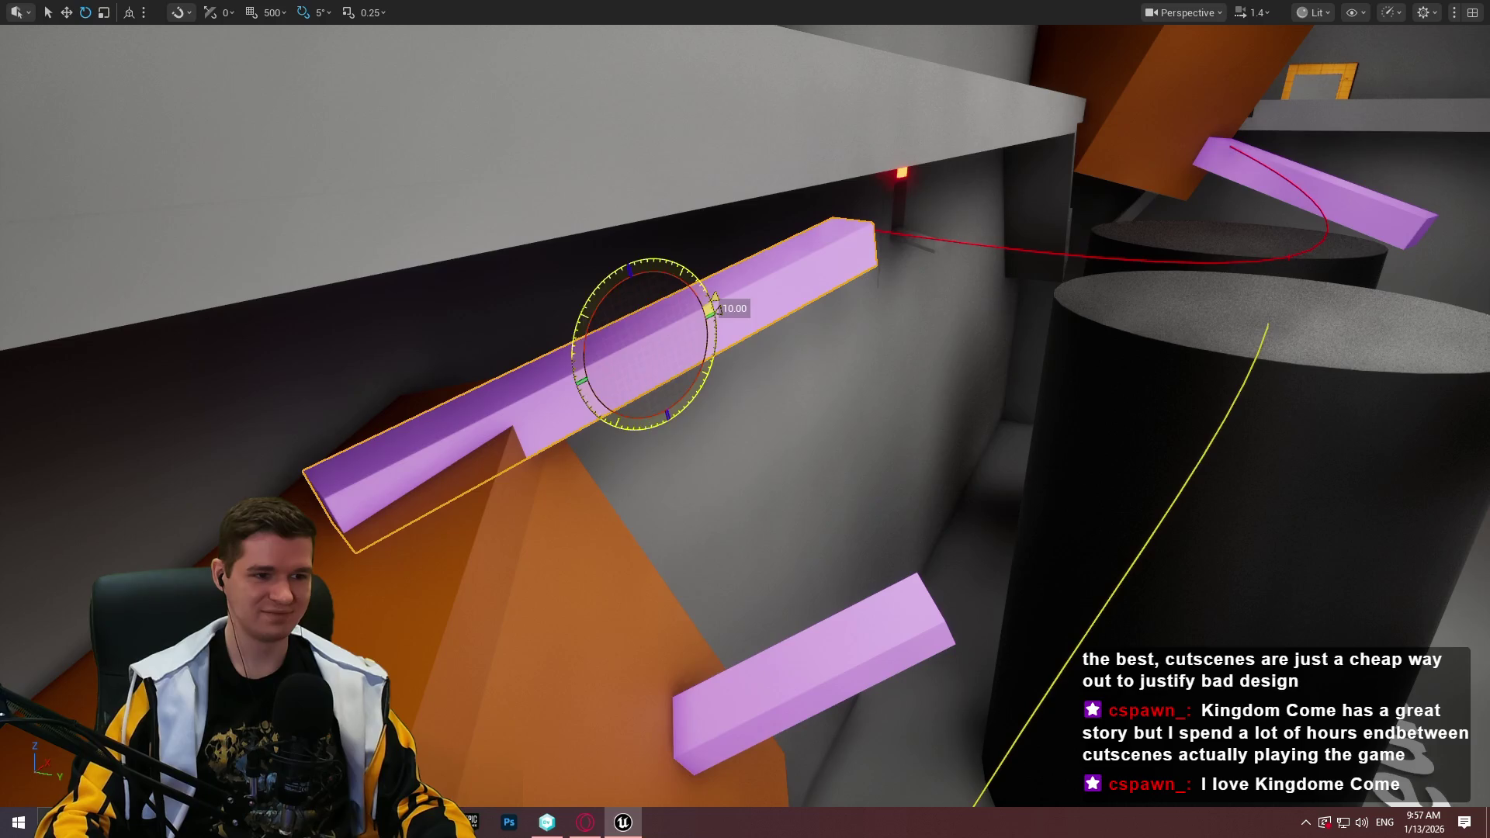
# Lower the pink beam slightly, swing its far end right, and slide it left
pyautogui.press('w')
pyautogui.moveTo(654, 377); pyautogui.dragTo(660, 423)
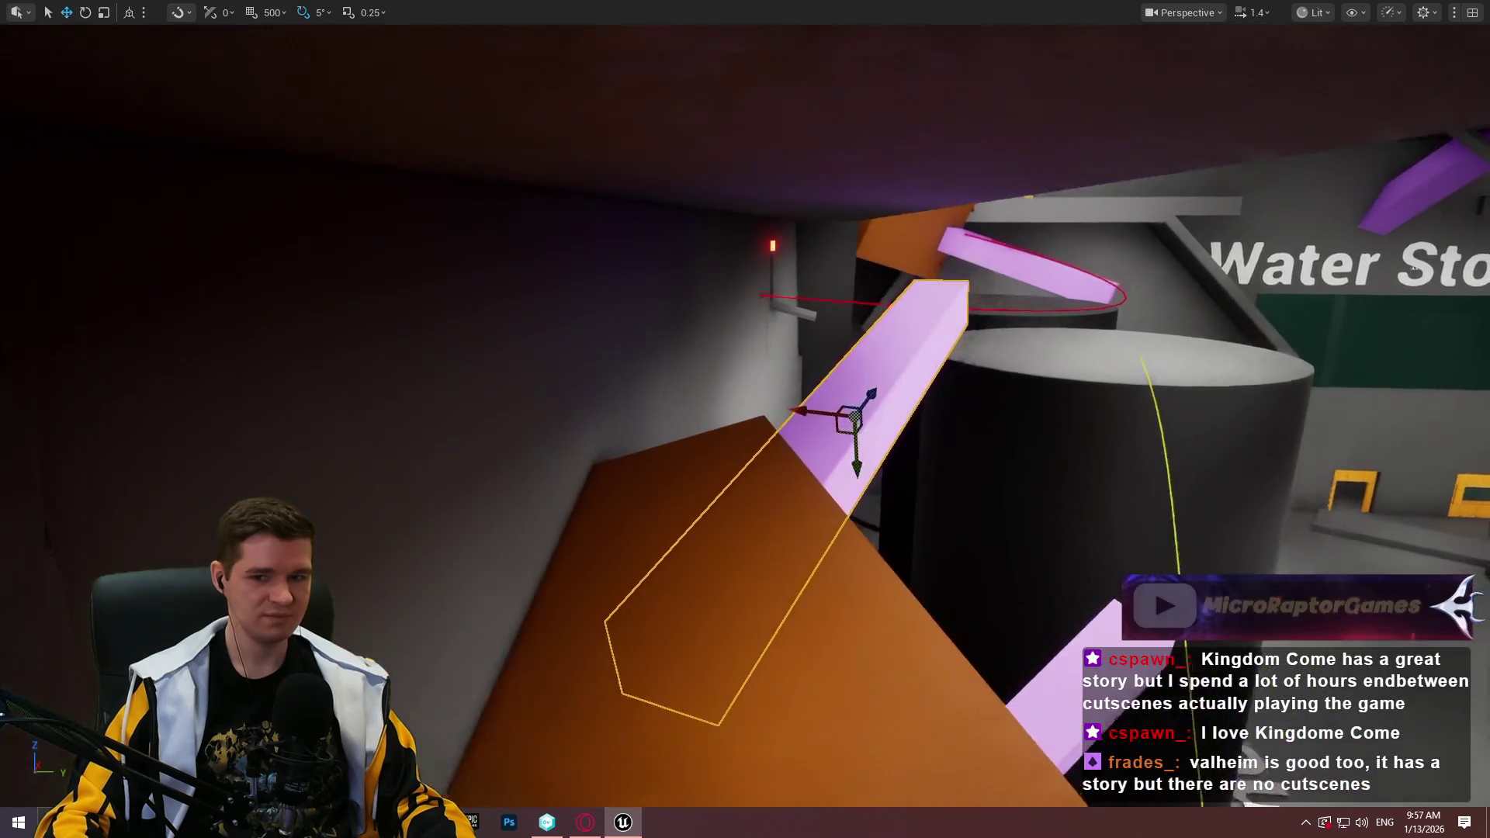
pyautogui.press('e')
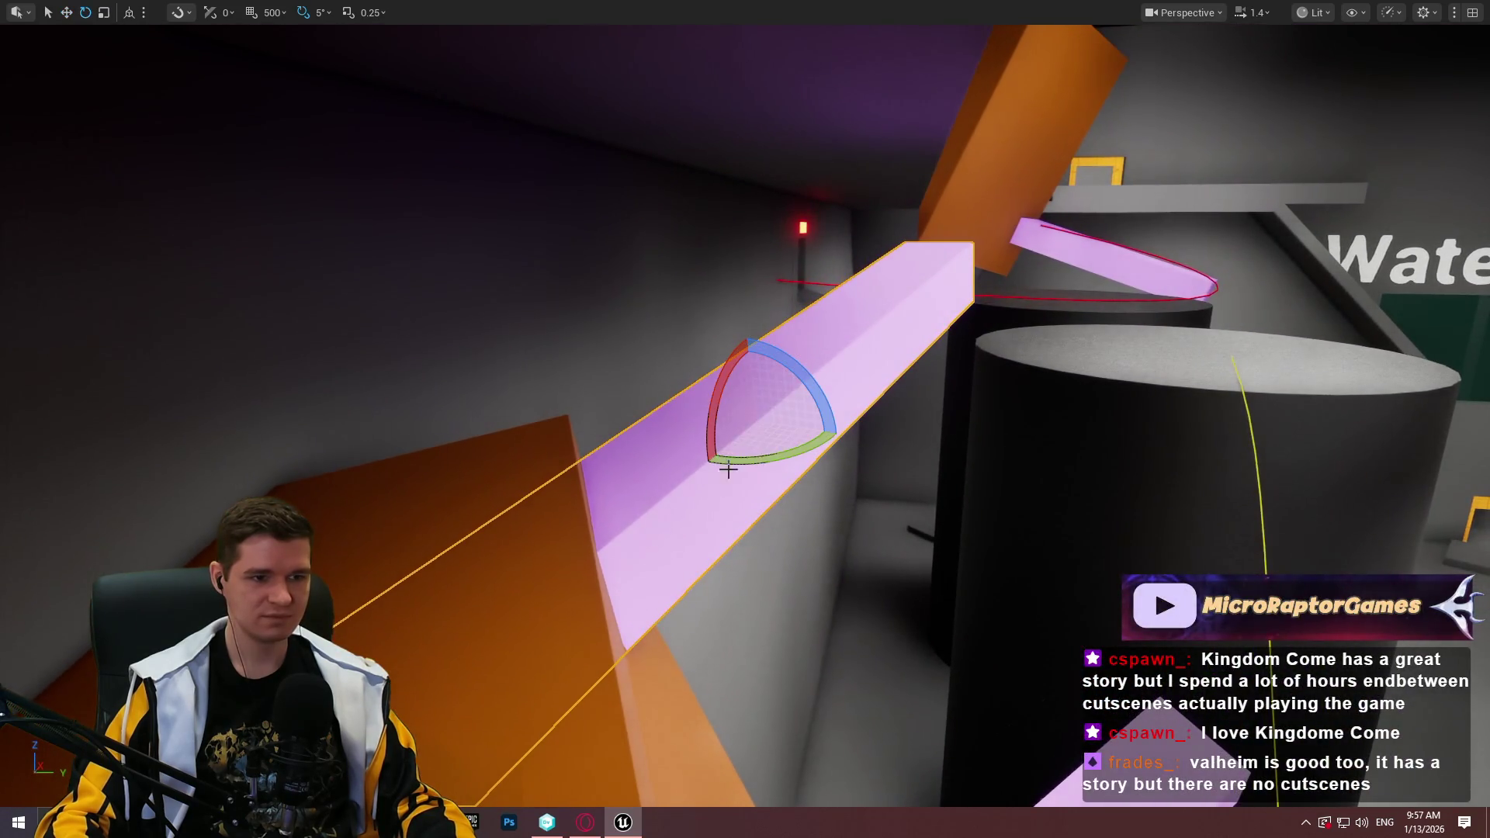
pyautogui.moveTo(684, 409); pyautogui.dragTo(752, 459)
pyautogui.press('w')
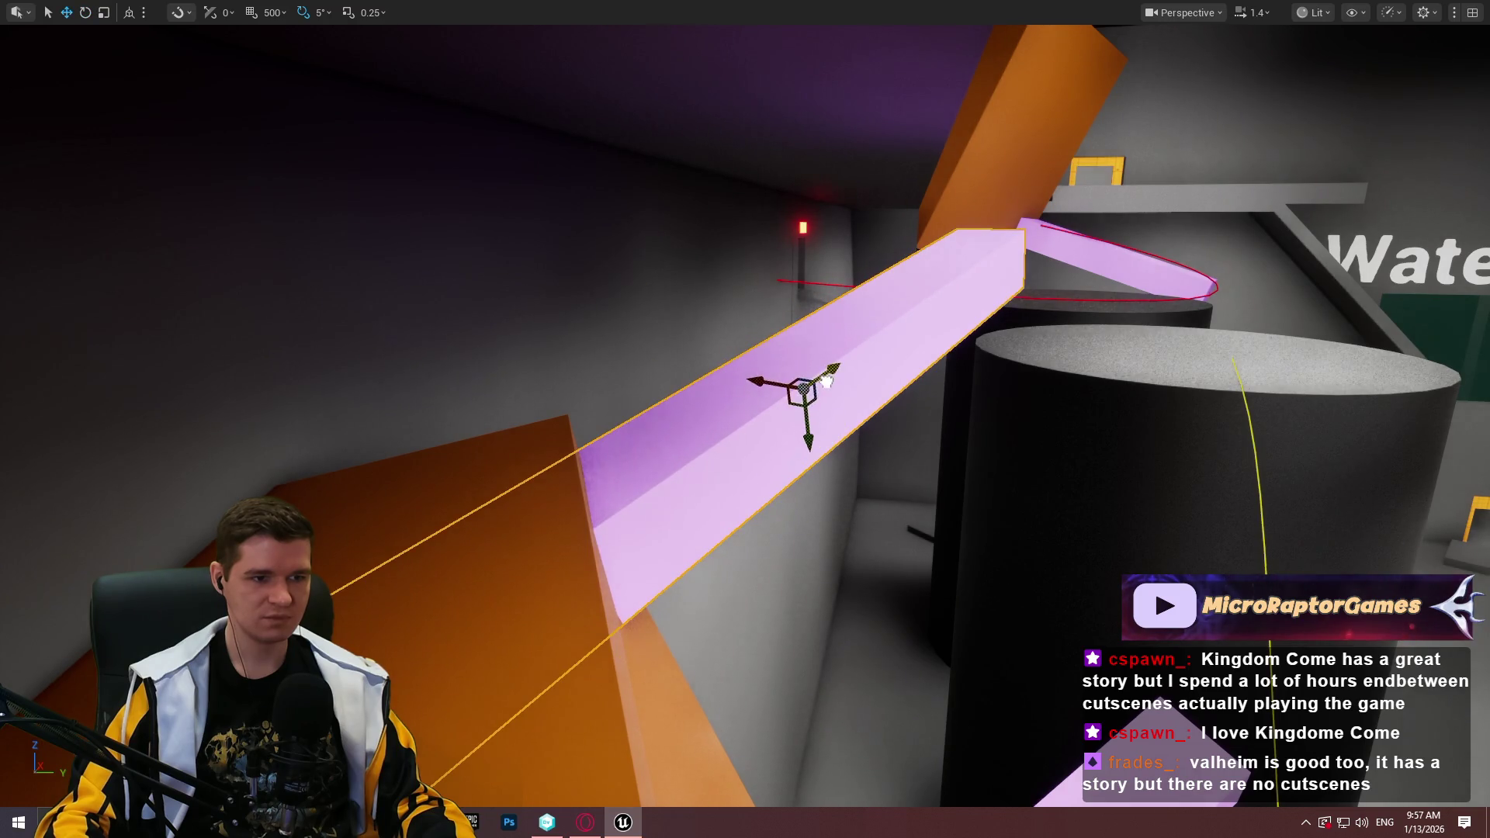
pyautogui.moveTo(772, 378); pyautogui.dragTo(745, 376)
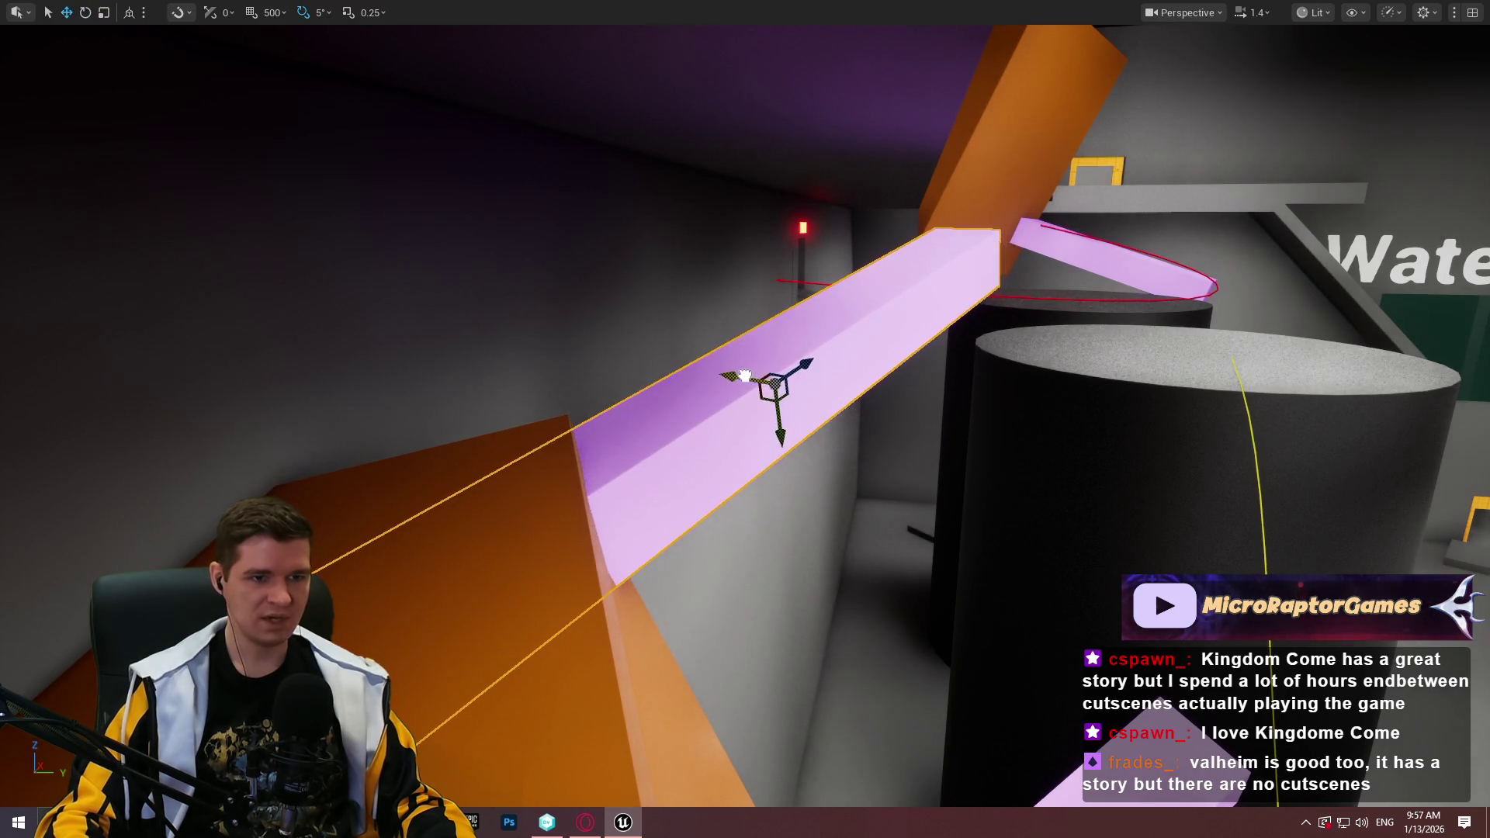
# Playtest from the pink beam, running the character forward along it
pyautogui.press('s')
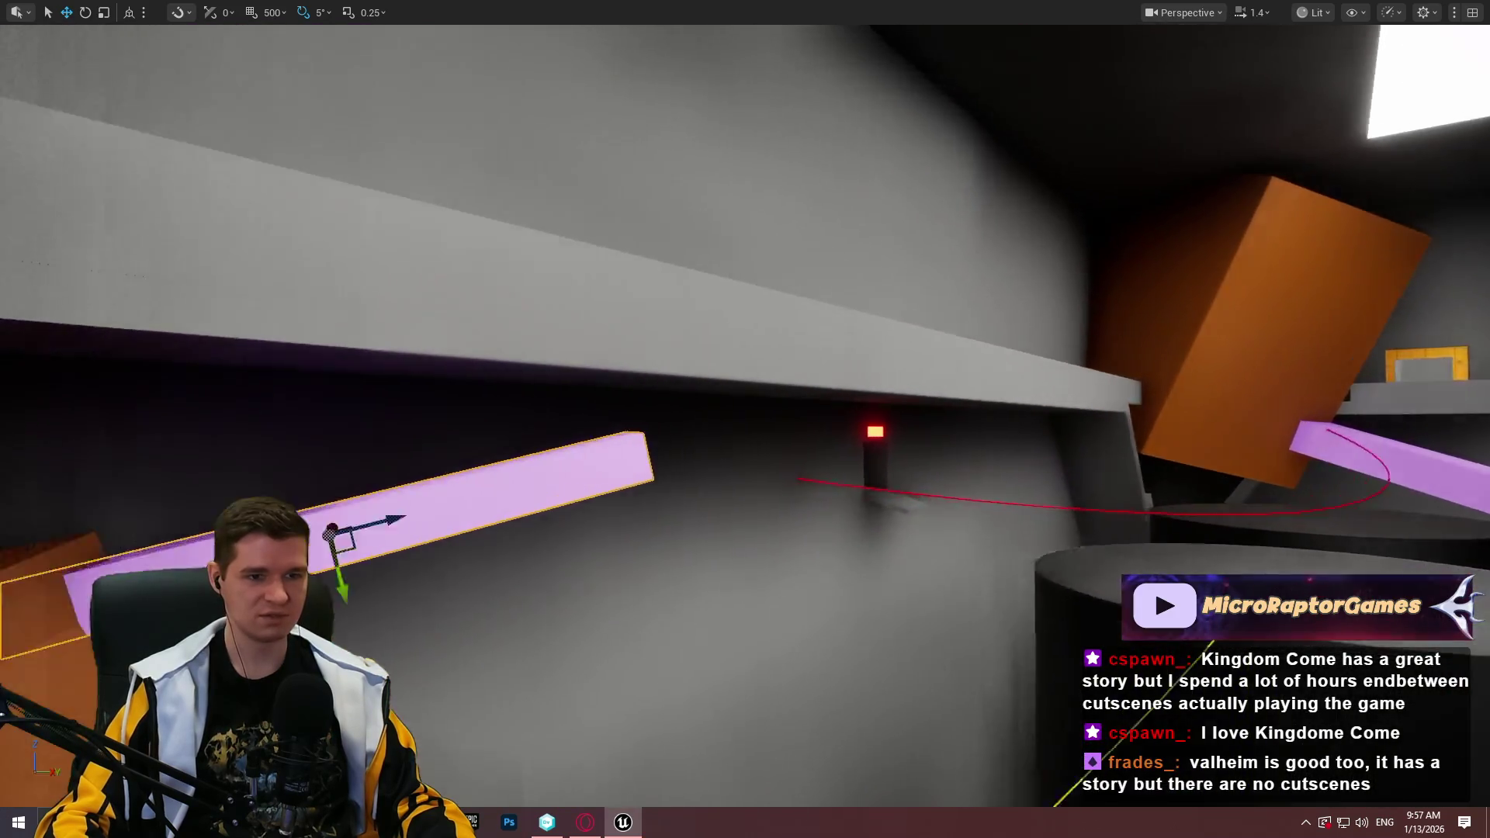
pyautogui.press('a')
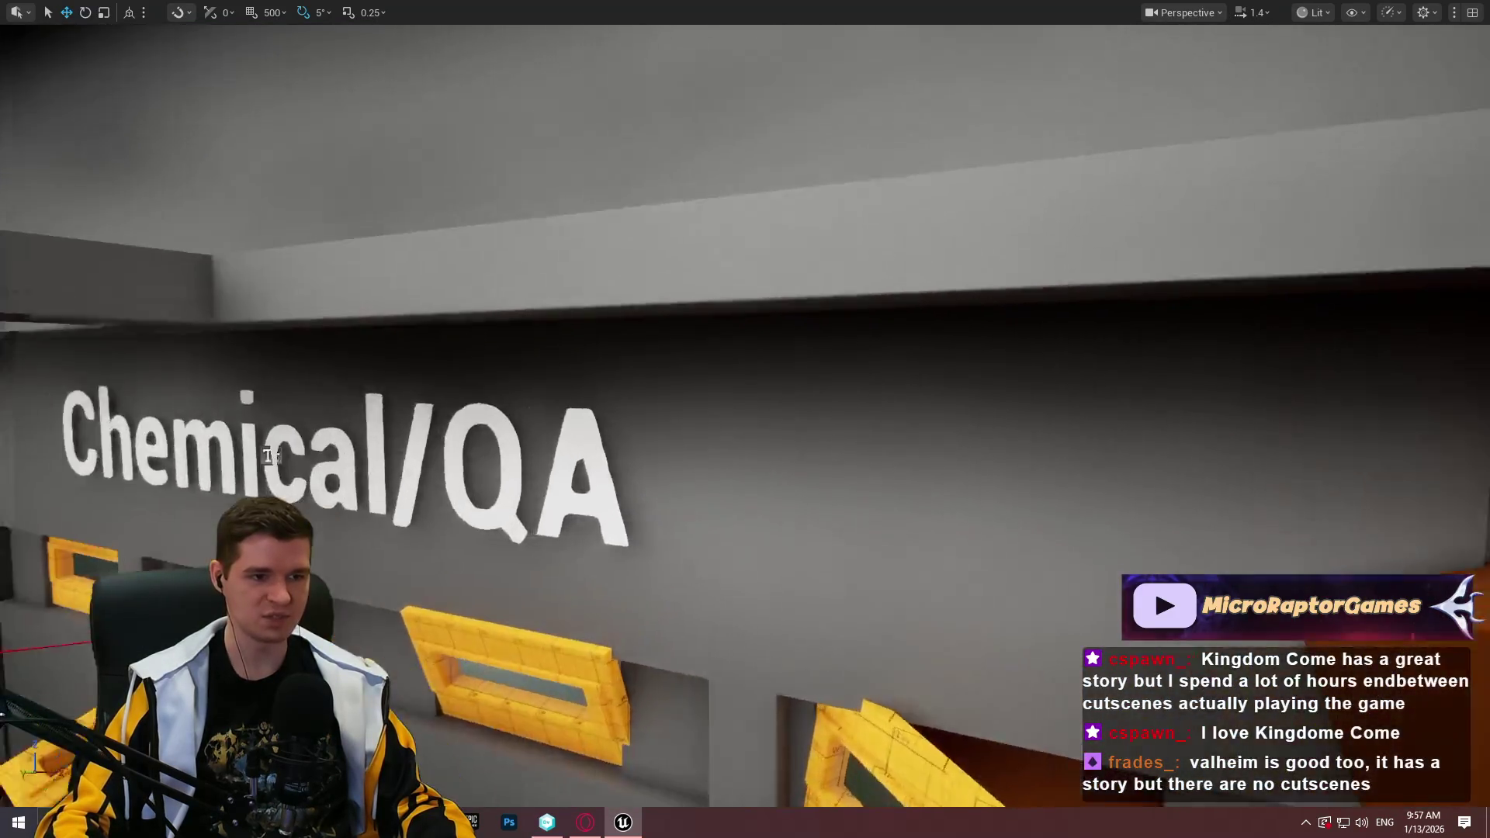
pyautogui.press('w')
pyautogui.press('s')
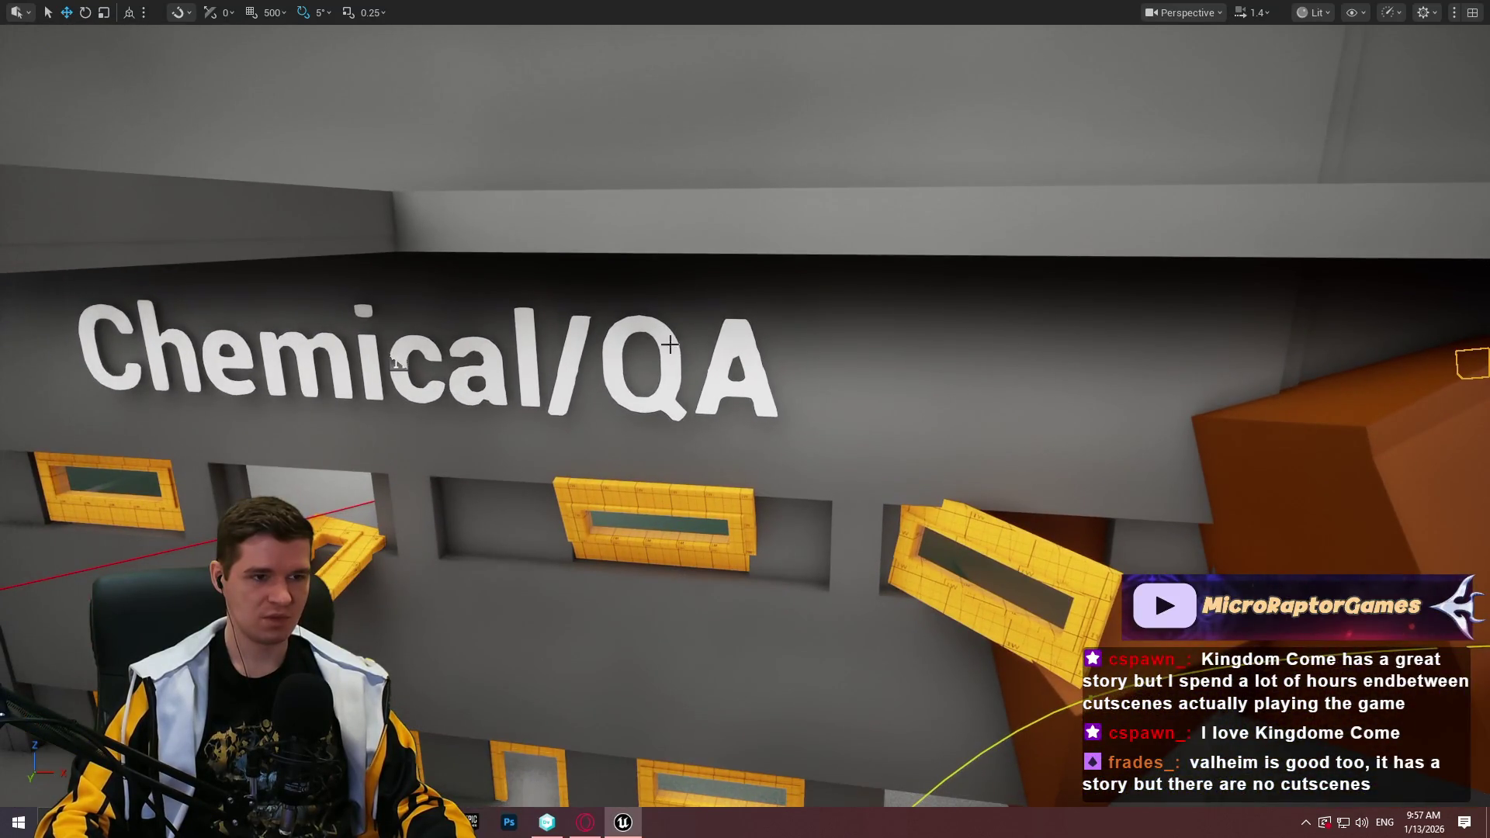
pyautogui.press('d')
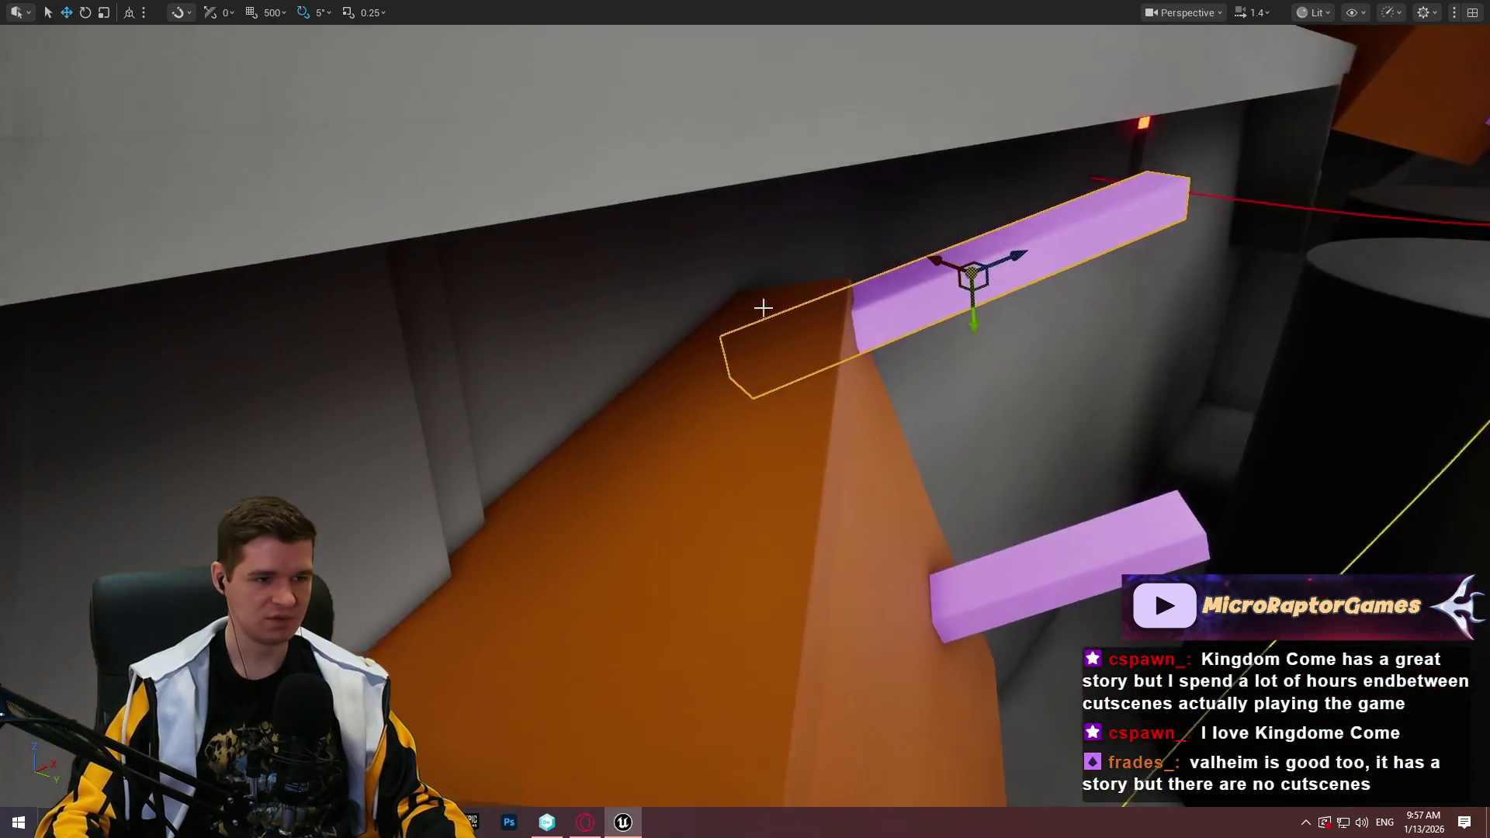
pyautogui.rightClick(727, 487)
pyautogui.click(793, 788)
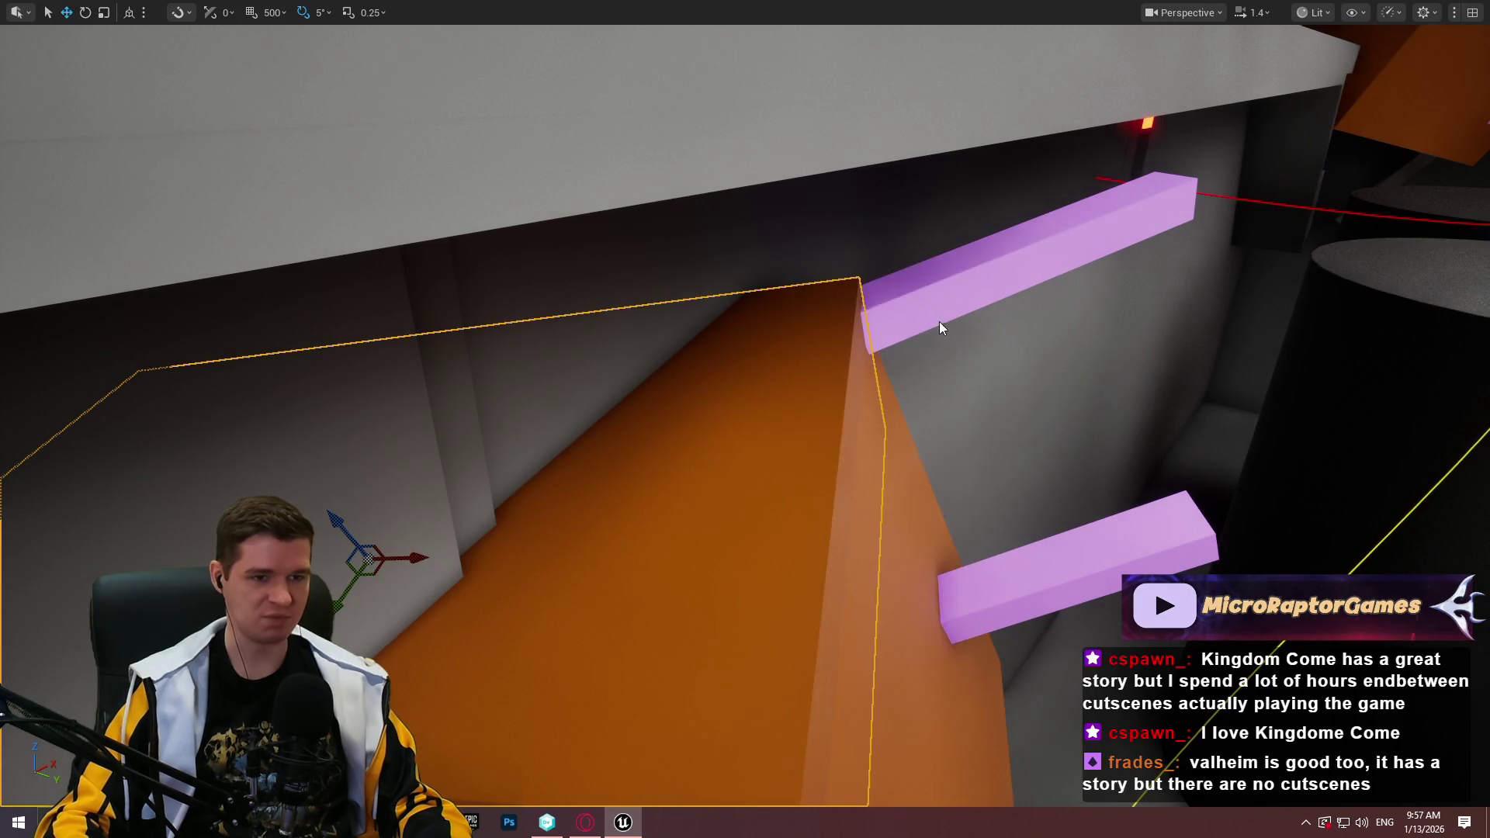
pyautogui.press('w')
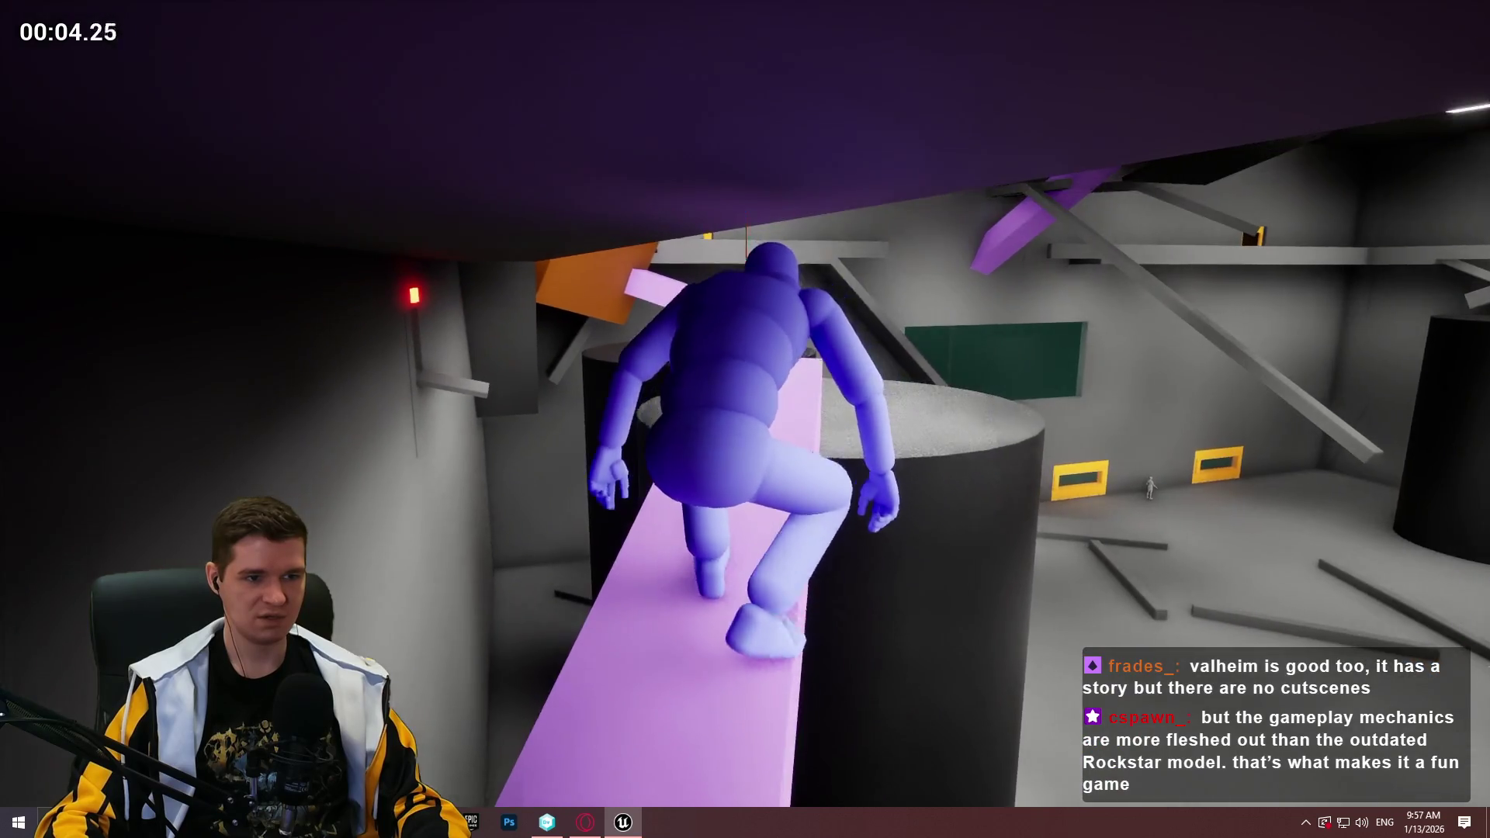
pyautogui.press('Escape')
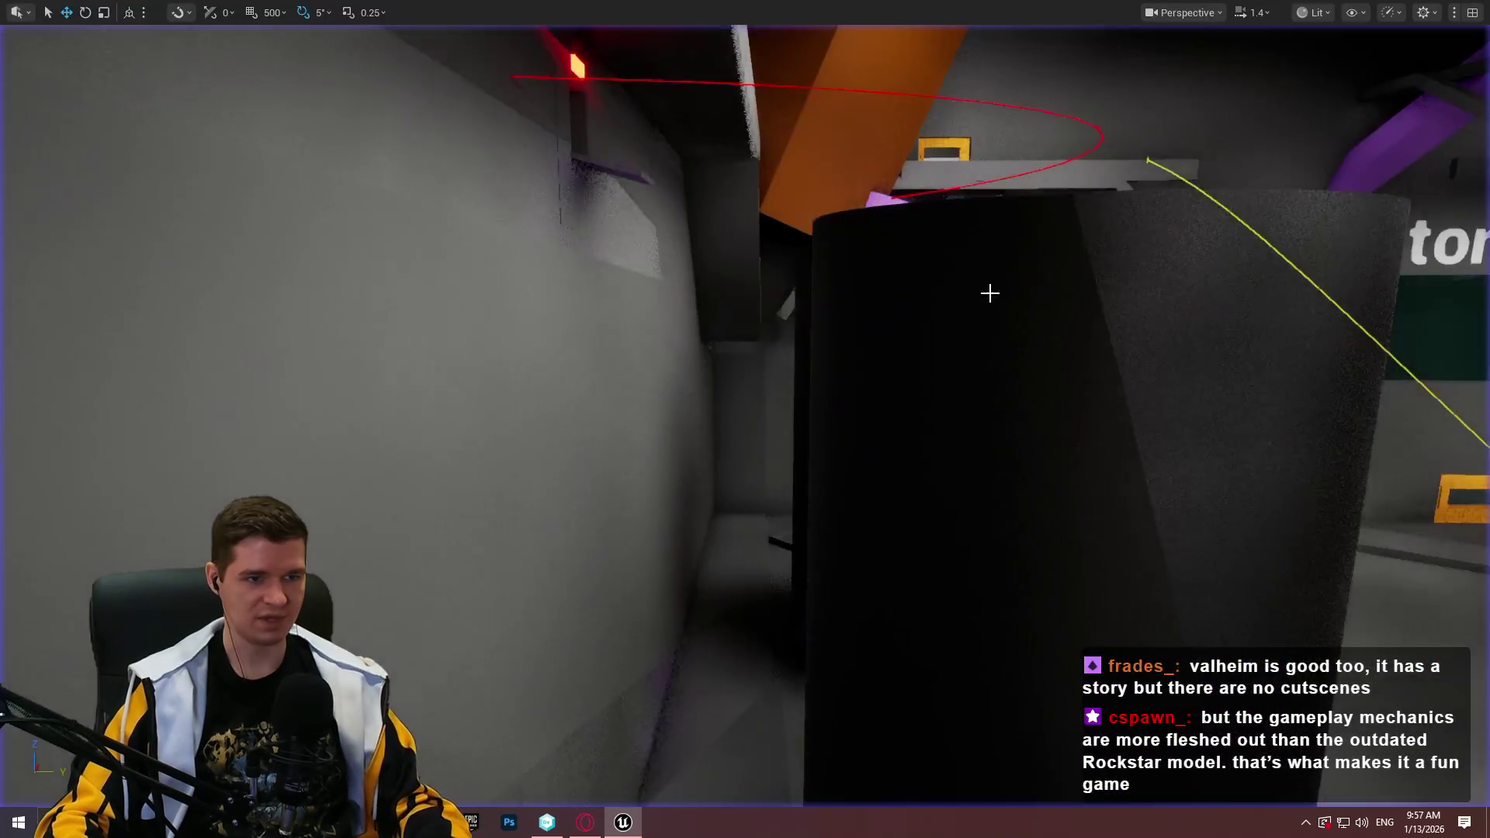
# Rotate the pink beam by 5 degrees and playtest jumping off its end
pyautogui.press('w')
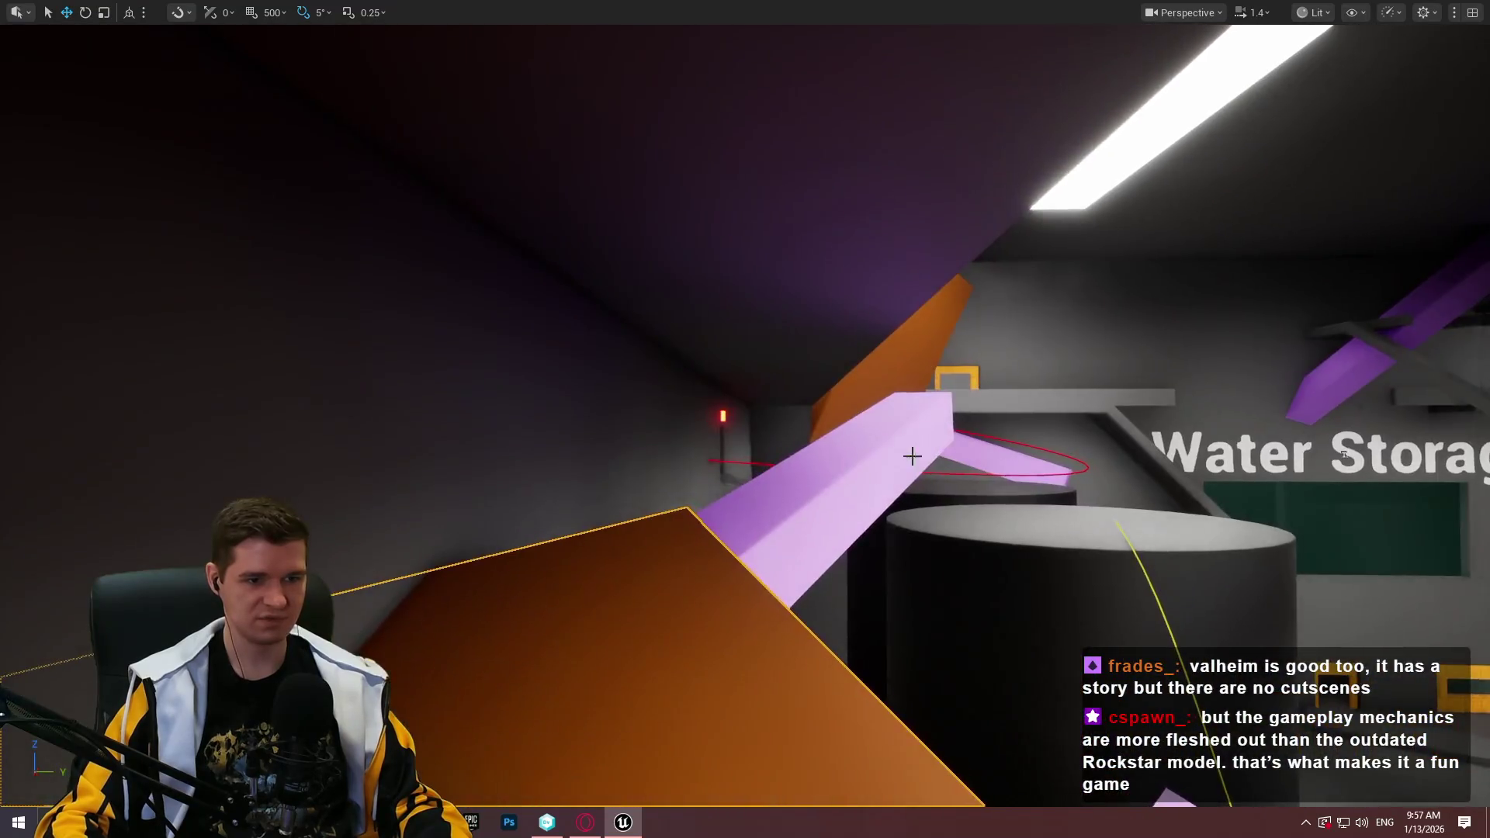
pyautogui.moveTo(797, 530)
pyautogui.mouseDown()
pyautogui.moveTo(818, 533)
pyautogui.moveTo(798, 505)
pyautogui.moveTo(757, 497)
pyautogui.mouseUp()
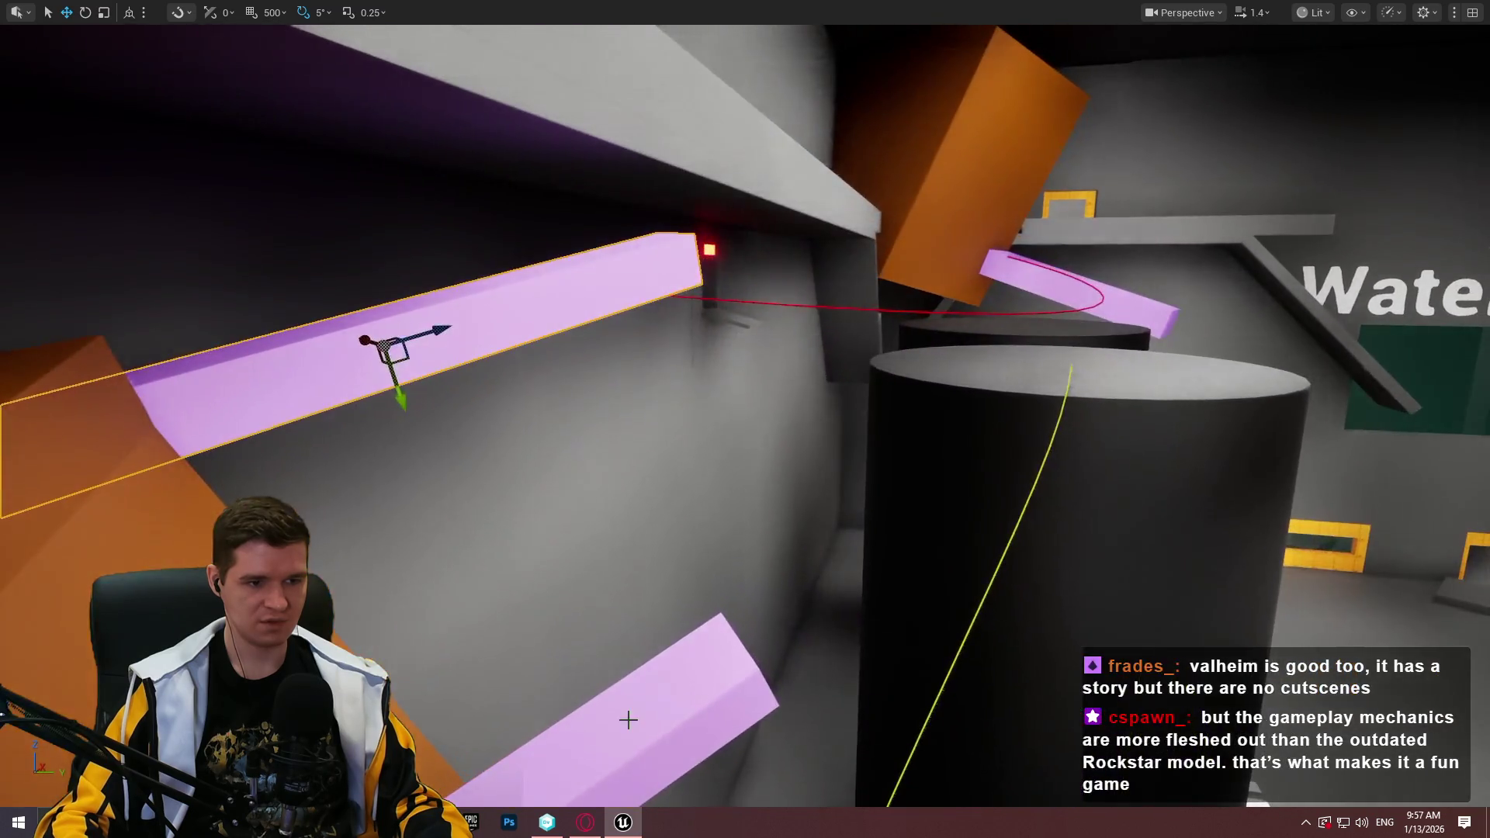
pyautogui.rightClick(682, 679)
pyautogui.click(774, 662)
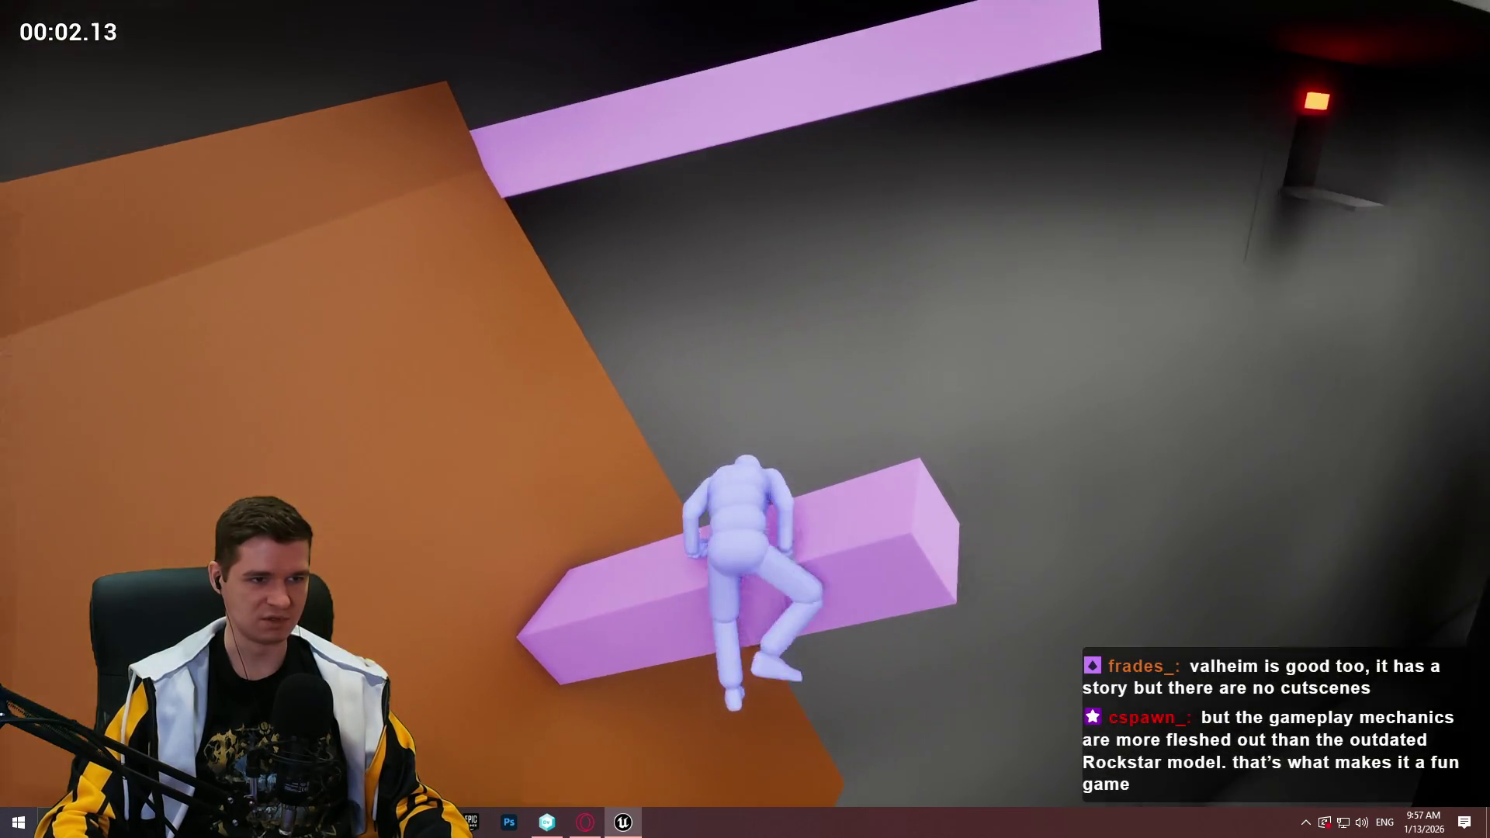
pyautogui.press('w')
pyautogui.press('space')
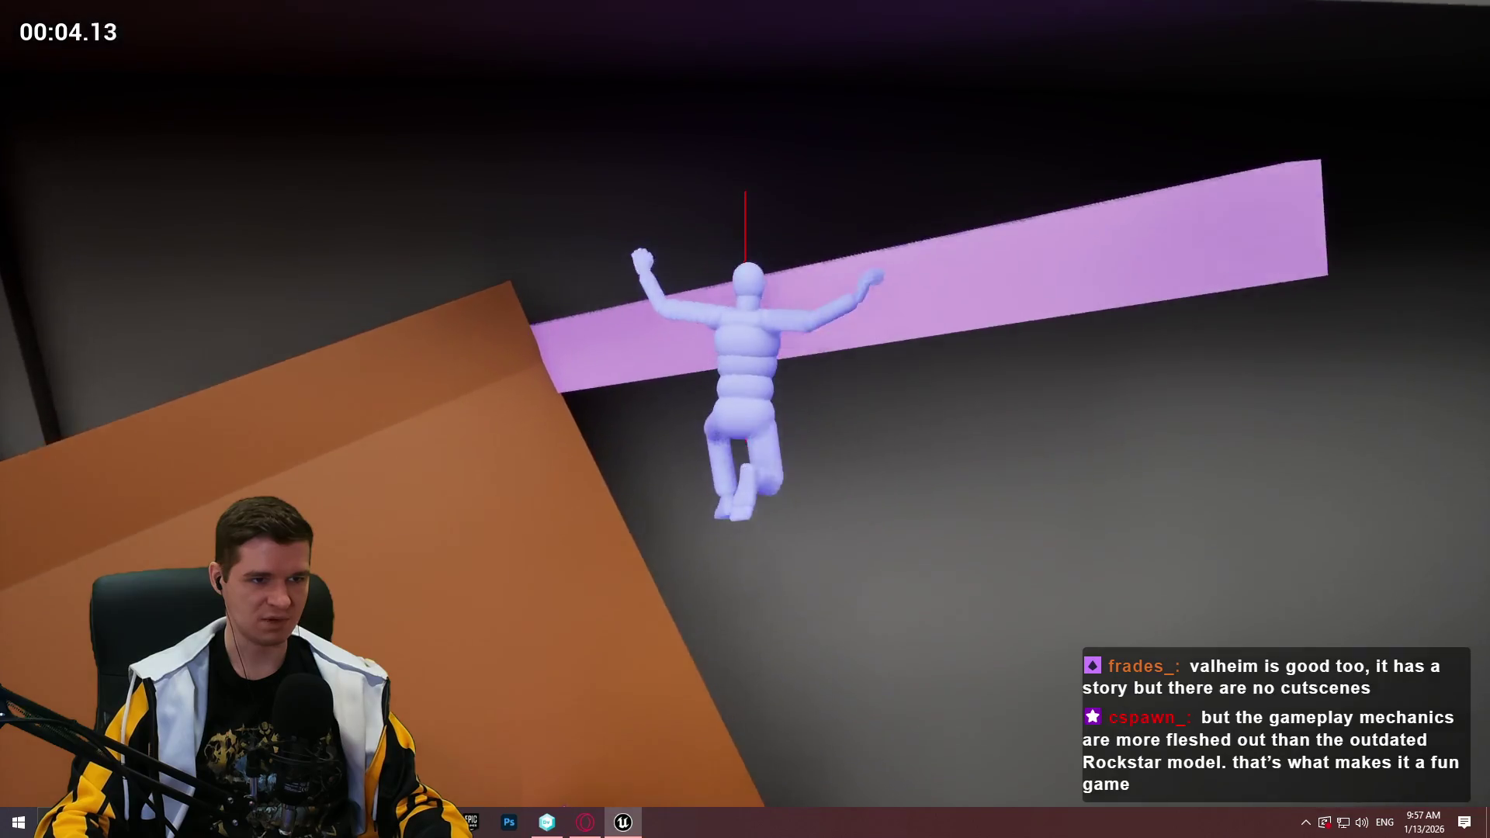
pyautogui.press('Escape')
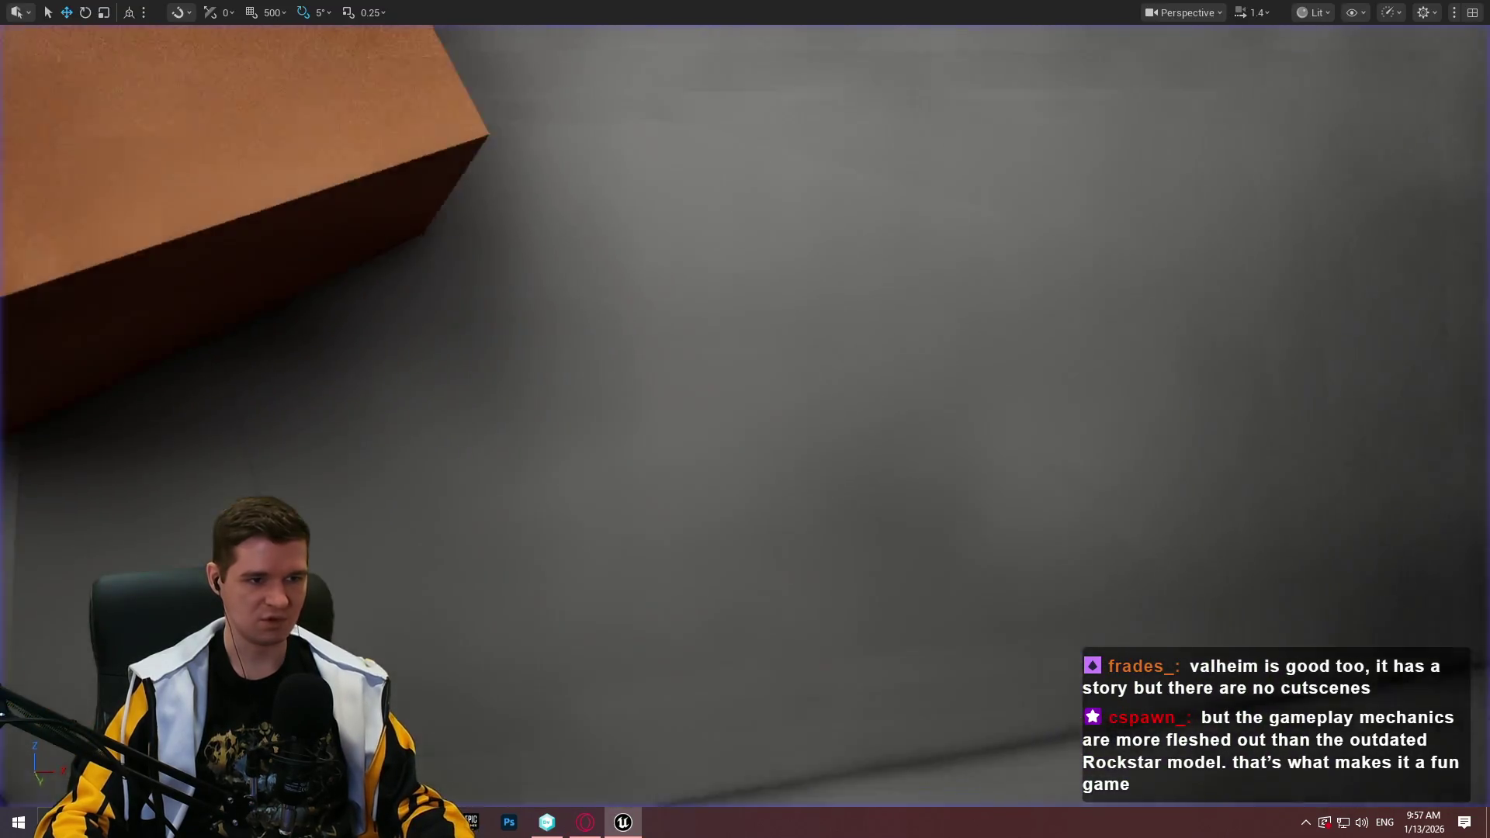
pyautogui.press('s')
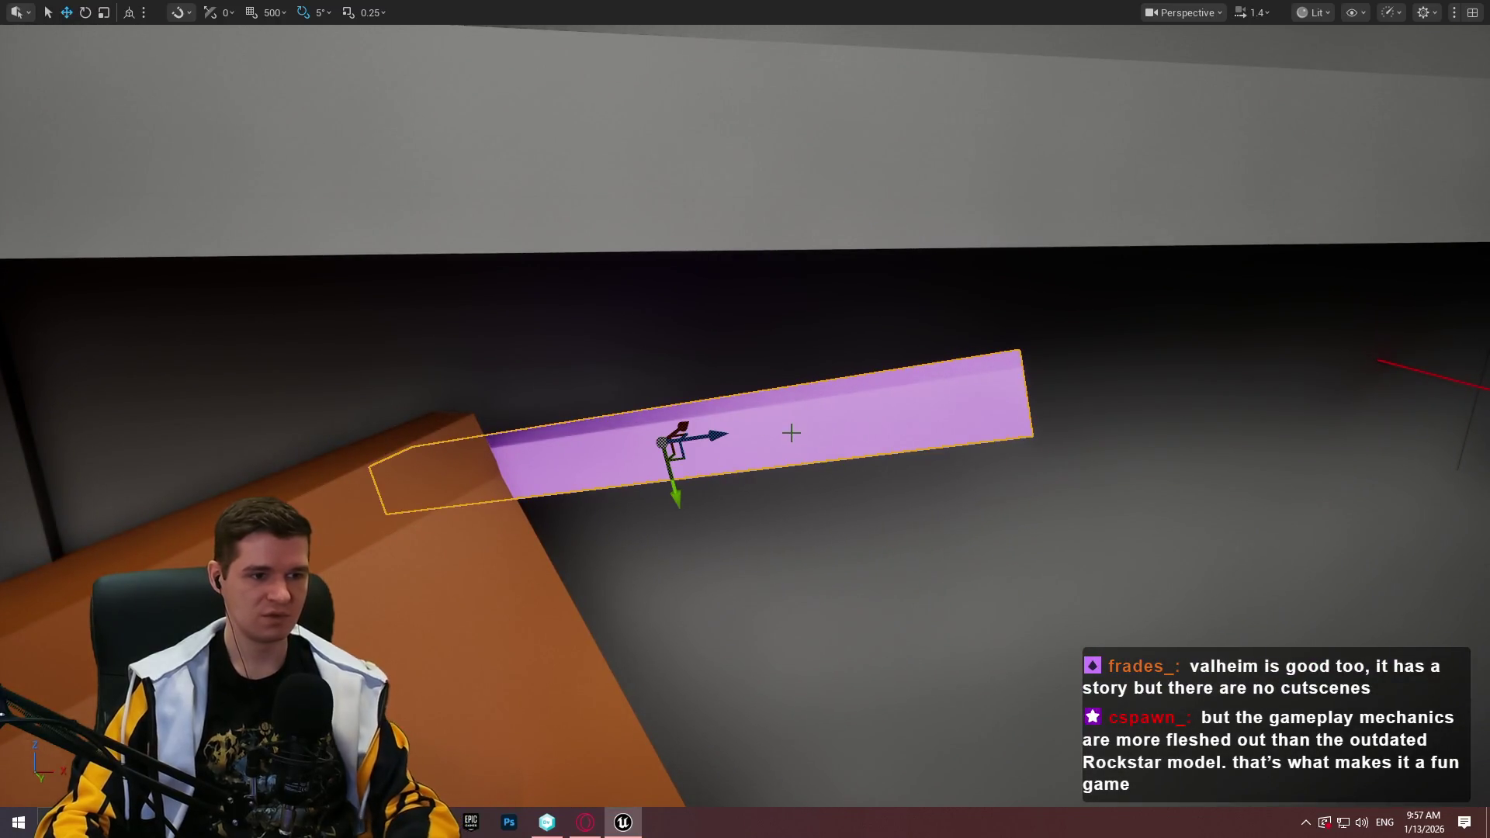
# Delete the long pink beam and bring the orange block into view
pyautogui.press('Delete')
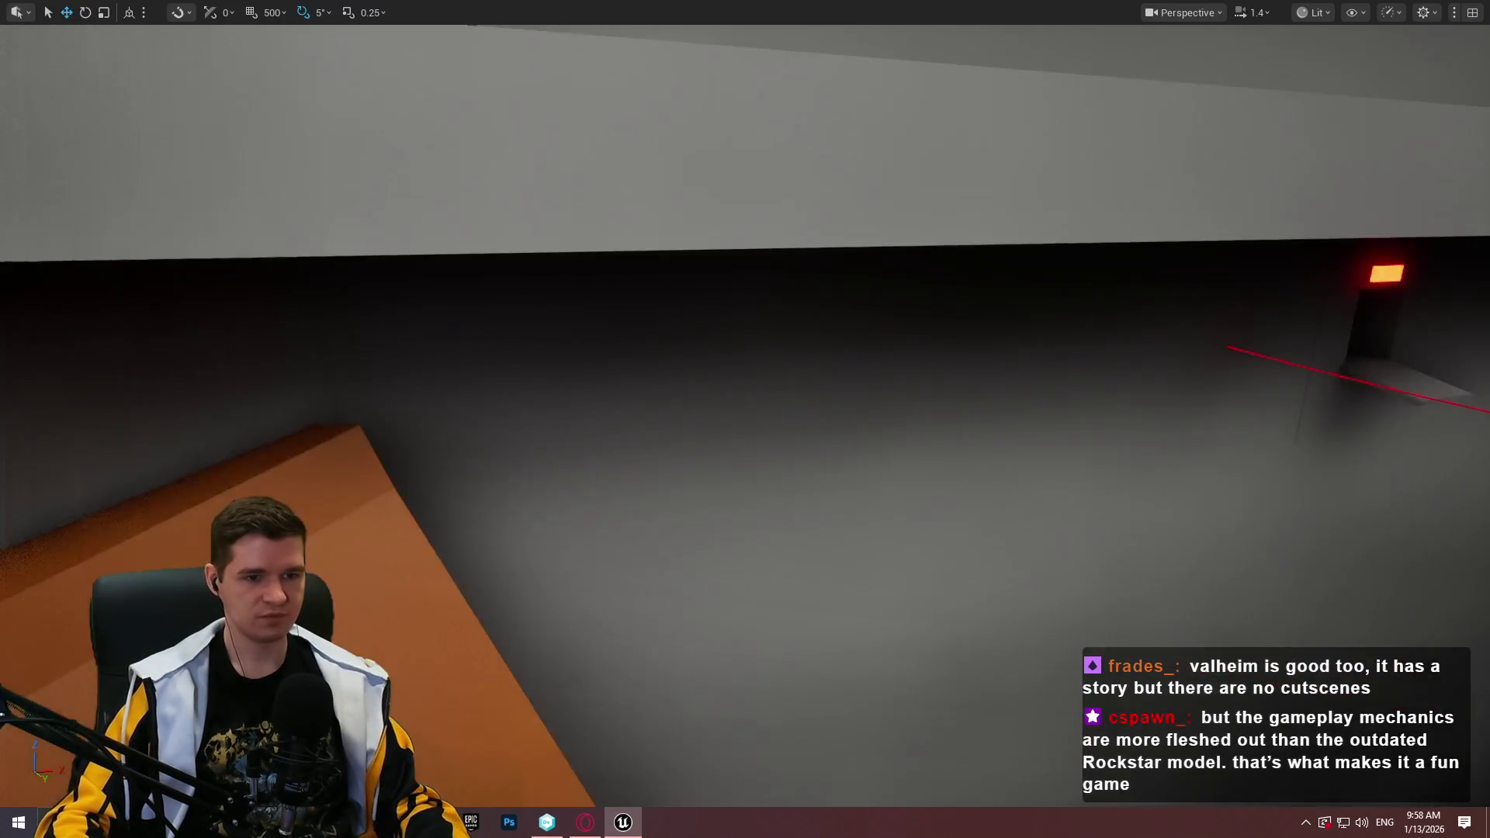
pyautogui.press('s')
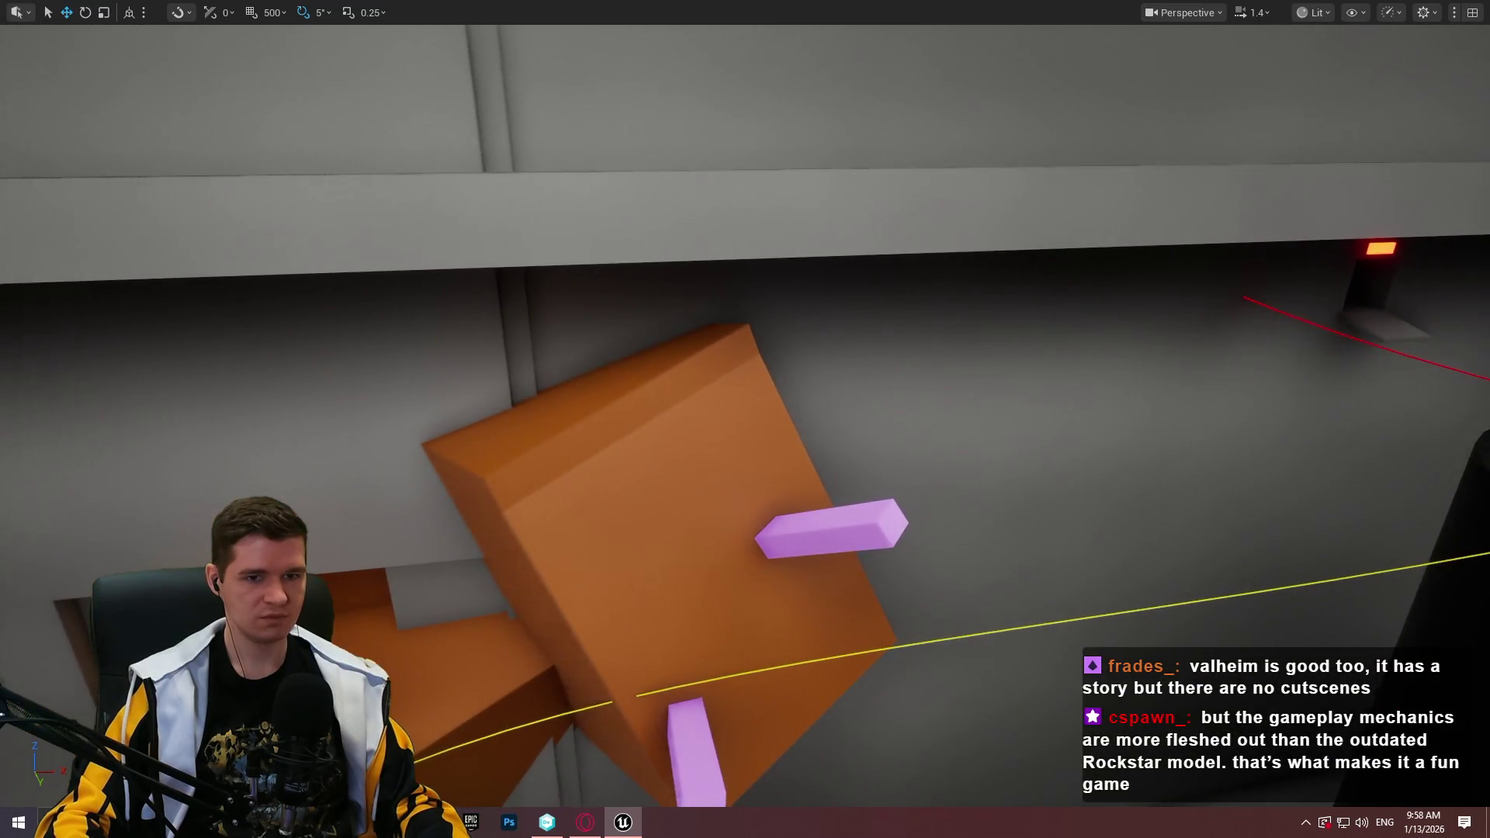
pyautogui.press('s')
pyautogui.press('s')
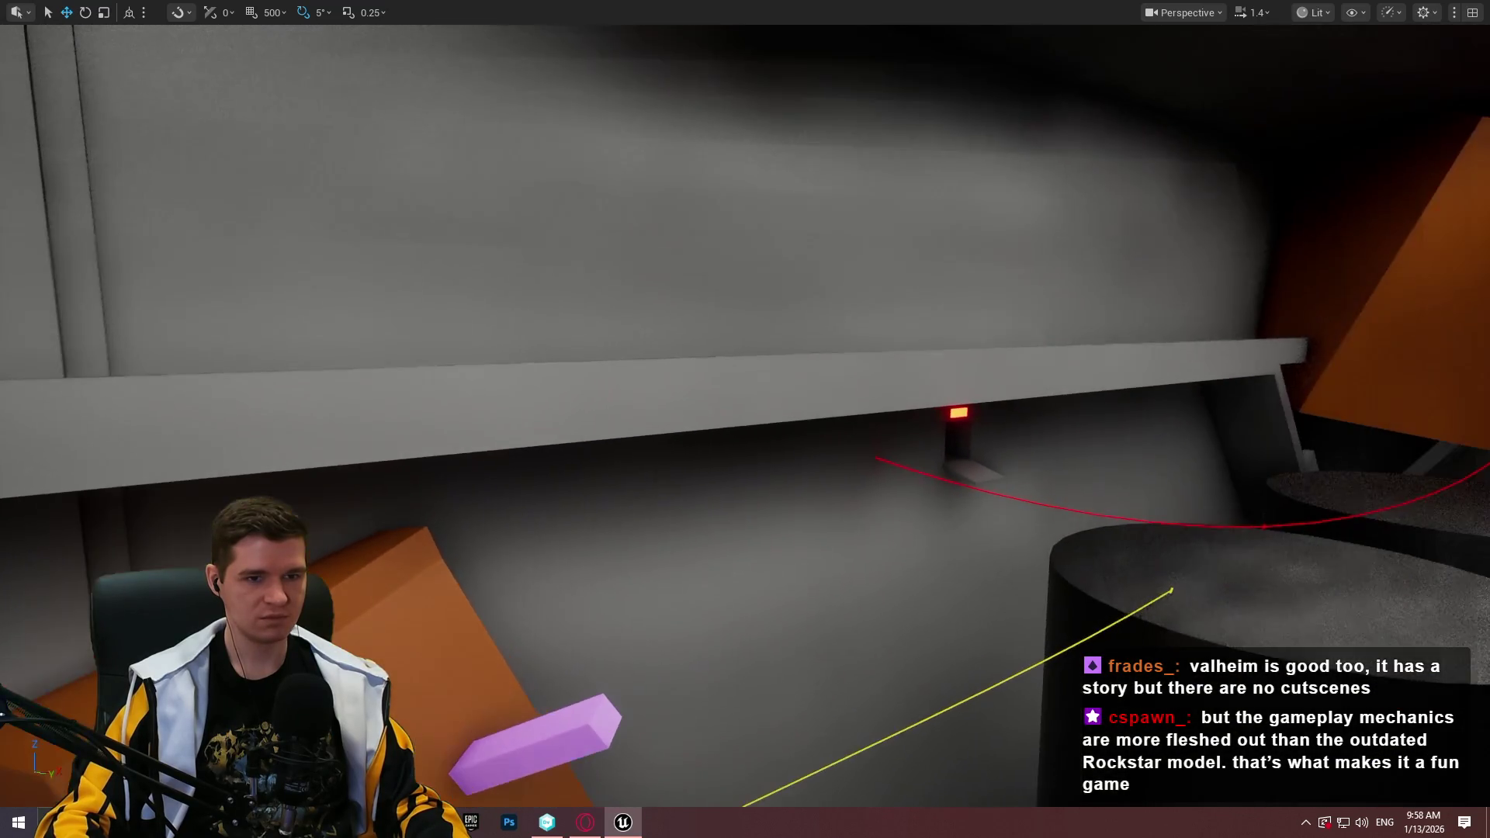
pyautogui.press('s')
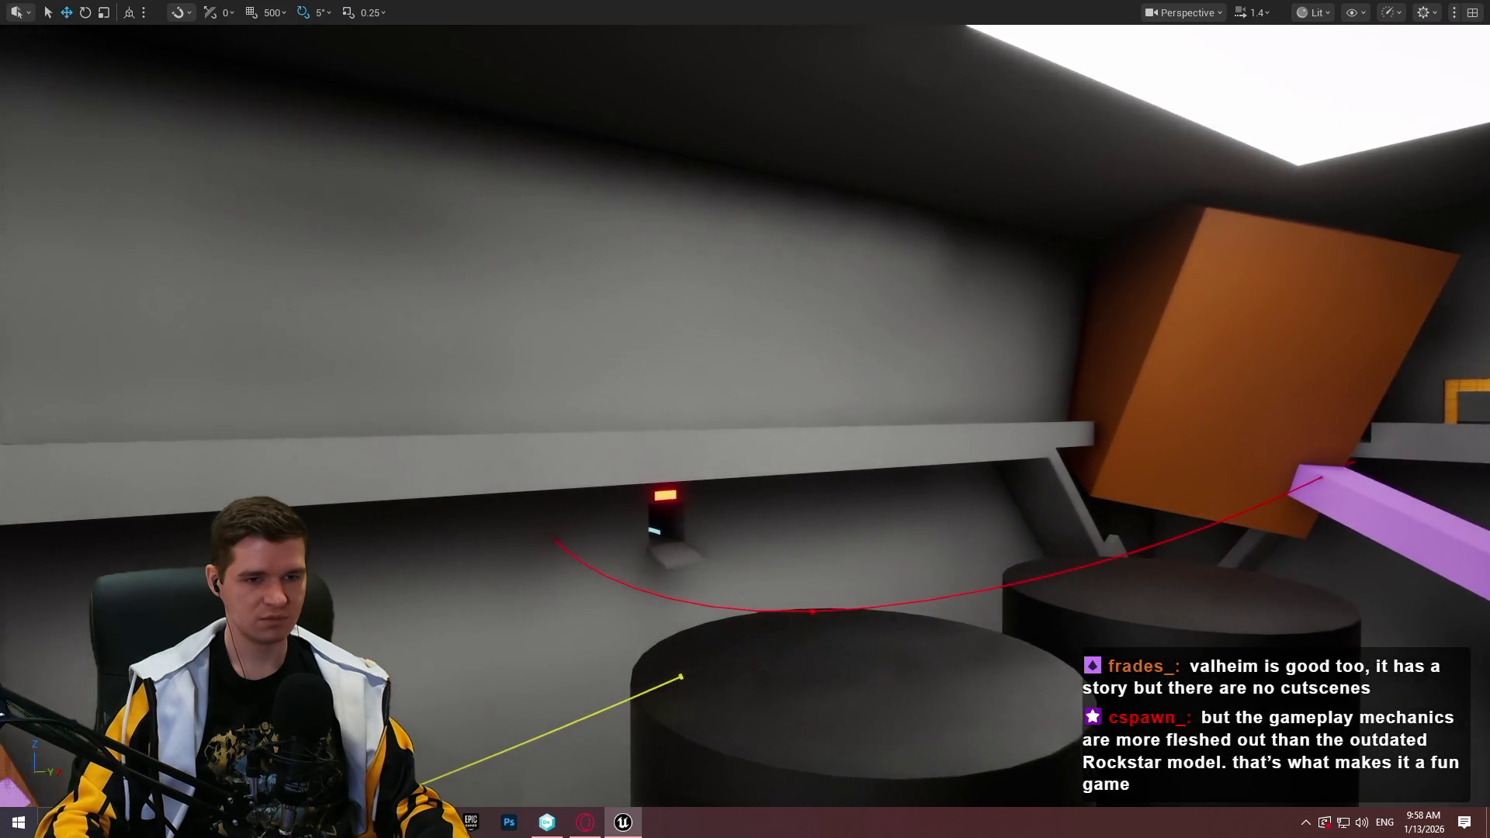
pyautogui.press('s')
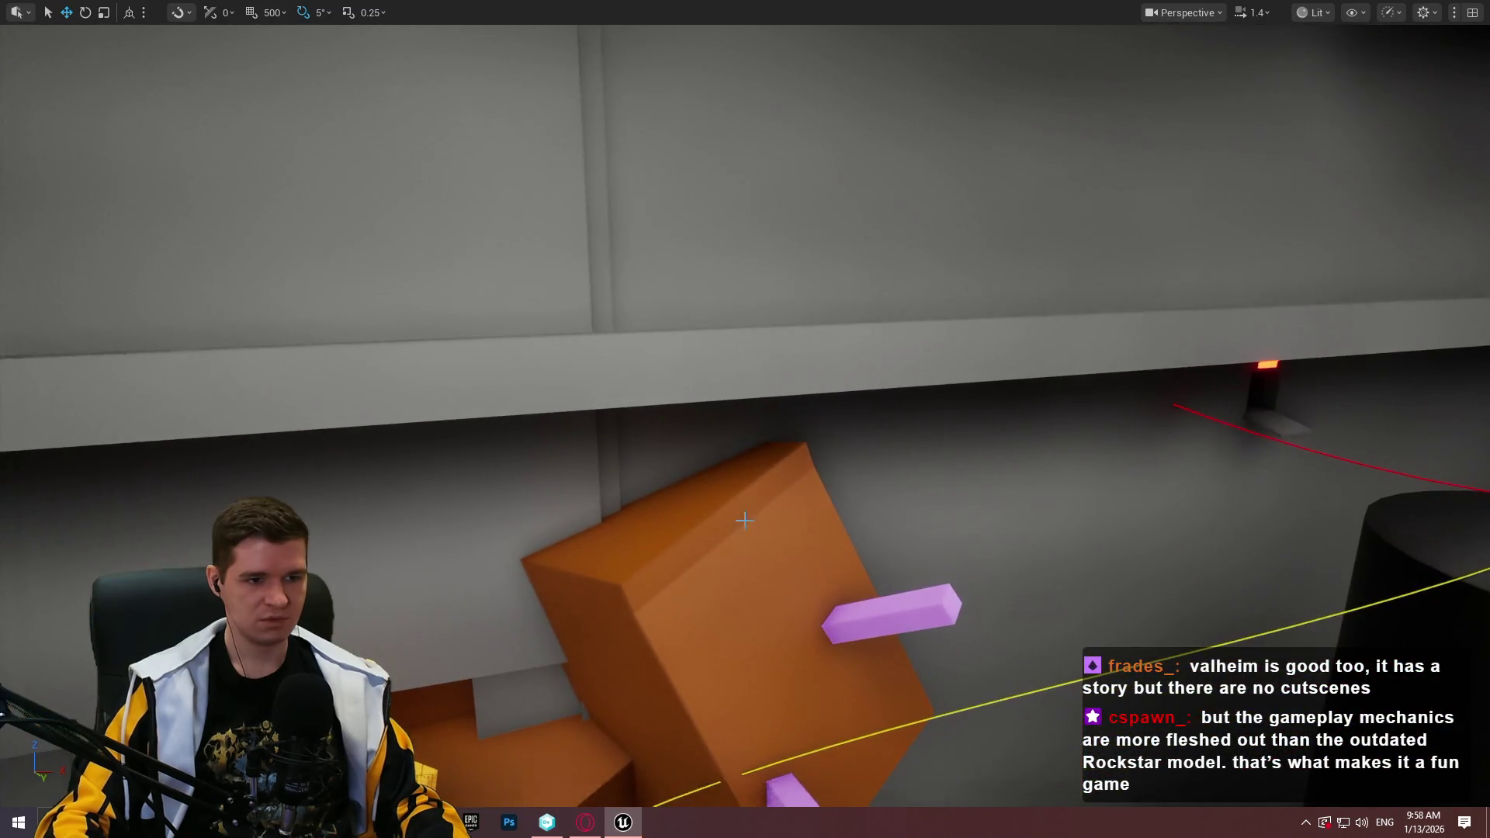
# Move the orange block up and right, tilt it 5 degrees, and nudge it slightly
pyautogui.moveTo(581, 545)
pyautogui.mouseDown()
pyautogui.moveTo(725, 473)
pyautogui.moveTo(740, 501)
pyautogui.moveTo(778, 447)
pyautogui.mouseUp()
pyautogui.press('e')
pyautogui.moveTo(673, 416)
pyautogui.mouseDown()
pyautogui.moveTo(724, 489)
pyautogui.moveTo(875, 465)
pyautogui.mouseUp()
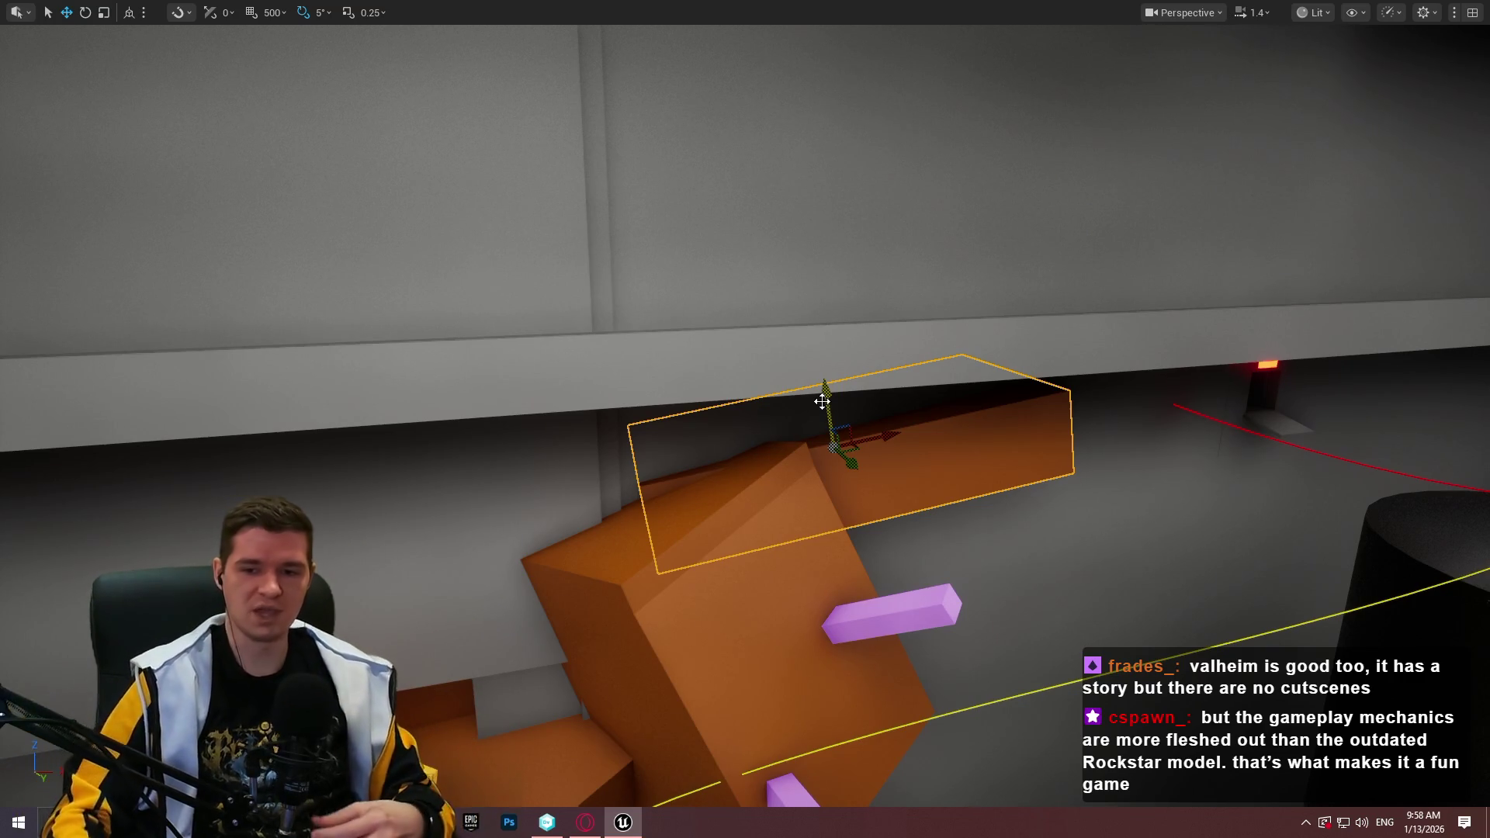
pyautogui.moveTo(844, 462)
pyautogui.mouseDown()
pyautogui.moveTo(884, 485)
pyautogui.moveTo(801, 486)
pyautogui.mouseUp()
# Rotate the orange box about 10 degrees around vertical and shift it down into place
pyautogui.press('e')
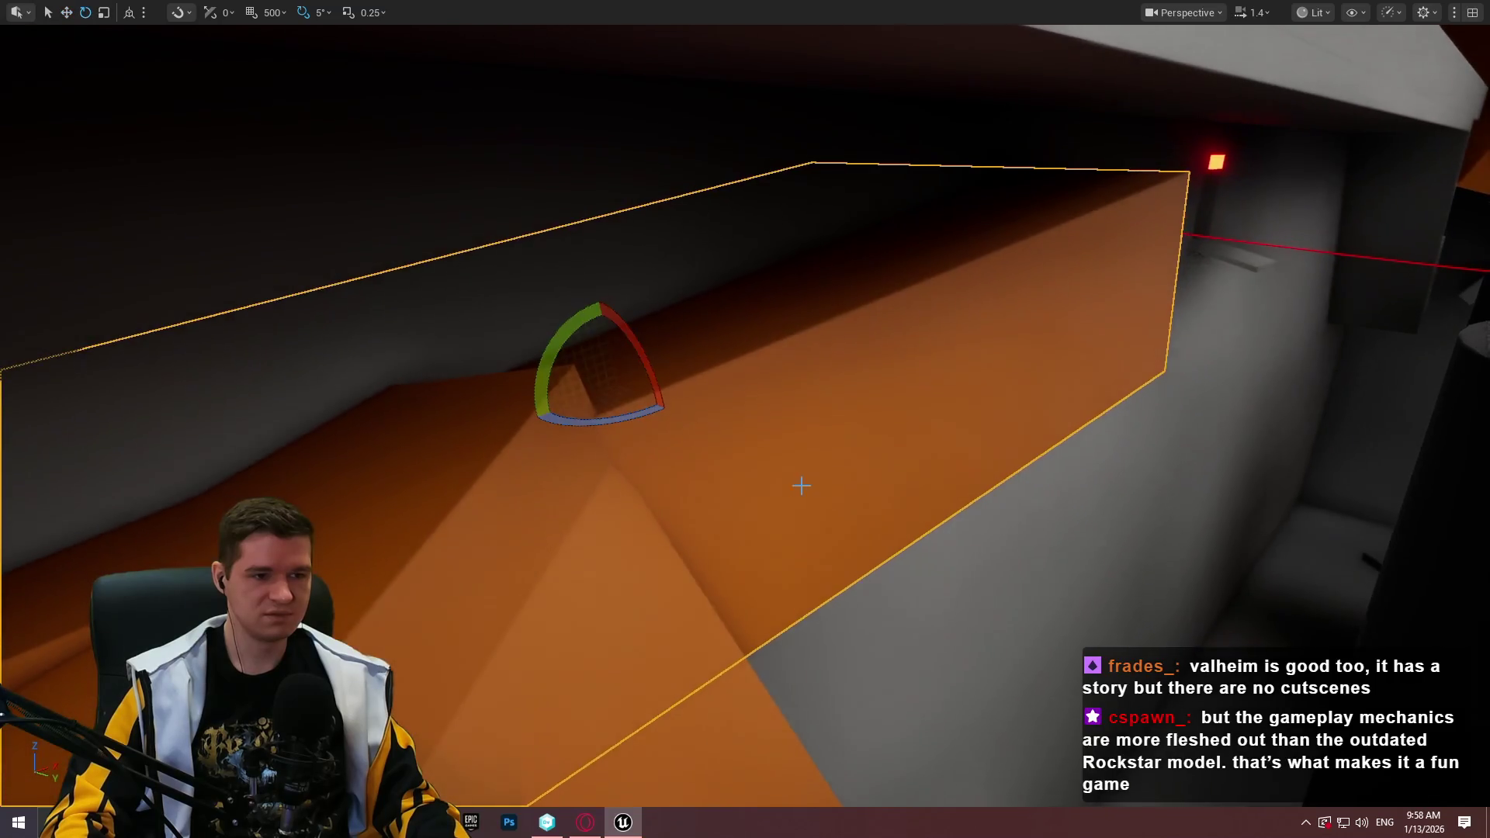
pyautogui.moveTo(622, 422)
pyautogui.mouseDown()
pyautogui.moveTo(598, 424)
pyautogui.moveTo(608, 380)
pyautogui.moveTo(635, 396)
pyautogui.moveTo(625, 356)
pyautogui.moveTo(697, 345)
pyautogui.moveTo(715, 322)
pyautogui.moveTo(772, 328)
pyautogui.mouseUp()
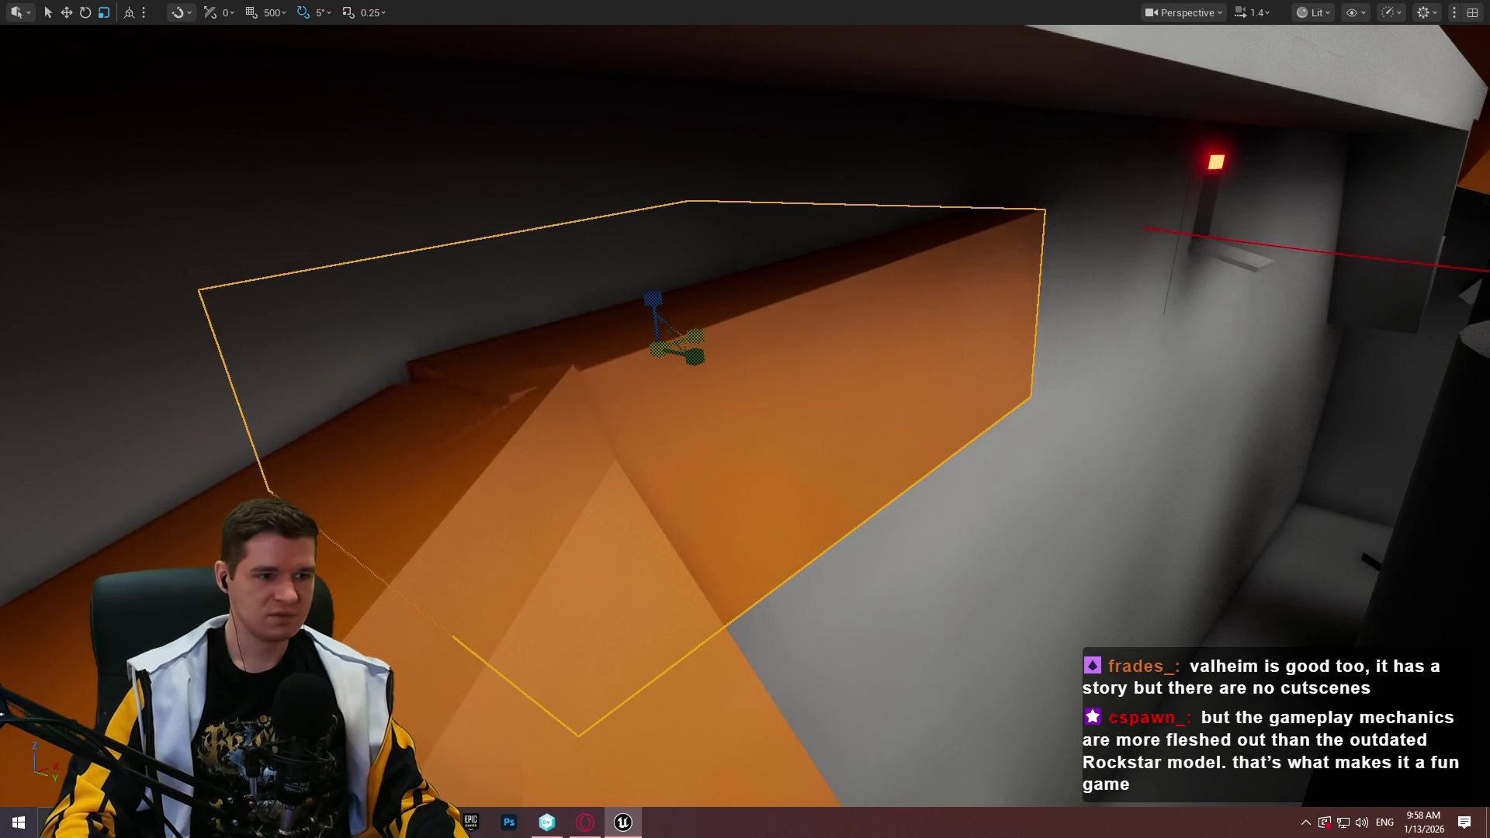
pyautogui.press('w')
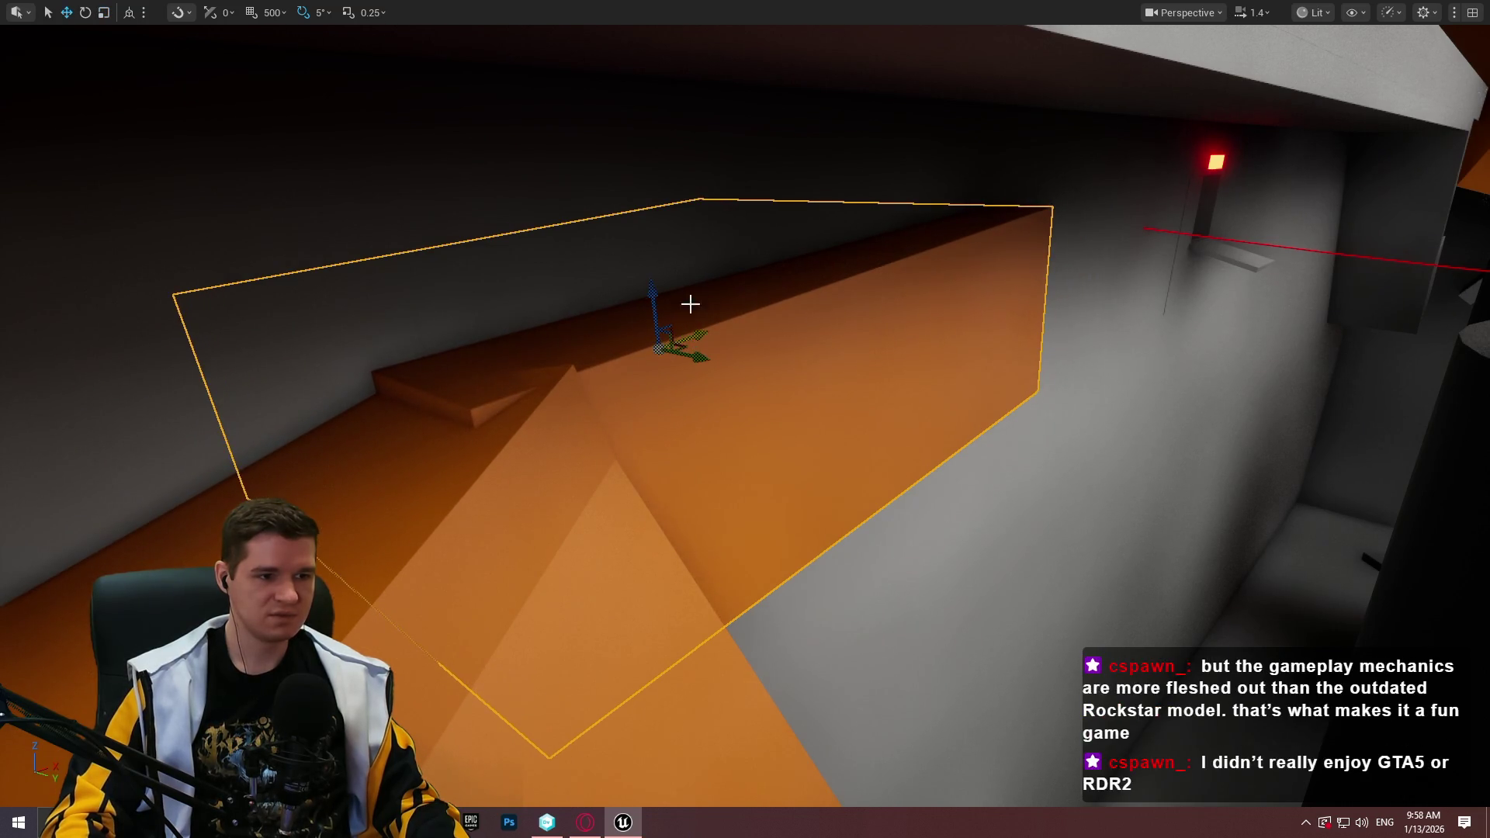
pyautogui.moveTo(659, 300)
pyautogui.mouseDown()
pyautogui.moveTo(656, 318)
pyautogui.moveTo(652, 306)
pyautogui.mouseUp()
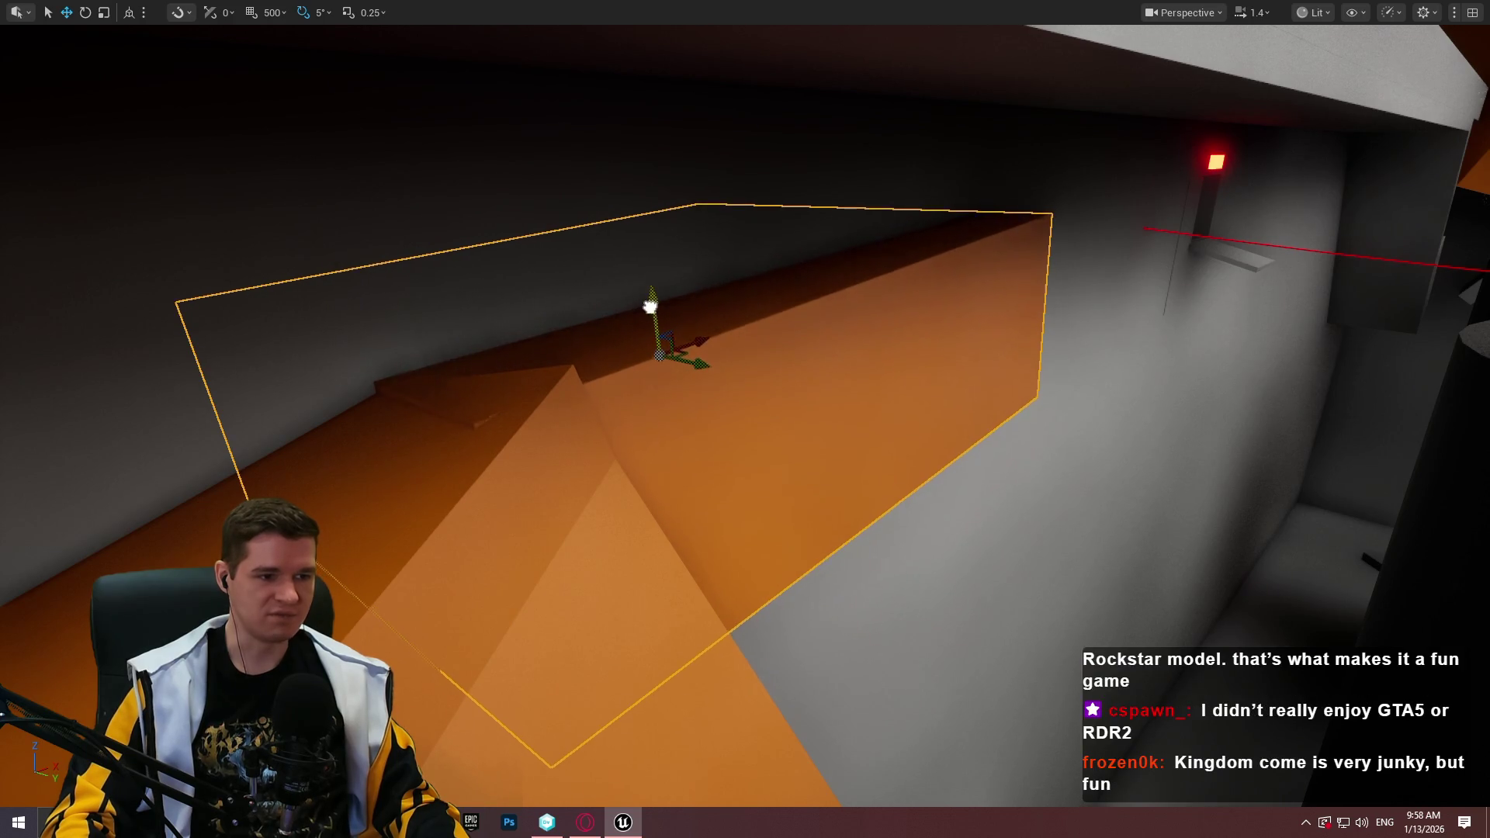
pyautogui.scroll(5, 652, 306)
pyautogui.scroll(-3, 723, 565)
pyautogui.scroll(3, 724, 565)
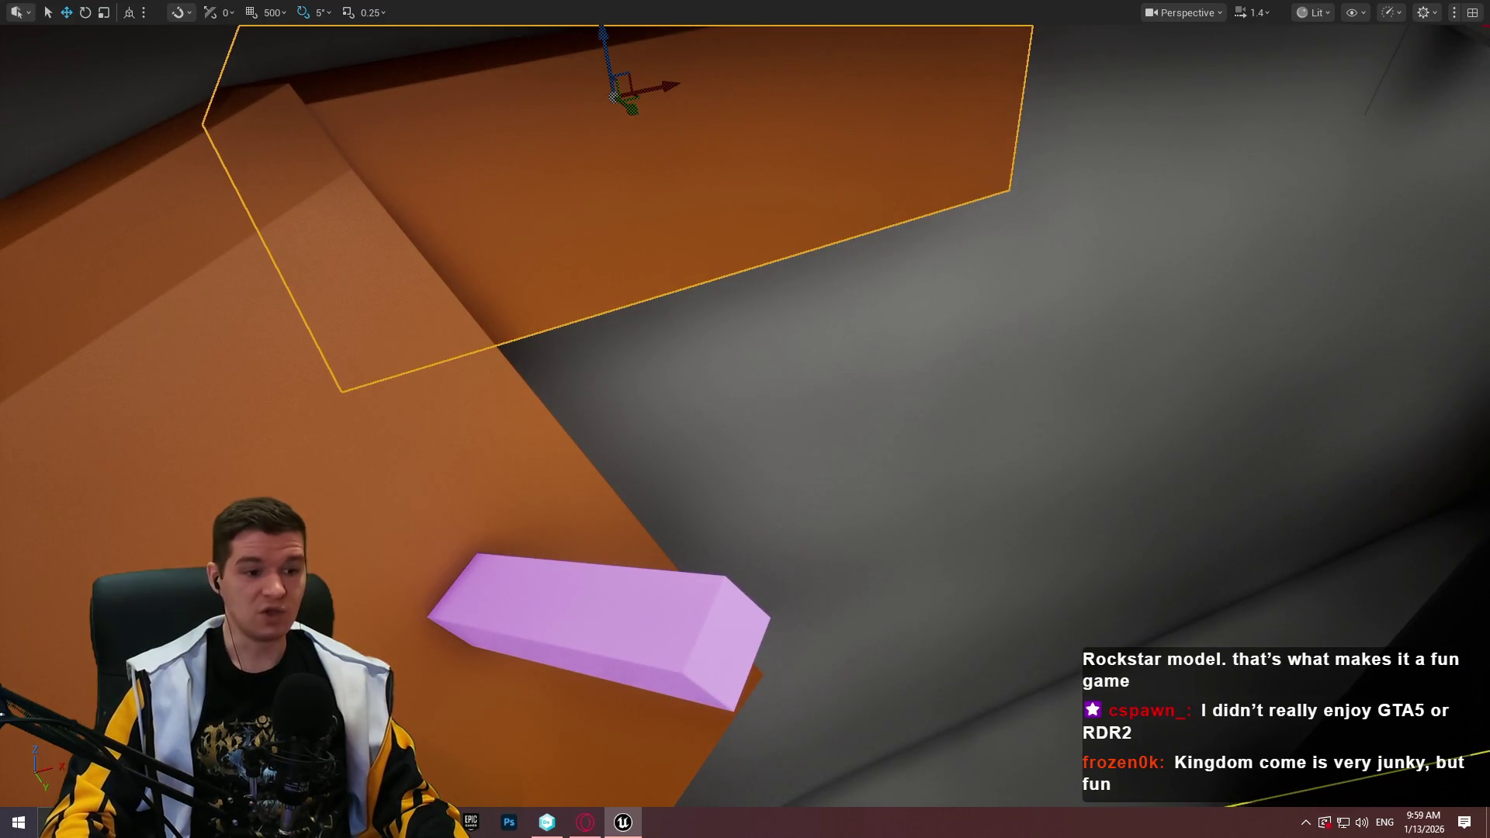
# Playtest from the pink block, walking across and jumping onto the wall
pyautogui.rightClick(663, 617)
pyautogui.click(790, 608)
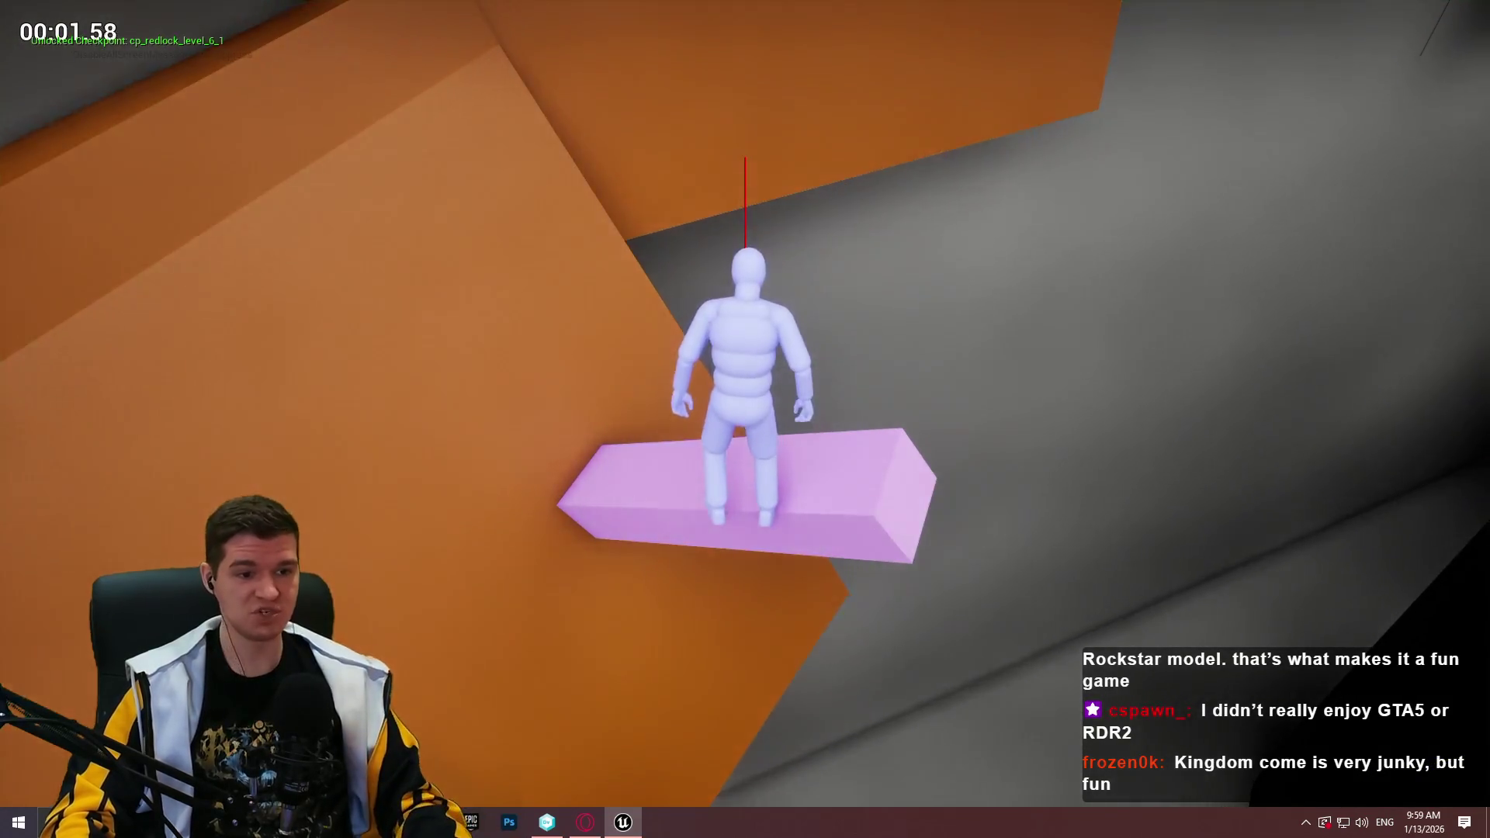
pyautogui.press('w')
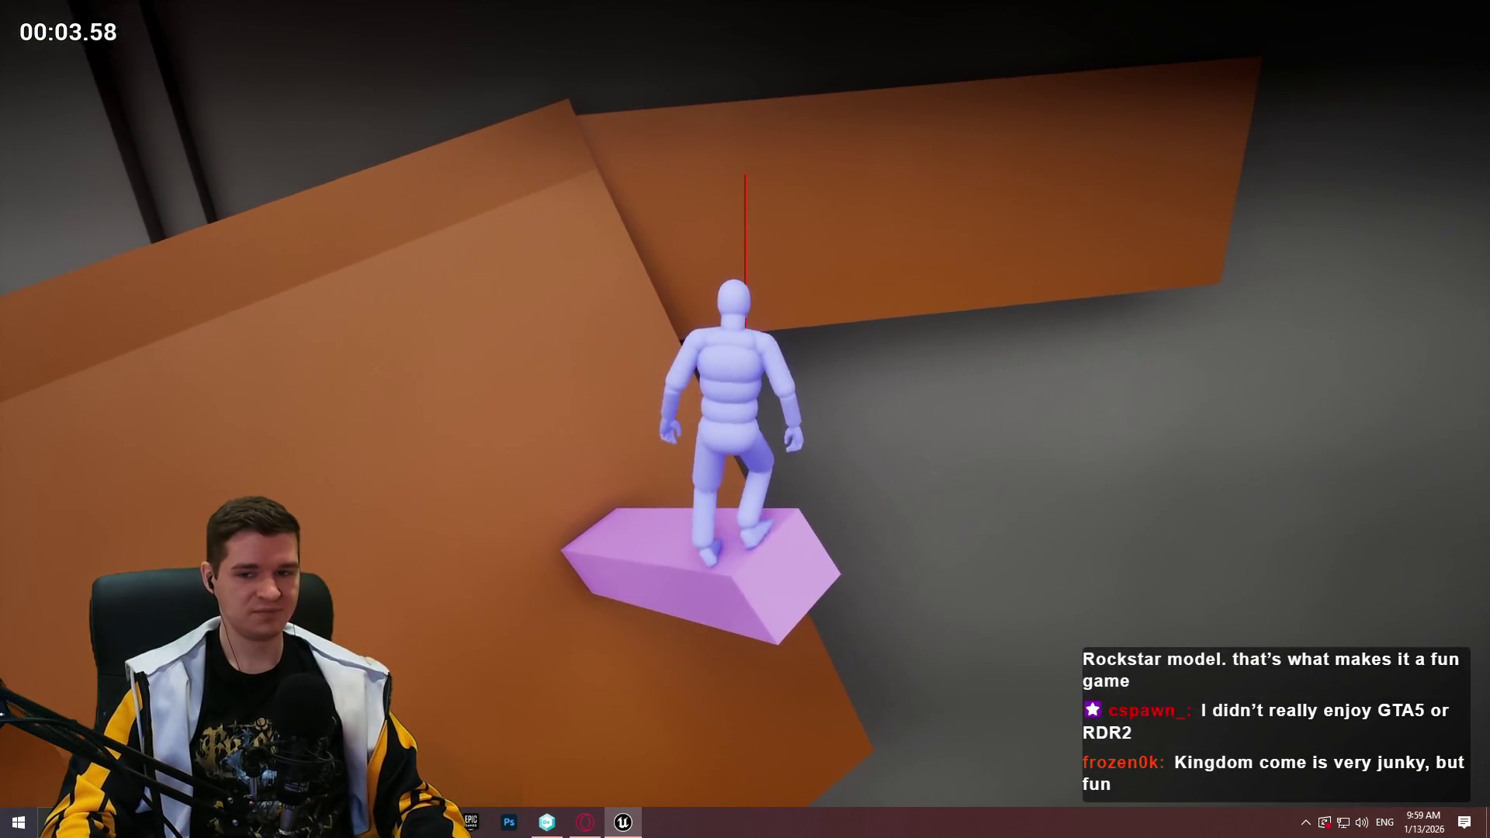
pyautogui.press('space')
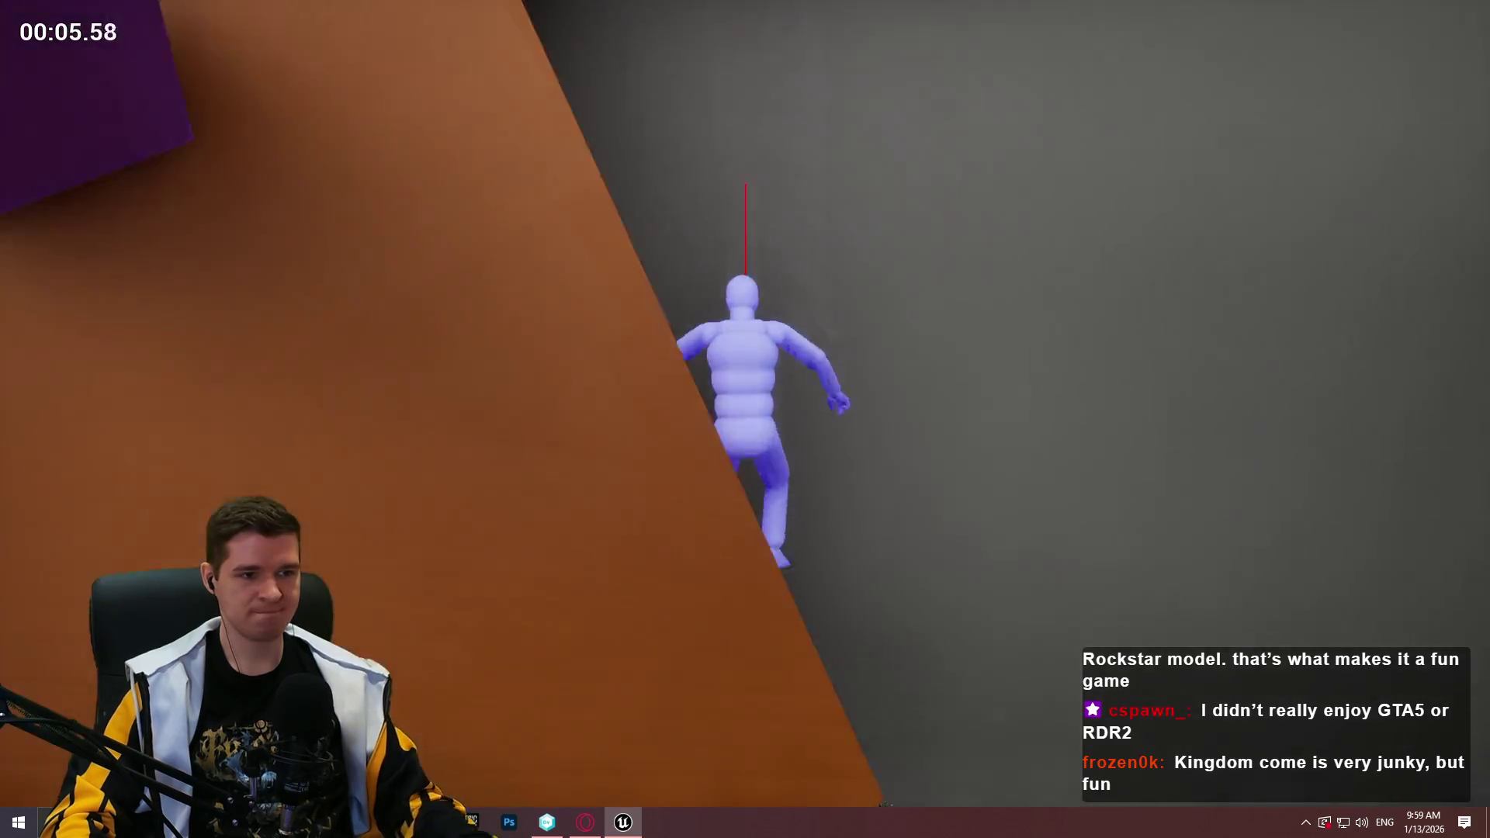
pyautogui.press('Escape')
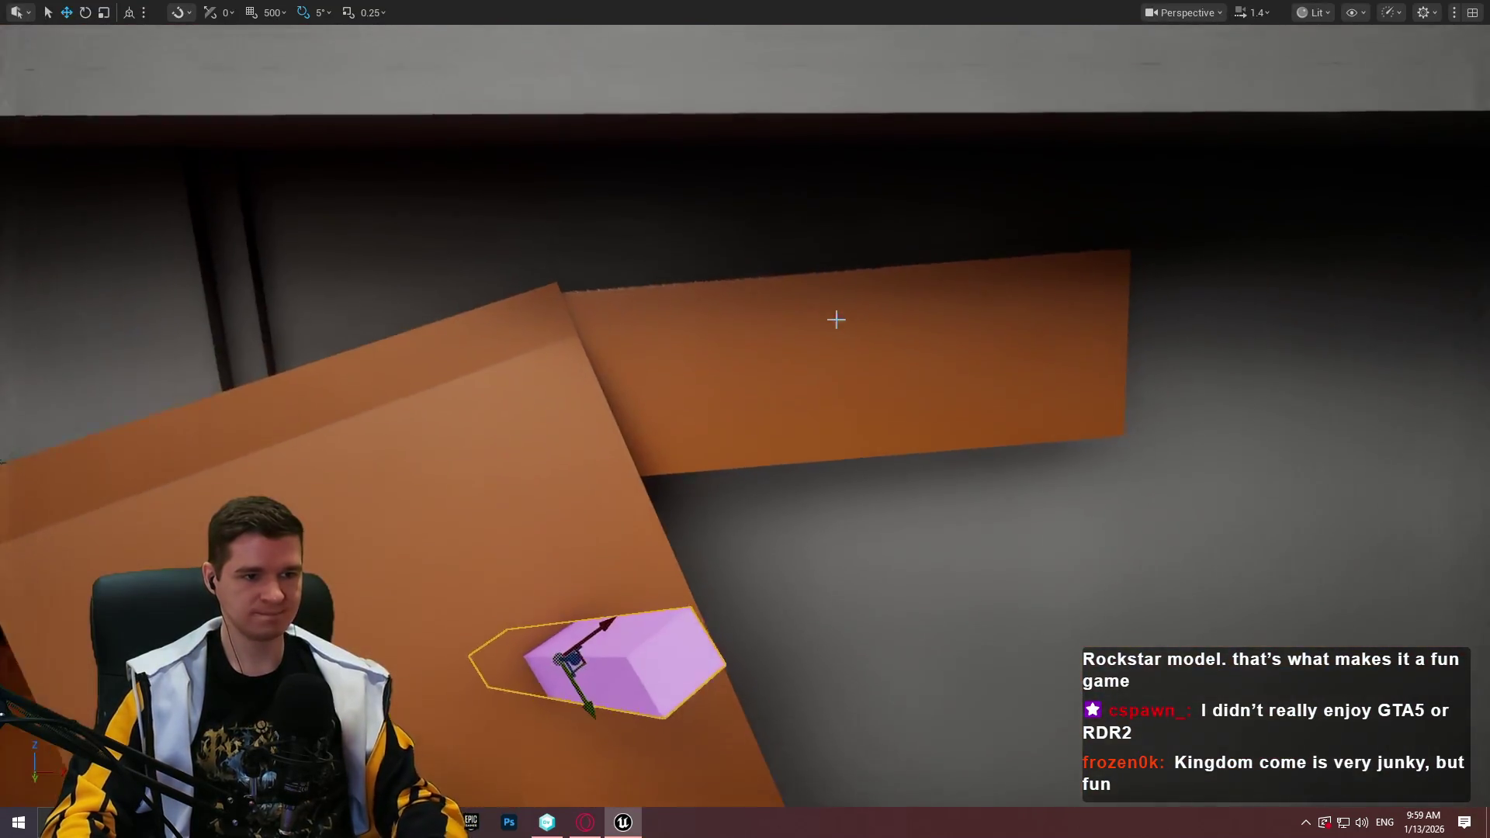
# Delete the orange slab on the wall
pyautogui.click(836, 319)
pyautogui.press('Delete')
pyautogui.moveTo(951, 512); pyautogui.dragTo(951, 512)
# Duplicate the pink bar and place the copy on the orange block's top edge
pyautogui.click(951, 512)
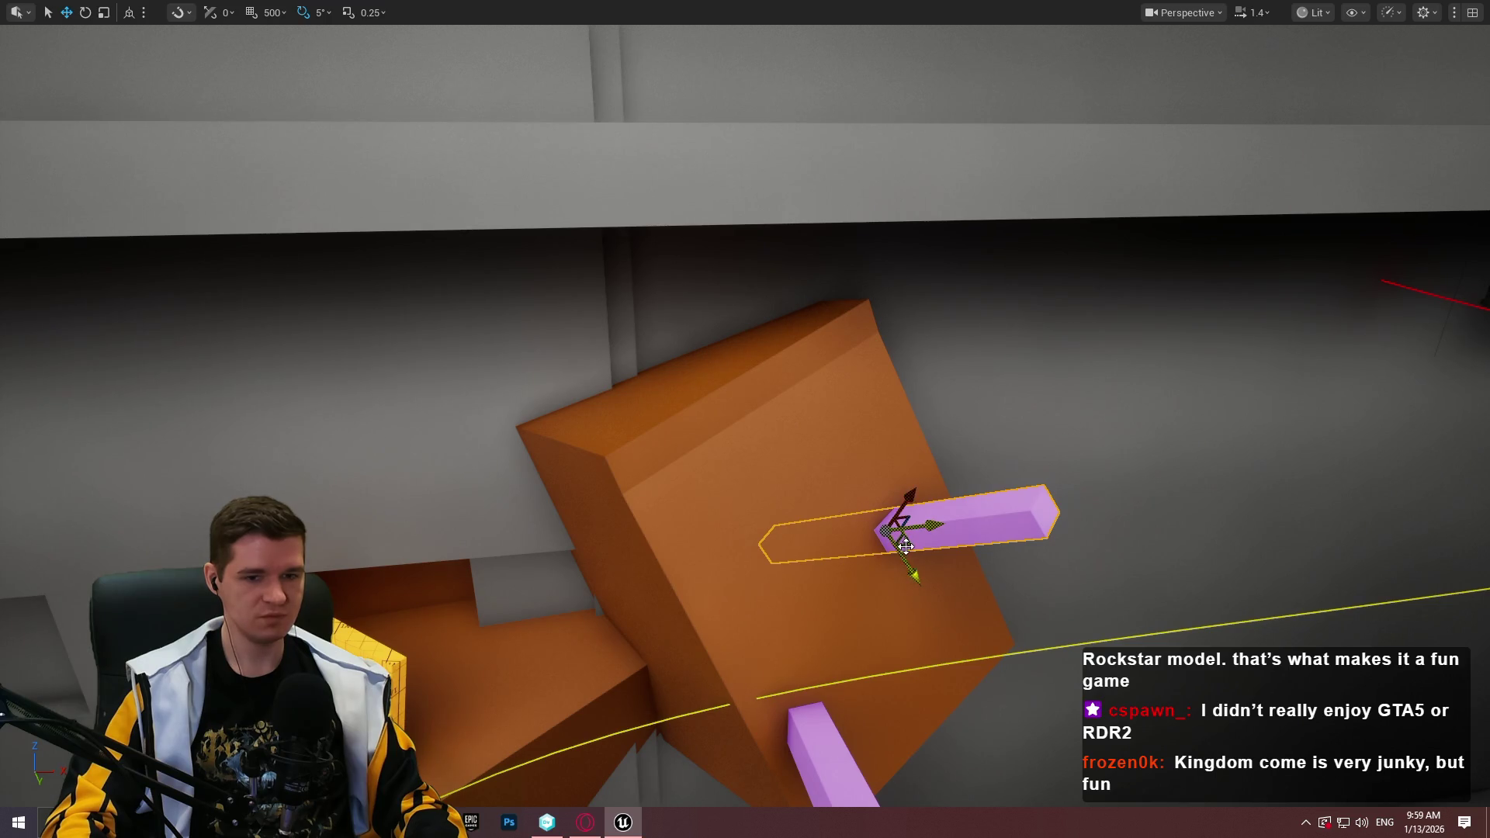
pyautogui.moveTo(906, 545)
pyautogui.mouseDown()
pyautogui.moveTo(708, 537)
pyautogui.moveTo(704, 565)
pyautogui.moveTo(887, 567)
pyautogui.mouseUp()
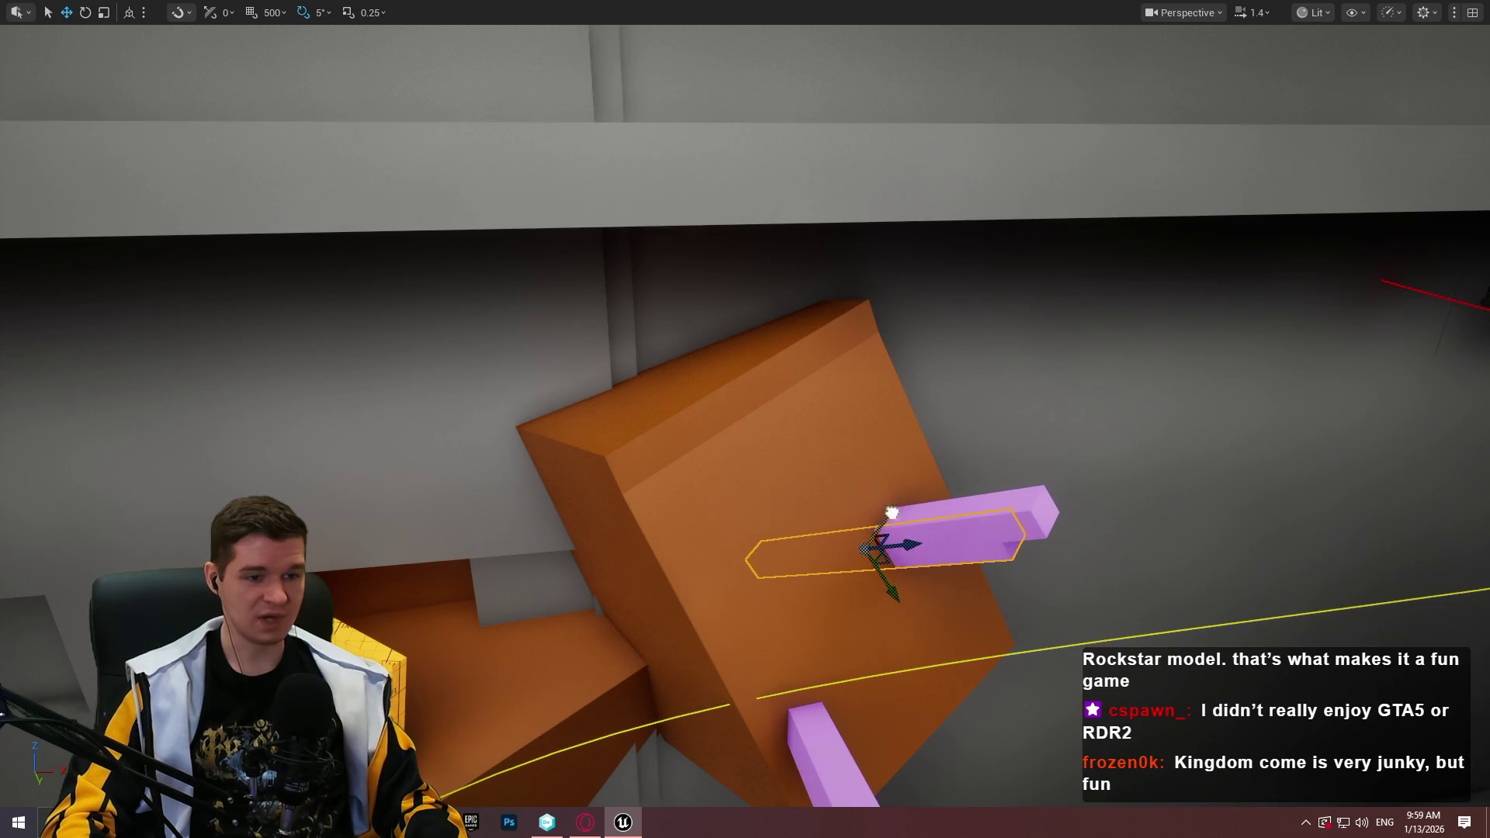
pyautogui.moveTo(891, 512); pyautogui.dragTo(785, 576)
pyautogui.moveTo(808, 695)
pyautogui.mouseDown()
pyautogui.moveTo(592, 533)
pyautogui.moveTo(598, 552)
pyautogui.moveTo(592, 532)
pyautogui.moveTo(637, 433)
pyautogui.moveTo(690, 407)
pyautogui.moveTo(731, 412)
pyautogui.moveTo(685, 450)
pyautogui.moveTo(702, 471)
pyautogui.mouseUp()
pyautogui.moveTo(734, 409); pyautogui.dragTo(727, 427)
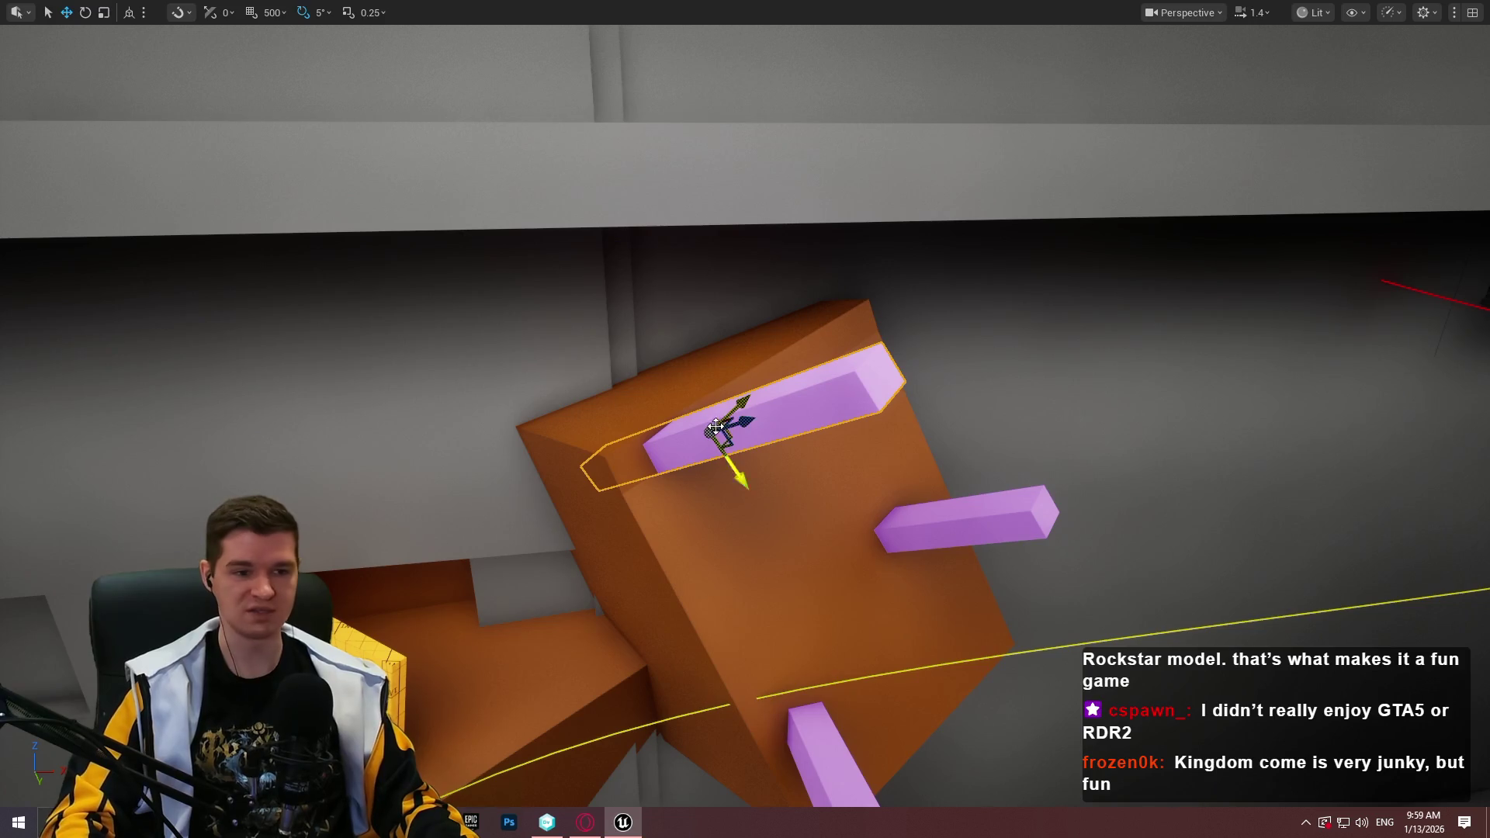
# Tilt the copied pink bar about 10 degrees and slide it up-left along the edge
pyautogui.press('e')
pyautogui.moveTo(735, 394)
pyautogui.mouseDown()
pyautogui.moveTo(772, 411)
pyautogui.moveTo(726, 409)
pyautogui.moveTo(751, 400)
pyautogui.moveTo(720, 443)
pyautogui.moveTo(713, 426)
pyautogui.mouseUp()
pyautogui.press('w')
pyautogui.press('e')
pyautogui.press('w')
pyautogui.moveTo(714, 499)
pyautogui.mouseDown()
pyautogui.moveTo(589, 450)
pyautogui.moveTo(827, 479)
pyautogui.mouseUp()
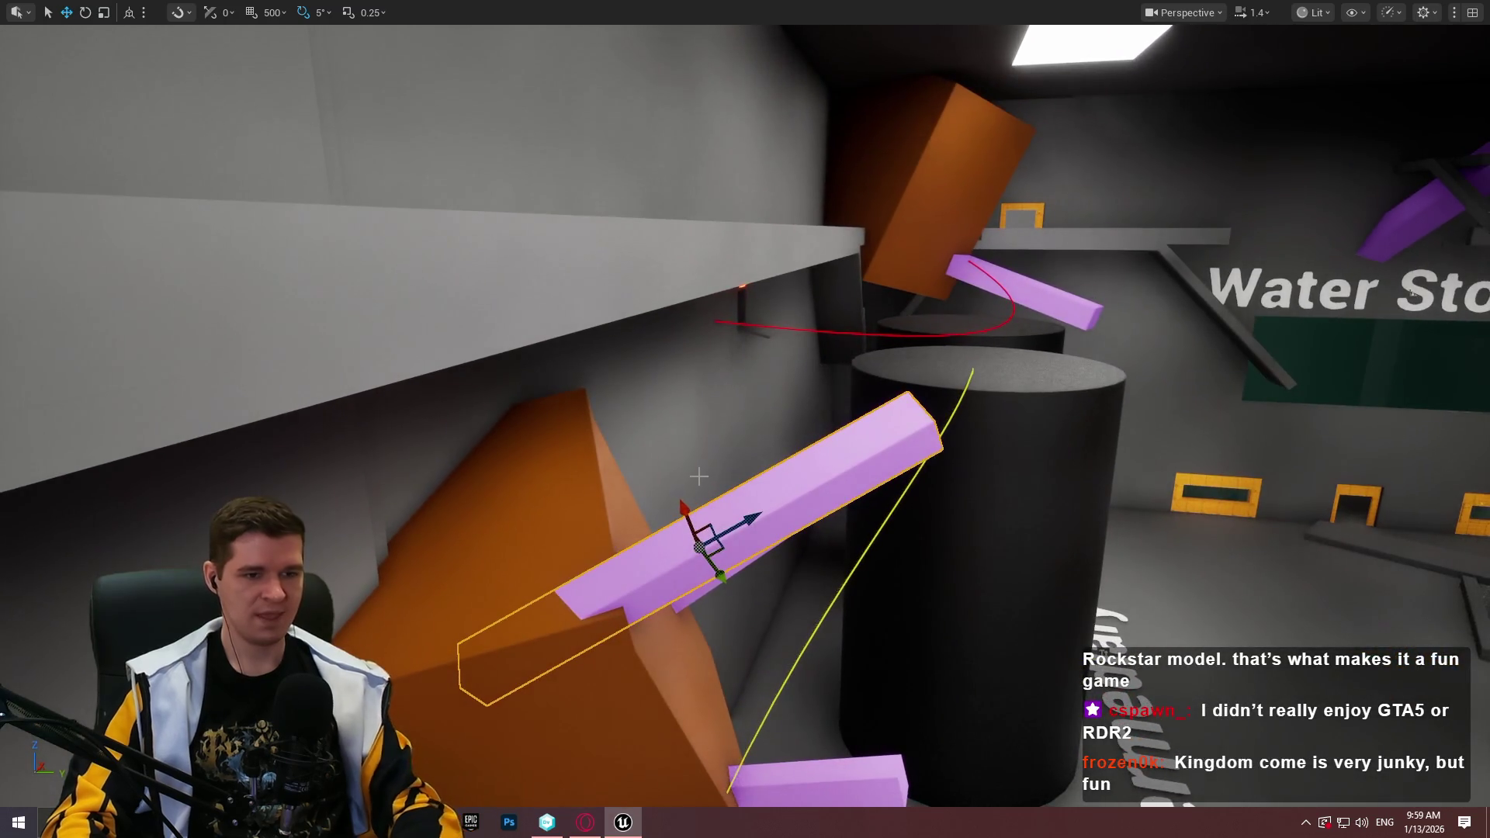
pyautogui.press('Escape')
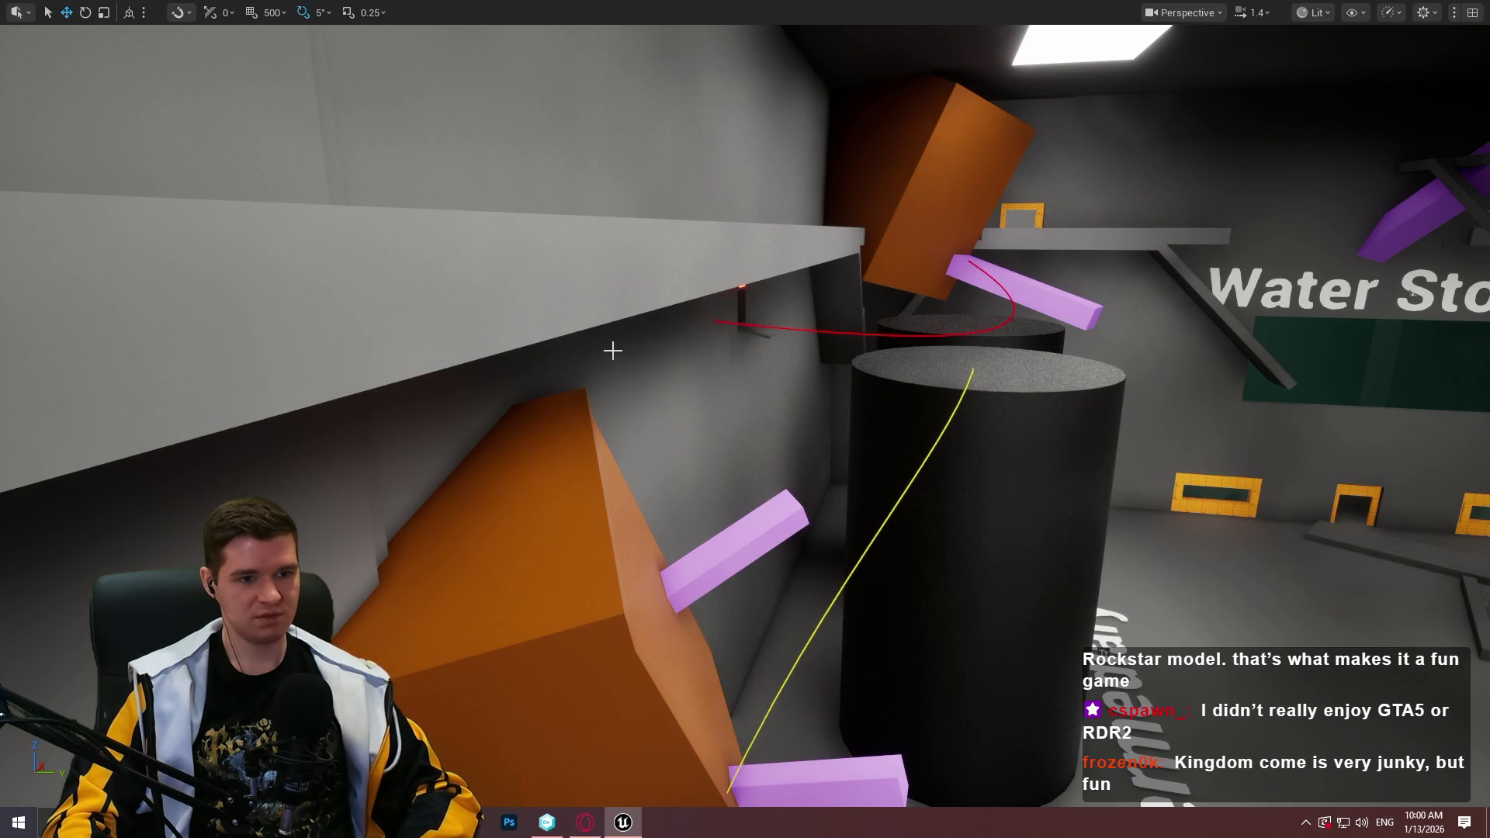
# Select the long grey shelf and slide it along its length
pyautogui.press('f')
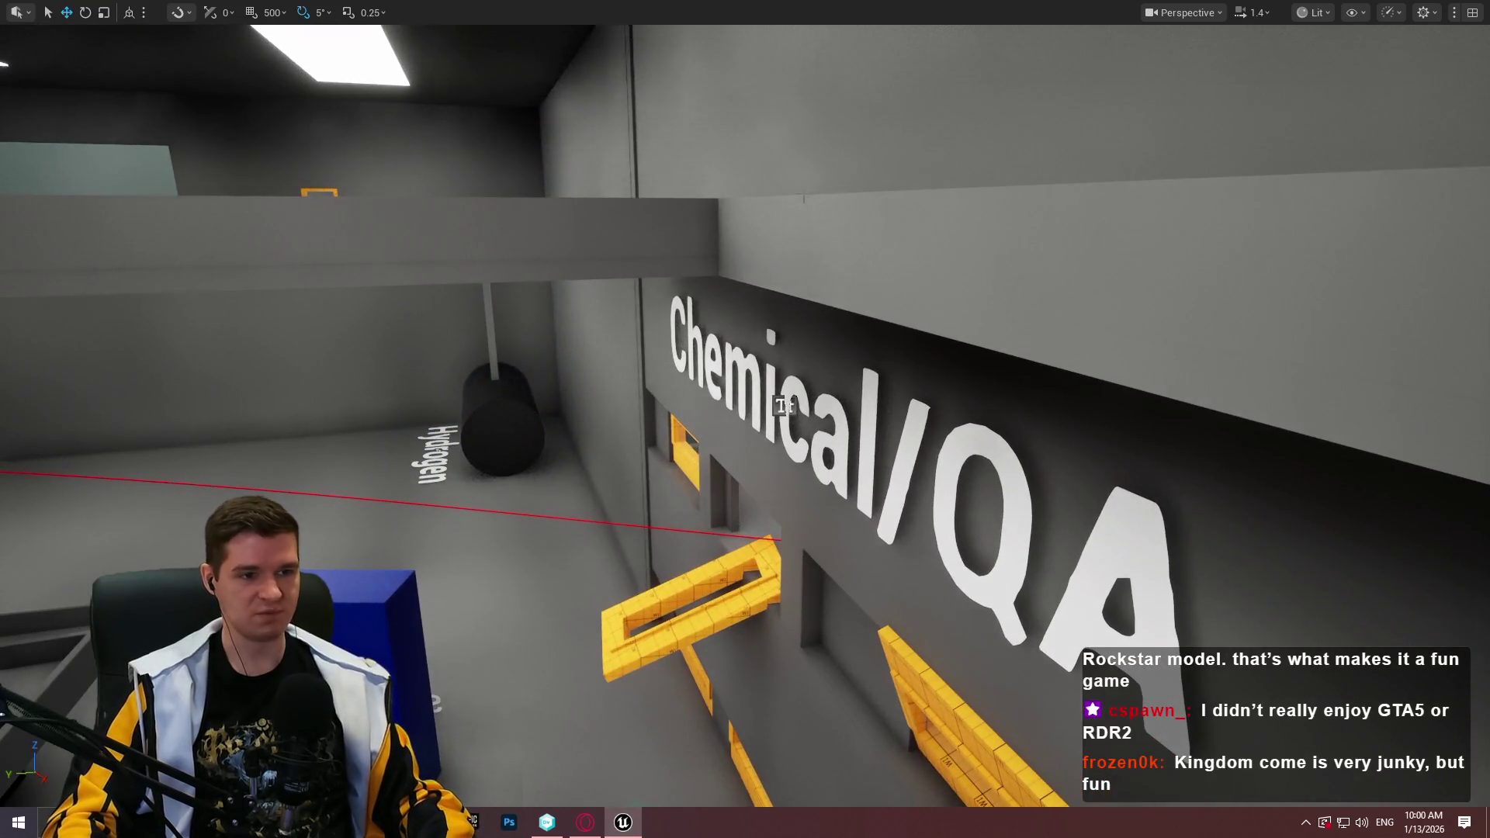
pyautogui.moveTo(804, 197); pyautogui.dragTo(804, 193)
pyautogui.click(775, 276)
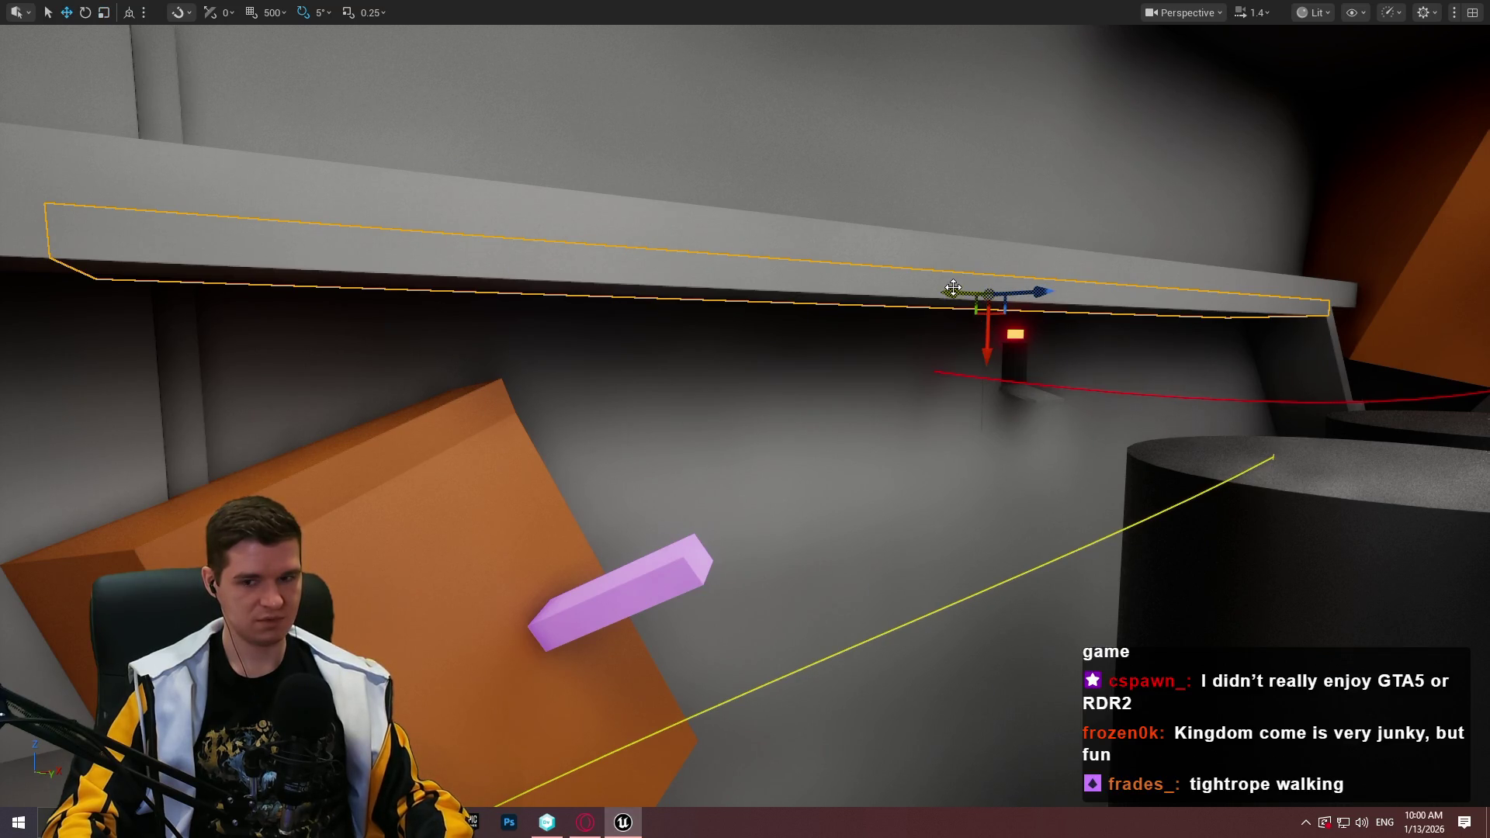
pyautogui.press('e')
pyautogui.press('r')
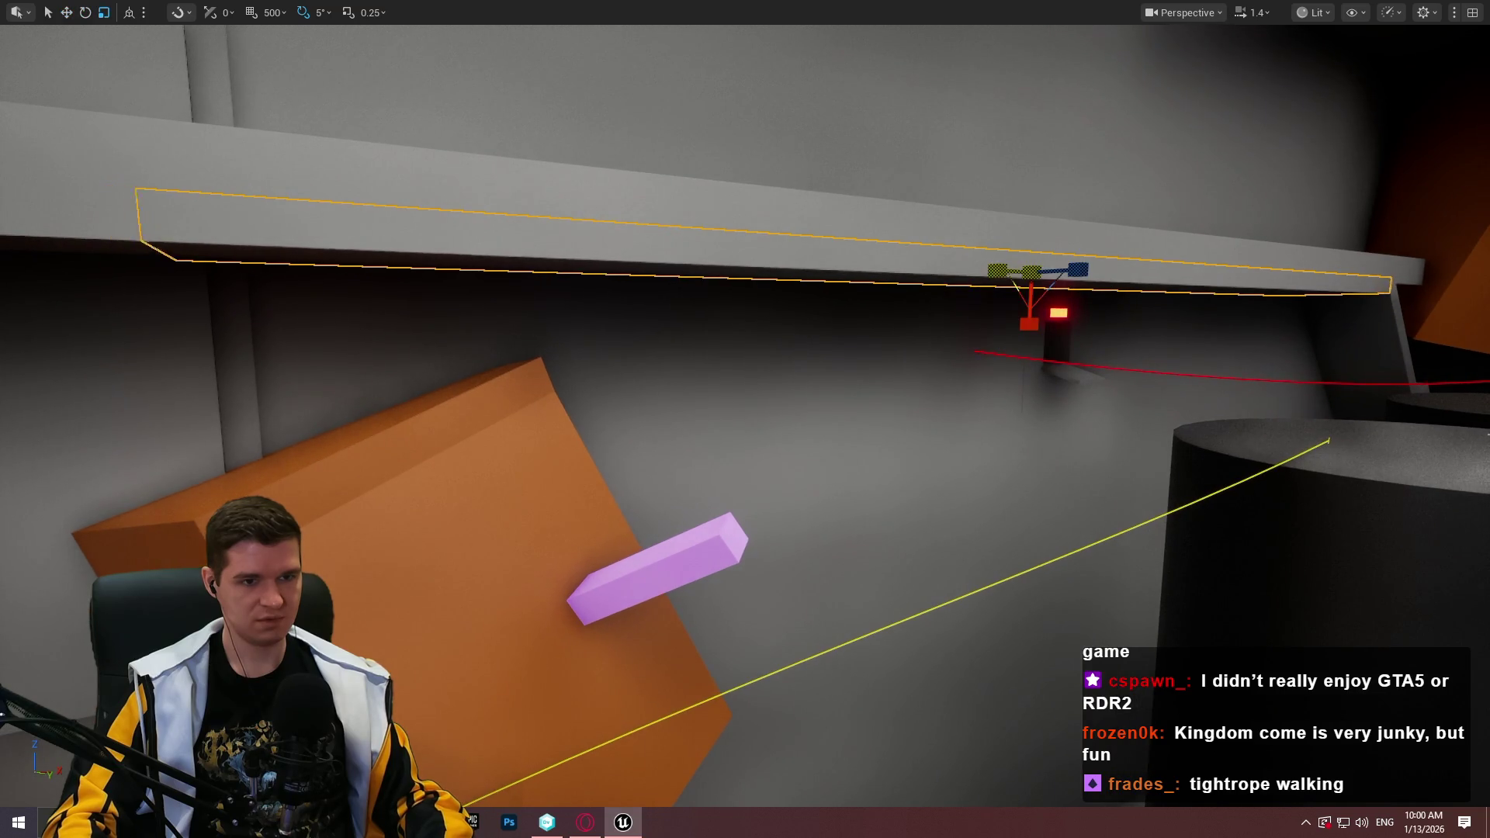
pyautogui.moveTo(1013, 271)
pyautogui.mouseDown()
pyautogui.moveTo(914, 269)
pyautogui.moveTo(892, 326)
pyautogui.moveTo(893, 272)
pyautogui.moveTo(603, 296)
pyautogui.moveTo(721, 298)
pyautogui.moveTo(756, 342)
pyautogui.mouseUp()
pyautogui.press('e')
pyautogui.press('r')
pyautogui.press('w')
pyautogui.press('w')
pyautogui.moveTo(892, 376); pyautogui.dragTo(1081, 342)
# Recentre the grey beam, shorten it evenly from both ends and raise it slightly
pyautogui.moveTo(212, 503); pyautogui.dragTo(213, 503)
pyautogui.moveTo(248, 283); pyautogui.dragTo(266, 292)
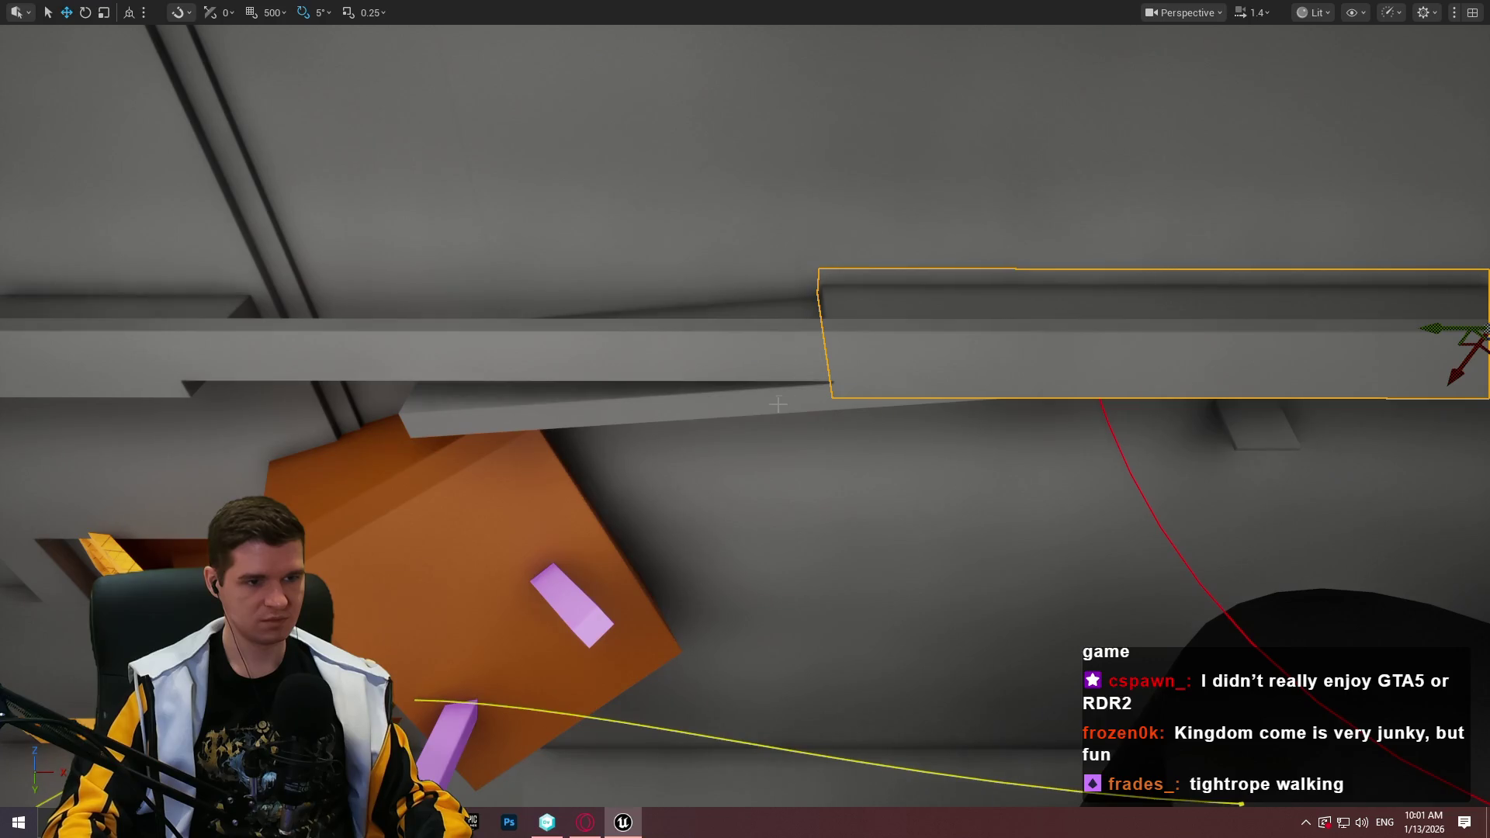
pyautogui.hotkey('ctrl', 'z')
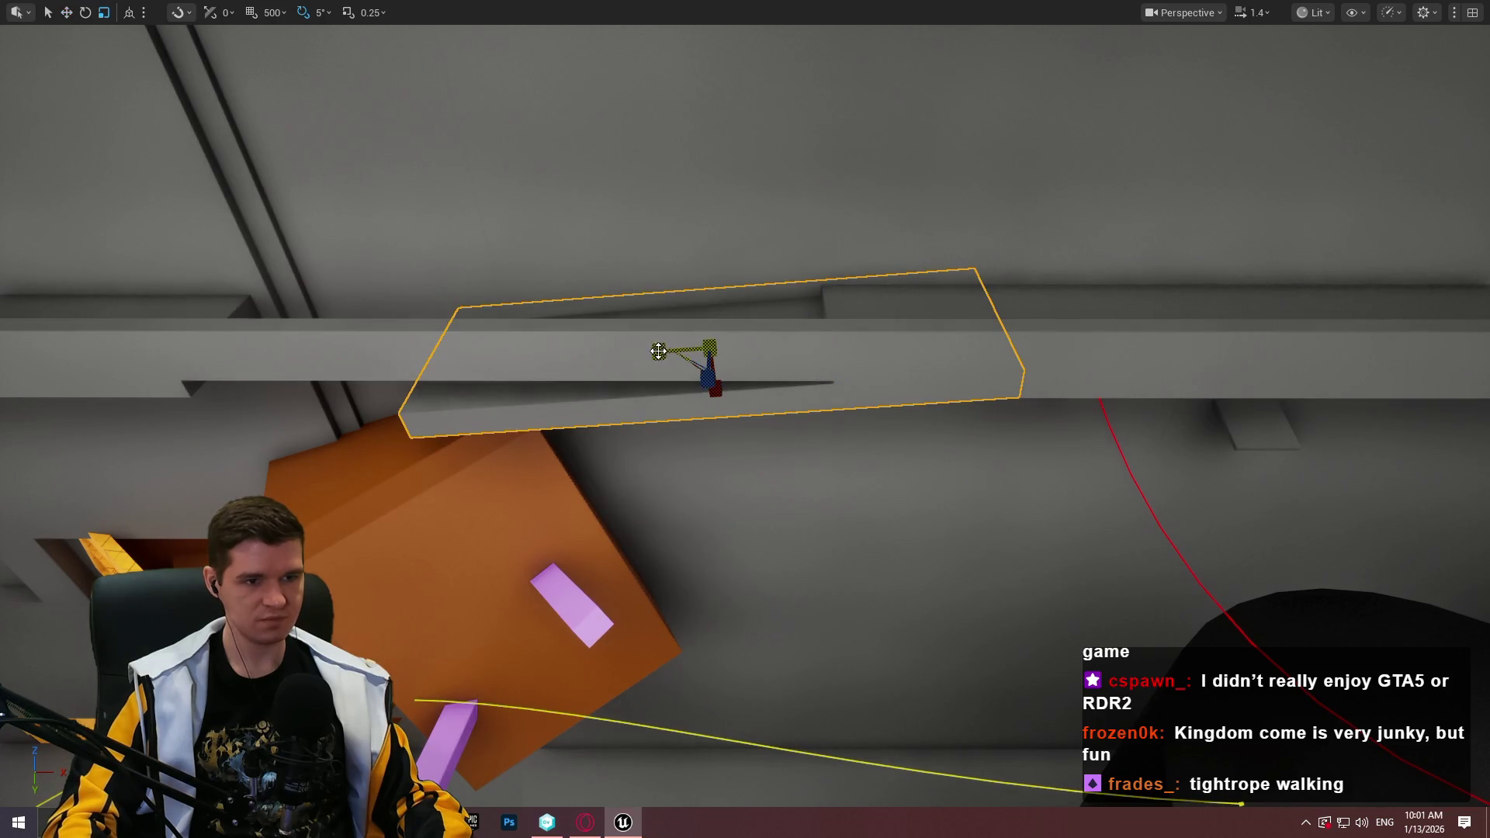
pyautogui.moveTo(659, 350)
pyautogui.mouseDown()
pyautogui.moveTo(675, 350)
pyautogui.moveTo(589, 357)
pyautogui.mouseUp()
pyautogui.moveTo(666, 388); pyautogui.dragTo(671, 376)
pyautogui.press('f')
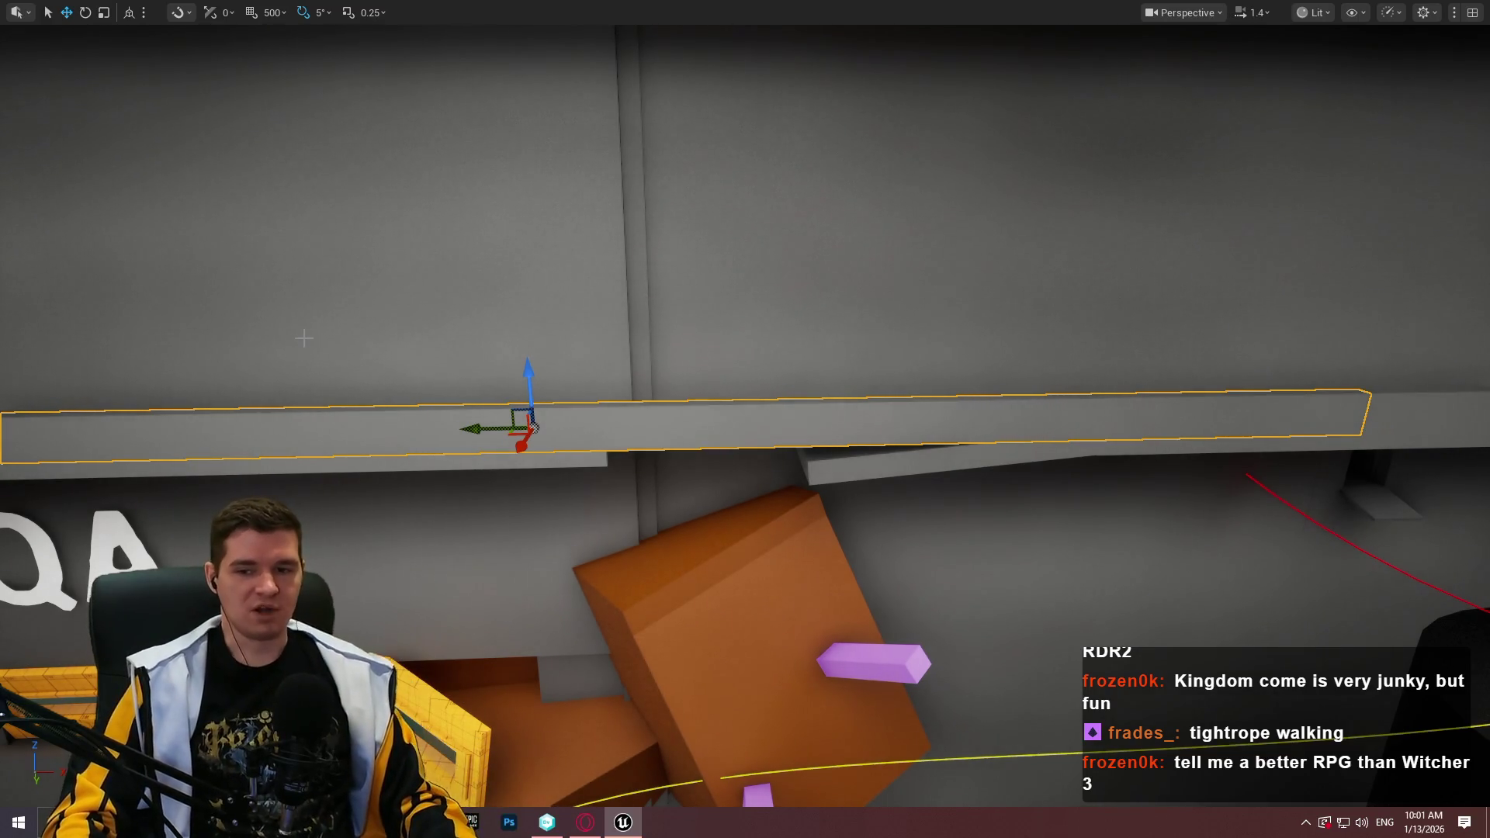
pyautogui.moveTo(277, 323)
pyautogui.mouseDown()
pyautogui.moveTo(225, 323)
pyautogui.moveTo(279, 364)
pyautogui.moveTo(248, 334)
pyautogui.moveTo(554, 297)
pyautogui.mouseUp()
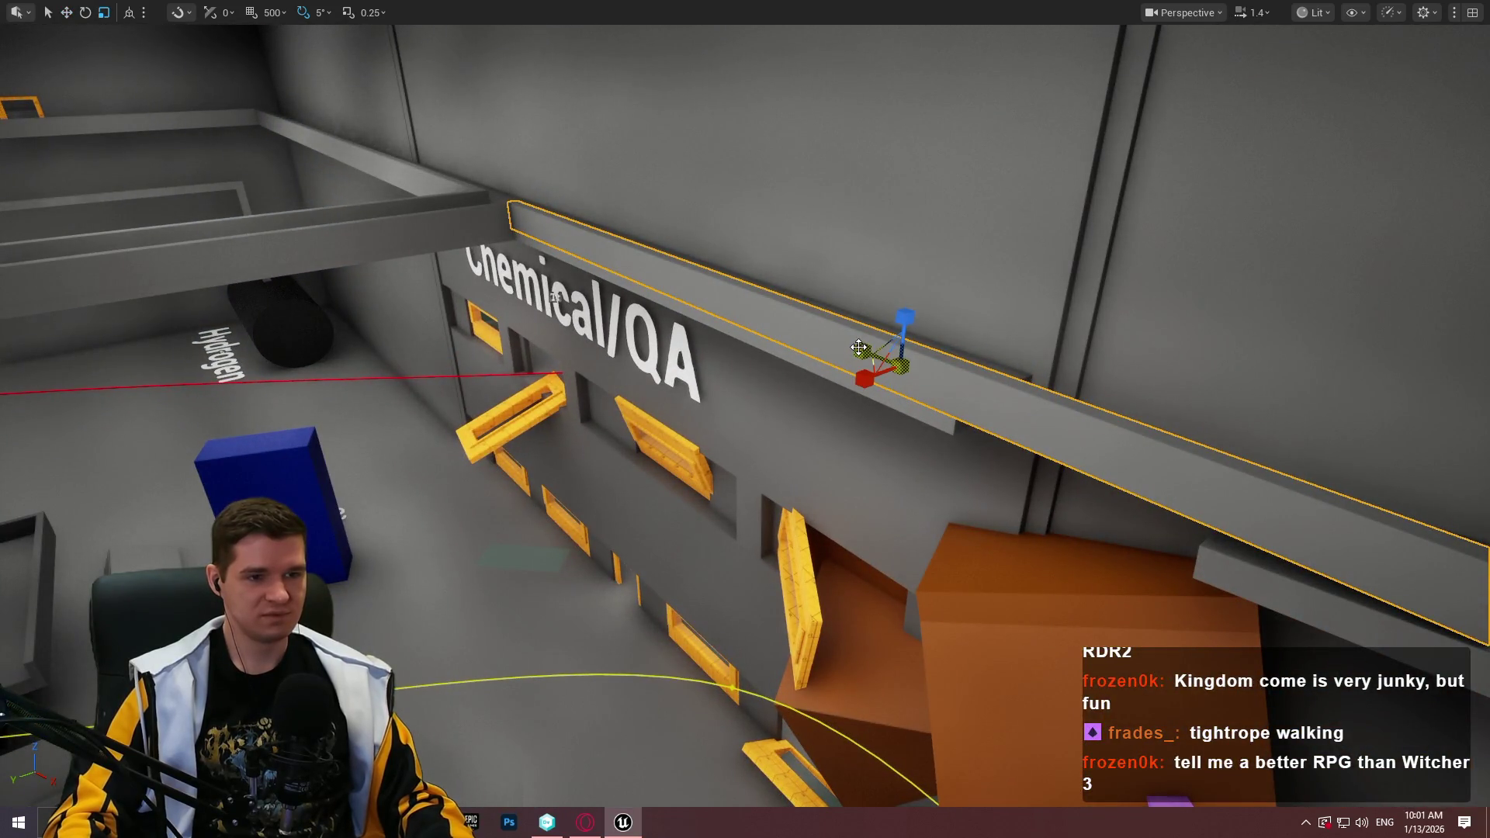
pyautogui.moveTo(554, 297); pyautogui.dragTo(210, 267)
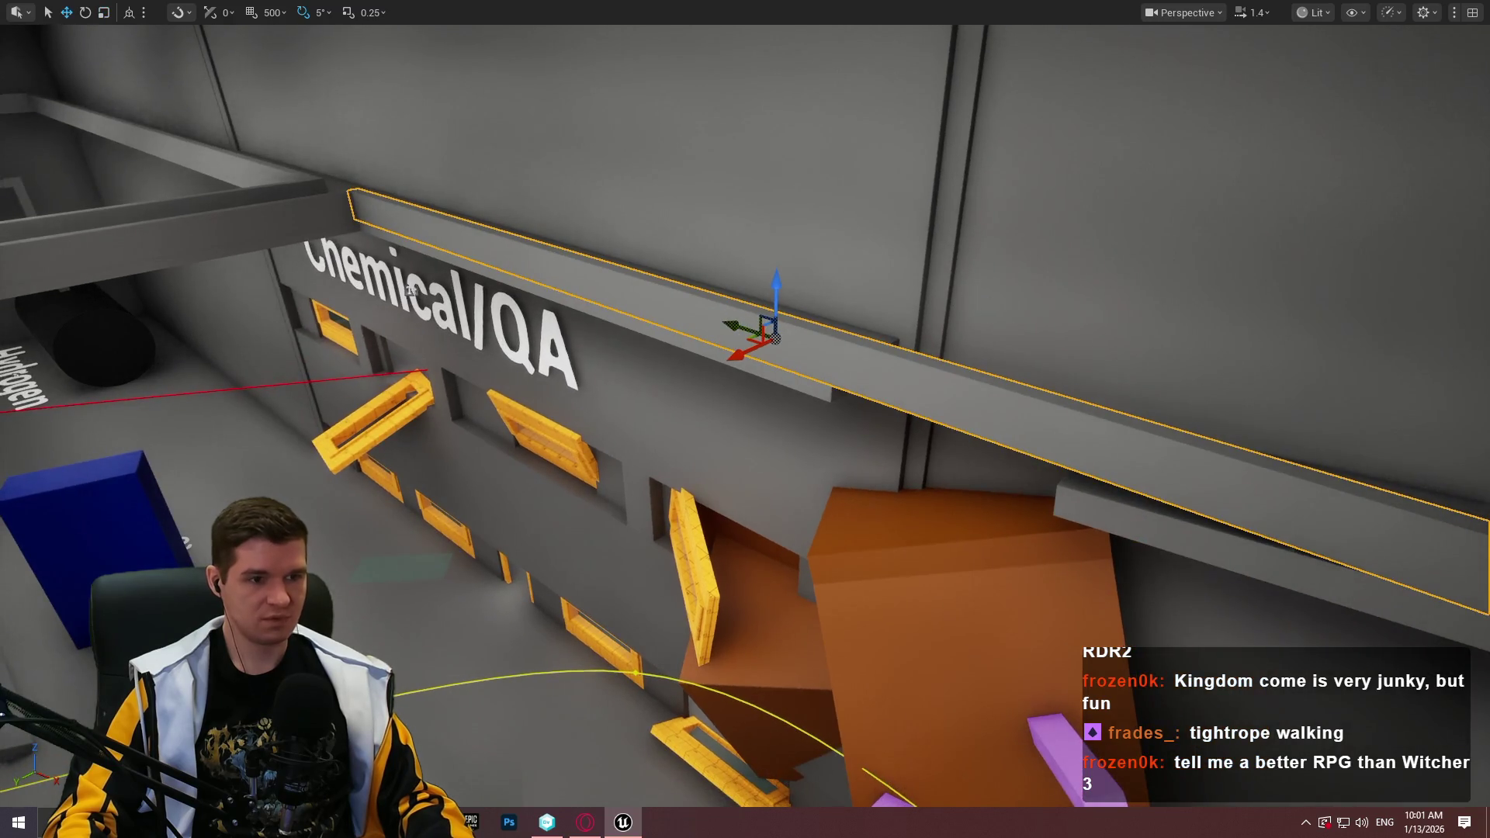
# Scale the upper beam shorter from its left end along the Chemical/QA wall
pyautogui.press('r')
pyautogui.moveTo(608, 281)
pyautogui.mouseDown()
pyautogui.moveTo(559, 303)
pyautogui.moveTo(1391, 333)
pyautogui.moveTo(788, 240)
pyautogui.moveTo(383, 333)
pyautogui.moveTo(382, 351)
pyautogui.mouseUp()
pyautogui.moveTo(1162, 780); pyautogui.dragTo(304, 453)
pyautogui.click(699, 365)
pyautogui.moveTo(853, 365)
pyautogui.mouseDown()
pyautogui.moveTo(970, 295)
pyautogui.moveTo(1025, 215)
pyautogui.mouseUp()
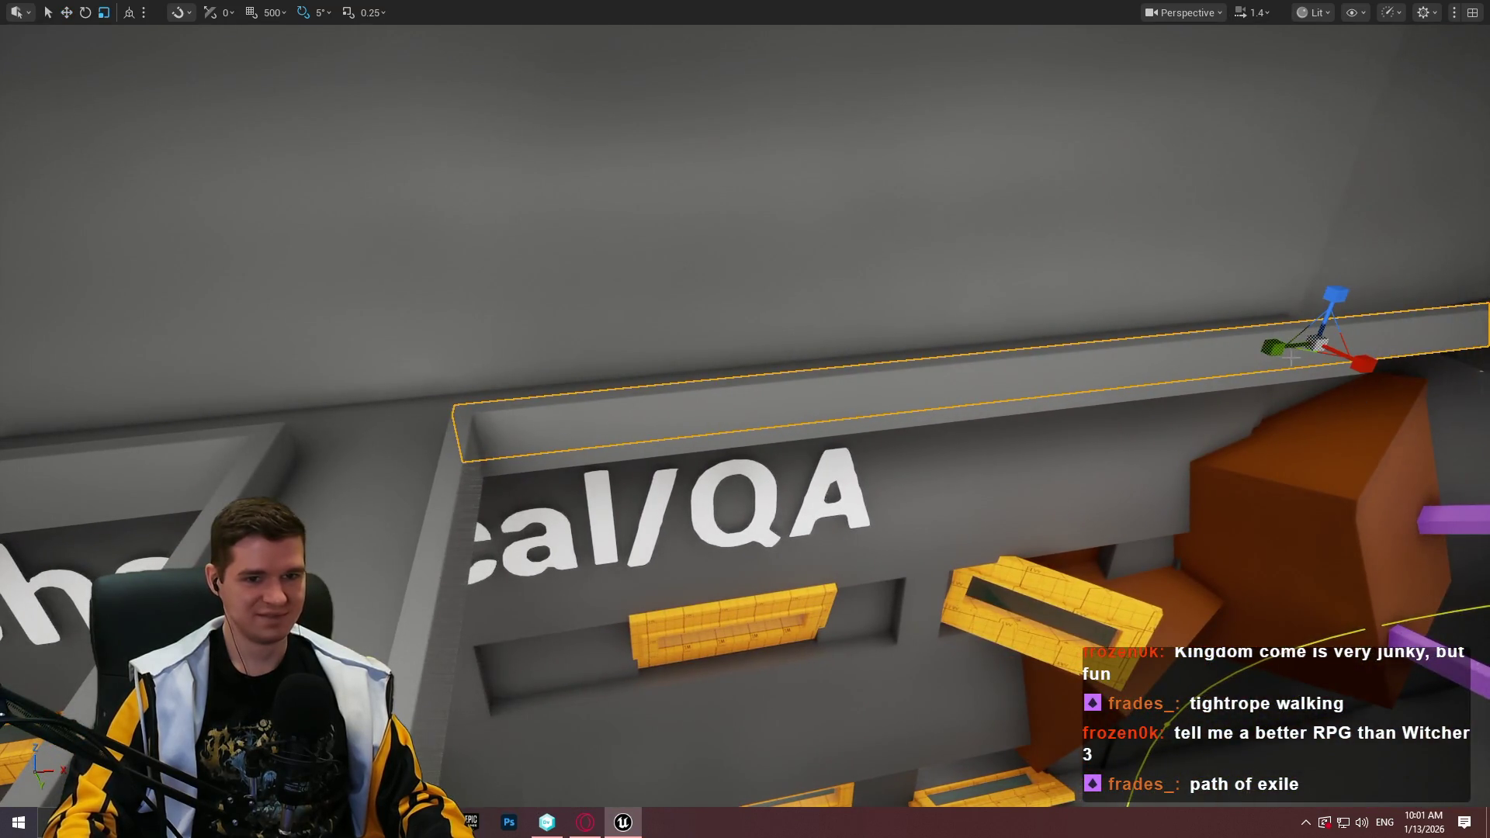
pyautogui.moveTo(1288, 346)
pyautogui.mouseDown()
pyautogui.moveTo(1333, 358)
pyautogui.moveTo(808, 373)
pyautogui.moveTo(1049, 369)
pyautogui.moveTo(831, 386)
pyautogui.moveTo(795, 366)
pyautogui.mouseUp()
pyautogui.press('w')
pyautogui.press('r')
# Reselect the ledge above the Chemical/QA wall and undo its last move
pyautogui.scroll(-3, 812, 386)
pyautogui.moveTo(957, 409); pyautogui.dragTo(957, 409)
pyautogui.click(1149, 398)
pyautogui.moveTo(1148, 397); pyautogui.dragTo(1148, 397)
pyautogui.moveTo(429, 318)
pyautogui.mouseDown()
pyautogui.moveTo(15, 283)
pyautogui.moveTo(37, 281)
pyautogui.mouseUp()
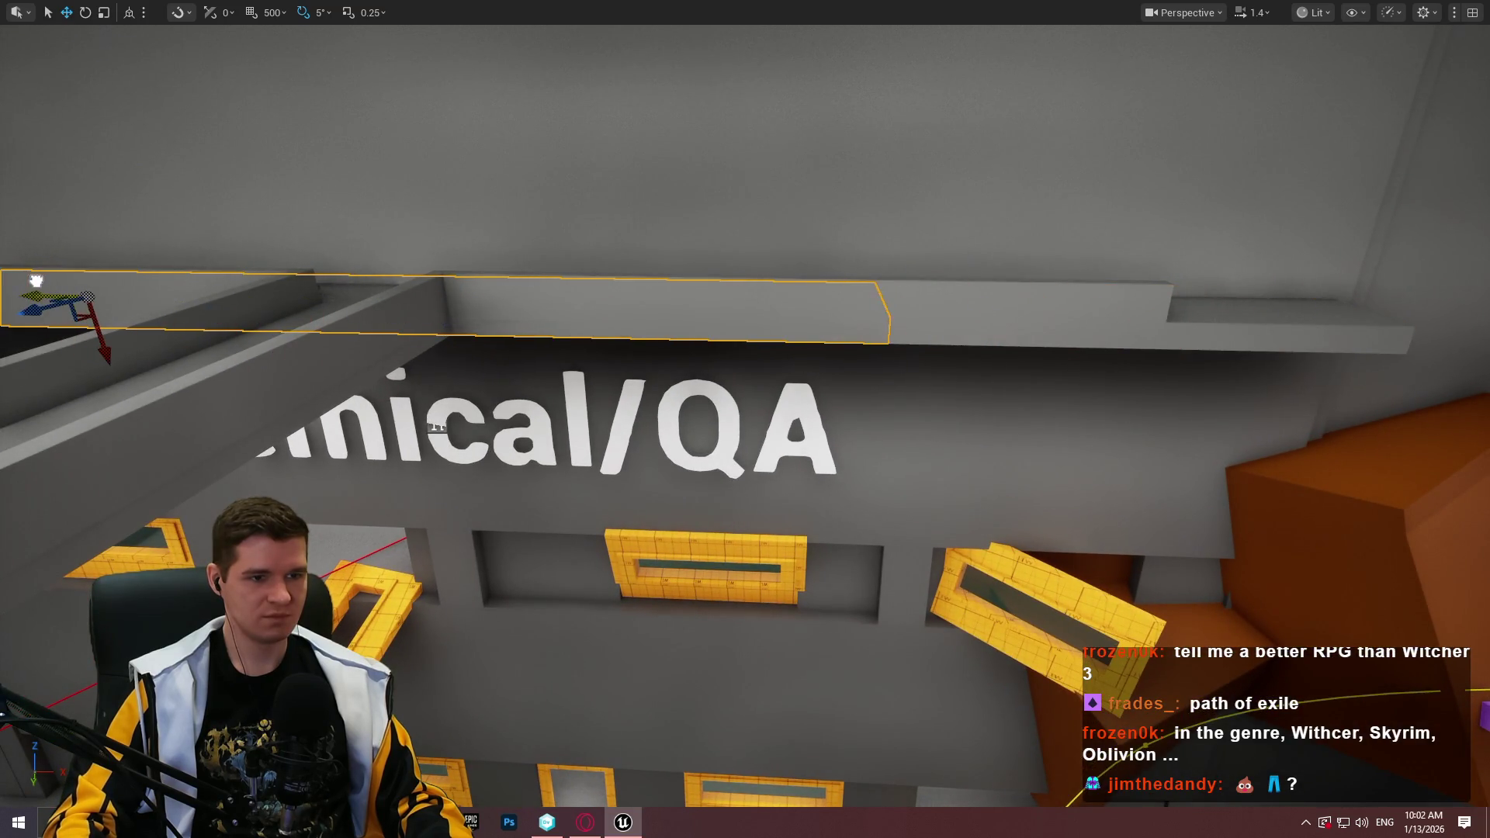
pyautogui.hotkey('ctrl', 'z')
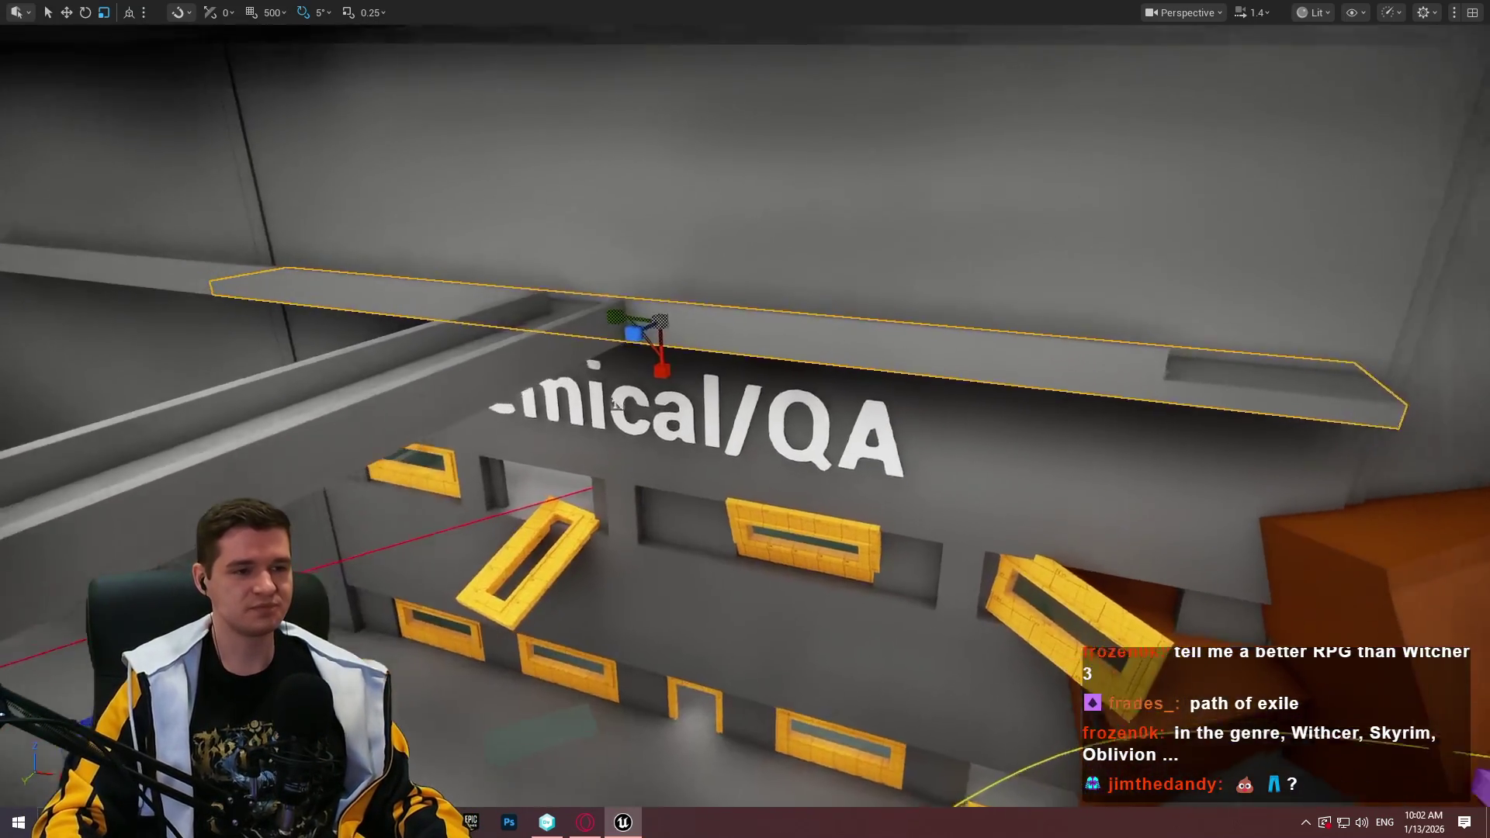
# Shrink the ledge to about a third, slide it right, tilt it 45° and lower it onto the wall
pyautogui.press('e')
pyautogui.press('r')
pyautogui.moveTo(598, 385); pyautogui.dragTo(567, 368)
pyautogui.moveTo(553, 419); pyautogui.dragTo(553, 420)
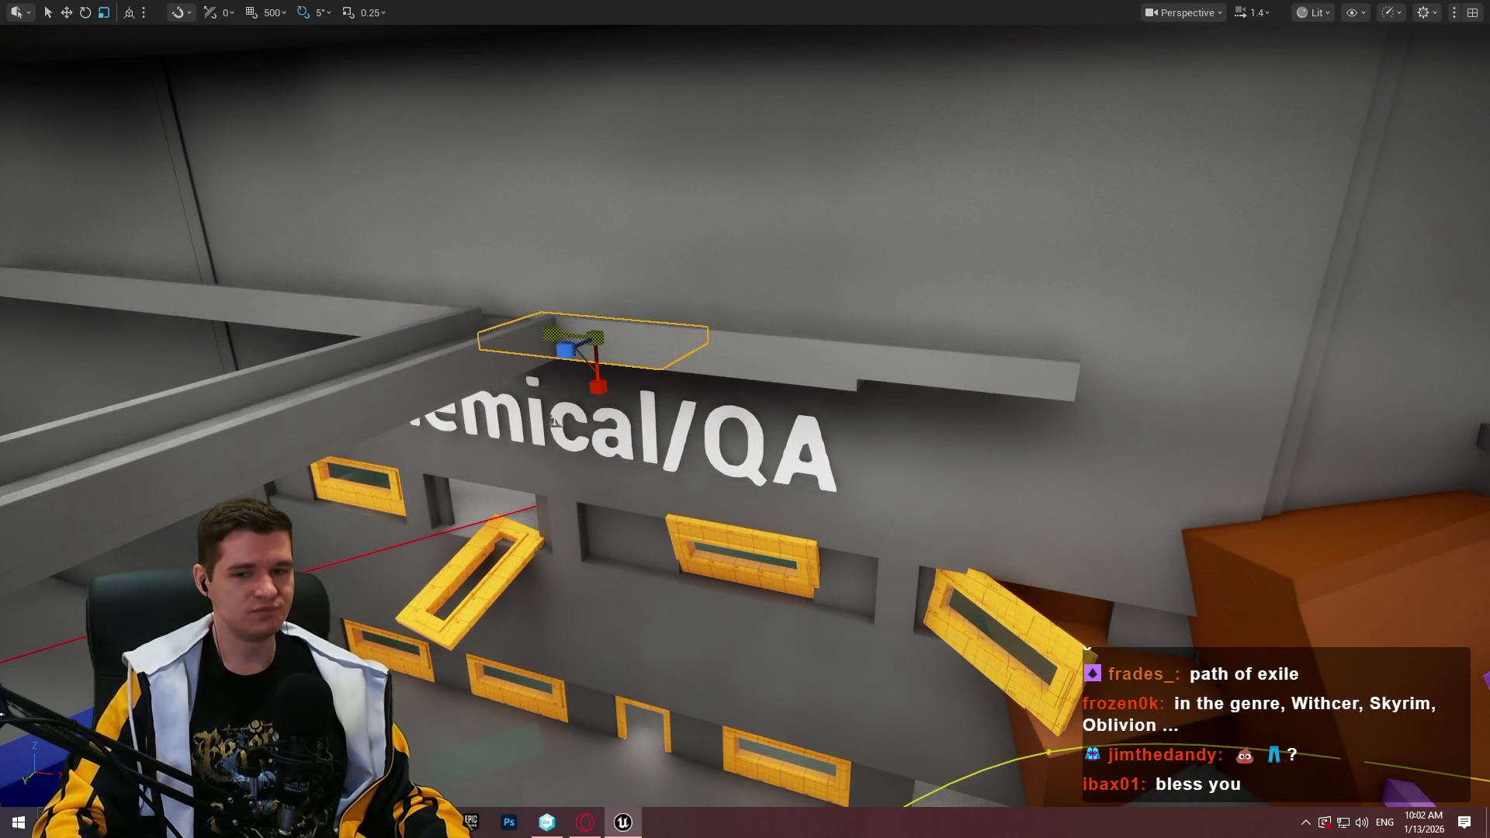
pyautogui.moveTo(541, 330); pyautogui.dragTo(893, 380)
pyautogui.moveTo(1079, 350); pyautogui.dragTo(1059, 419)
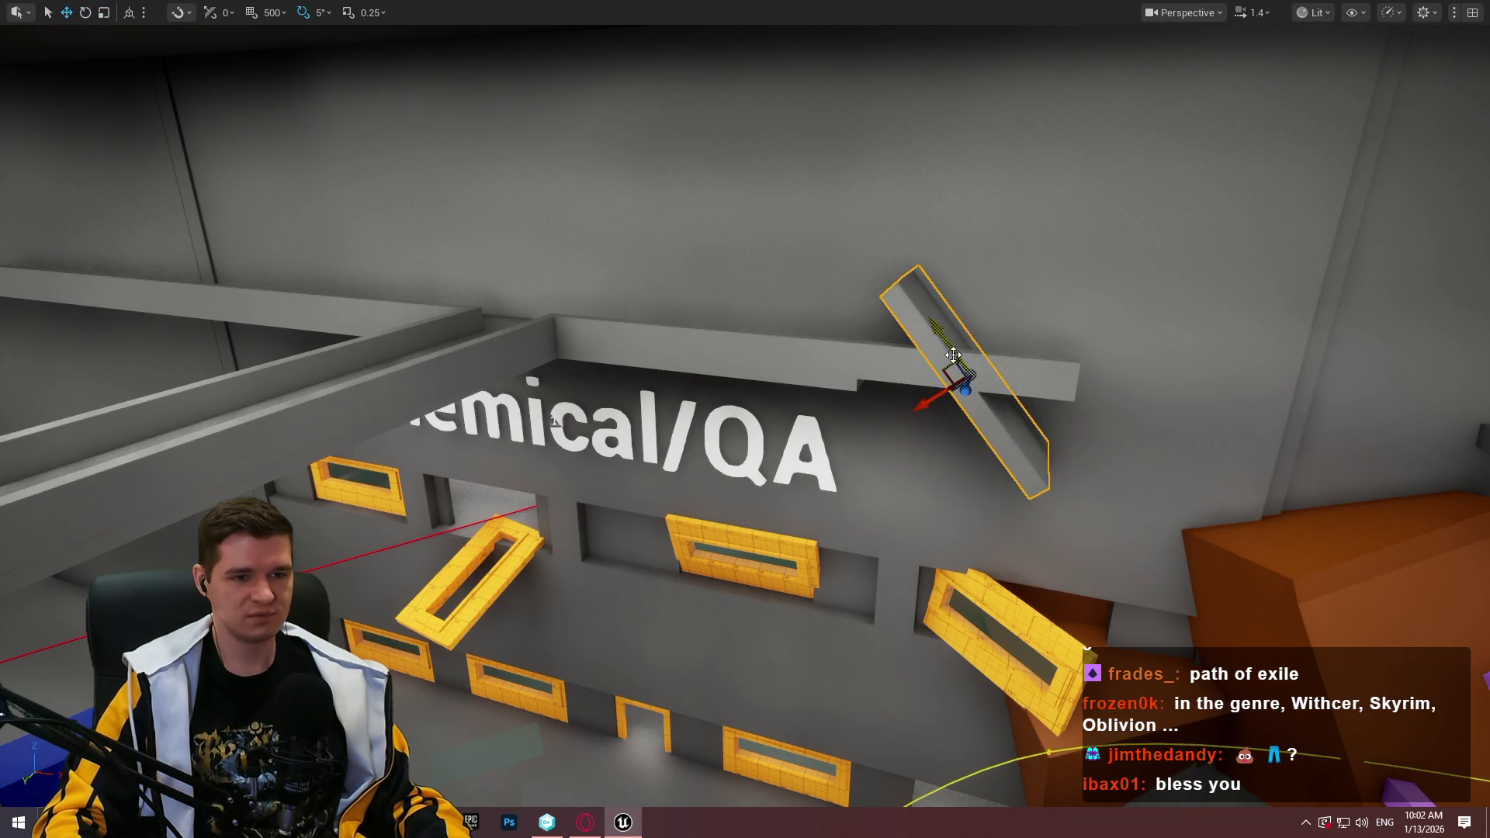
pyautogui.moveTo(920, 409); pyautogui.dragTo(871, 432)
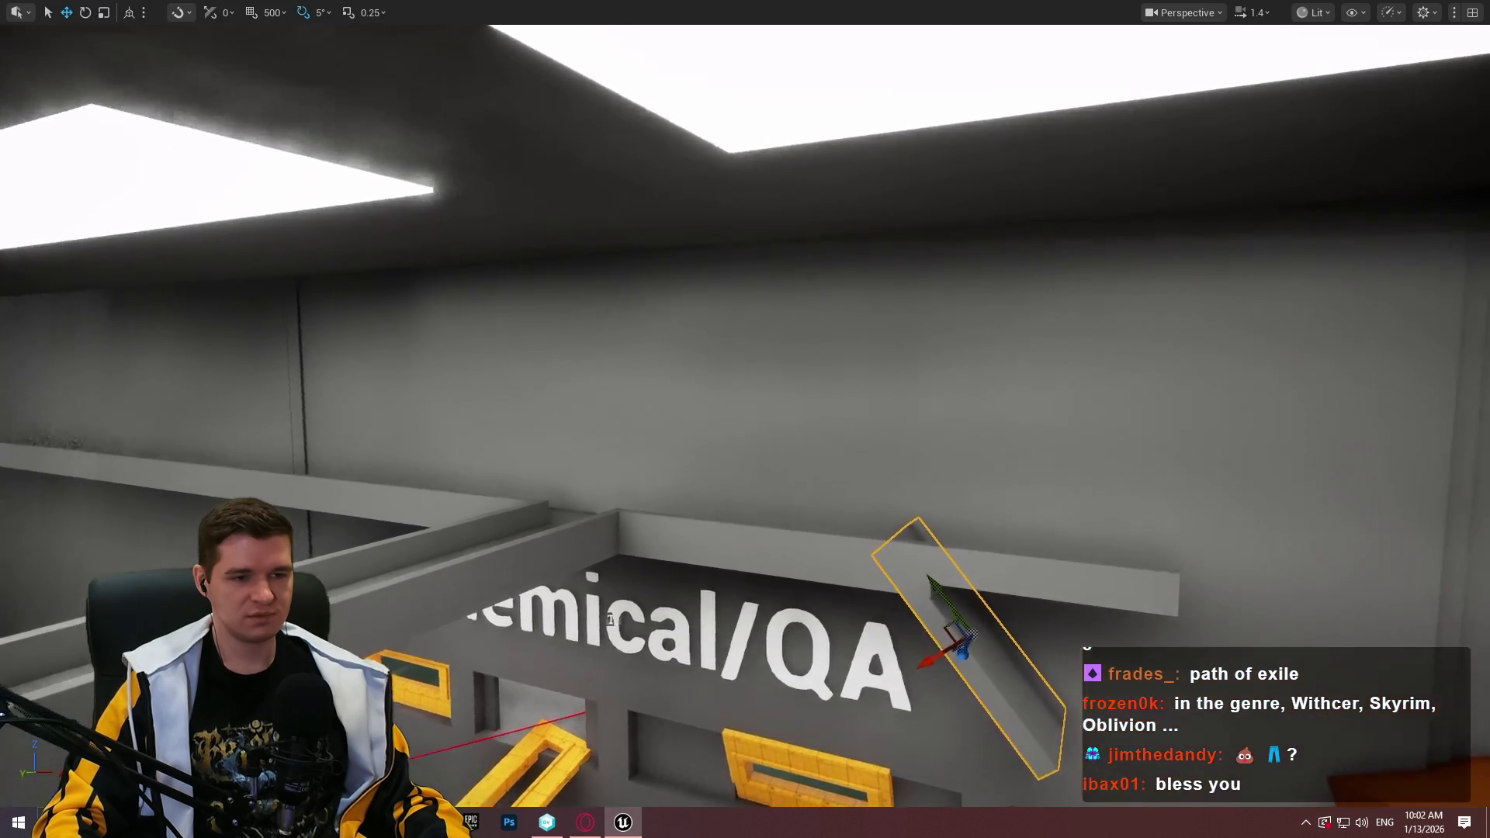
pyautogui.press('f')
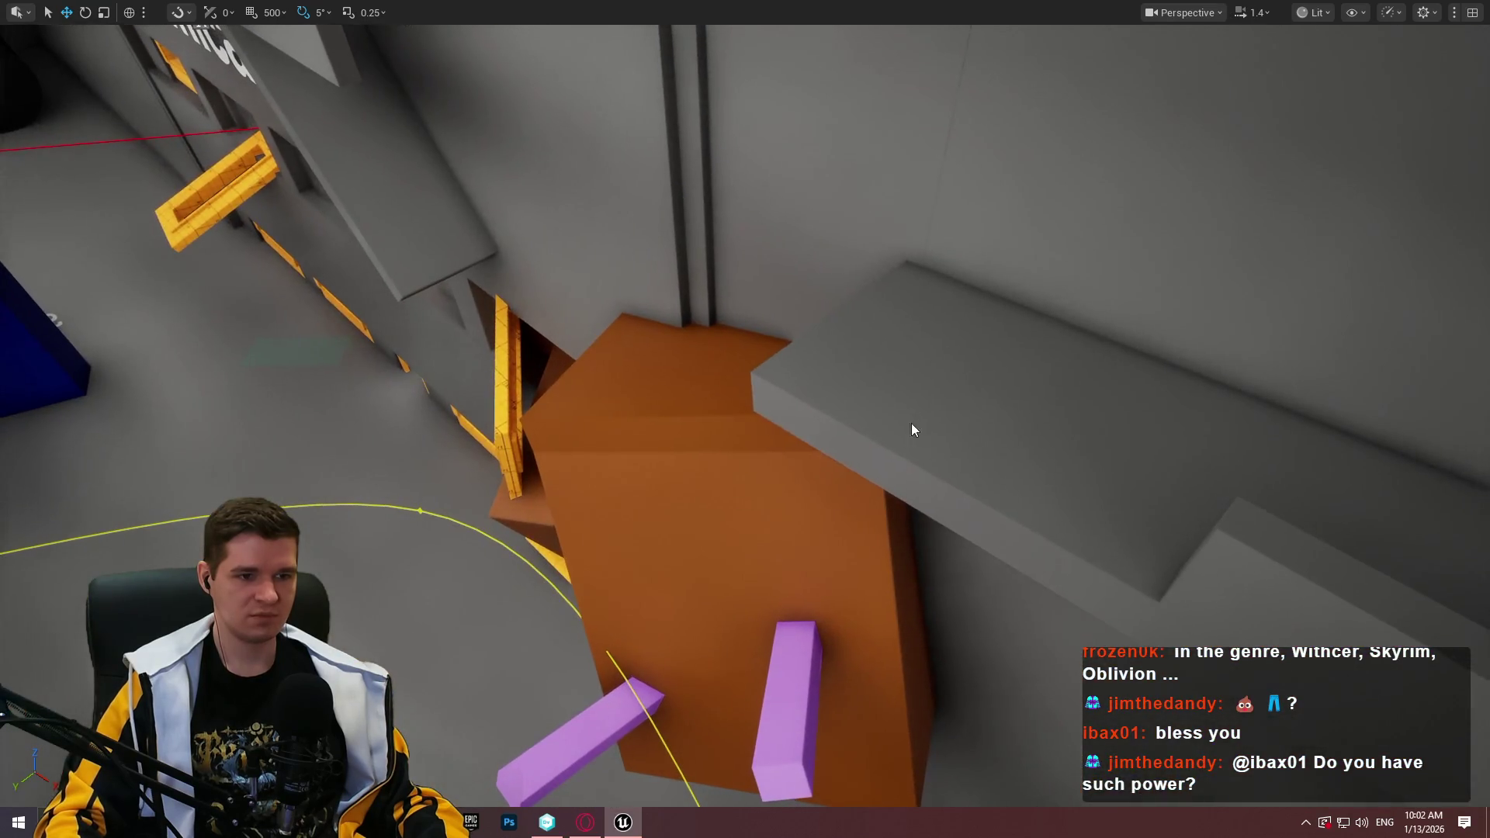
pyautogui.rightClick(911, 422)
pyautogui.click(1035, 719)
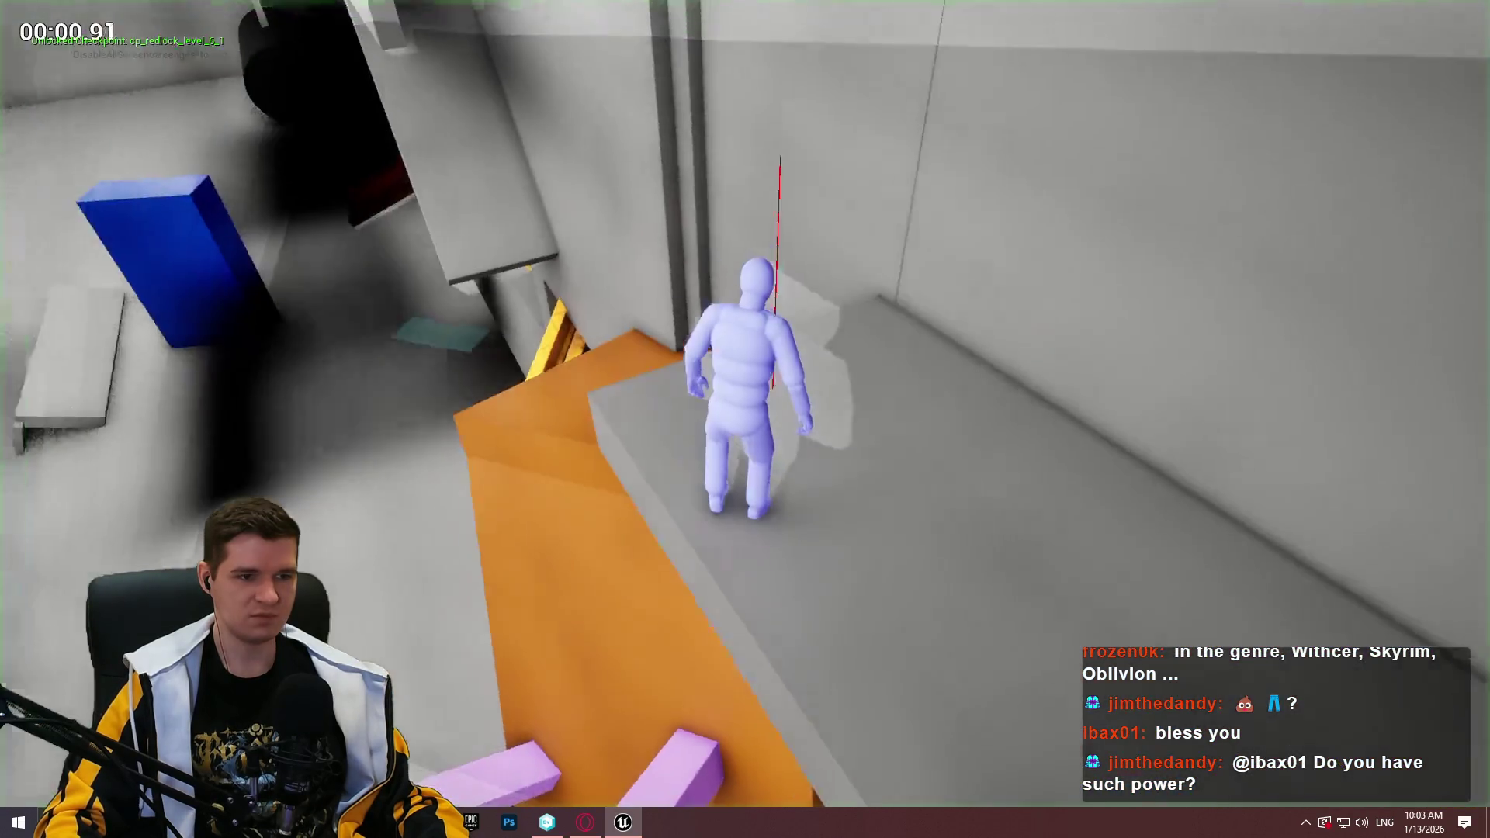
pyautogui.press('w')
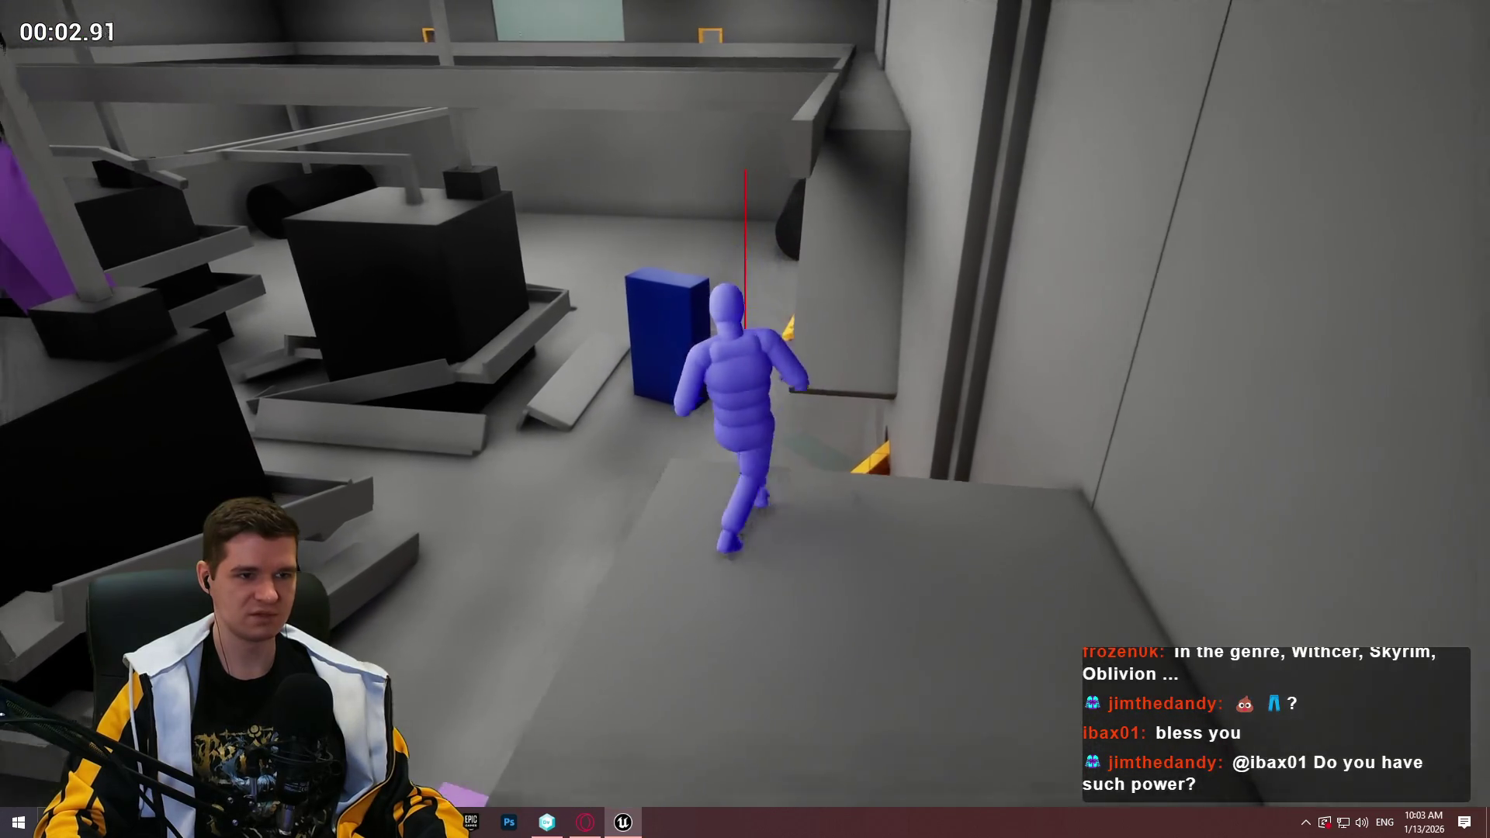
pyautogui.press('space')
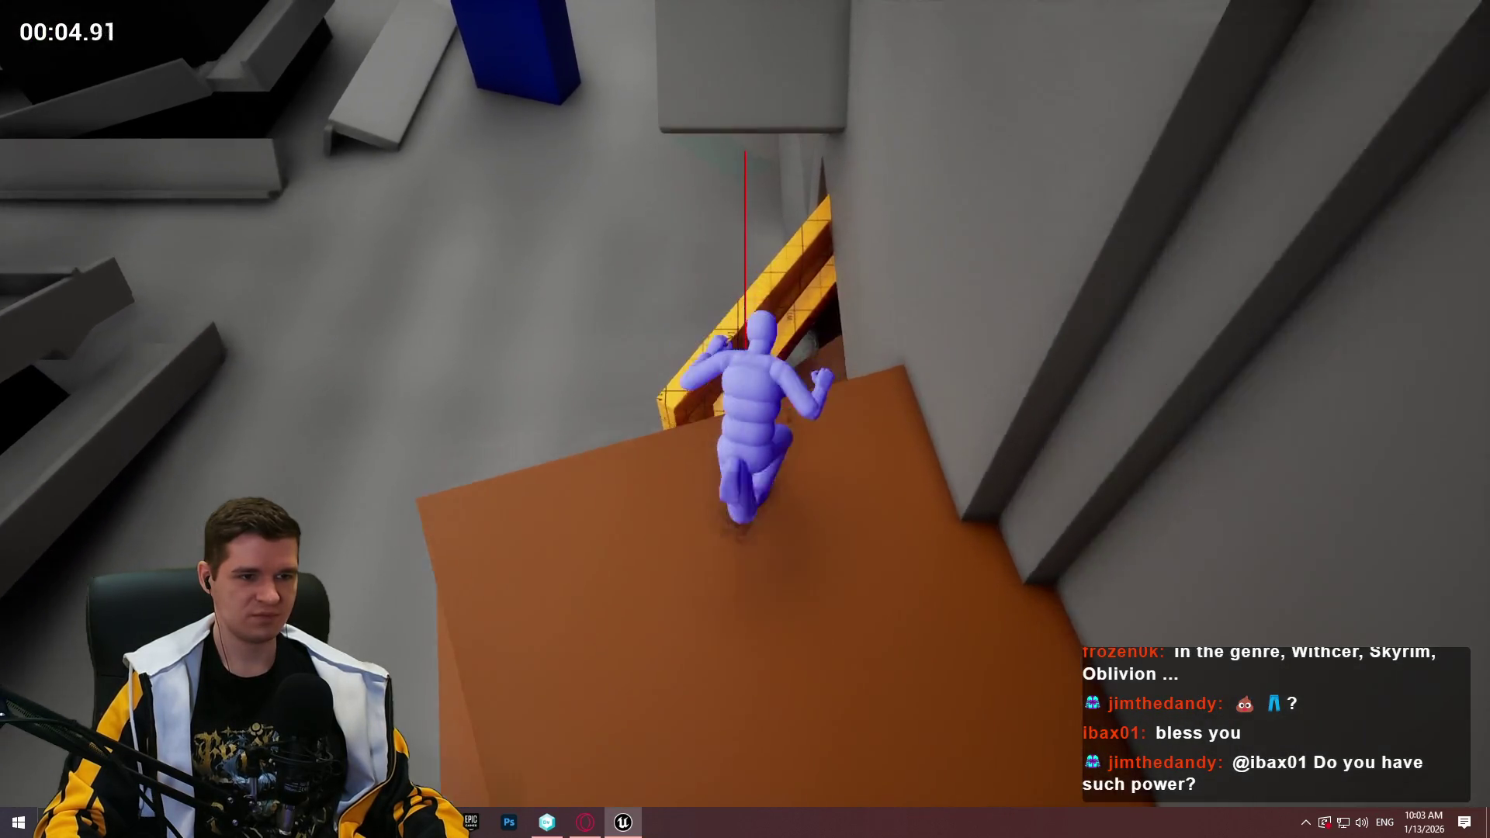
pyautogui.press('space')
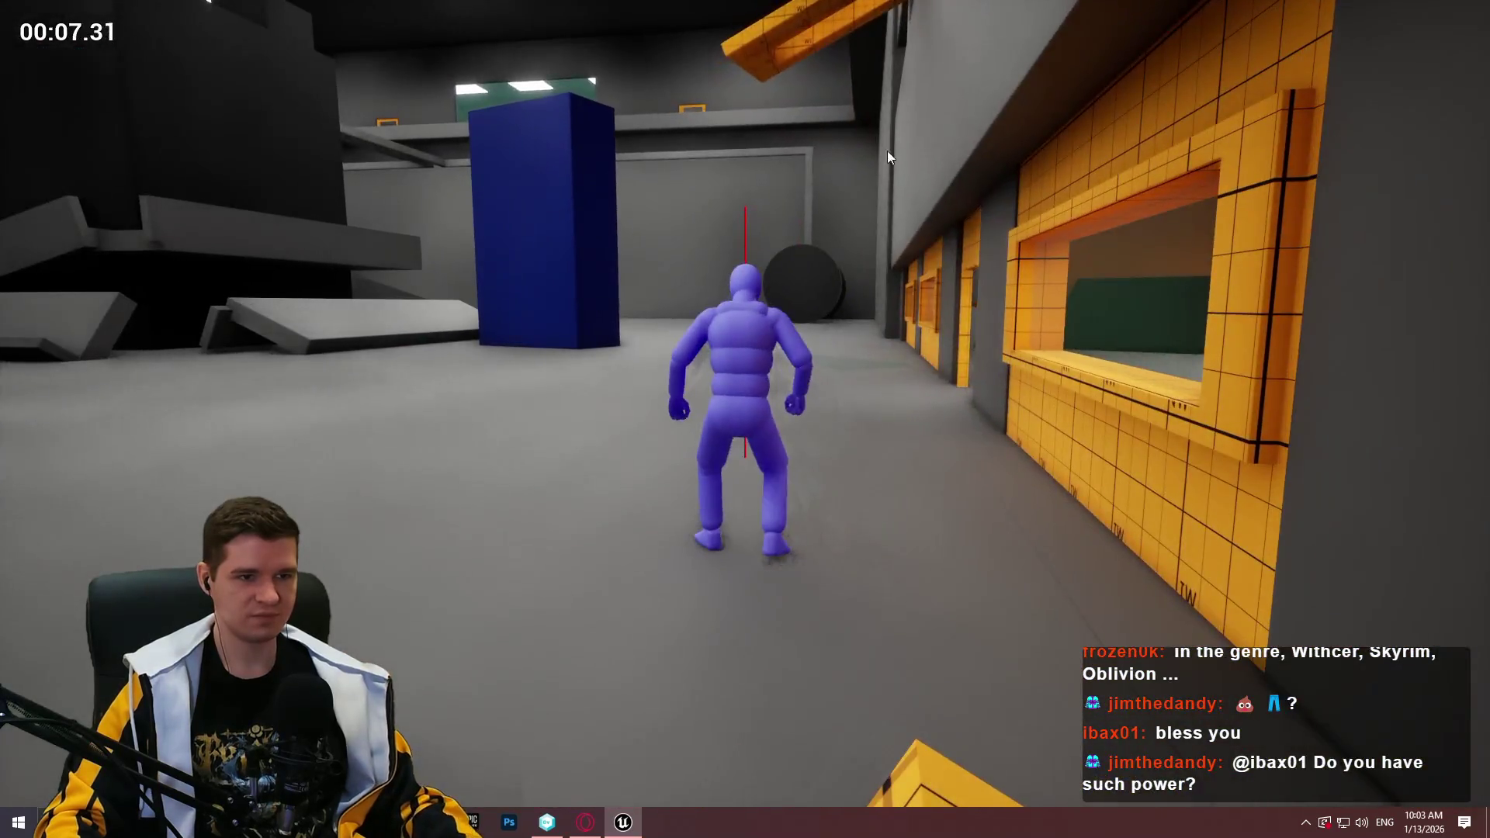
pyautogui.press('Escape')
pyautogui.moveTo(744, 419); pyautogui.dragTo(745, 543)
pyautogui.rightClick(633, 326)
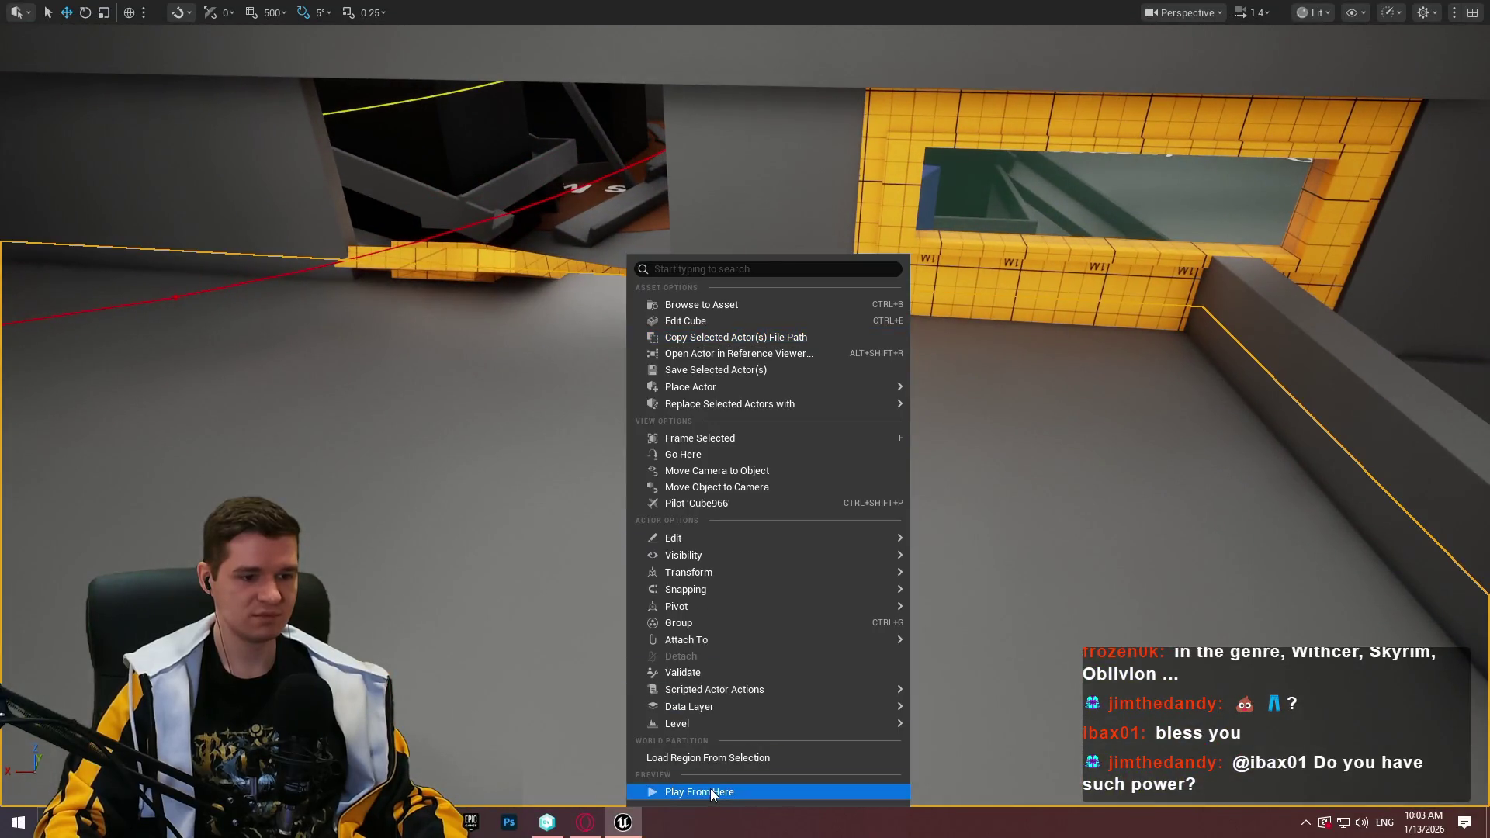
pyautogui.click(710, 788)
pyautogui.press('w')
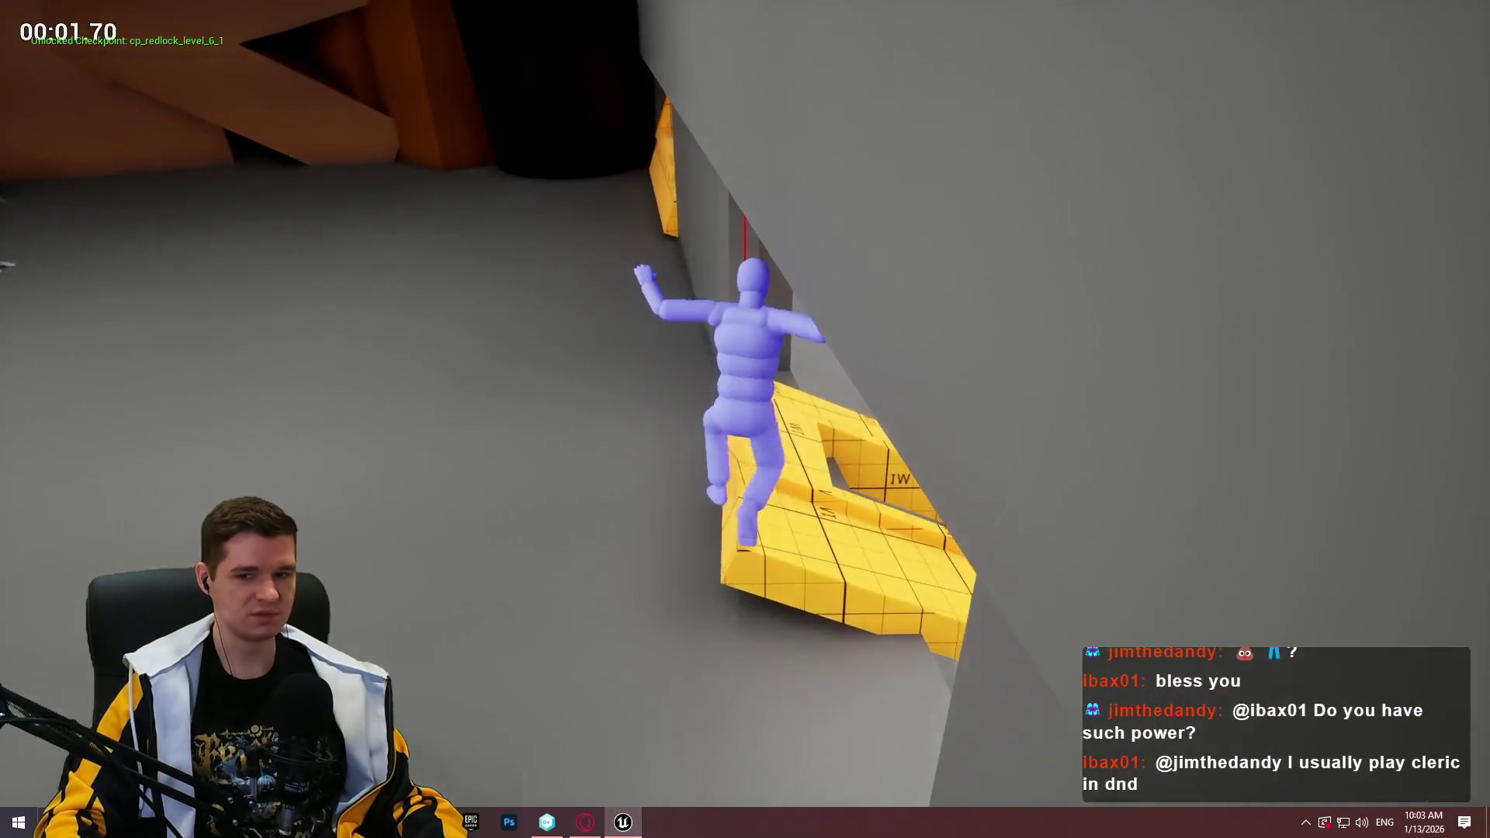
pyautogui.press('w')
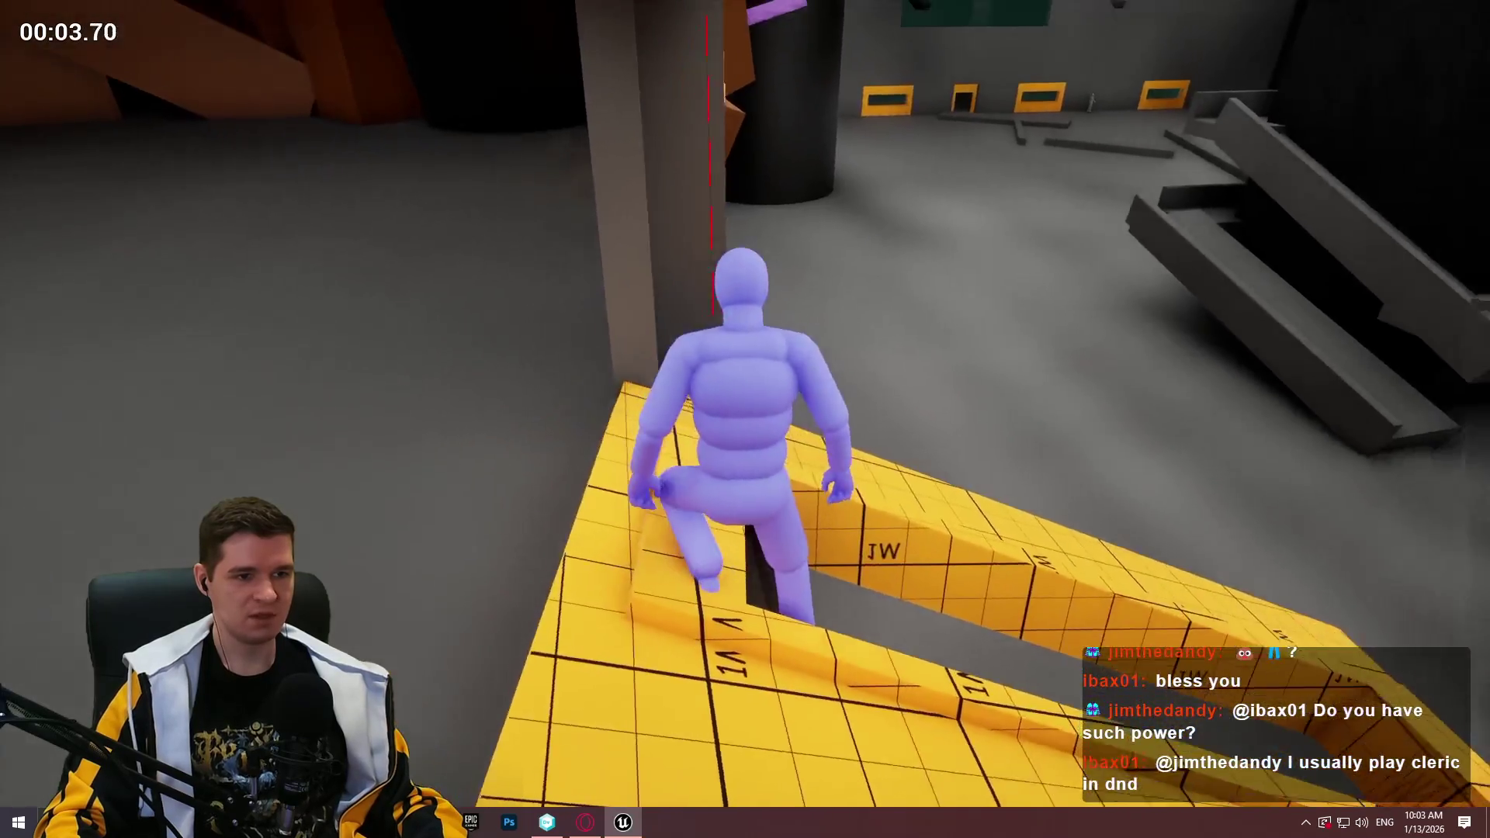
pyautogui.press('w')
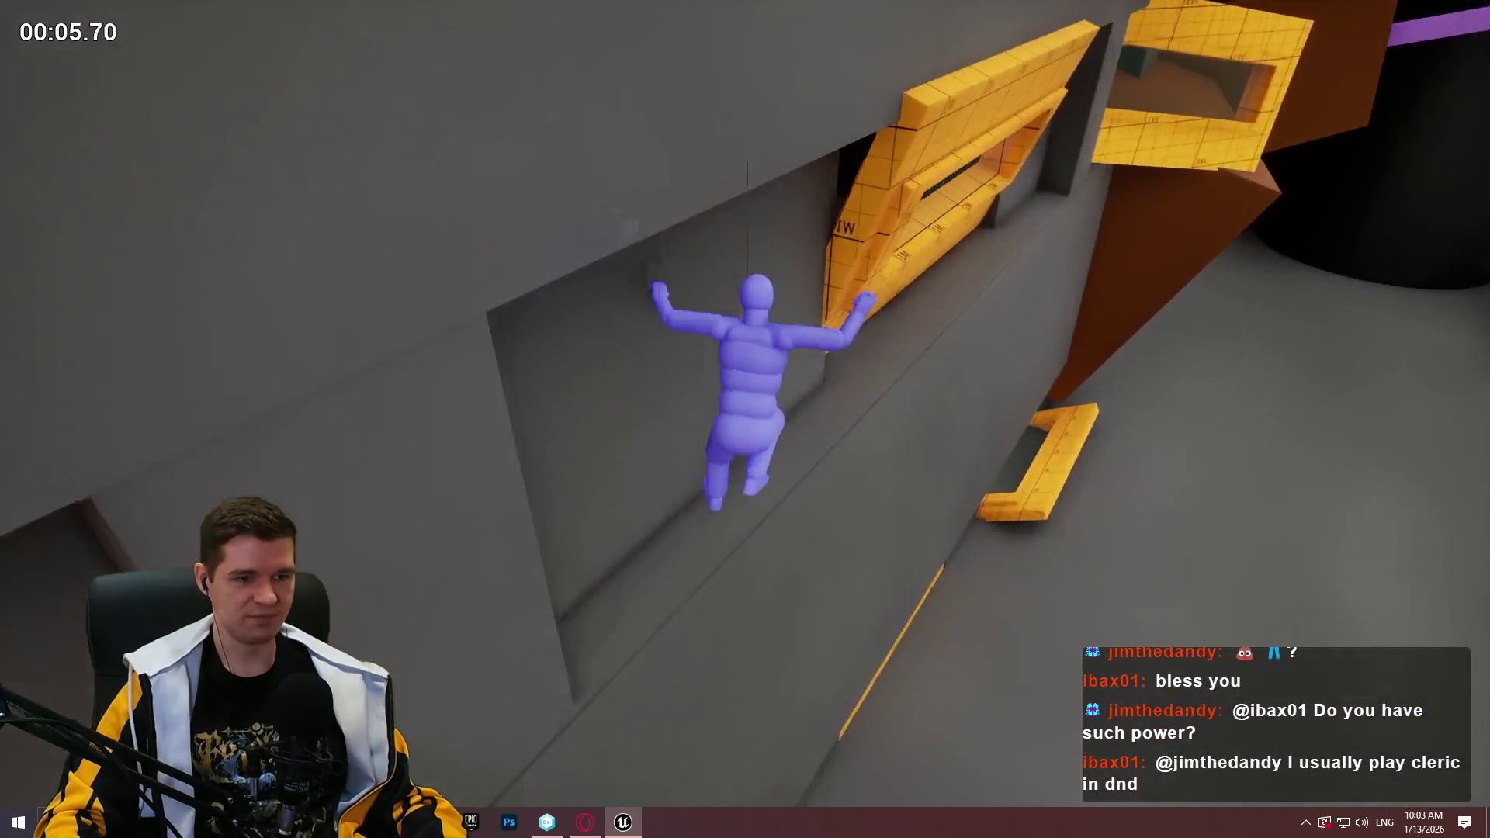
pyautogui.press('w')
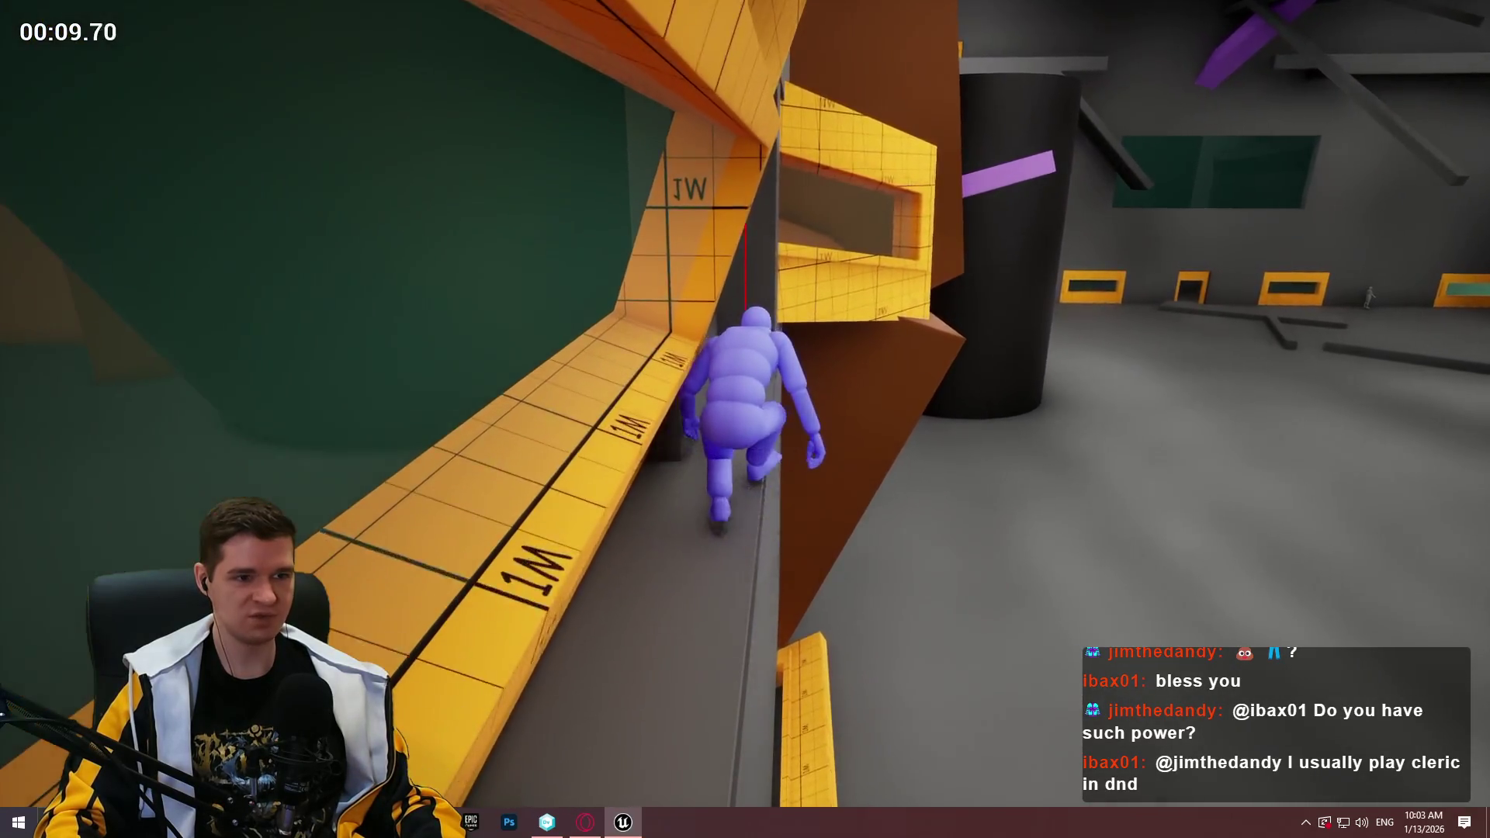
pyautogui.press('w')
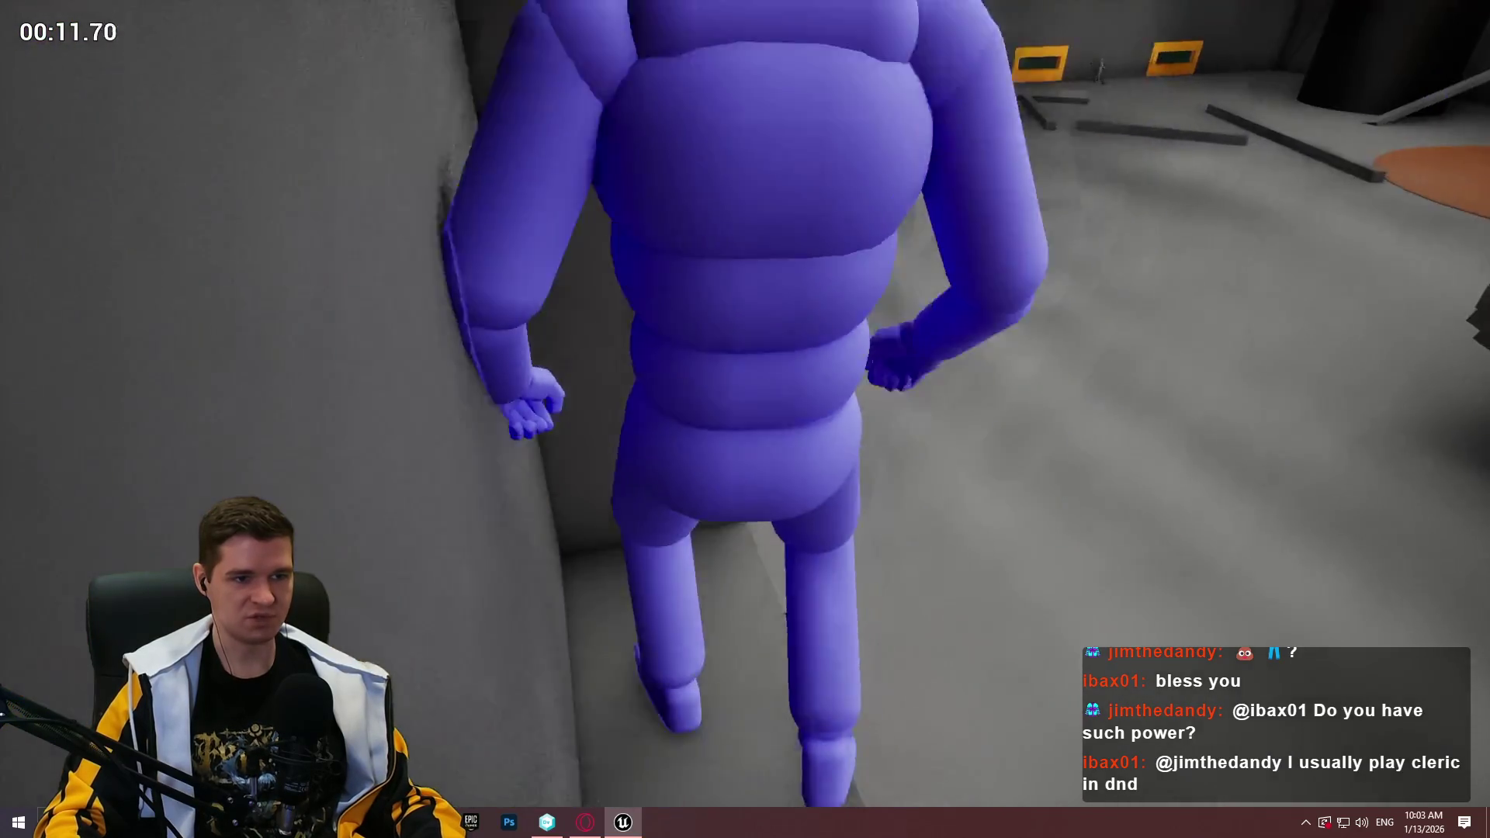
pyautogui.press('space')
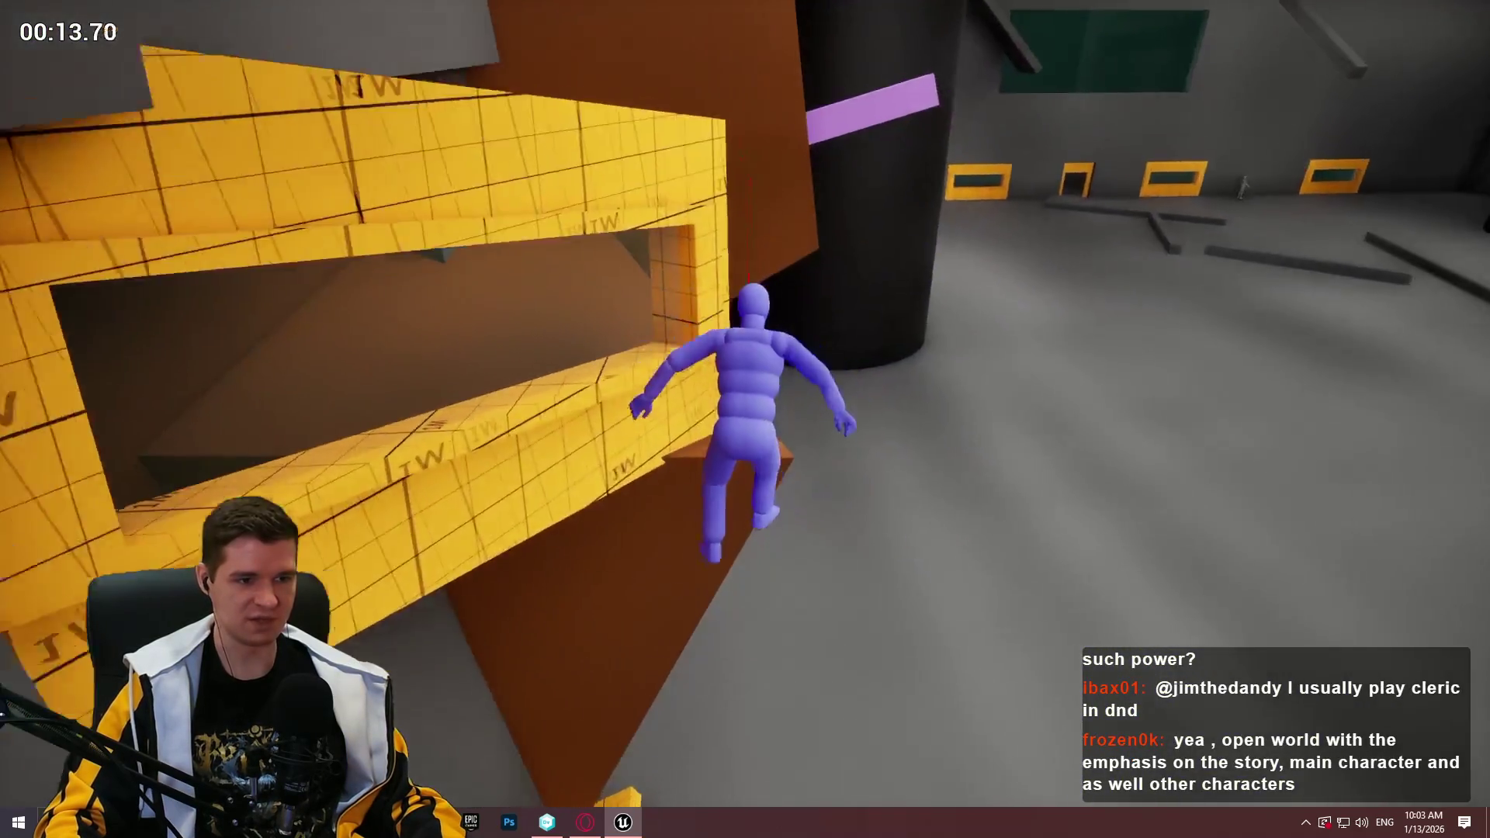
pyautogui.press('s')
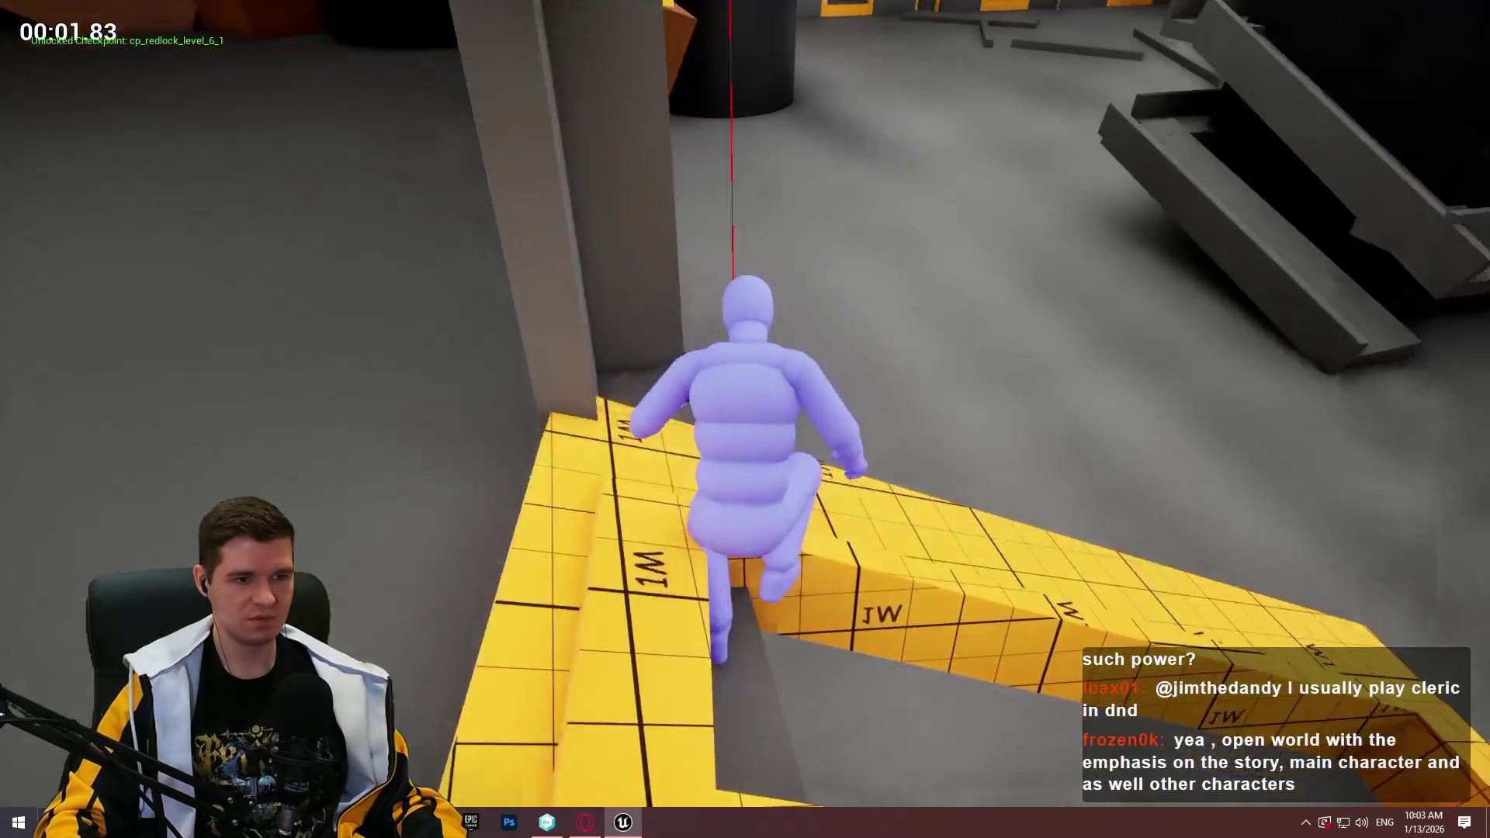
pyautogui.press('space')
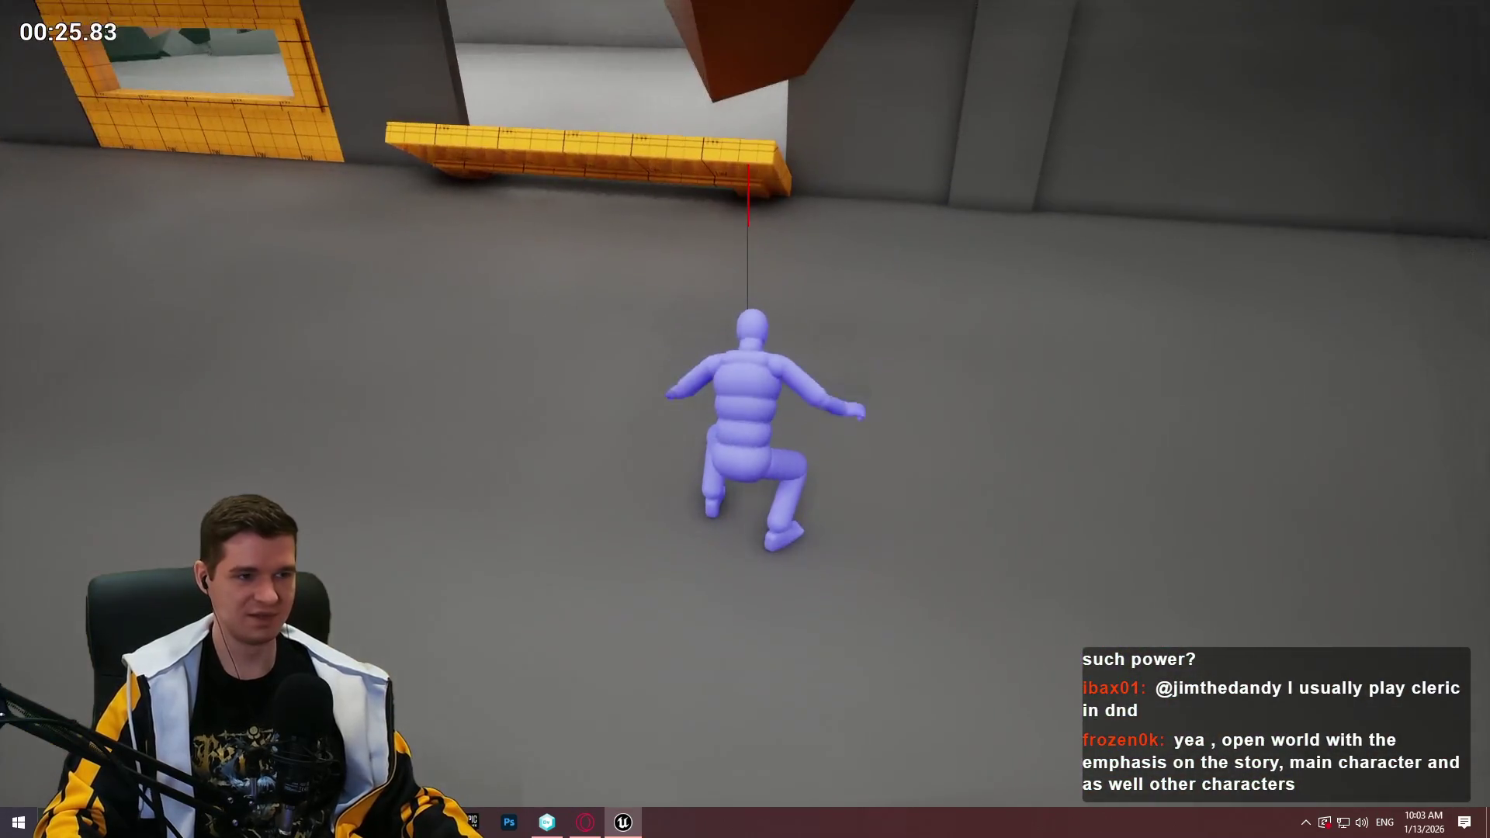
pyautogui.press('F8')
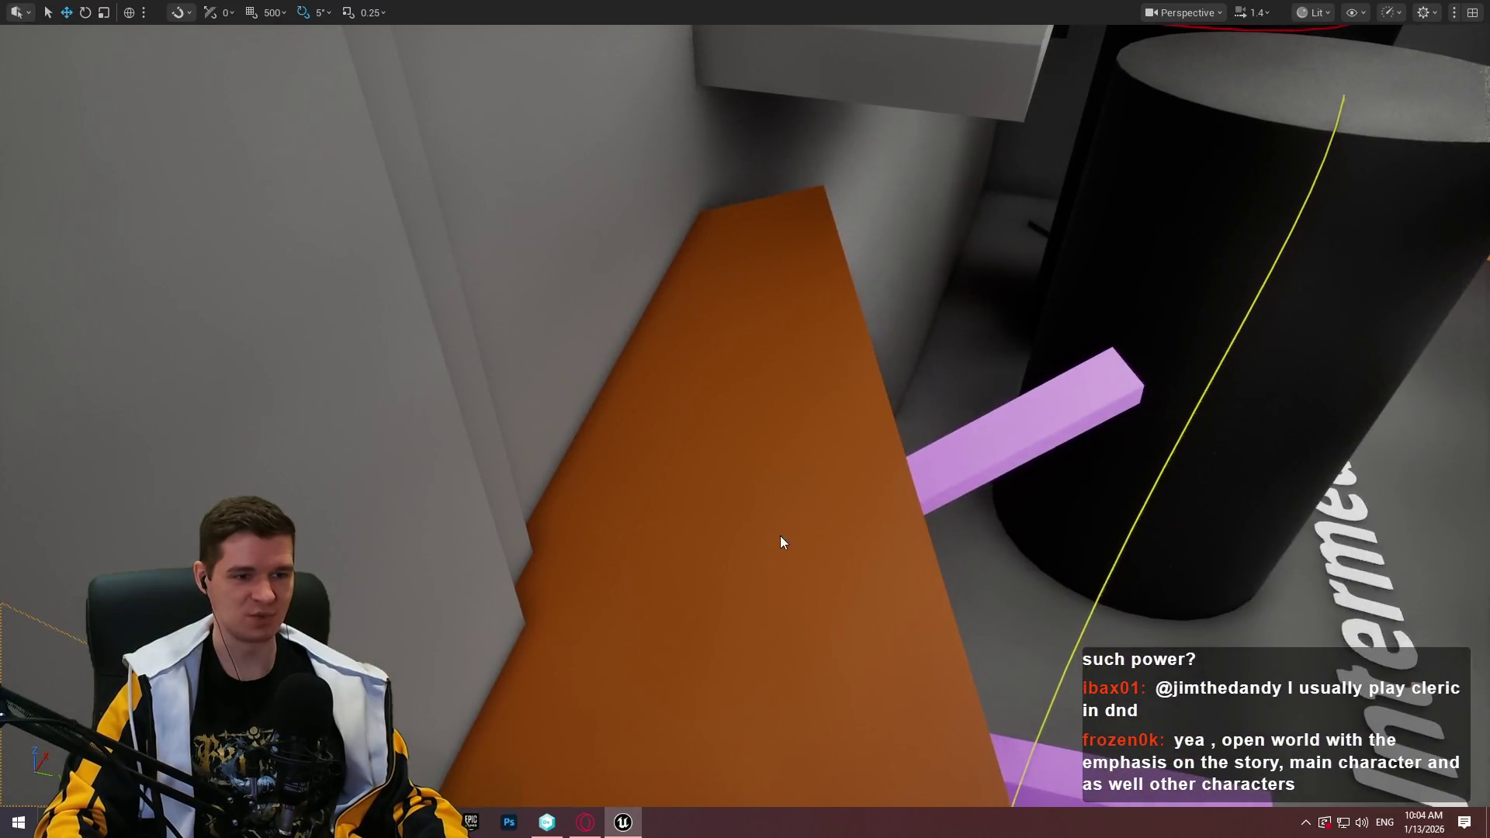
# Play from the orange ramp, climbing the grey ledge, walkway and wall onto the dark platform
pyautogui.rightClick(780, 535)
pyautogui.click(855, 793)
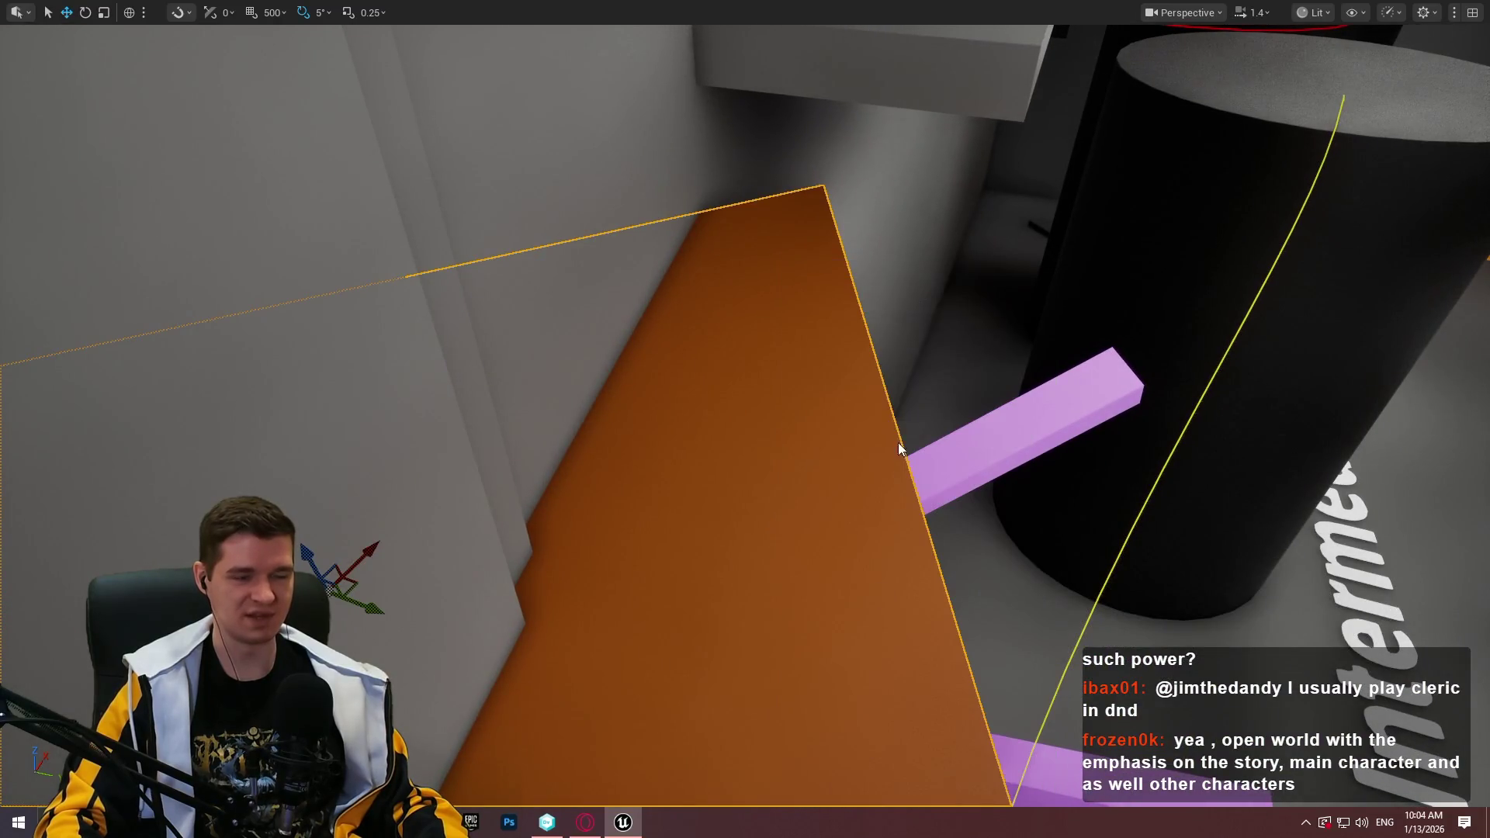
pyautogui.press('w')
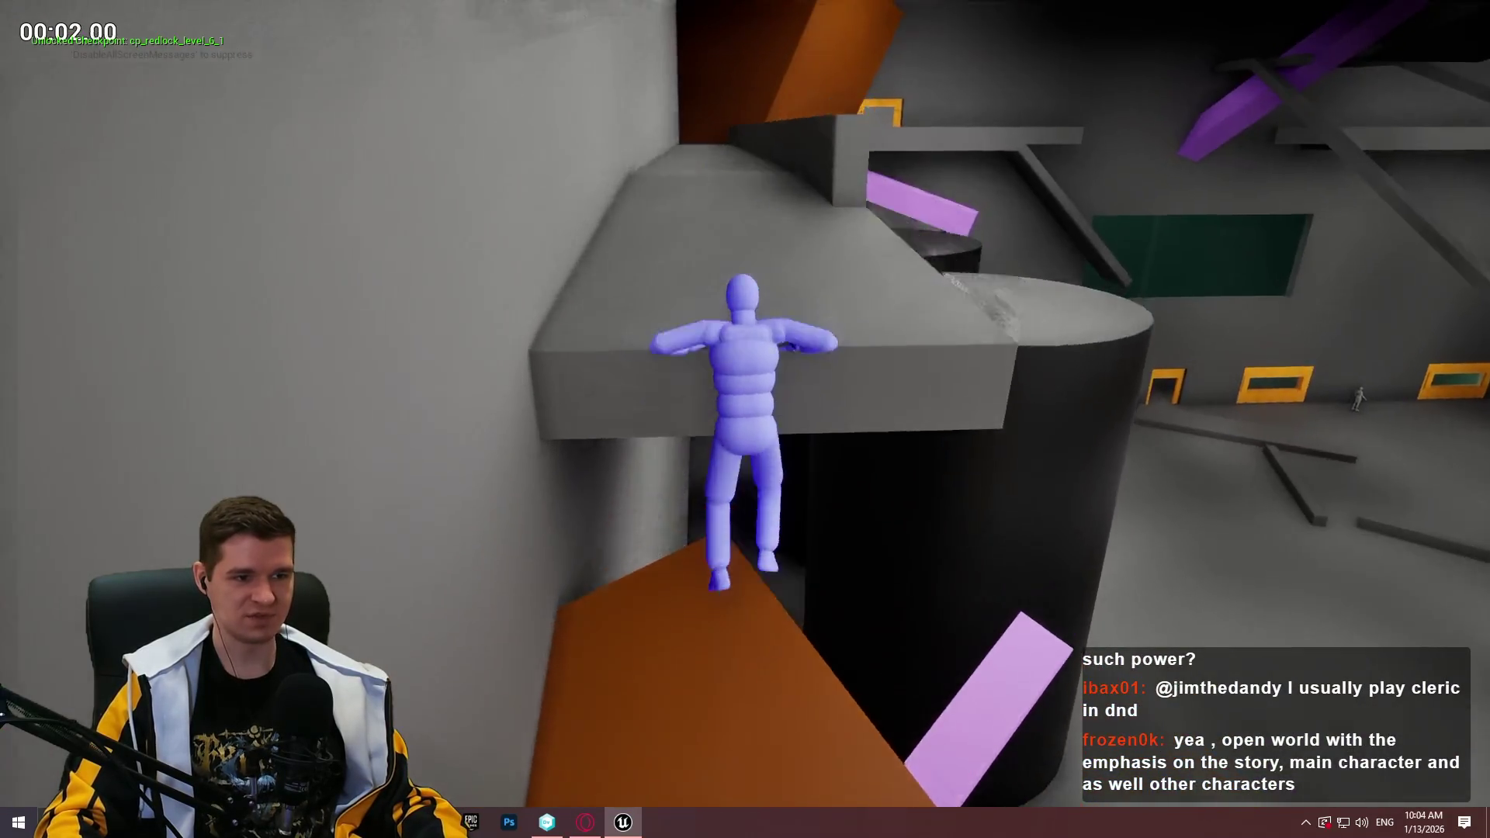
pyautogui.press('w')
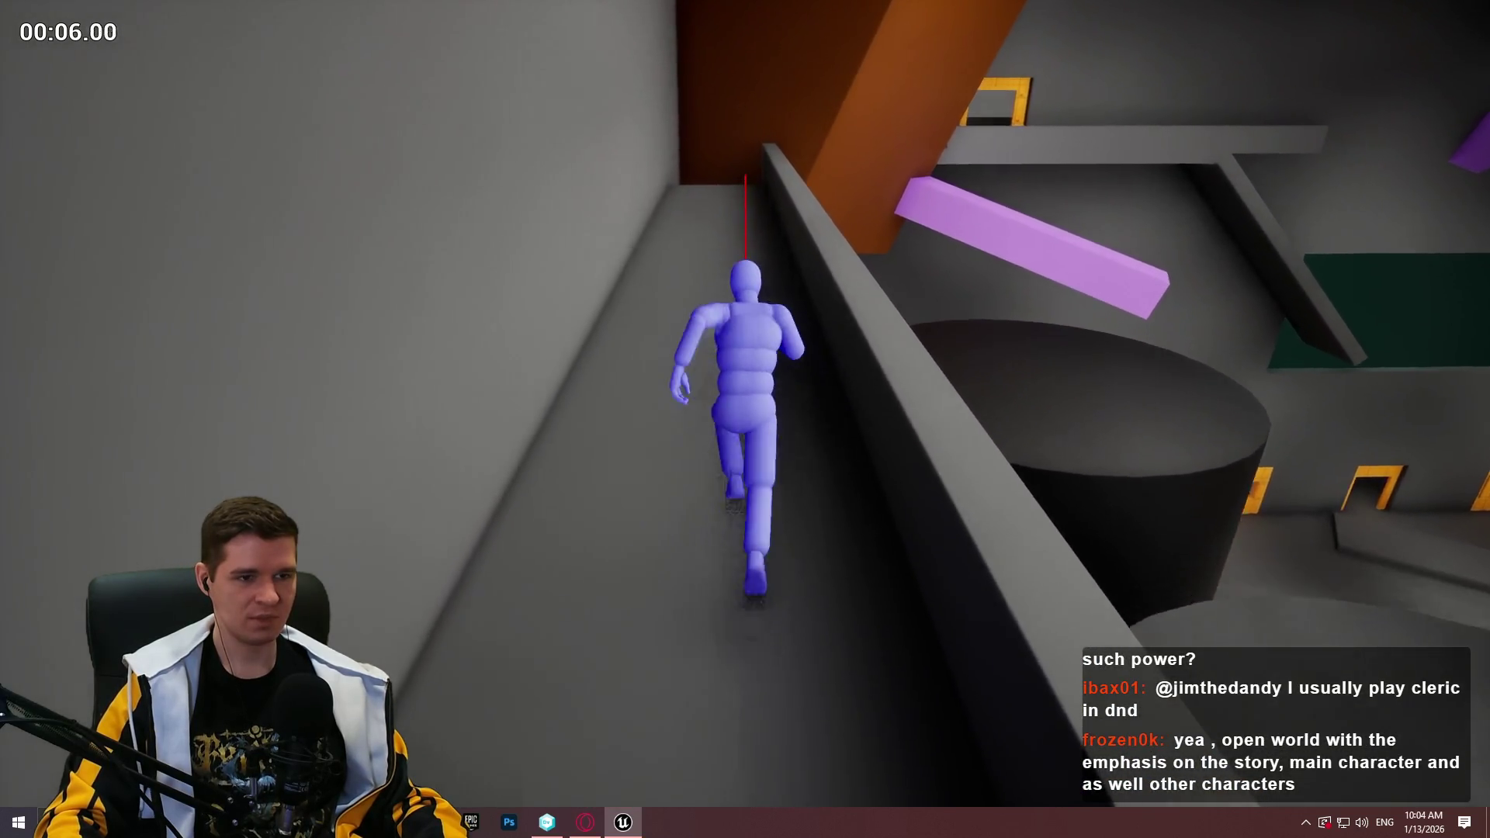
pyautogui.press('w')
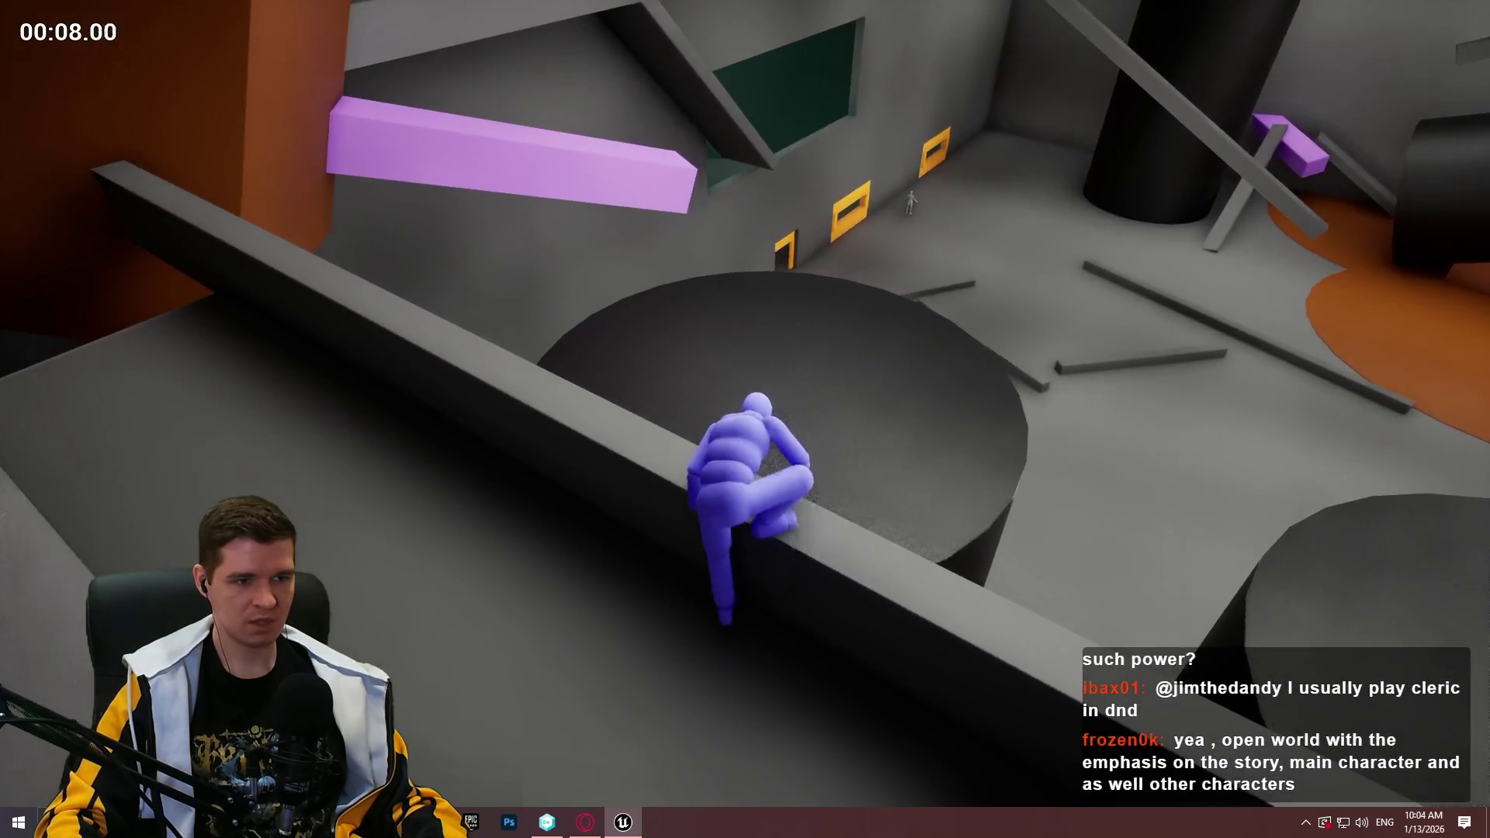
pyautogui.press('w')
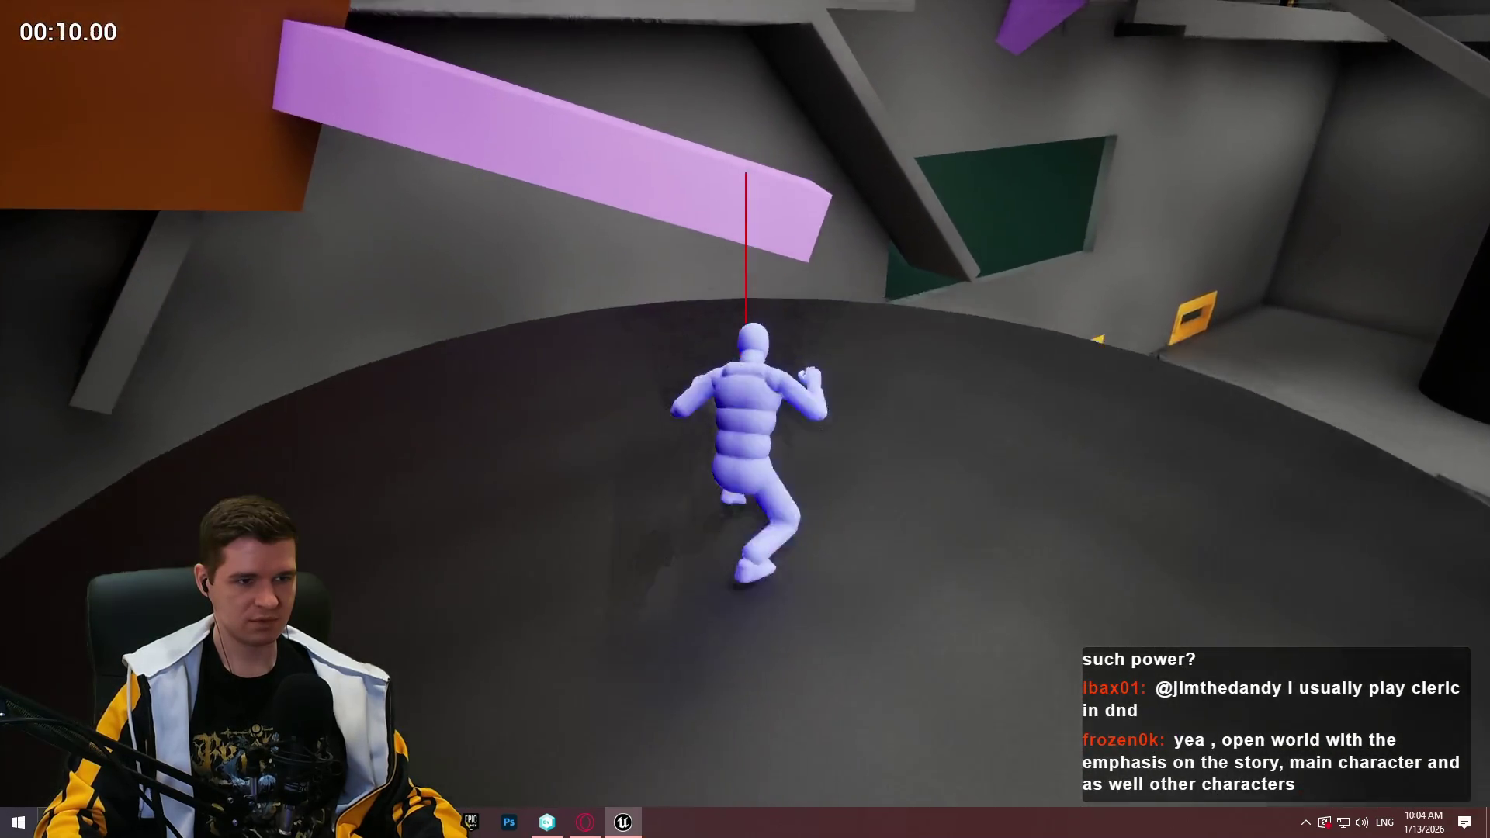
# Cross the purple beam to the yellow doorway, stop play, and right-click the floor near the mannequin
pyautogui.press('w')
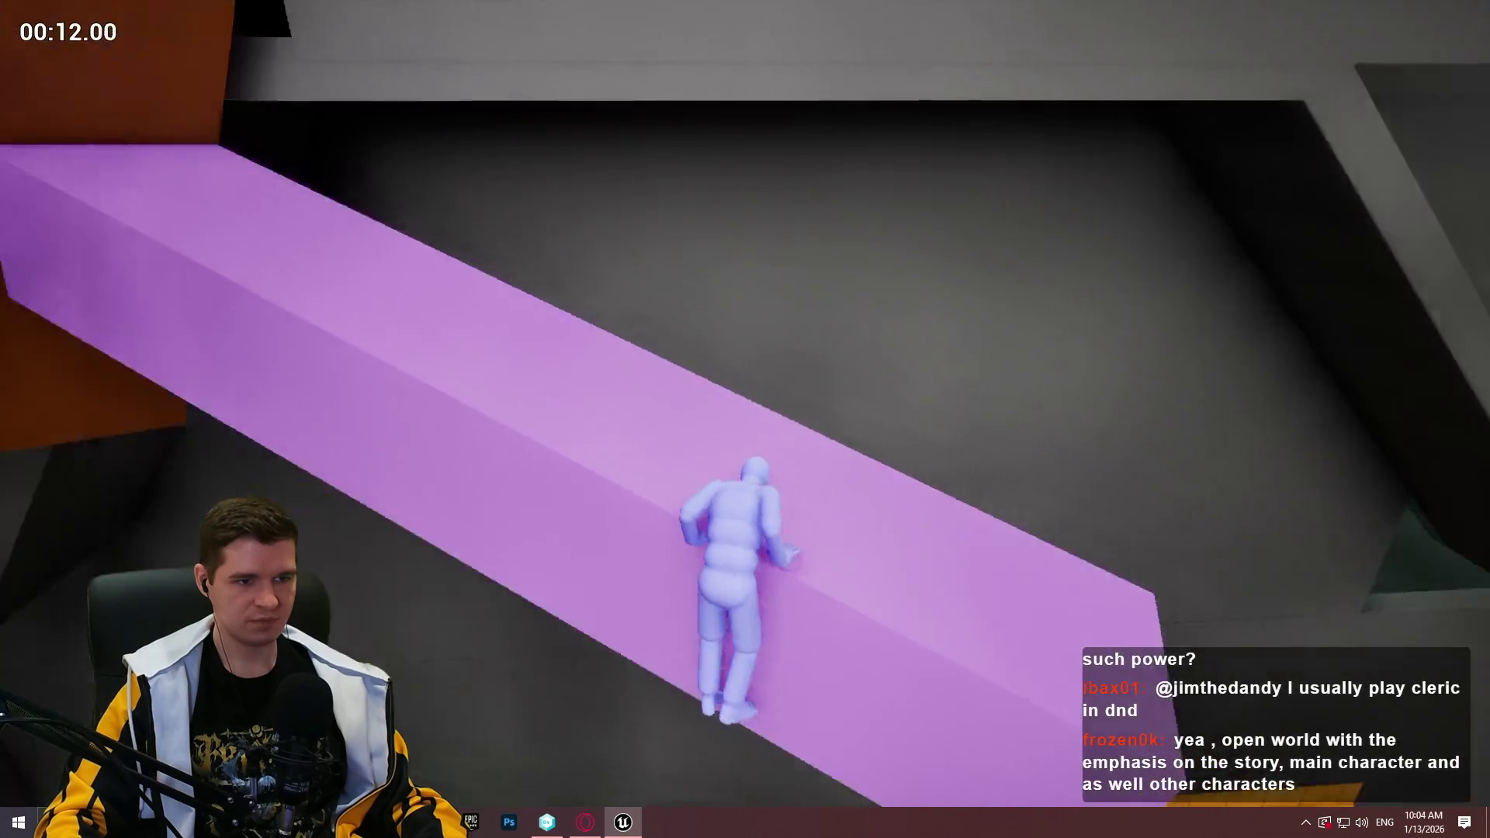
pyautogui.press('w')
pyautogui.press('w')
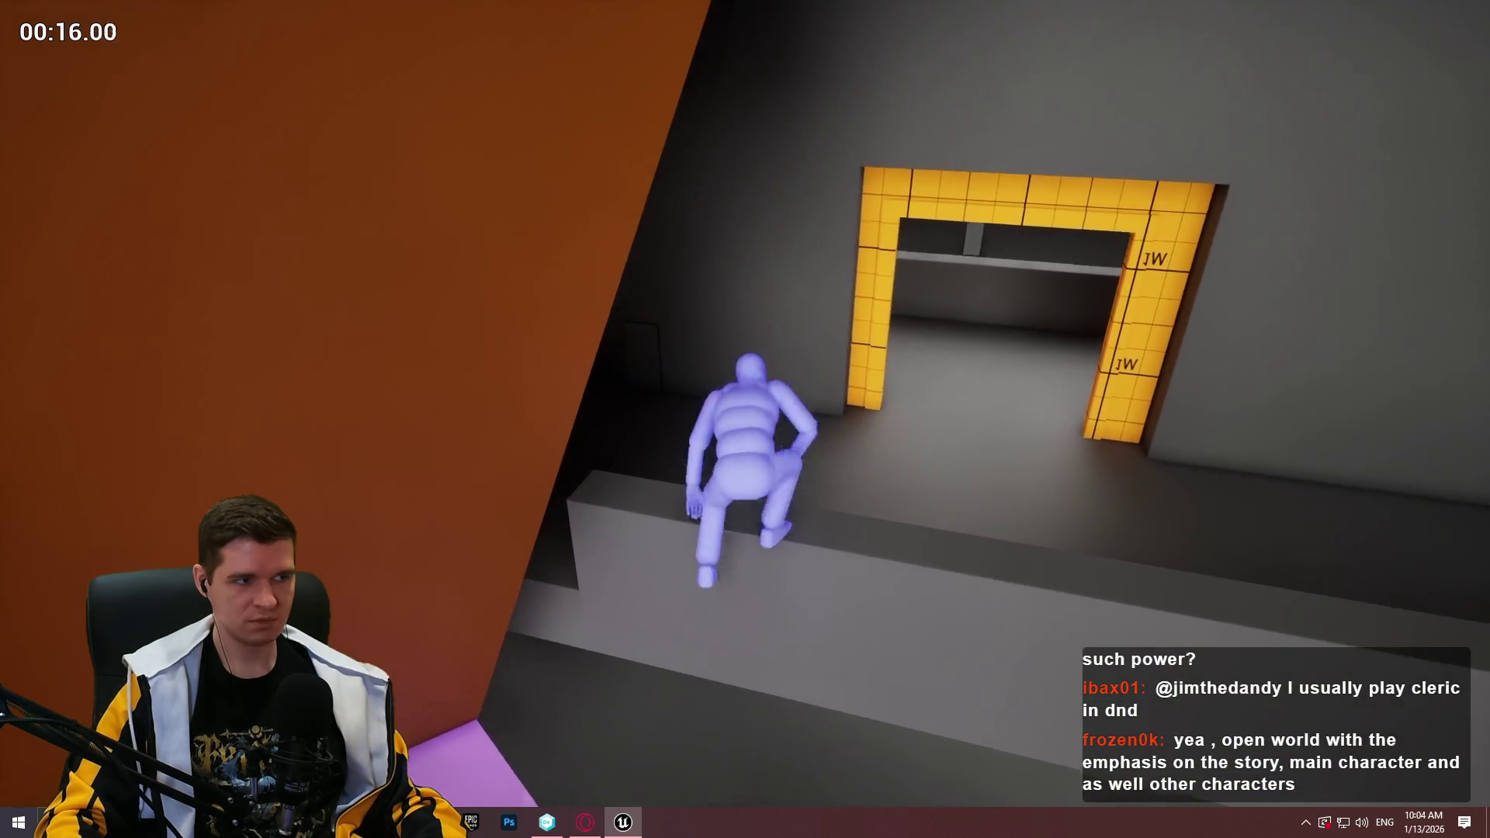
pyautogui.press('w')
pyautogui.press('space')
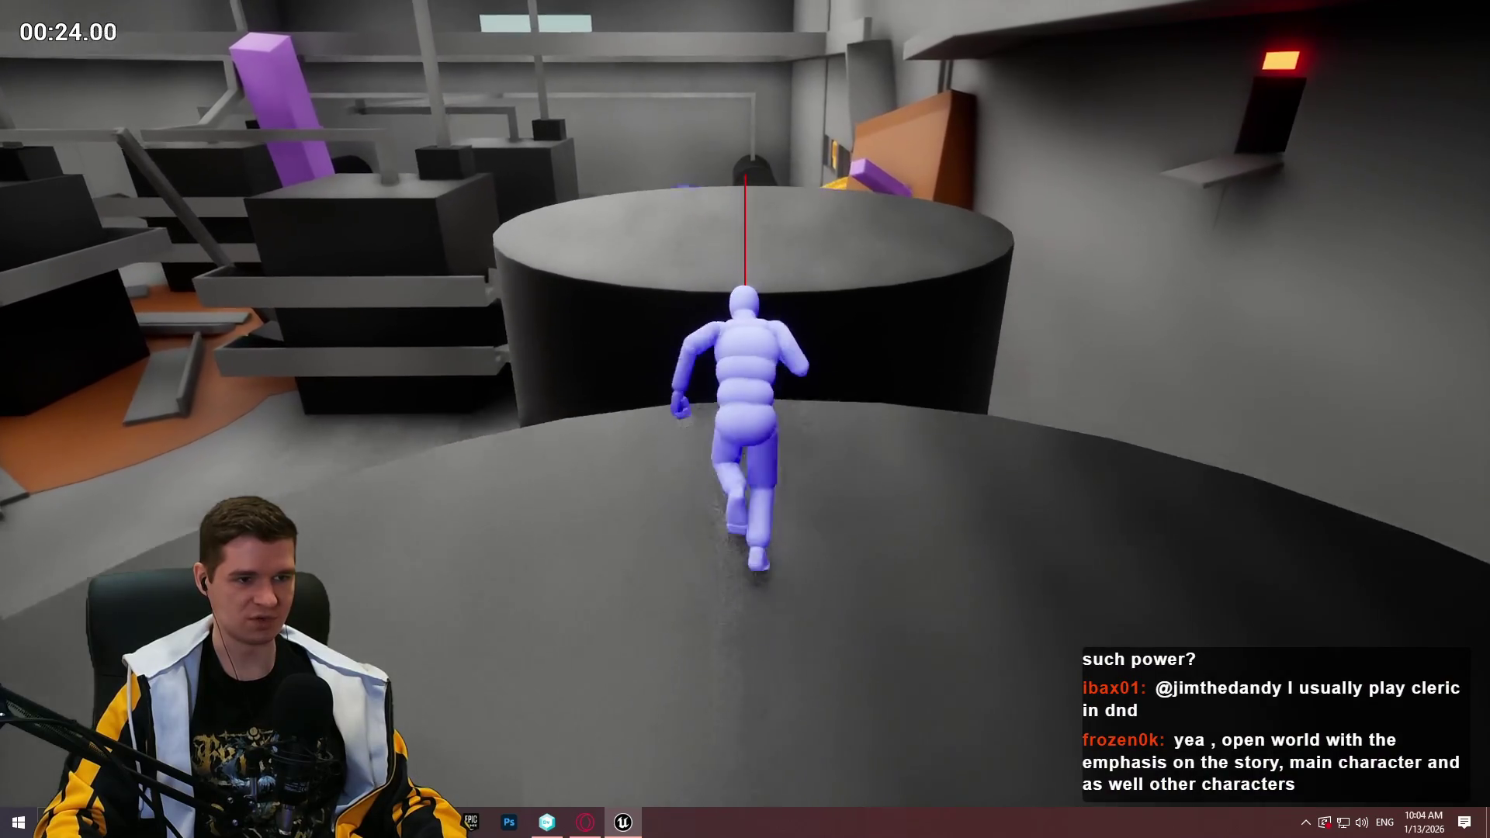
pyautogui.press('Escape')
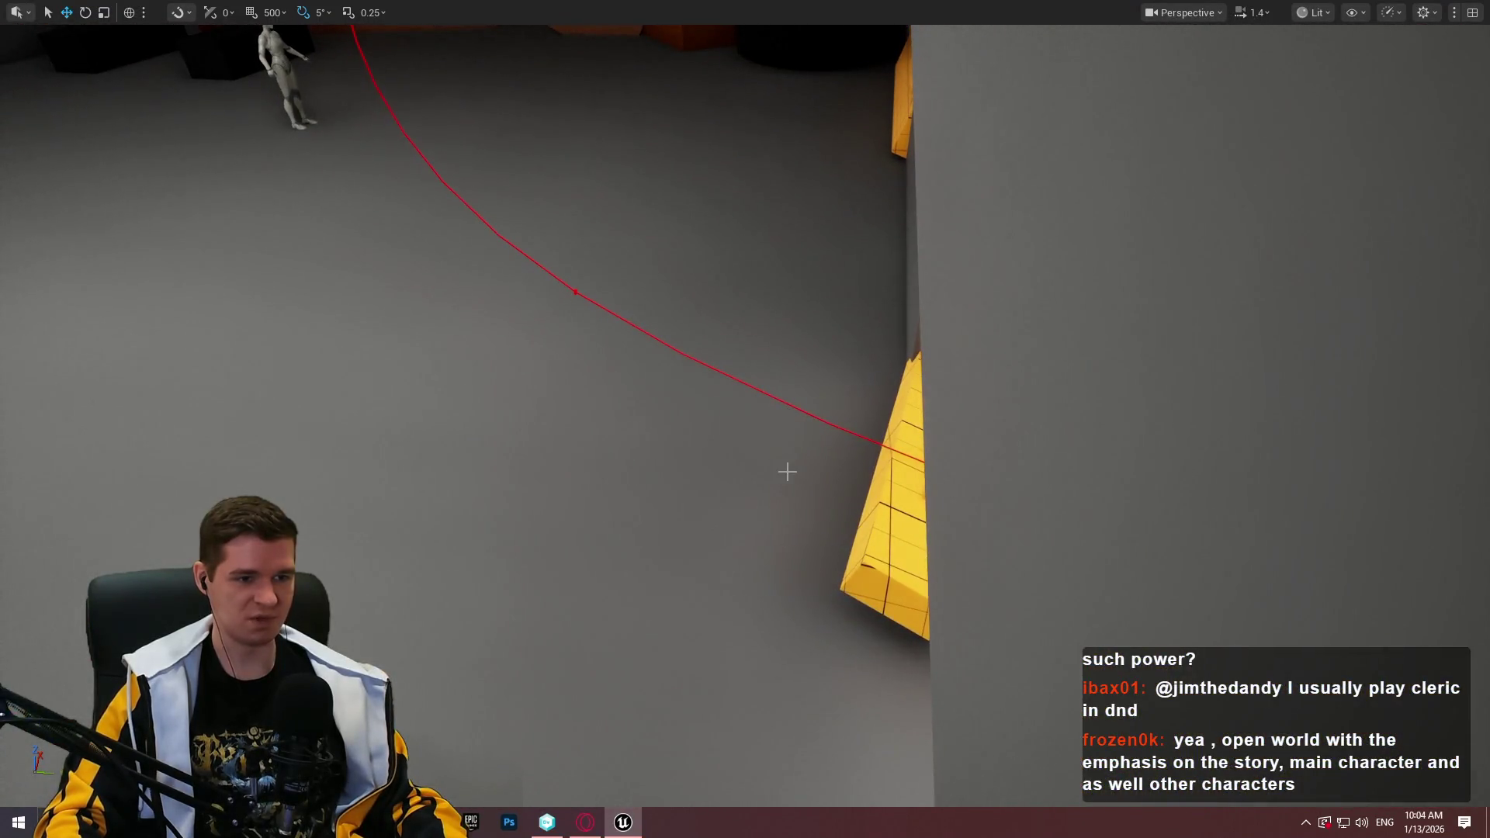
pyautogui.rightClick(787, 471)
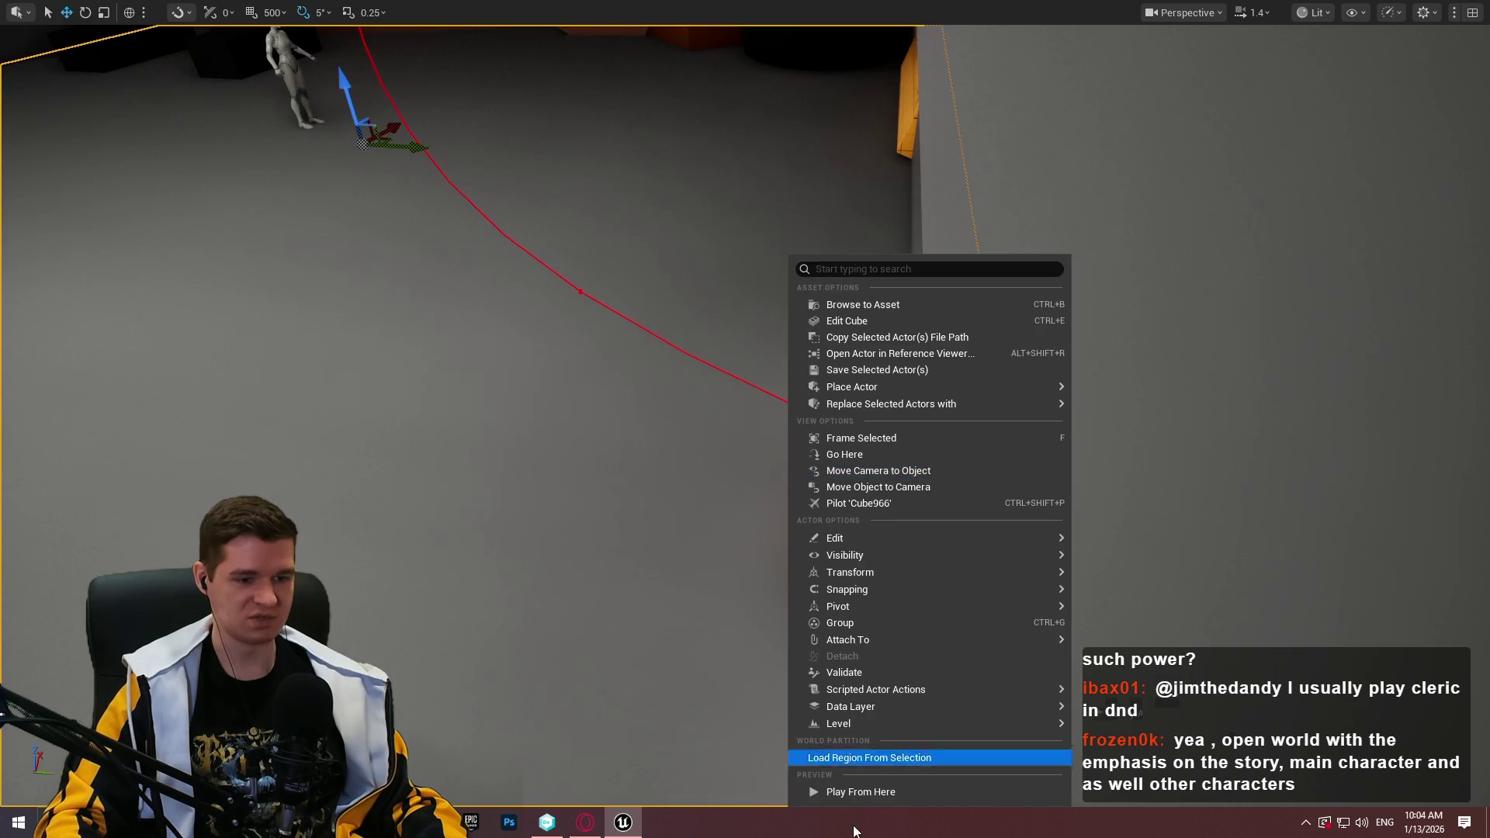
# Play from here, running across purple beams and dark cylinders to the orange wall, then stop
pyautogui.click(872, 796)
pyautogui.press('w')
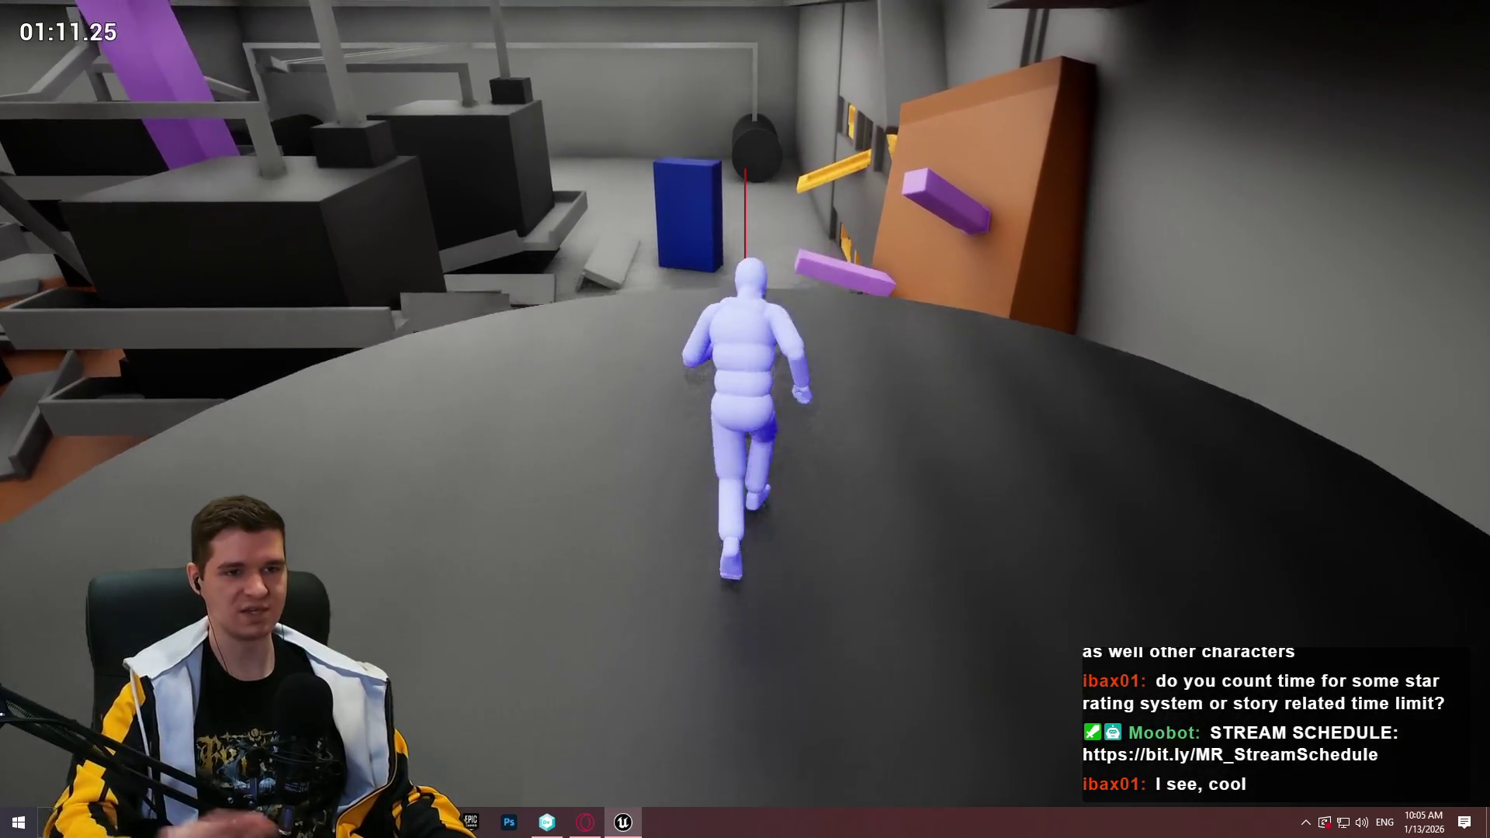
pyautogui.press('Escape')
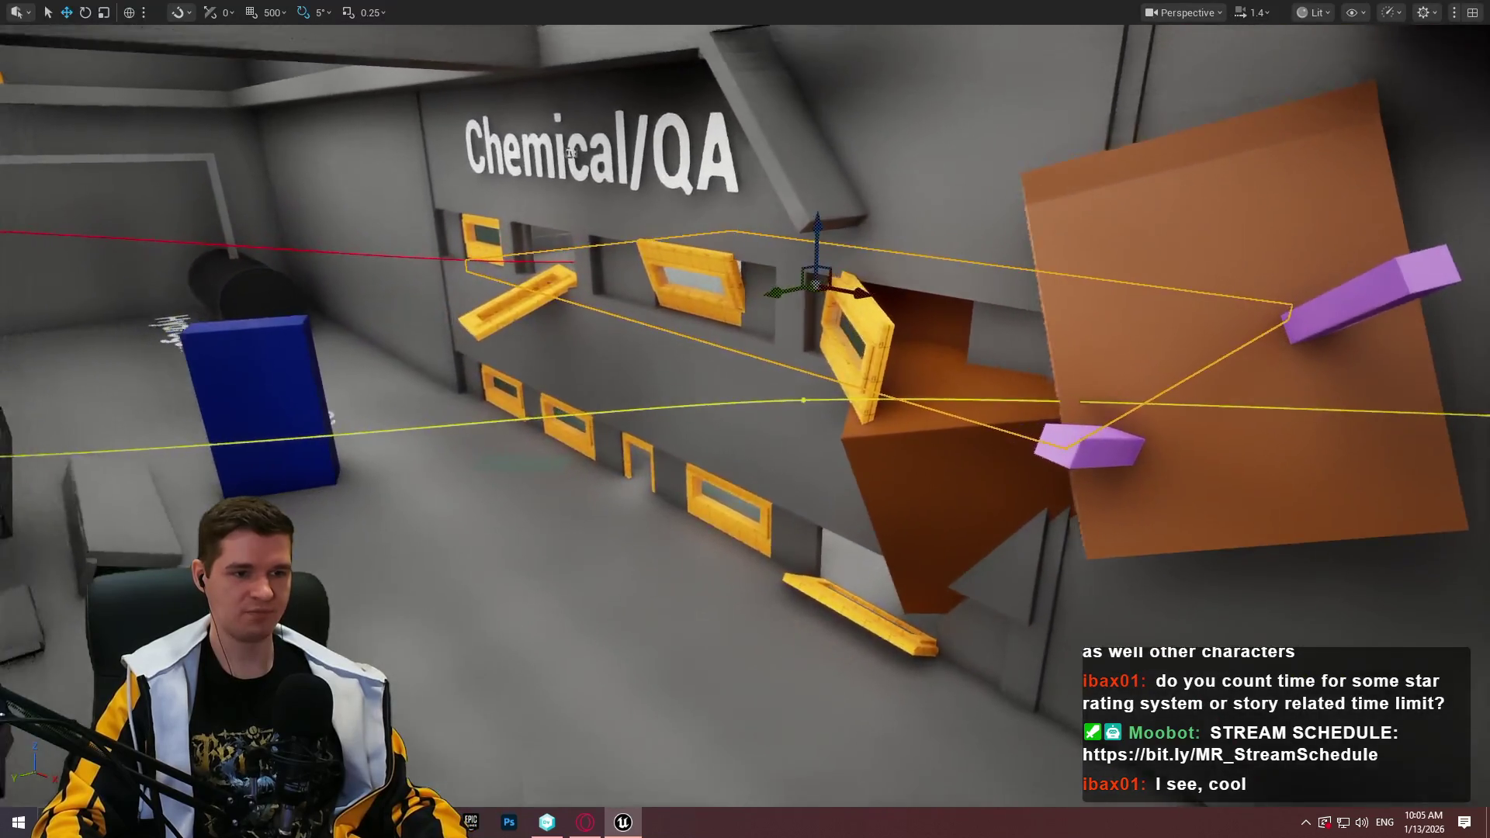
pyautogui.moveTo(120, 203); pyautogui.dragTo(132, 194)
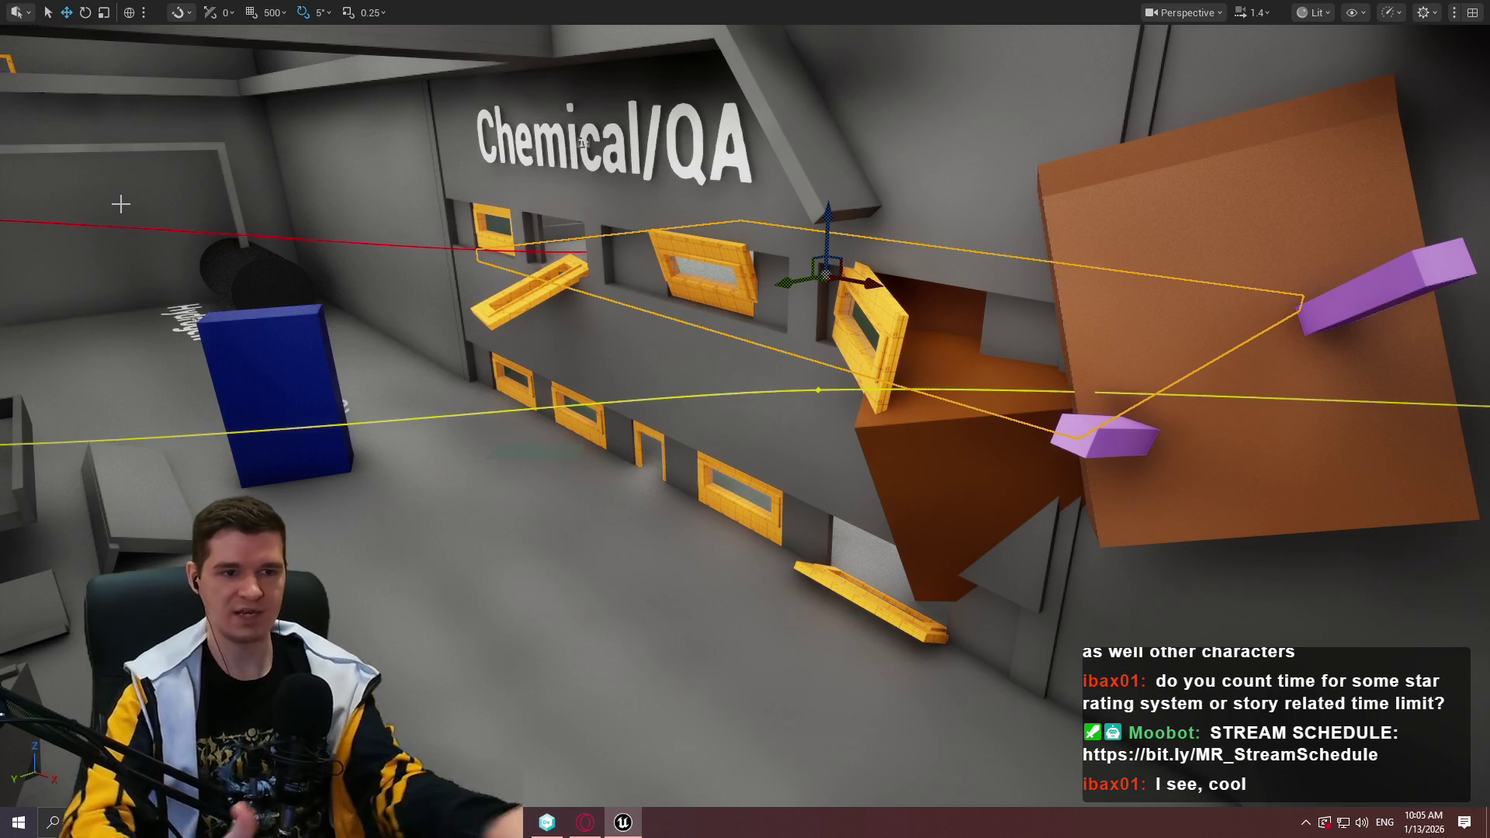
pyautogui.moveTo(231, 379)
pyautogui.mouseDown()
pyautogui.moveTo(539, 478)
pyautogui.moveTo(557, 428)
pyautogui.moveTo(497, 363)
pyautogui.mouseUp()
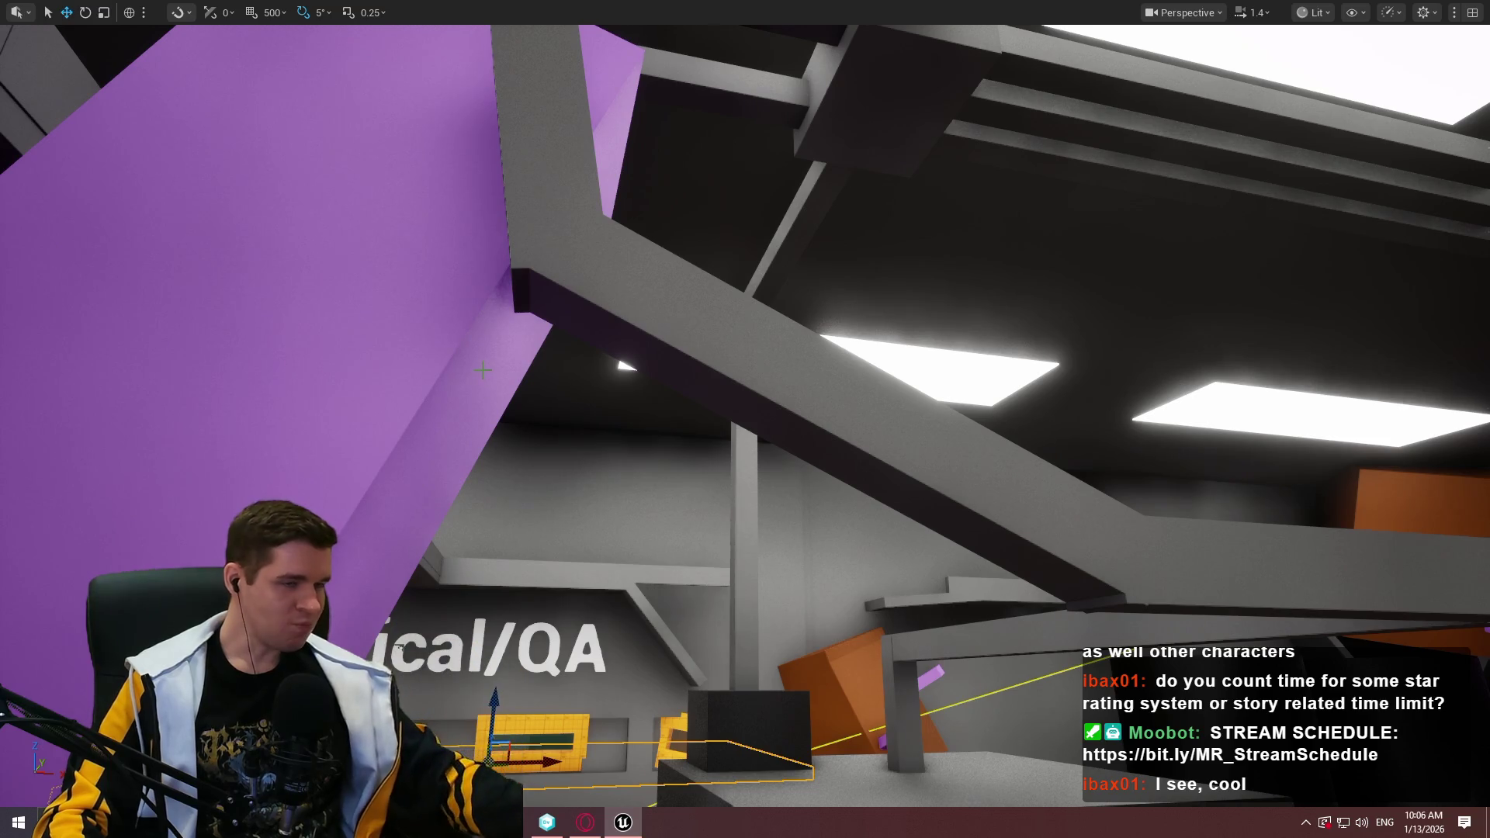
pyautogui.moveTo(644, 404)
pyautogui.mouseDown()
pyautogui.moveTo(281, 465)
pyautogui.moveTo(922, 392)
pyautogui.mouseUp()
pyautogui.press('F11')
# Save all level changes, checking out the modified assets
pyautogui.click(66, 10)
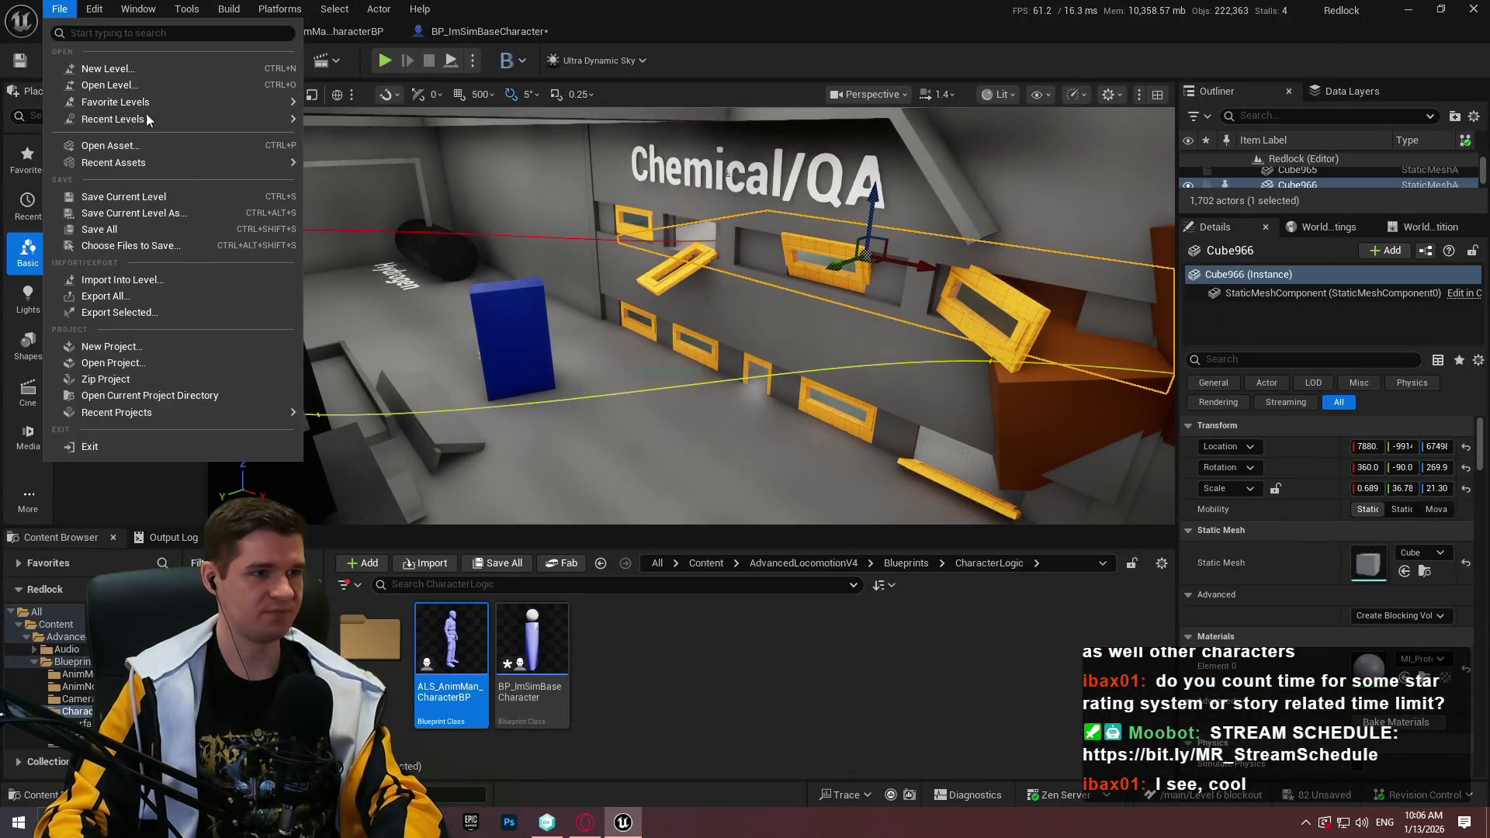
pyautogui.click(117, 227)
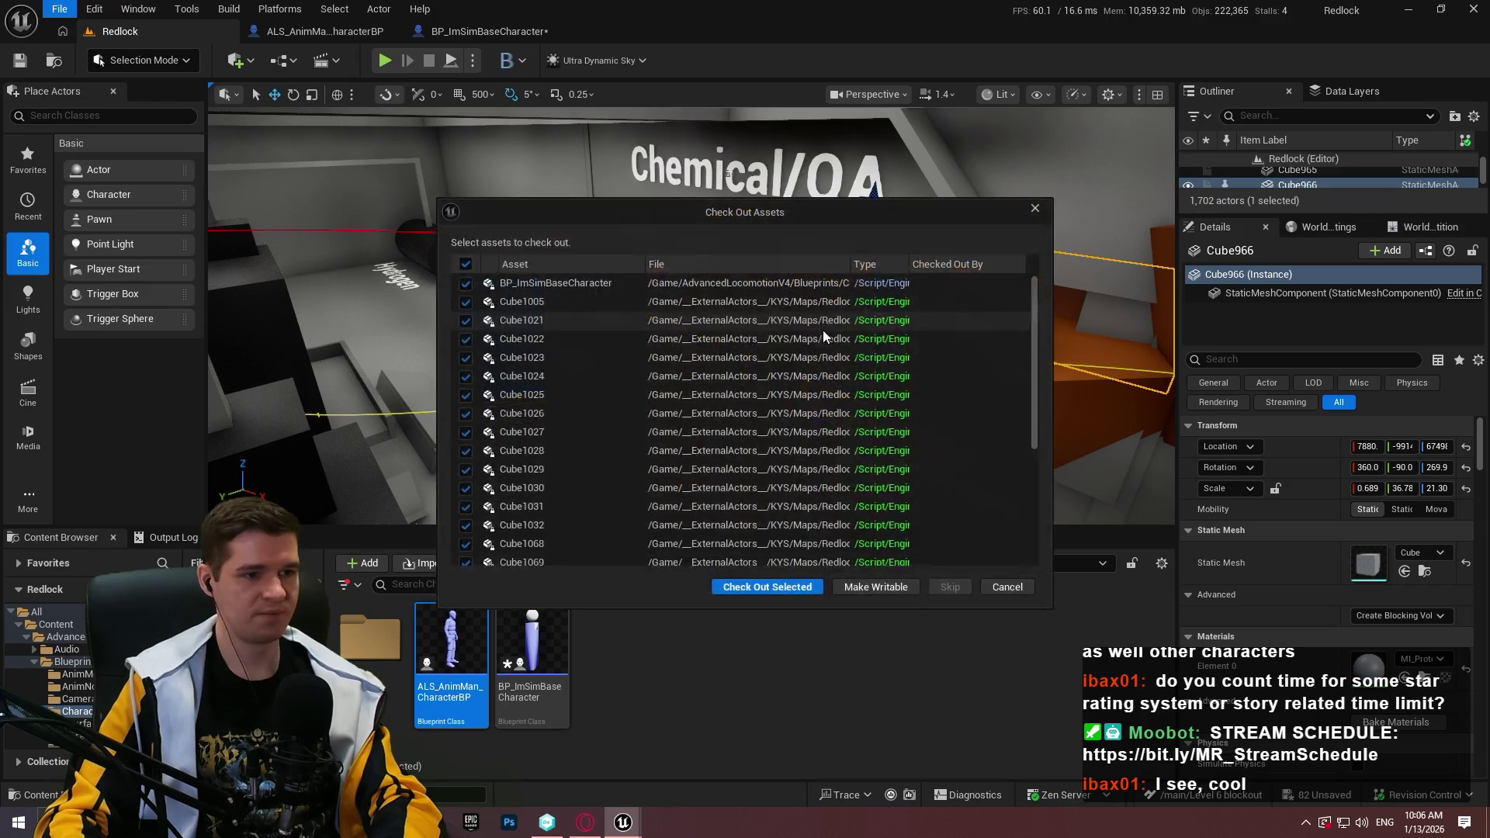
pyautogui.click(748, 587)
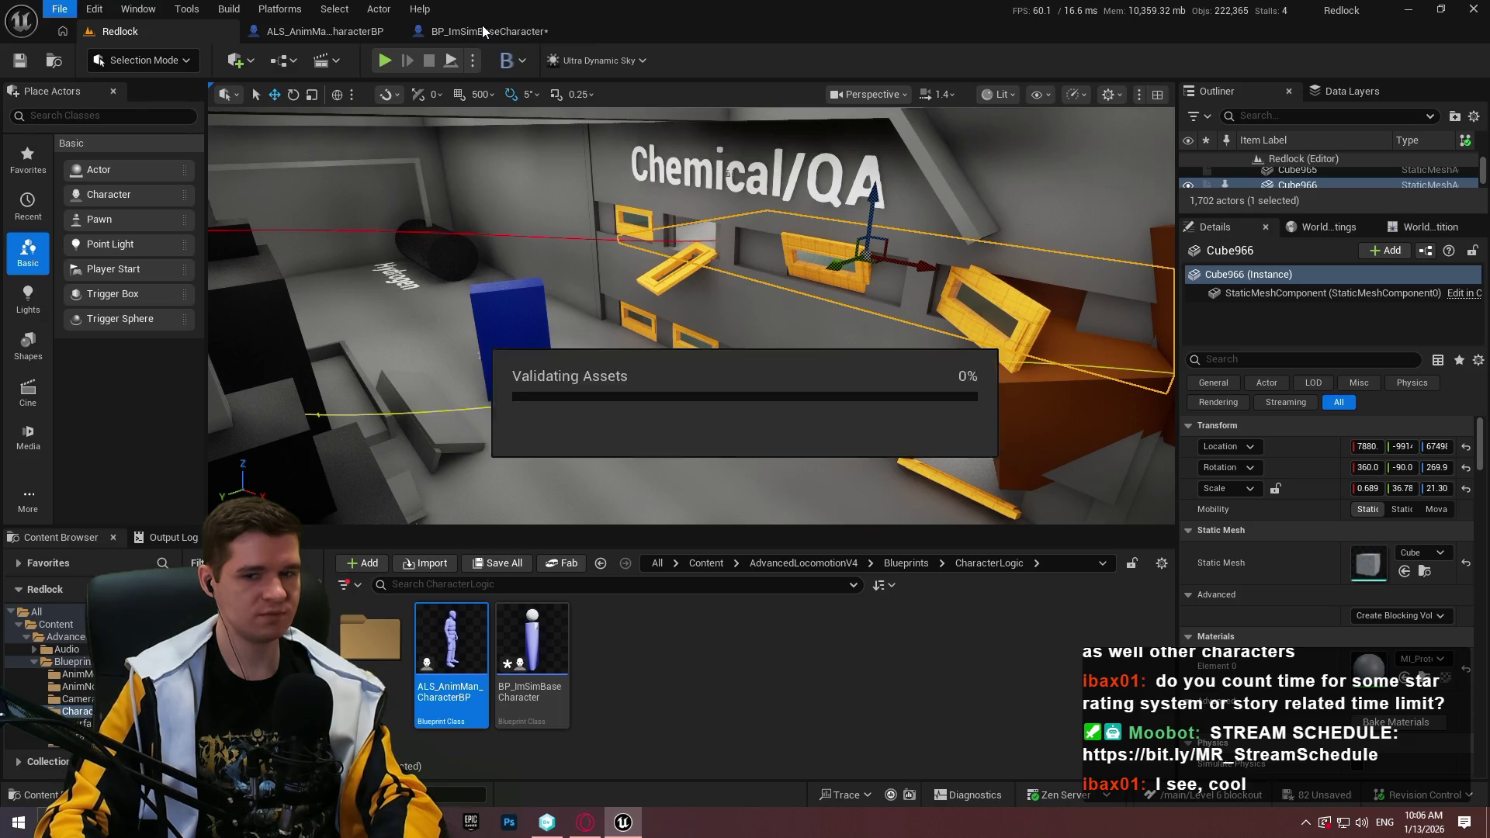
# Set the TickMantlingCheck line trace's Draw Debug Type to None in BP_ImSimBaseCharacter
pyautogui.click(481, 25)
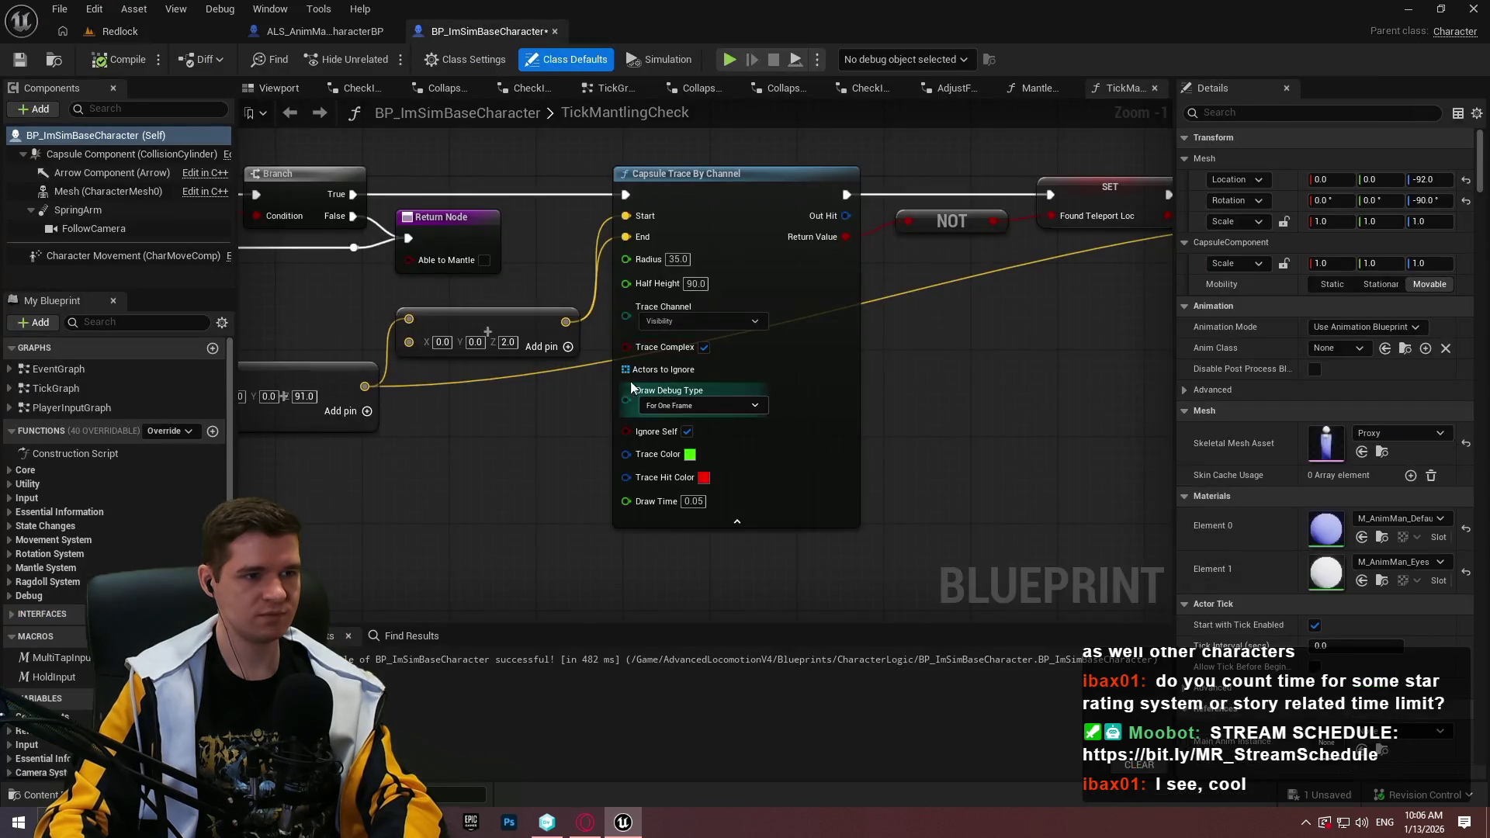
pyautogui.click(690, 405)
pyautogui.click(686, 431)
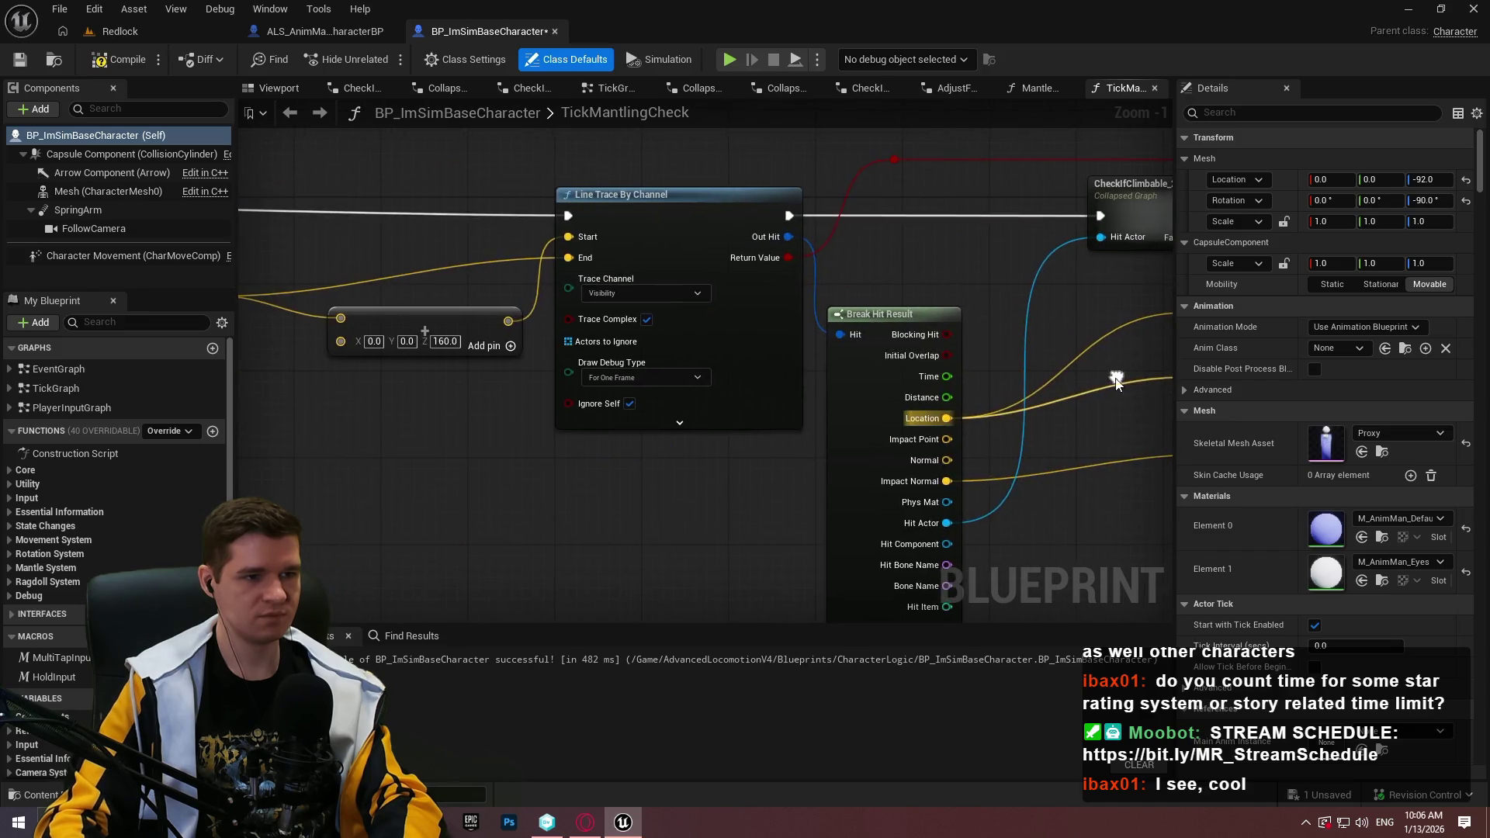
pyautogui.click(596, 379)
pyautogui.click(608, 393)
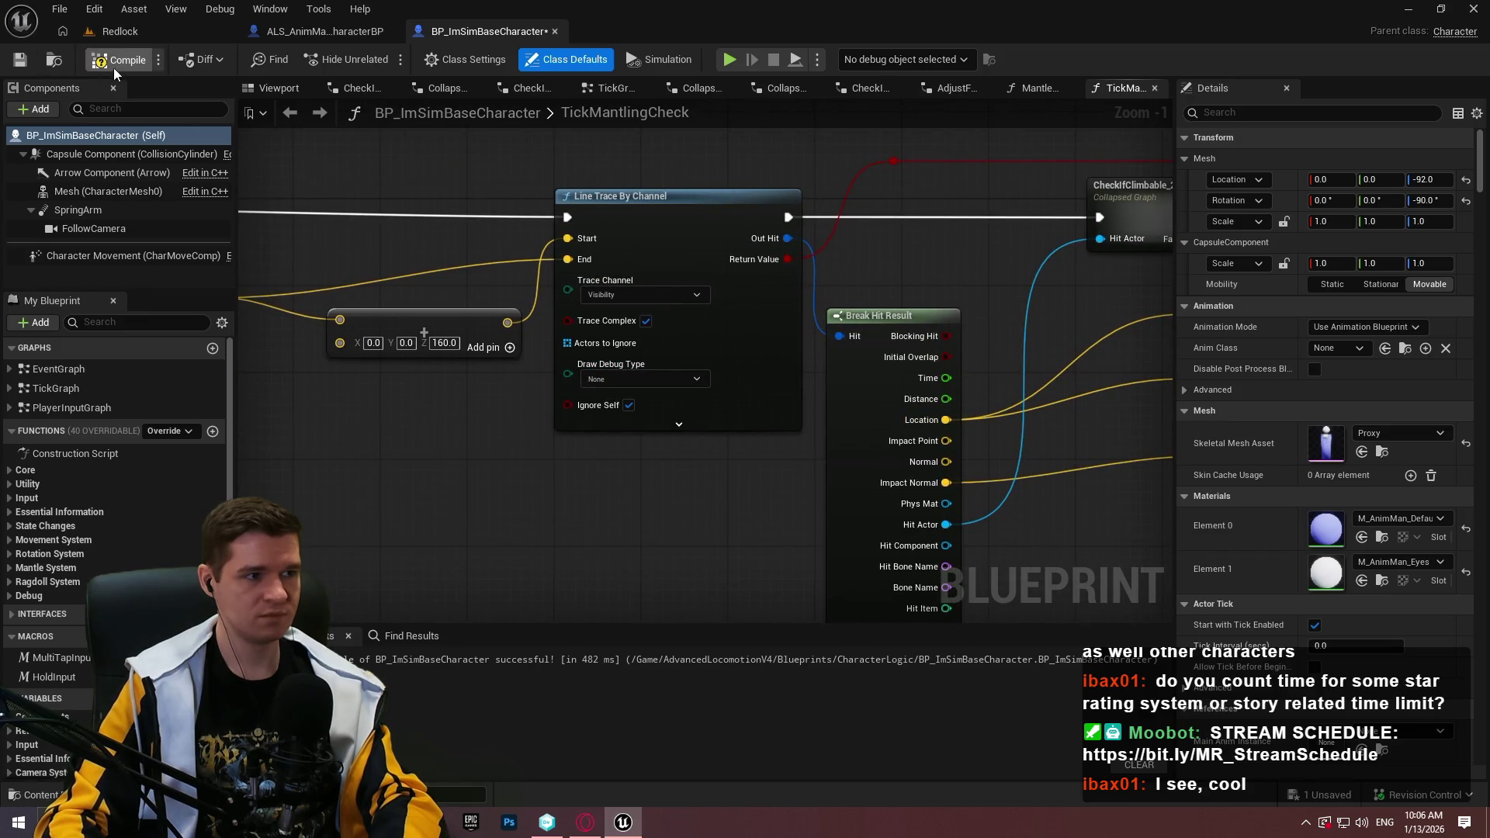
pyautogui.click(121, 29)
pyautogui.press('F11')
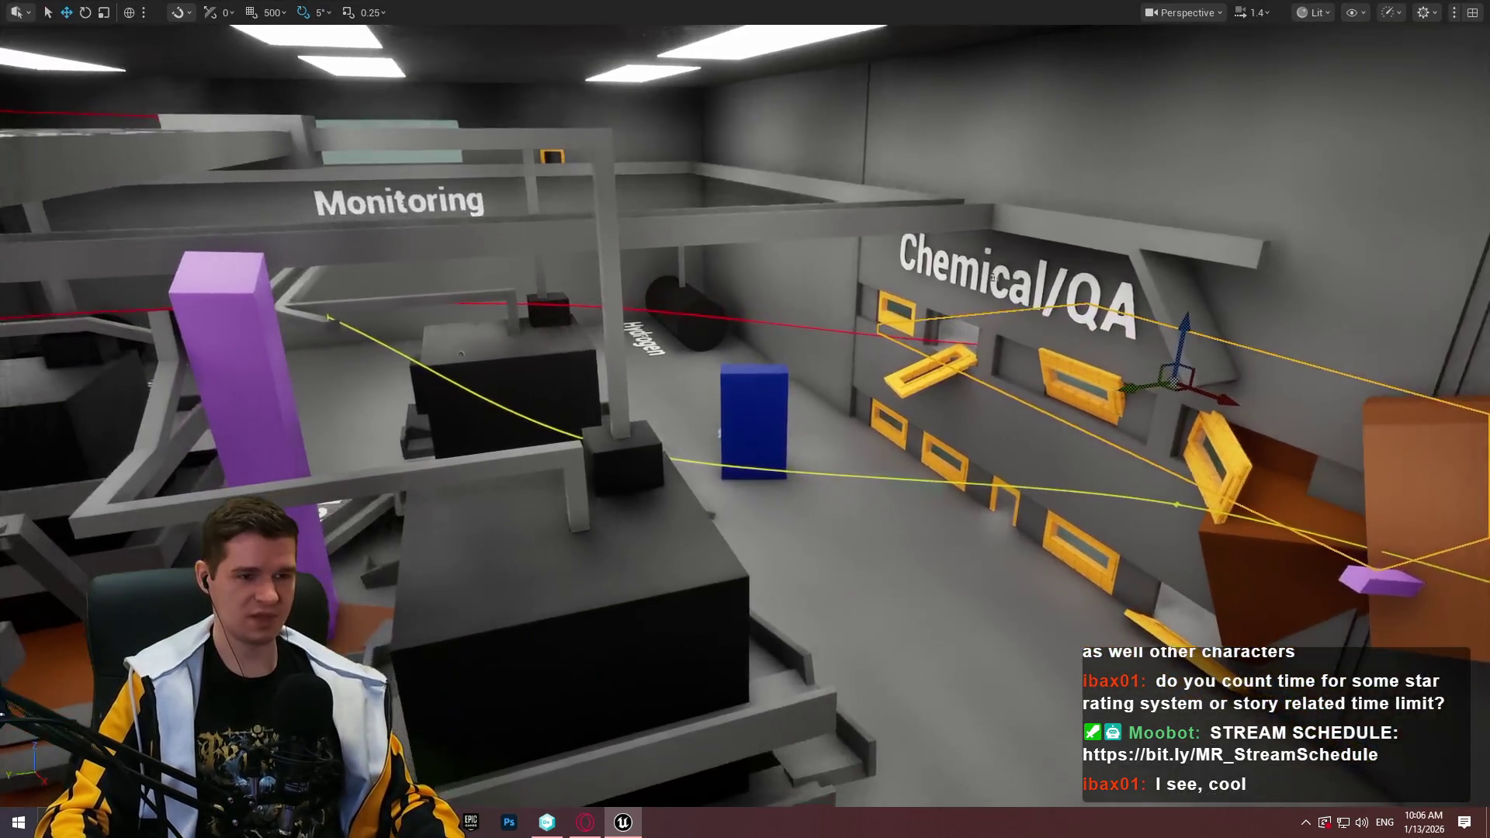
# Select the long grey beam on the upper shelf and shorten it
pyautogui.moveTo(992, 276)
pyautogui.mouseDown()
pyautogui.moveTo(1195, 384)
pyautogui.moveTo(1288, 291)
pyautogui.mouseUp()
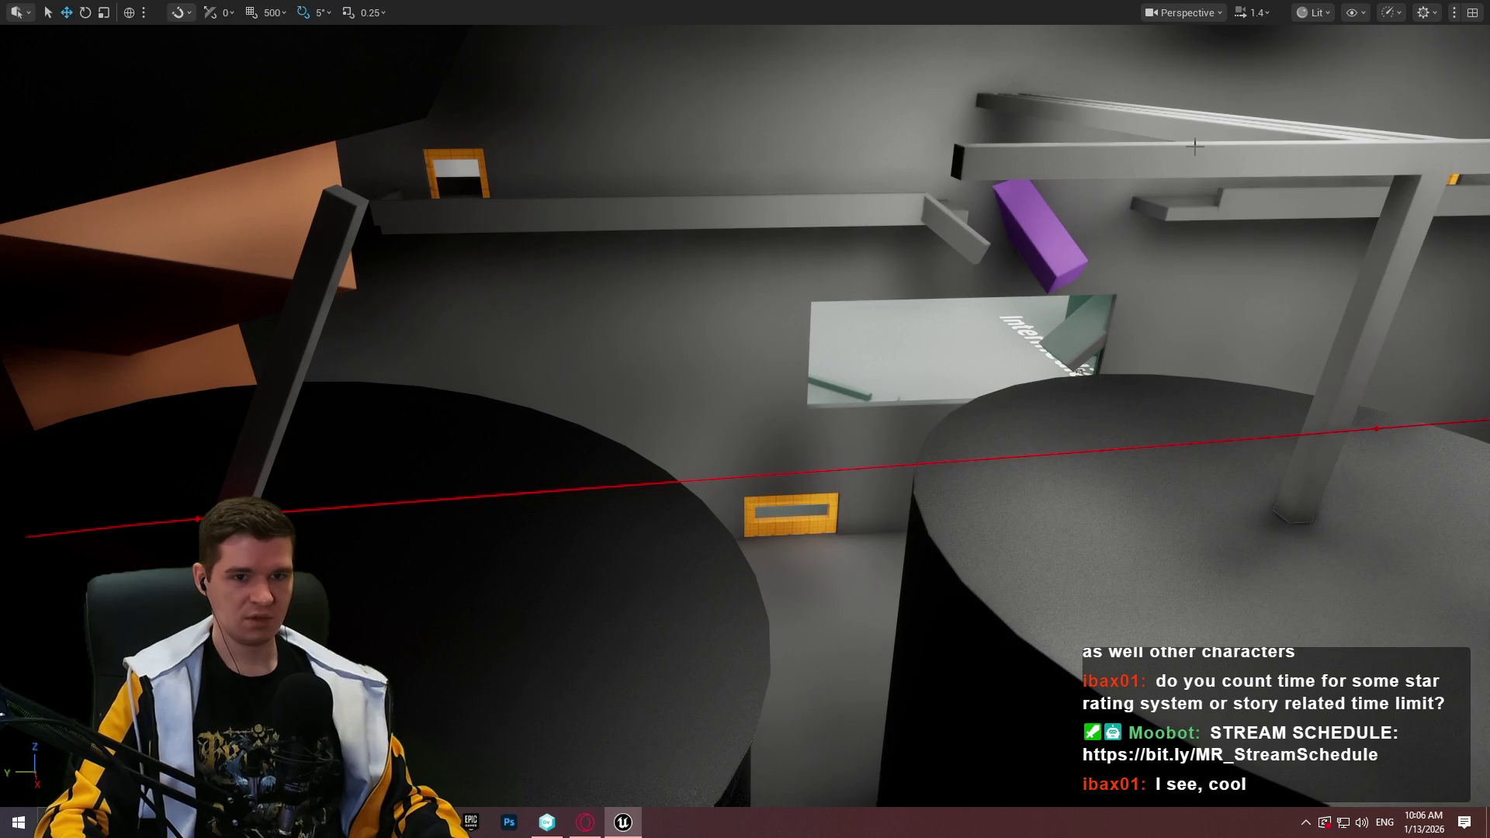
pyautogui.click(1210, 159)
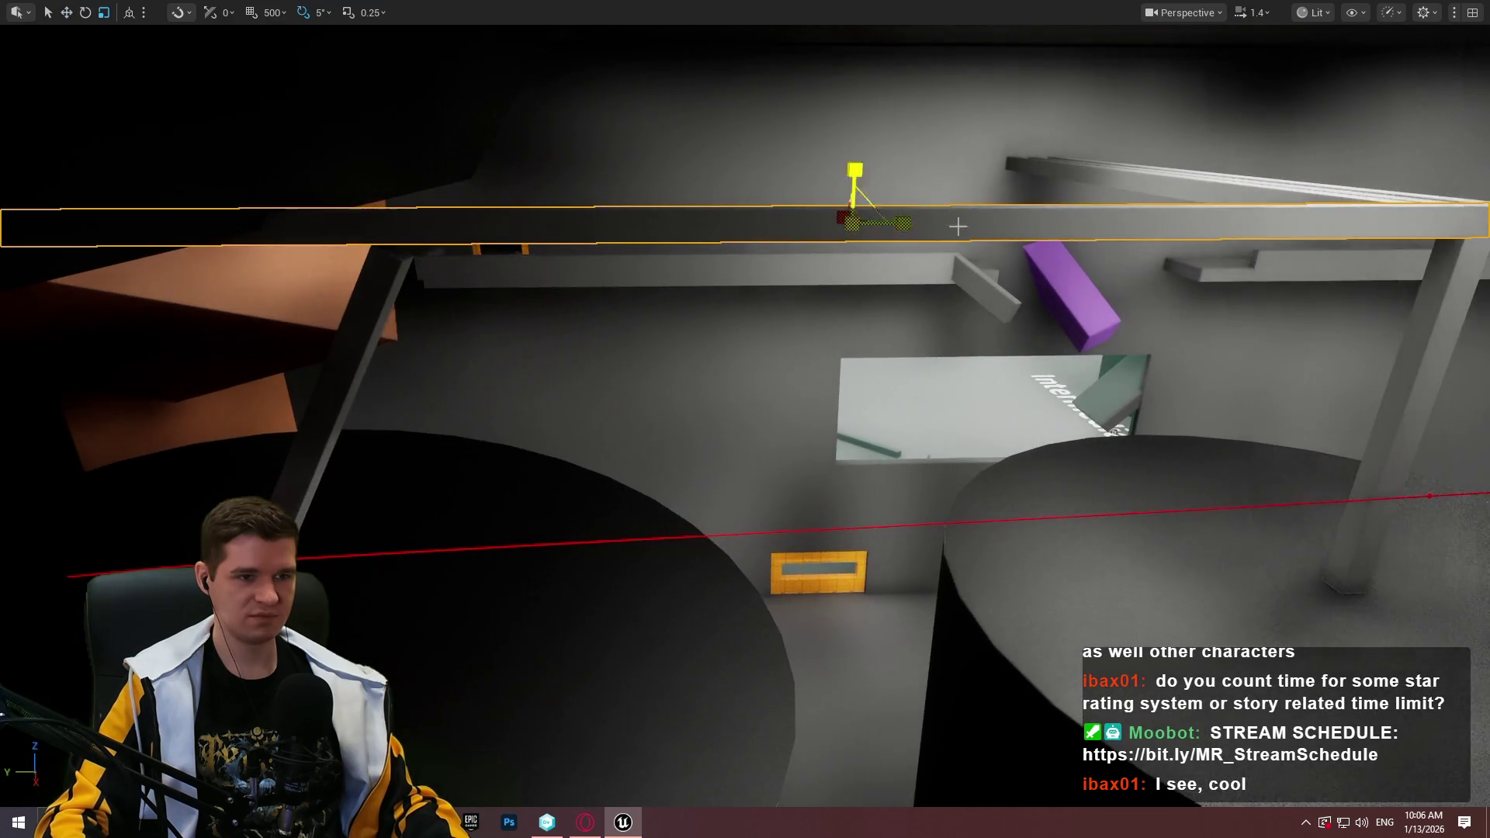
pyautogui.press('r')
pyautogui.moveTo(931, 223)
pyautogui.mouseDown()
pyautogui.moveTo(838, 216)
pyautogui.moveTo(790, 489)
pyautogui.moveTo(919, 492)
pyautogui.mouseUp()
pyautogui.press('w')
# Tilt the beam by -10° and slide it right and up beside the yellow frame
pyautogui.press('r')
pyautogui.press('e')
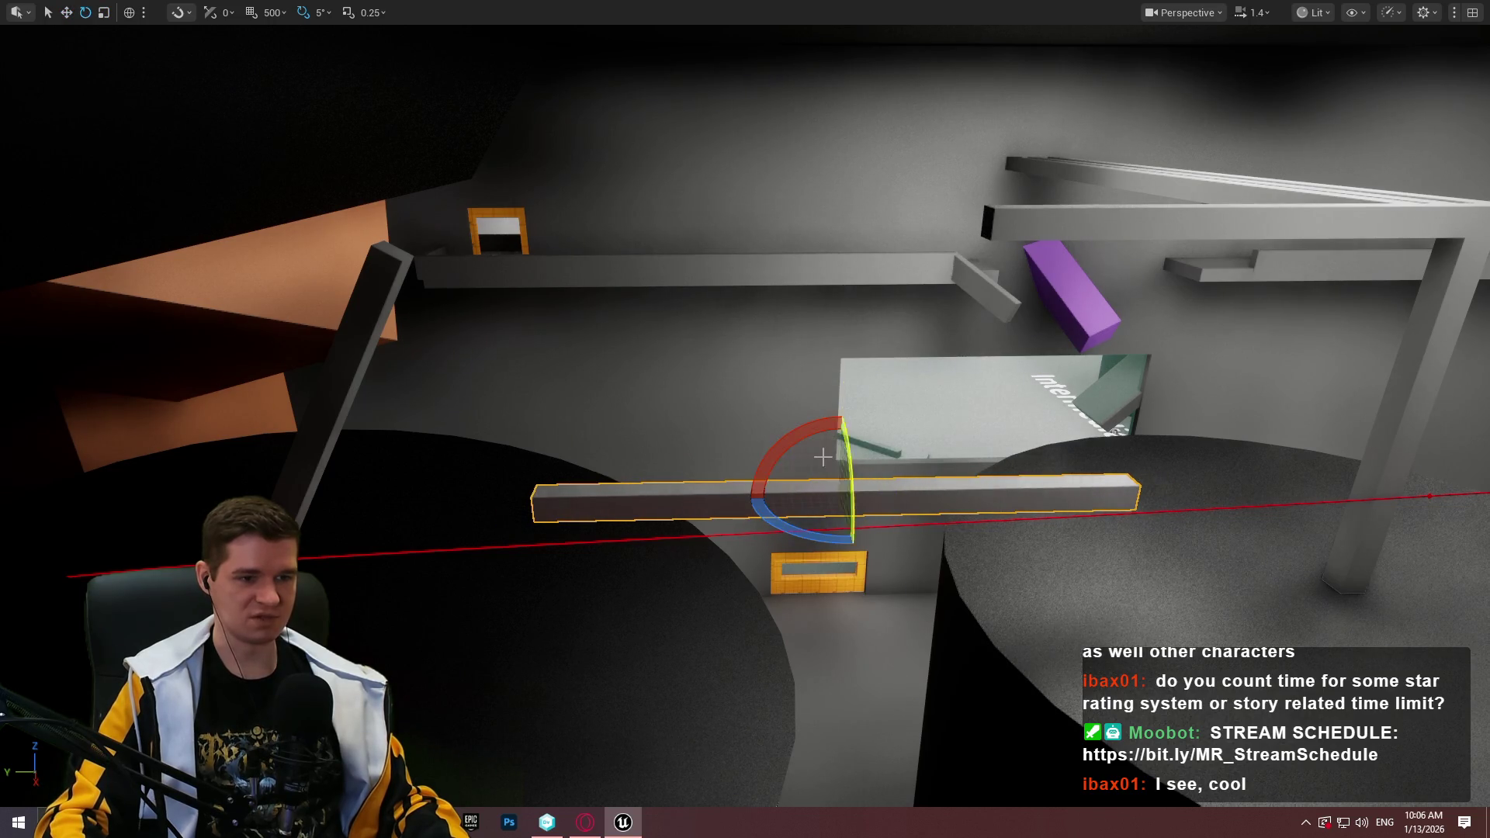
pyautogui.moveTo(841, 419)
pyautogui.mouseDown()
pyautogui.moveTo(795, 463)
pyautogui.moveTo(668, 497)
pyautogui.moveTo(724, 506)
pyautogui.moveTo(725, 574)
pyautogui.moveTo(735, 537)
pyautogui.mouseUp()
pyautogui.press('w')
pyautogui.press('e')
pyautogui.press('w')
pyautogui.moveTo(719, 605); pyautogui.dragTo(767, 610)
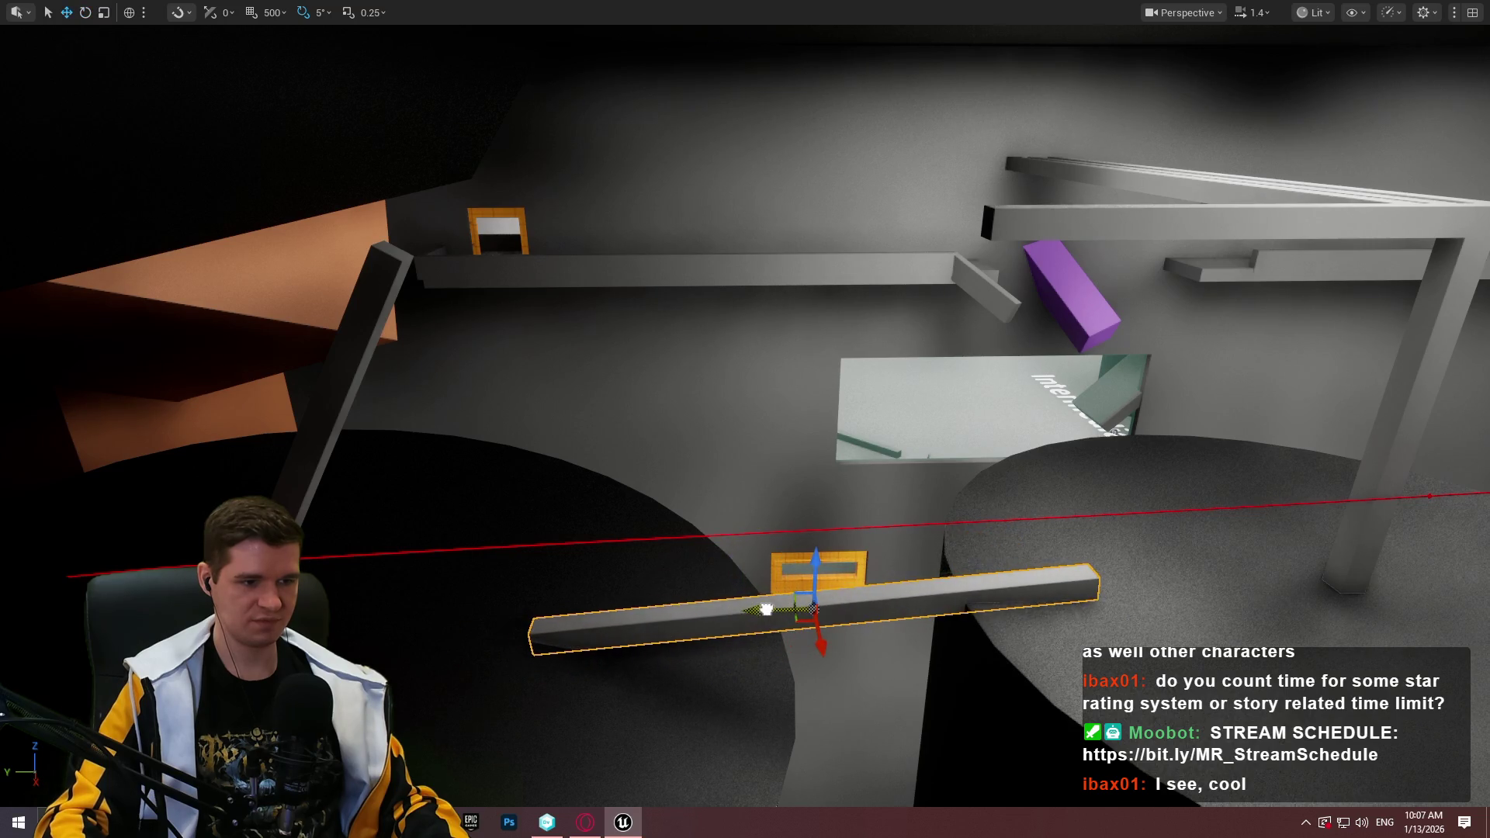
pyautogui.moveTo(819, 561)
pyautogui.mouseDown()
pyautogui.moveTo(783, 598)
pyautogui.moveTo(528, 481)
pyautogui.moveTo(450, 466)
pyautogui.mouseUp()
pyautogui.click(753, 473)
# Select and frame the orange floor circle, undoing an accidental vertical move
pyautogui.click(760, 469)
pyautogui.moveTo(761, 469); pyautogui.dragTo(745, 435)
pyautogui.moveTo(620, 349); pyautogui.dragTo(645, 266)
pyautogui.press('f')
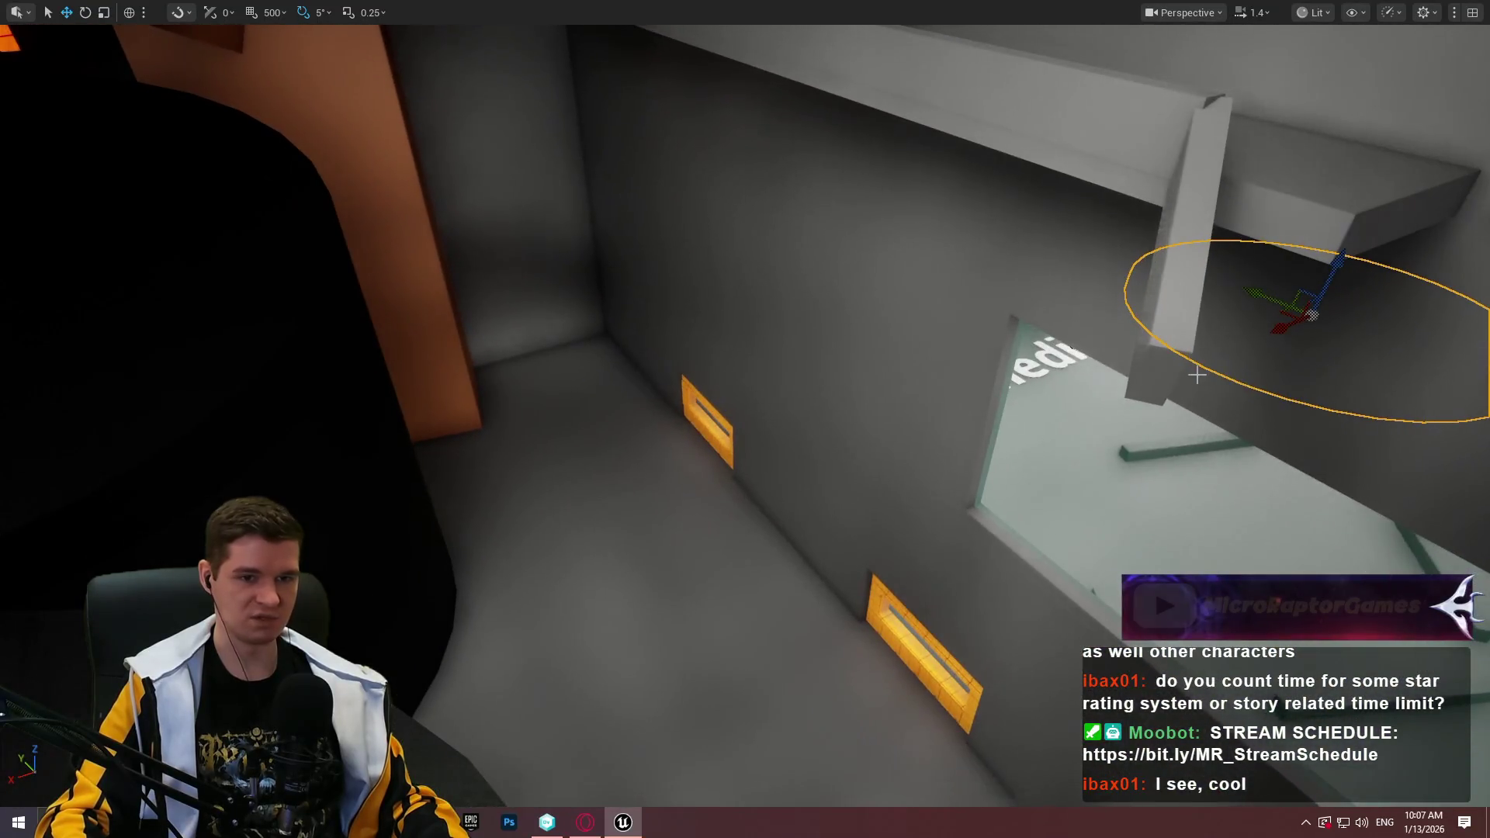
pyautogui.moveTo(1080, 419); pyautogui.dragTo(724, 482)
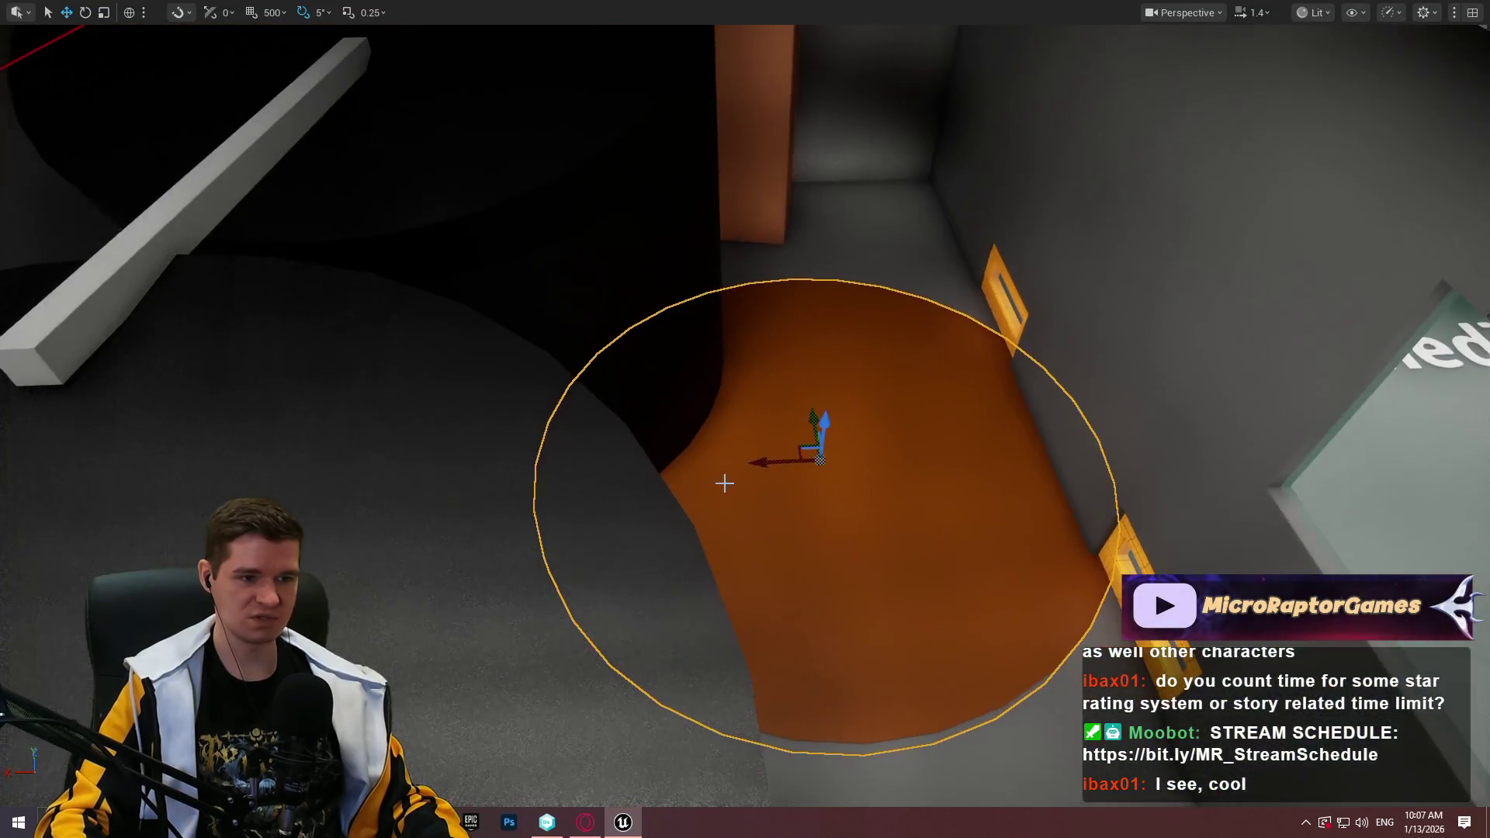
pyautogui.moveTo(822, 435)
pyautogui.mouseDown()
pyautogui.moveTo(724, 305)
pyautogui.moveTo(768, 309)
pyautogui.moveTo(811, 389)
pyautogui.moveTo(799, 372)
pyautogui.moveTo(814, 364)
pyautogui.moveTo(931, 435)
pyautogui.mouseUp()
pyautogui.hotkey('ctrl', 'z')
pyautogui.scroll(-5, 957, 212)
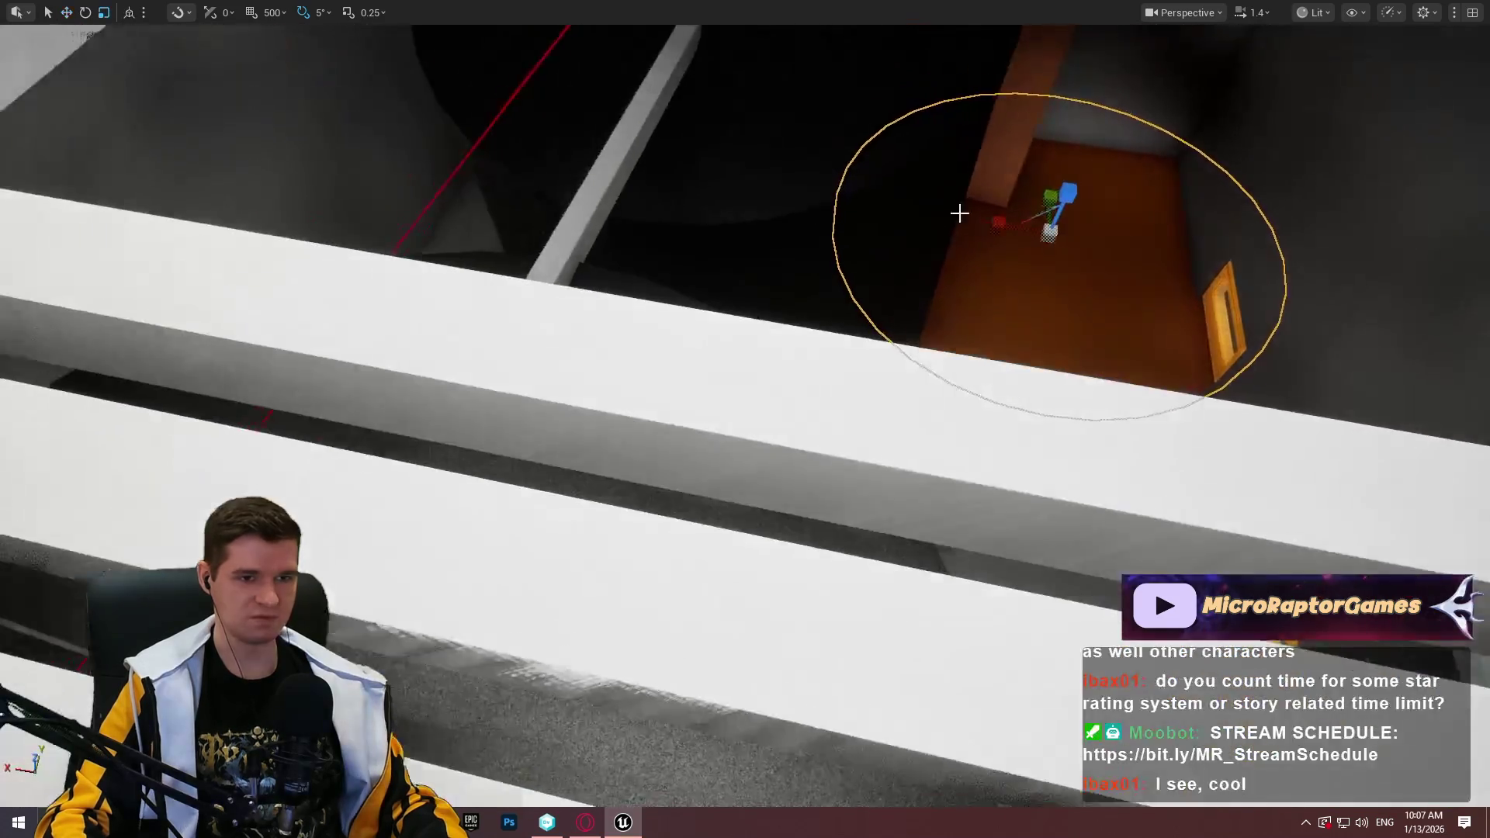
# Scale the orange circle up several times and move it toward the Water Storage doorways
pyautogui.press('r')
pyautogui.moveTo(1036, 213); pyautogui.dragTo(1109, 171)
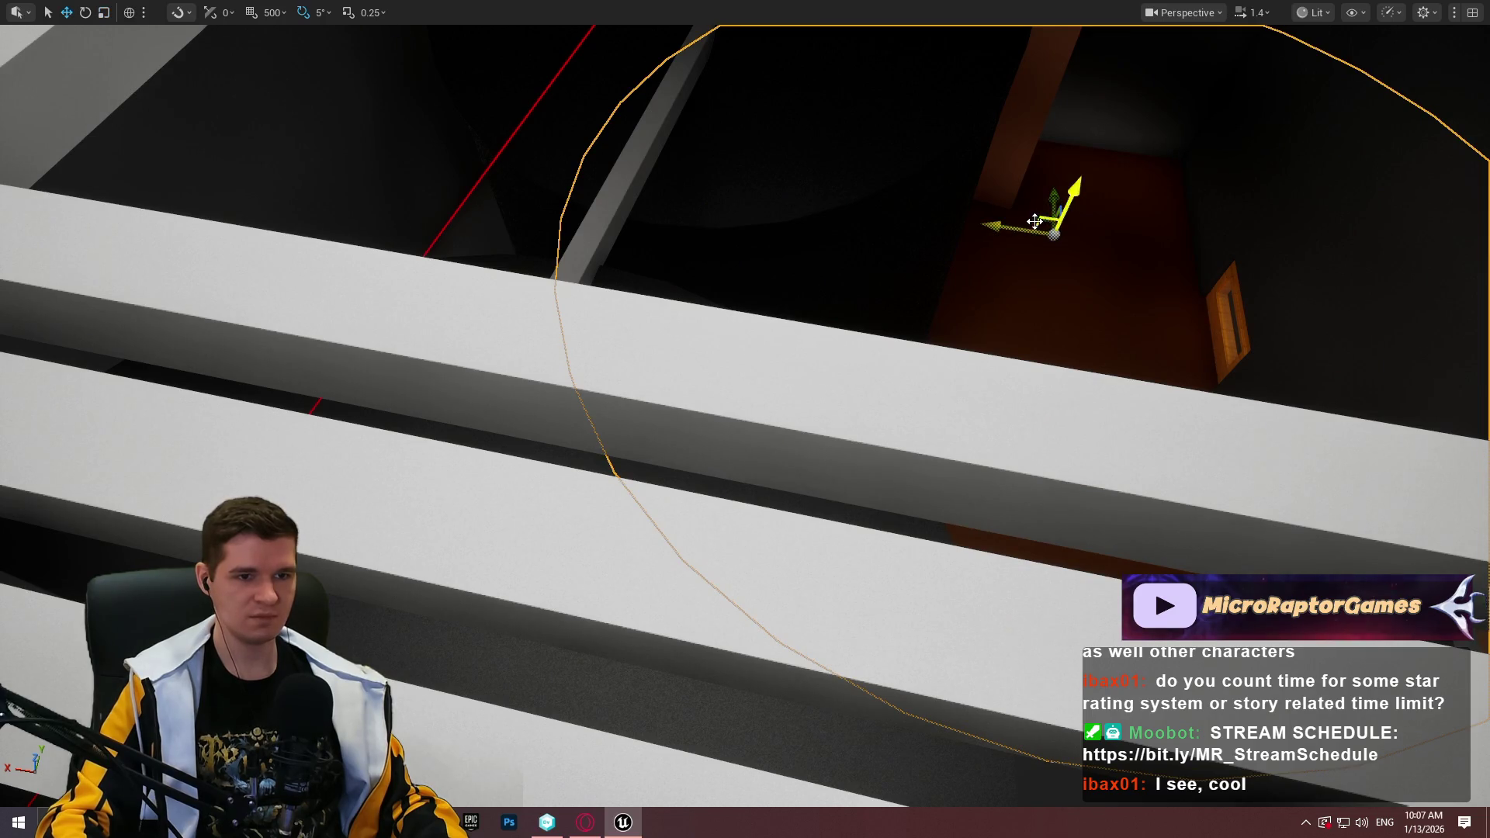
pyautogui.moveTo(1032, 221); pyautogui.dragTo(892, 349)
pyautogui.press('f')
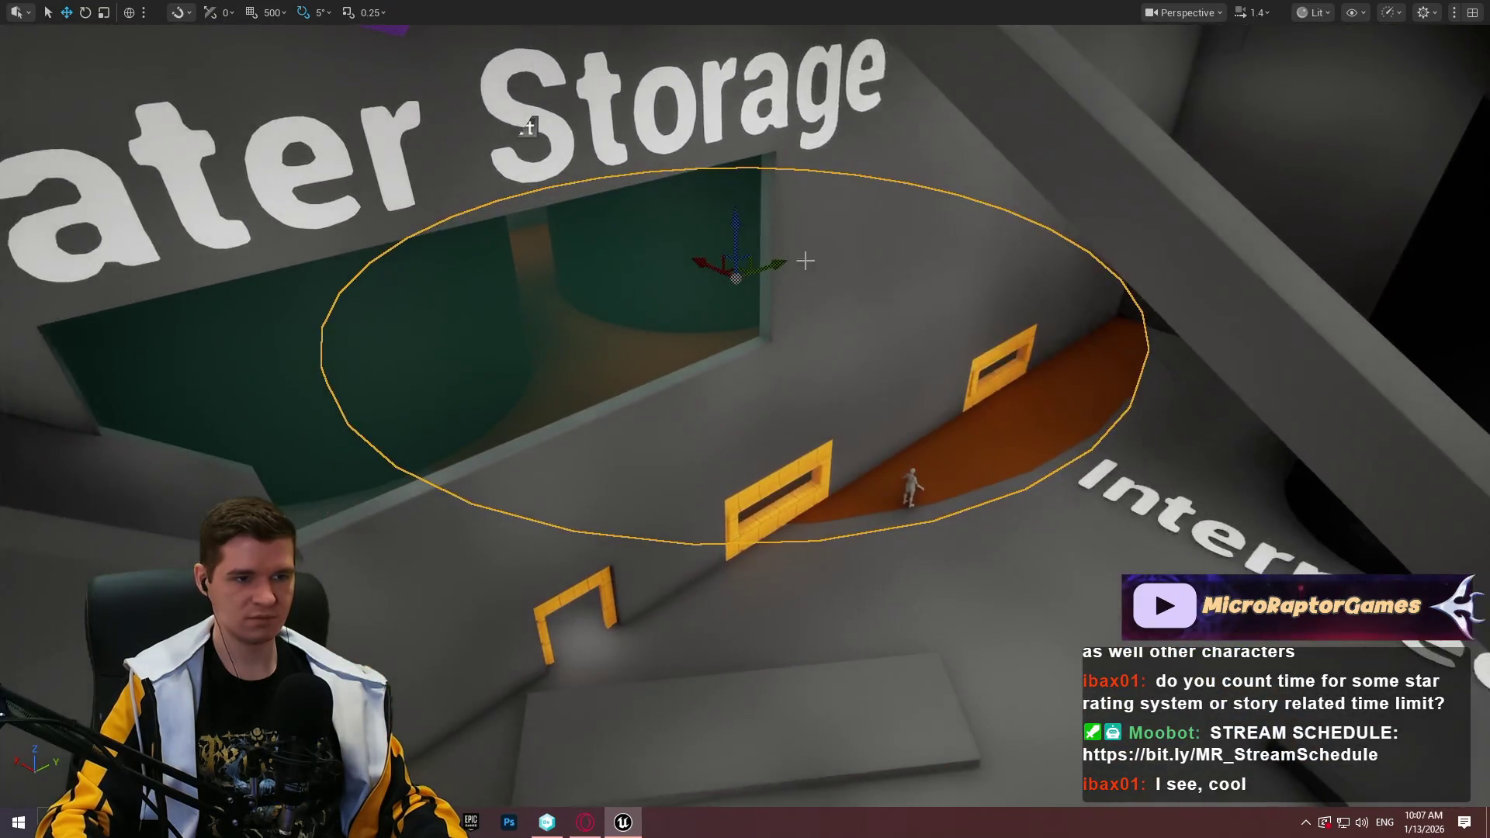
pyautogui.moveTo(736, 271)
pyautogui.mouseDown()
pyautogui.moveTo(639, 332)
pyautogui.moveTo(641, 405)
pyautogui.mouseUp()
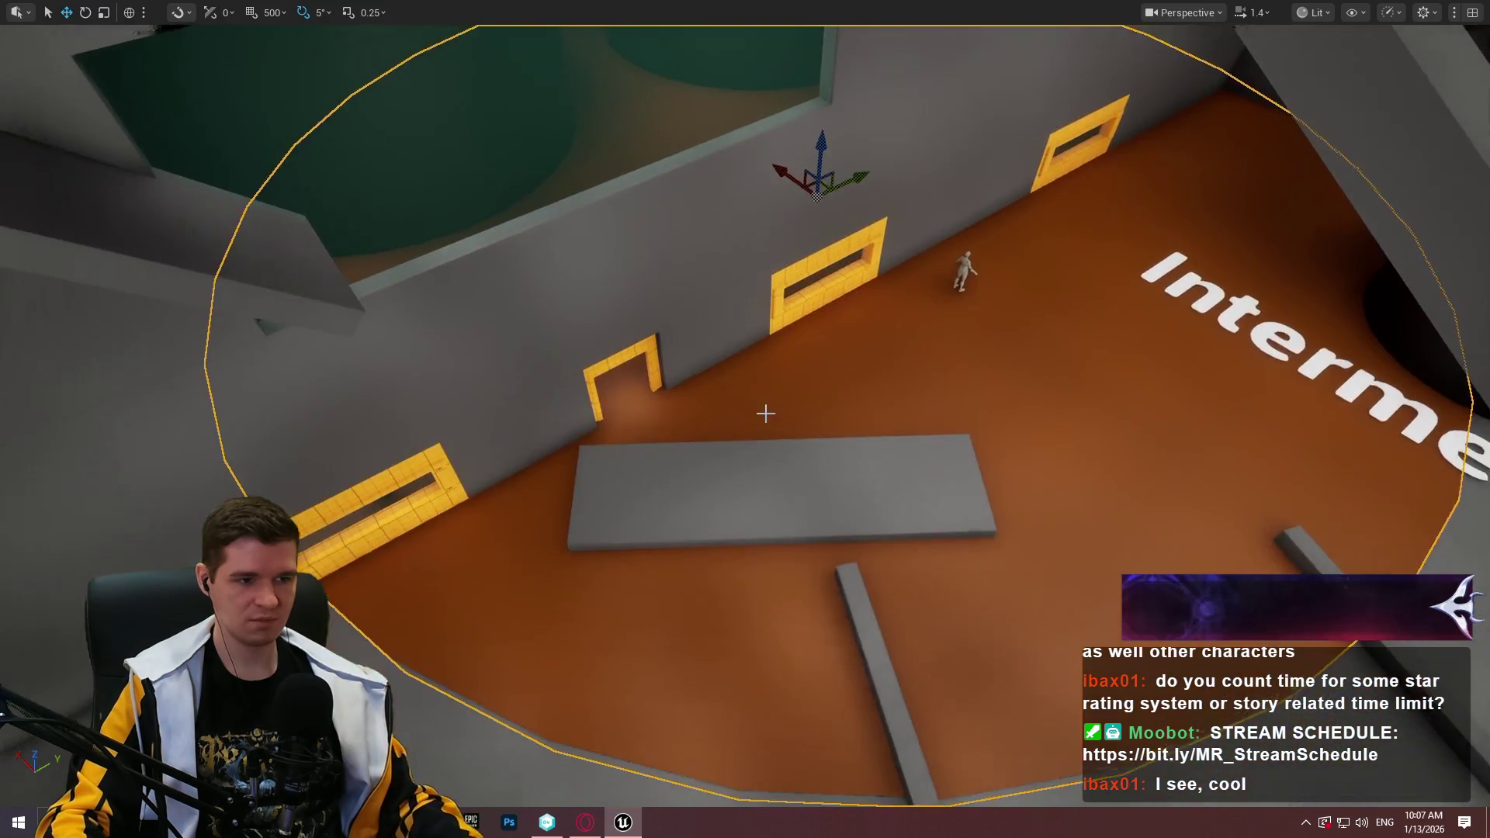
pyautogui.moveTo(765, 413)
pyautogui.mouseDown()
pyautogui.moveTo(699, 423)
pyautogui.moveTo(730, 422)
pyautogui.moveTo(714, 427)
pyautogui.moveTo(726, 380)
pyautogui.moveTo(713, 423)
pyautogui.moveTo(775, 419)
pyautogui.mouseUp()
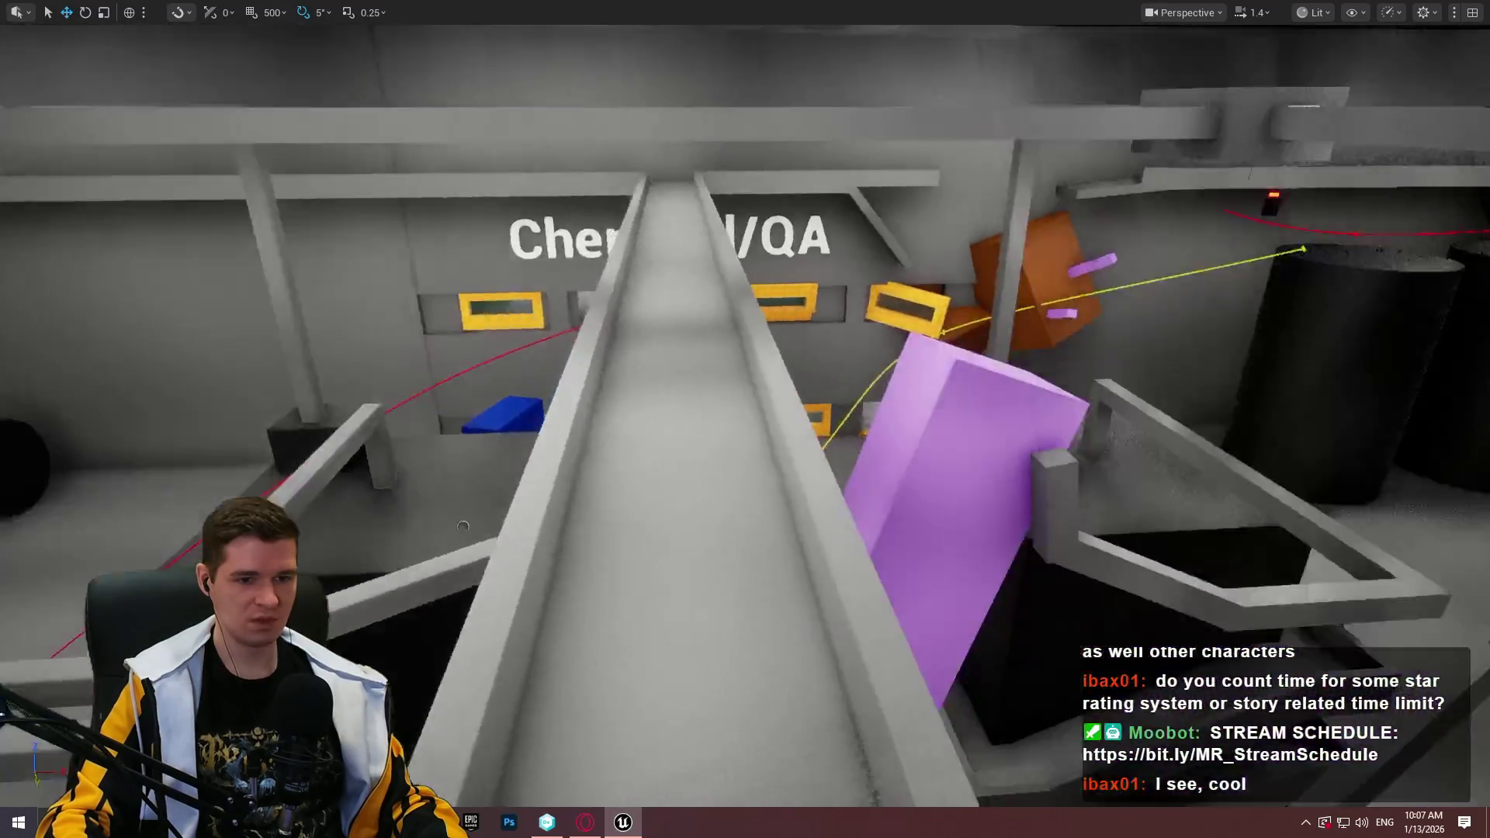
# Move the spotlight near the Chemical/QA sign to sit above the small window
pyautogui.moveTo(745, 419)
pyautogui.mouseDown()
pyautogui.moveTo(745, 450)
pyautogui.moveTo(729, 427)
pyautogui.moveTo(683, 416)
pyautogui.moveTo(667, 435)
pyautogui.moveTo(683, 411)
pyautogui.moveTo(667, 443)
pyautogui.mouseUp()
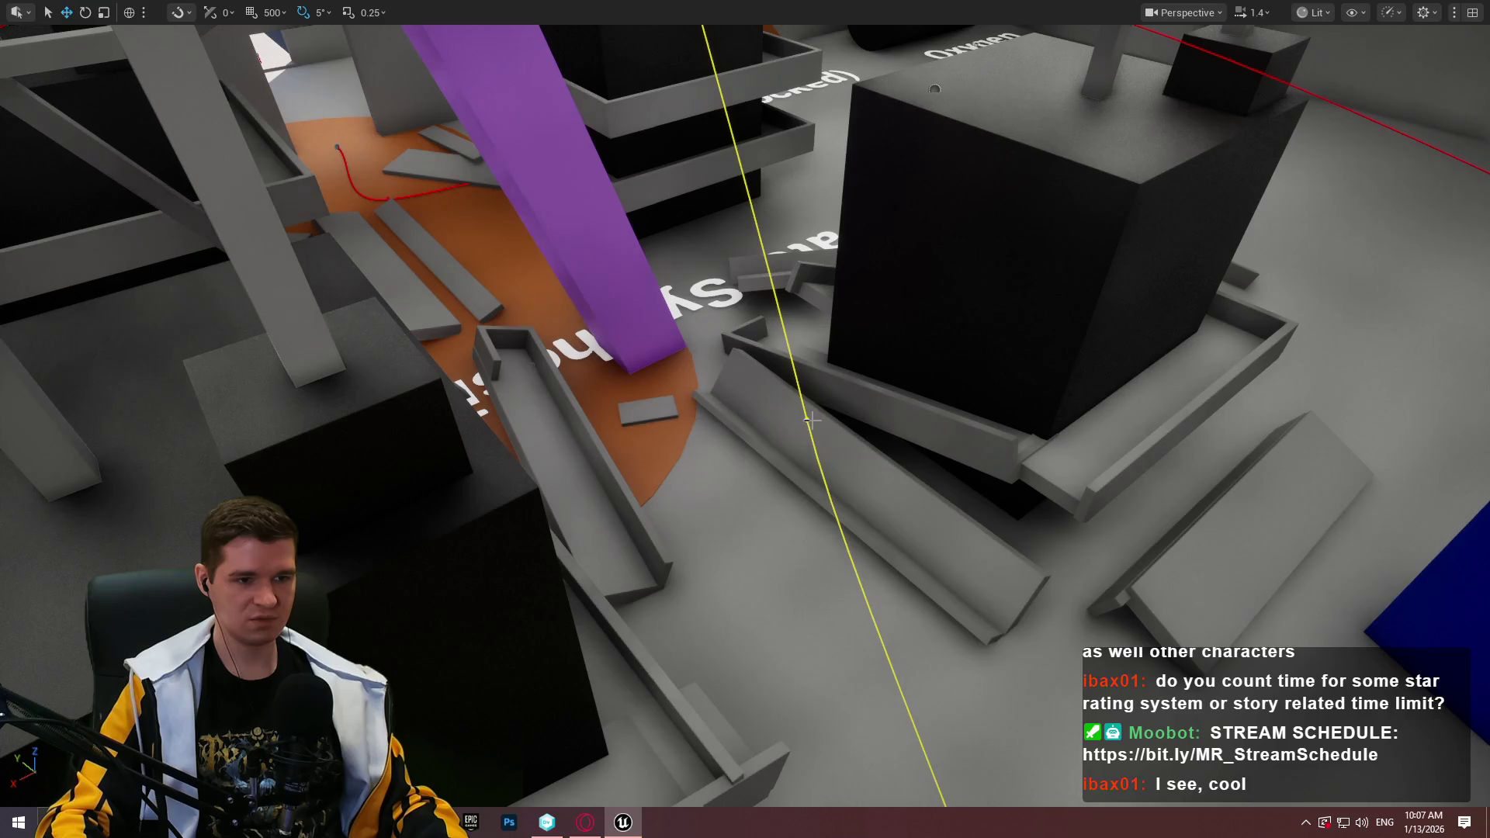
pyautogui.moveTo(805, 419)
pyautogui.mouseDown()
pyautogui.moveTo(596, 363)
pyautogui.moveTo(749, 404)
pyautogui.moveTo(1437, 414)
pyautogui.mouseUp()
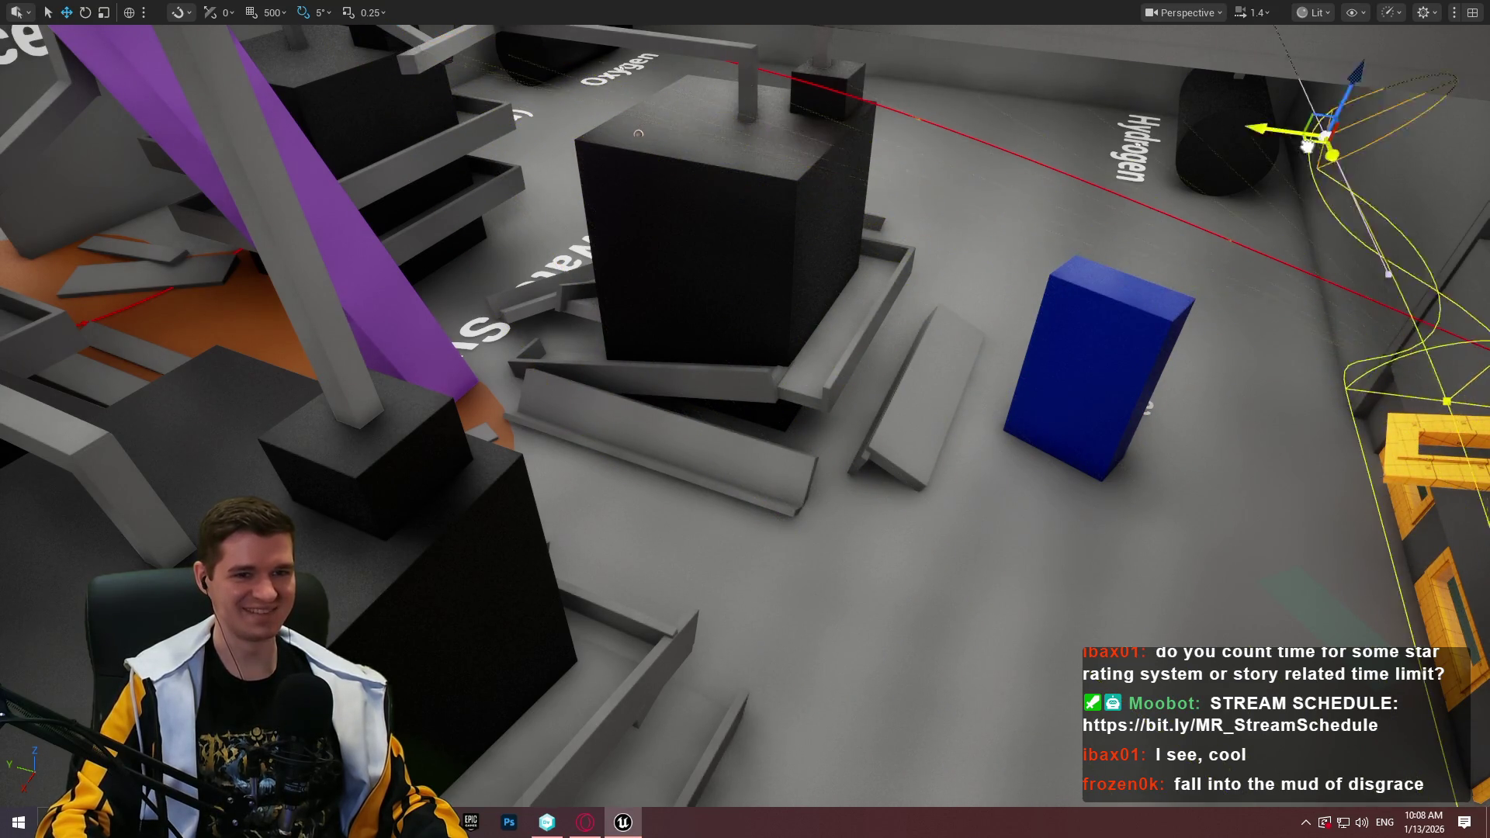
pyautogui.press('f')
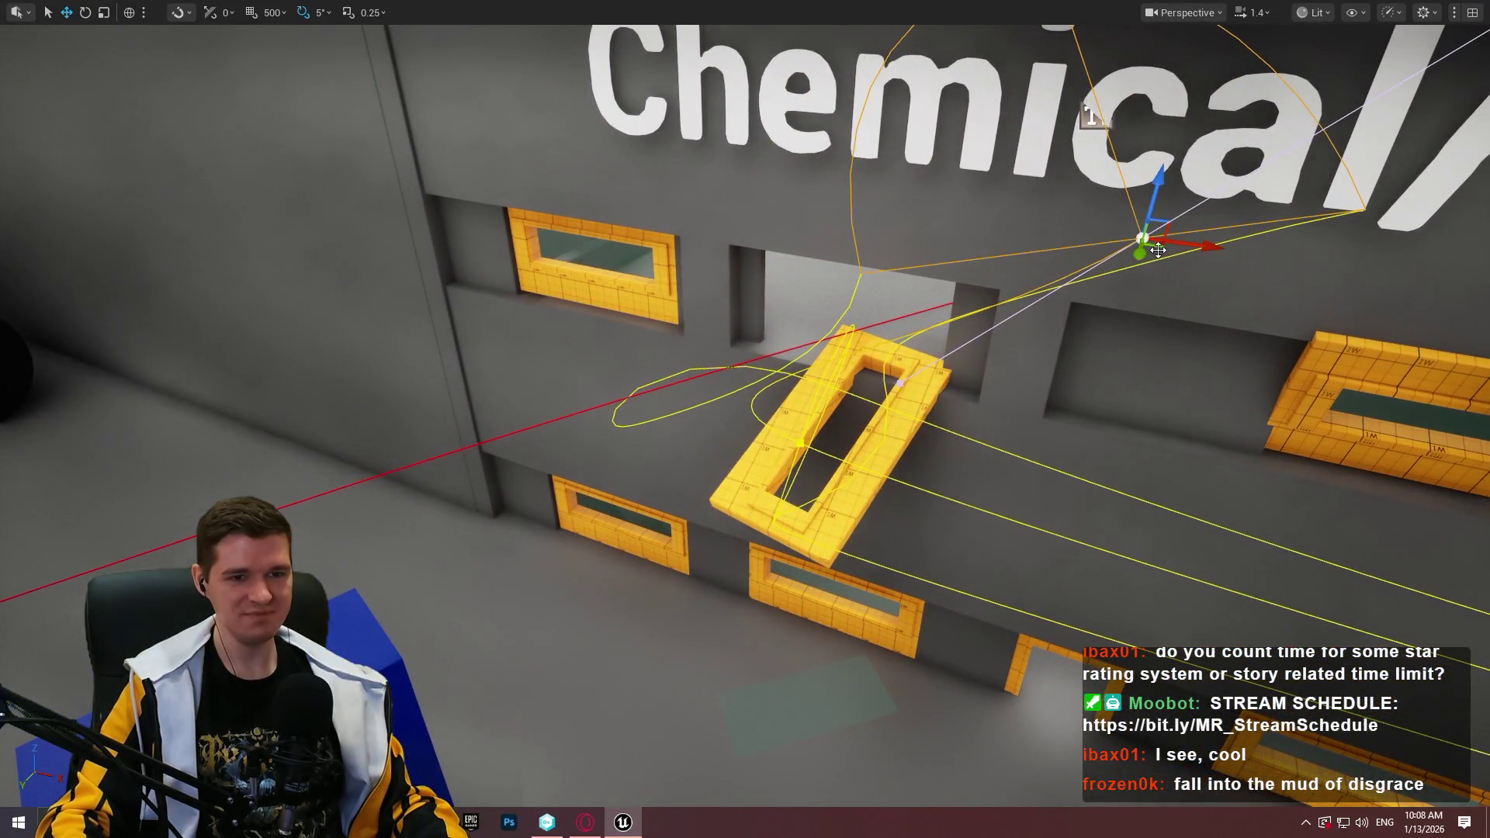
pyautogui.moveTo(1159, 249)
pyautogui.mouseDown()
pyautogui.moveTo(316, 155)
pyautogui.moveTo(455, 190)
pyautogui.moveTo(454, 172)
pyautogui.mouseUp()
# Slide the light on the yellow spline further right along the Chemical/QA wall
pyautogui.click(802, 446)
pyautogui.moveTo(802, 446)
pyautogui.mouseDown()
pyautogui.moveTo(1129, 423)
pyautogui.moveTo(1309, 456)
pyautogui.moveTo(1235, 442)
pyautogui.mouseUp()
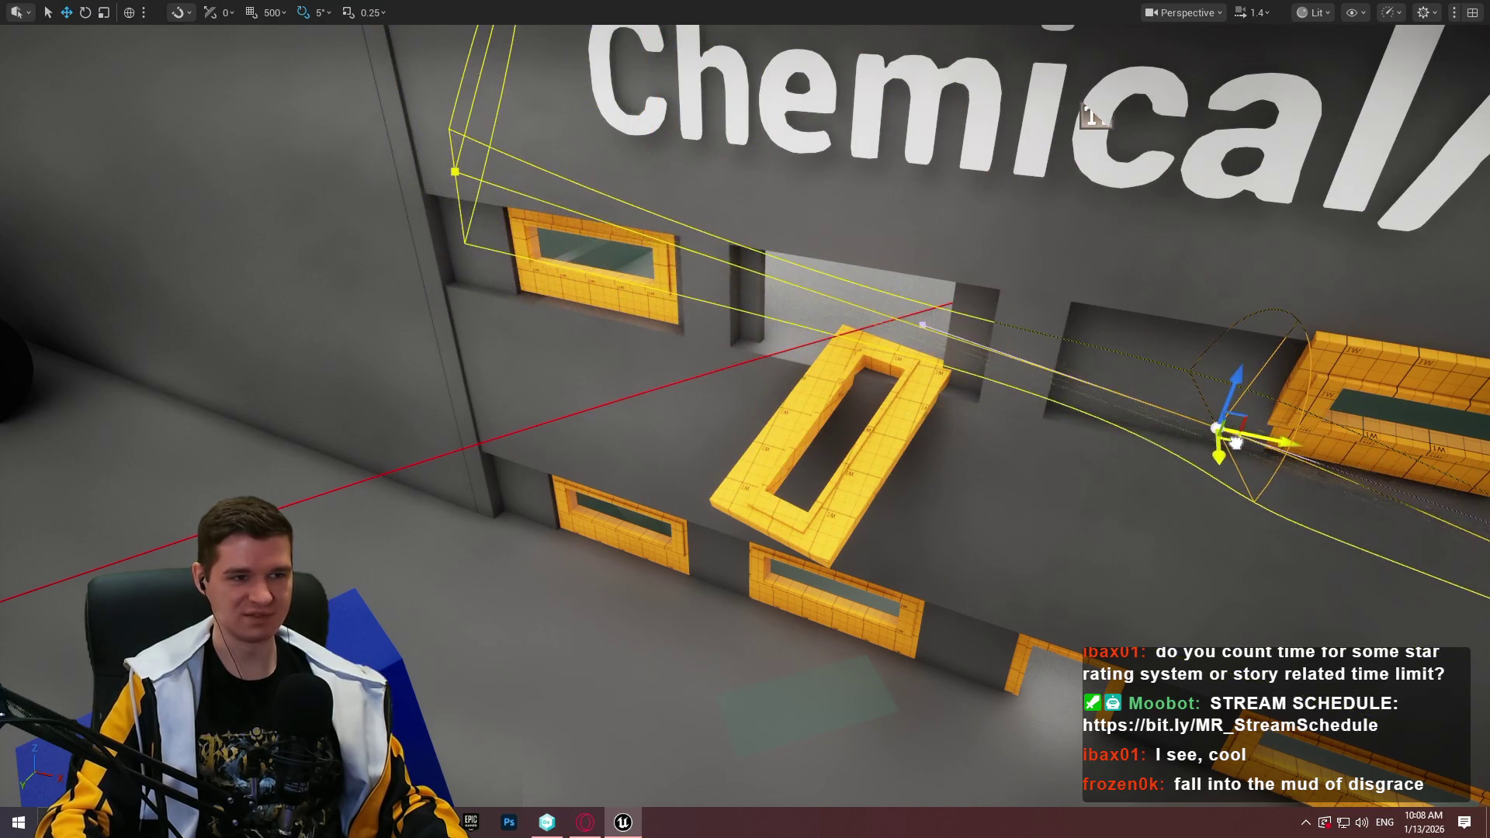
pyautogui.click(456, 172)
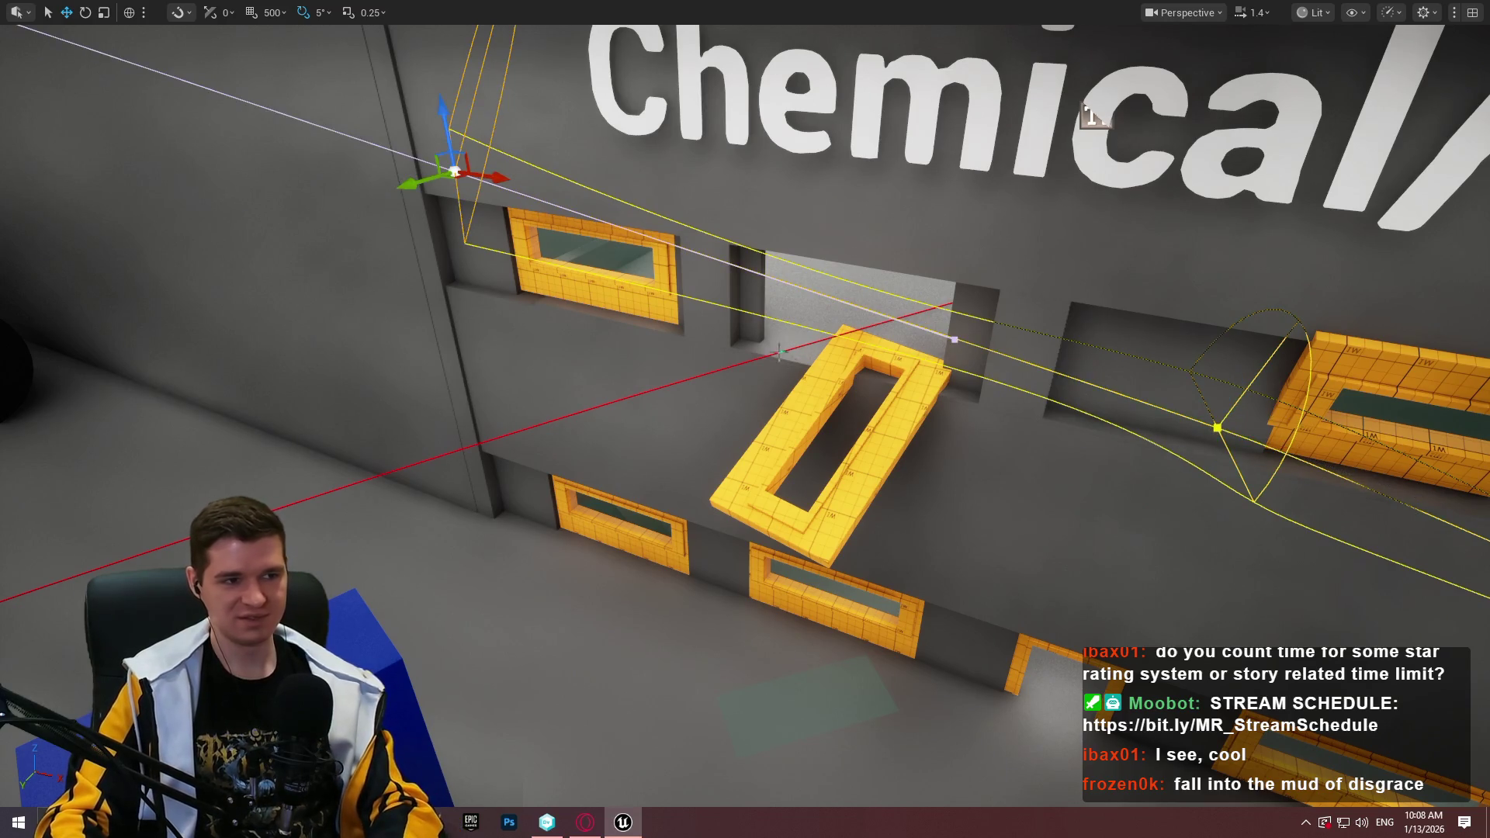
pyautogui.press('f')
pyautogui.moveTo(927, 332)
pyautogui.mouseDown()
pyautogui.moveTo(419, 304)
pyautogui.moveTo(393, 183)
pyautogui.moveTo(601, 256)
pyautogui.moveTo(475, 351)
pyautogui.mouseUp()
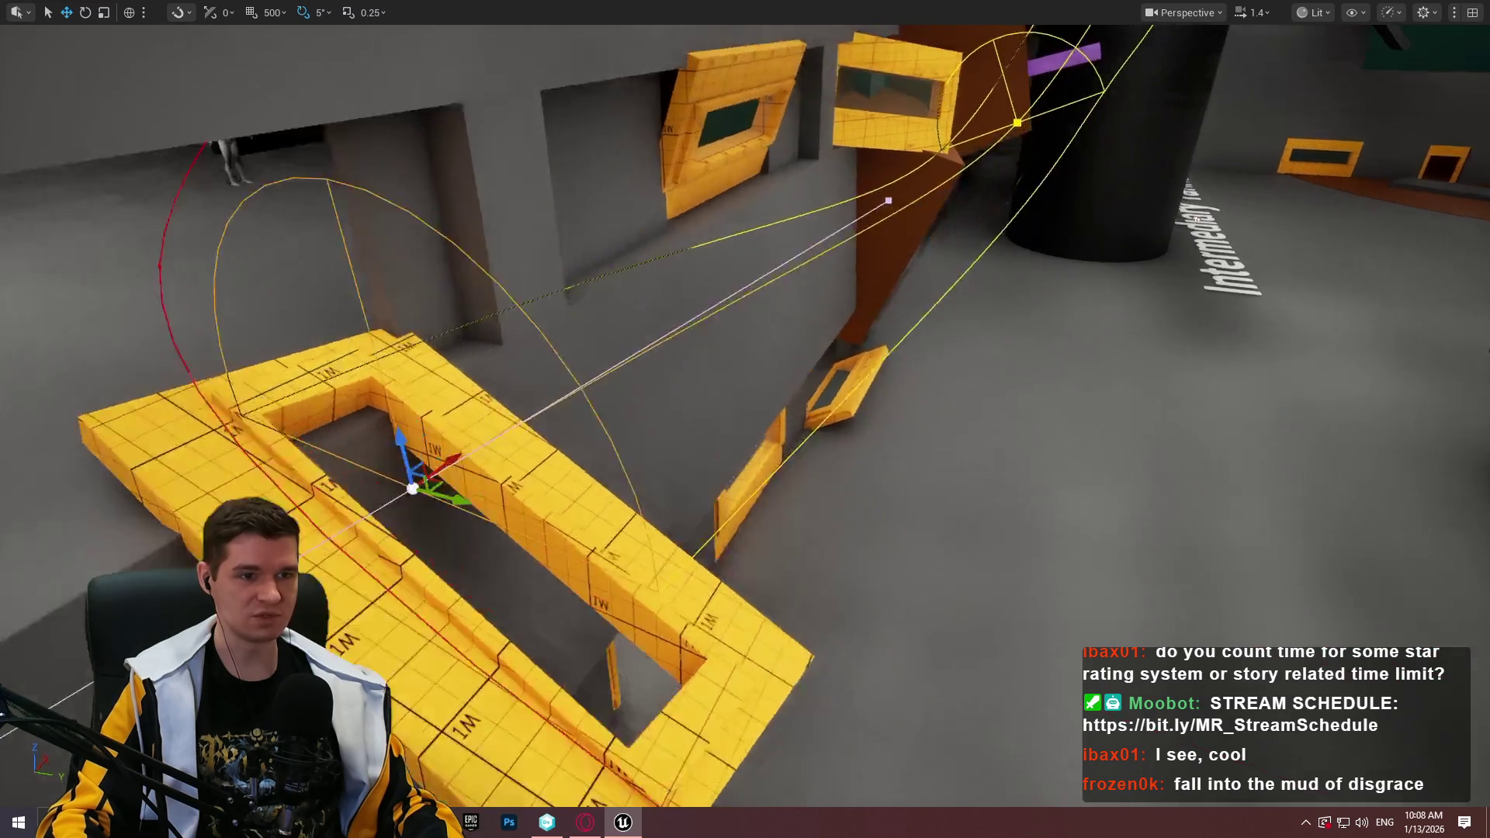
pyautogui.moveTo(475, 350)
pyautogui.mouseDown()
pyautogui.moveTo(496, 326)
pyautogui.moveTo(495, 528)
pyautogui.moveTo(388, 450)
pyautogui.moveTo(357, 387)
pyautogui.moveTo(373, 411)
pyautogui.mouseUp()
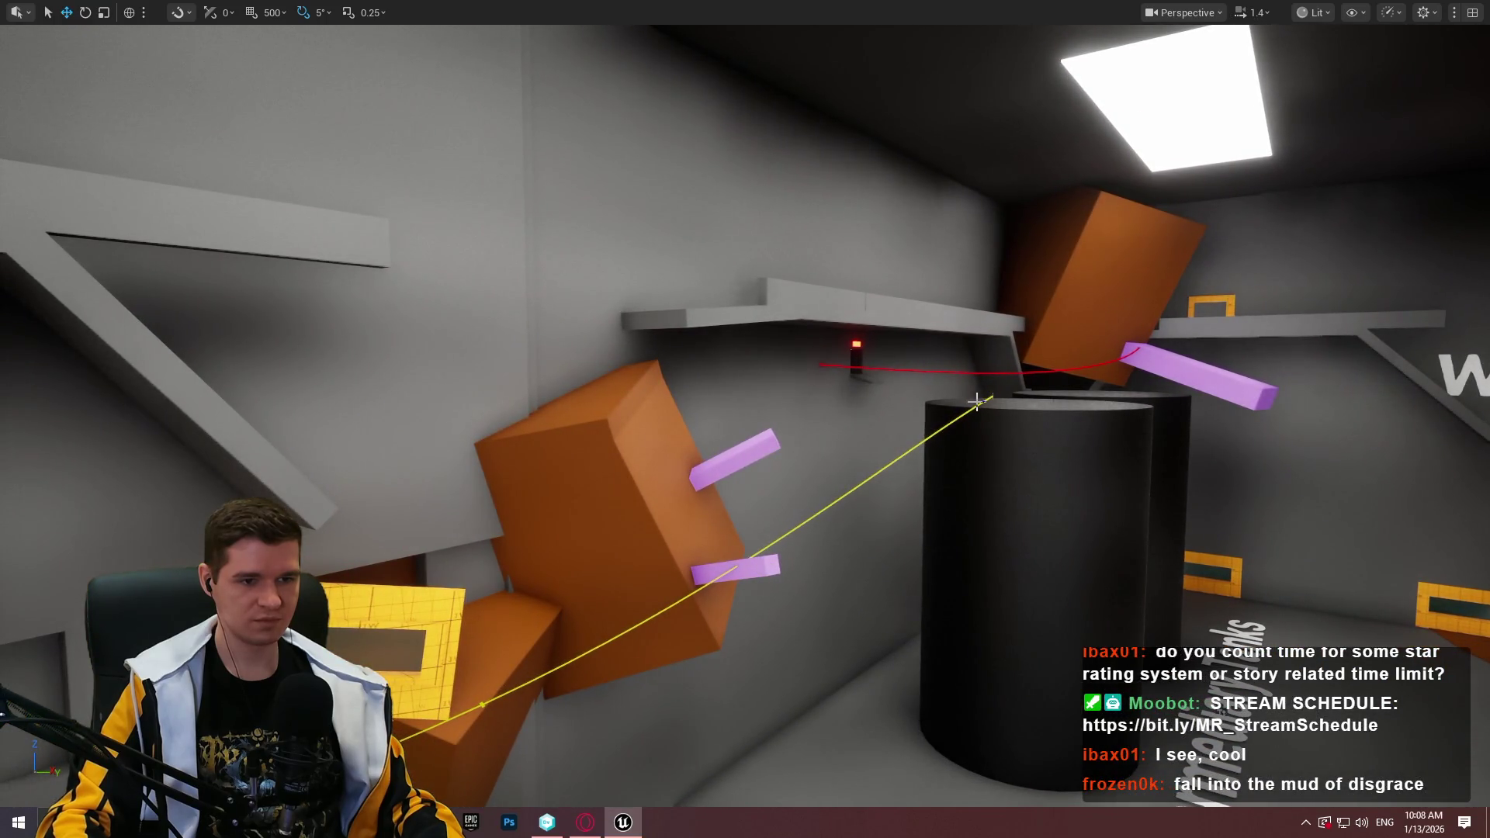
# Fly past the Chemical/QA lettering and Monitoring wall into the gray room and select the yellow doorway
pyautogui.moveTo(971, 412); pyautogui.dragTo(355, 245)
pyautogui.moveTo(342, 357)
pyautogui.mouseDown()
pyautogui.moveTo(598, 333)
pyautogui.moveTo(908, 266)
pyautogui.mouseUp()
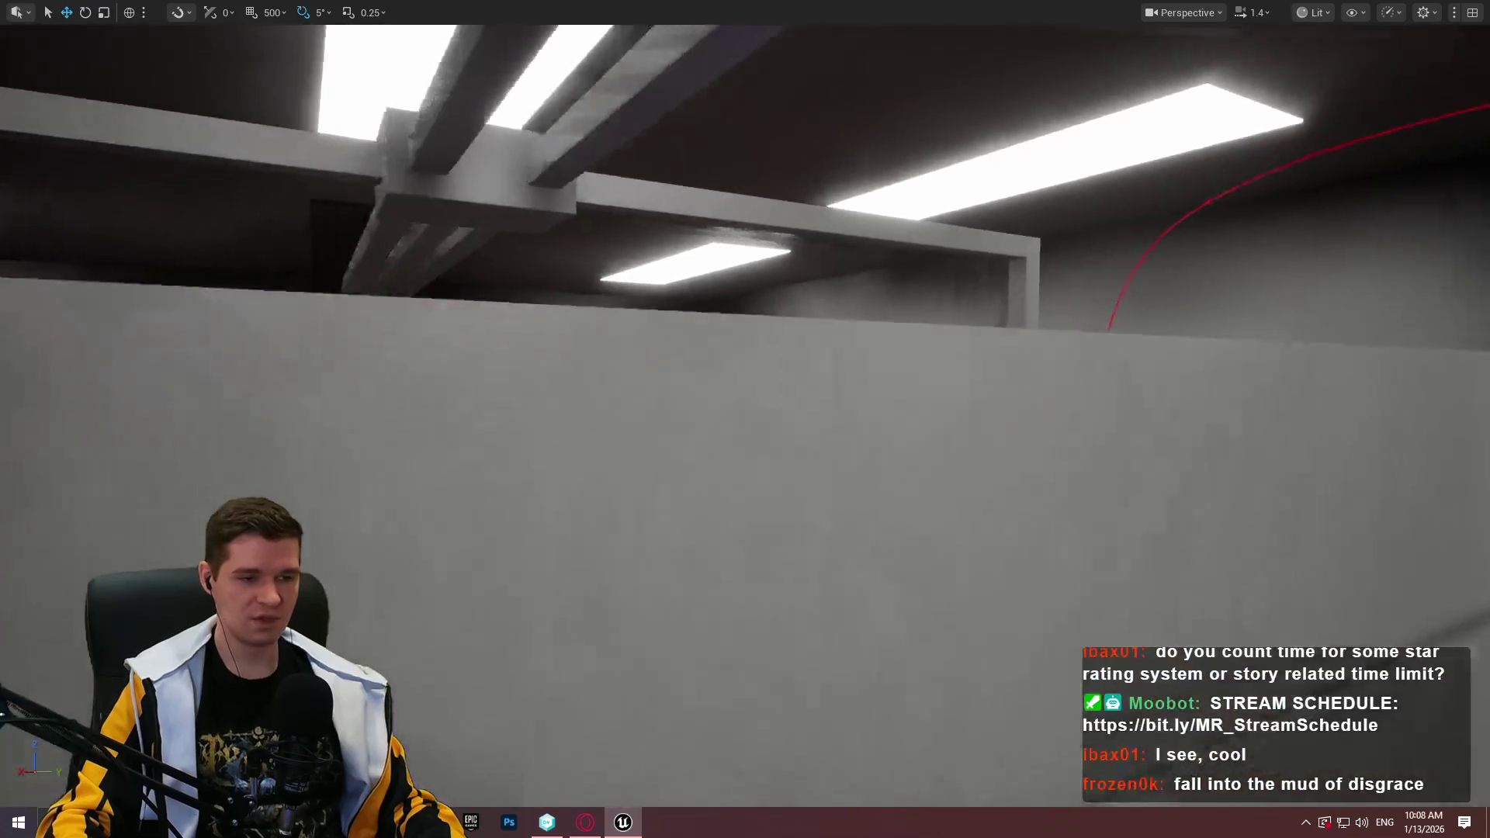
pyautogui.moveTo(745, 419); pyautogui.dragTo(589, 465)
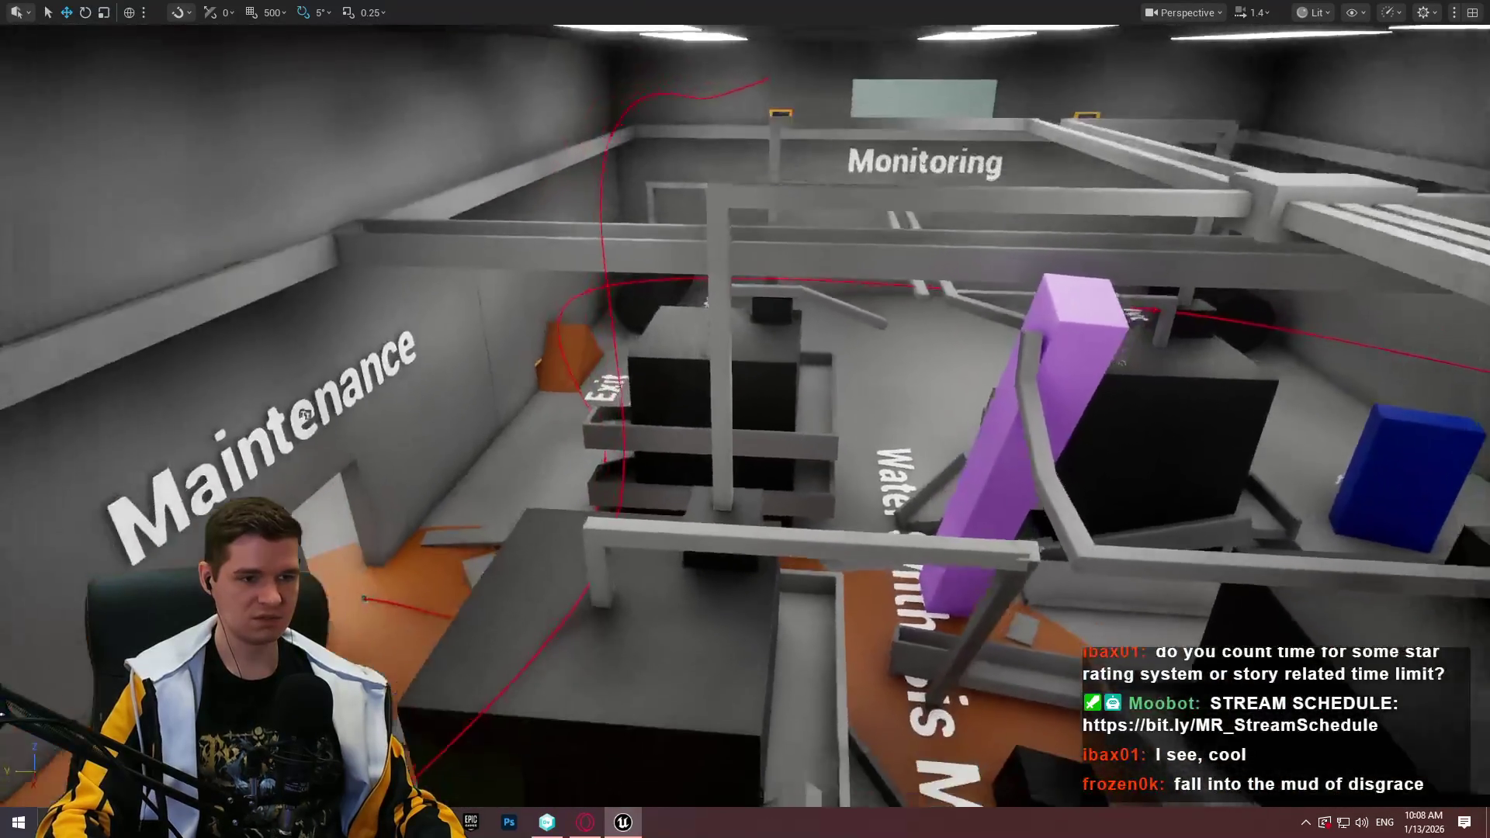
pyautogui.moveTo(744, 419); pyautogui.dragTo(729, 342)
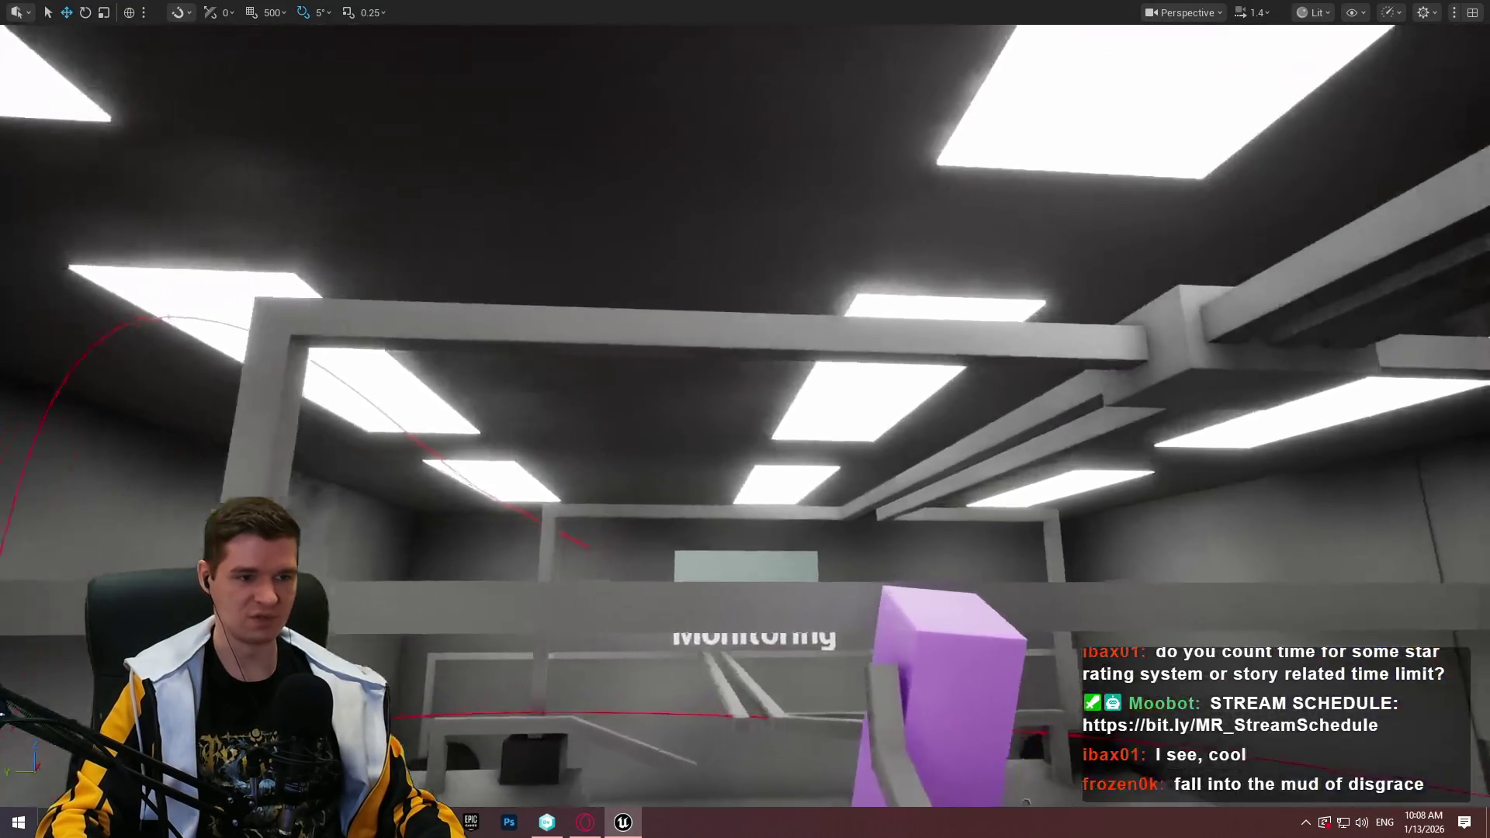
pyautogui.moveTo(745, 419); pyautogui.dragTo(745, 372)
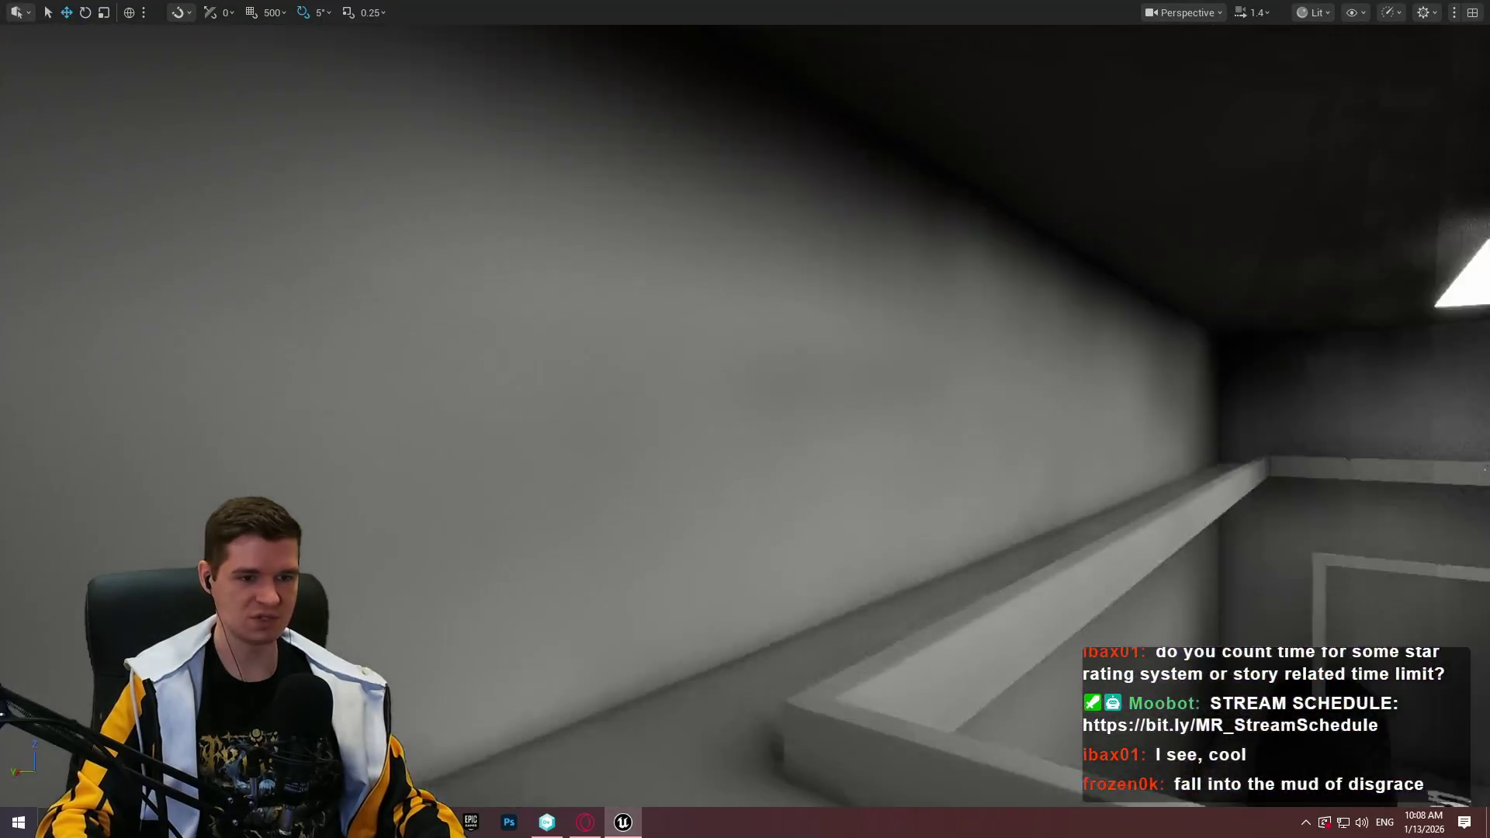
pyautogui.moveTo(745, 419); pyautogui.dragTo(822, 411)
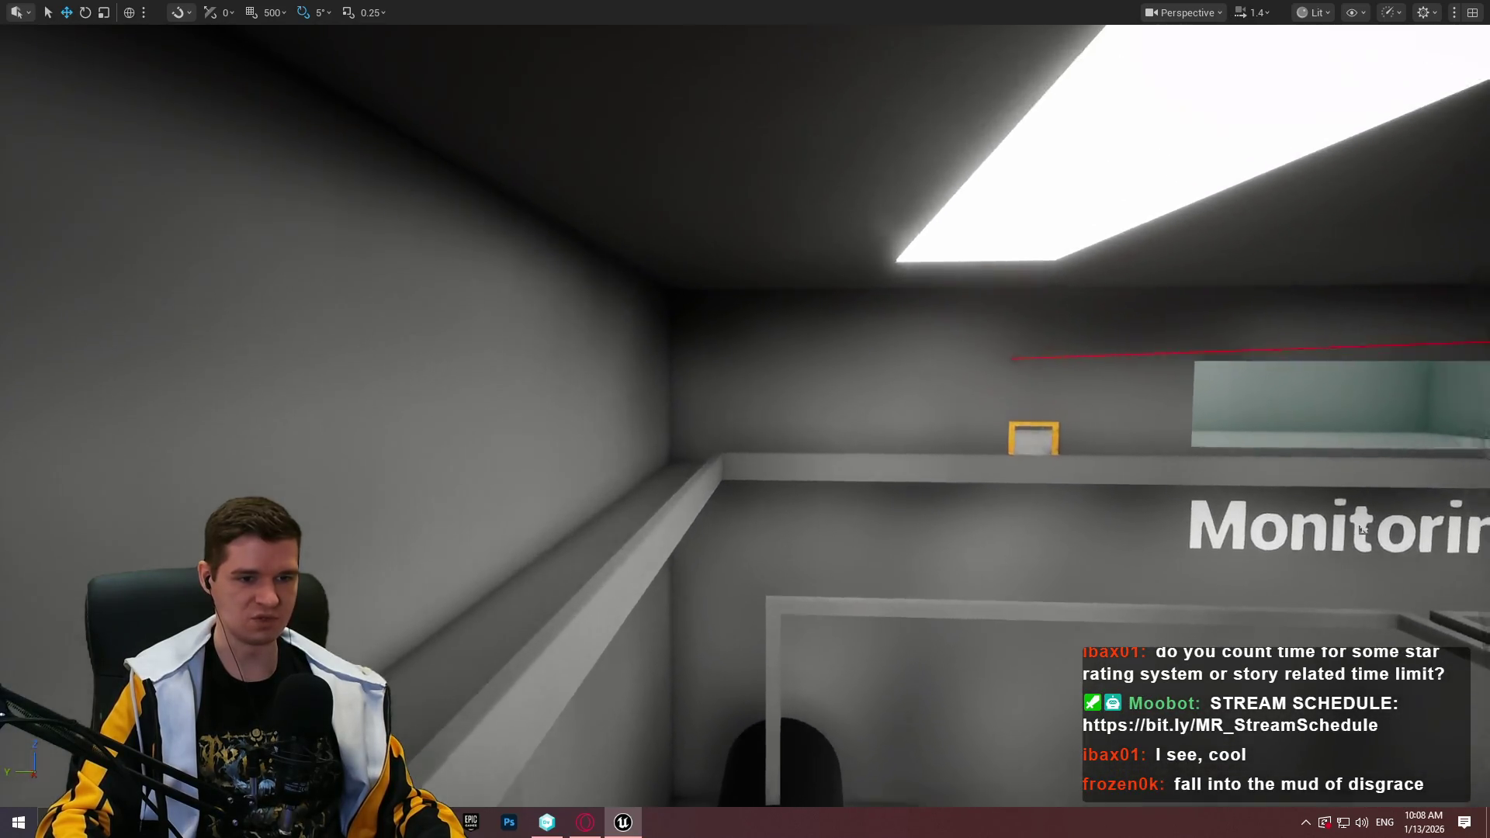
pyautogui.moveTo(1362, 530)
pyautogui.mouseDown()
pyautogui.moveTo(650, 504)
pyautogui.moveTo(182, 414)
pyautogui.mouseUp()
pyautogui.click(206, 420)
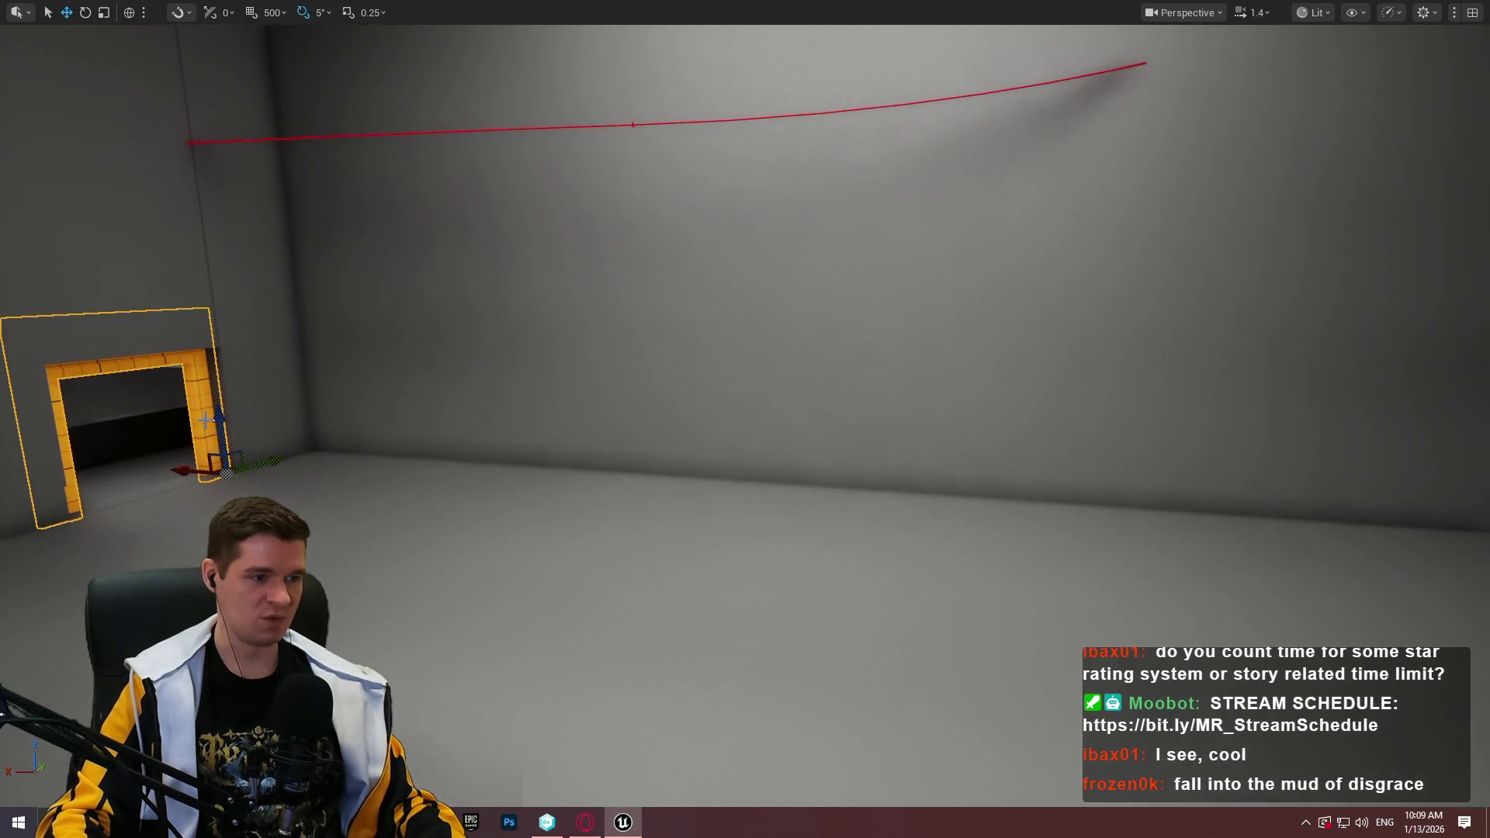
# Duplicate the yellow doorway, turn it -90° and slide it against another grey wall
pyautogui.moveTo(205, 471); pyautogui.dragTo(618, 555)
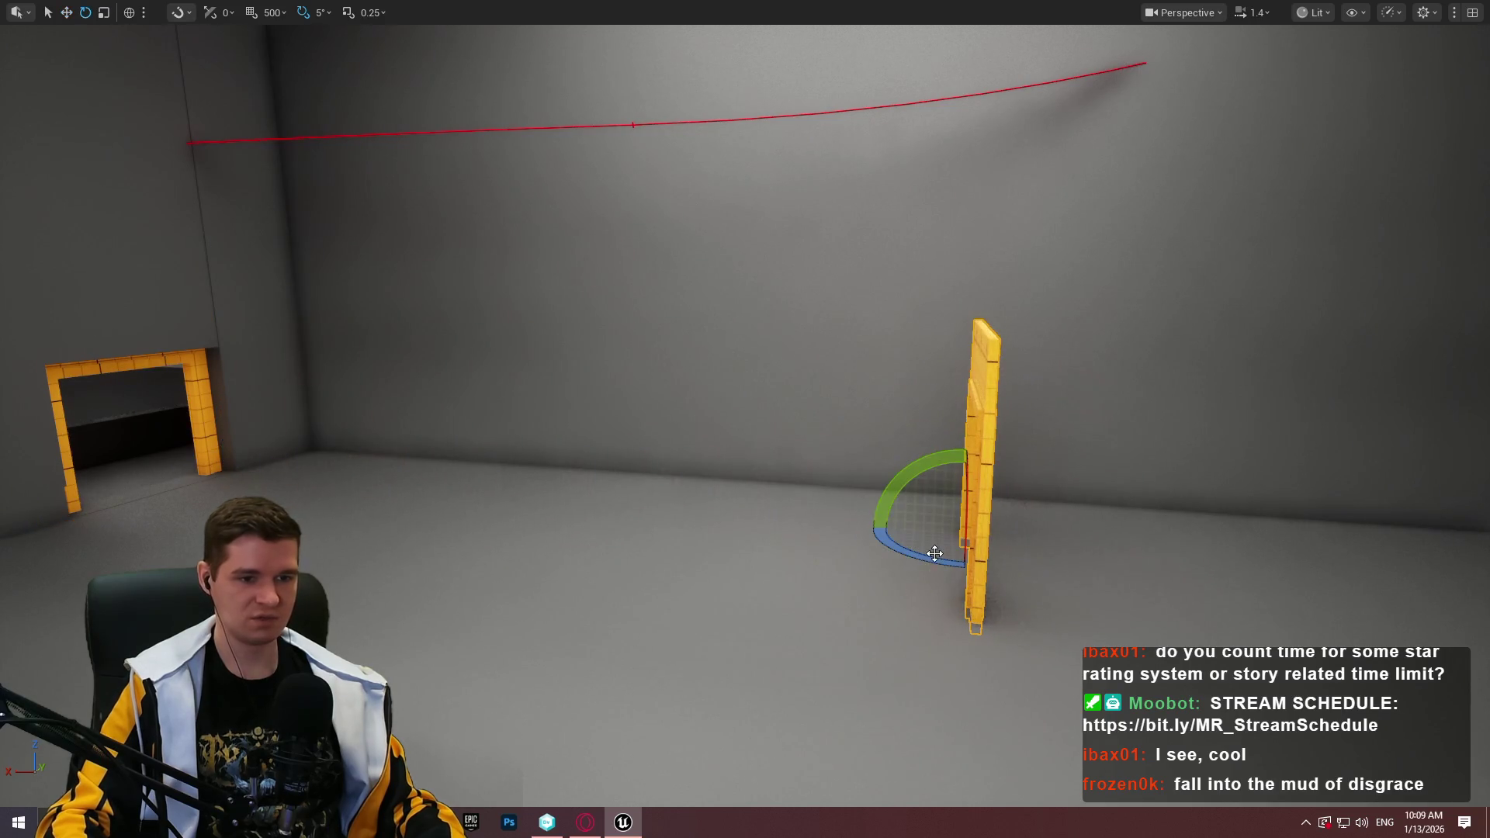
pyautogui.moveTo(745, 419); pyautogui.dragTo(434, 419)
pyautogui.press('w')
pyautogui.moveTo(565, 544)
pyautogui.mouseDown()
pyautogui.moveTo(425, 535)
pyautogui.moveTo(570, 567)
pyautogui.mouseUp()
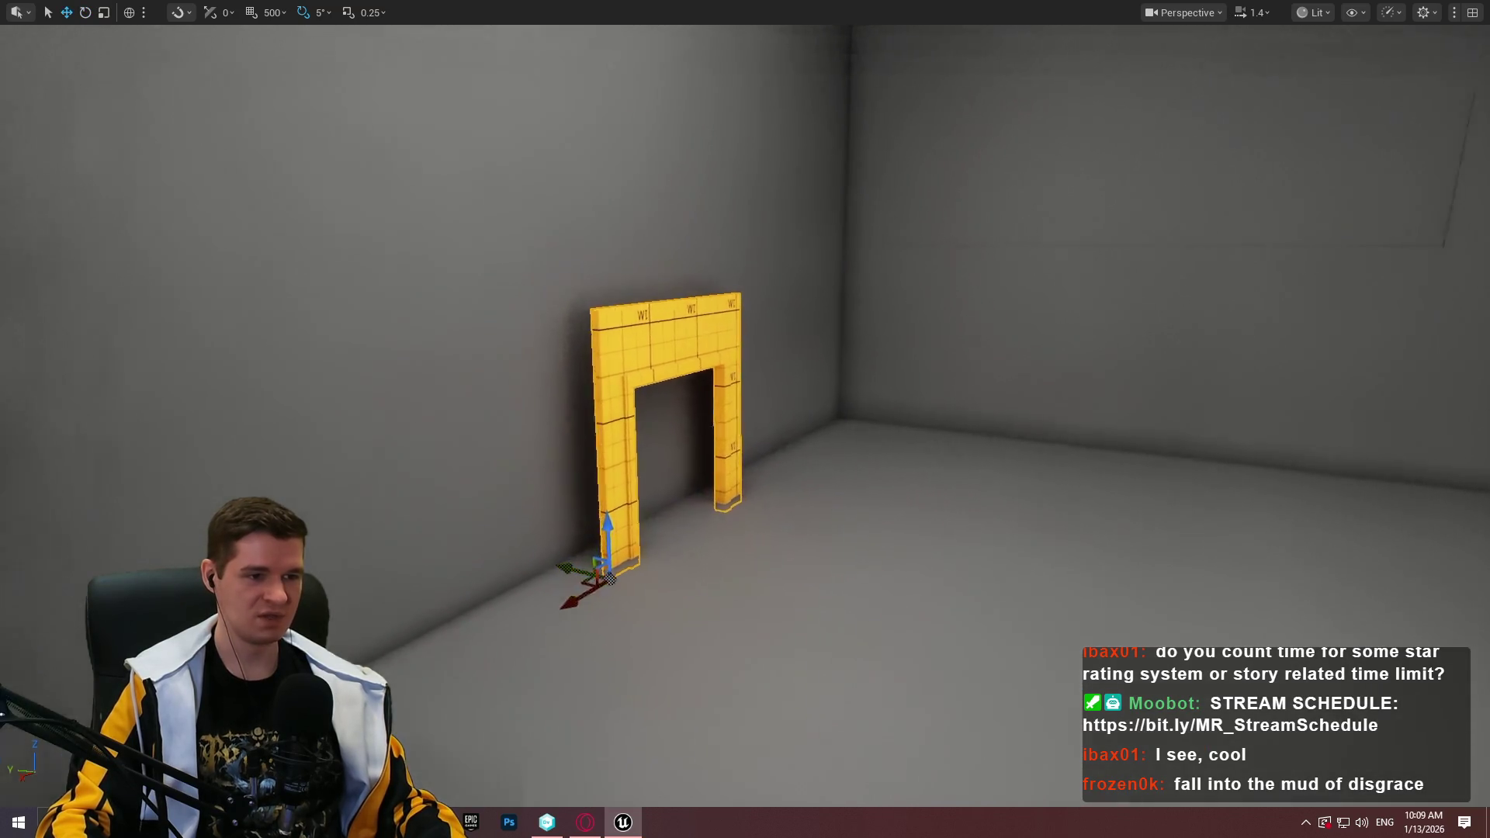
pyautogui.press('1')
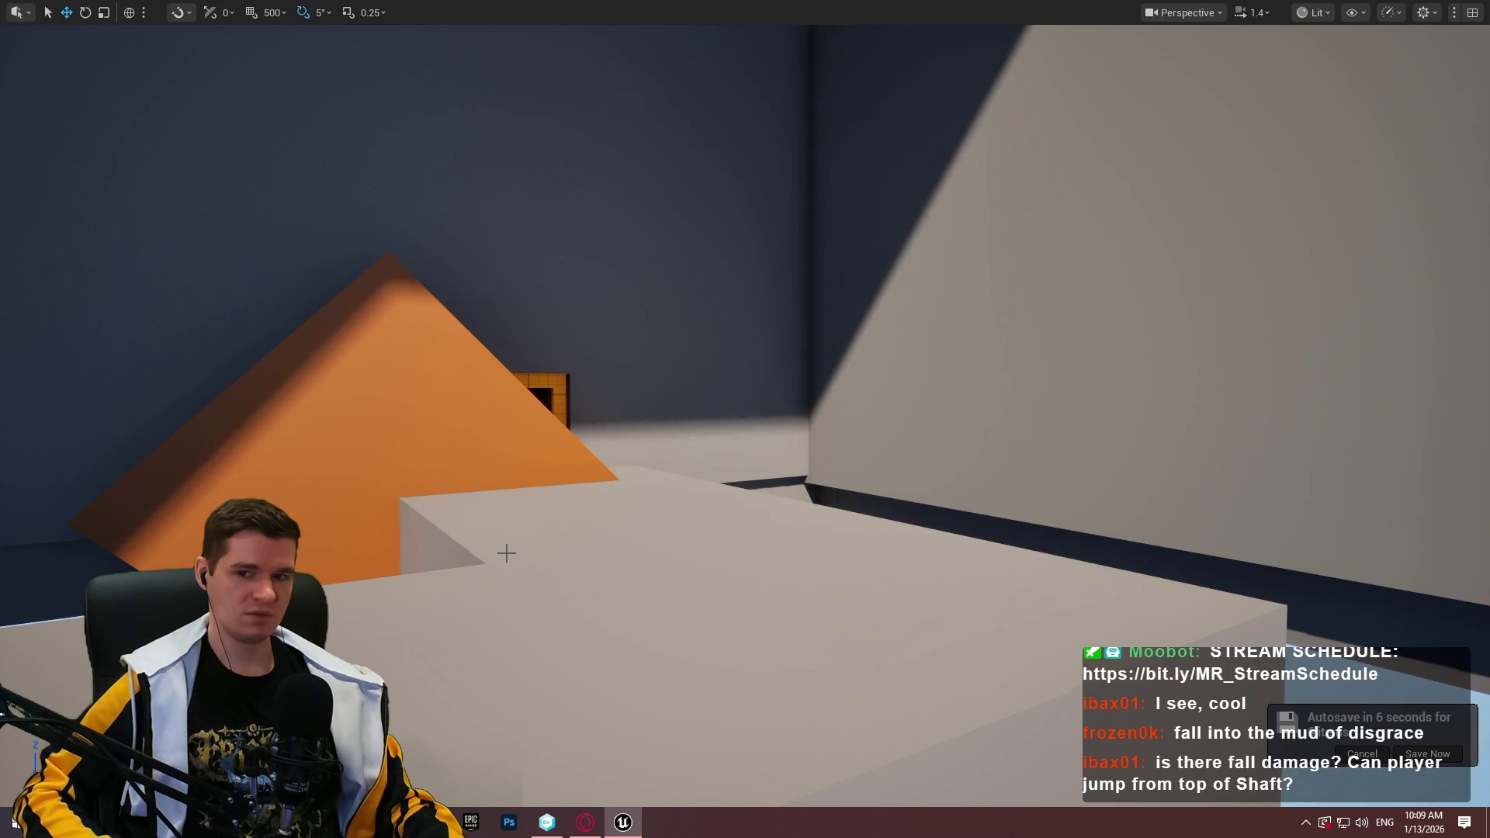
# Fly around the level to inspect the route, then return to the gray room's doorway
pyautogui.moveTo(514, 520)
pyautogui.mouseDown()
pyautogui.moveTo(404, 505)
pyautogui.moveTo(391, 272)
pyautogui.moveTo(774, 356)
pyautogui.moveTo(730, 310)
pyautogui.moveTo(741, 225)
pyautogui.moveTo(594, 366)
pyautogui.mouseUp()
pyautogui.scroll(1, 404, 287)
pyautogui.scroll(5, 391, 349)
pyautogui.scroll(2, 391, 303)
pyautogui.scroll(-4, 392, 272)
pyautogui.scroll(4, 773, 355)
pyautogui.scroll(1, 729, 311)
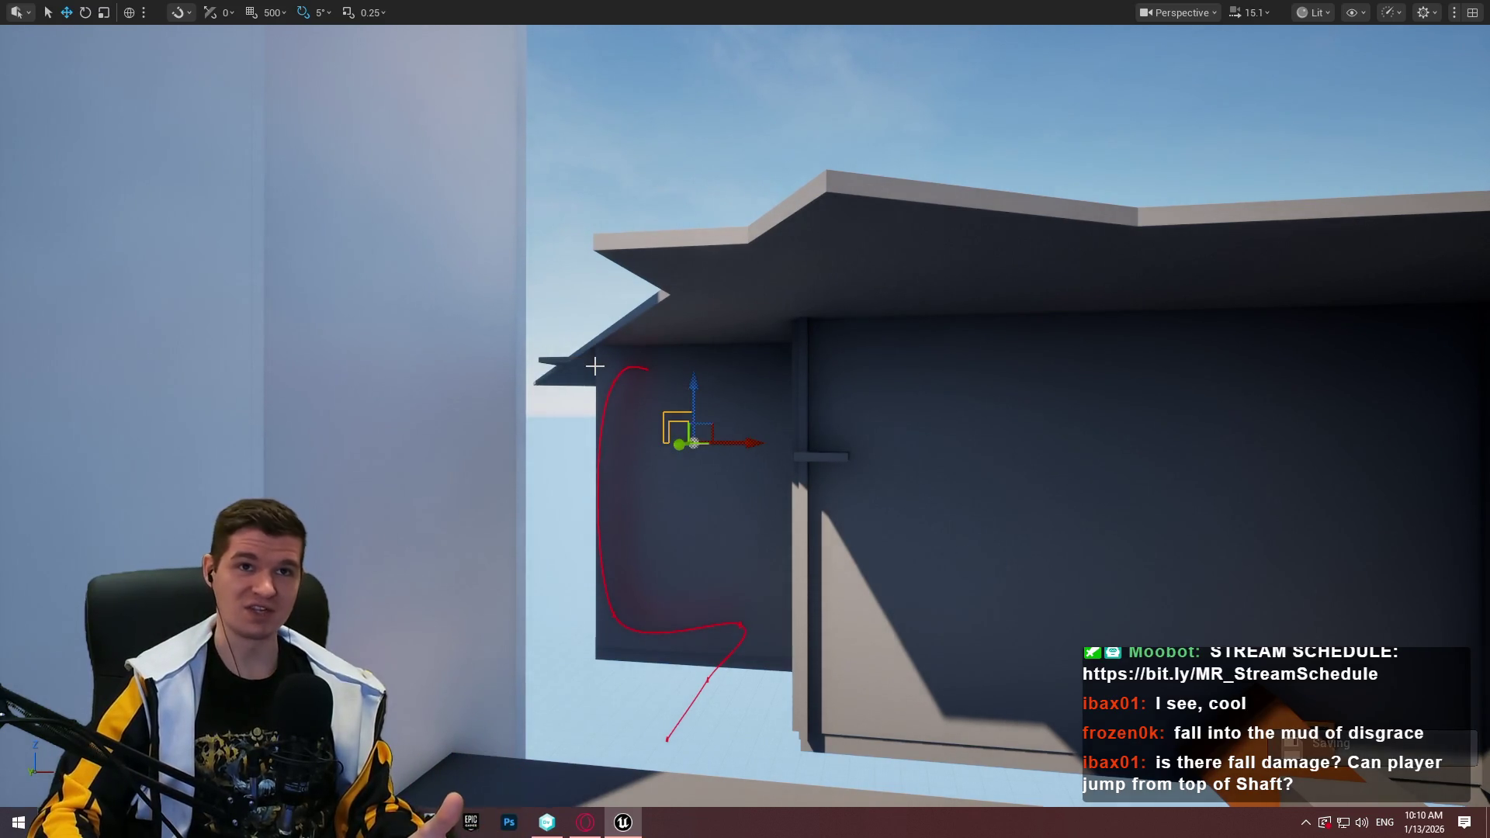
pyautogui.moveTo(572, 420)
pyautogui.mouseDown()
pyautogui.moveTo(574, 373)
pyautogui.moveTo(581, 419)
pyautogui.mouseUp()
pyautogui.scroll(-3, 581, 419)
pyautogui.moveTo(745, 419)
pyautogui.mouseDown()
pyautogui.moveTo(730, 403)
pyautogui.moveTo(737, 435)
pyautogui.moveTo(745, 419)
pyautogui.mouseUp()
pyautogui.scroll(-3, 737, 434)
# Slide the new yellow doorway along its wall with the X and Y move arrows
pyautogui.moveTo(802, 592)
pyautogui.mouseDown()
pyautogui.moveTo(709, 585)
pyautogui.moveTo(904, 602)
pyautogui.moveTo(892, 535)
pyautogui.moveTo(888, 582)
pyautogui.mouseUp()
pyautogui.scroll(-2, 893, 590)
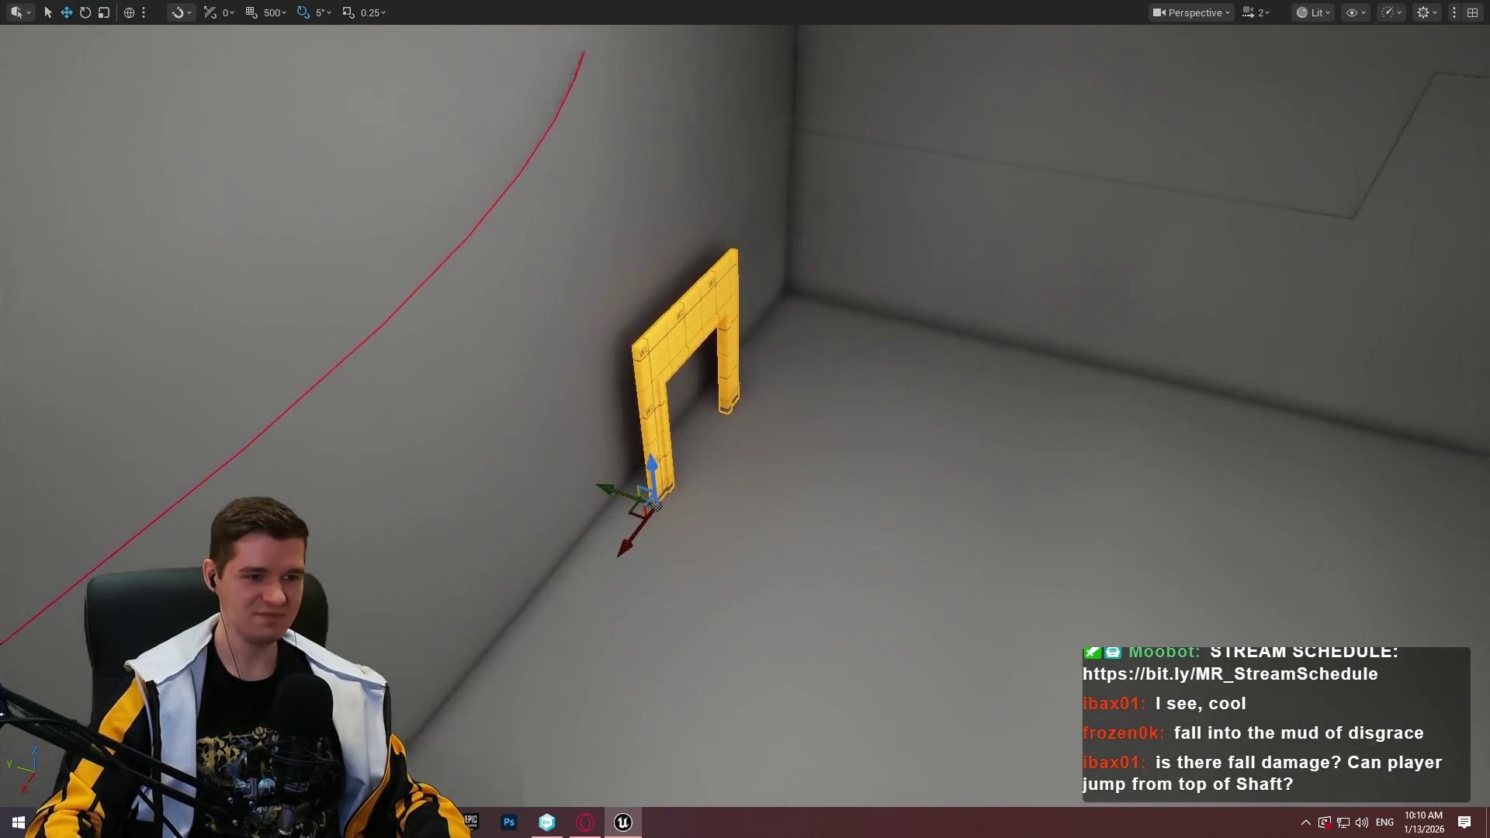
pyautogui.moveTo(613, 503)
pyautogui.mouseDown()
pyautogui.moveTo(585, 485)
pyautogui.moveTo(682, 475)
pyautogui.mouseUp()
pyautogui.moveTo(885, 402); pyautogui.dragTo(885, 403)
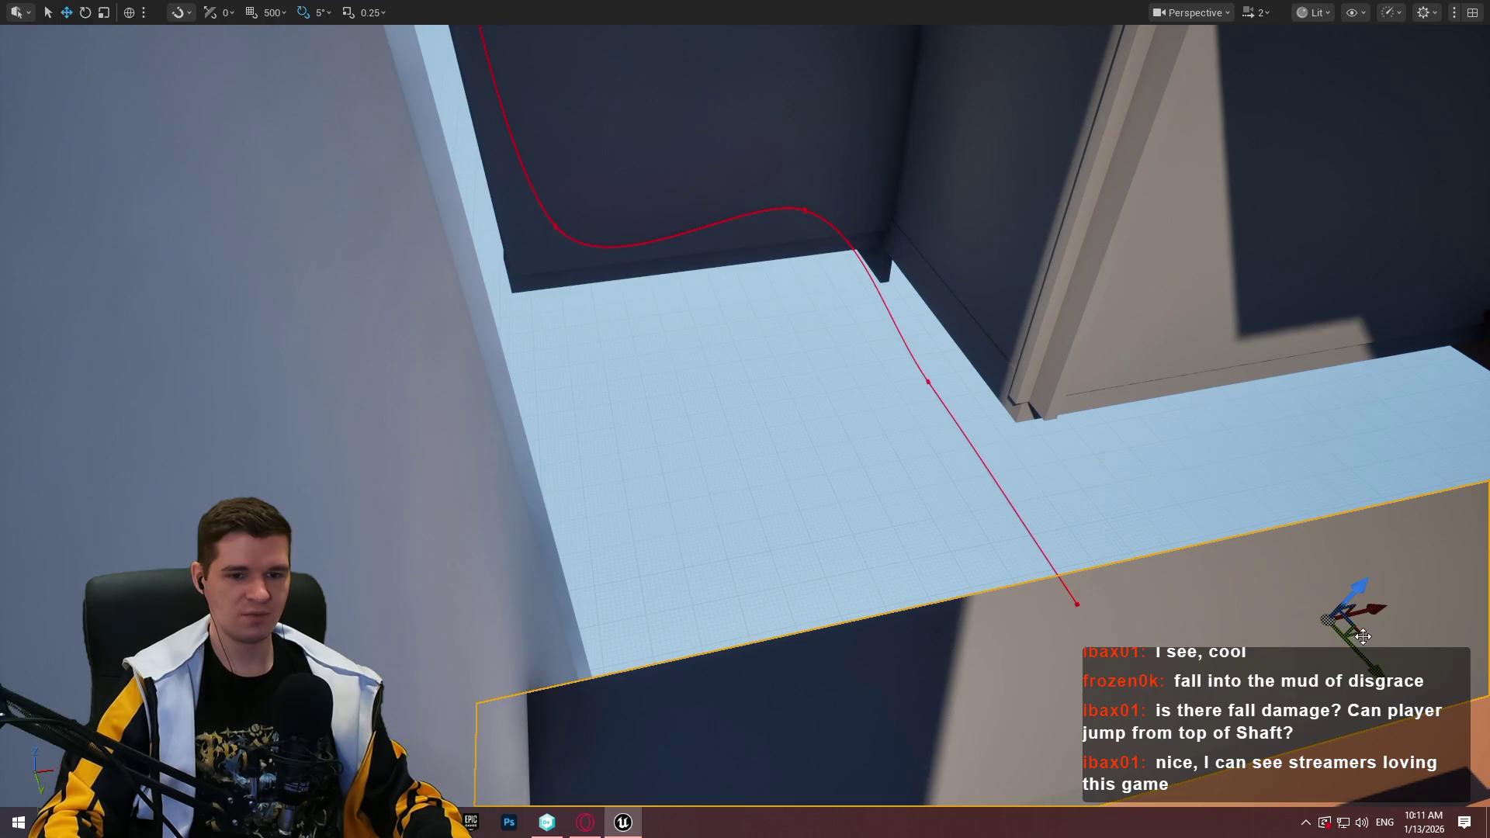
# Stretch the dark slab, then shrink it to fit between the walls, and shift it left
pyautogui.moveTo(1362, 636)
pyautogui.mouseDown()
pyautogui.moveTo(1124, 522)
pyautogui.moveTo(1150, 502)
pyautogui.moveTo(1166, 510)
pyautogui.moveTo(1083, 496)
pyautogui.mouseUp()
pyautogui.press('r')
pyautogui.moveTo(1109, 549); pyautogui.dragTo(1141, 564)
pyautogui.press('r')
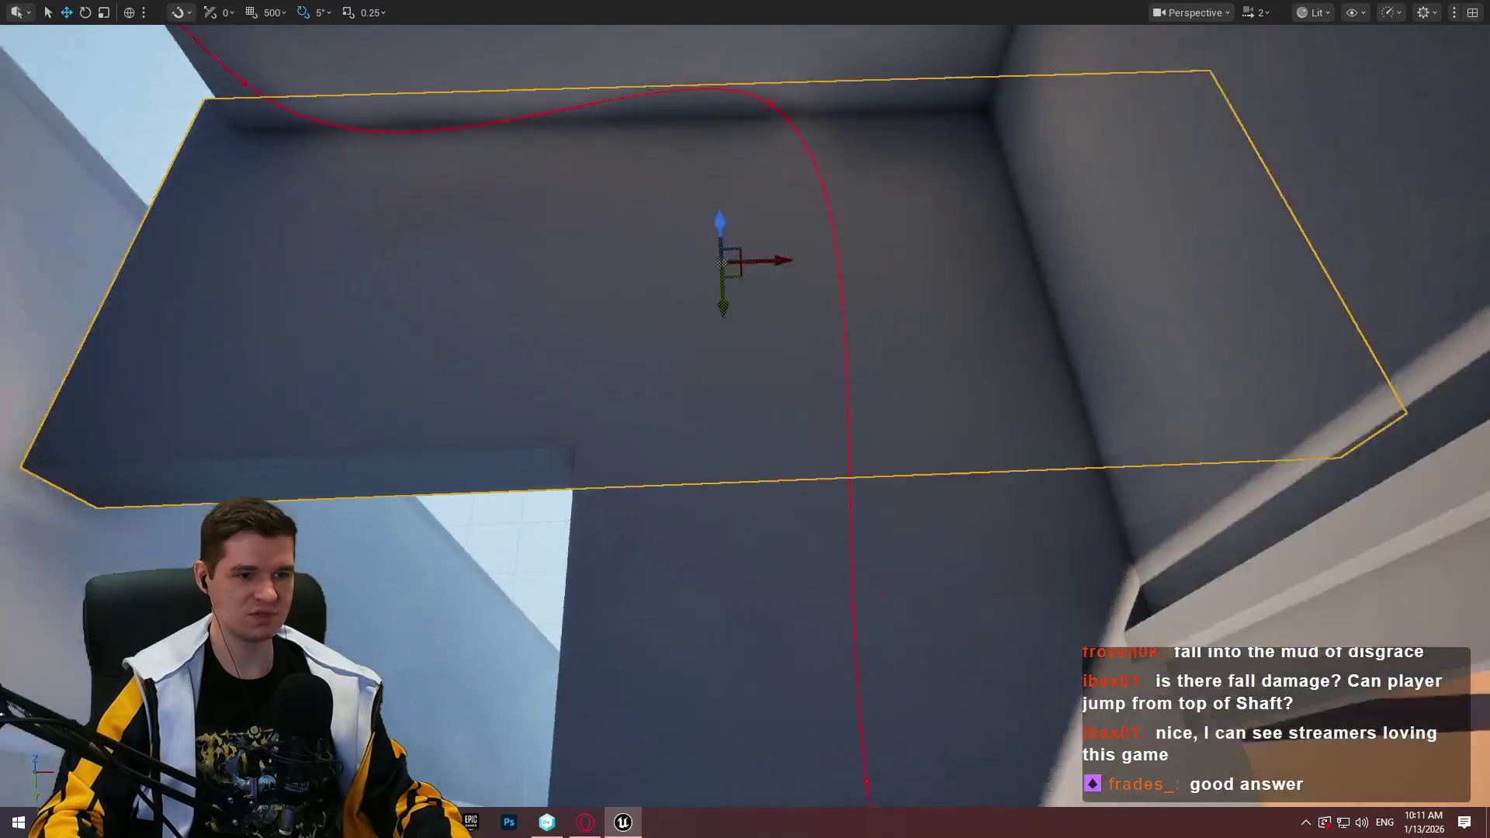
pyautogui.moveTo(777, 303); pyautogui.dragTo(757, 308)
pyautogui.press('w')
pyautogui.moveTo(871, 292); pyautogui.dragTo(701, 299)
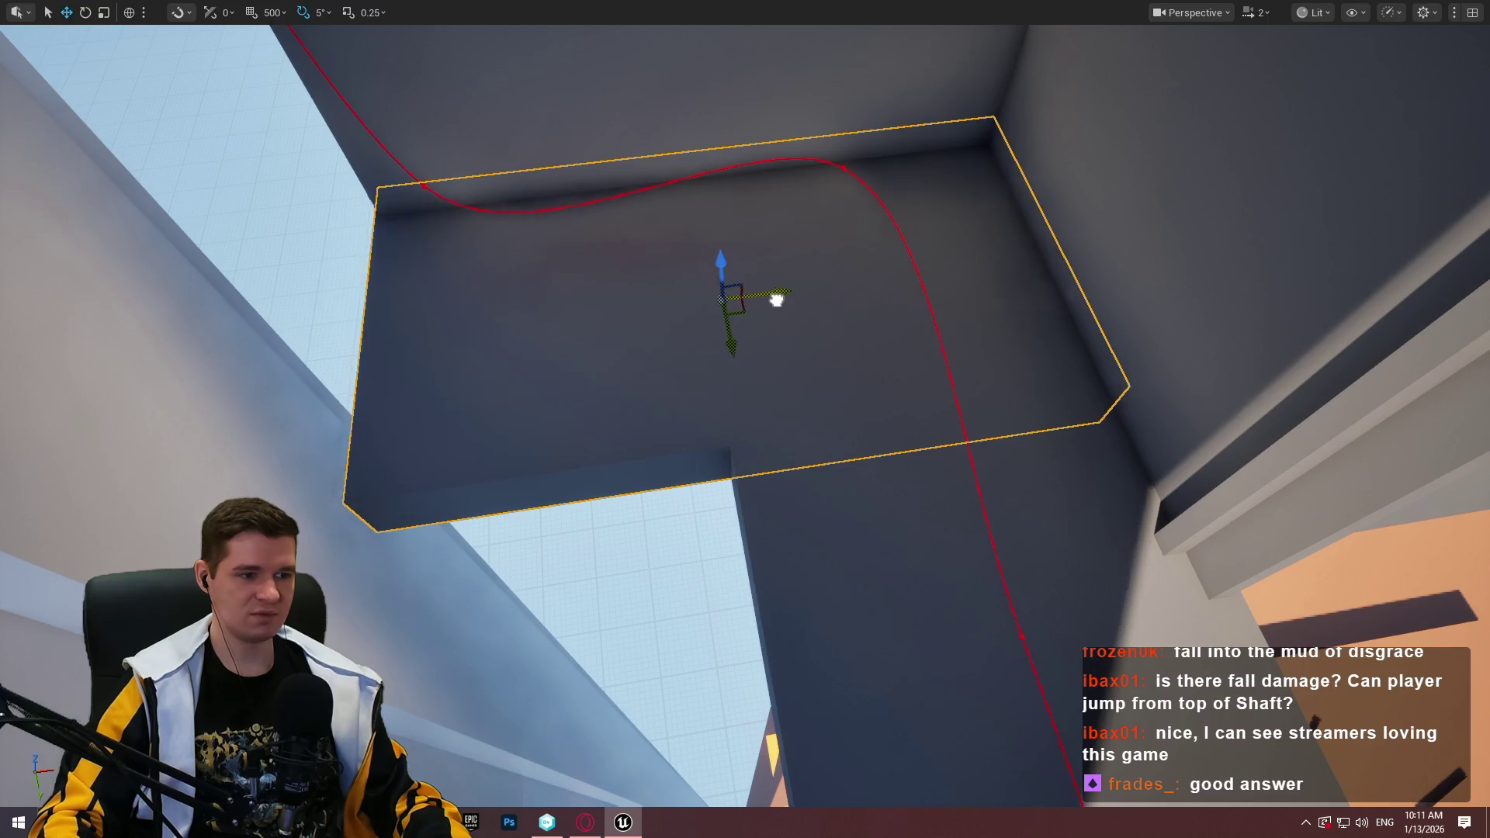
# Check the slab from above and select the gray room's wall mesh
pyautogui.moveTo(772, 306); pyautogui.dragTo(783, 286)
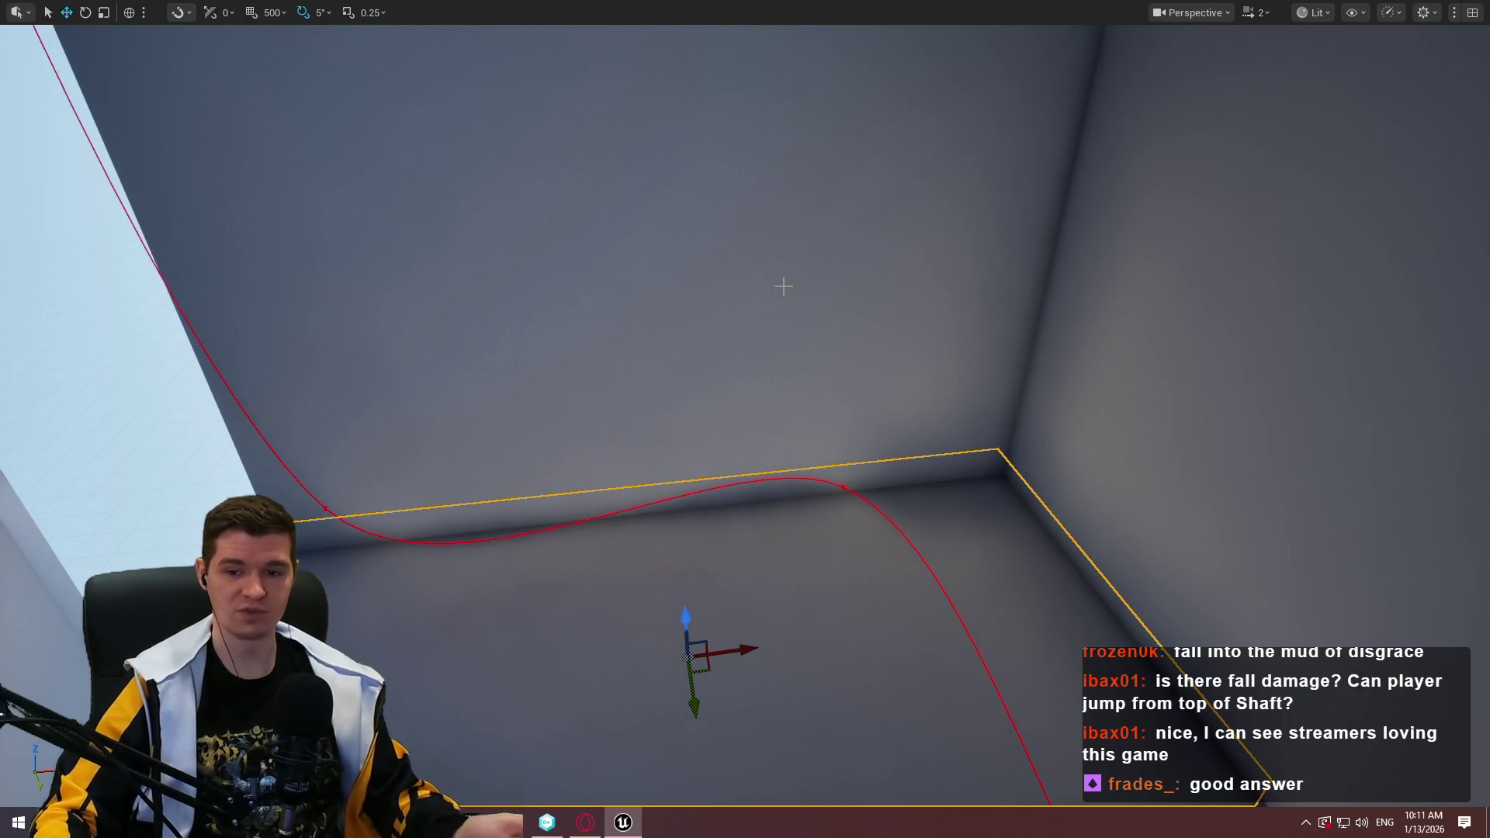
pyautogui.moveTo(740, 233); pyautogui.dragTo(741, 232)
pyautogui.click(964, 266)
pyautogui.moveTo(965, 266); pyautogui.dragTo(964, 267)
pyautogui.moveTo(741, 233); pyautogui.dragTo(741, 233)
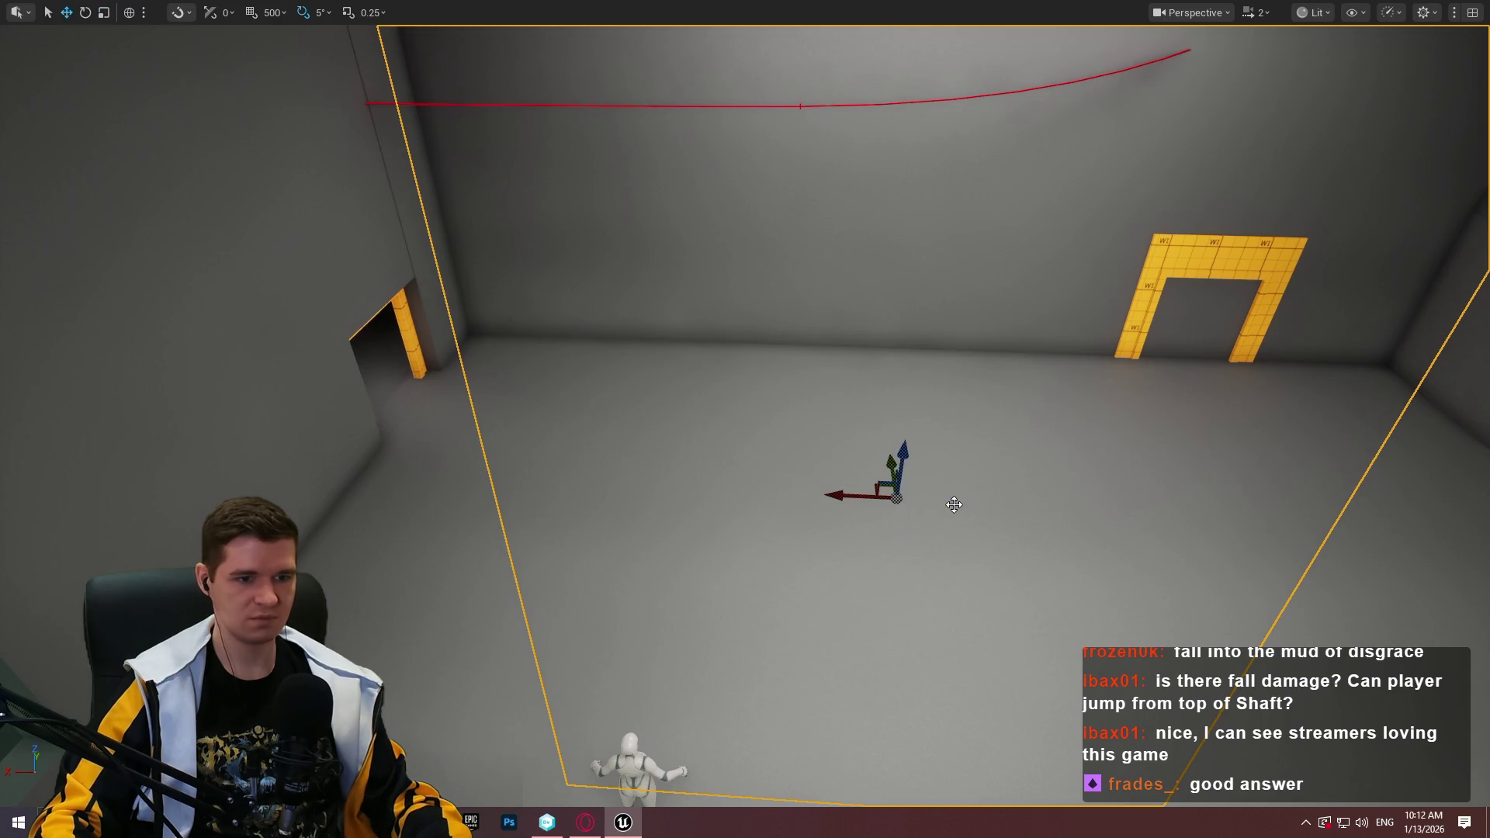
# Slide the selected room mesh left along X and fly around the shaft and doorway
pyautogui.moveTo(840, 497)
pyautogui.mouseDown()
pyautogui.moveTo(798, 542)
pyautogui.moveTo(737, 559)
pyautogui.moveTo(781, 560)
pyautogui.mouseUp()
pyautogui.press('r')
pyautogui.press('w')
pyautogui.moveTo(773, 505); pyautogui.dragTo(730, 506)
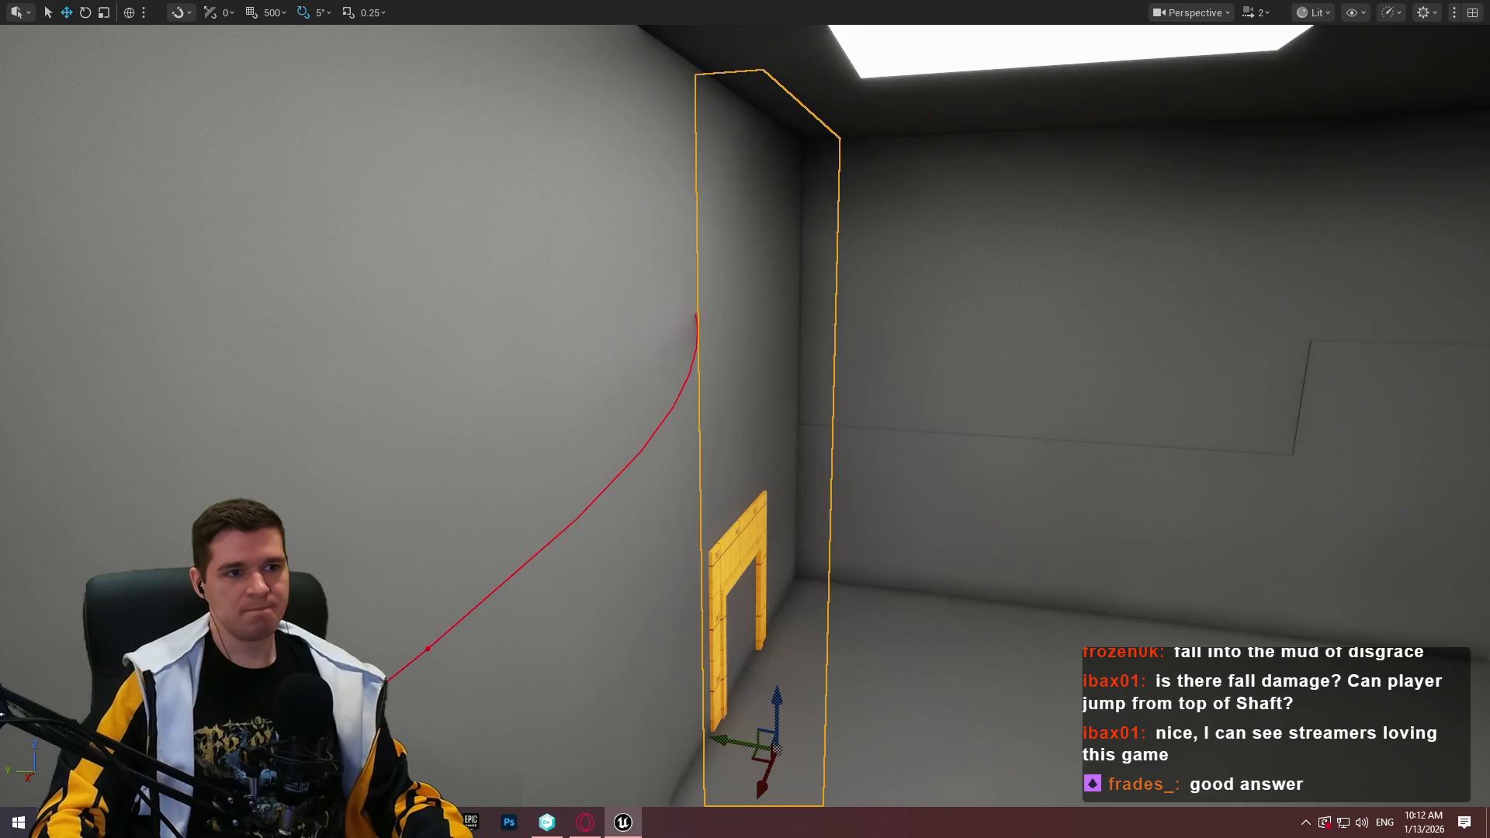
pyautogui.press('a')
pyautogui.press('w')
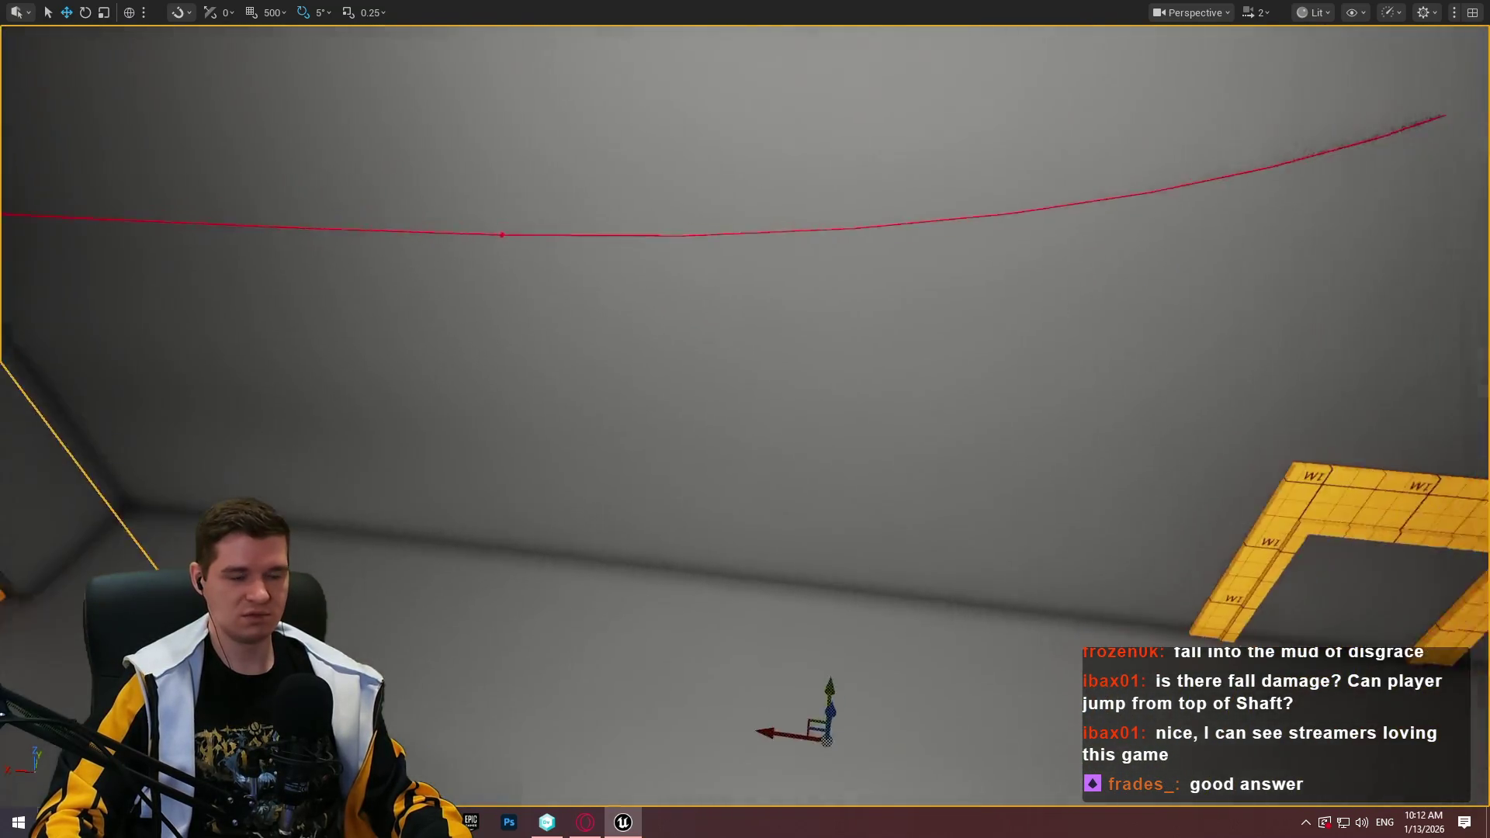
pyautogui.press('w')
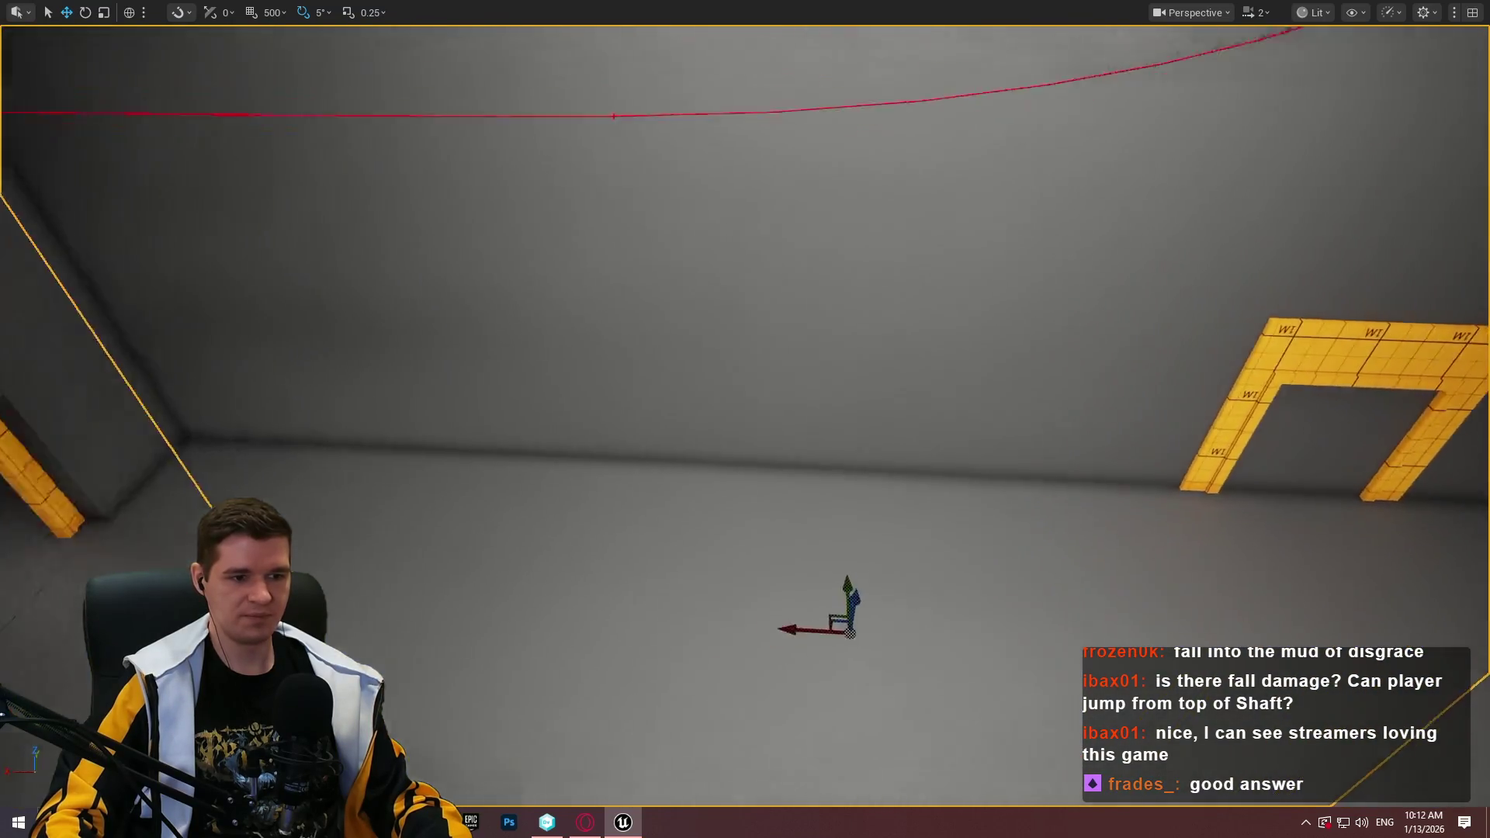
pyautogui.press('s')
pyautogui.press('r')
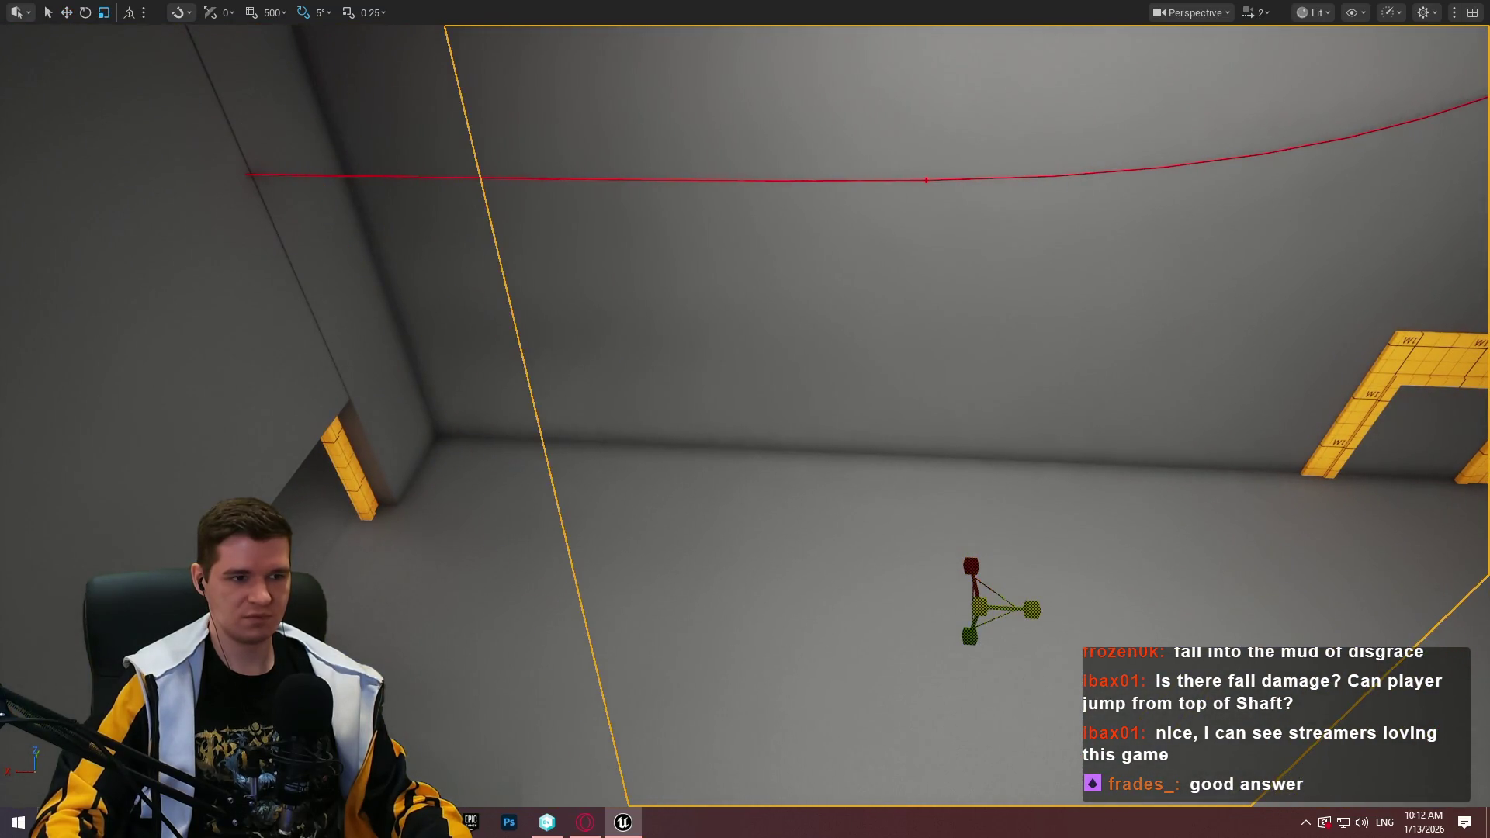
pyautogui.press('s')
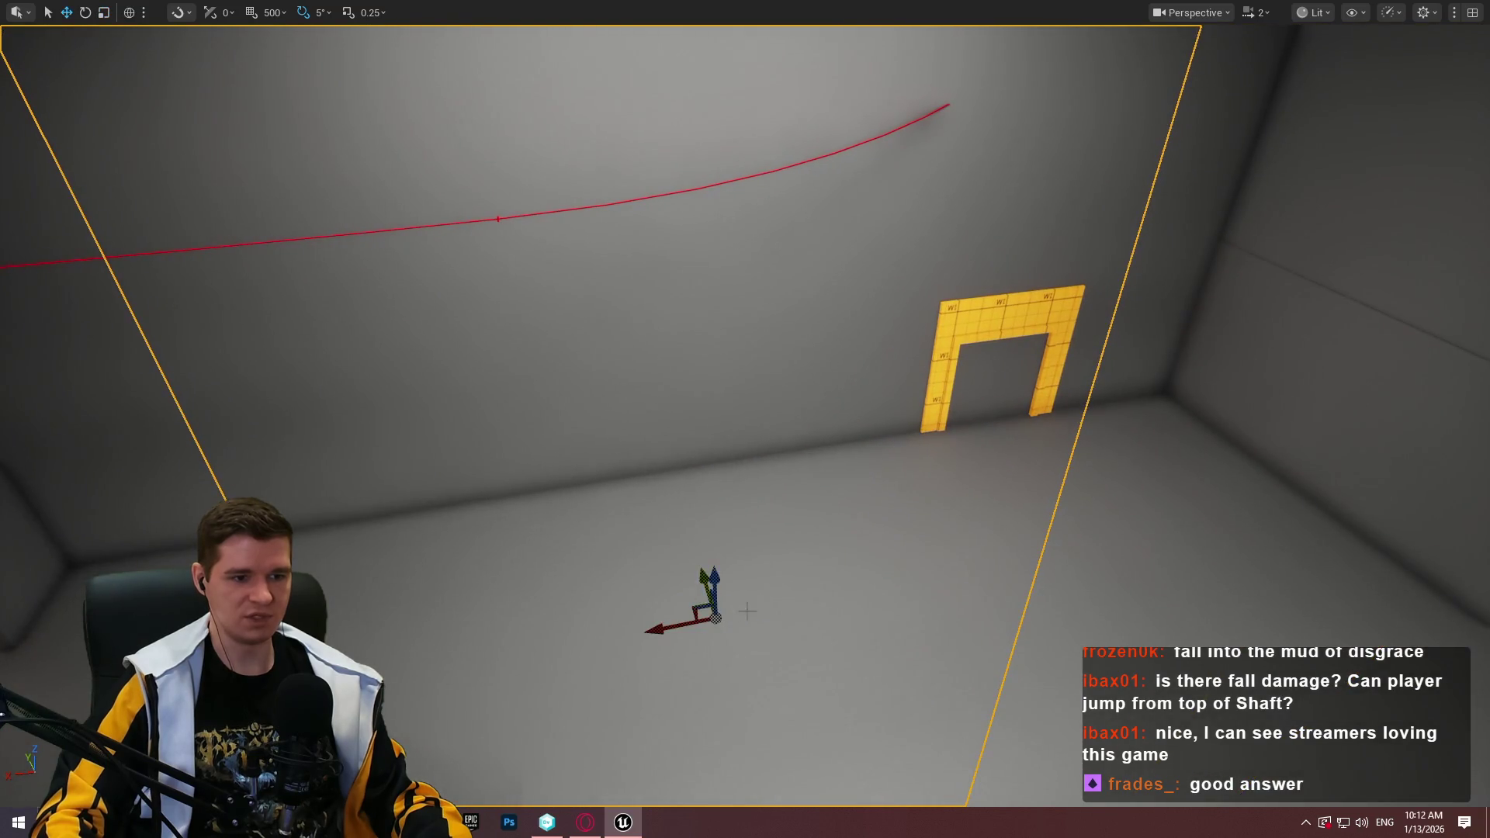
# Reposition and widen the wall piece along X to close the gap to the sky
pyautogui.moveTo(683, 621)
pyautogui.mouseDown()
pyautogui.moveTo(412, 618)
pyautogui.moveTo(1357, 592)
pyautogui.moveTo(1277, 592)
pyautogui.moveTo(1288, 598)
pyautogui.mouseUp()
pyautogui.press('a')
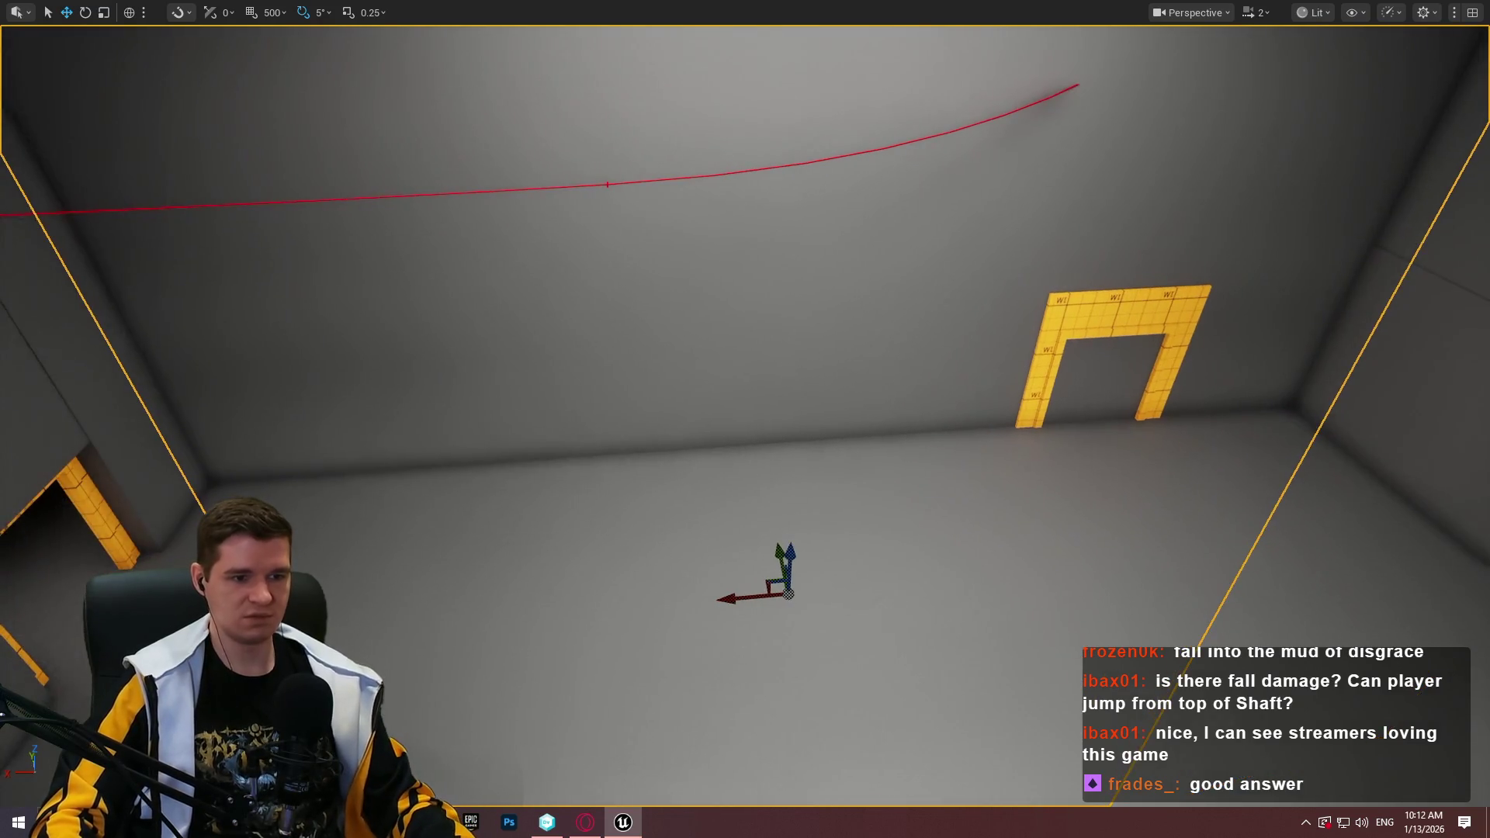
pyautogui.press('a')
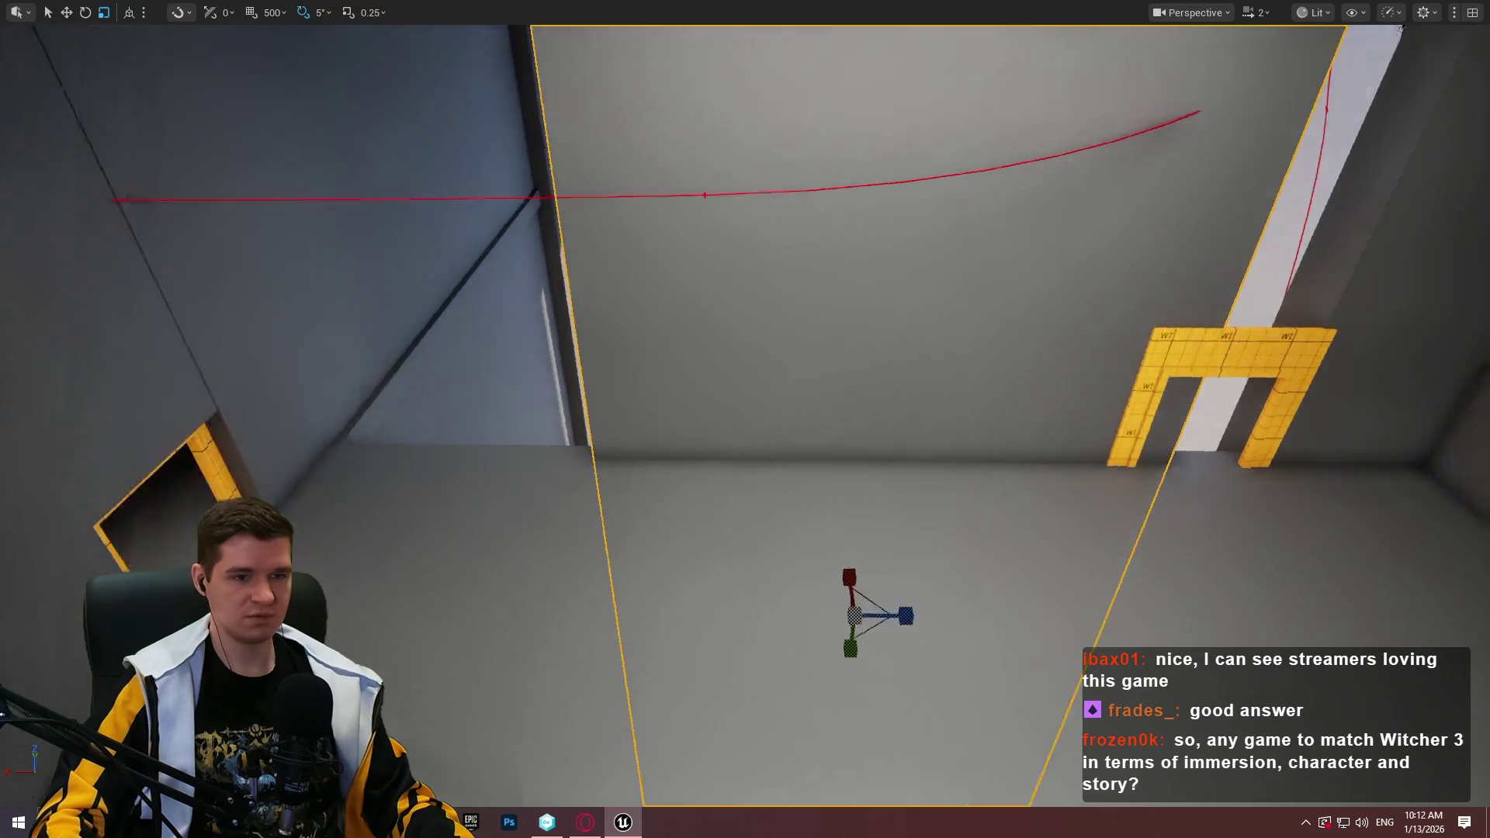
pyautogui.moveTo(908, 536); pyautogui.dragTo(908, 535)
pyautogui.moveTo(935, 458); pyautogui.dragTo(948, 442)
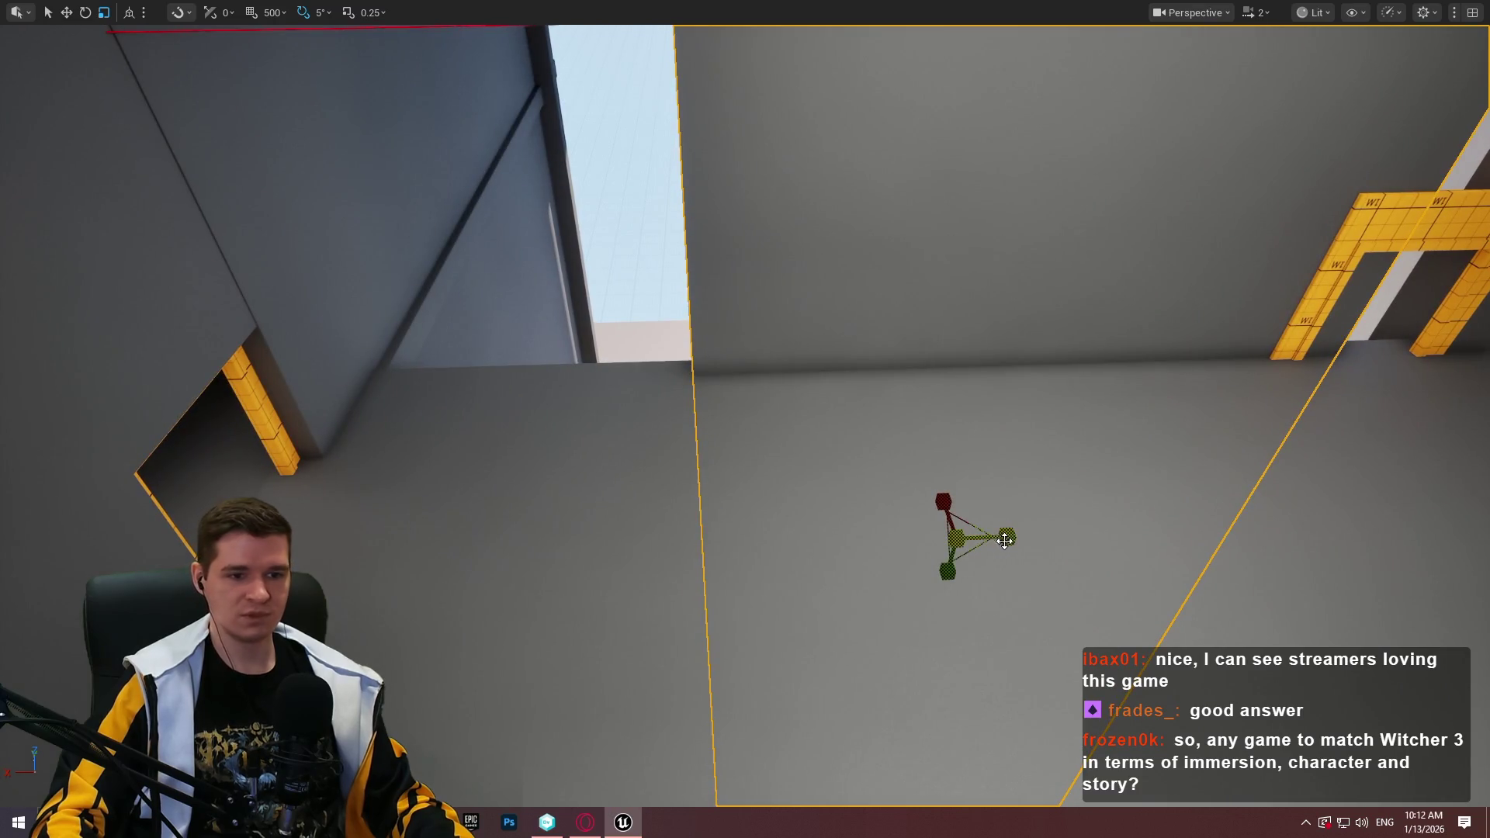
pyautogui.moveTo(1004, 541); pyautogui.dragTo(1007, 537)
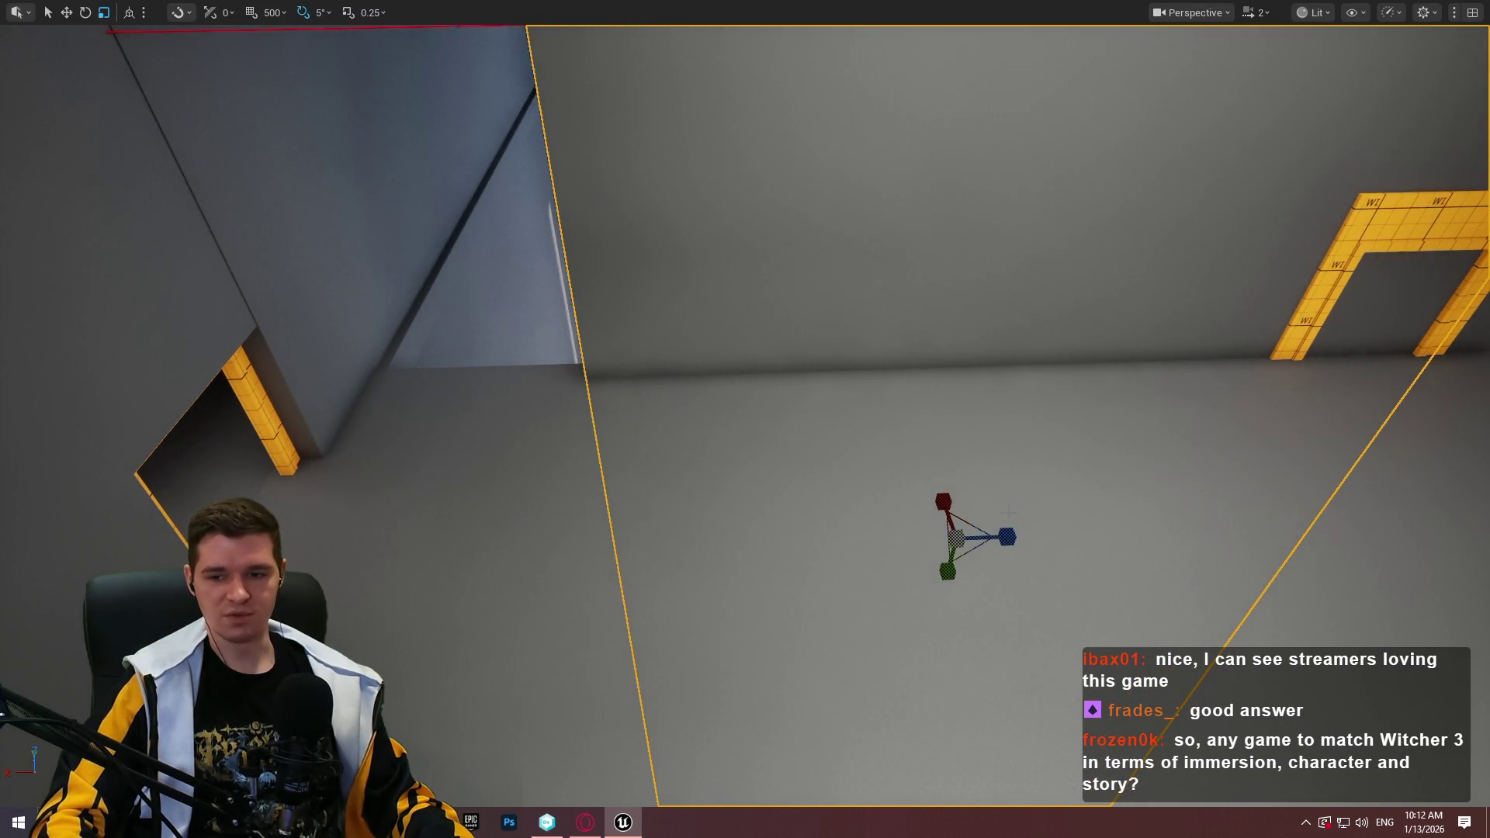
pyautogui.moveTo(909, 542)
pyautogui.mouseDown()
pyautogui.moveTo(745, 548)
pyautogui.moveTo(764, 543)
pyautogui.mouseUp()
pyautogui.moveTo(870, 545); pyautogui.dragTo(892, 544)
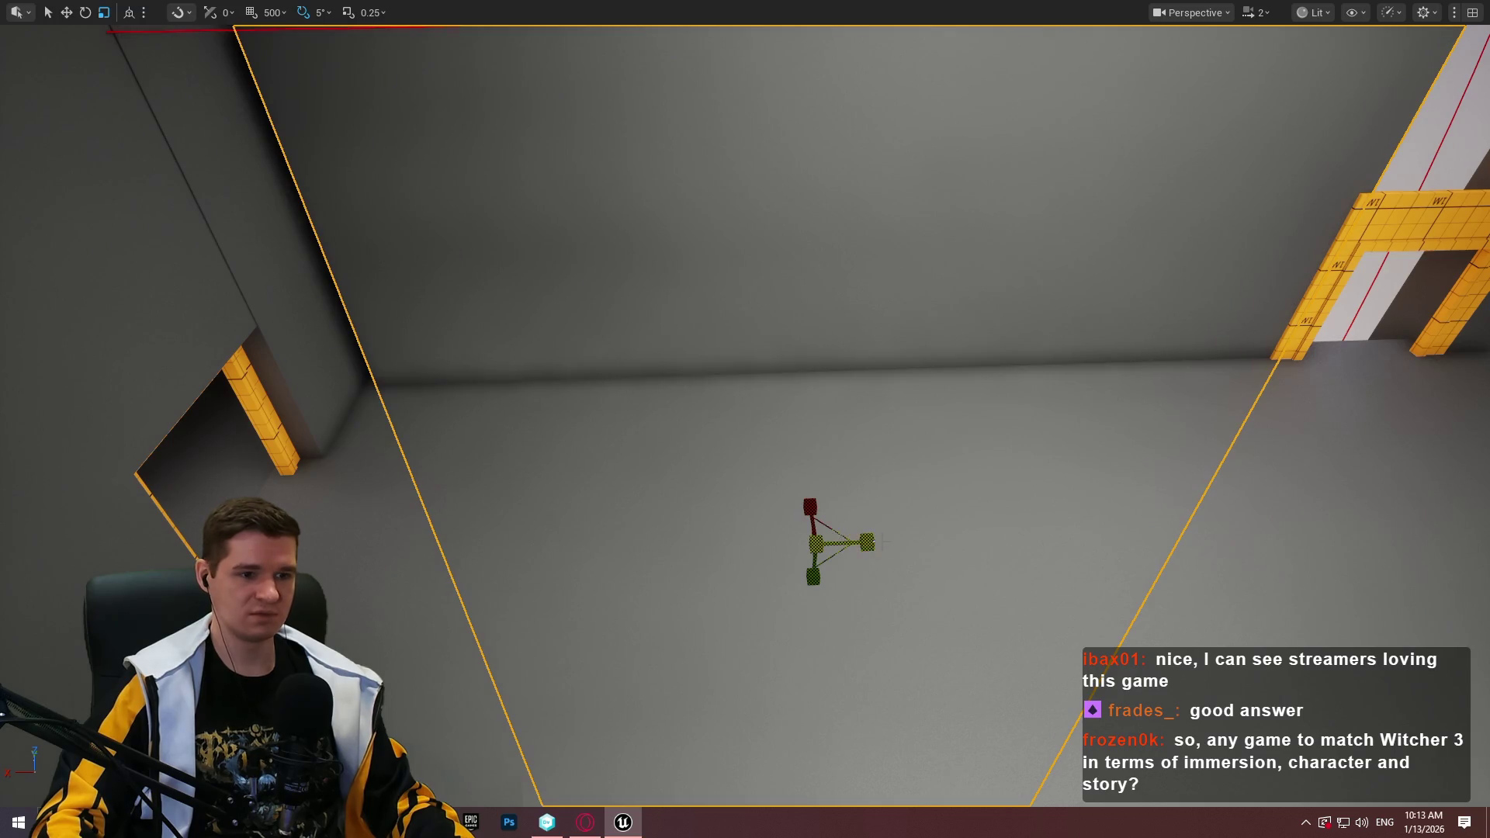
pyautogui.moveTo(765, 543)
pyautogui.mouseDown()
pyautogui.moveTo(733, 545)
pyautogui.moveTo(822, 553)
pyautogui.moveTo(788, 437)
pyautogui.moveTo(908, 330)
pyautogui.moveTo(775, 322)
pyautogui.moveTo(864, 688)
pyautogui.moveTo(768, 674)
pyautogui.moveTo(807, 673)
pyautogui.moveTo(776, 710)
pyautogui.moveTo(753, 675)
pyautogui.moveTo(675, 667)
pyautogui.mouseUp()
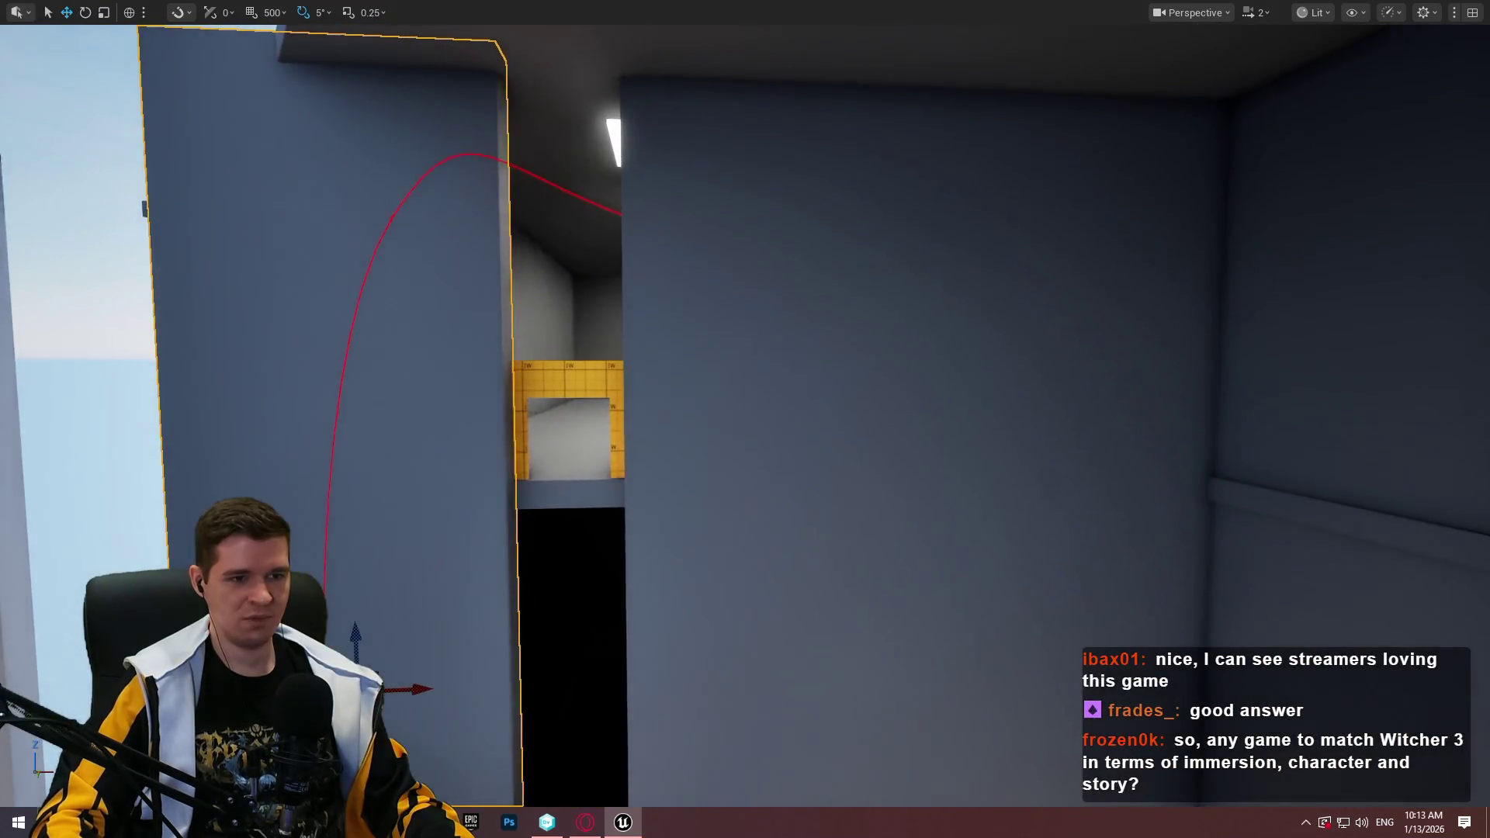
# Shrink the large right wall's height, lower it and move it to the left
pyautogui.click(776, 387)
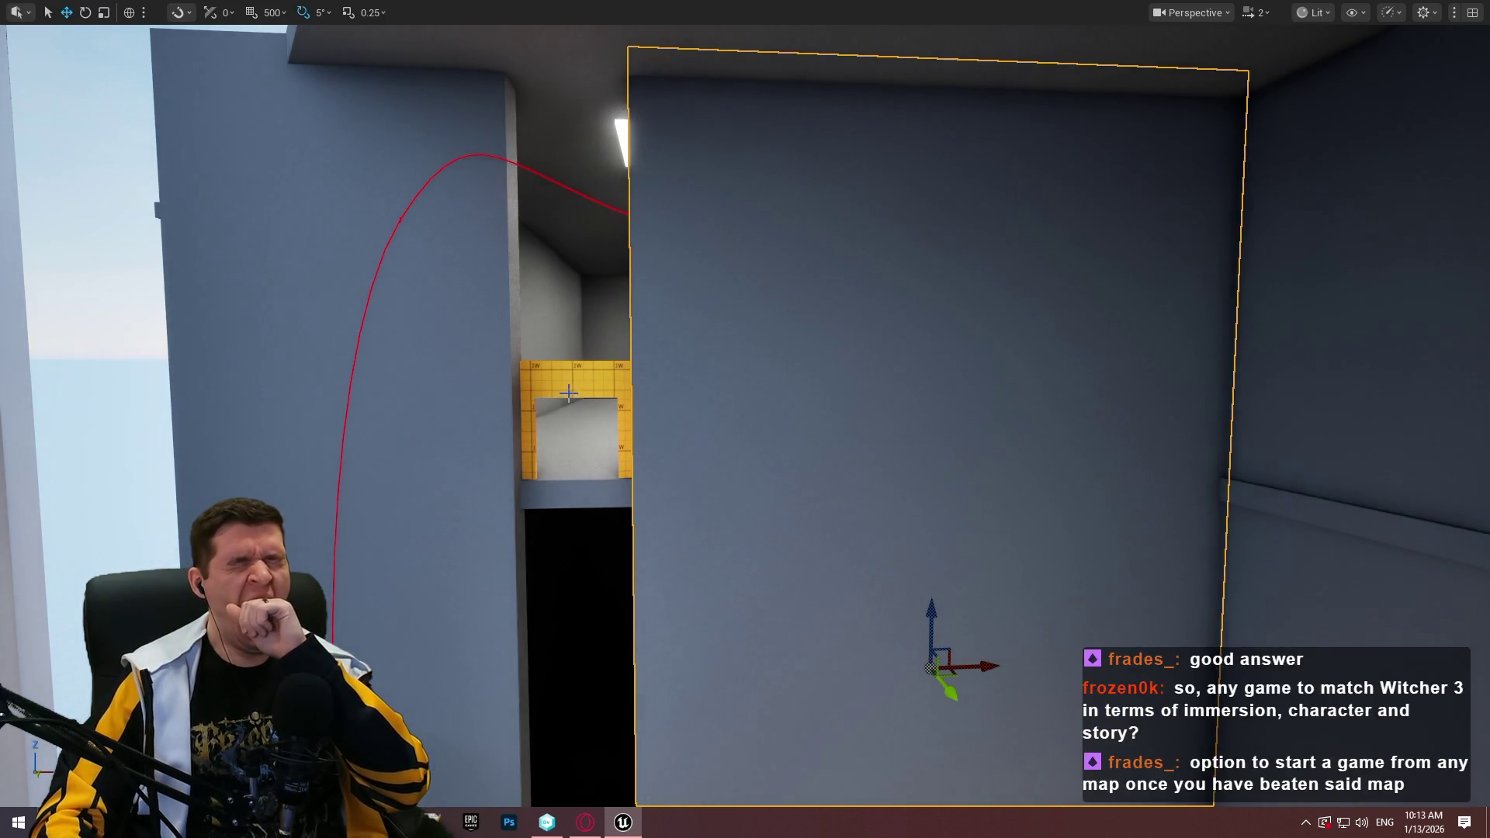
pyautogui.moveTo(861, 402); pyautogui.dragTo(890, 441)
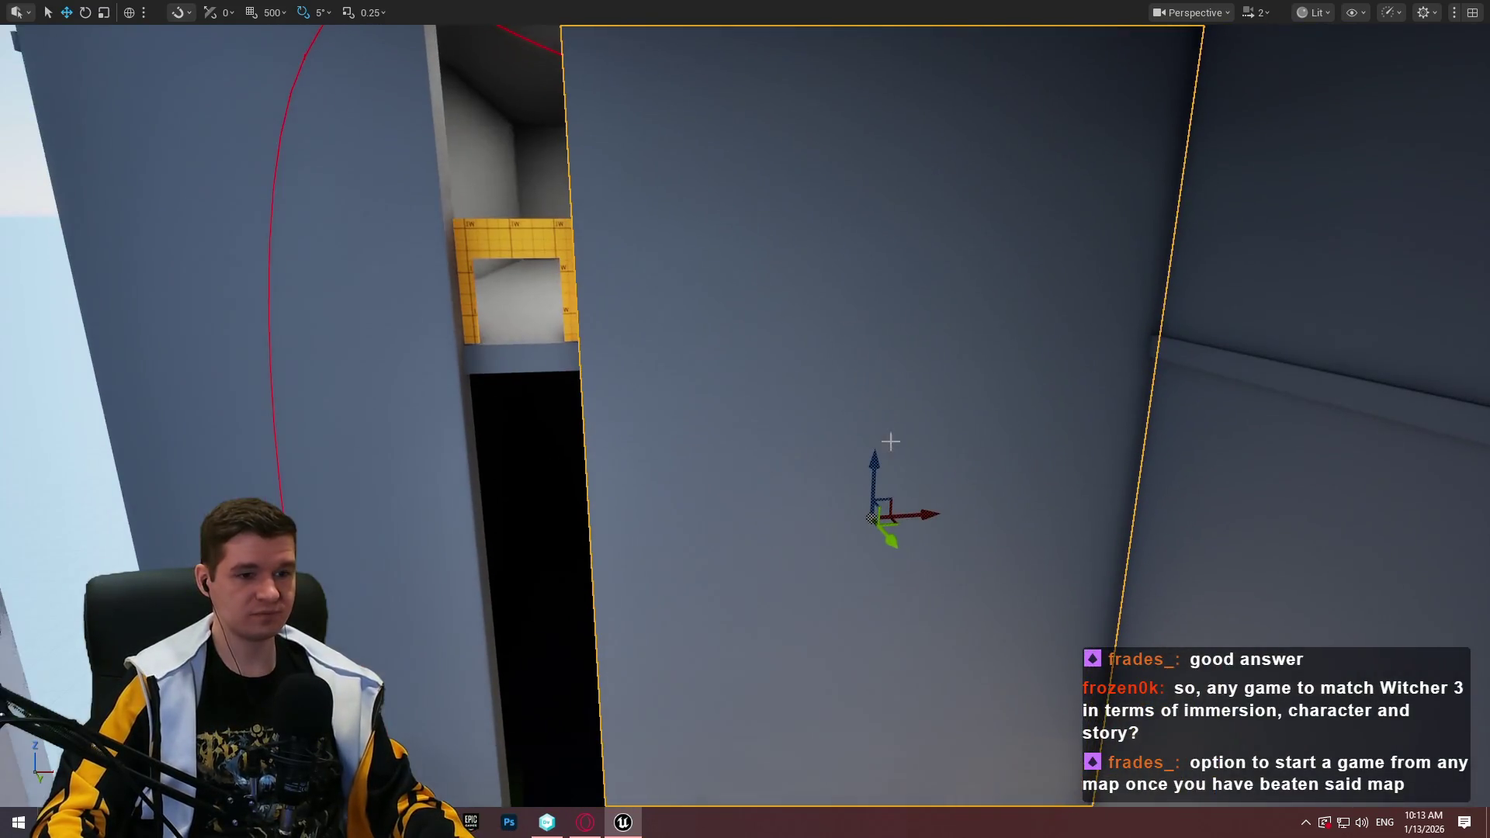
pyautogui.moveTo(862, 496); pyautogui.dragTo(930, 475)
pyautogui.press('r')
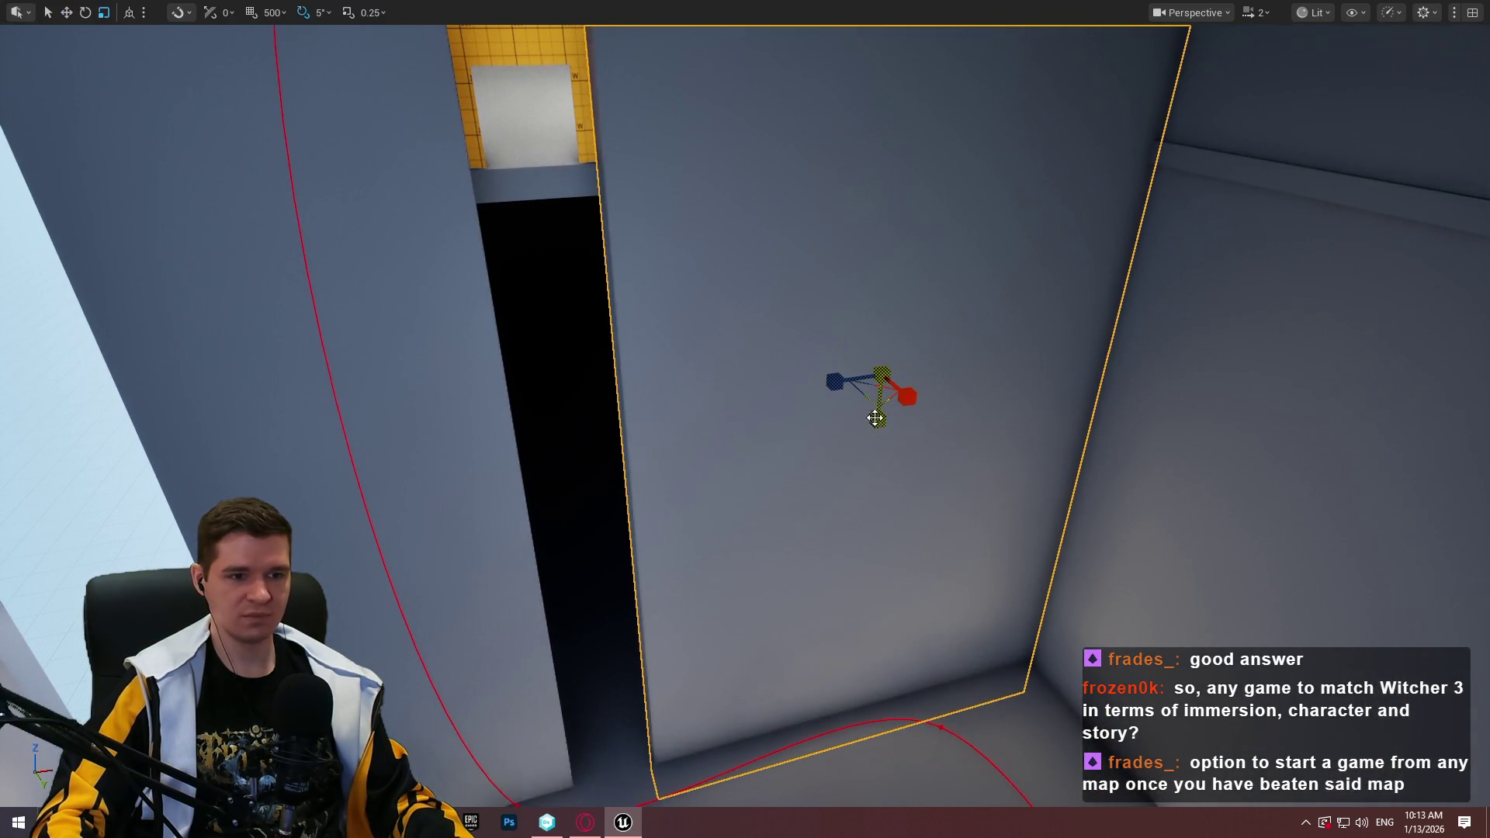
pyautogui.moveTo(878, 419); pyautogui.dragTo(878, 408)
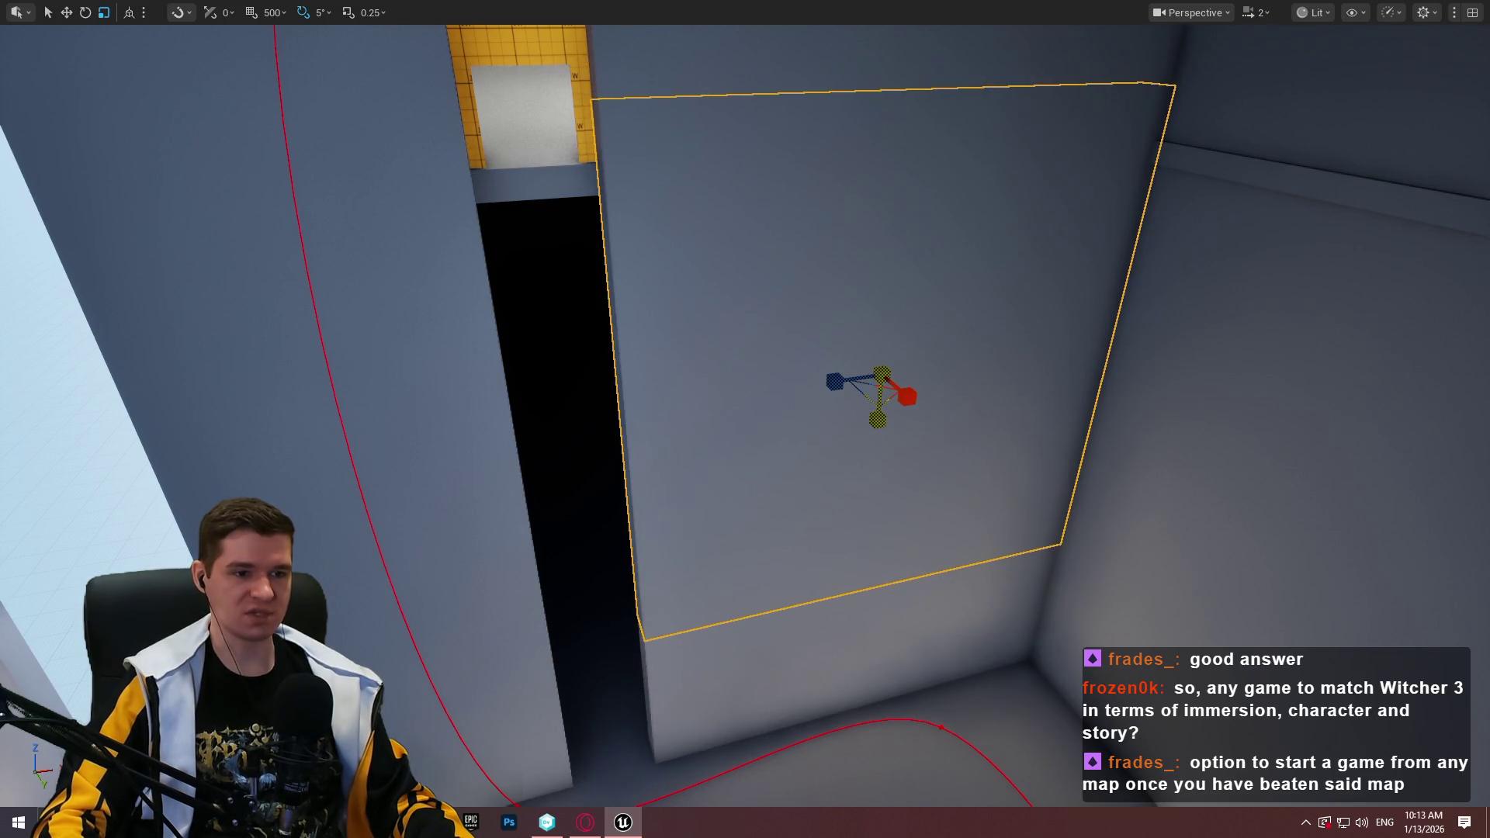
pyautogui.moveTo(886, 326); pyautogui.dragTo(872, 443)
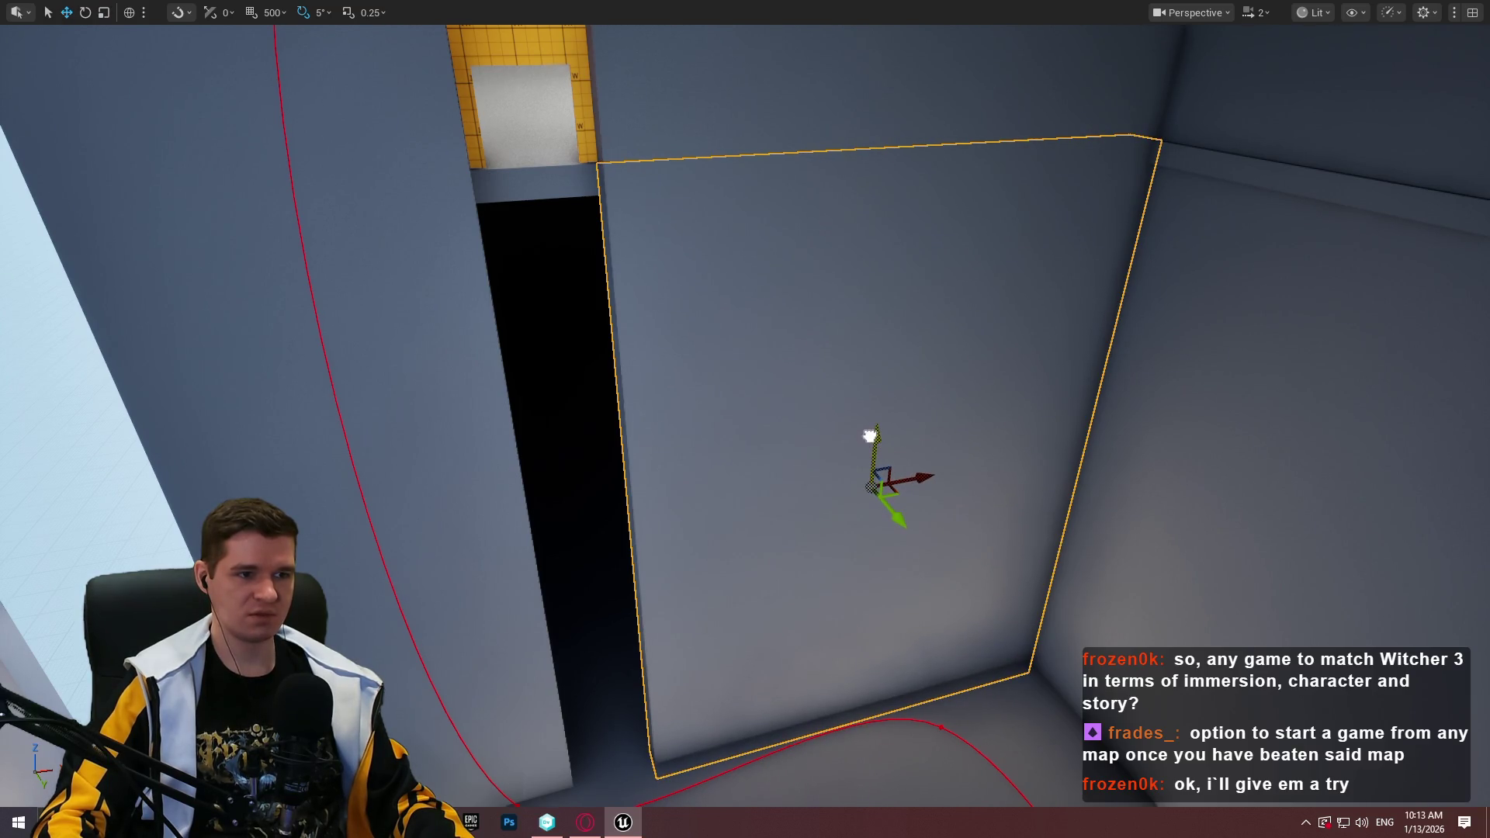
pyautogui.moveTo(935, 479)
pyautogui.mouseDown()
pyautogui.moveTo(705, 512)
pyautogui.moveTo(667, 512)
pyautogui.moveTo(636, 481)
pyautogui.moveTo(559, 589)
pyautogui.moveTo(372, 481)
pyautogui.moveTo(365, 497)
pyautogui.moveTo(353, 473)
pyautogui.moveTo(341, 489)
pyautogui.mouseUp()
# Raise the wall panel to expose the yellow doorway, fly through it, and select the floor slab
pyautogui.moveTo(830, 578); pyautogui.dragTo(832, 174)
pyautogui.press('f')
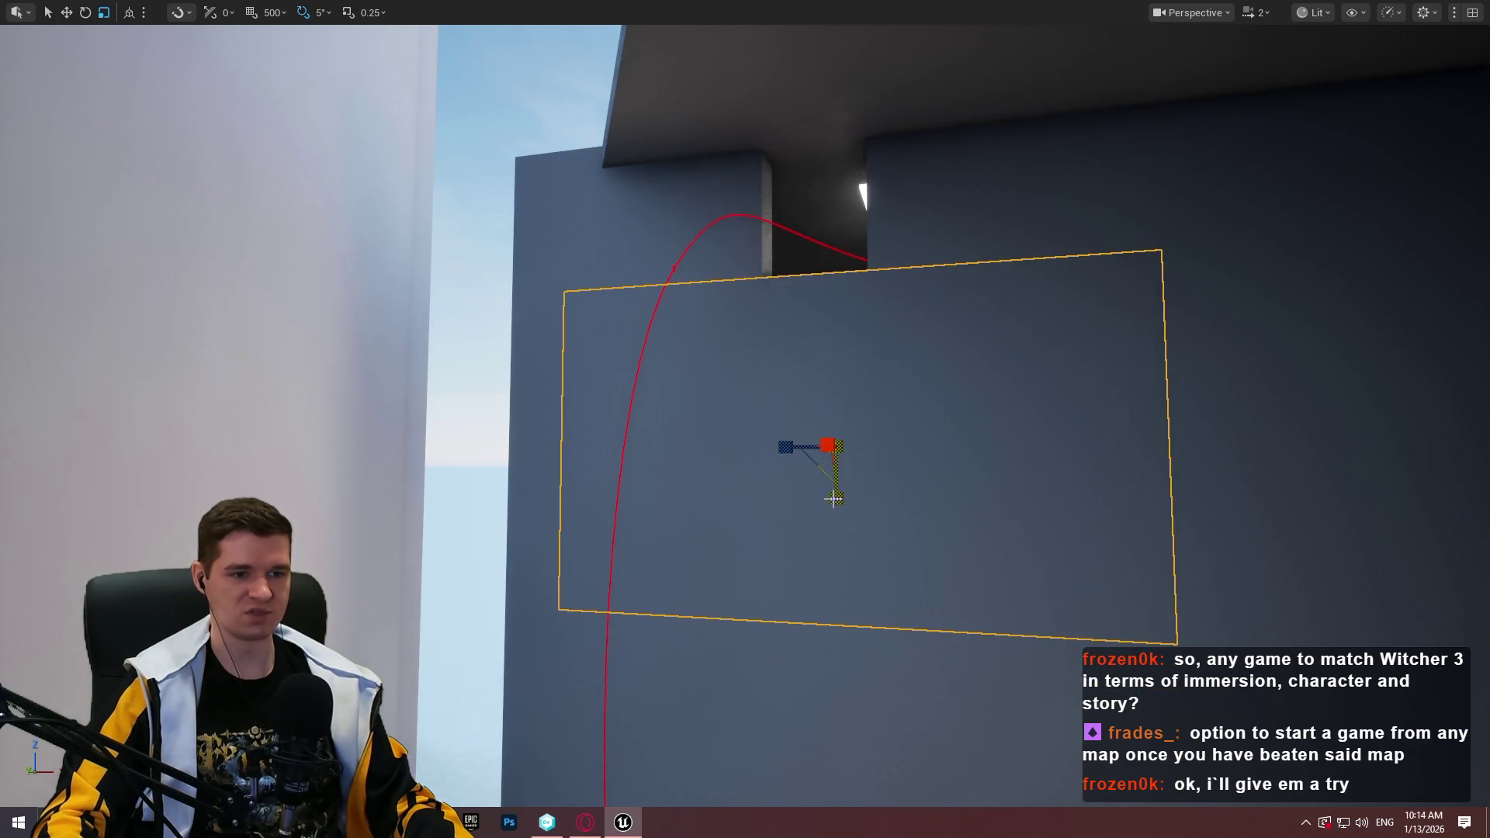
pyautogui.moveTo(831, 378)
pyautogui.mouseDown()
pyautogui.moveTo(831, 149)
pyautogui.moveTo(832, 195)
pyautogui.mouseUp()
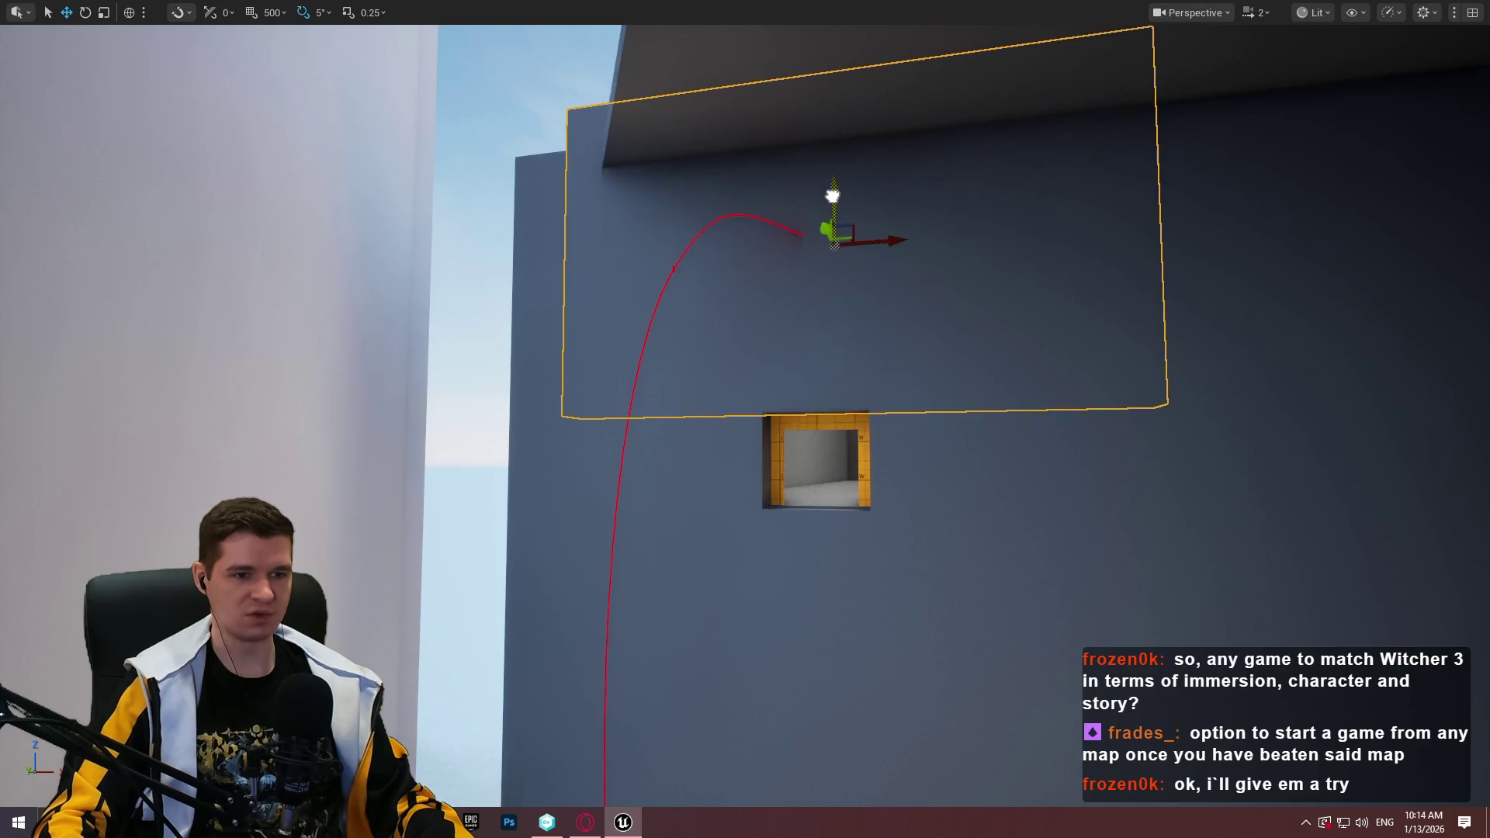
pyautogui.press('w')
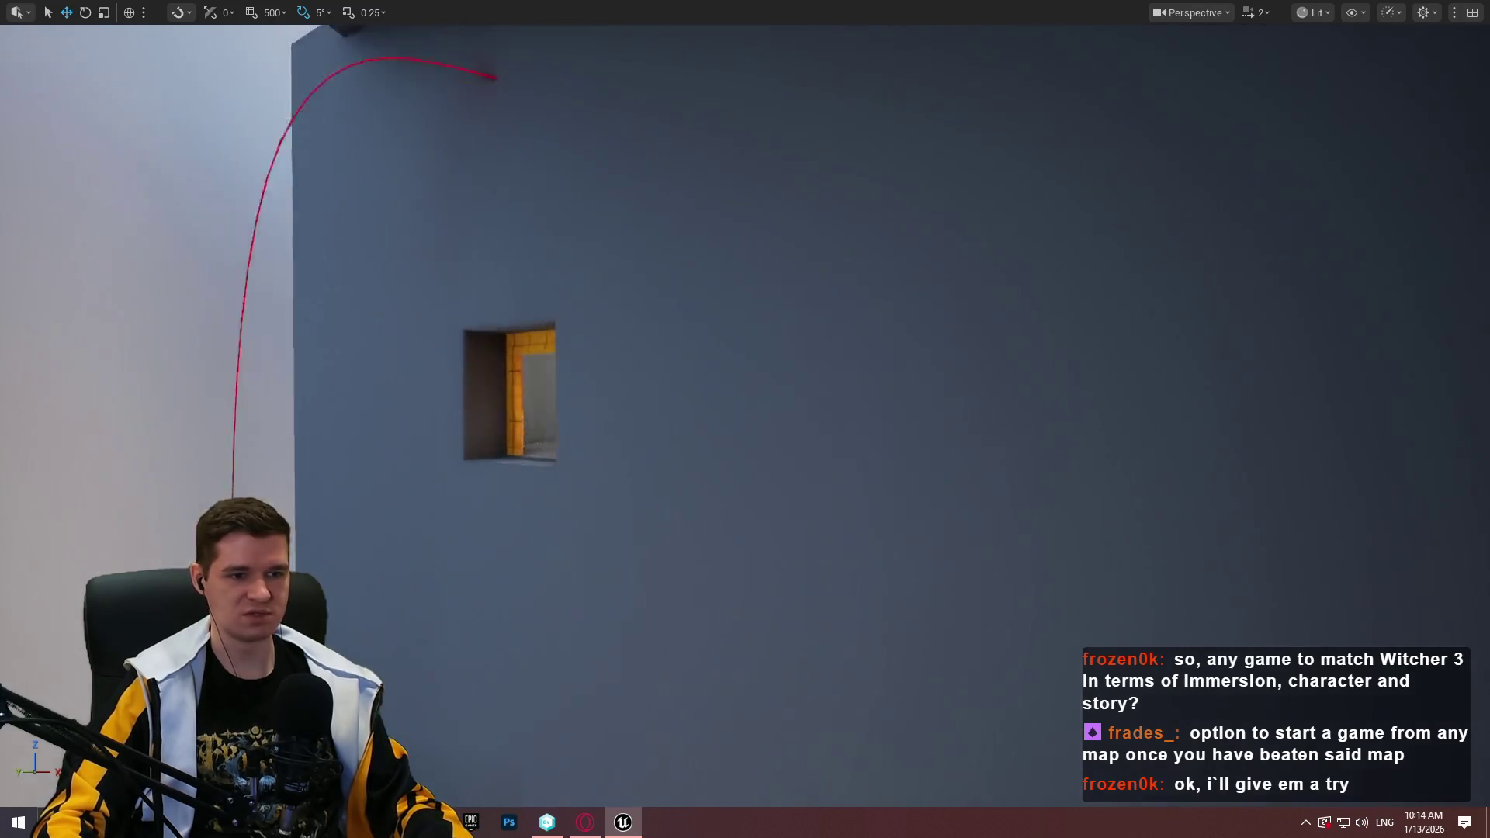
pyautogui.press('w')
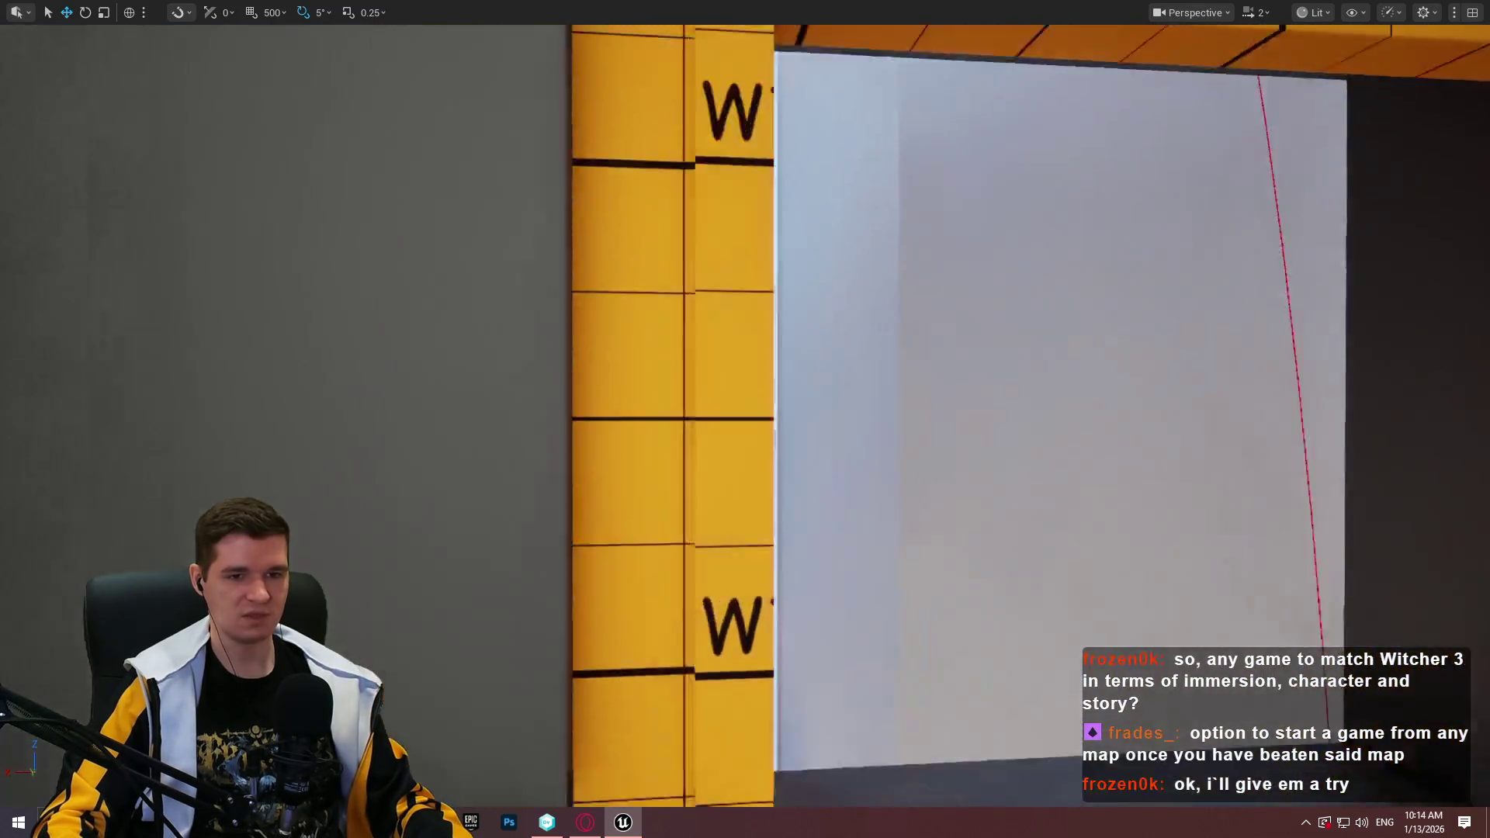
pyautogui.press('w')
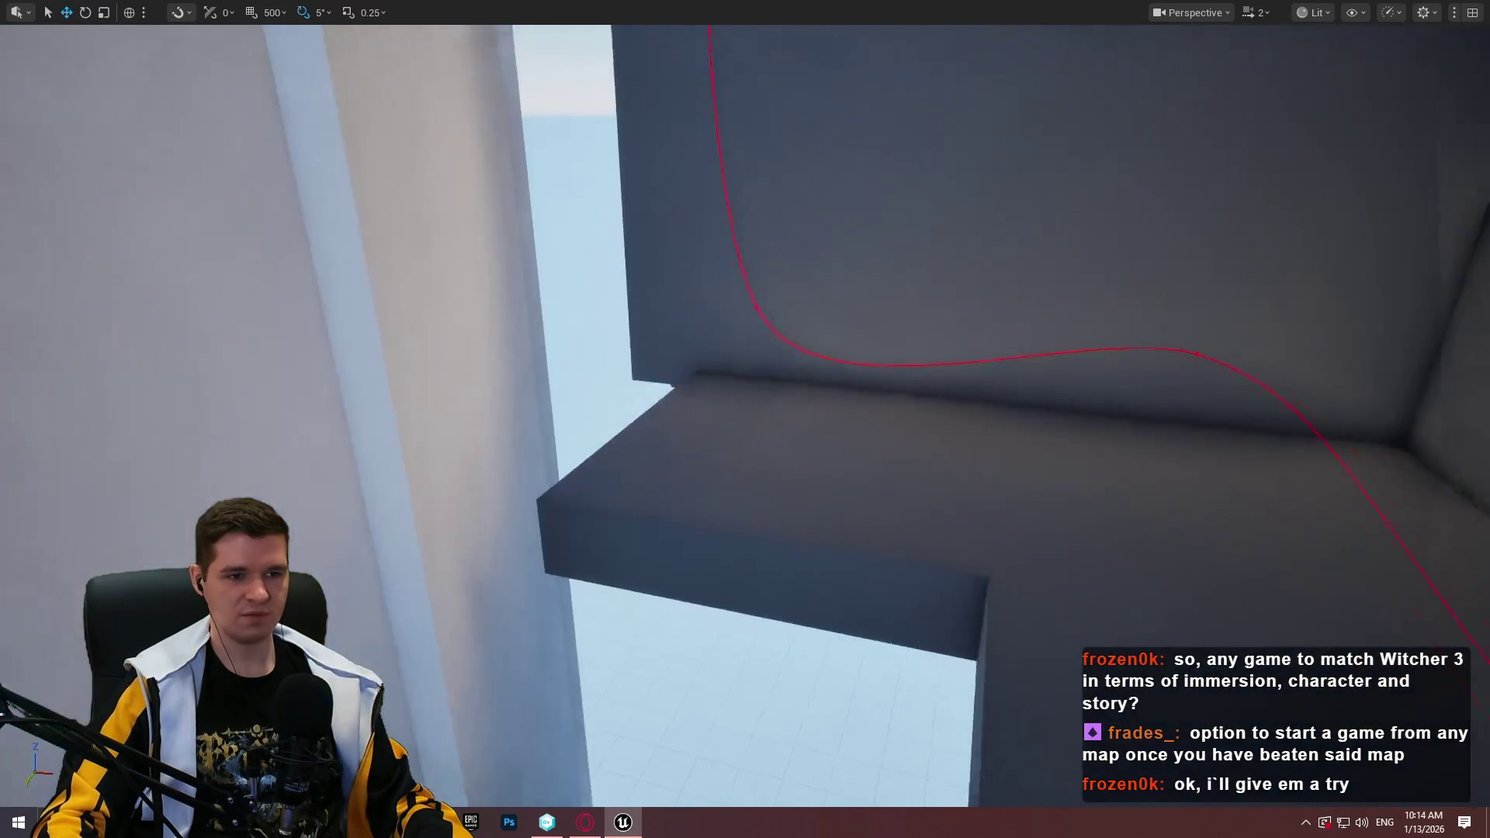
pyautogui.click(844, 626)
# Lift the floor slab on Z, rotate it -20° into a ramp, and slide it up-right along its length
pyautogui.moveTo(844, 627)
pyautogui.mouseDown()
pyautogui.moveTo(841, 393)
pyautogui.moveTo(901, 96)
pyautogui.moveTo(851, 160)
pyautogui.moveTo(864, 220)
pyautogui.mouseUp()
pyautogui.press('e')
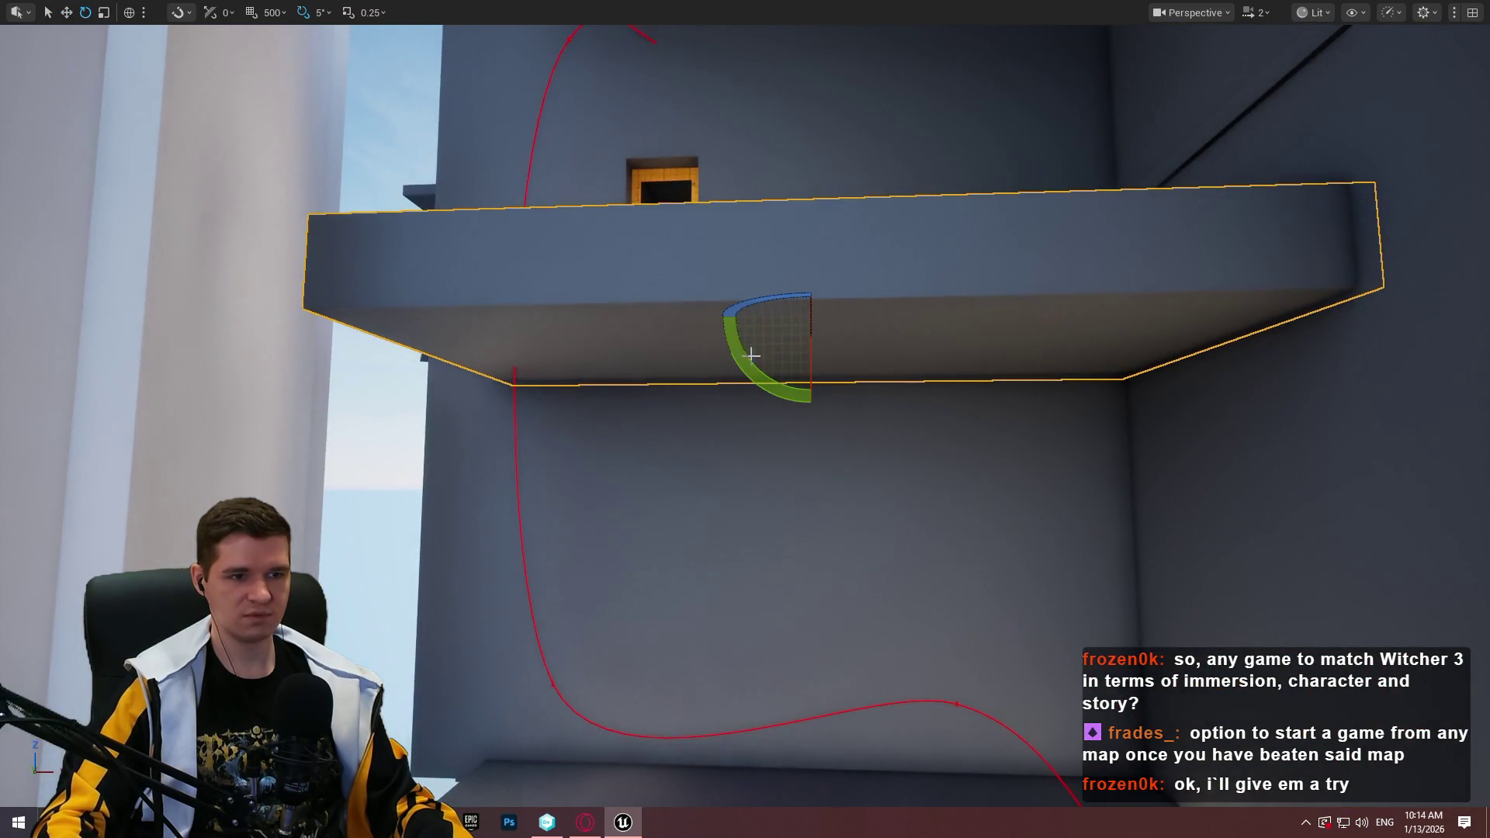
pyautogui.moveTo(902, 314); pyautogui.dragTo(898, 344)
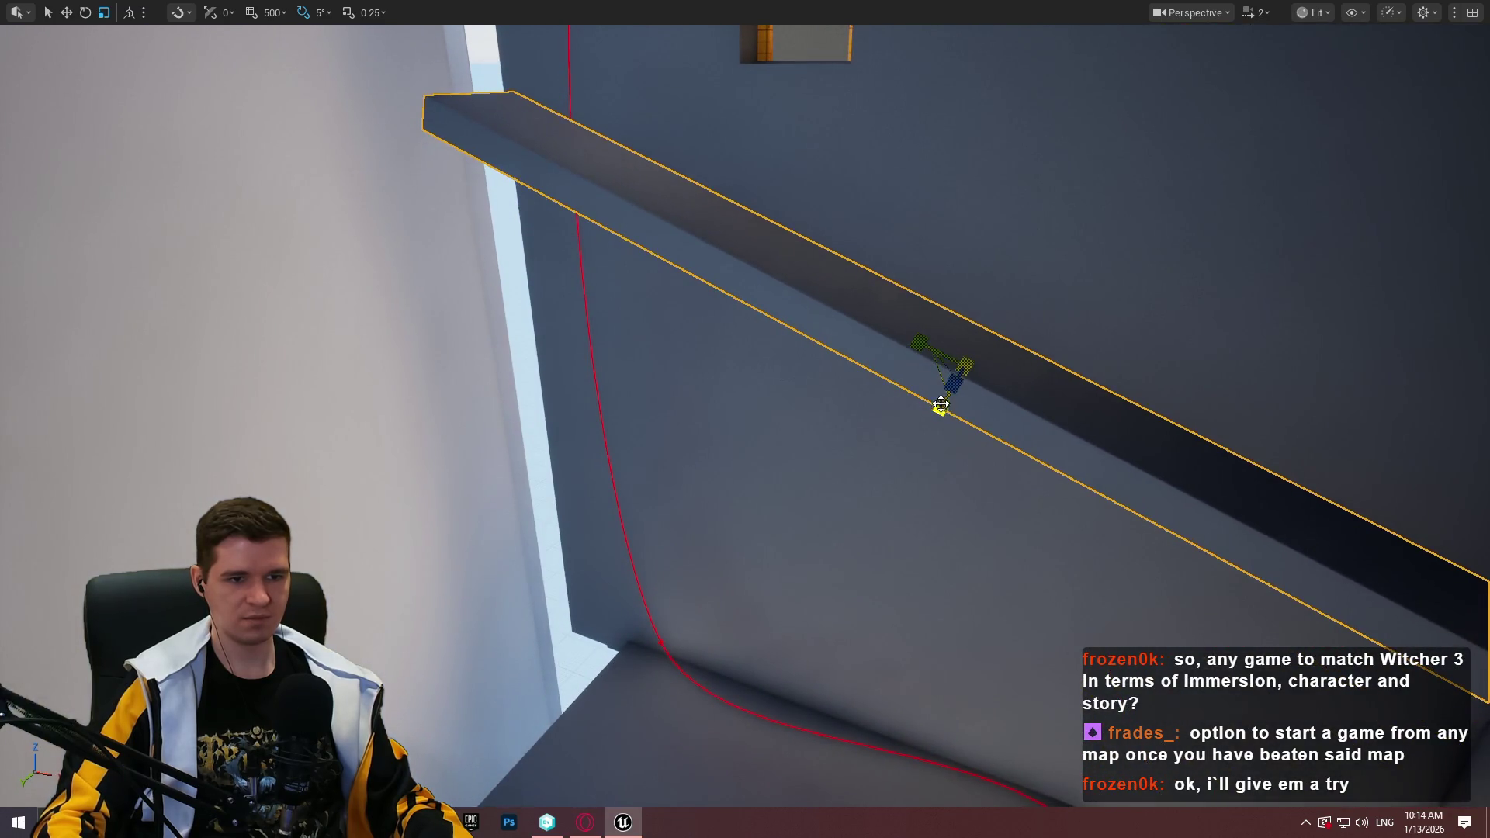
pyautogui.press('w')
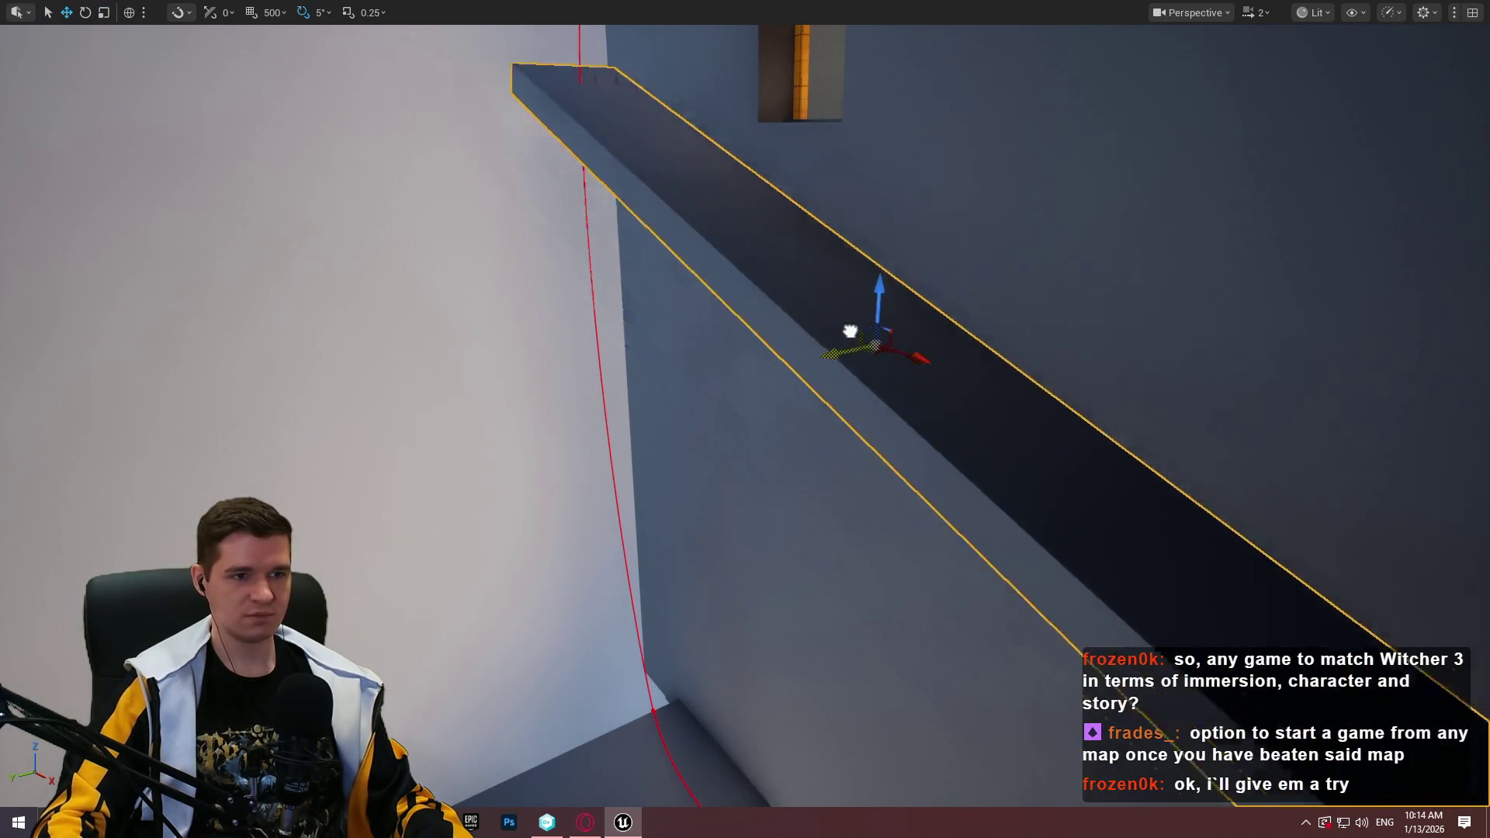
pyautogui.moveTo(851, 332); pyautogui.dragTo(981, 323)
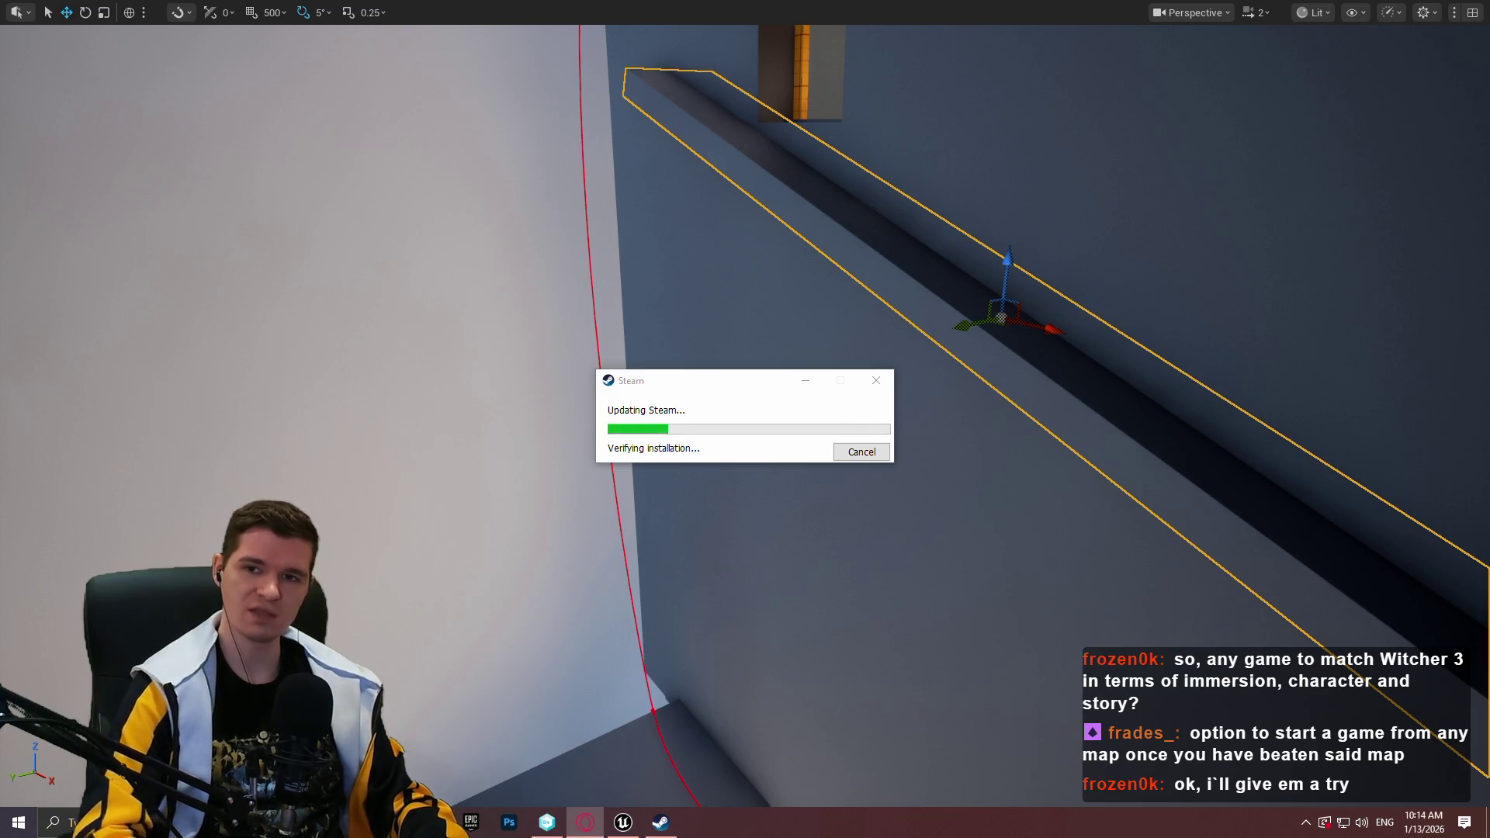
# Search SteamDB for 'mass ef' and open the Mass Effect Legendary Edition page
pyautogui.hotkey('alt', 'Tab')
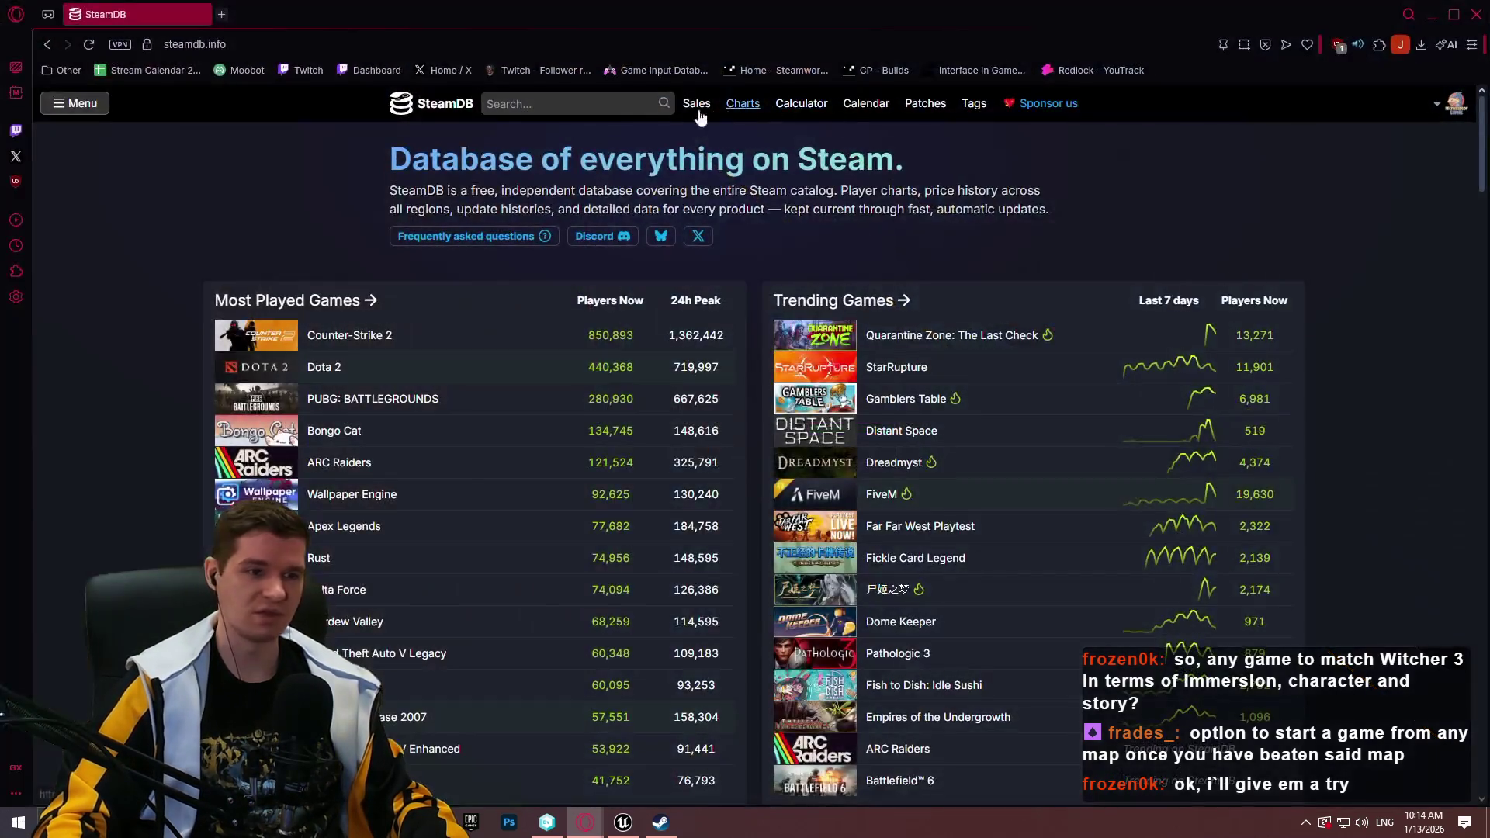
pyautogui.click(536, 95)
pyautogui.write('mass eff')
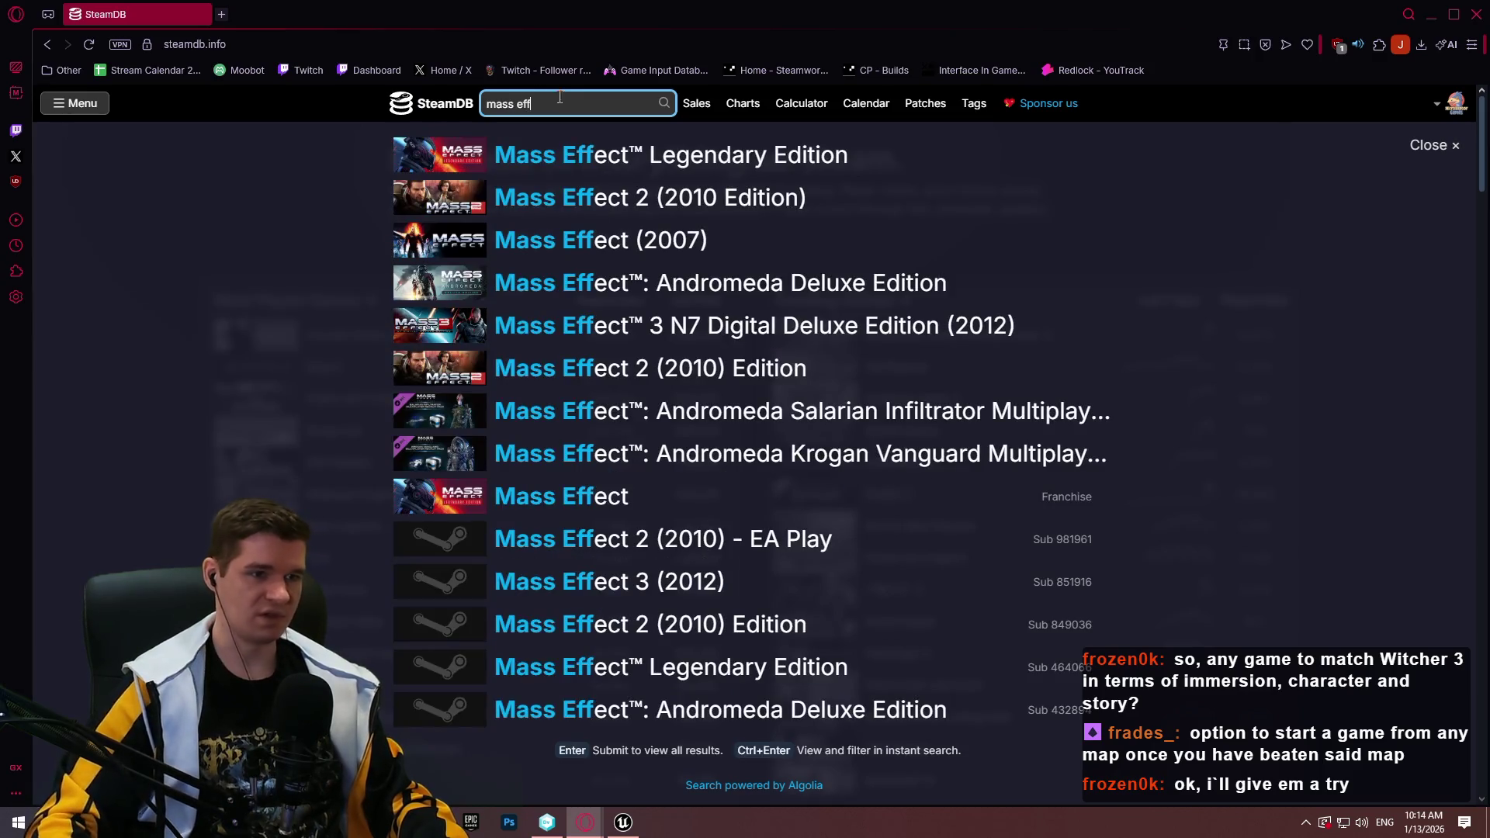
pyautogui.press('Down')
pyautogui.press('Return')
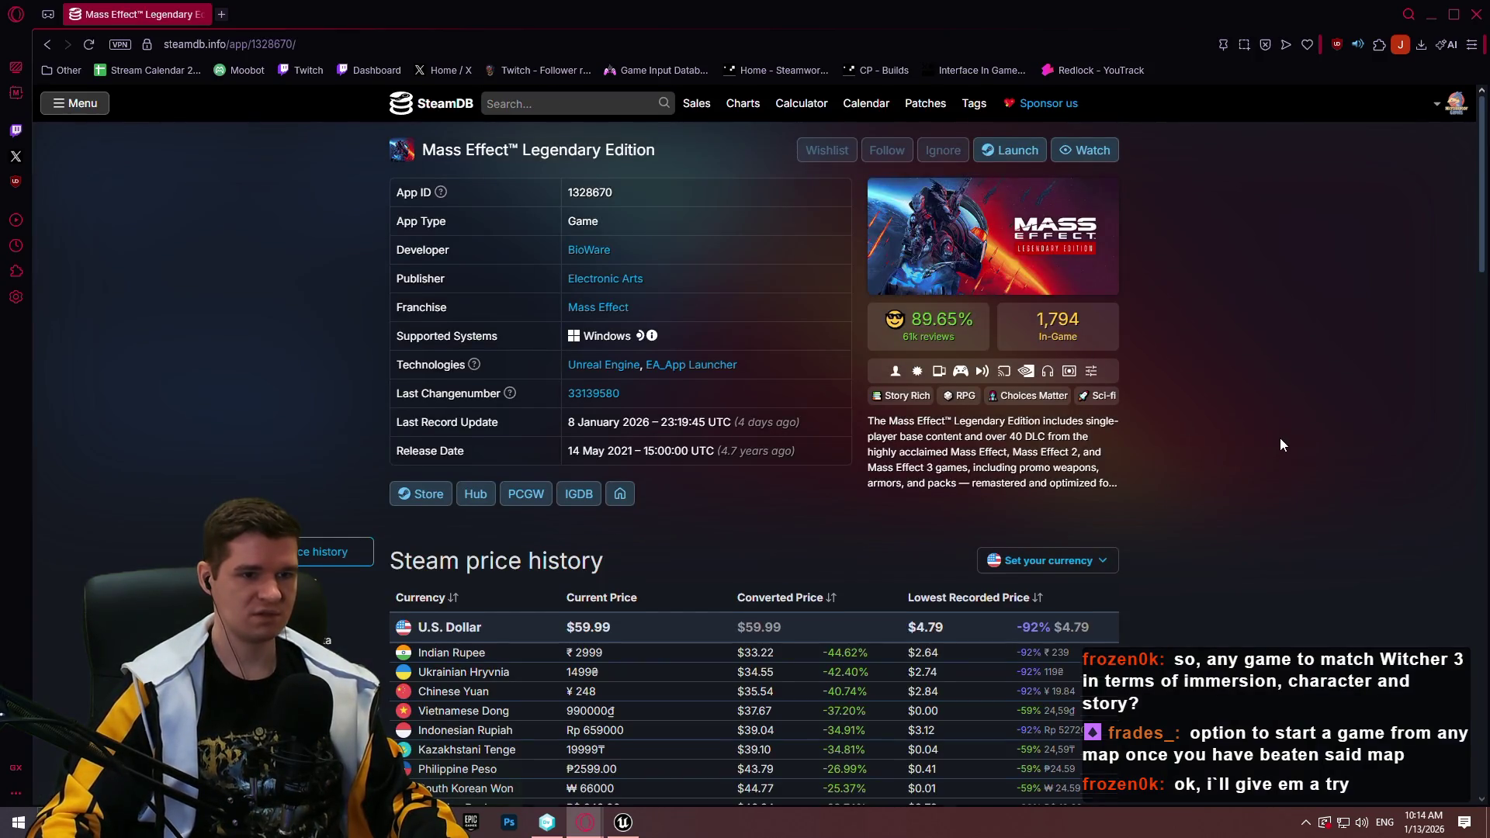
pyautogui.scroll(-2, 1281, 444)
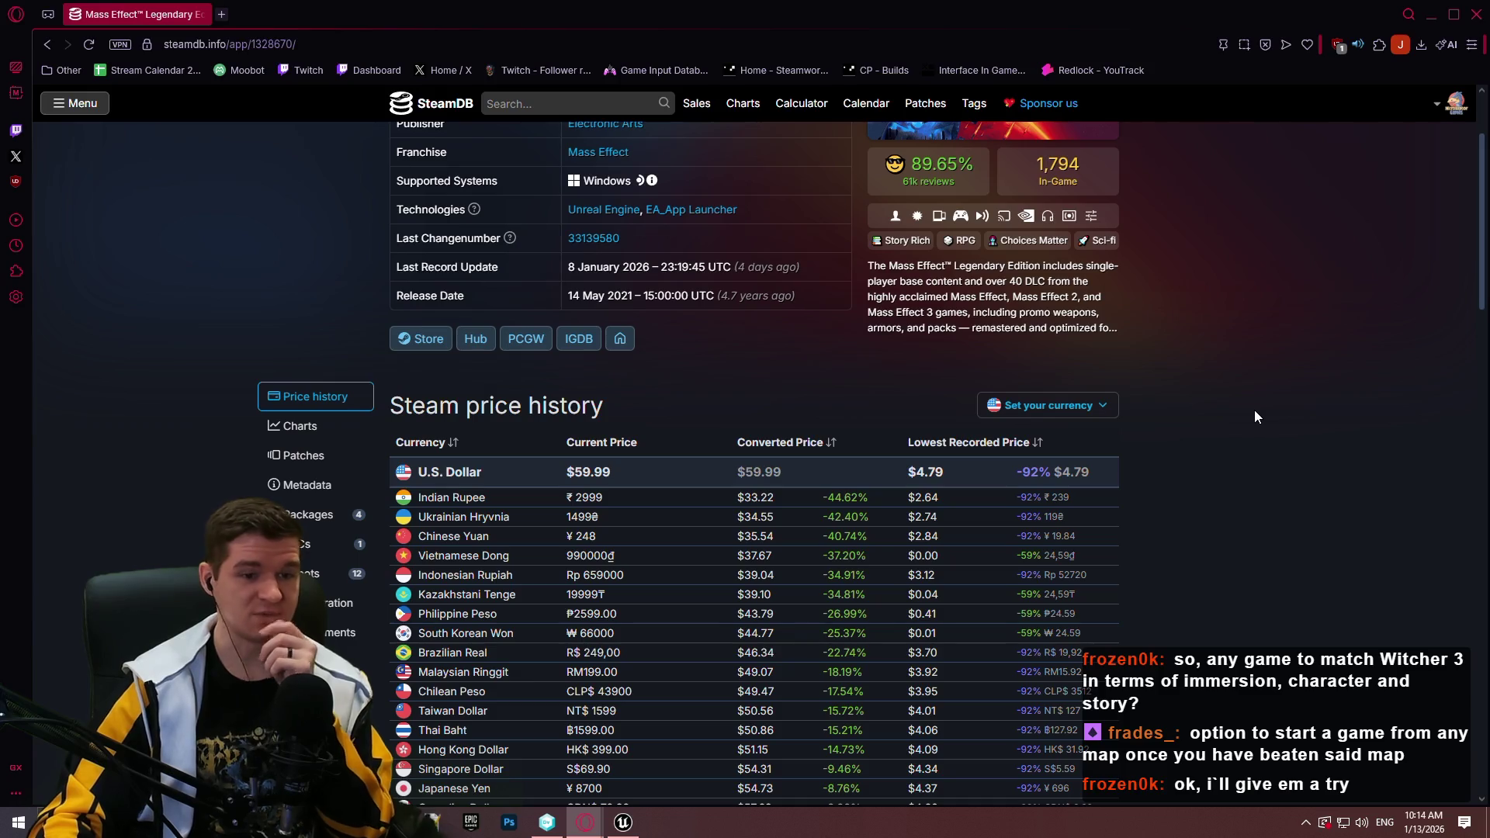
pyautogui.scroll(-1, 1195, 477)
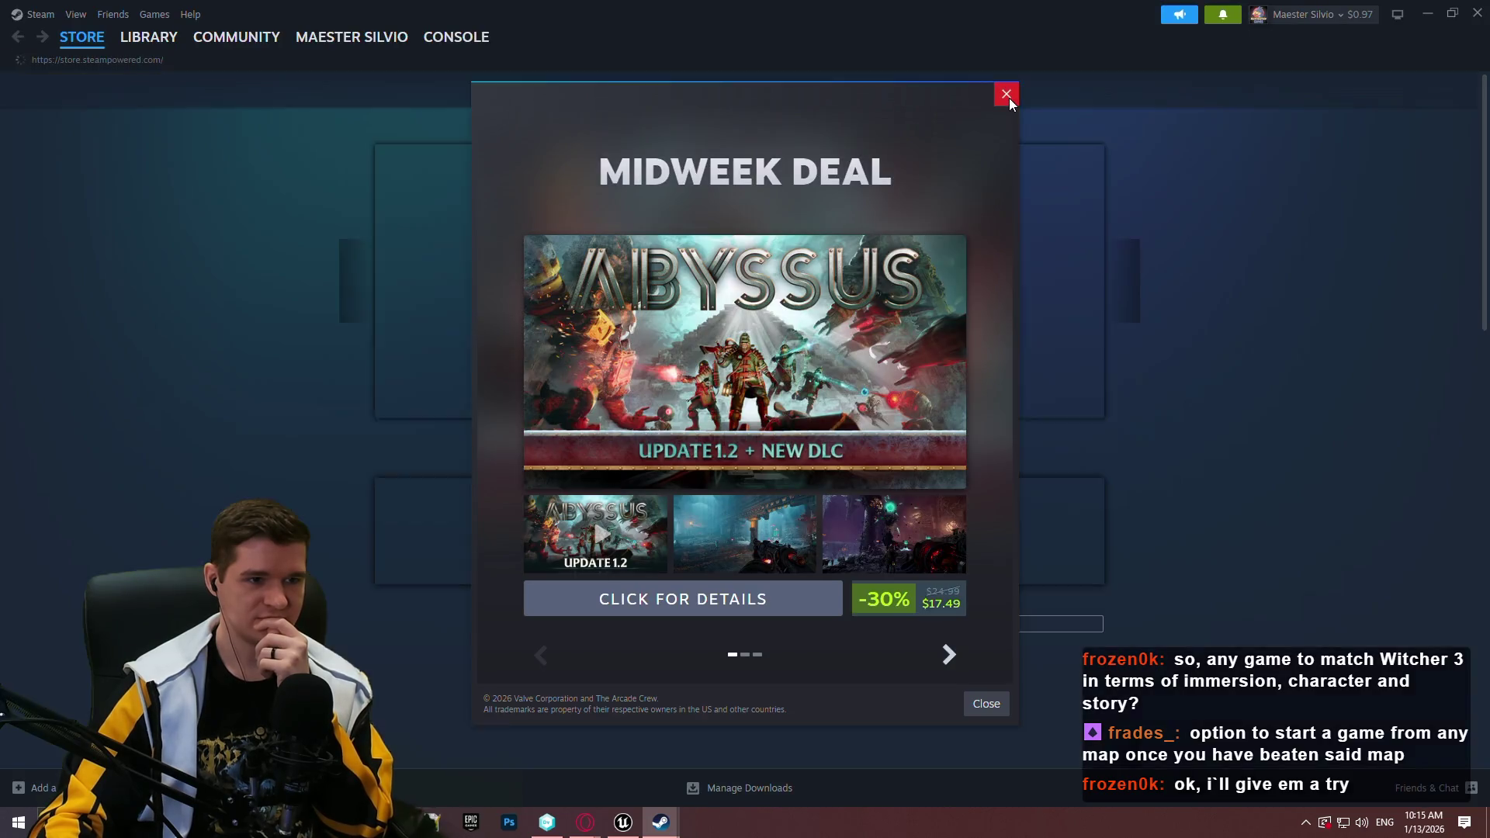
# Dismiss the Steam deal popup and notifications, and close the Steam window
pyautogui.click(1006, 94)
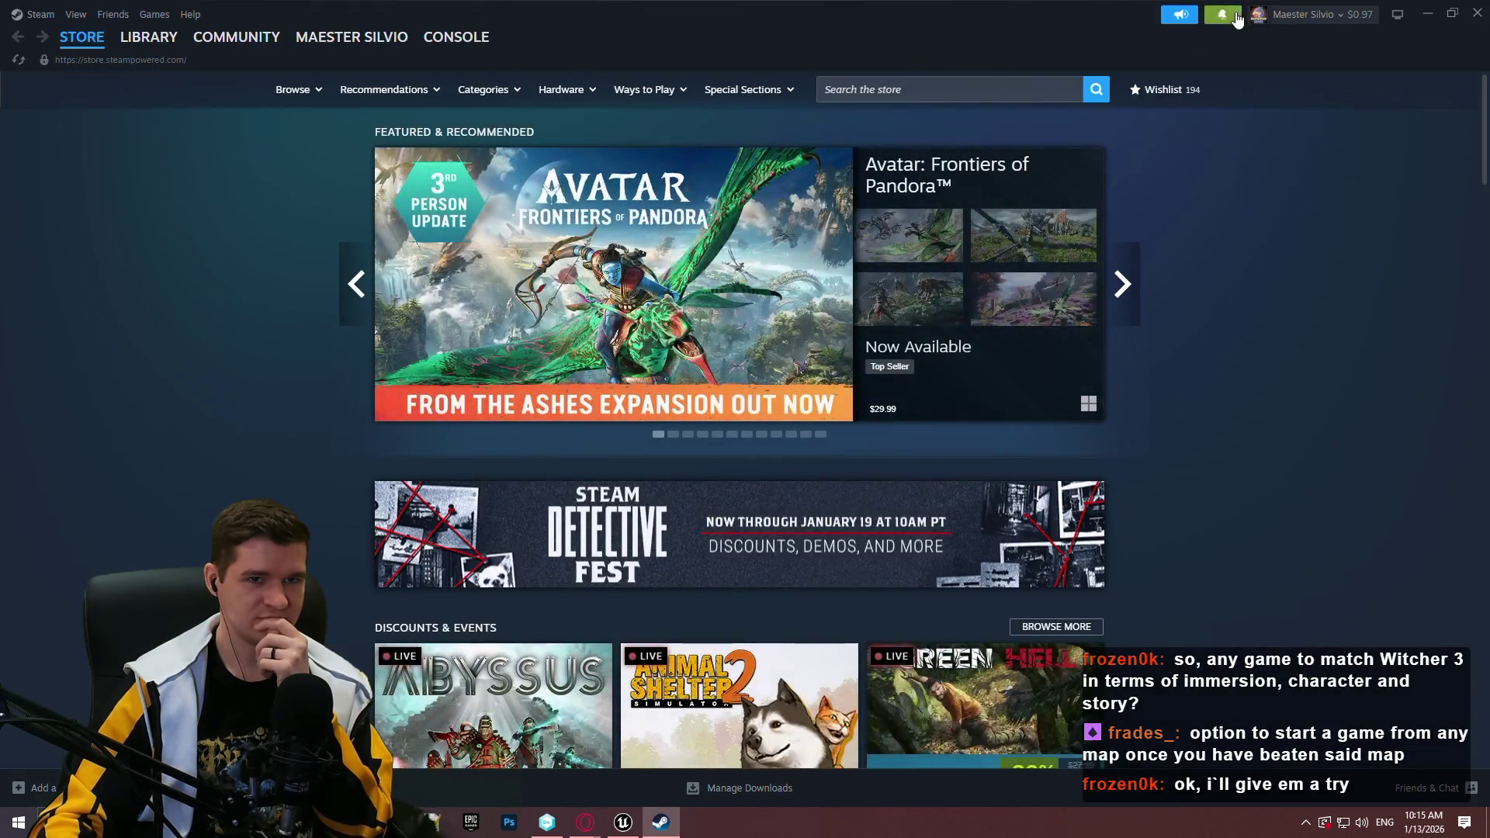
pyautogui.click(1237, 19)
pyautogui.click(1239, 21)
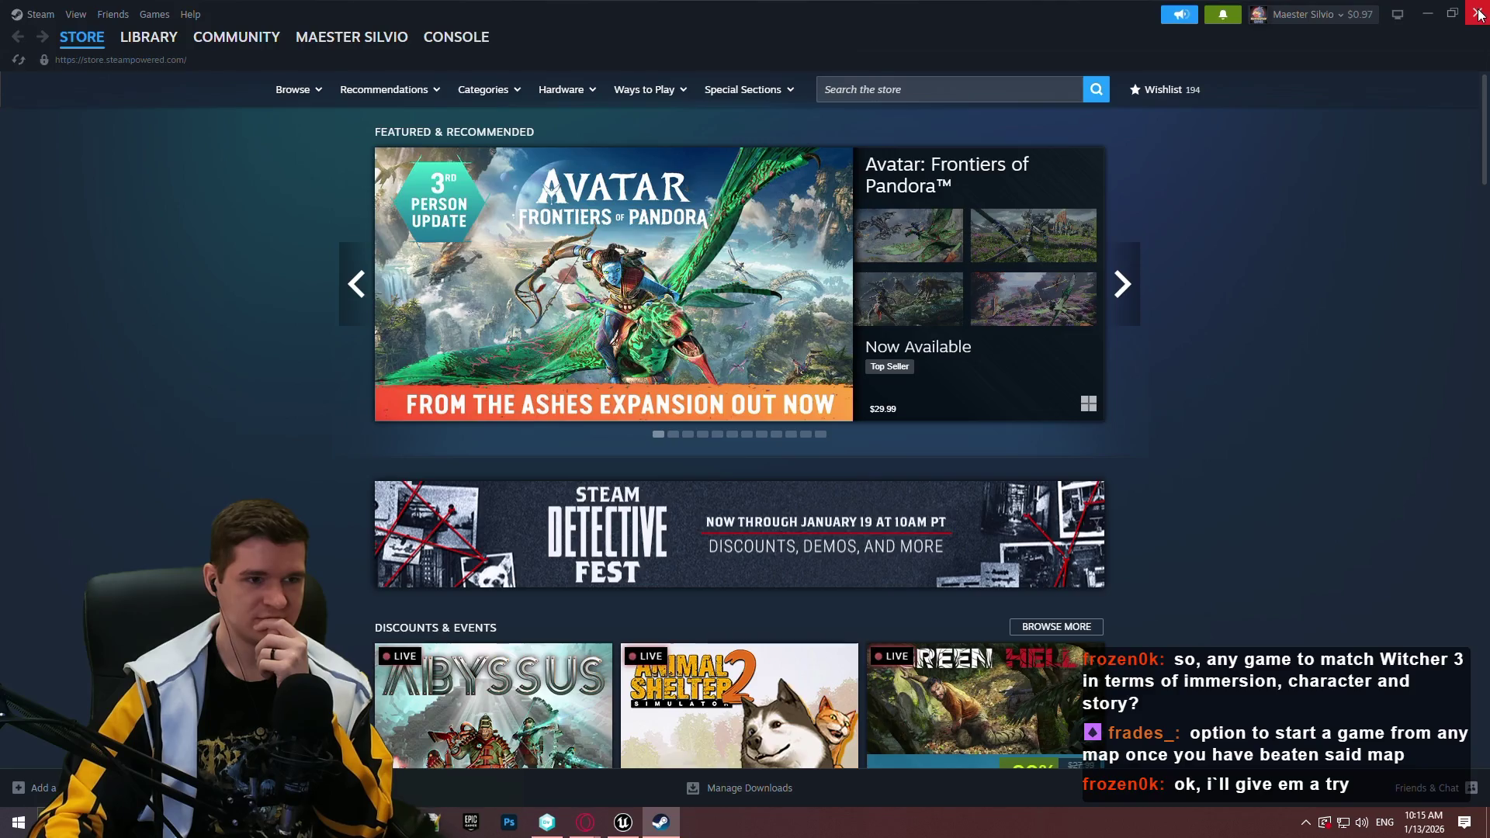
pyautogui.click(1478, 13)
# Scroll through the price history table, then close the browser
pyautogui.scroll(-2, 1110, 380)
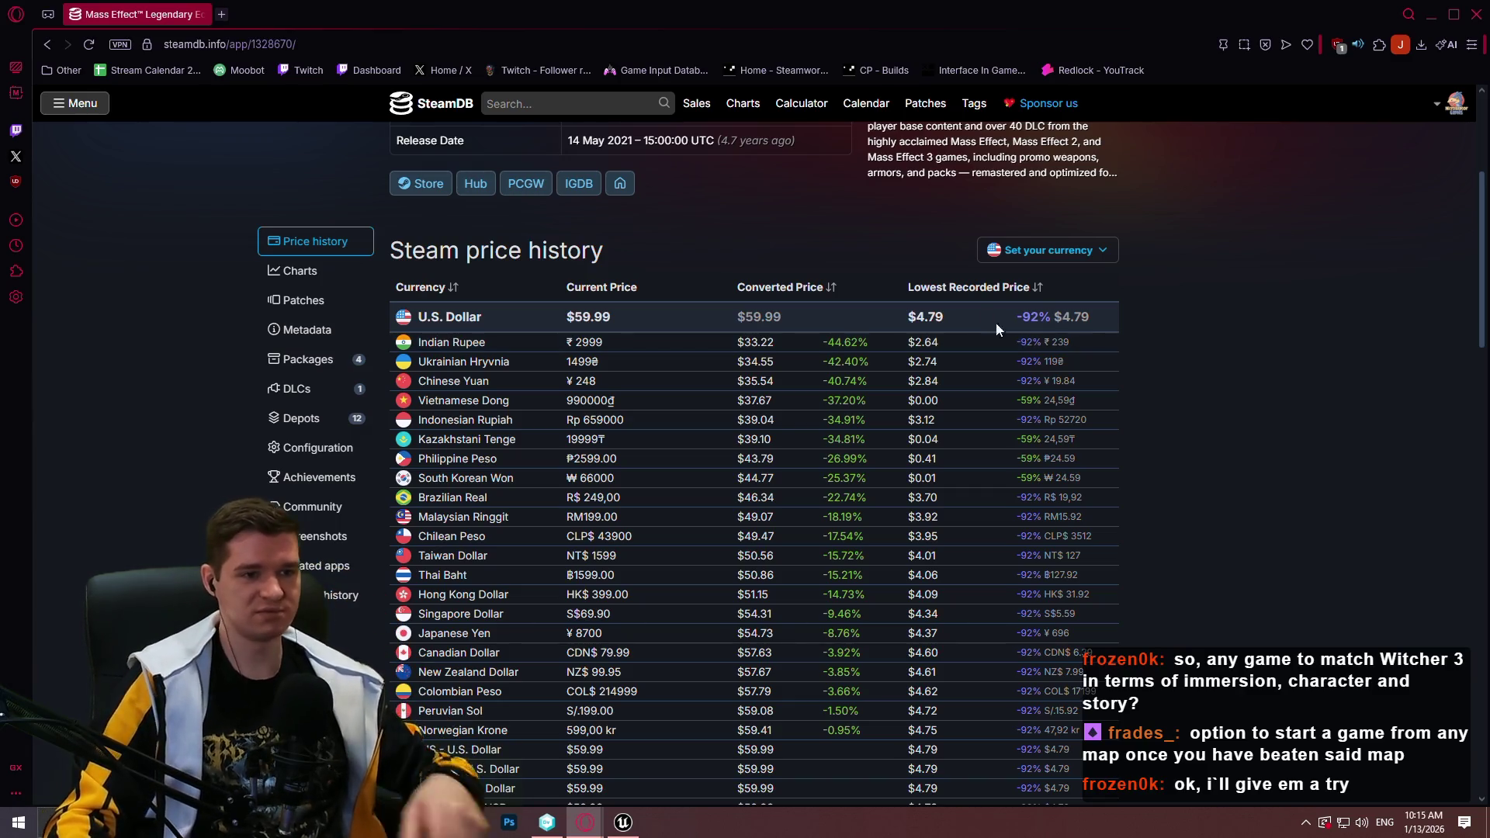
pyautogui.scroll(-7, 1164, 310)
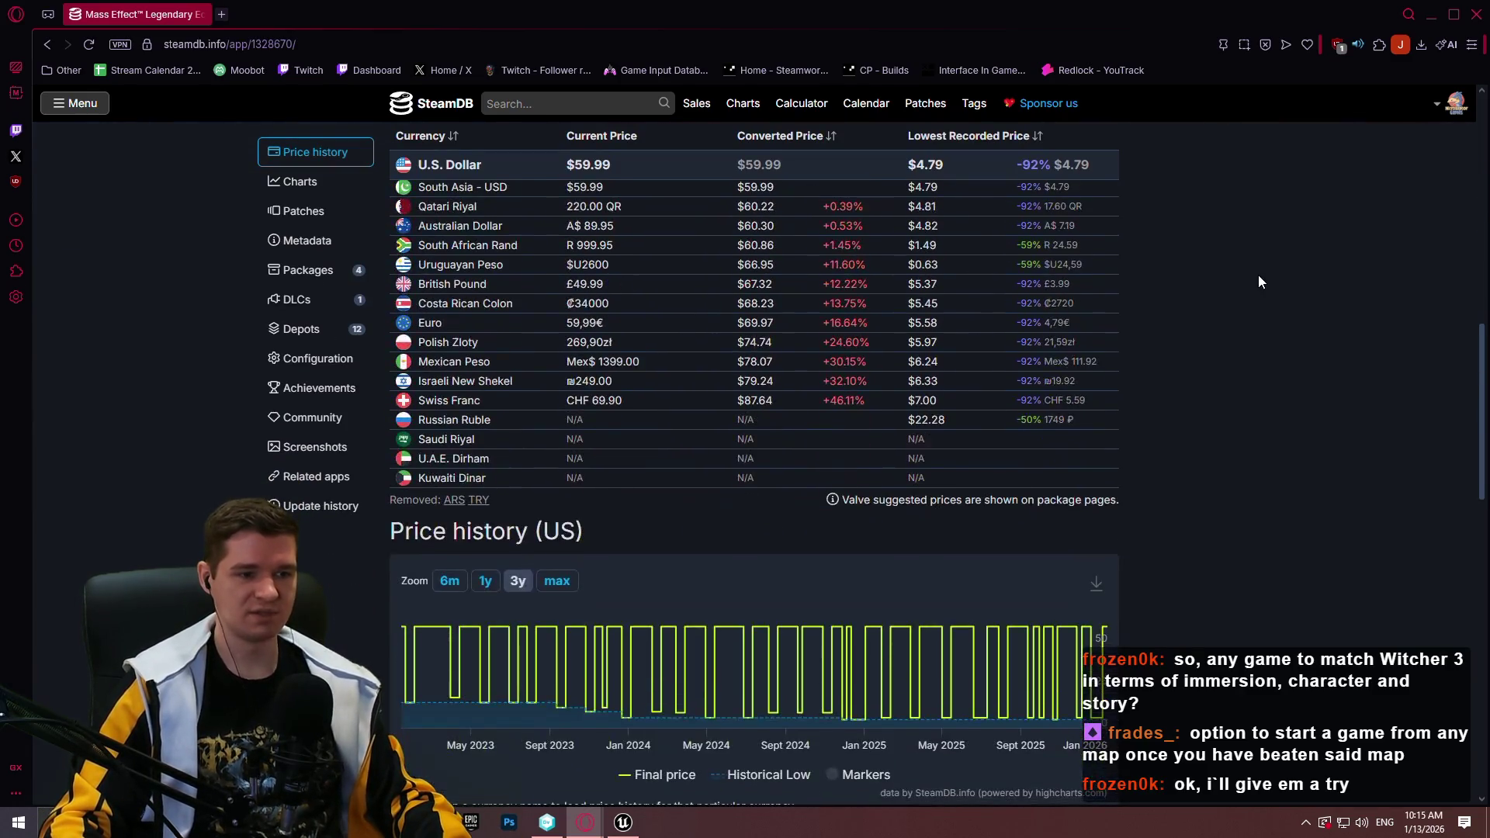
pyautogui.scroll(-8, 1300, 253)
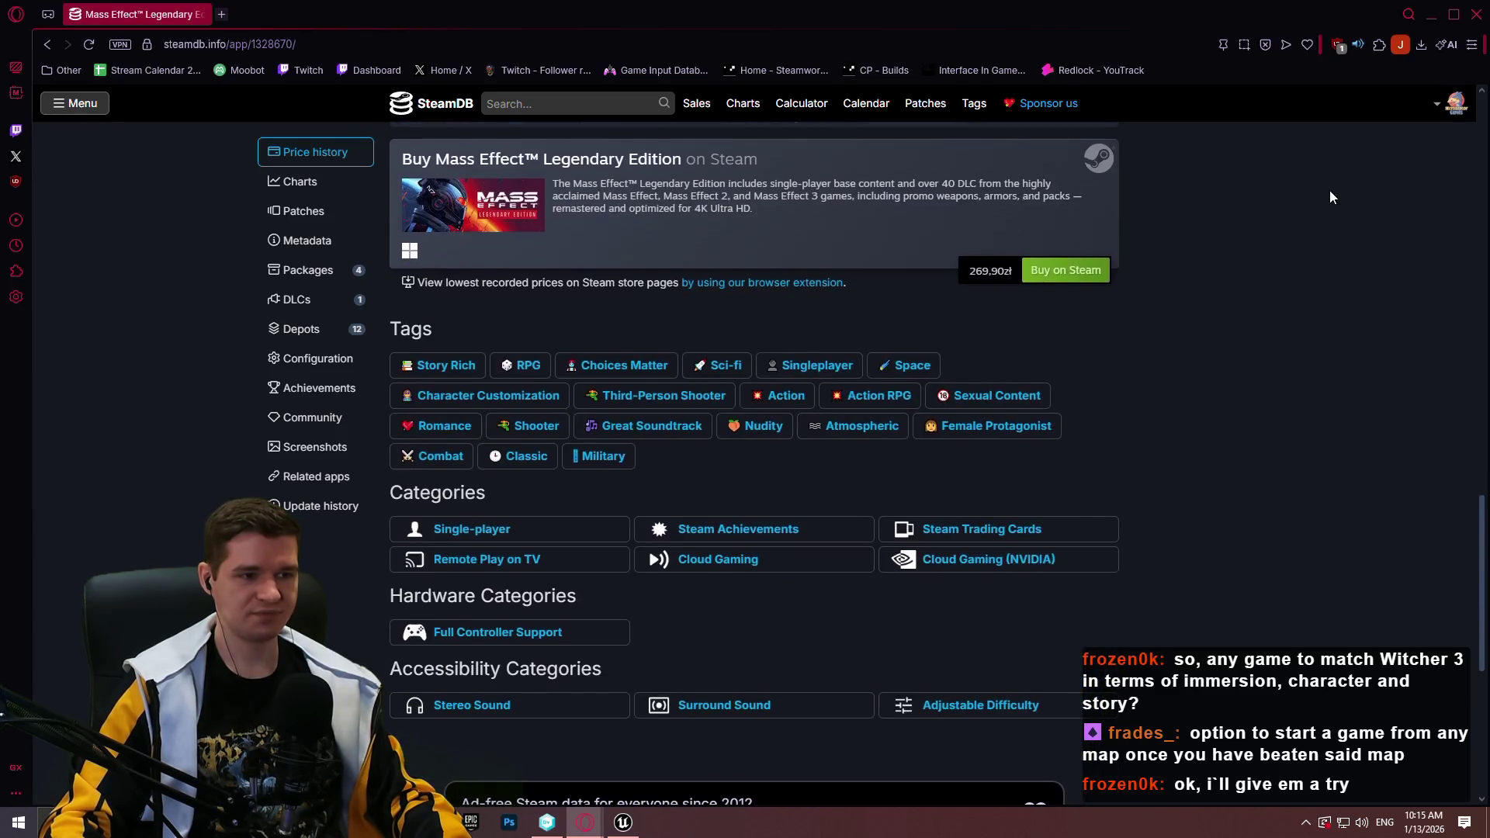
pyautogui.scroll(12, 1339, 175)
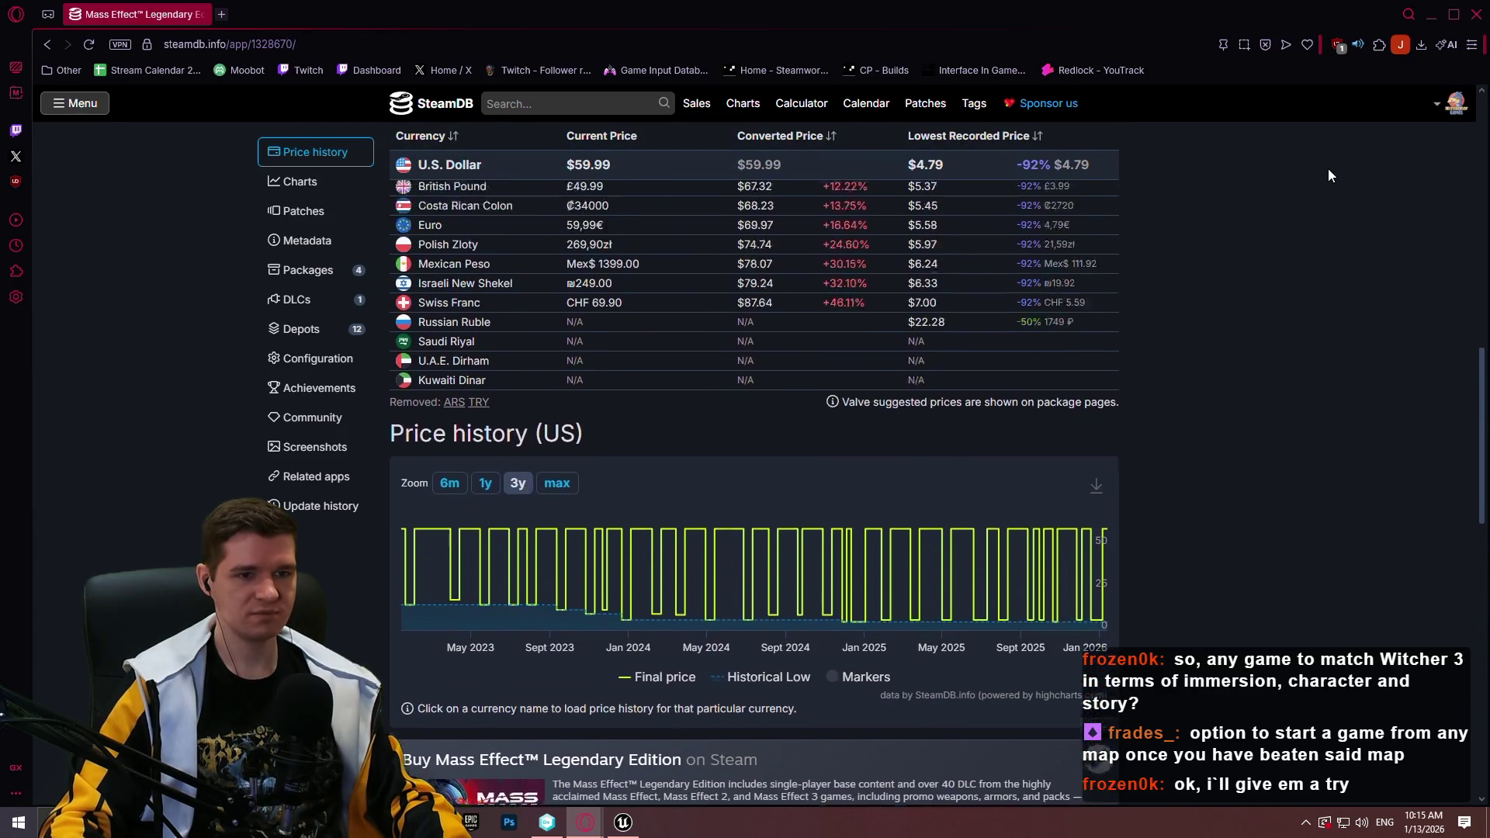
pyautogui.scroll(3, 1334, 170)
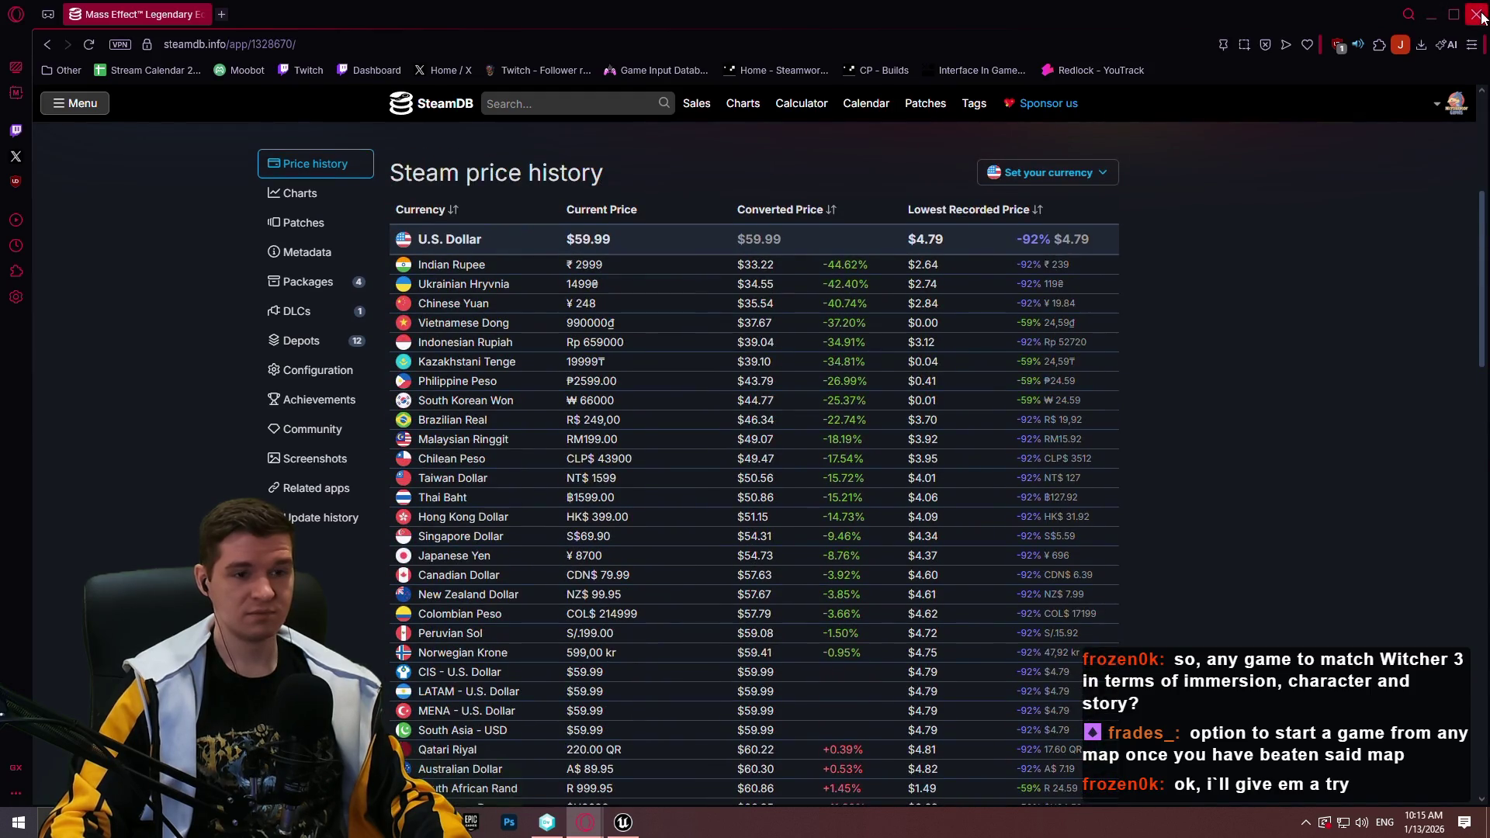
pyautogui.click(1476, 16)
# Rotate the ramp up slightly, slide it right and shorten it along its length
pyautogui.press('f')
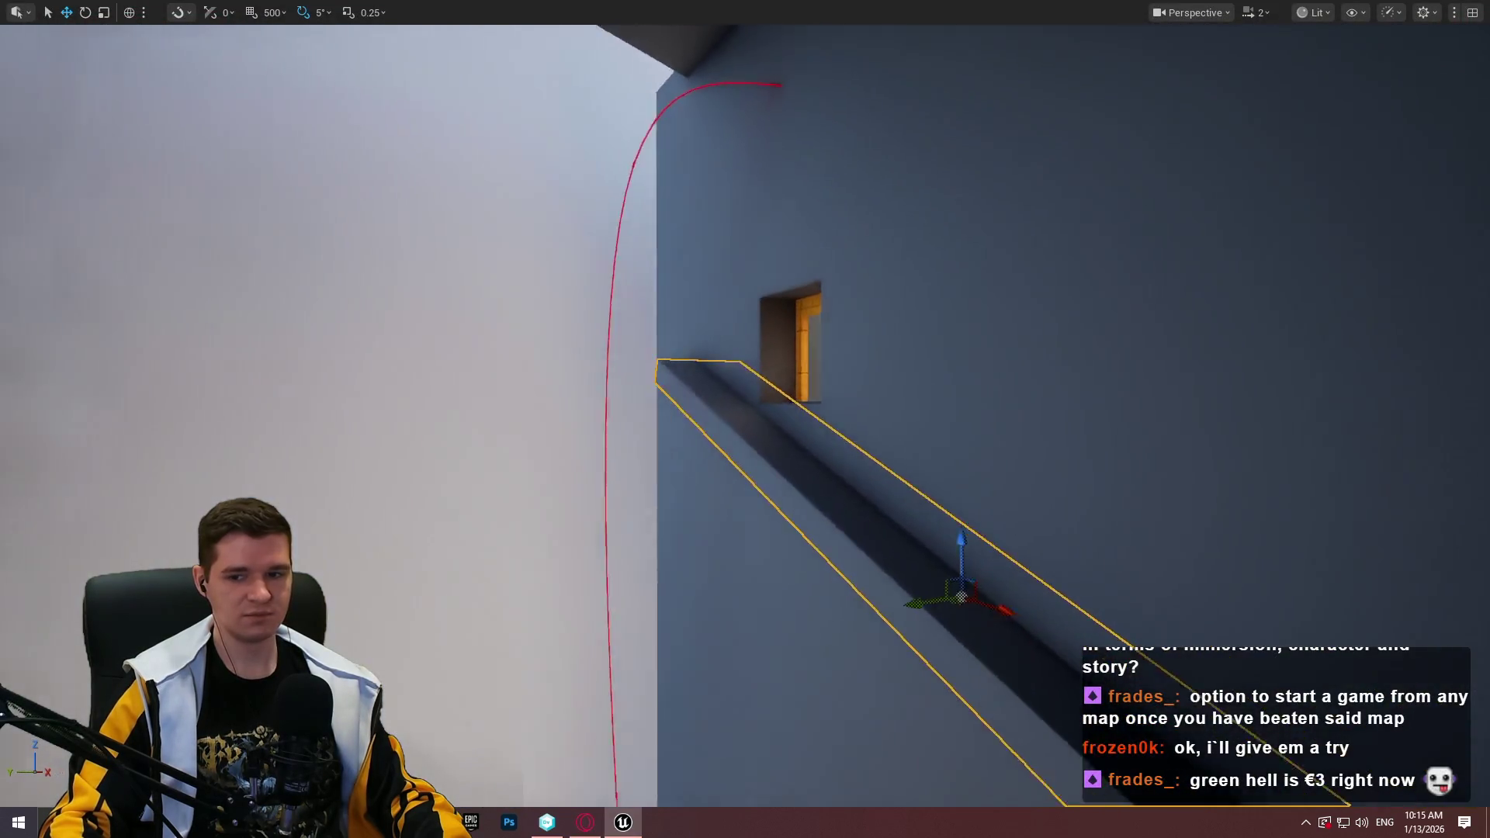
pyautogui.moveTo(845, 455)
pyautogui.mouseDown()
pyautogui.moveTo(831, 459)
pyautogui.moveTo(873, 460)
pyautogui.moveTo(853, 419)
pyautogui.mouseUp()
pyautogui.press('e')
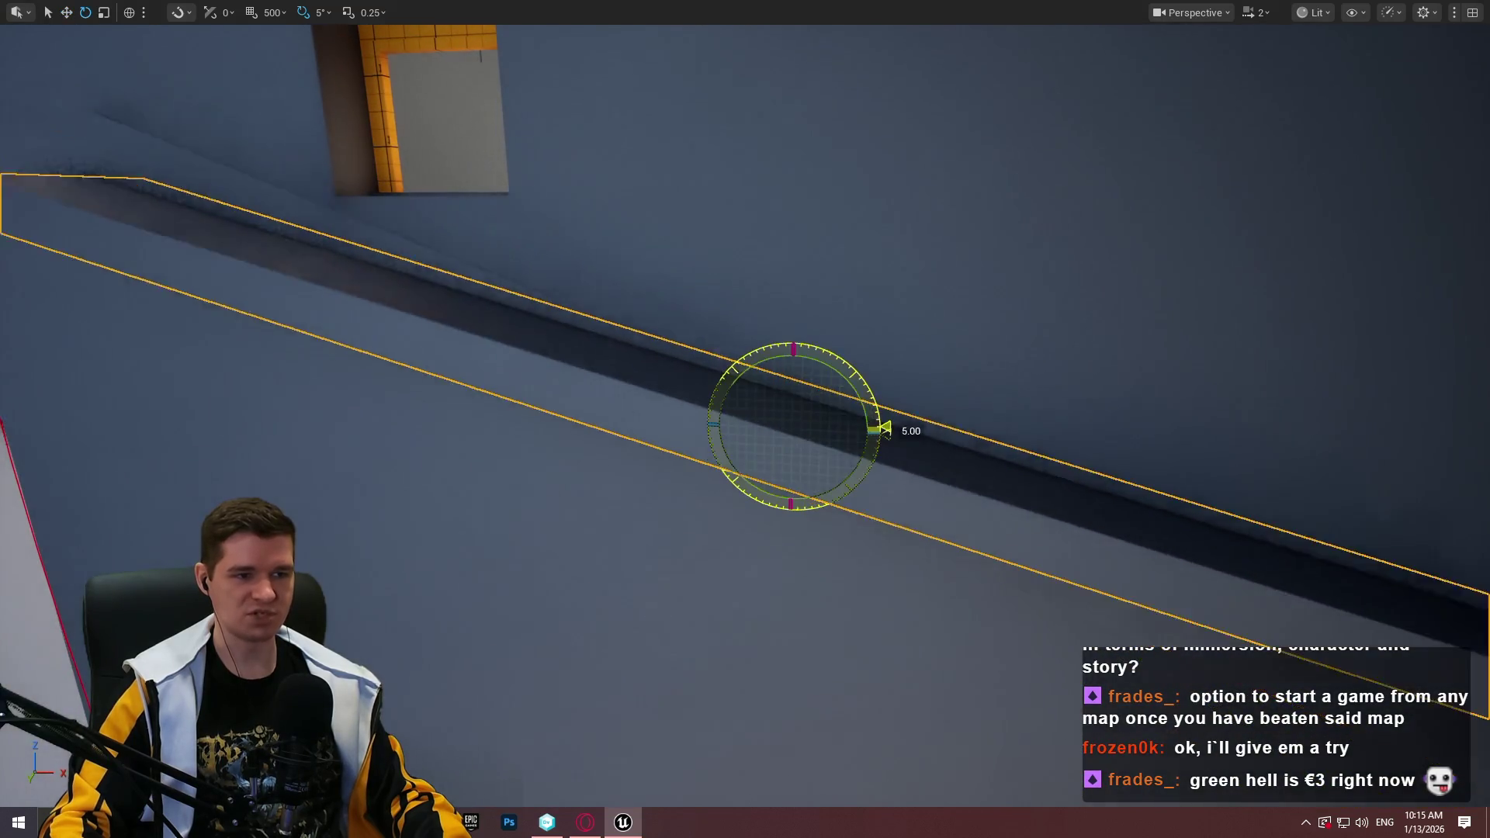
pyautogui.moveTo(784, 377)
pyautogui.mouseDown()
pyautogui.moveTo(791, 299)
pyautogui.moveTo(769, 361)
pyautogui.mouseUp()
pyautogui.press('r')
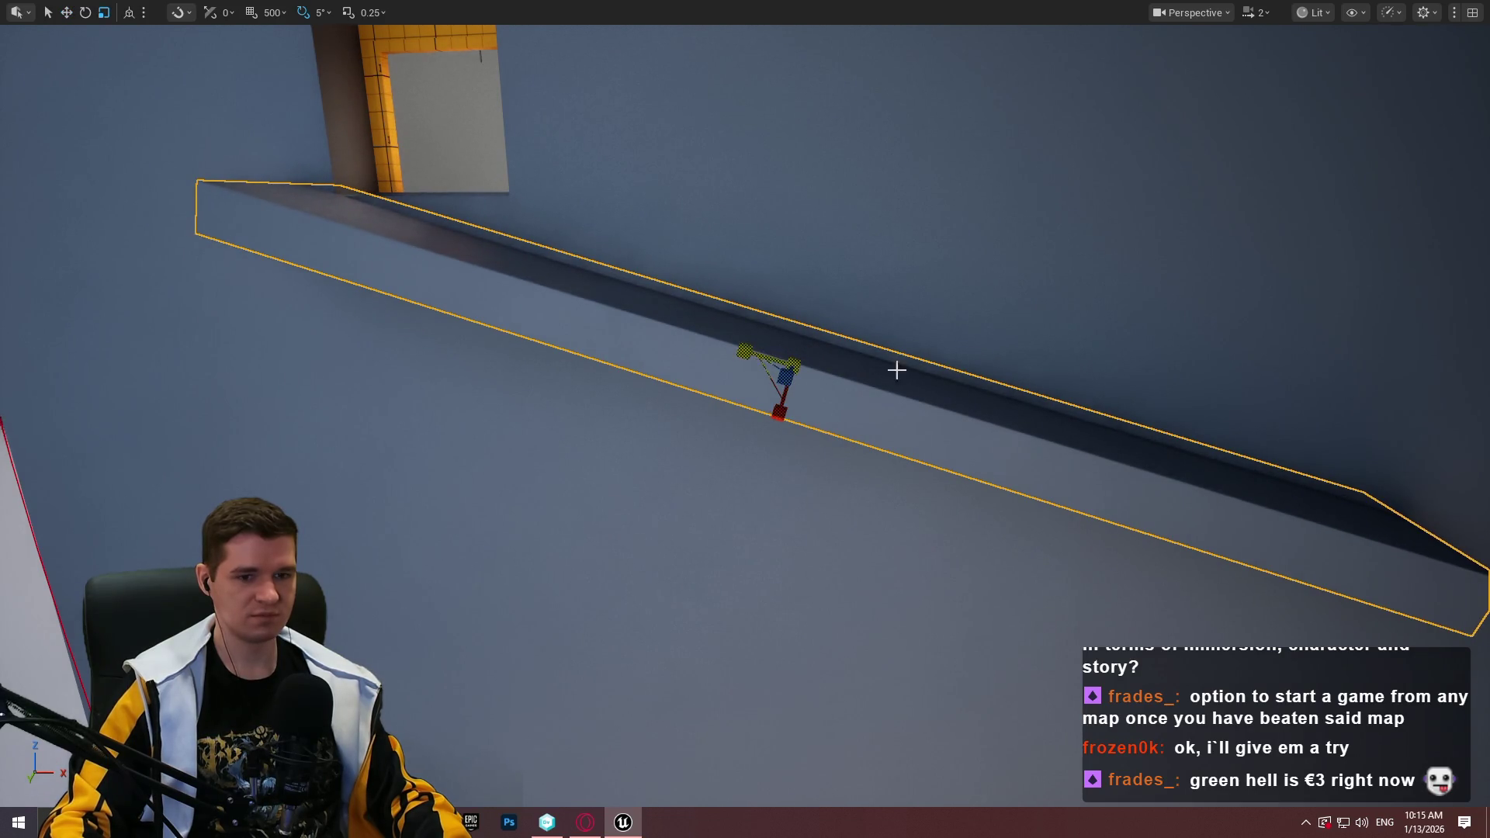
pyautogui.scroll(-5, 896, 370)
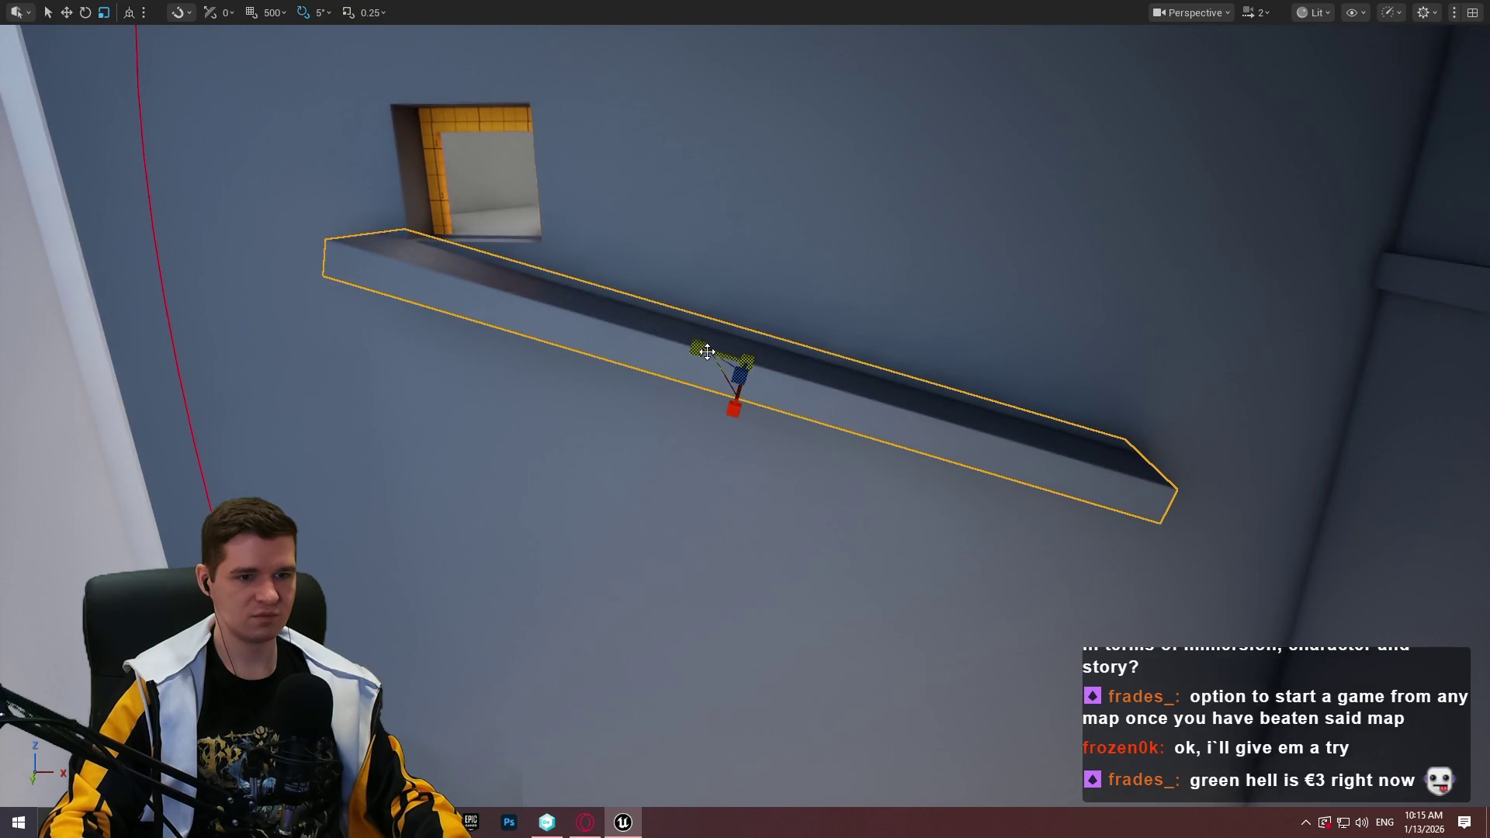
pyautogui.moveTo(801, 370); pyautogui.dragTo(972, 378)
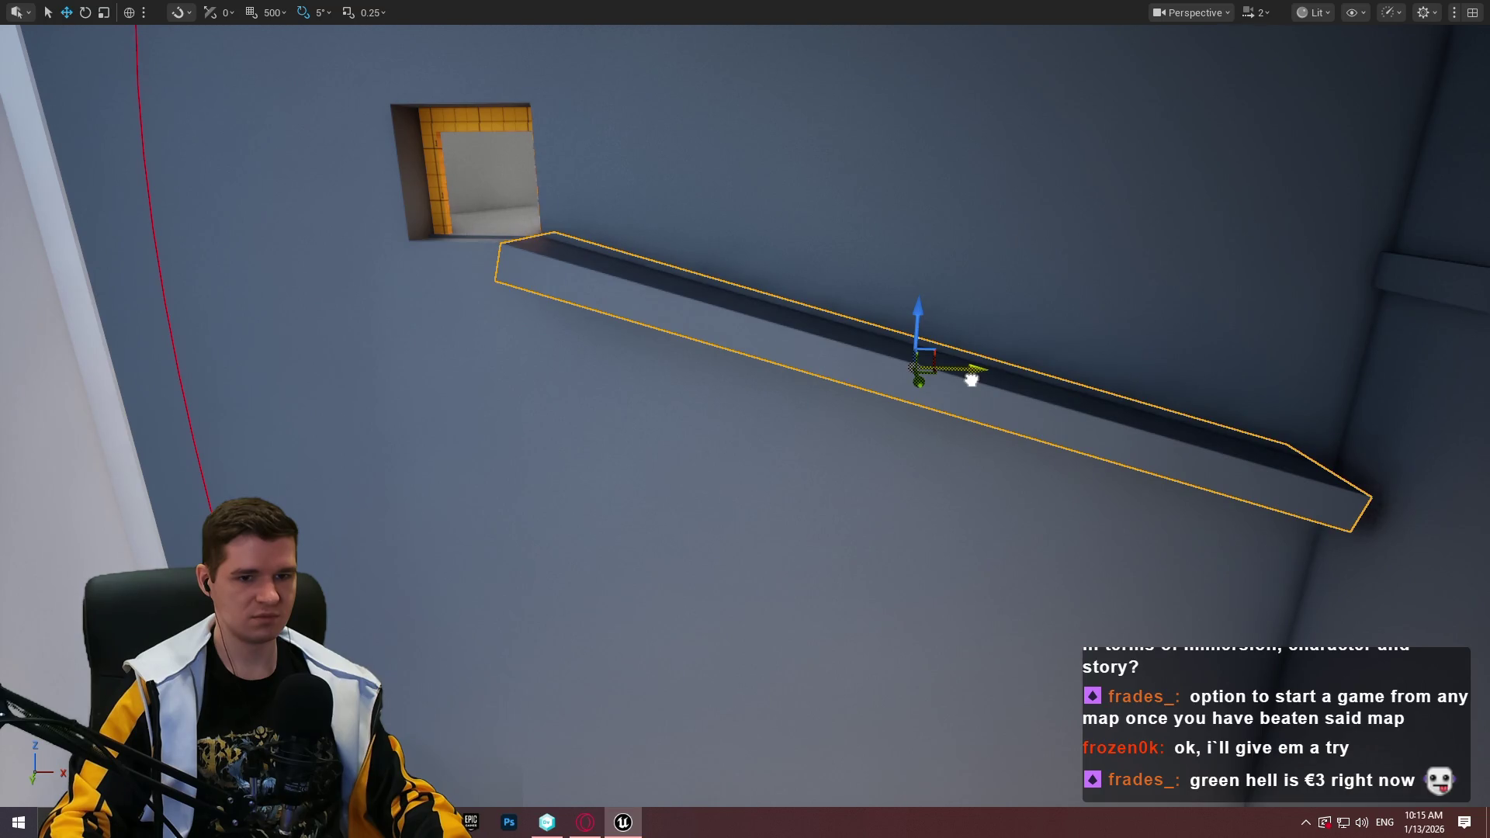
pyautogui.moveTo(898, 413); pyautogui.dragTo(903, 400)
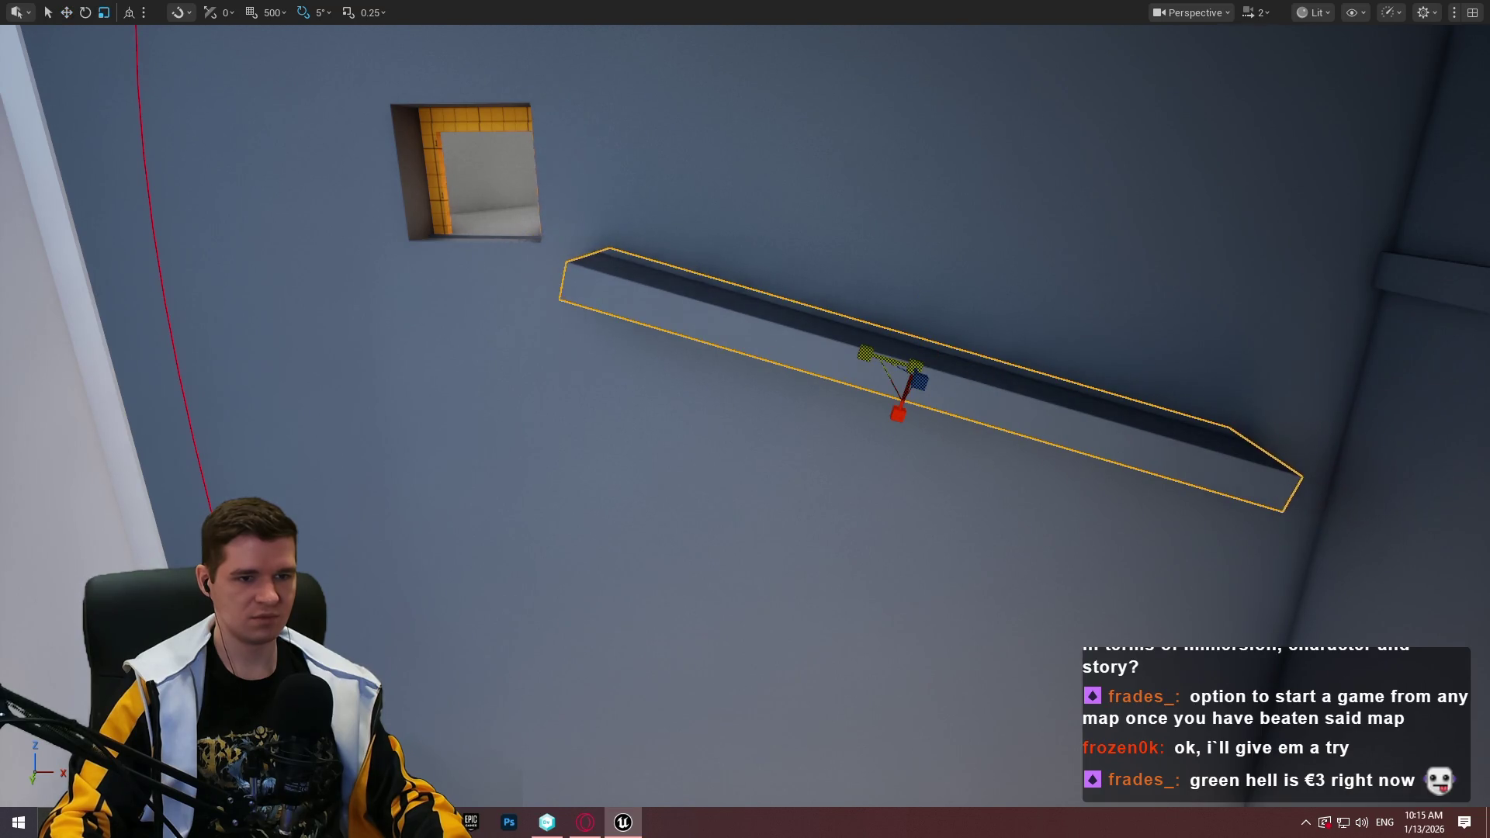
pyautogui.moveTo(907, 329)
pyautogui.mouseDown()
pyautogui.moveTo(923, 327)
pyautogui.moveTo(853, 330)
pyautogui.moveTo(706, 283)
pyautogui.moveTo(888, 489)
pyautogui.moveTo(828, 498)
pyautogui.moveTo(861, 496)
pyautogui.mouseUp()
# Playtest from the ramp with Play From Here, then rotate it about 15° flatter
pyautogui.rightClick(834, 496)
pyautogui.click(962, 788)
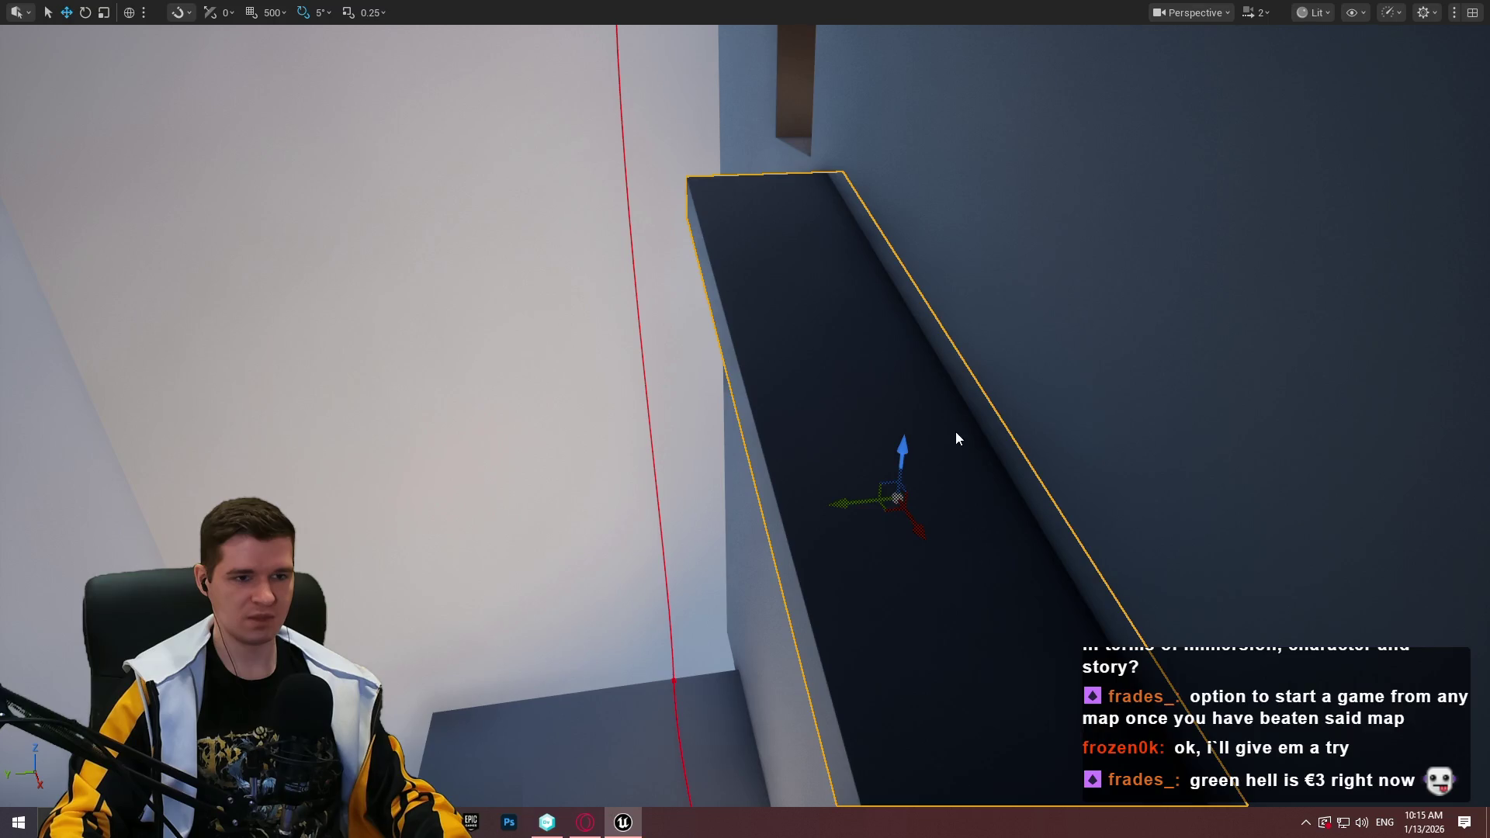
pyautogui.press('Escape')
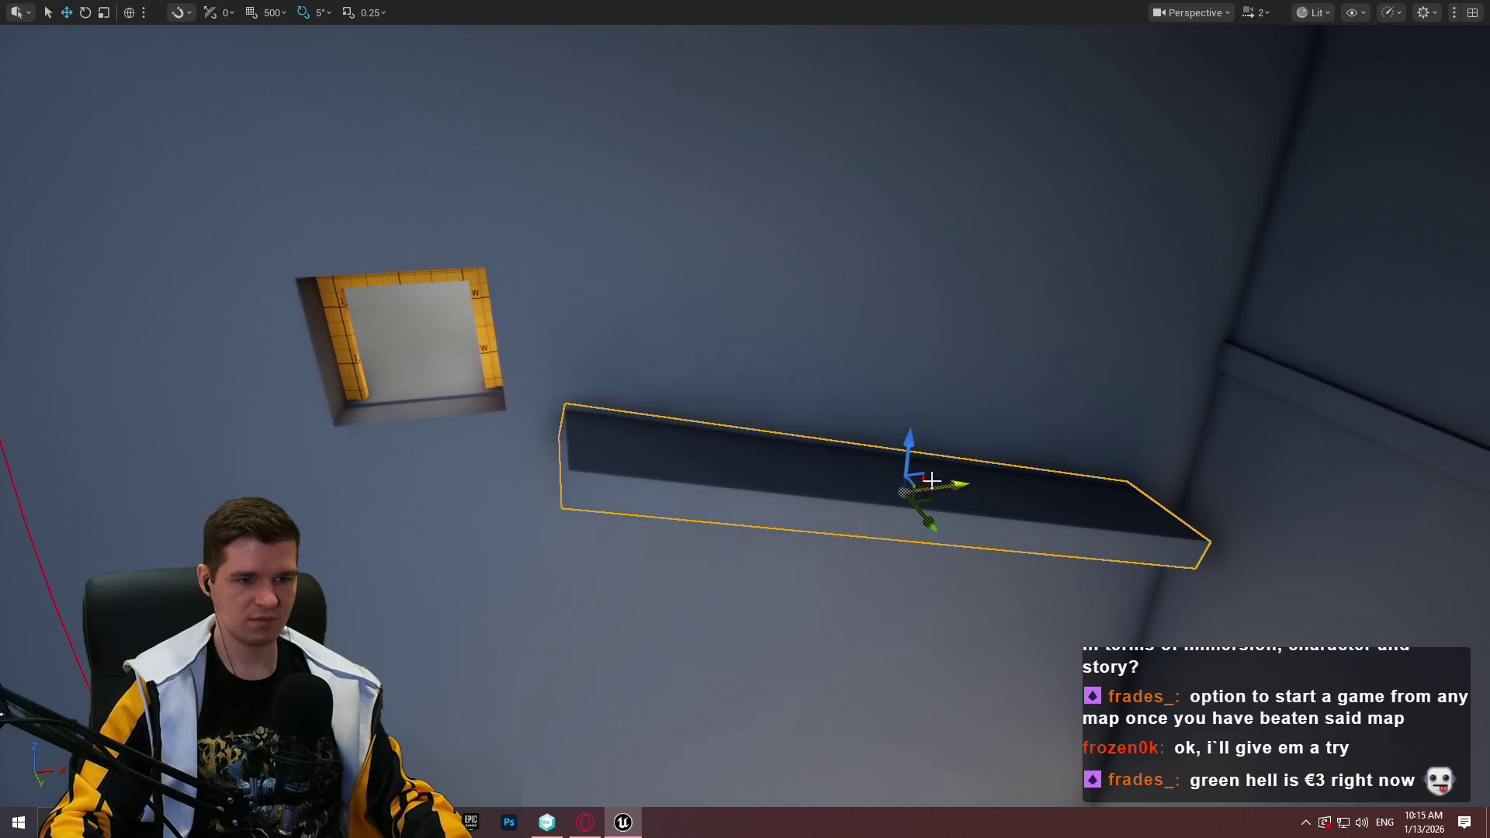
pyautogui.moveTo(933, 483); pyautogui.dragTo(654, 469)
pyautogui.moveTo(725, 428)
pyautogui.mouseDown()
pyautogui.moveTo(710, 465)
pyautogui.moveTo(450, 454)
pyautogui.mouseUp()
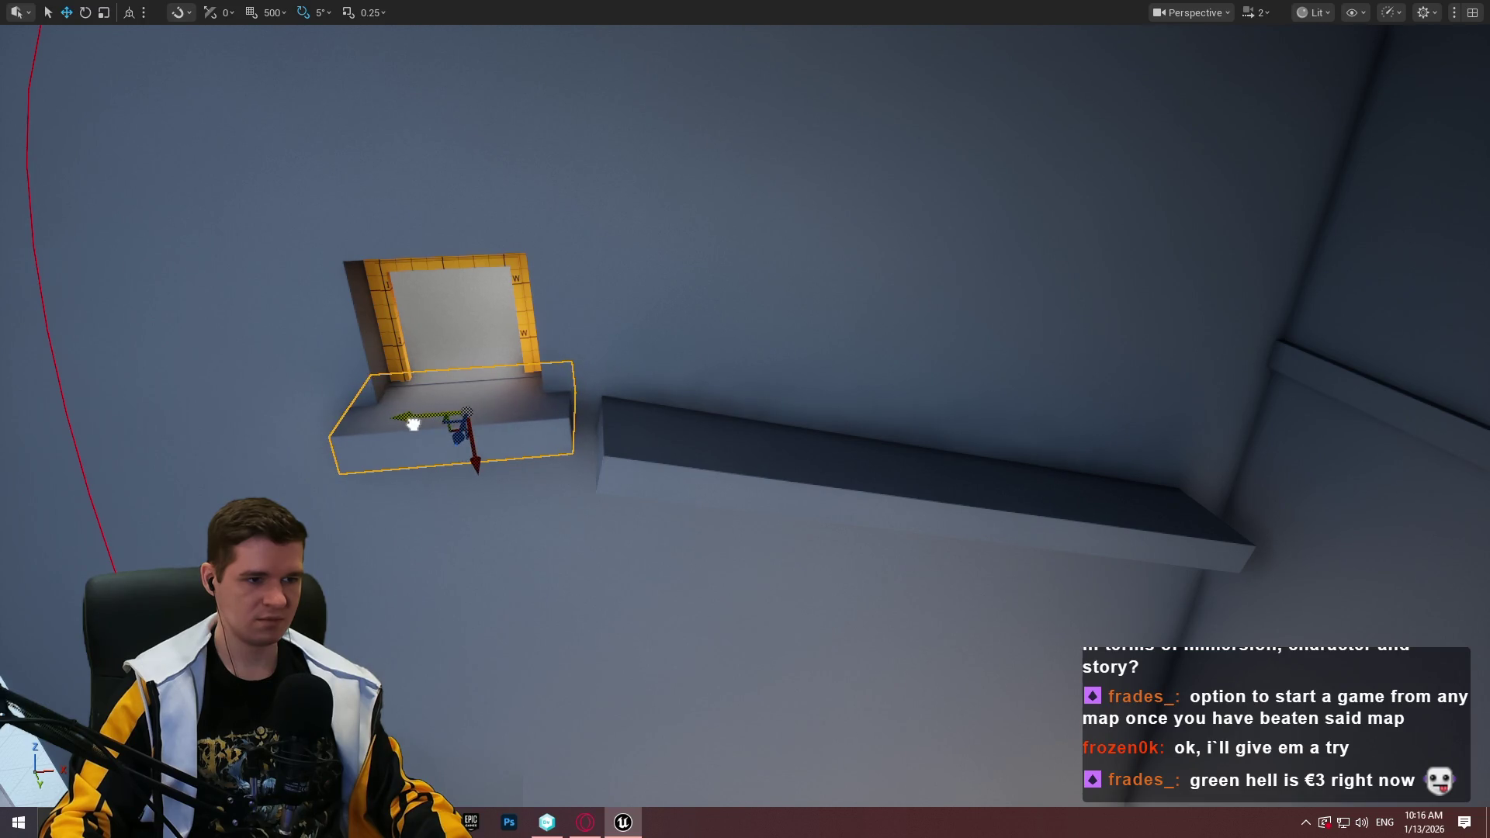
# Select the small box beside the doorway and slide it along the ledge into the far corner
pyautogui.click(854, 473)
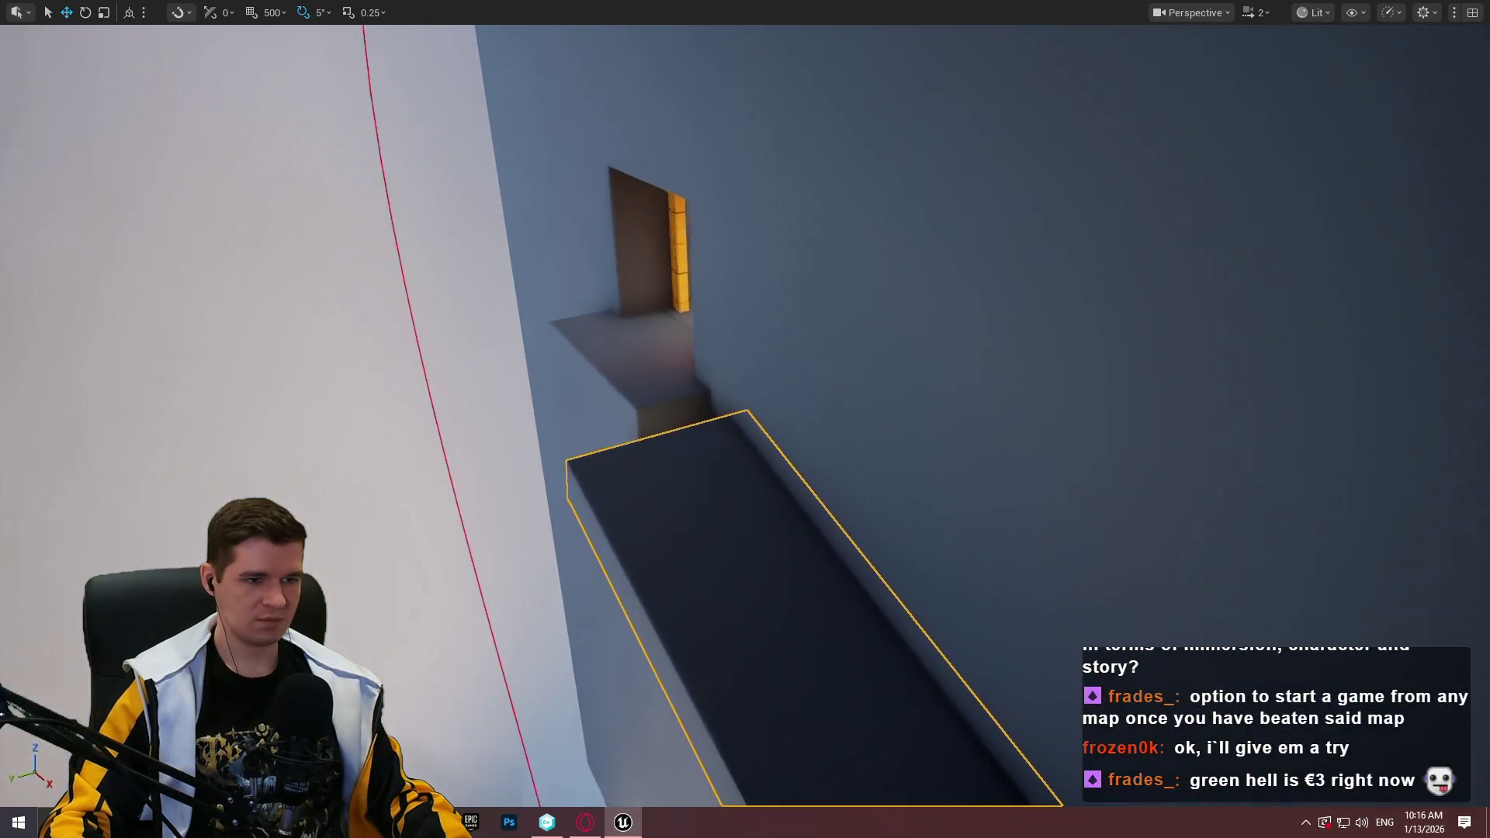
pyautogui.click(620, 370)
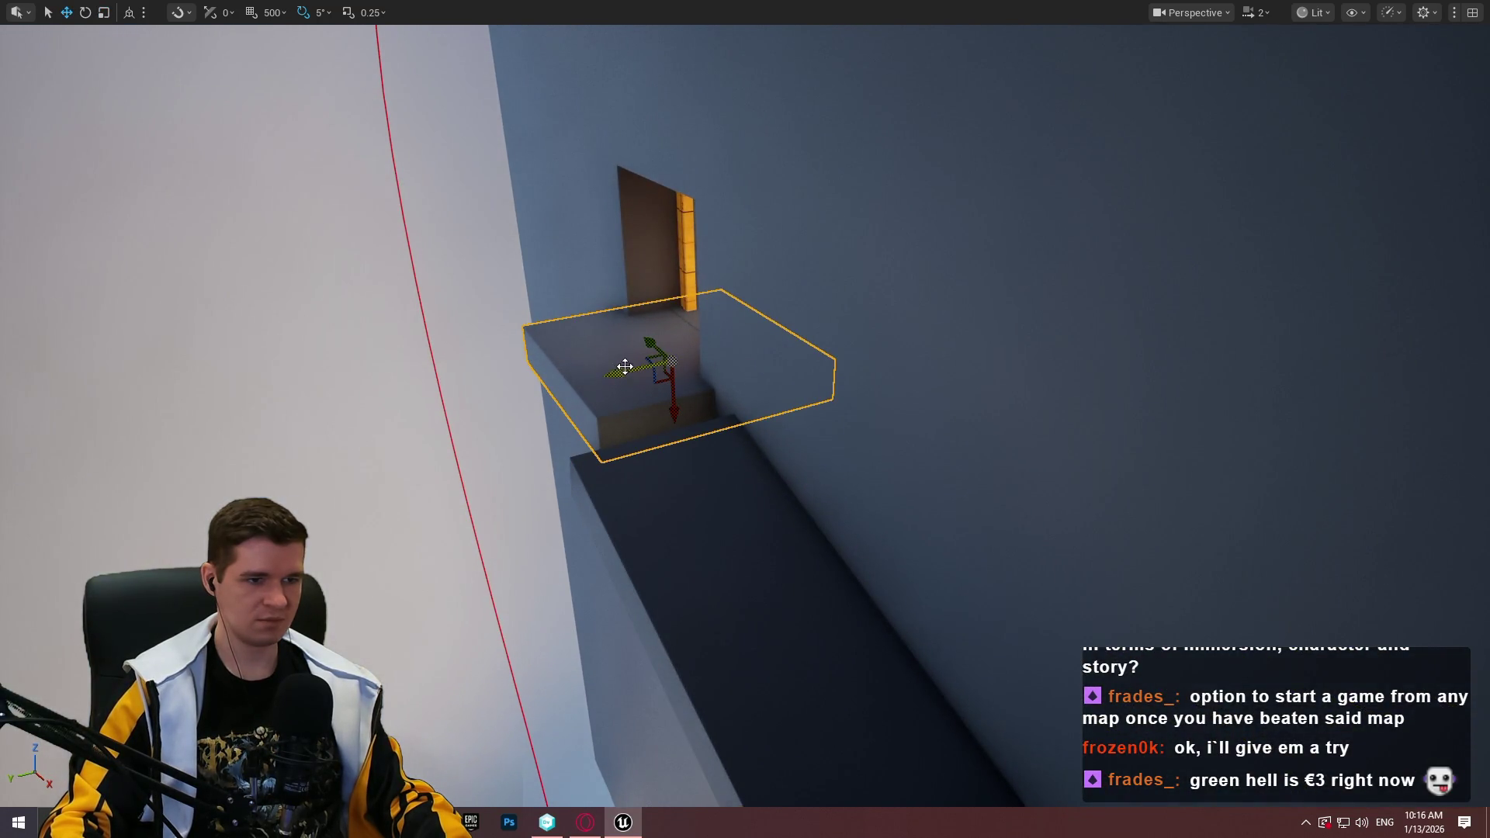
pyautogui.click(644, 483)
pyautogui.press('f')
pyautogui.moveTo(1077, 449); pyautogui.dragTo(350, 335)
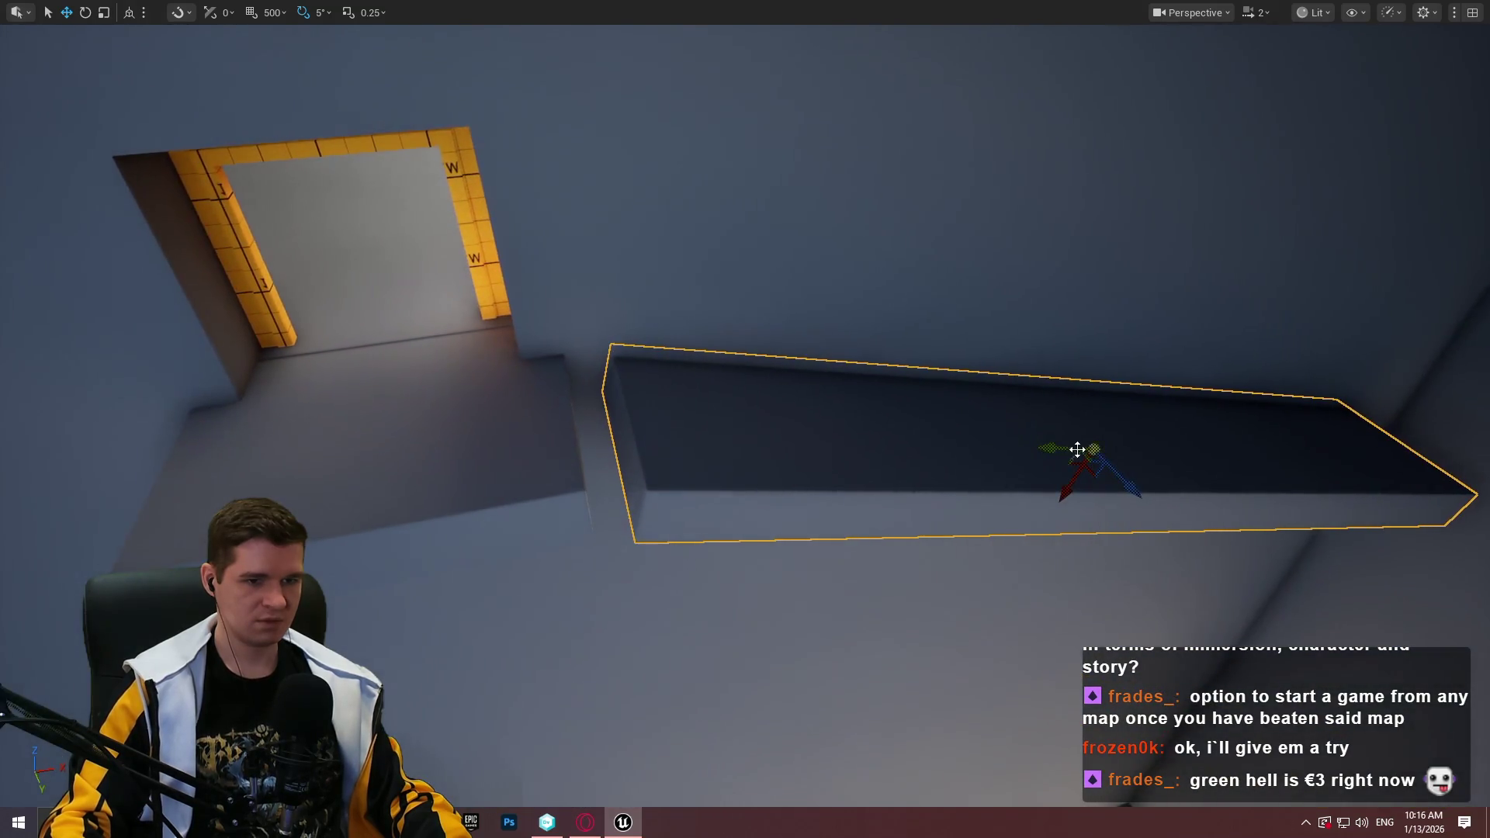
pyautogui.moveTo(159, 299); pyautogui.dragTo(865, 332)
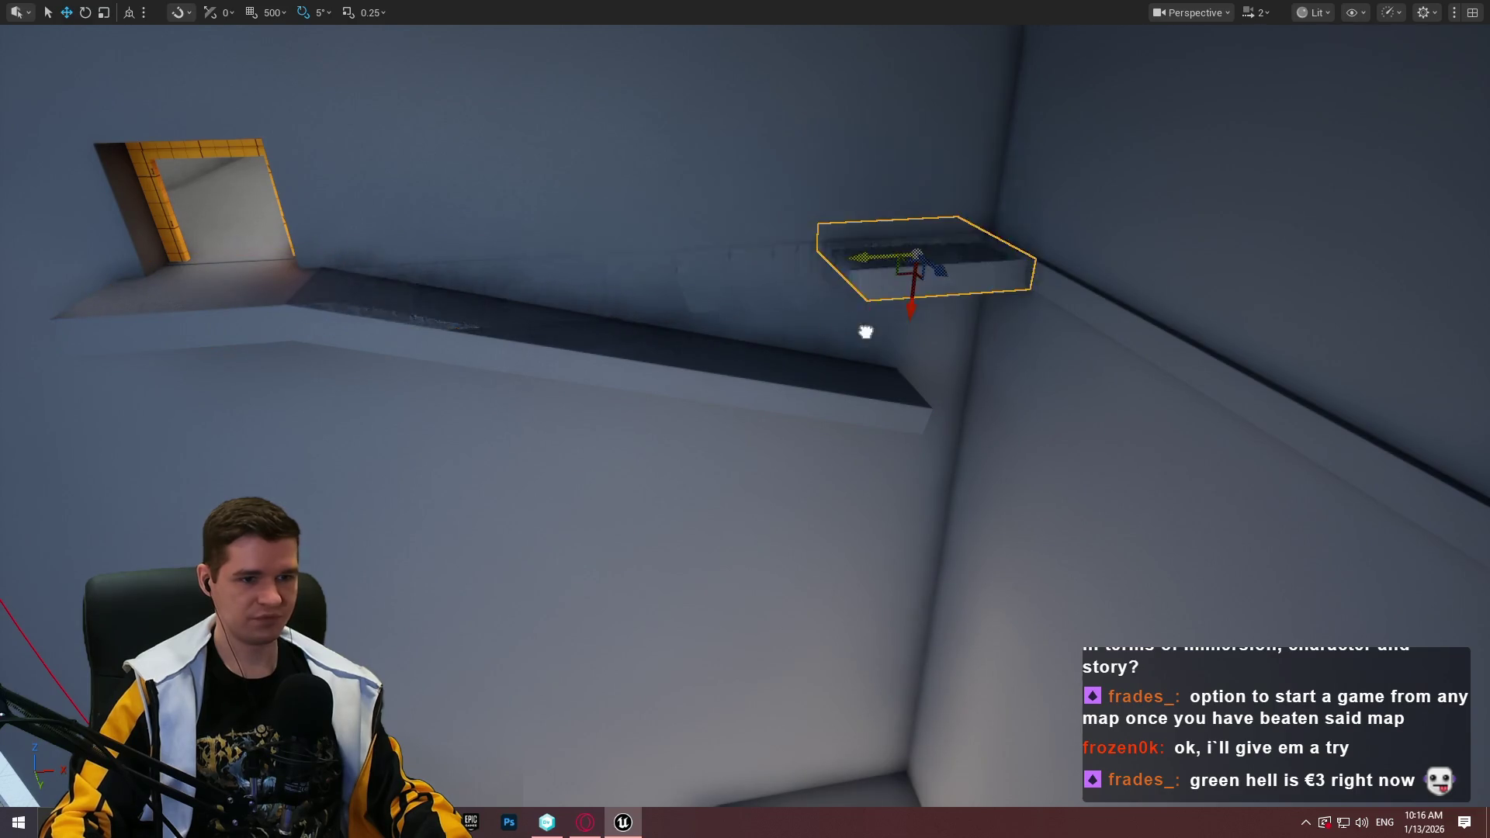
pyautogui.moveTo(949, 289)
pyautogui.mouseDown()
pyautogui.moveTo(976, 451)
pyautogui.moveTo(979, 435)
pyautogui.moveTo(931, 512)
pyautogui.mouseUp()
pyautogui.press('f')
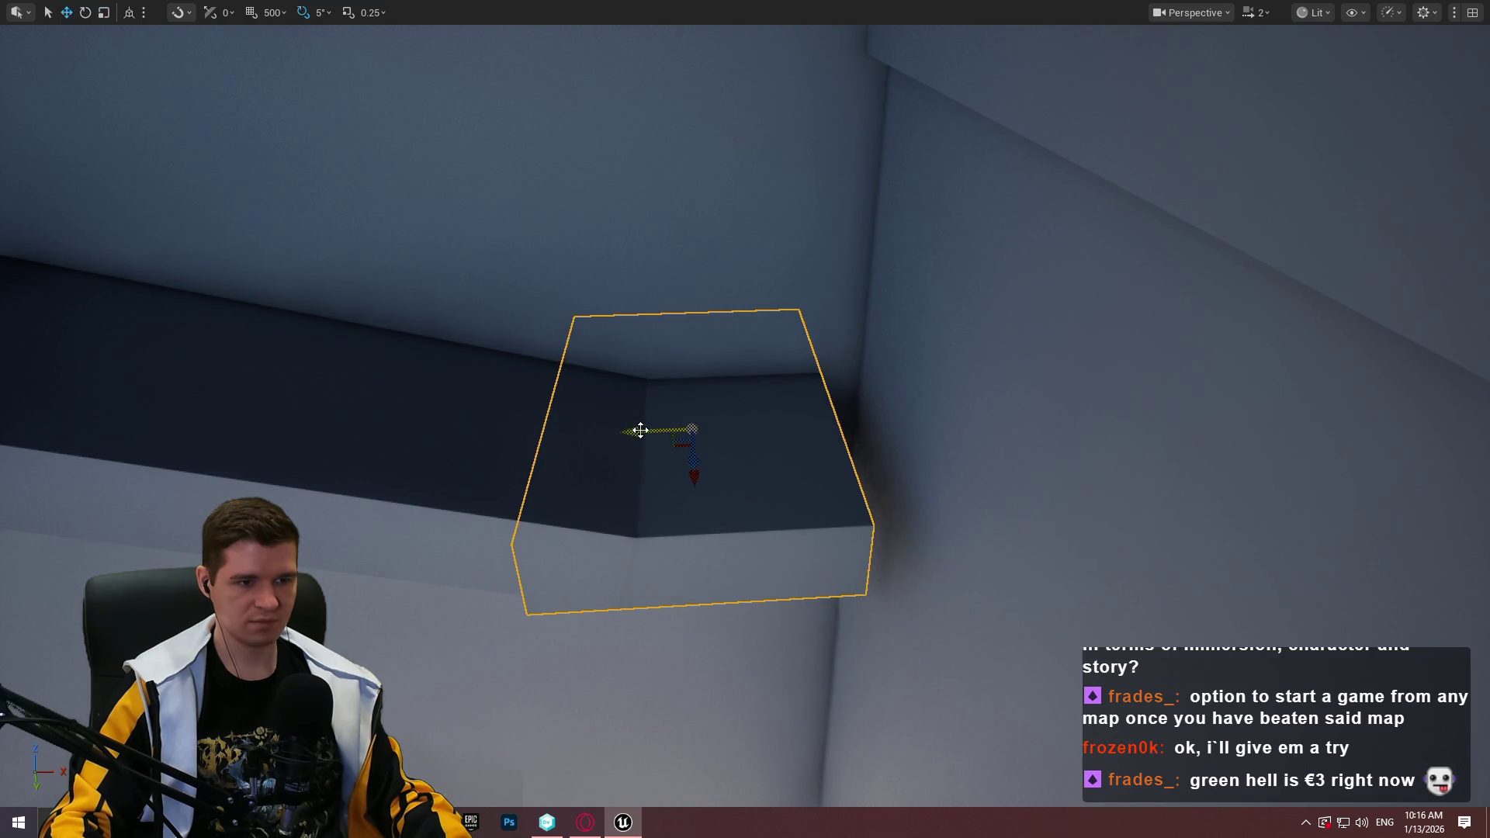
# Spin the ramp piece about 180°, tilt it to 30°, and drop it beneath the upper ledge
pyautogui.moveTo(705, 432); pyautogui.dragTo(630, 420)
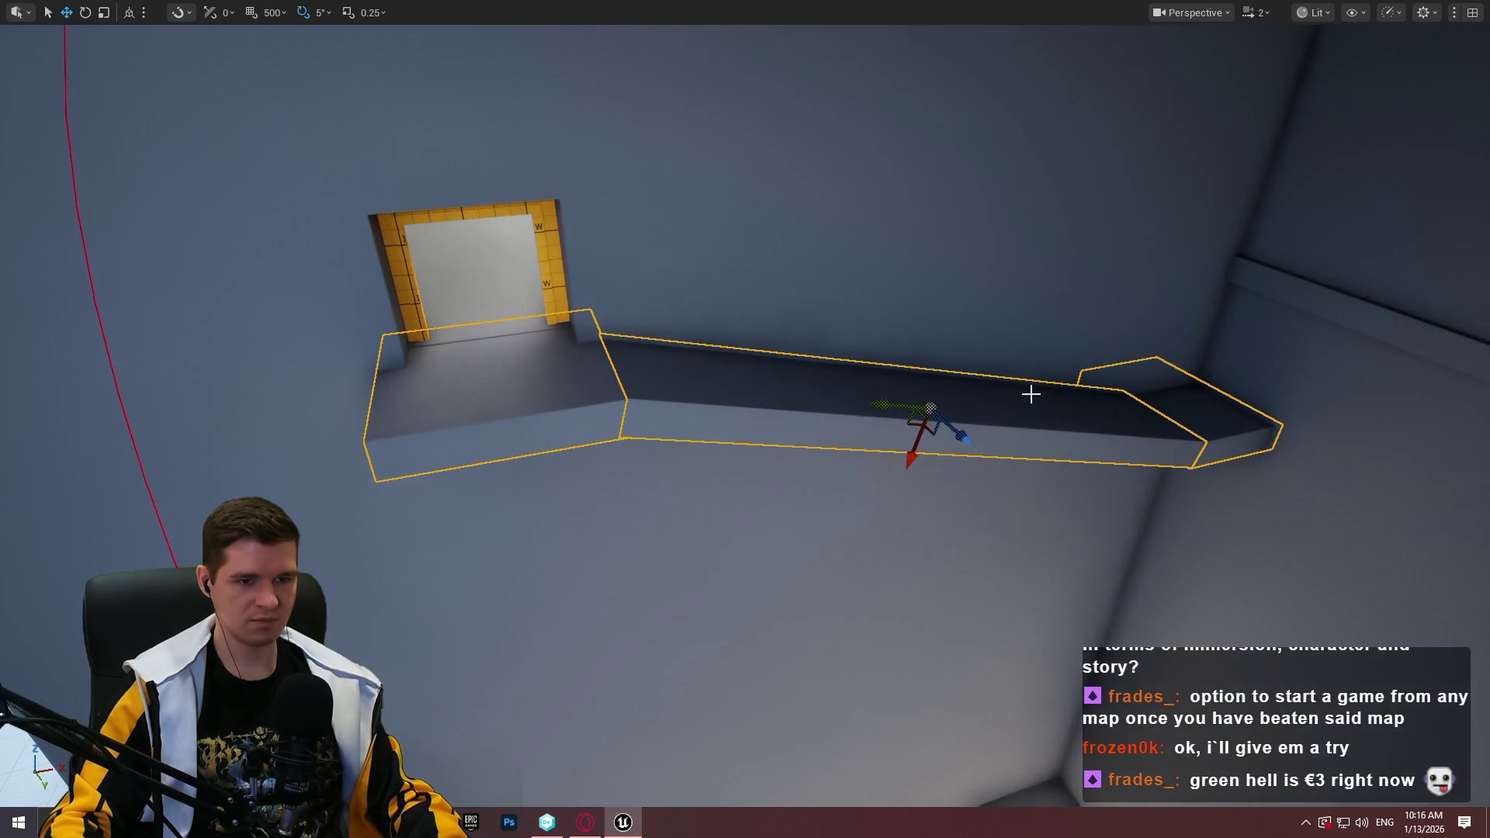
pyautogui.moveTo(933, 444)
pyautogui.mouseDown()
pyautogui.moveTo(985, 435)
pyautogui.moveTo(985, 458)
pyautogui.mouseUp()
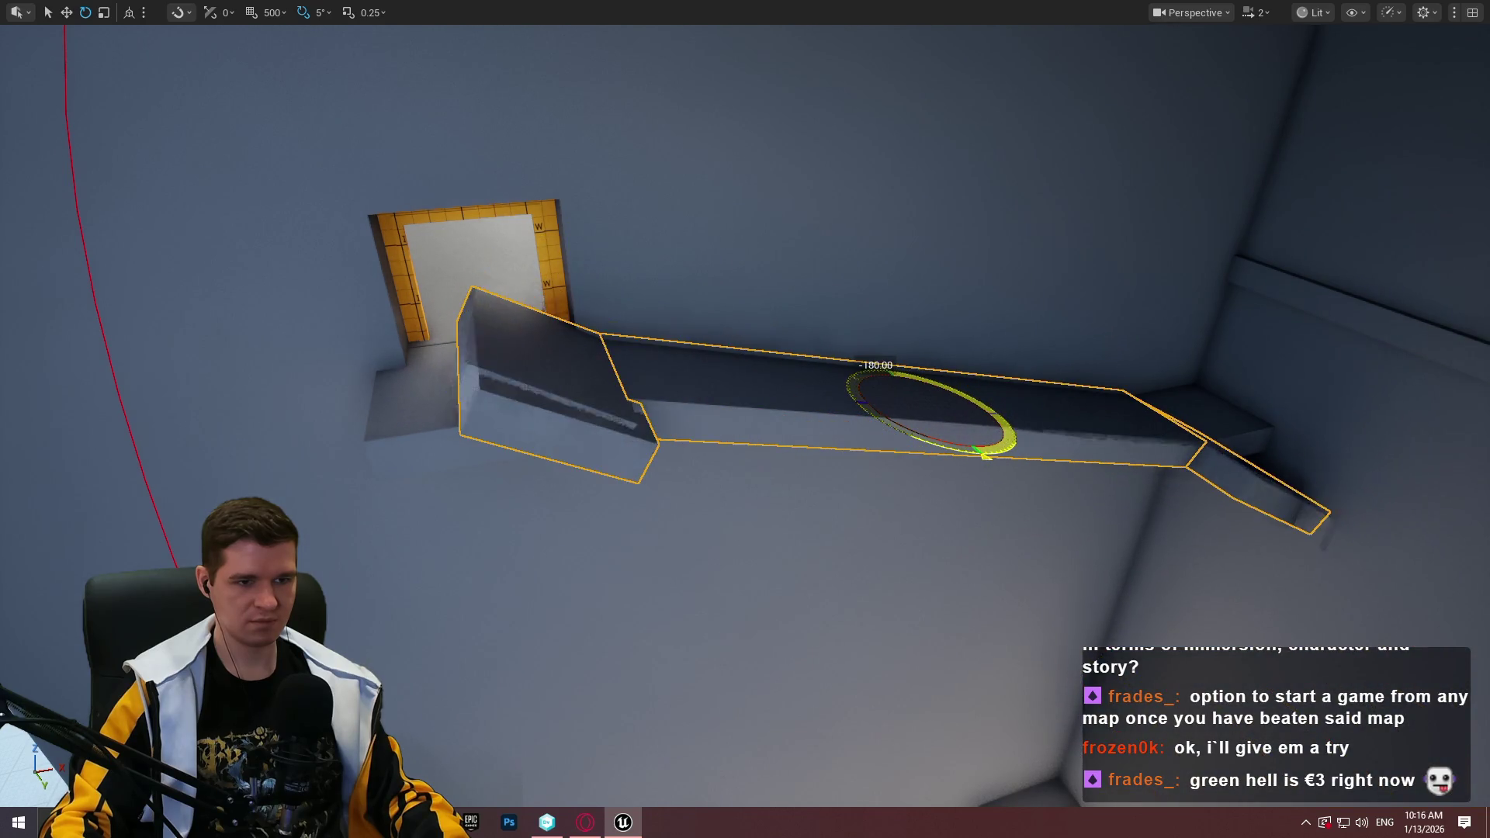
pyautogui.moveTo(906, 354)
pyautogui.mouseDown()
pyautogui.moveTo(905, 480)
pyautogui.moveTo(922, 475)
pyautogui.mouseUp()
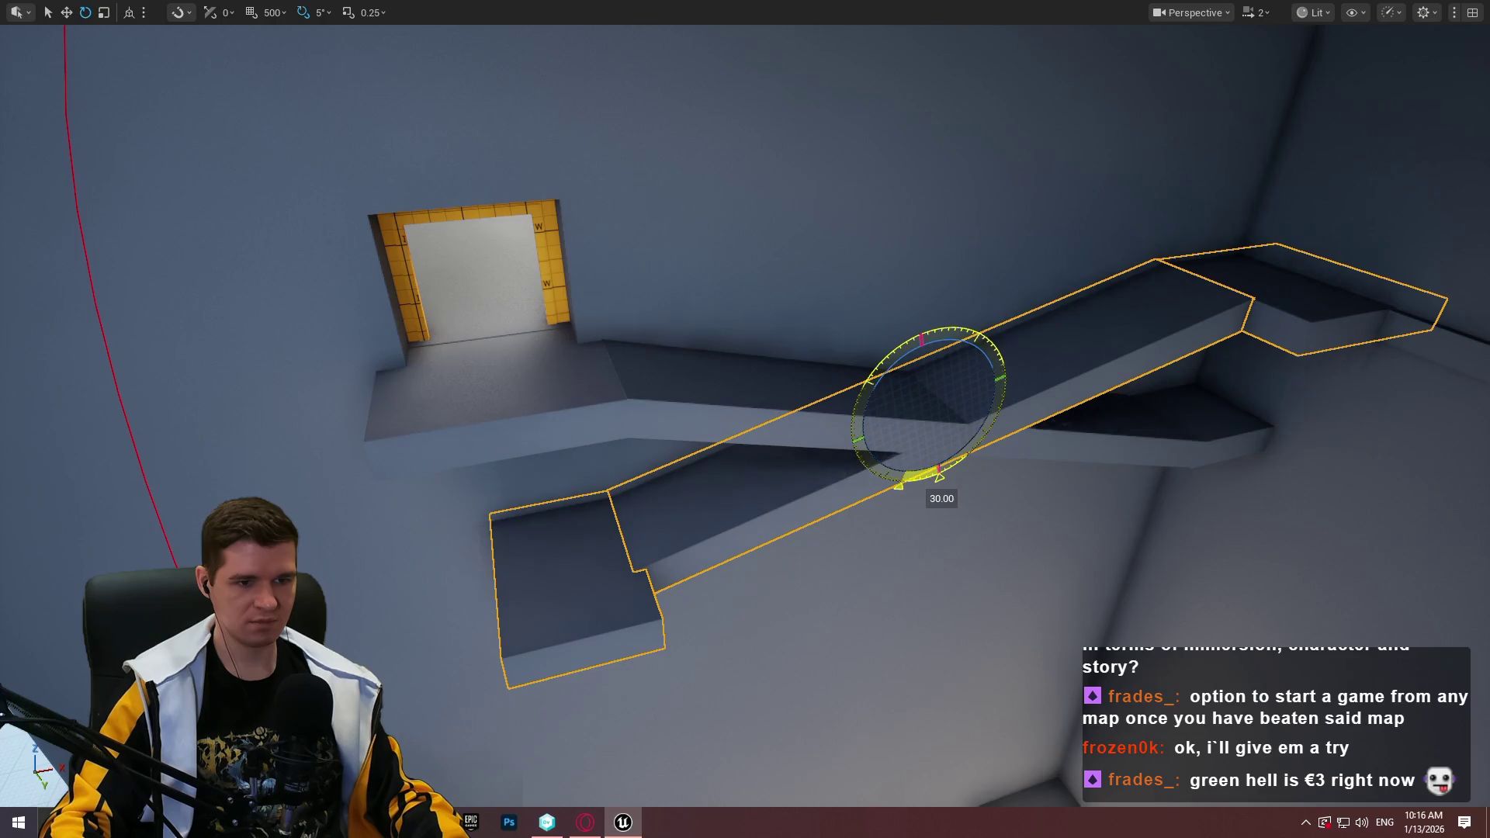
pyautogui.moveTo(1060, 420); pyautogui.dragTo(1039, 418)
pyautogui.moveTo(660, 398)
pyautogui.mouseDown()
pyautogui.moveTo(695, 558)
pyautogui.moveTo(703, 528)
pyautogui.mouseUp()
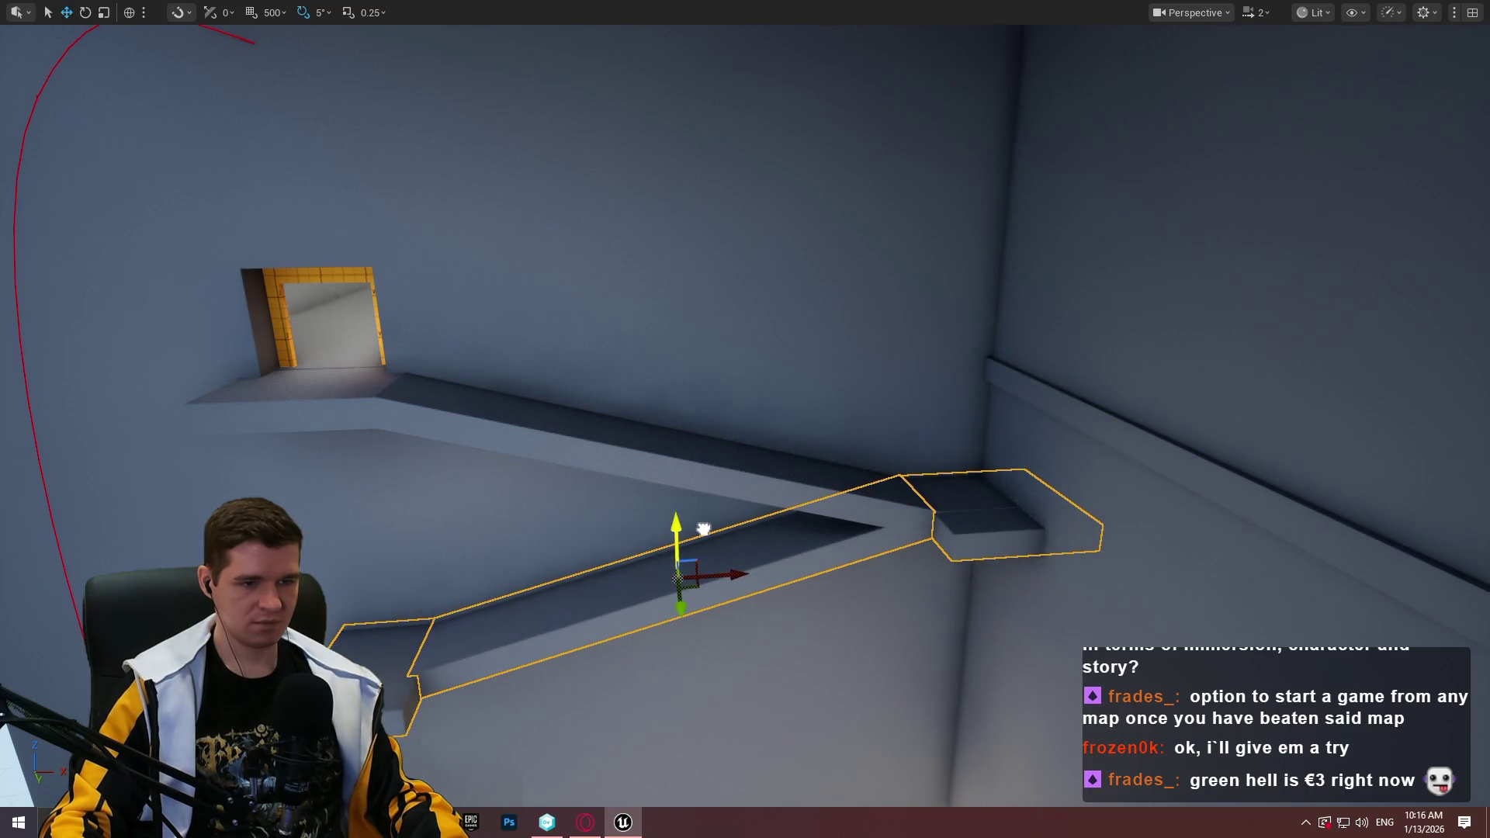
pyautogui.moveTo(681, 609); pyautogui.dragTo(716, 673)
pyautogui.moveTo(1041, 485); pyautogui.dragTo(1041, 485)
pyautogui.moveTo(872, 536)
pyautogui.mouseDown()
pyautogui.moveTo(999, 556)
pyautogui.moveTo(1050, 506)
pyautogui.moveTo(1080, 435)
pyautogui.moveTo(970, 362)
pyautogui.moveTo(968, 344)
pyautogui.mouseUp()
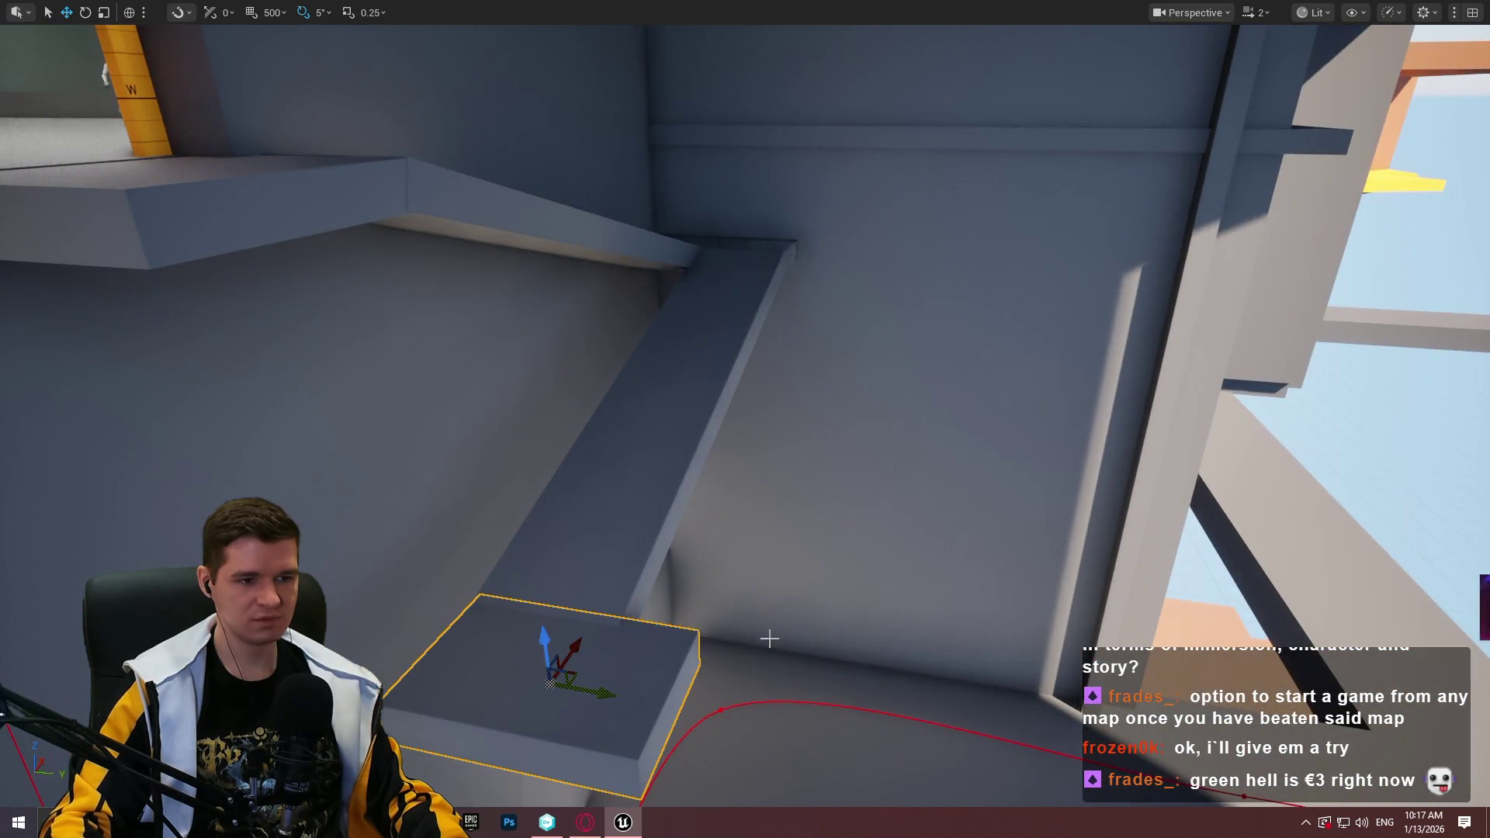
# Slide the end block left along the wall and drop the ramp block lower
pyautogui.moveTo(769, 638); pyautogui.dragTo(807, 634)
pyautogui.moveTo(618, 523); pyautogui.dragTo(466, 507)
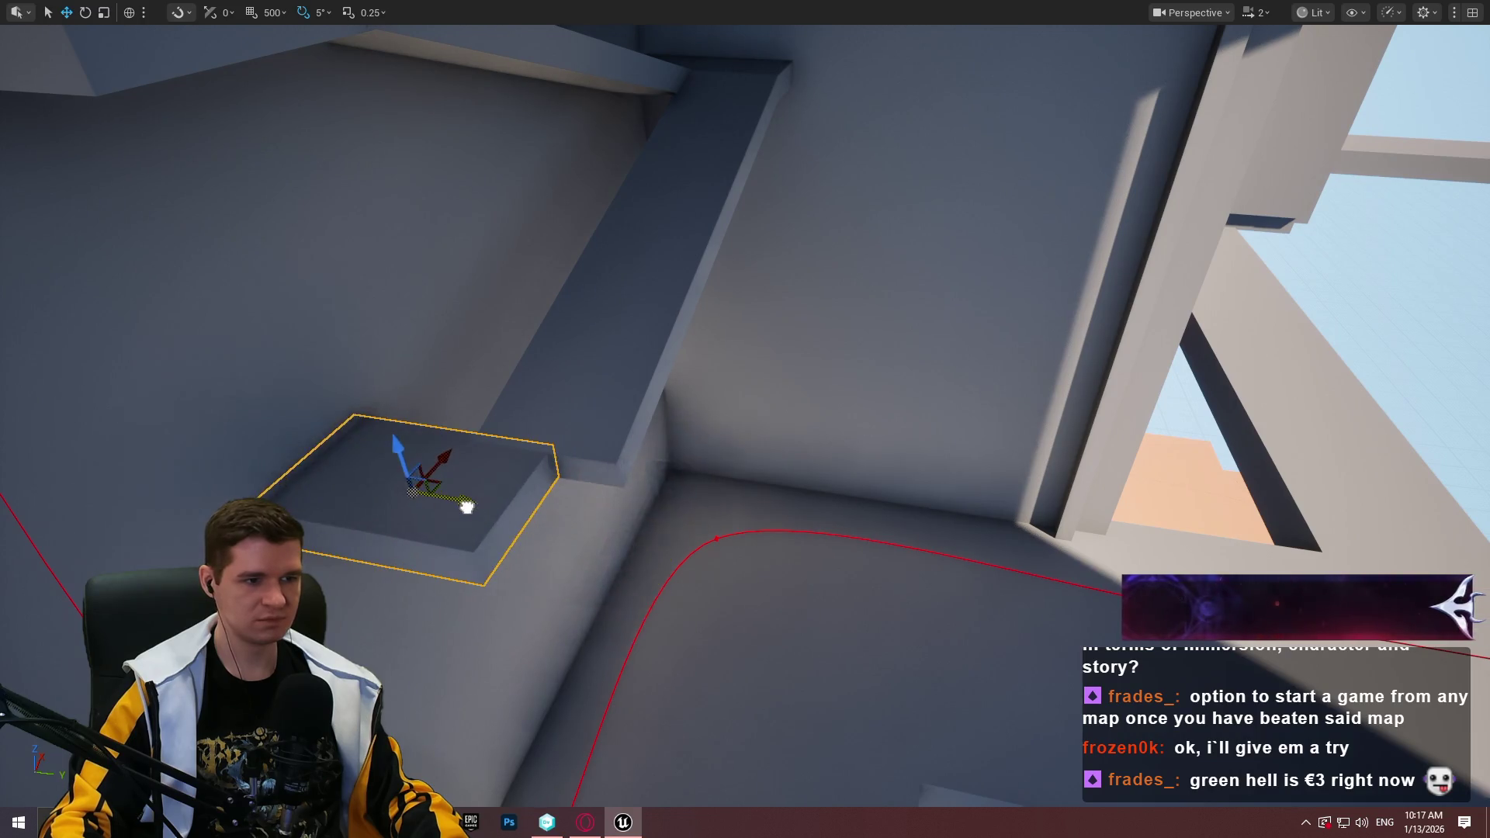
pyautogui.press('r')
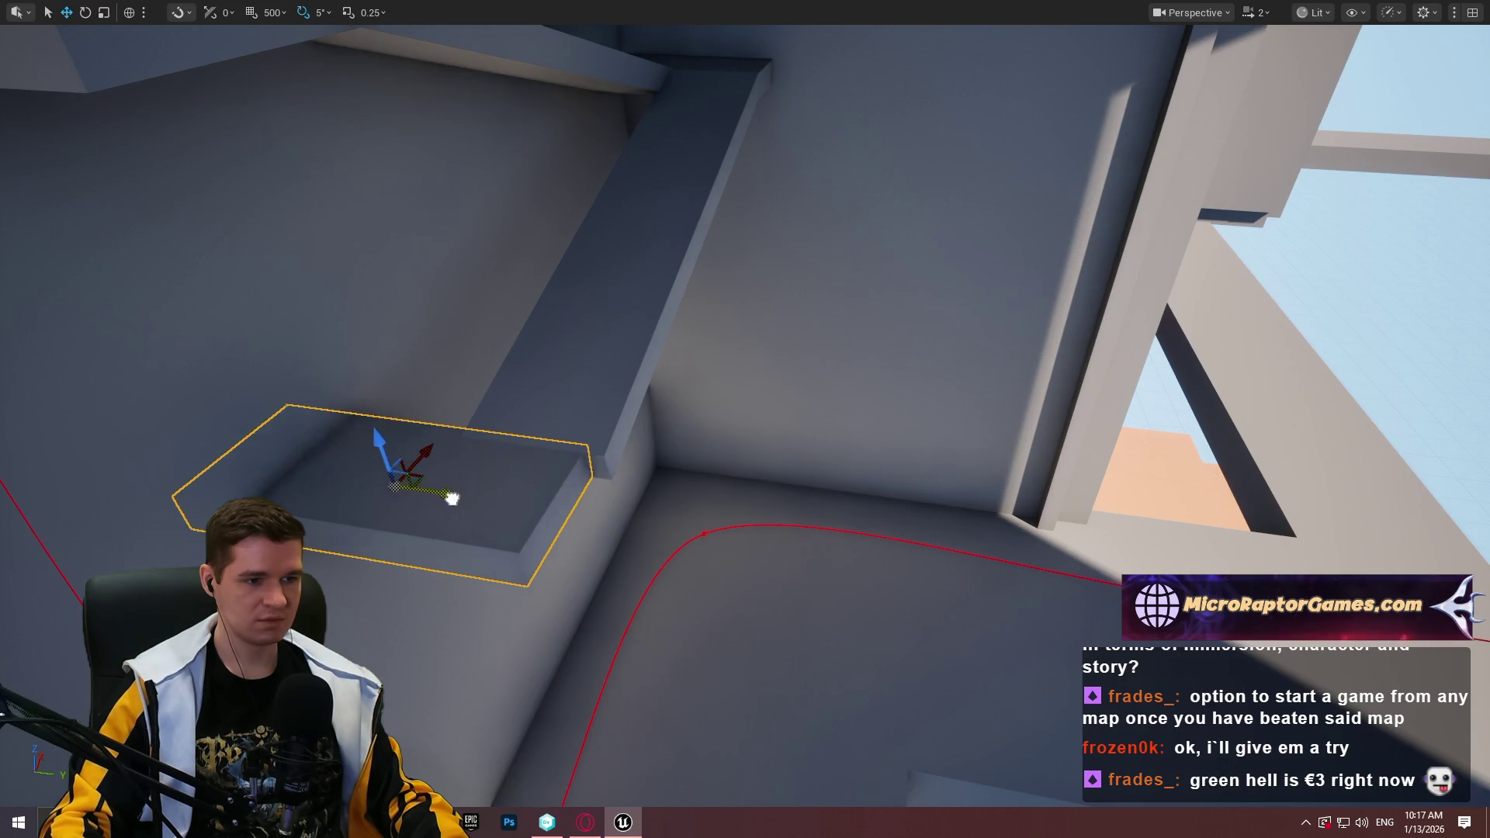
pyautogui.moveTo(473, 499)
pyautogui.mouseDown()
pyautogui.moveTo(642, 481)
pyautogui.moveTo(853, 388)
pyautogui.moveTo(1144, 354)
pyautogui.mouseUp()
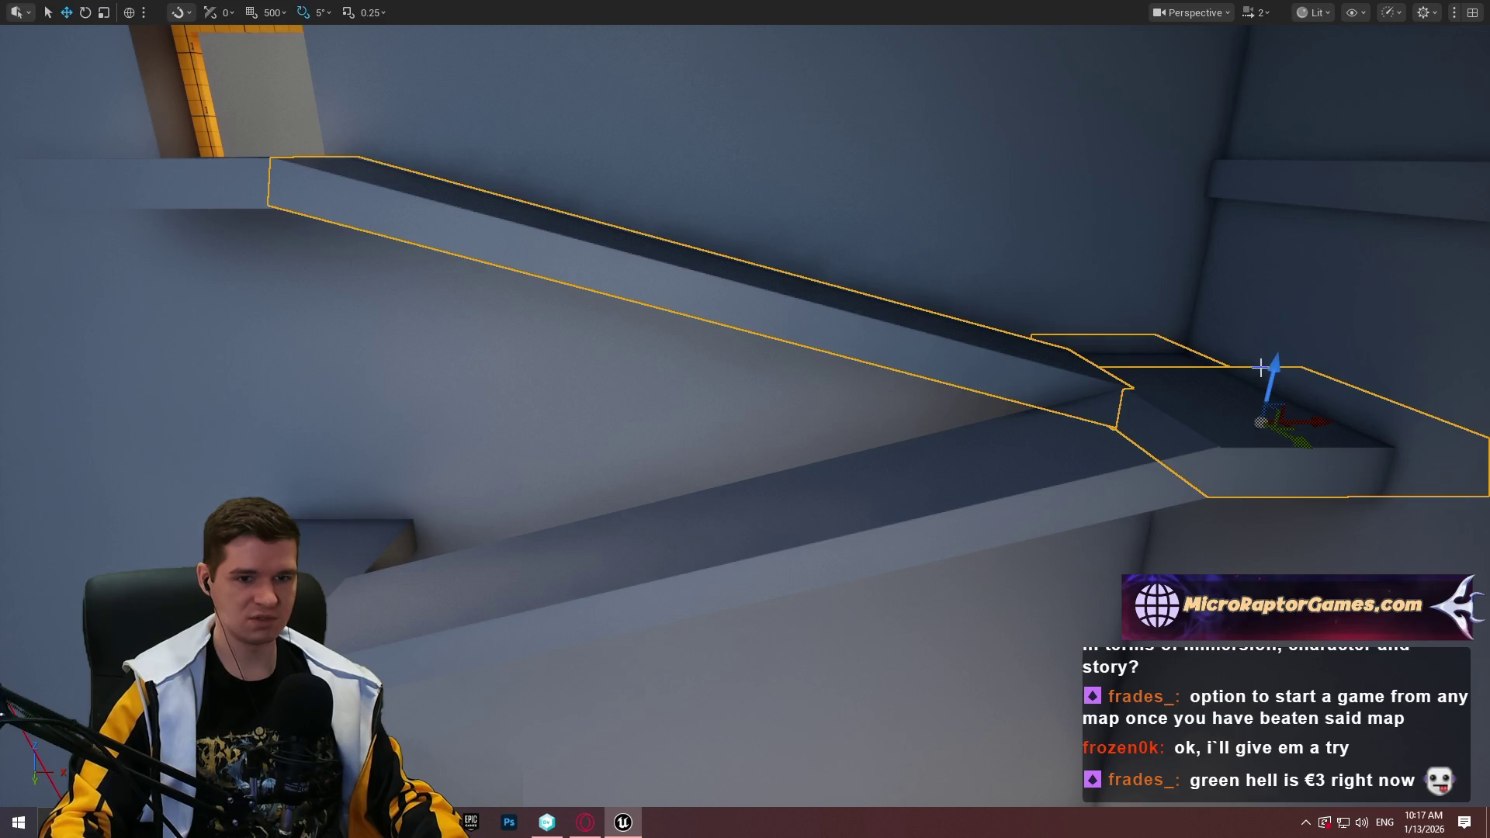
pyautogui.moveTo(1276, 368)
pyautogui.mouseDown()
pyautogui.moveTo(1234, 597)
pyautogui.moveTo(1187, 733)
pyautogui.moveTo(1008, 714)
pyautogui.moveTo(1087, 729)
pyautogui.moveTo(1024, 710)
pyautogui.mouseUp()
# Lower the selected long ramp far down the wall to the next level
pyautogui.moveTo(1409, 342)
pyautogui.mouseDown()
pyautogui.moveTo(1380, 345)
pyautogui.moveTo(1409, 342)
pyautogui.mouseUp()
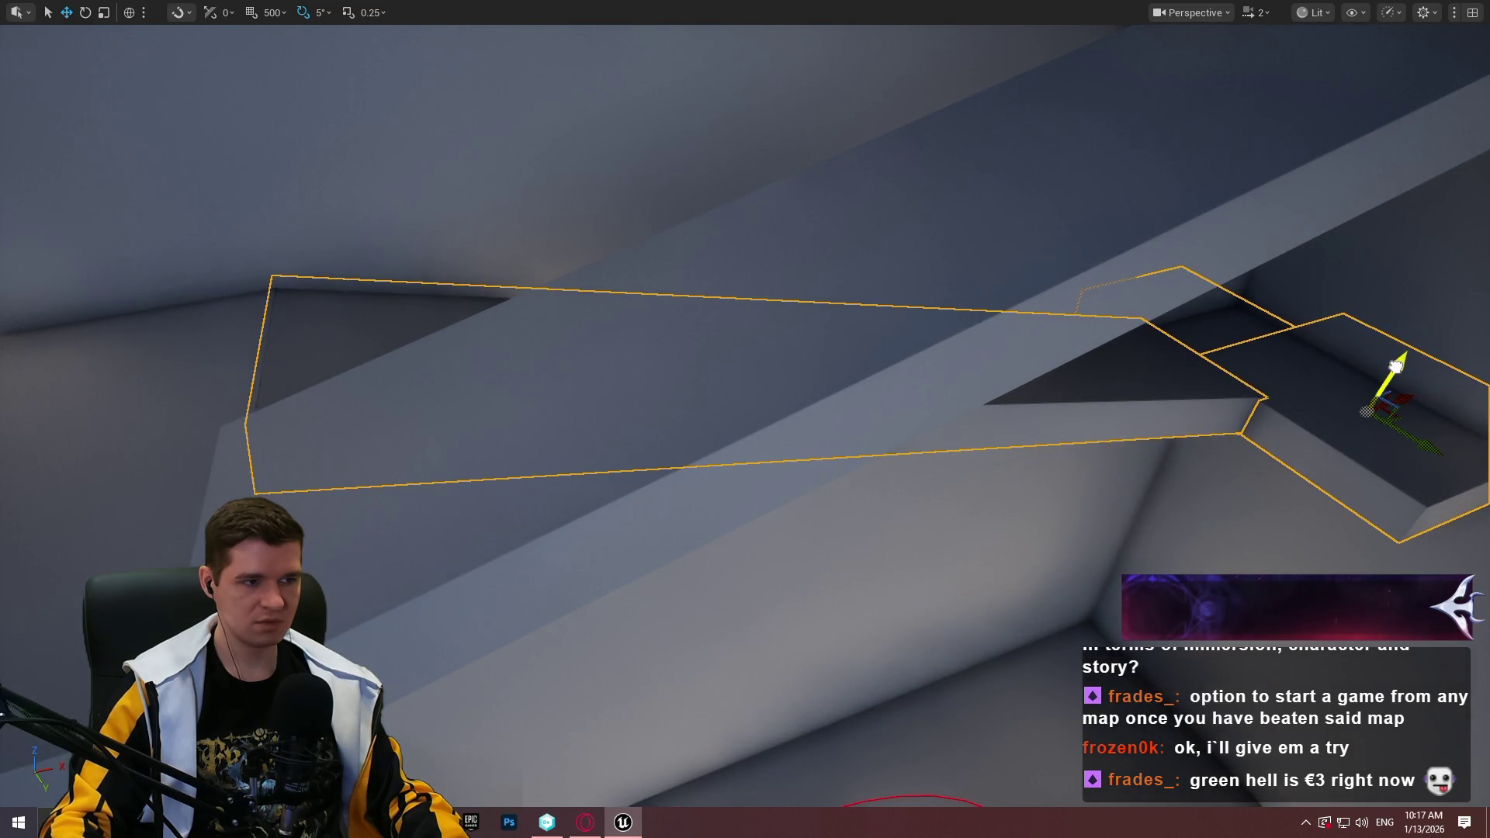
pyautogui.moveTo(1111, 356)
pyautogui.mouseDown()
pyautogui.moveTo(1094, 364)
pyautogui.moveTo(1135, 326)
pyautogui.mouseUp()
pyautogui.moveTo(762, 371); pyautogui.dragTo(761, 370)
pyautogui.moveTo(476, 342); pyautogui.dragTo(806, 271)
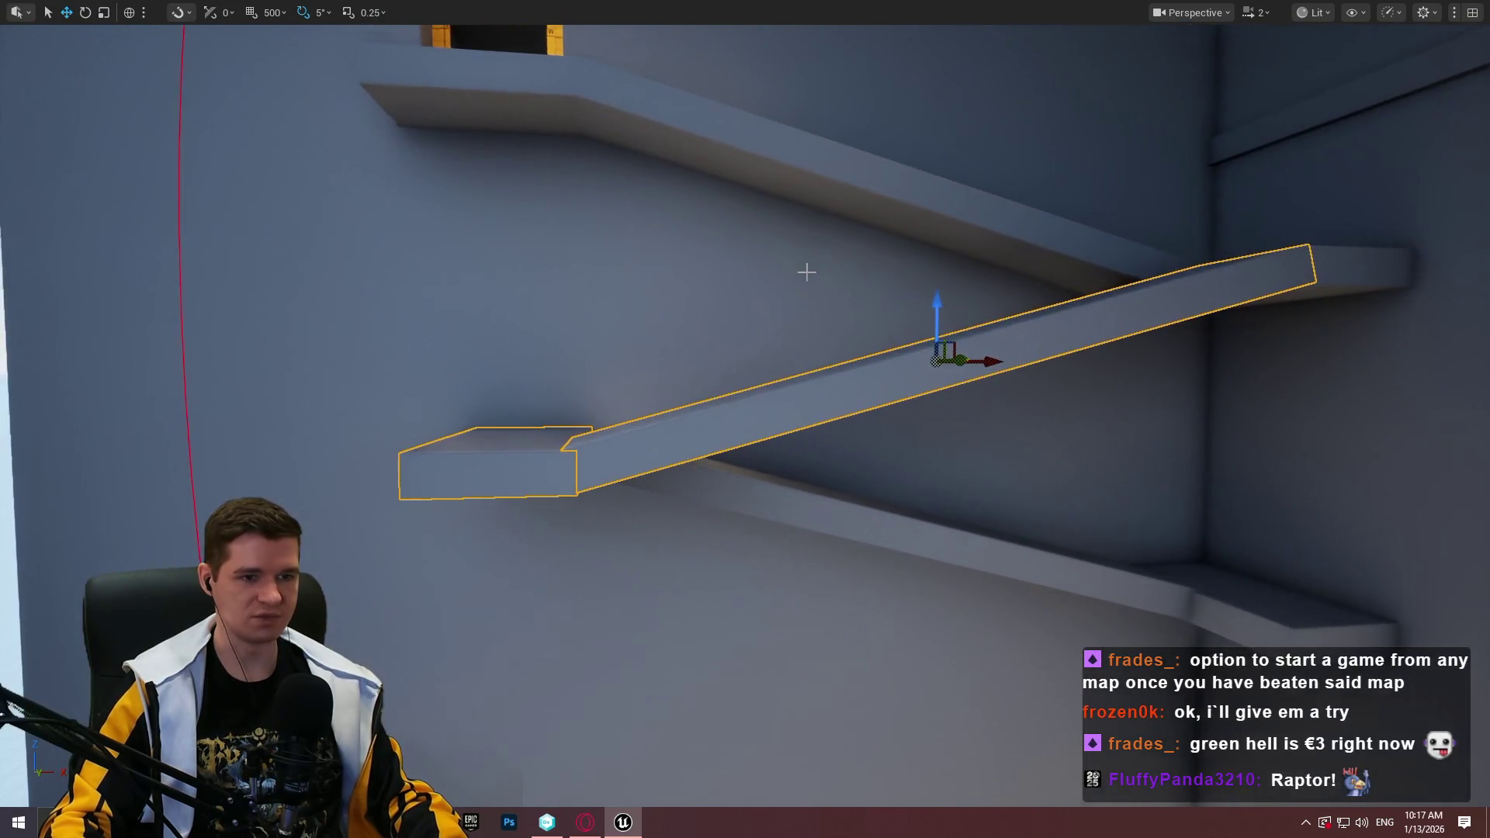
pyautogui.moveTo(936, 300)
pyautogui.mouseDown()
pyautogui.moveTo(961, 652)
pyautogui.moveTo(979, 673)
pyautogui.mouseUp()
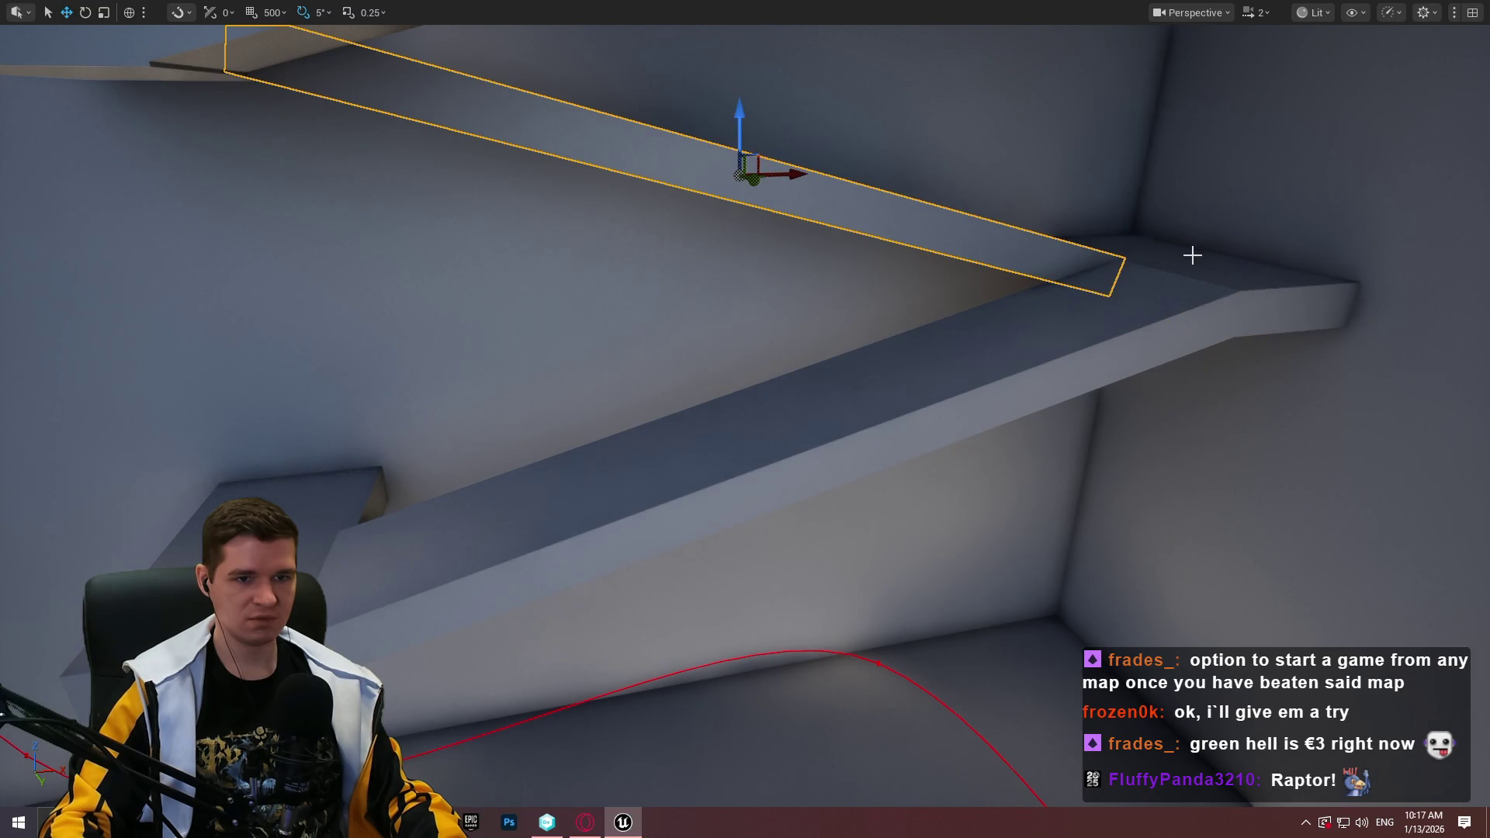
pyautogui.moveTo(1243, 223)
pyautogui.mouseDown()
pyautogui.moveTo(1249, 515)
pyautogui.moveTo(1164, 536)
pyautogui.moveTo(1148, 574)
pyautogui.moveTo(1134, 567)
pyautogui.mouseUp()
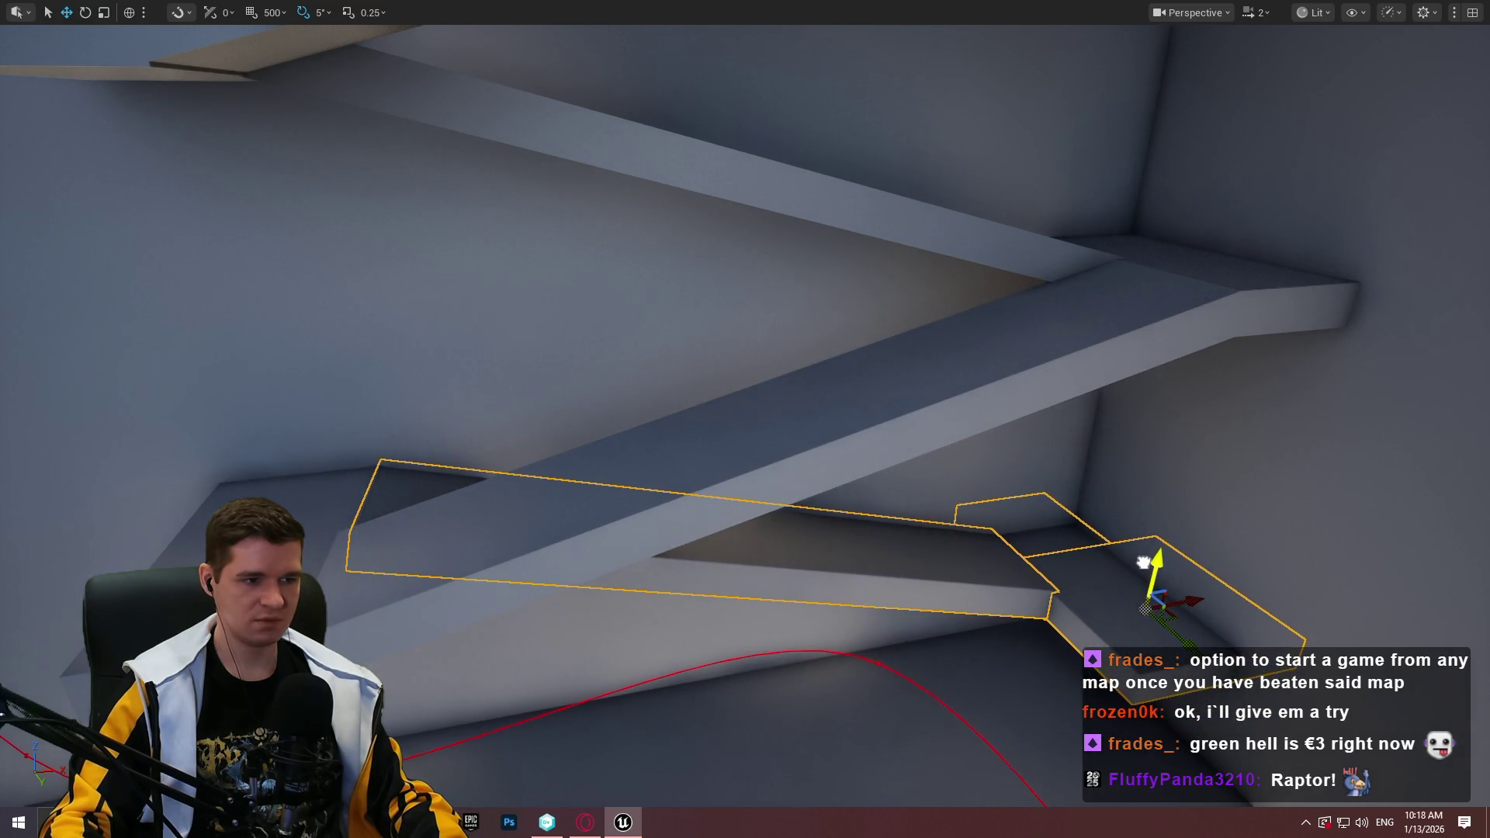
pyautogui.scroll(10, 1147, 560)
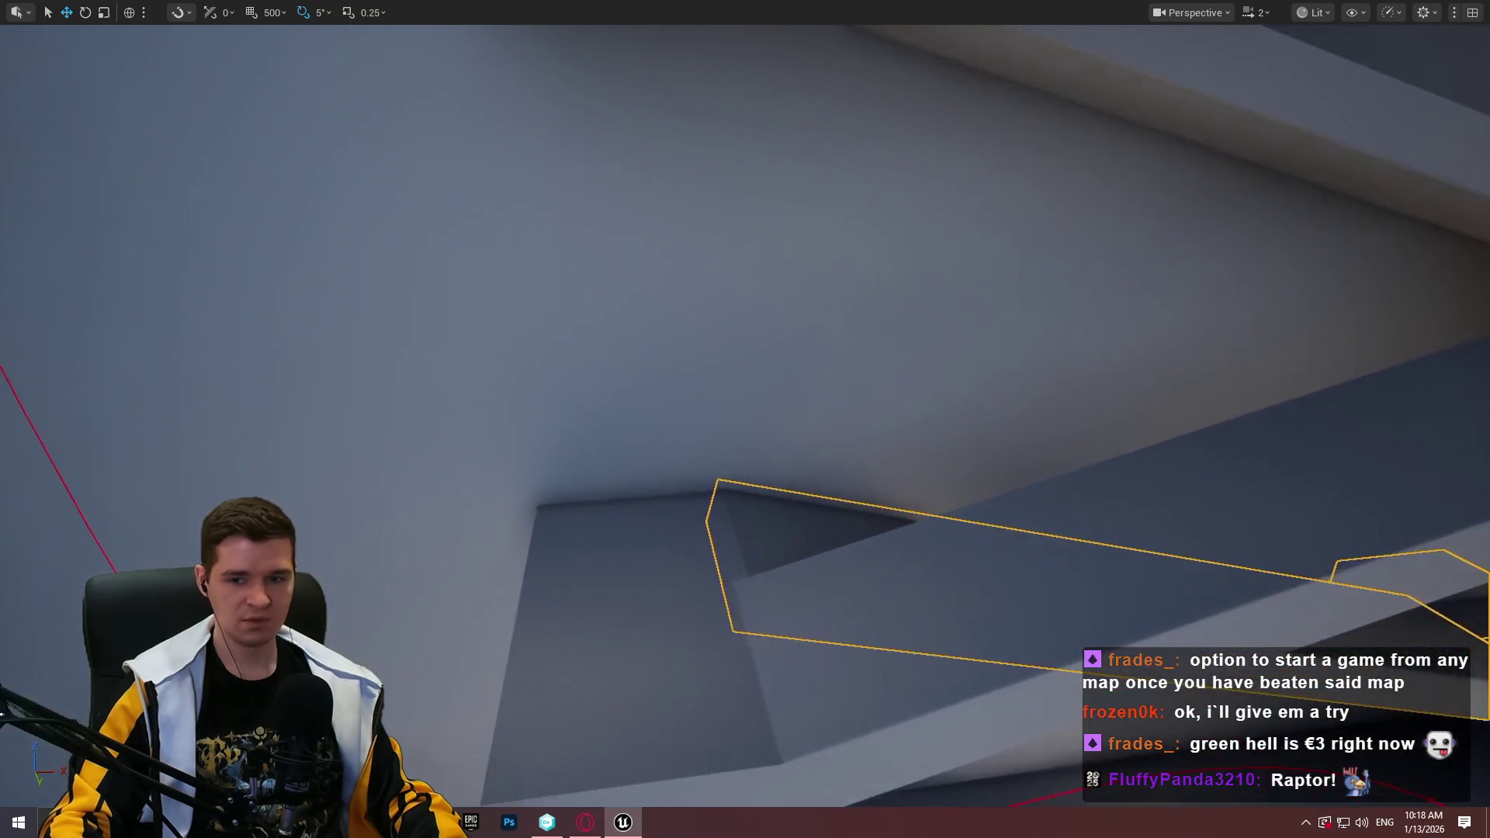
pyautogui.scroll(-10, 745, 419)
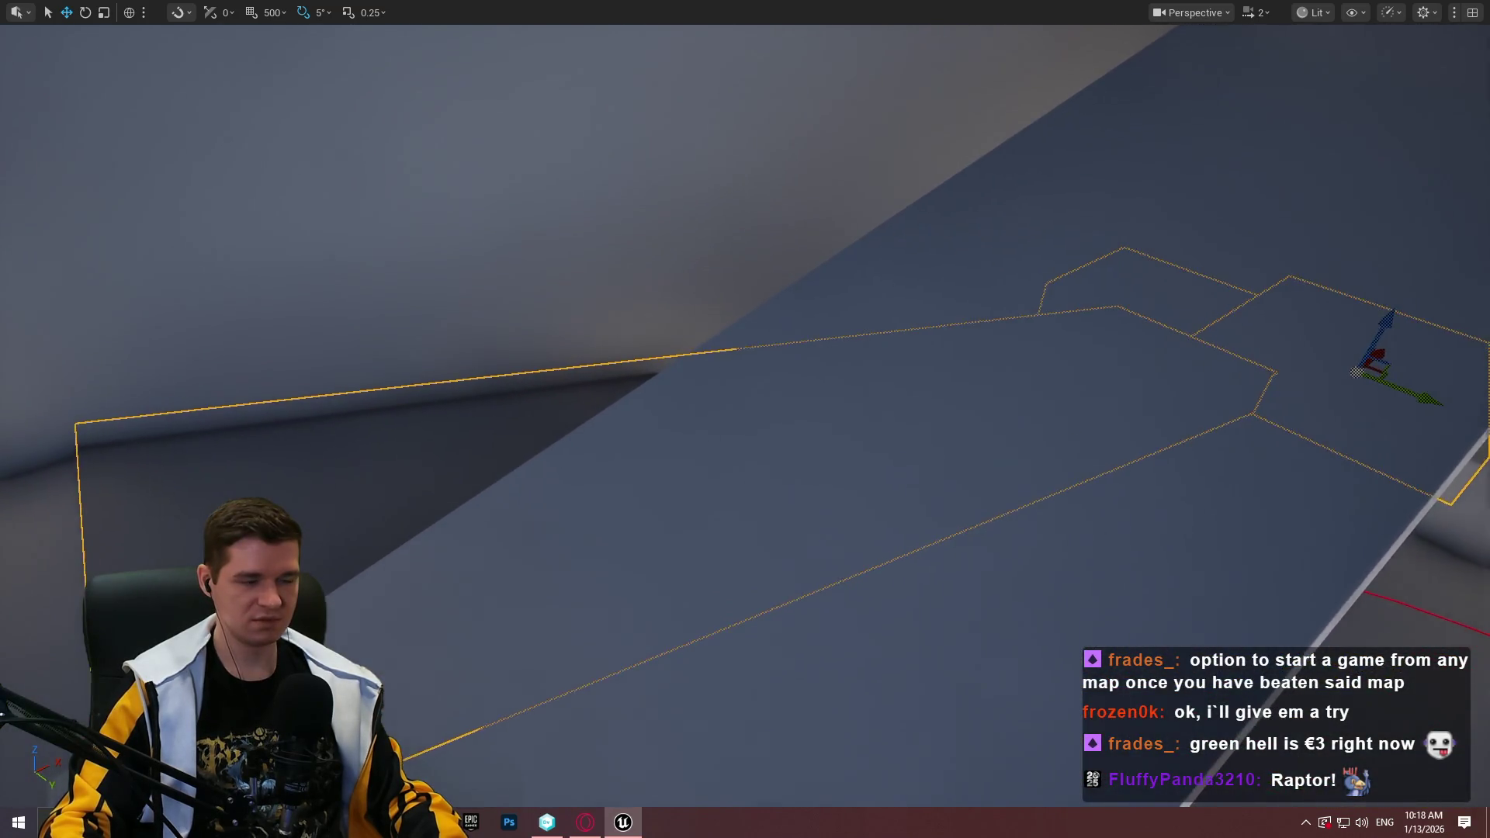
# Alt-drag the upper beam downward to place a copy beneath the ramps
pyautogui.moveTo(1424, 265)
pyautogui.mouseDown()
pyautogui.moveTo(1396, 233)
pyautogui.moveTo(1424, 266)
pyautogui.mouseUp()
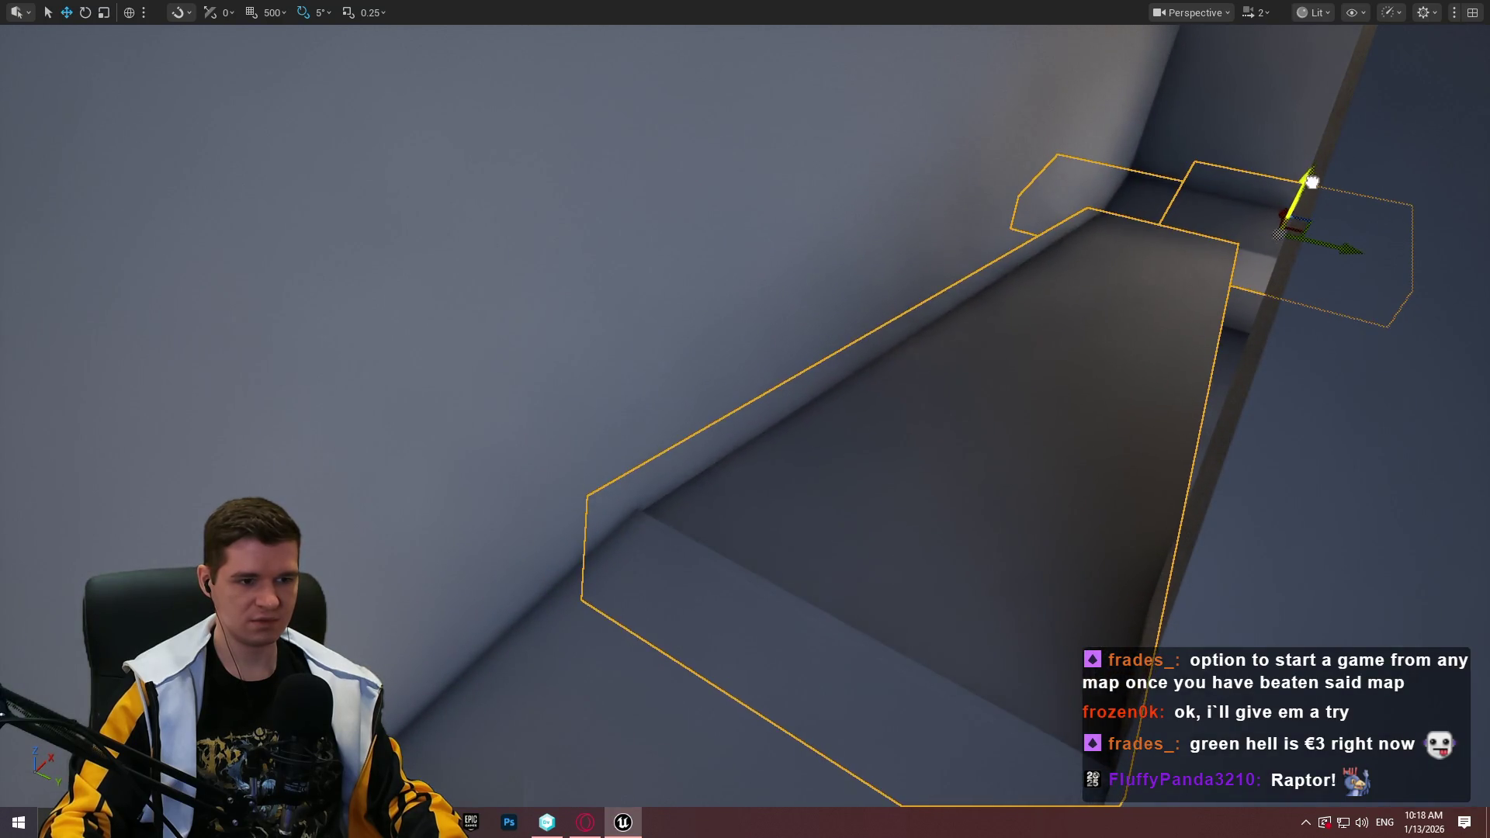
pyautogui.moveTo(1315, 181); pyautogui.dragTo(1125, 34)
pyautogui.click(1059, 94)
pyautogui.moveTo(697, 138)
pyautogui.mouseDown()
pyautogui.moveTo(703, 564)
pyautogui.moveTo(707, 549)
pyautogui.mouseUp()
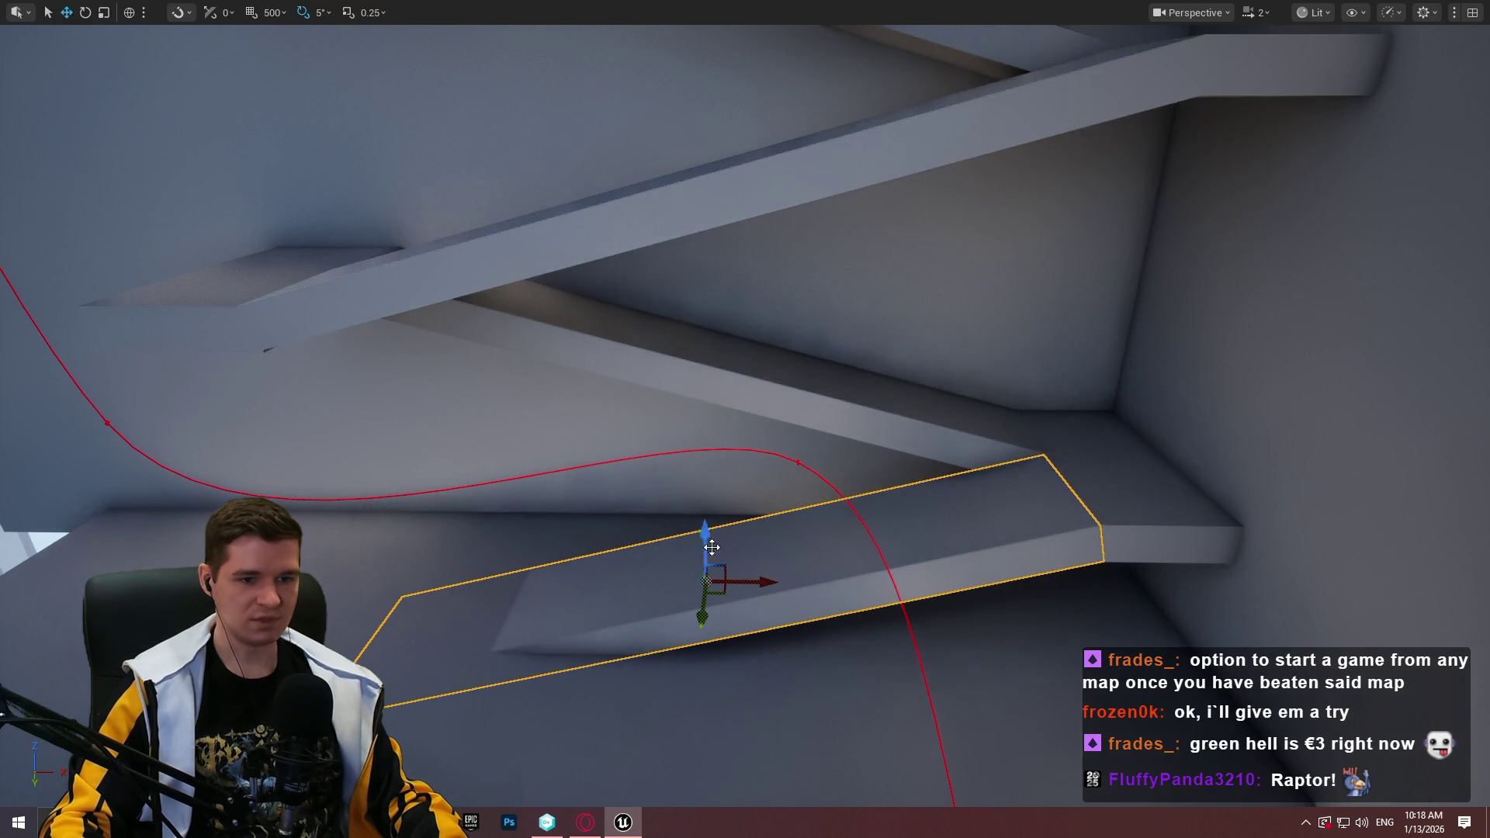
pyautogui.scroll(3, 620, 582)
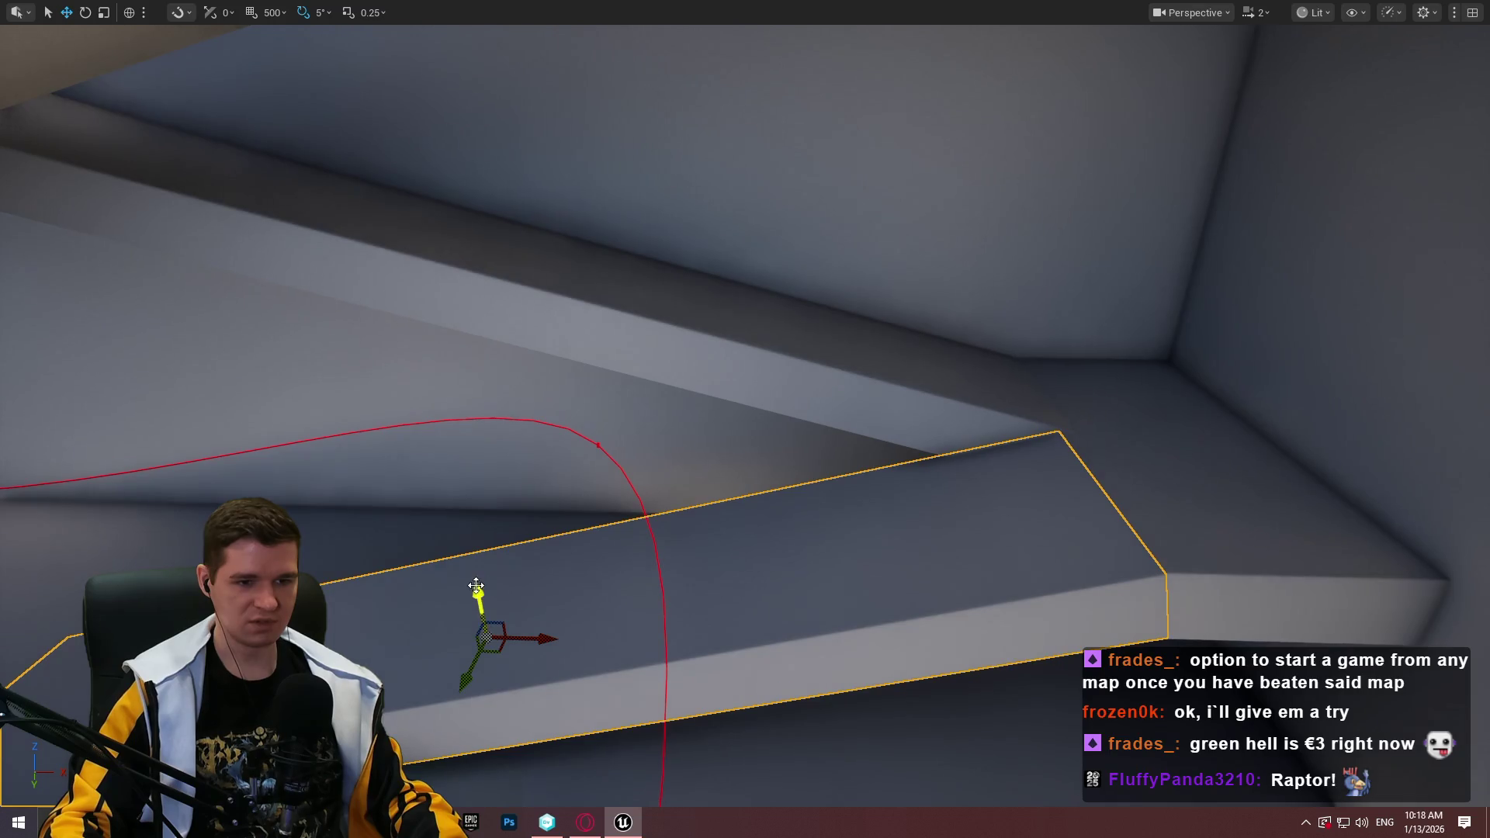
pyautogui.moveTo(506, 583); pyautogui.dragTo(506, 582)
pyautogui.moveTo(1122, 401); pyautogui.dragTo(1122, 401)
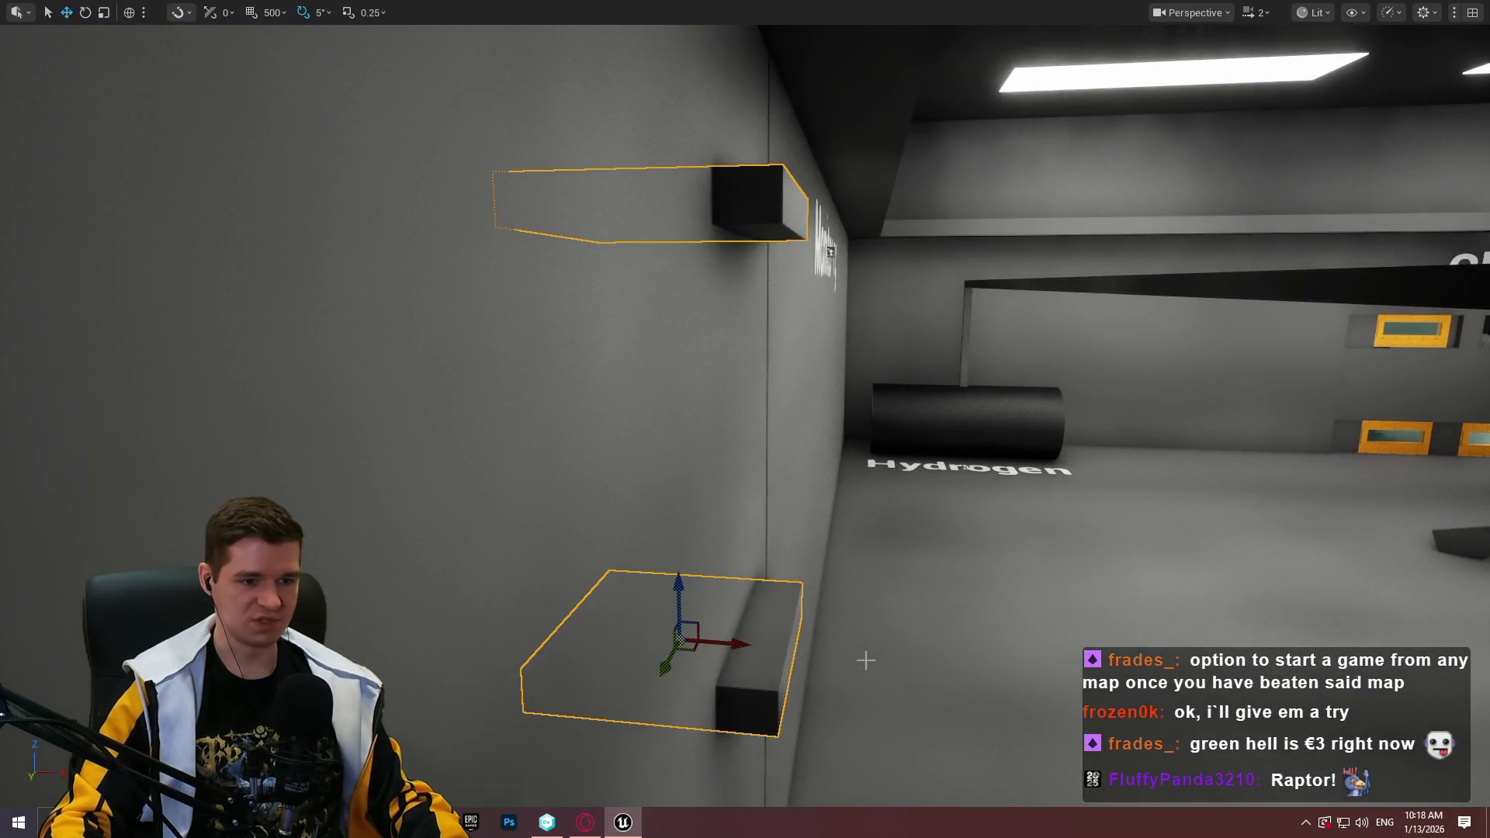
pyautogui.moveTo(788, 698); pyautogui.dragTo(787, 698)
pyautogui.moveTo(851, 758); pyautogui.dragTo(851, 758)
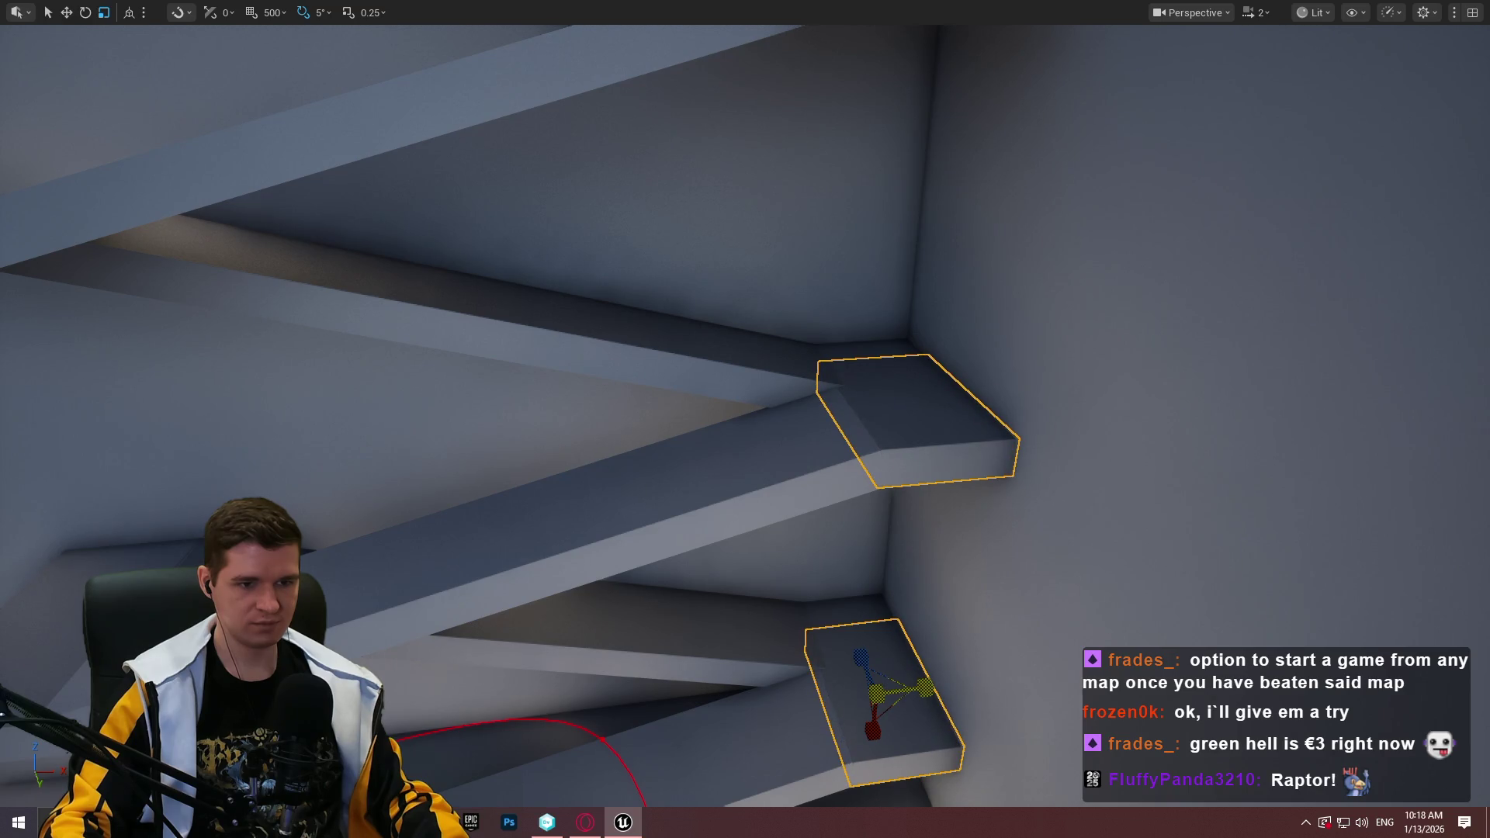
pyautogui.moveTo(995, 636)
pyautogui.mouseDown()
pyautogui.moveTo(854, 620)
pyautogui.moveTo(1026, 754)
pyautogui.mouseUp()
pyautogui.rightClick(1110, 702)
pyautogui.click(1244, 691)
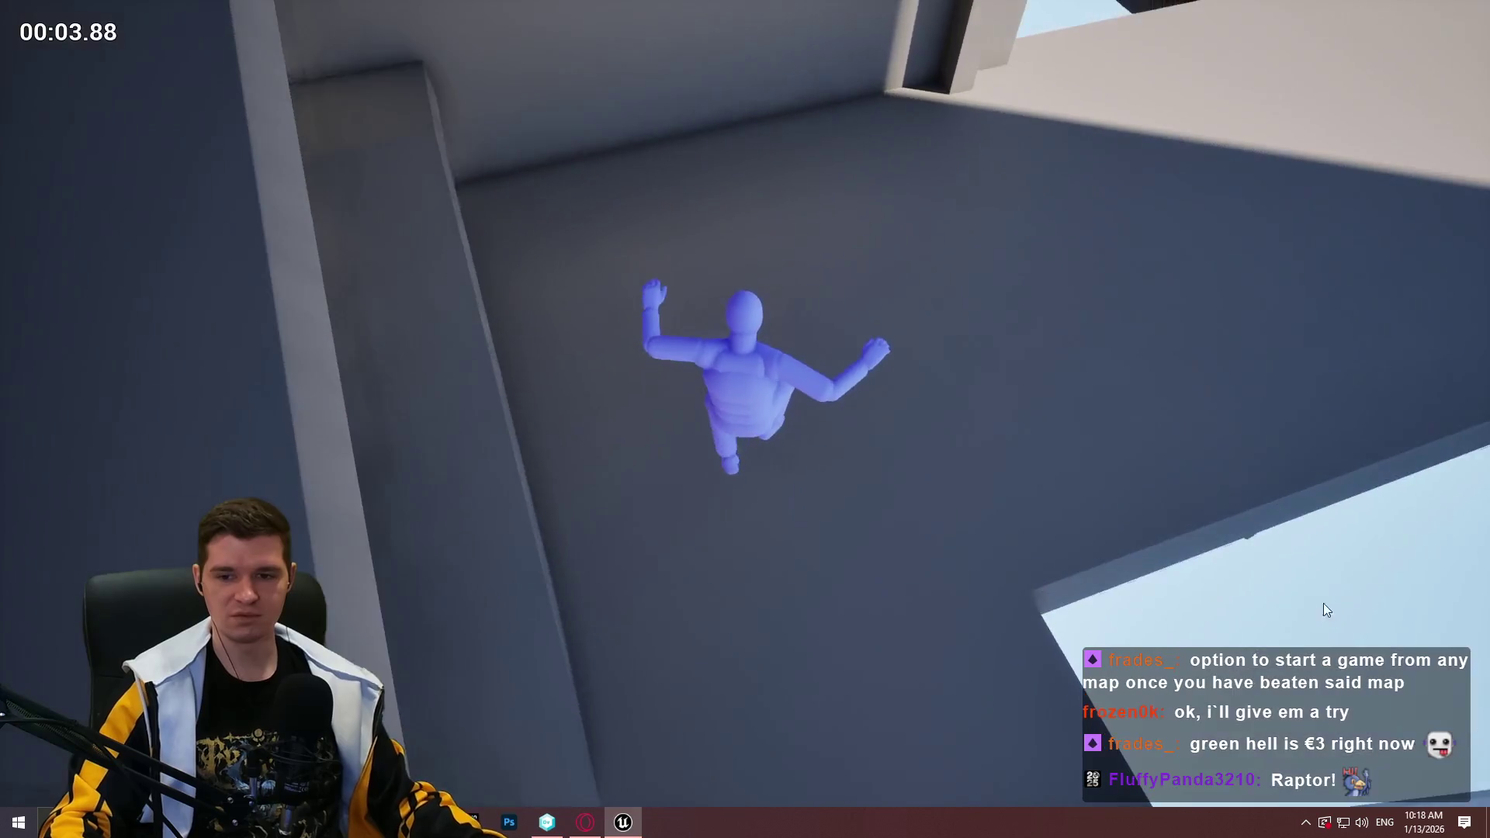
pyautogui.press('Escape')
pyautogui.moveTo(853, 637)
pyautogui.mouseDown()
pyautogui.moveTo(822, 620)
pyautogui.moveTo(853, 637)
pyautogui.mouseUp()
pyautogui.rightClick(714, 472)
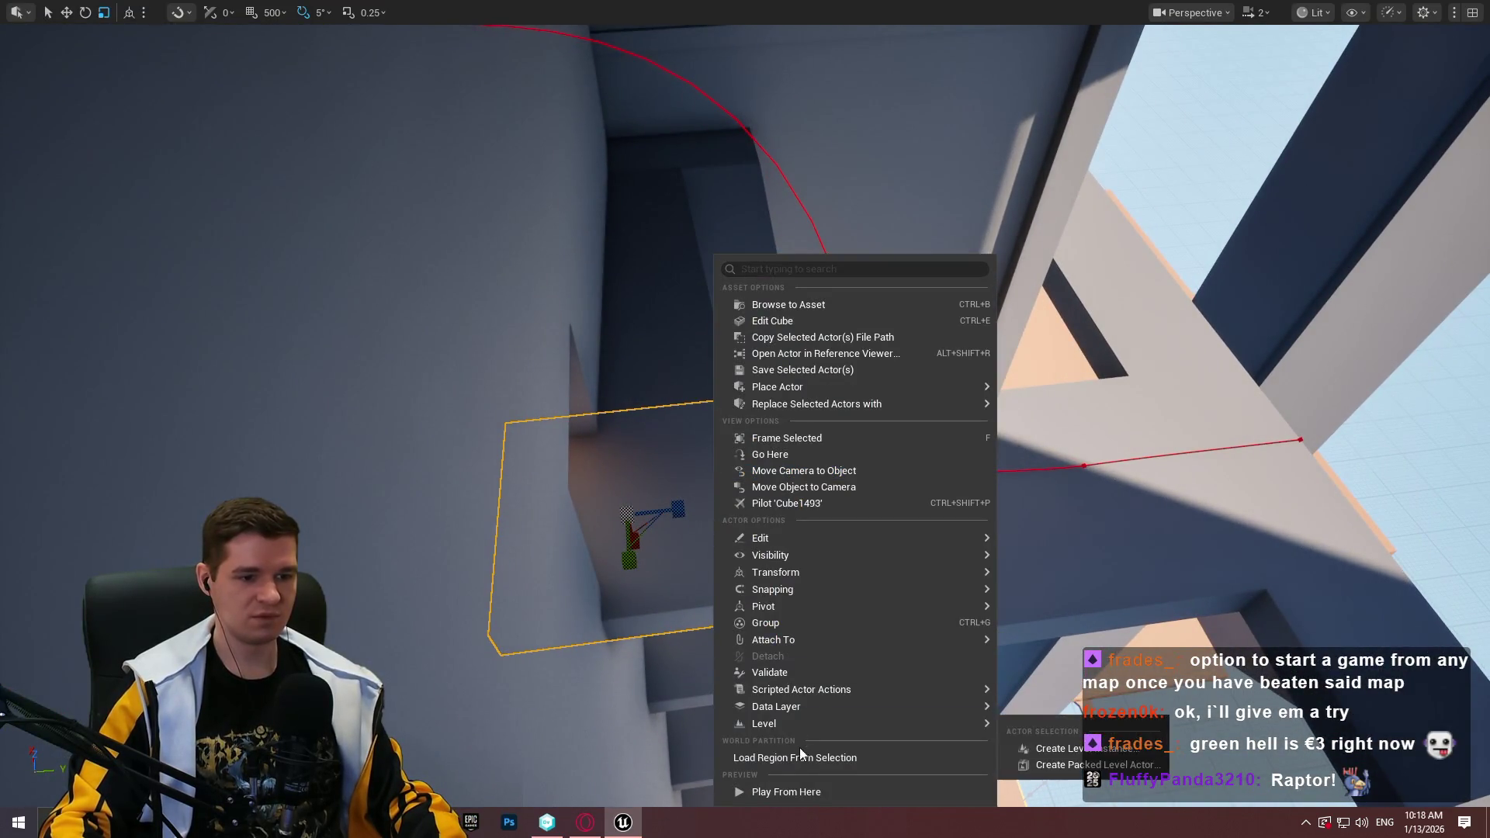
pyautogui.click(798, 795)
pyautogui.press('w')
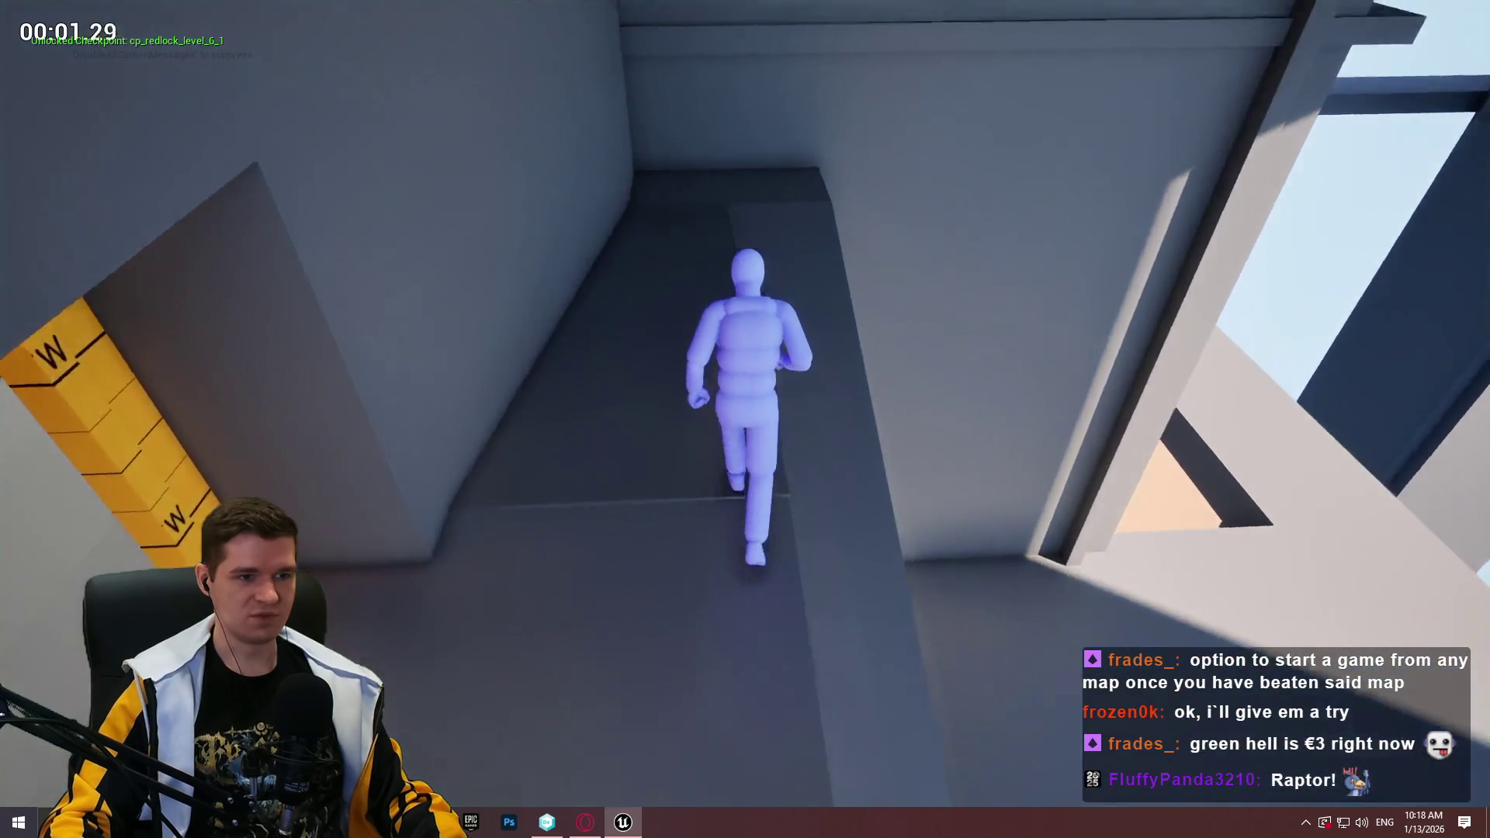
pyautogui.press('space')
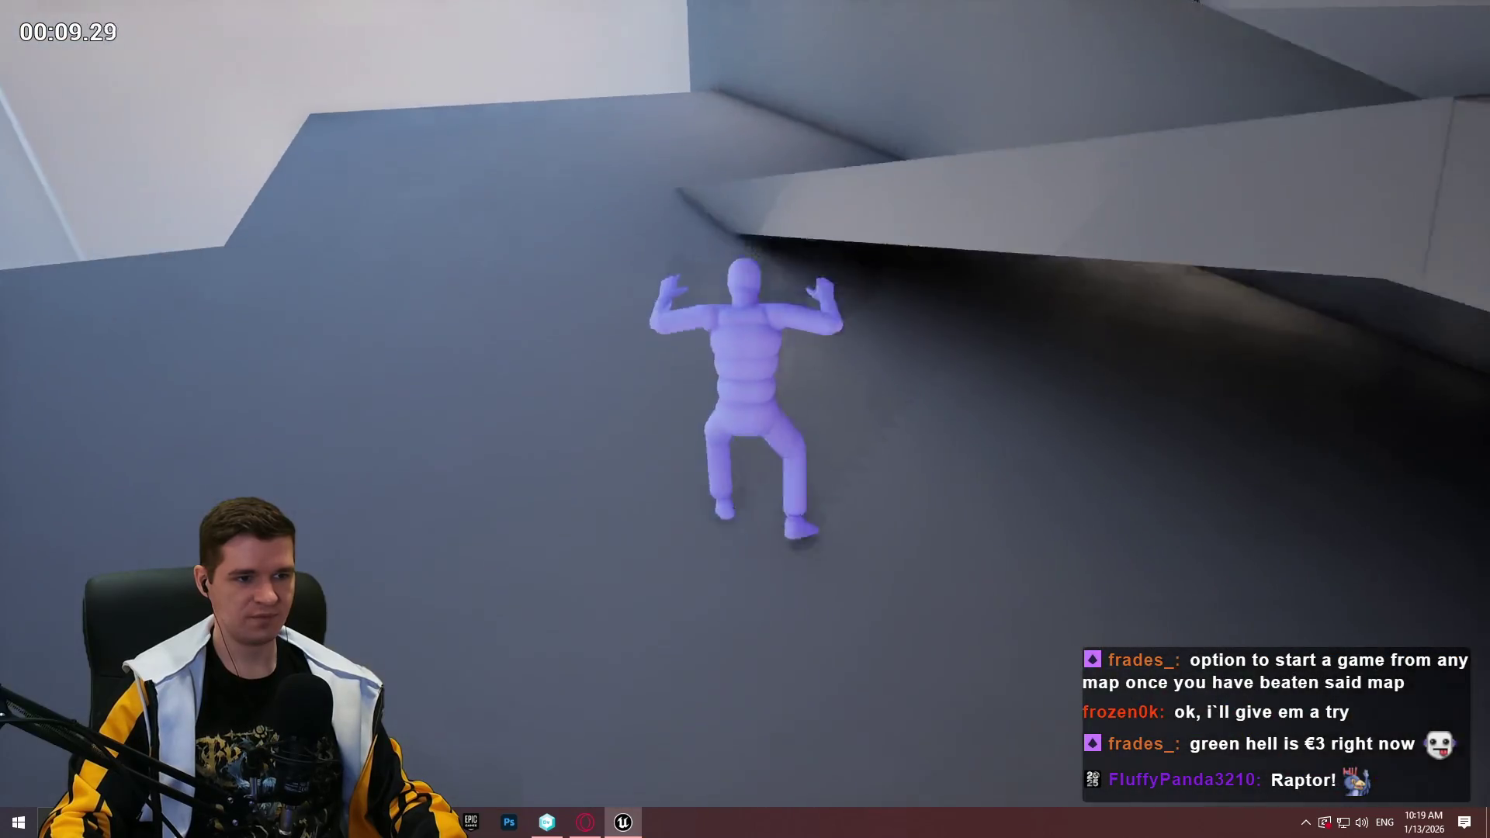
pyautogui.press('Escape')
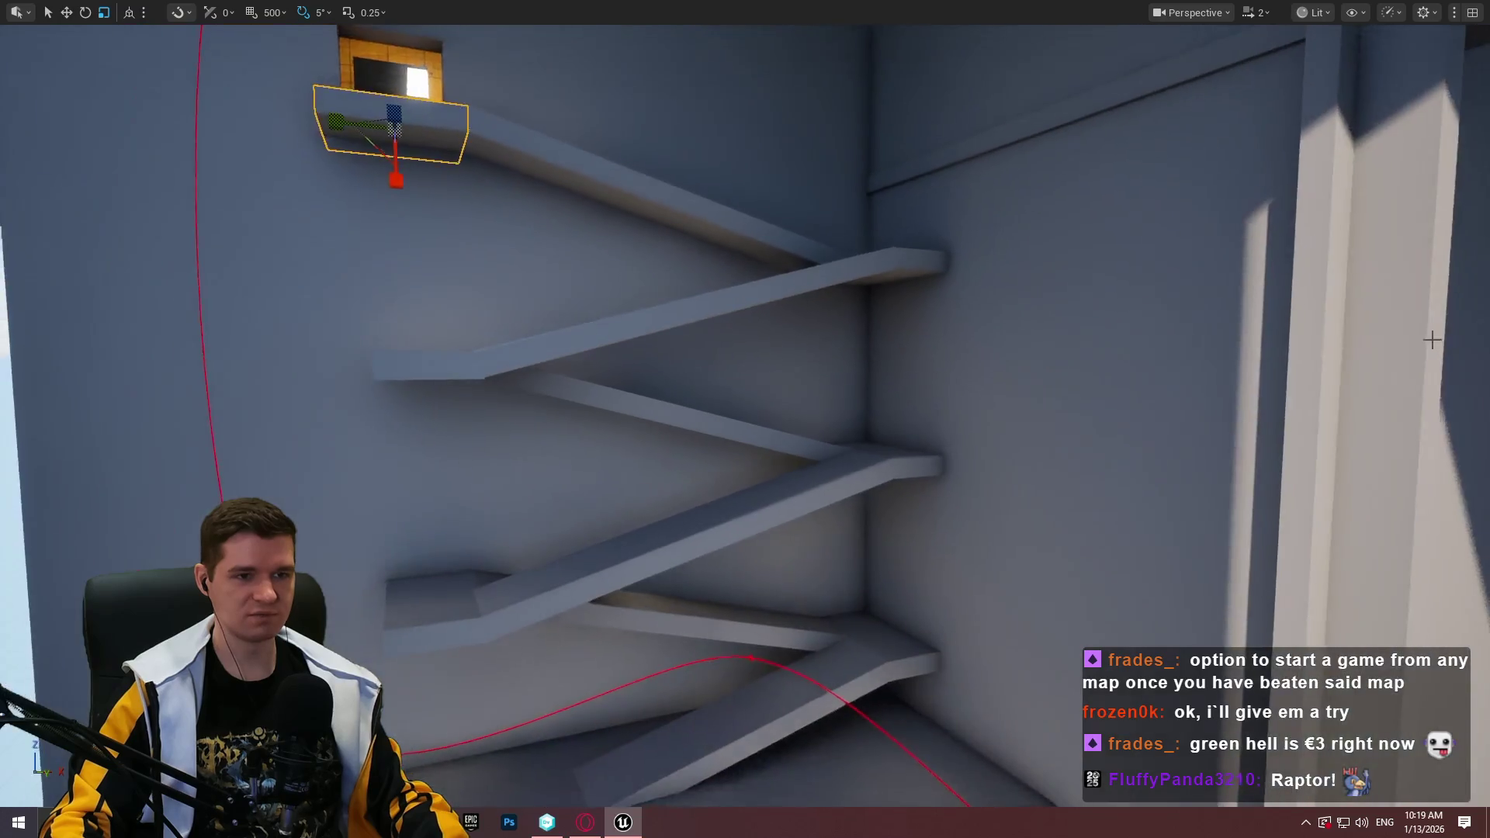
# Slide the top ledge block left beneath the doorway and add the lower slab to the selection
pyautogui.press('w')
pyautogui.moveTo(1139, 451)
pyautogui.mouseDown()
pyautogui.moveTo(459, 449)
pyautogui.moveTo(567, 465)
pyautogui.moveTo(572, 443)
pyautogui.mouseUp()
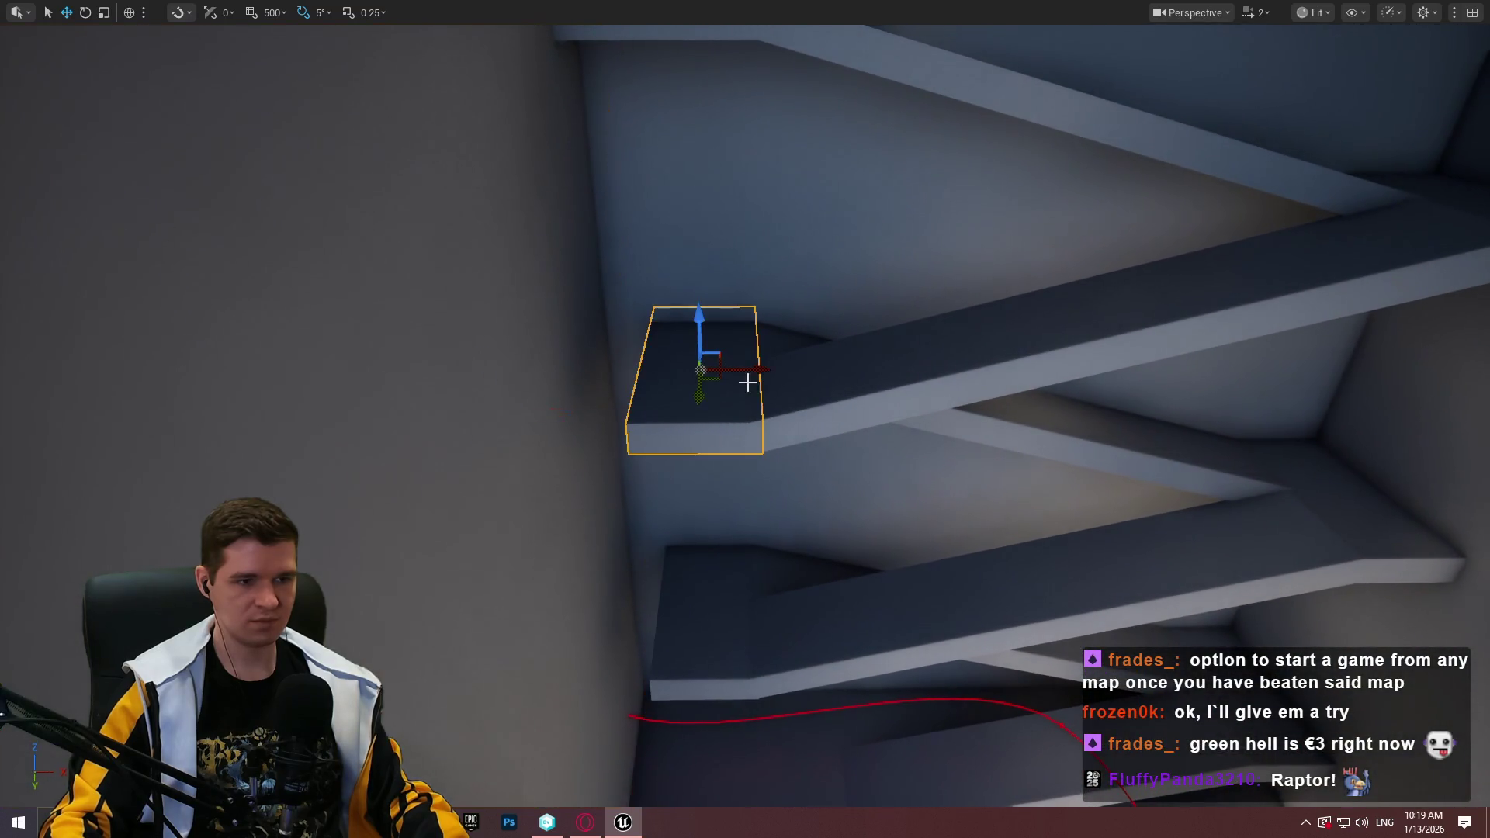
pyautogui.keyDown('ctrl'); pyautogui.click(698, 651); pyautogui.keyUp('ctrl')
pyautogui.moveTo(860, 569); pyautogui.dragTo(860, 570)
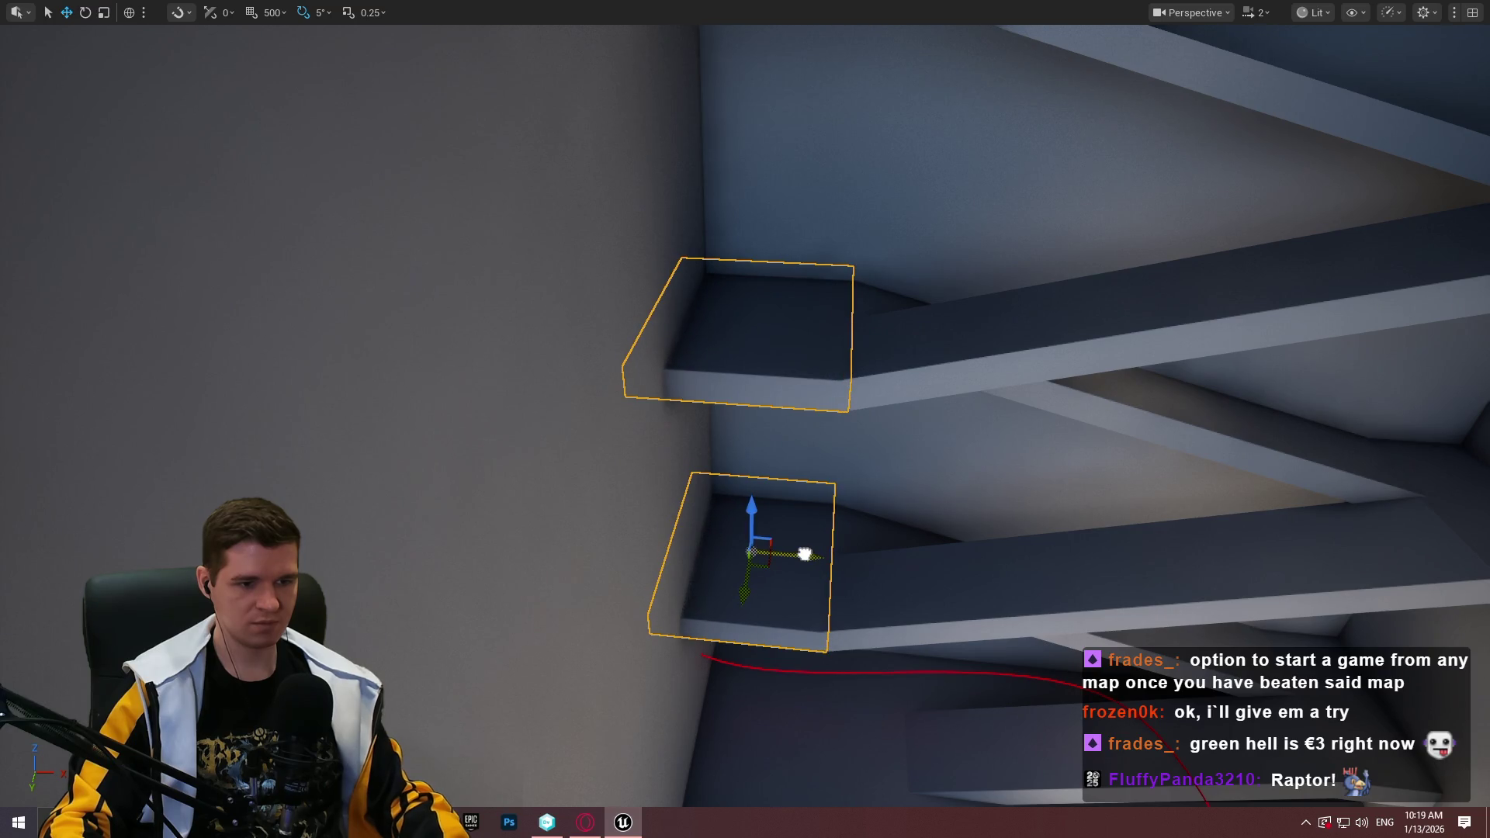
# Rotate the wall panel beside the stairs to a new angle
pyautogui.moveTo(912, 611); pyautogui.dragTo(913, 610)
pyautogui.moveTo(702, 578); pyautogui.dragTo(702, 579)
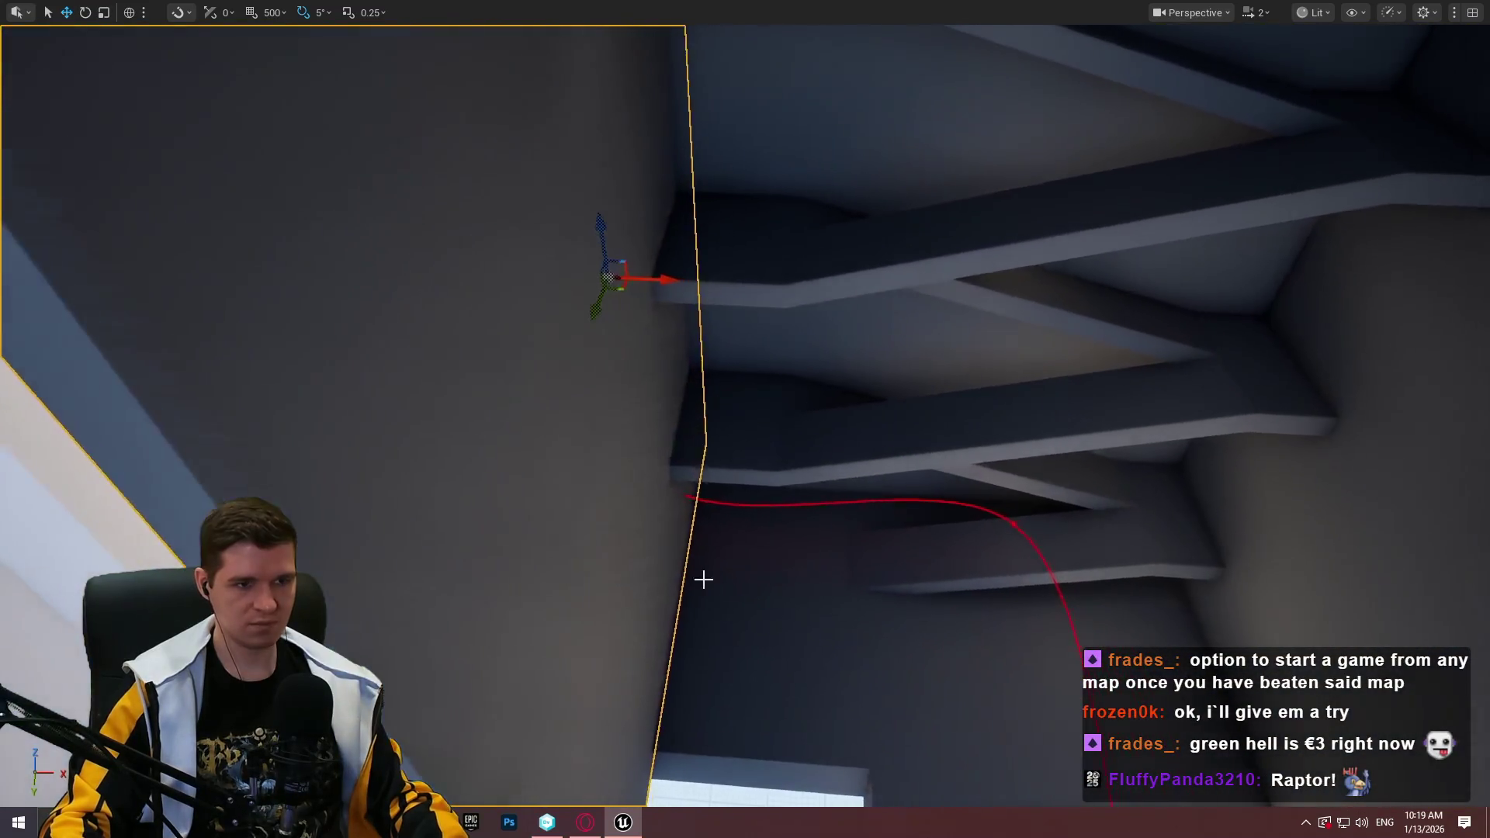
pyautogui.press('e')
pyautogui.moveTo(649, 305)
pyautogui.mouseDown()
pyautogui.moveTo(974, 419)
pyautogui.moveTo(1121, 437)
pyautogui.mouseUp()
# Slide the angled wall panel sideways to the right along the Y axis
pyautogui.moveTo(1115, 421); pyautogui.dragTo(1115, 422)
pyautogui.moveTo(417, 265); pyautogui.dragTo(416, 264)
pyautogui.moveTo(915, 209); pyautogui.dragTo(915, 210)
pyautogui.moveTo(599, 111)
pyautogui.mouseDown()
pyautogui.moveTo(696, 129)
pyautogui.moveTo(648, 147)
pyautogui.moveTo(668, 156)
pyautogui.moveTo(731, 93)
pyautogui.mouseUp()
pyautogui.moveTo(842, 80); pyautogui.dragTo(807, 98)
pyautogui.moveTo(607, 144)
pyautogui.mouseDown()
pyautogui.moveTo(660, 138)
pyautogui.moveTo(702, 161)
pyautogui.mouseUp()
pyautogui.moveTo(487, 275); pyautogui.dragTo(486, 275)
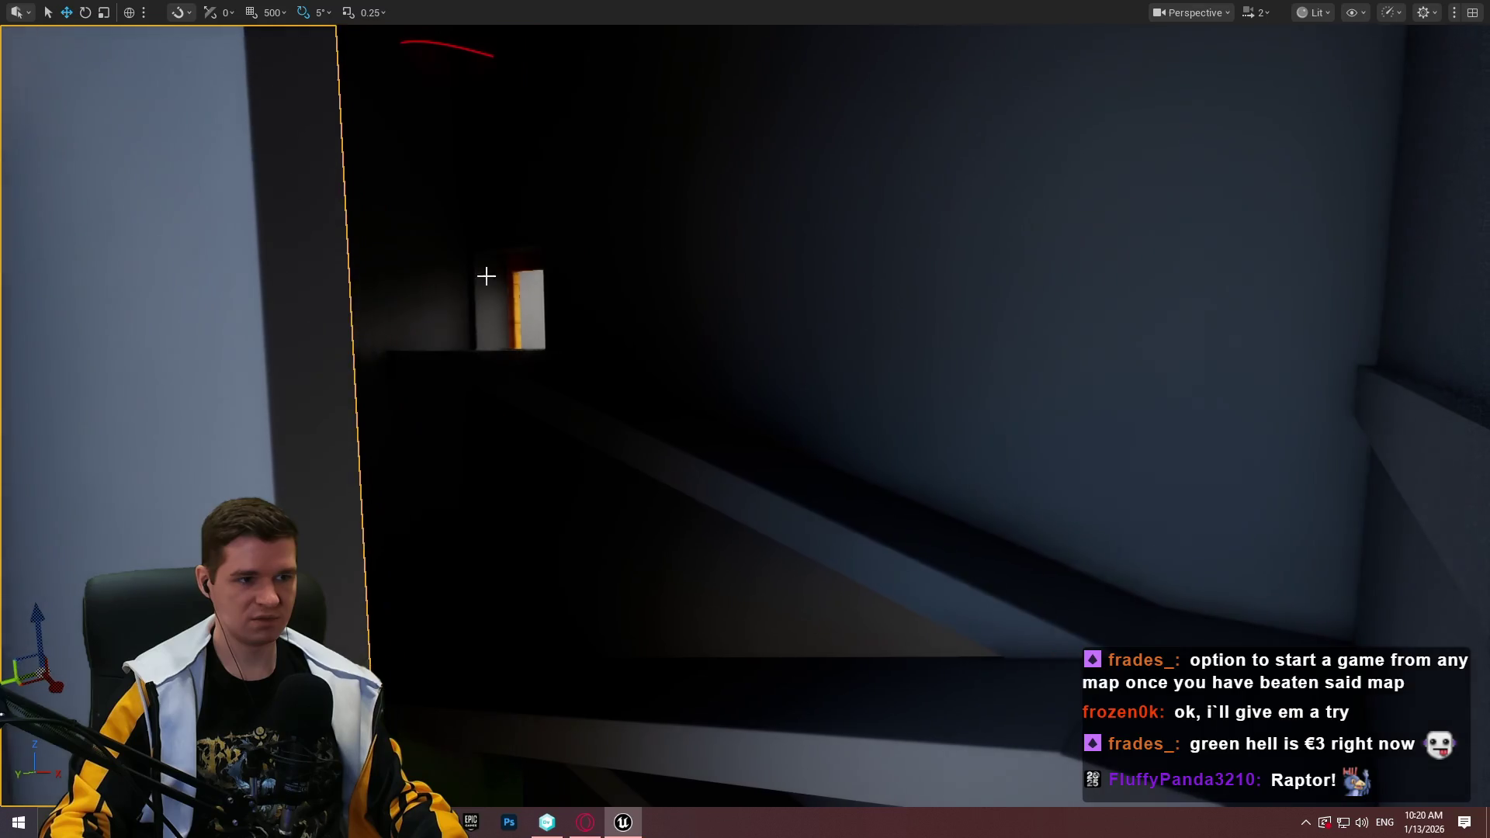
# Select the yellow door frame and pull it down from the top of the stairwell
pyautogui.click(512, 269)
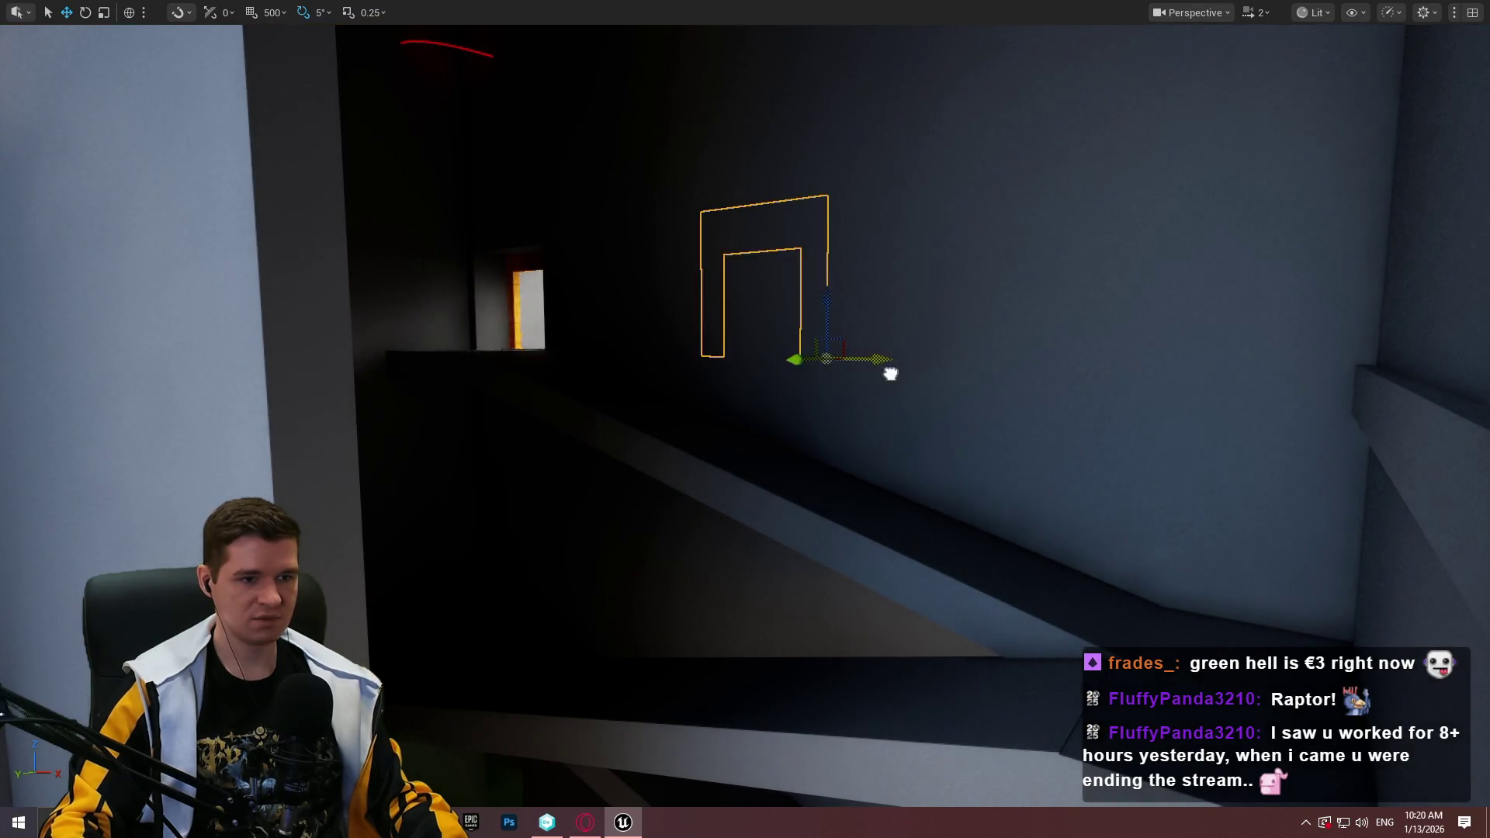
pyautogui.hotkey('ctrl', 'z')
pyautogui.moveTo(585, 324); pyautogui.dragTo(766, 200)
pyautogui.moveTo(739, 110)
pyautogui.mouseDown()
pyautogui.moveTo(838, 329)
pyautogui.moveTo(1156, 530)
pyautogui.moveTo(1164, 476)
pyautogui.moveTo(1178, 494)
pyautogui.mouseUp()
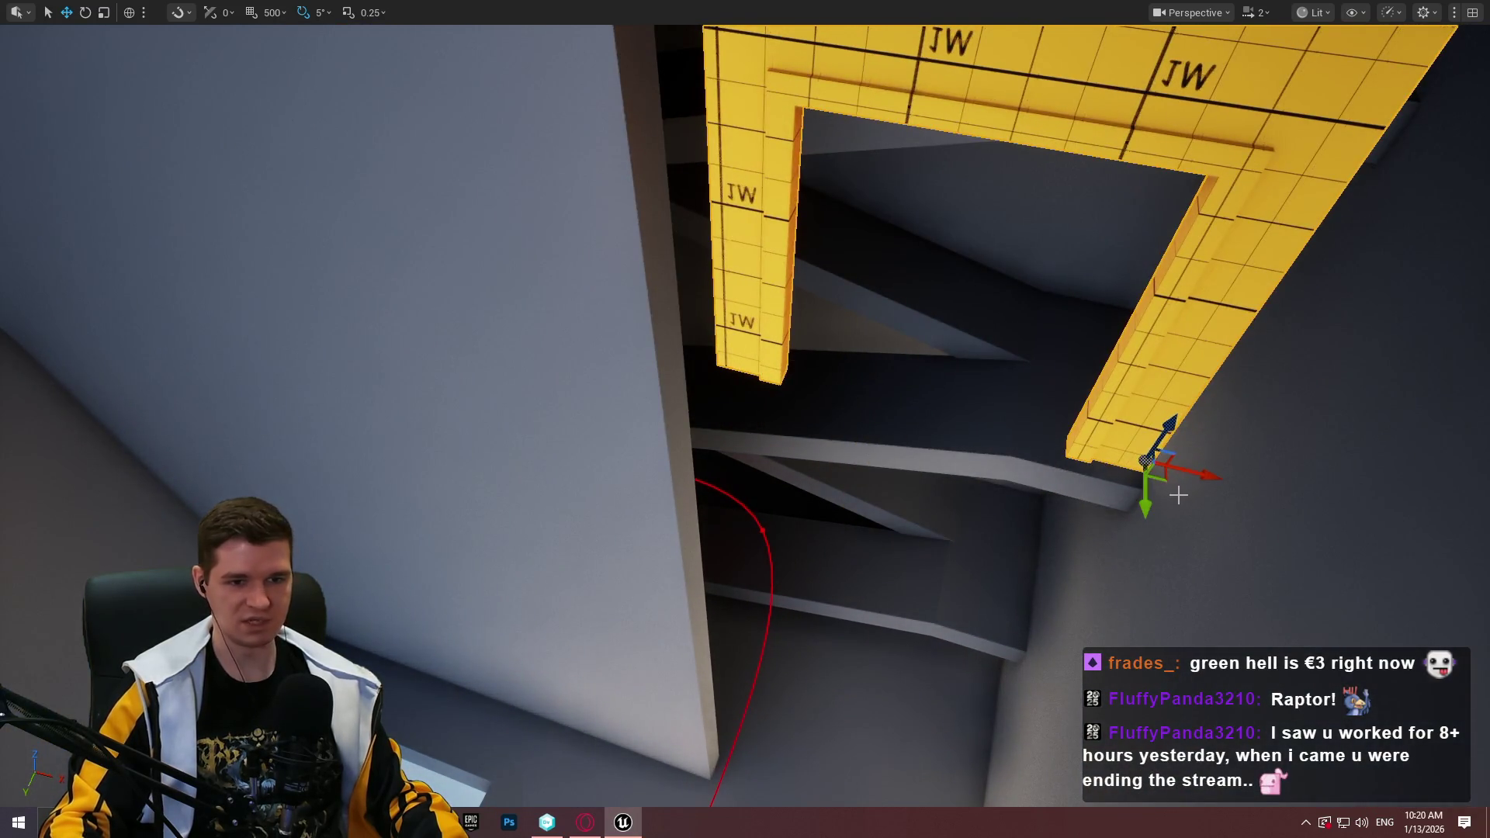
pyautogui.hotkey('ctrl', 'z')
# Nudge the door frame into place at floor level, then select the tall wall panel
pyautogui.press('f')
pyautogui.moveTo(823, 549)
pyautogui.mouseDown()
pyautogui.moveTo(873, 485)
pyautogui.moveTo(840, 508)
pyautogui.moveTo(866, 528)
pyautogui.moveTo(922, 497)
pyautogui.mouseUp()
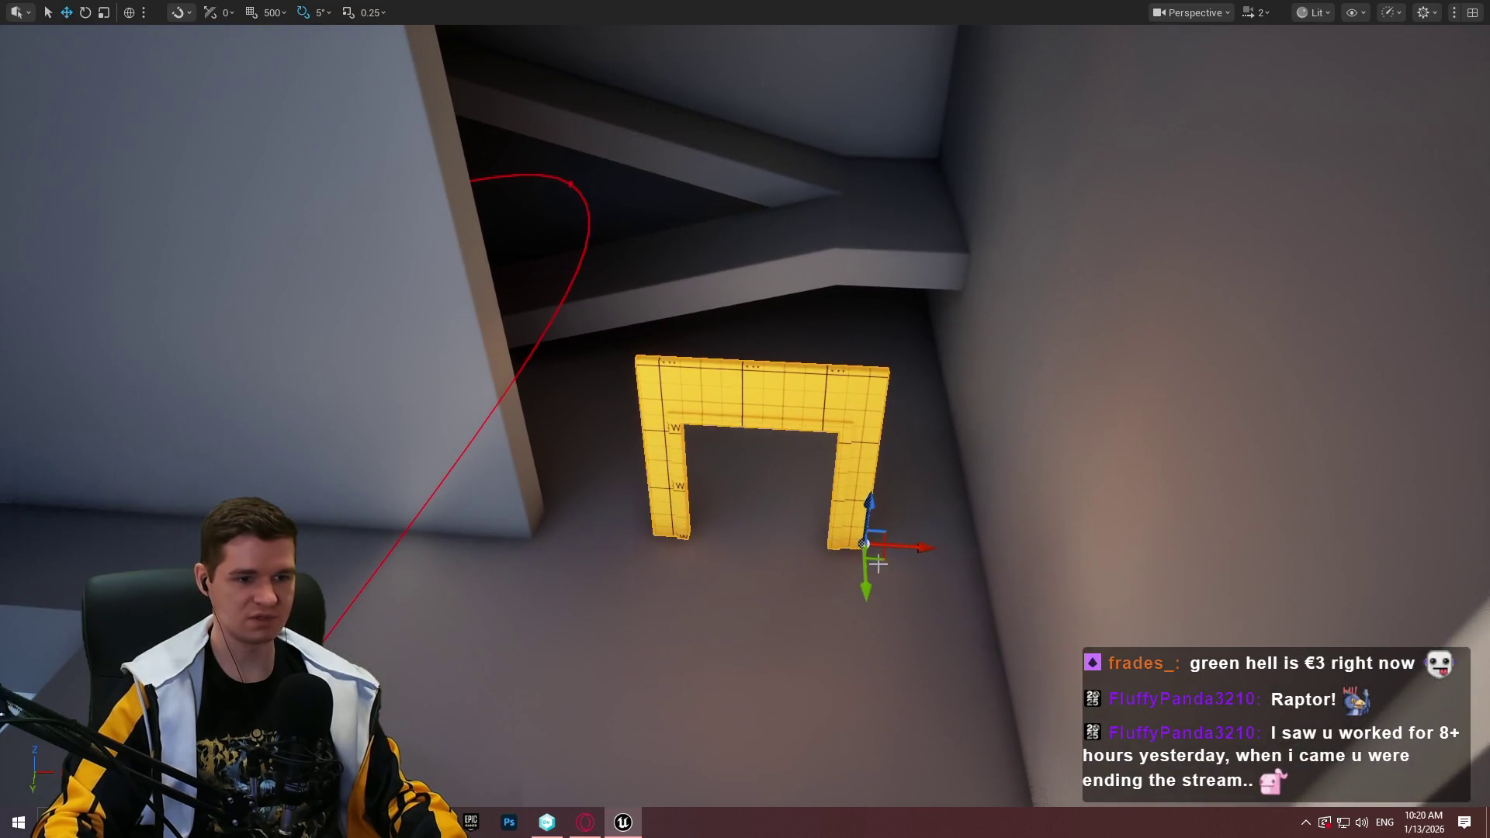
pyautogui.moveTo(872, 553); pyautogui.dragTo(874, 557)
pyautogui.click(570, 276)
pyautogui.moveTo(570, 276)
pyautogui.mouseDown()
pyautogui.moveTo(558, 283)
pyautogui.moveTo(713, 272)
pyautogui.moveTo(703, 254)
pyautogui.moveTo(1046, 260)
pyautogui.mouseUp()
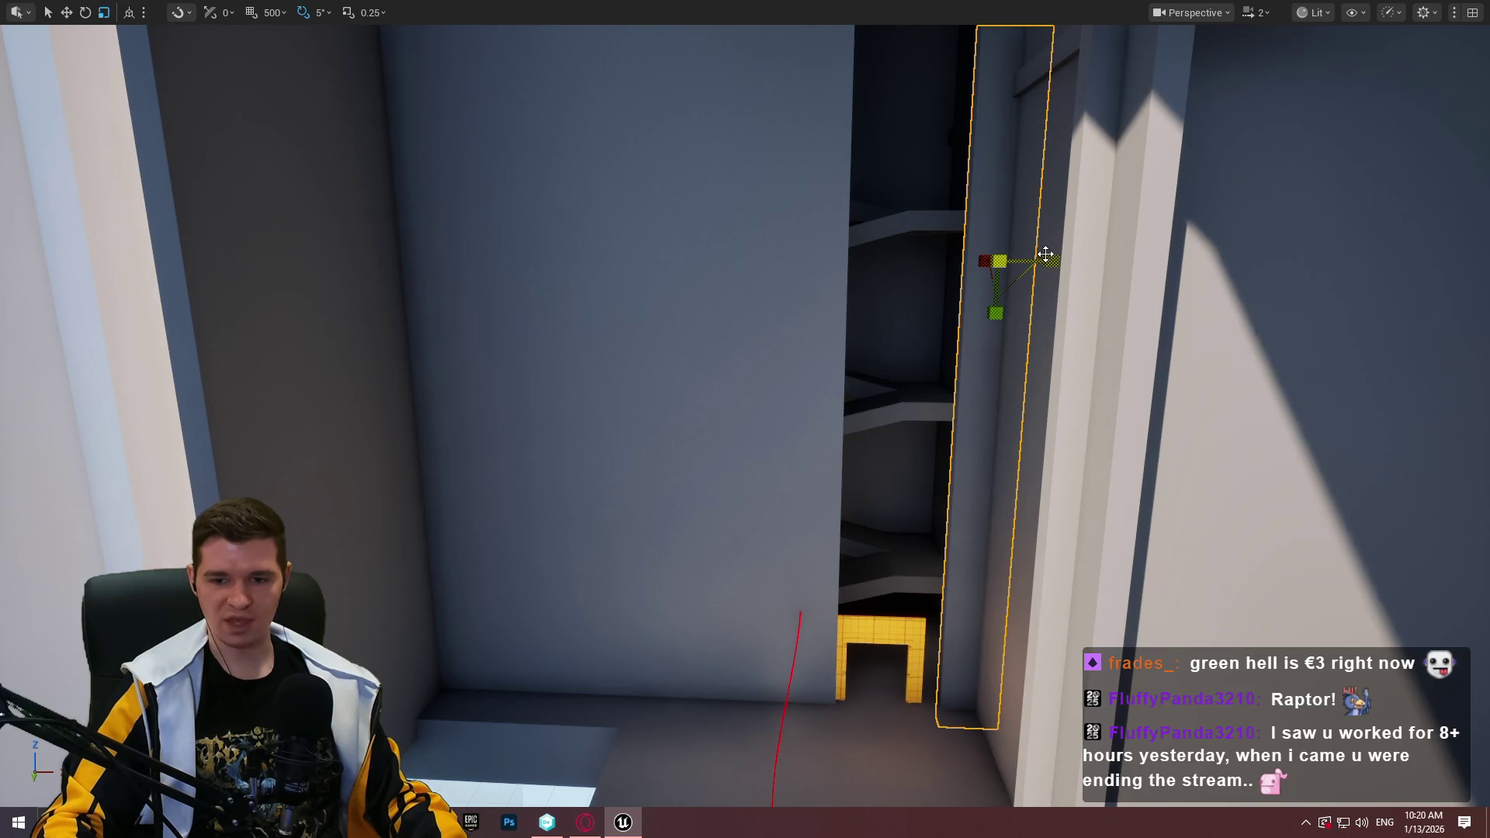
# Shift the tall wall panel left twice to line it up above the doorway, then switch to the browser
pyautogui.moveTo(1058, 261); pyautogui.dragTo(1030, 259)
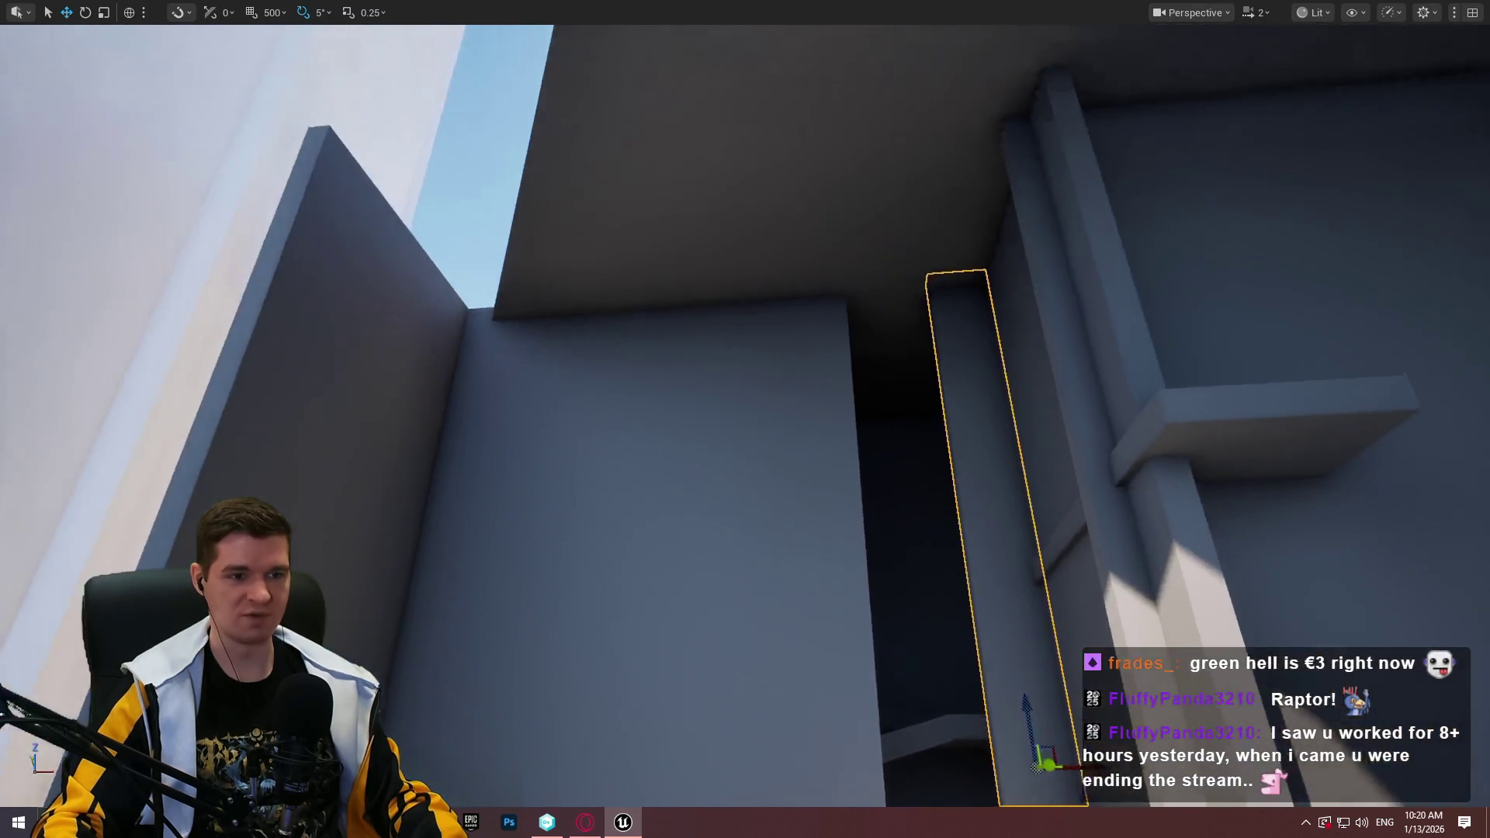
pyautogui.moveTo(959, 394); pyautogui.dragTo(959, 394)
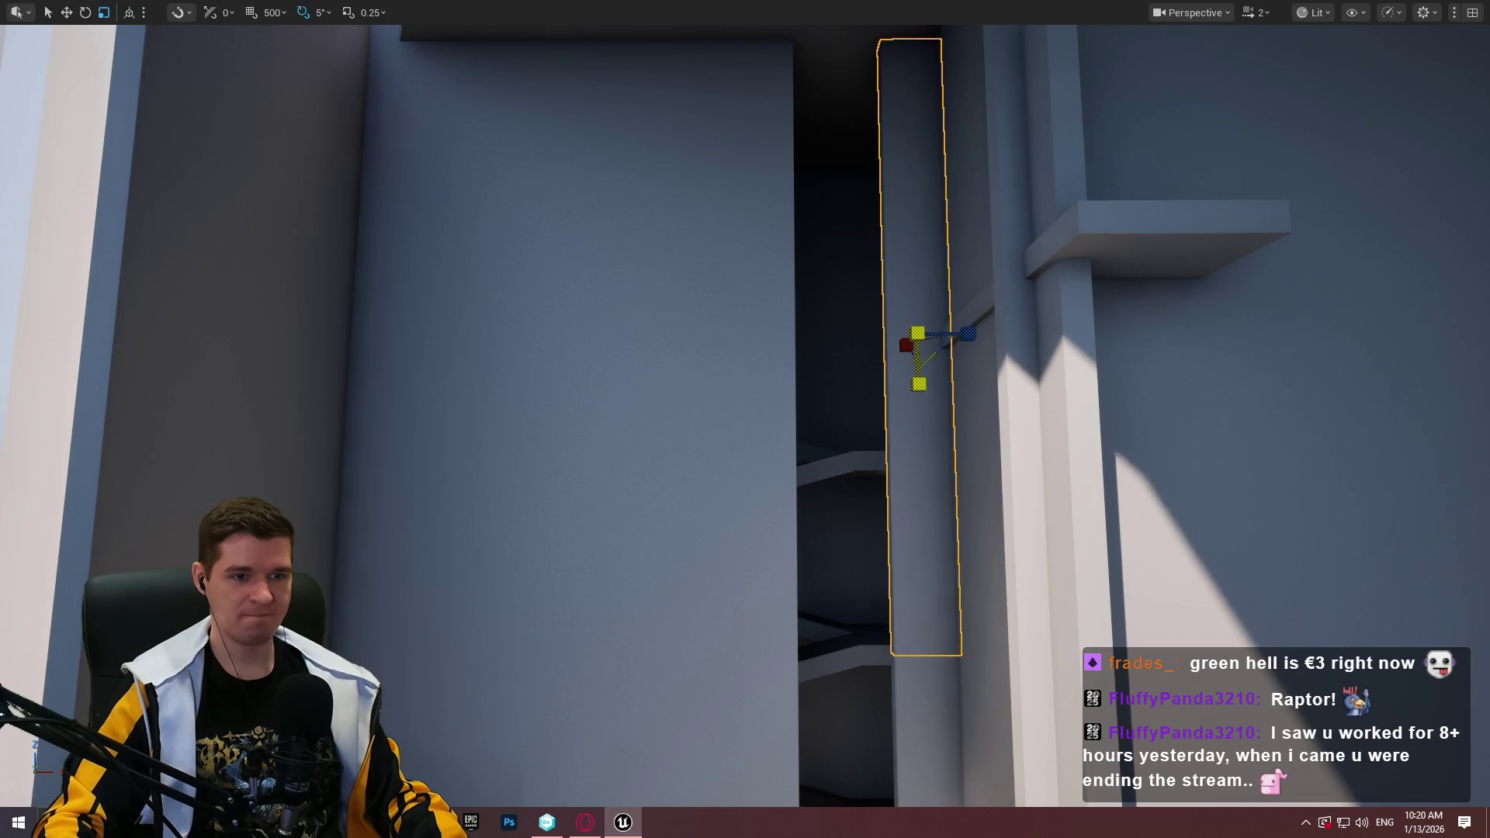
pyautogui.moveTo(889, 463); pyautogui.dragTo(890, 354)
pyautogui.moveTo(961, 303); pyautogui.dragTo(877, 309)
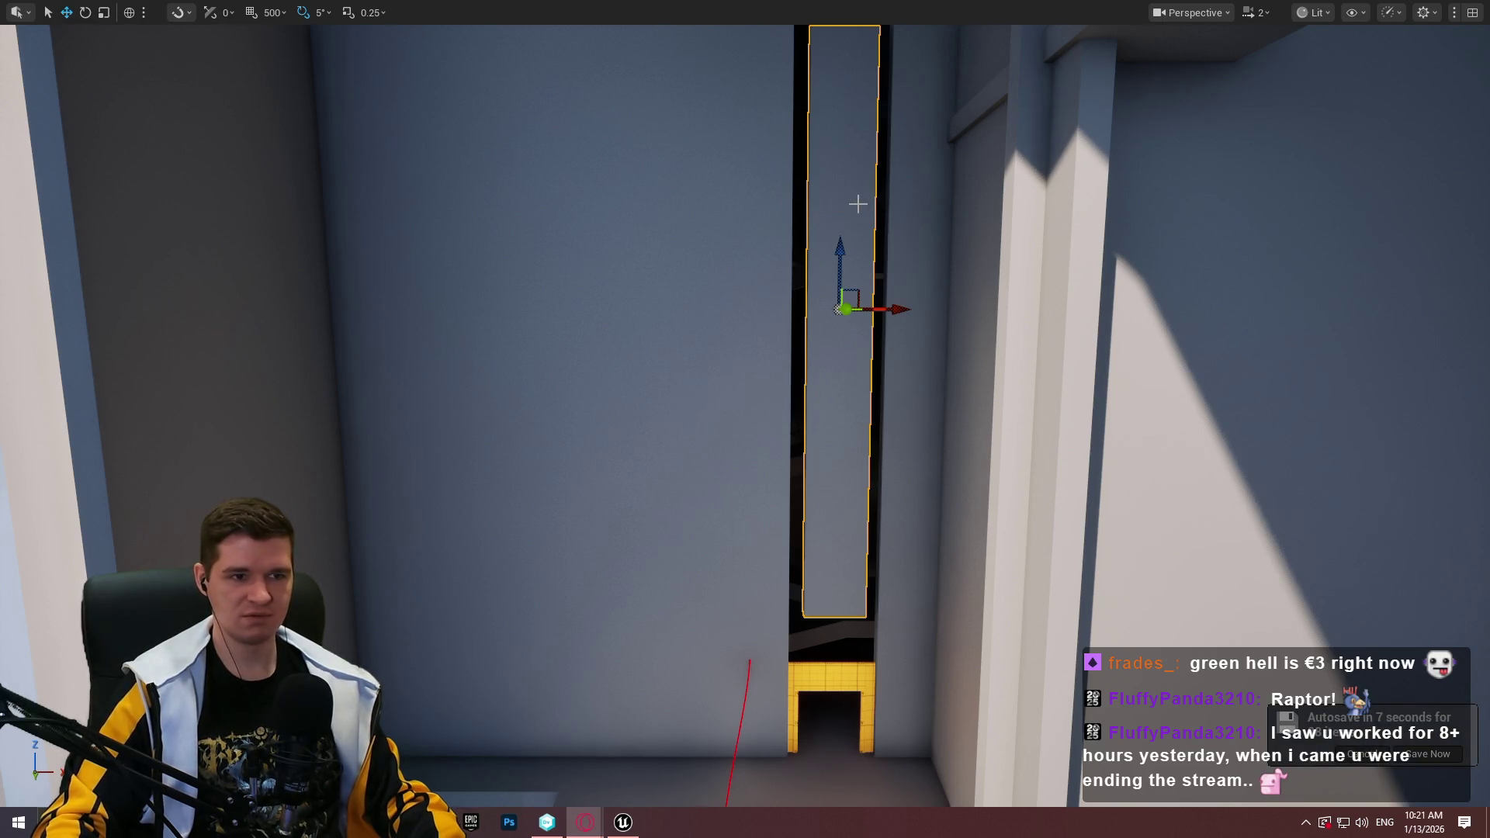
pyautogui.hotkey('alt', 'Tab')
pyautogui.scroll(-7, 639, 388)
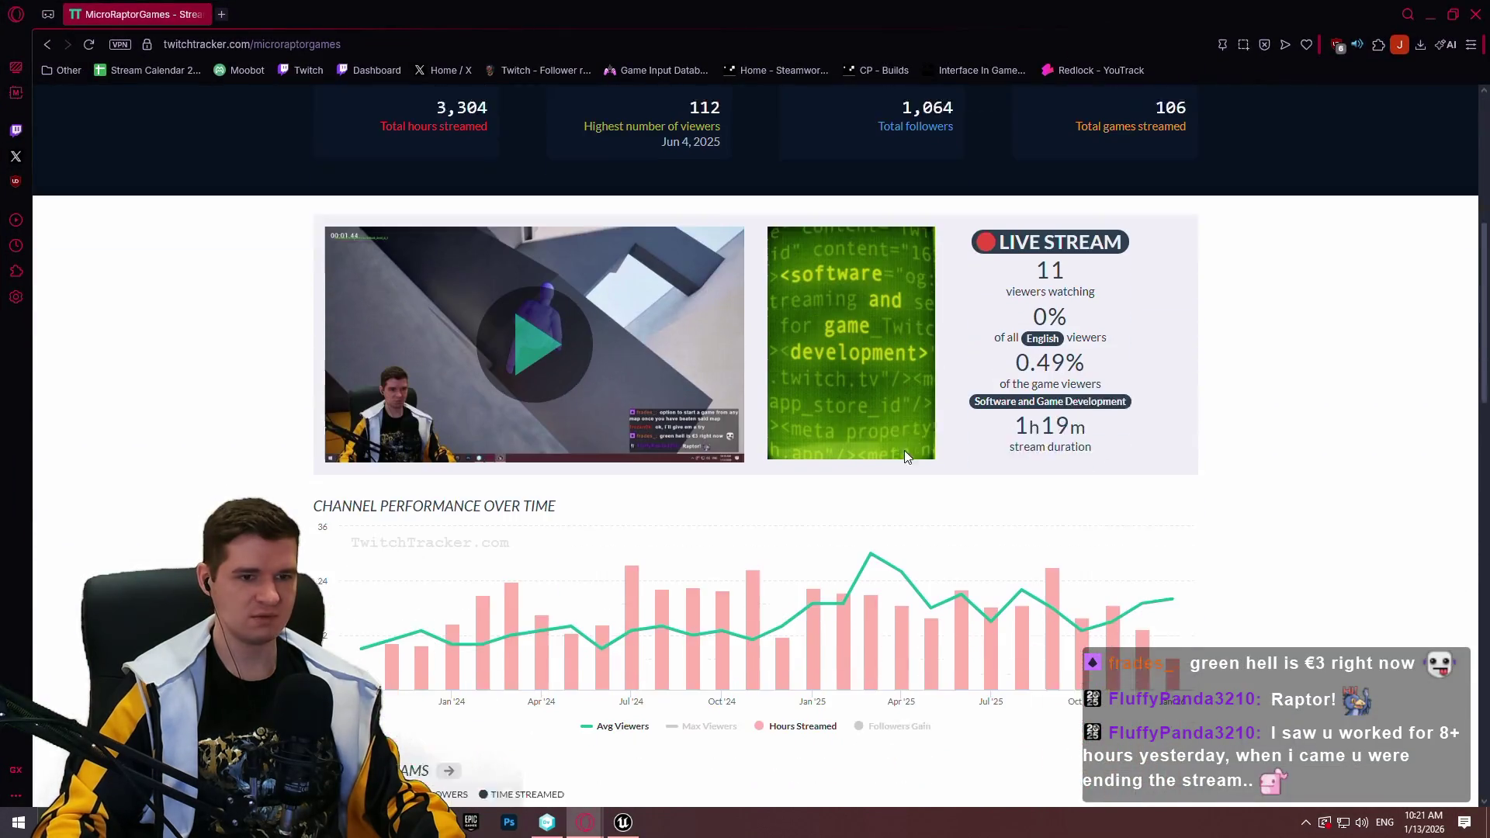
pyautogui.scroll(-8, 917, 458)
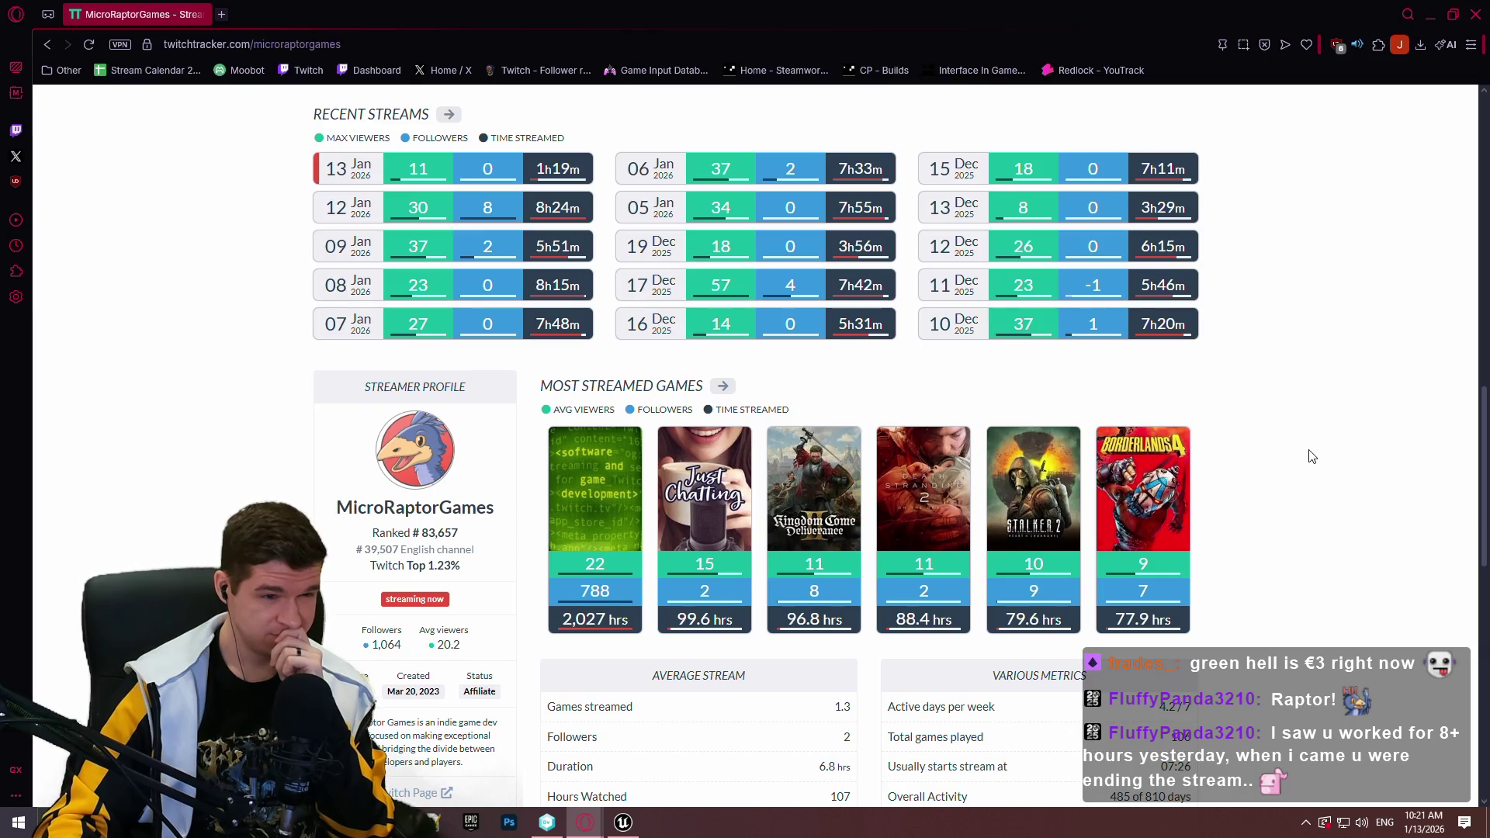
pyautogui.scroll(-4, 1311, 456)
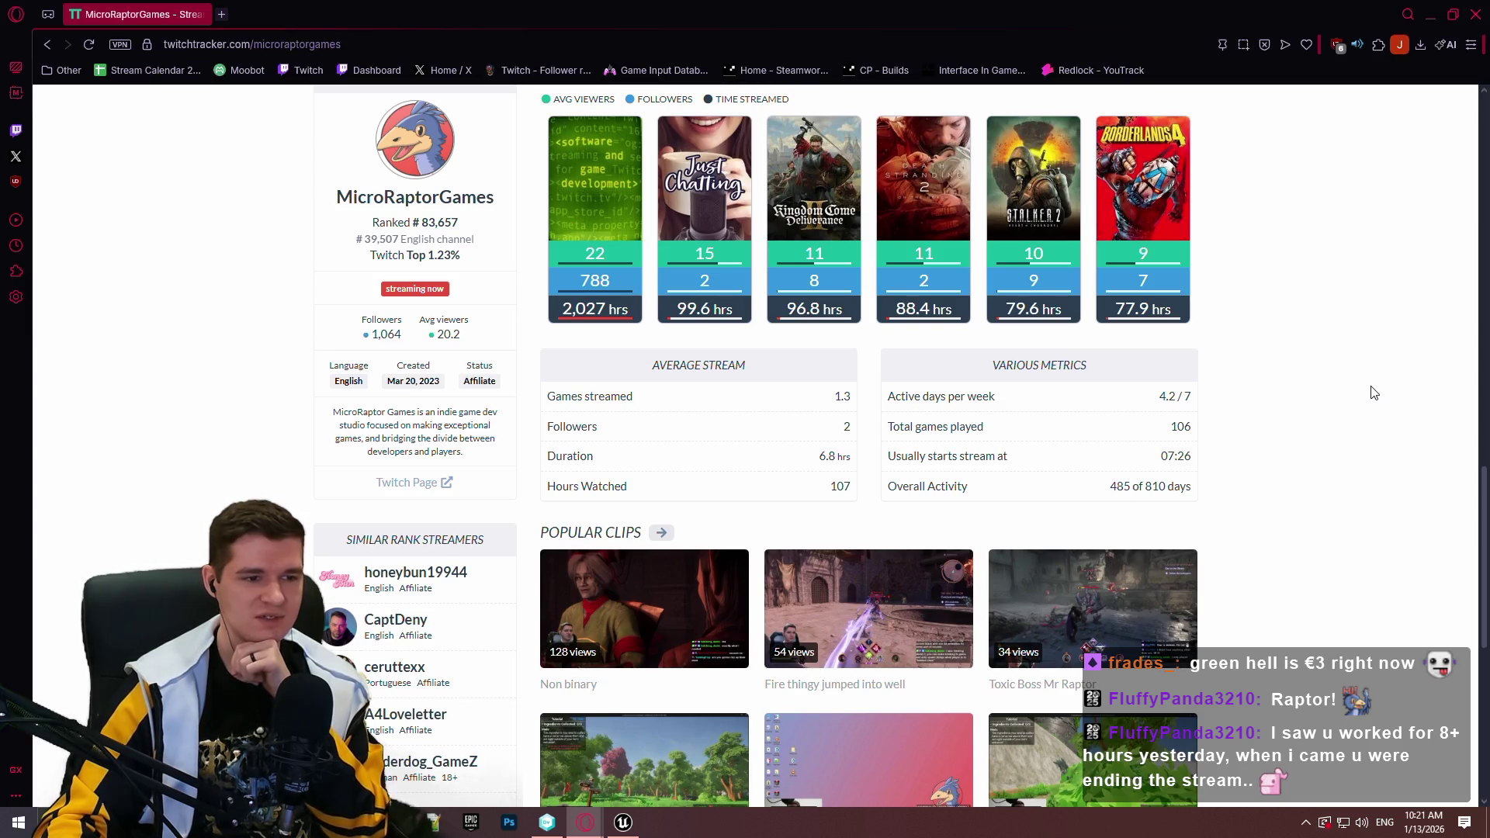
pyautogui.scroll(2, 1367, 388)
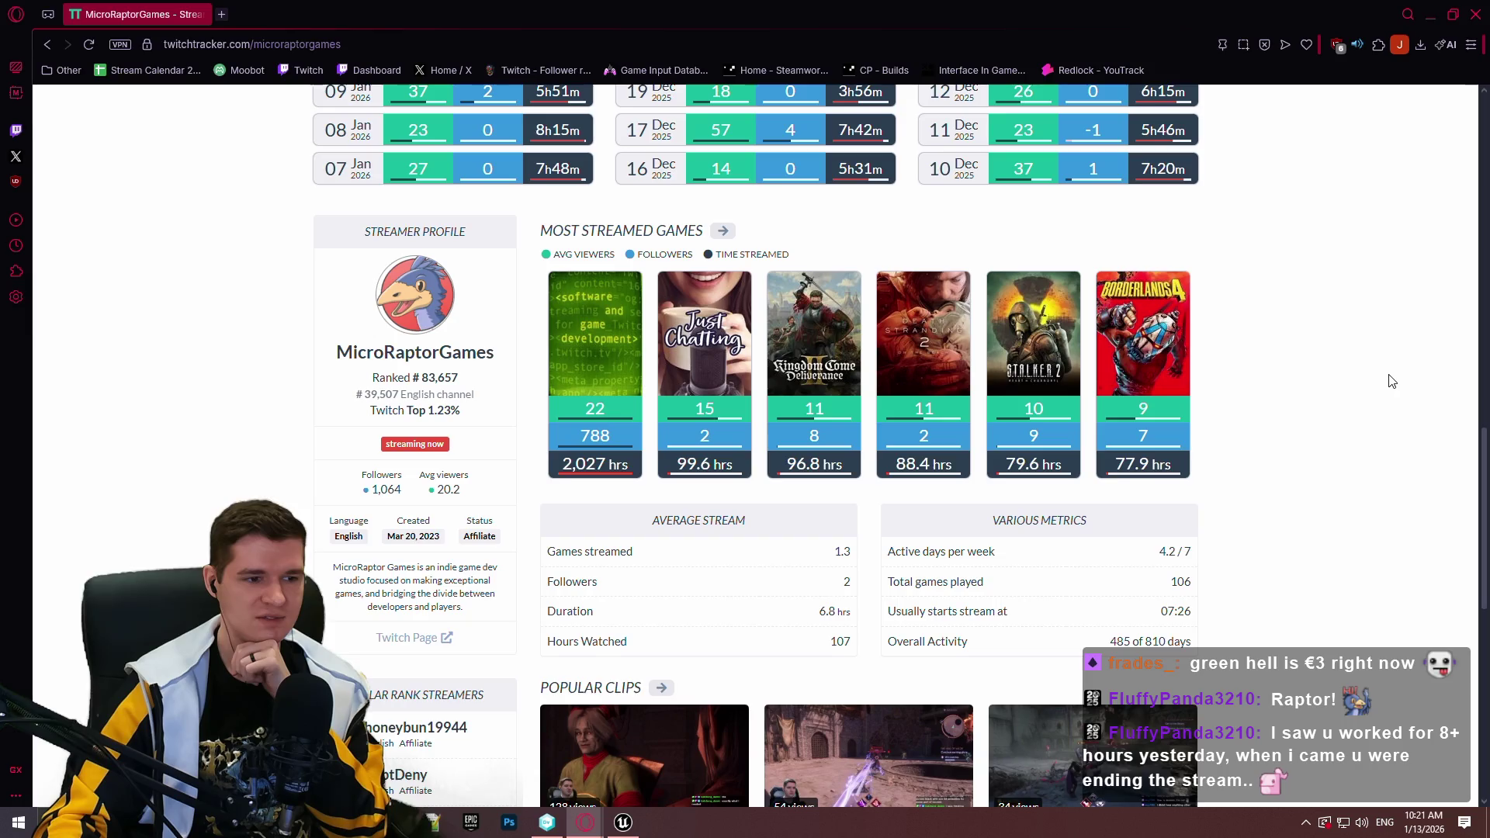
pyautogui.scroll(2, 1391, 379)
pyautogui.scroll(4, 1391, 376)
pyautogui.scroll(-4, 1389, 374)
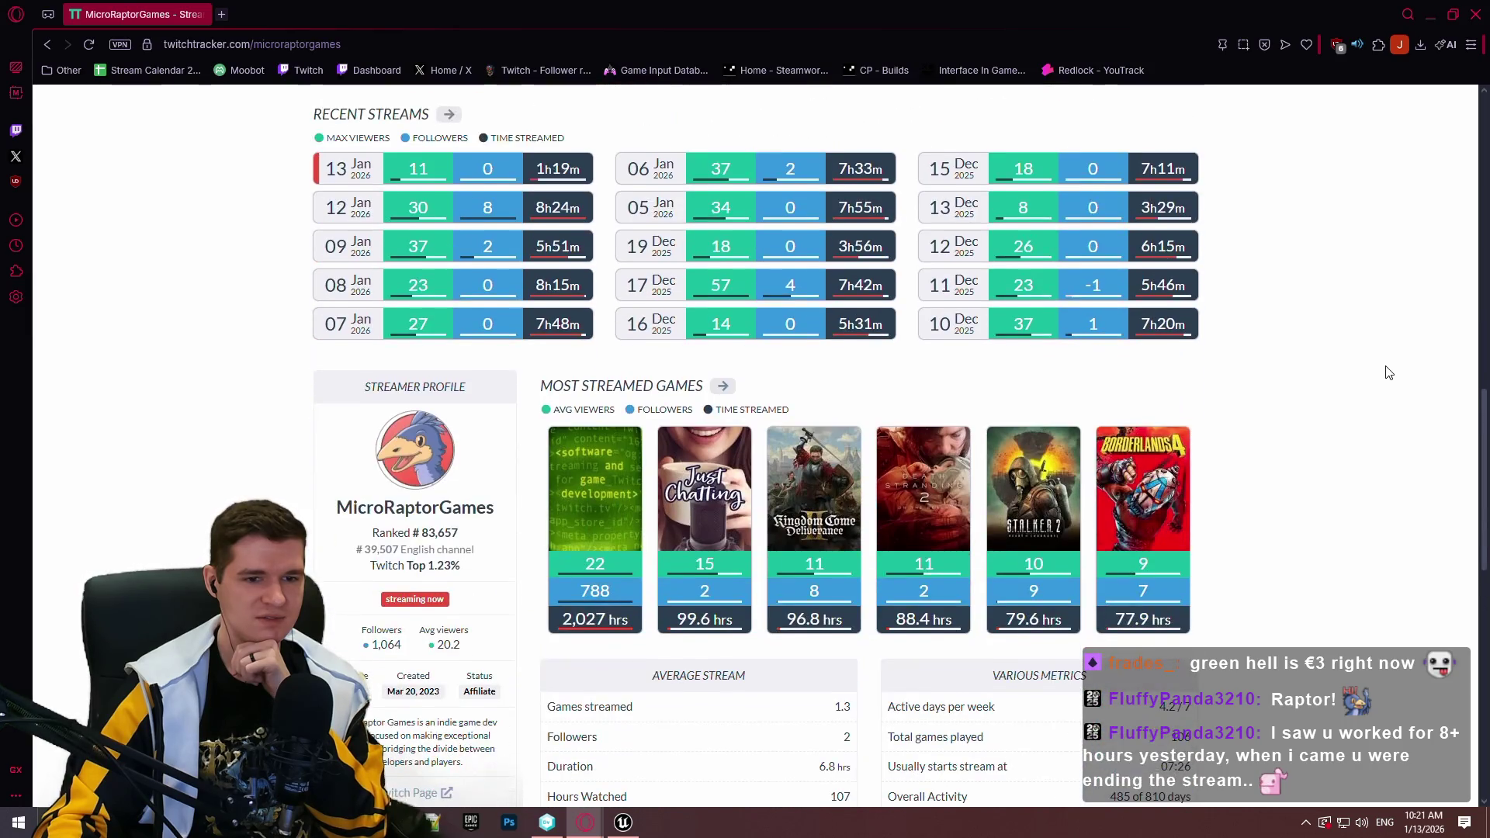
pyautogui.scroll(2, 1388, 373)
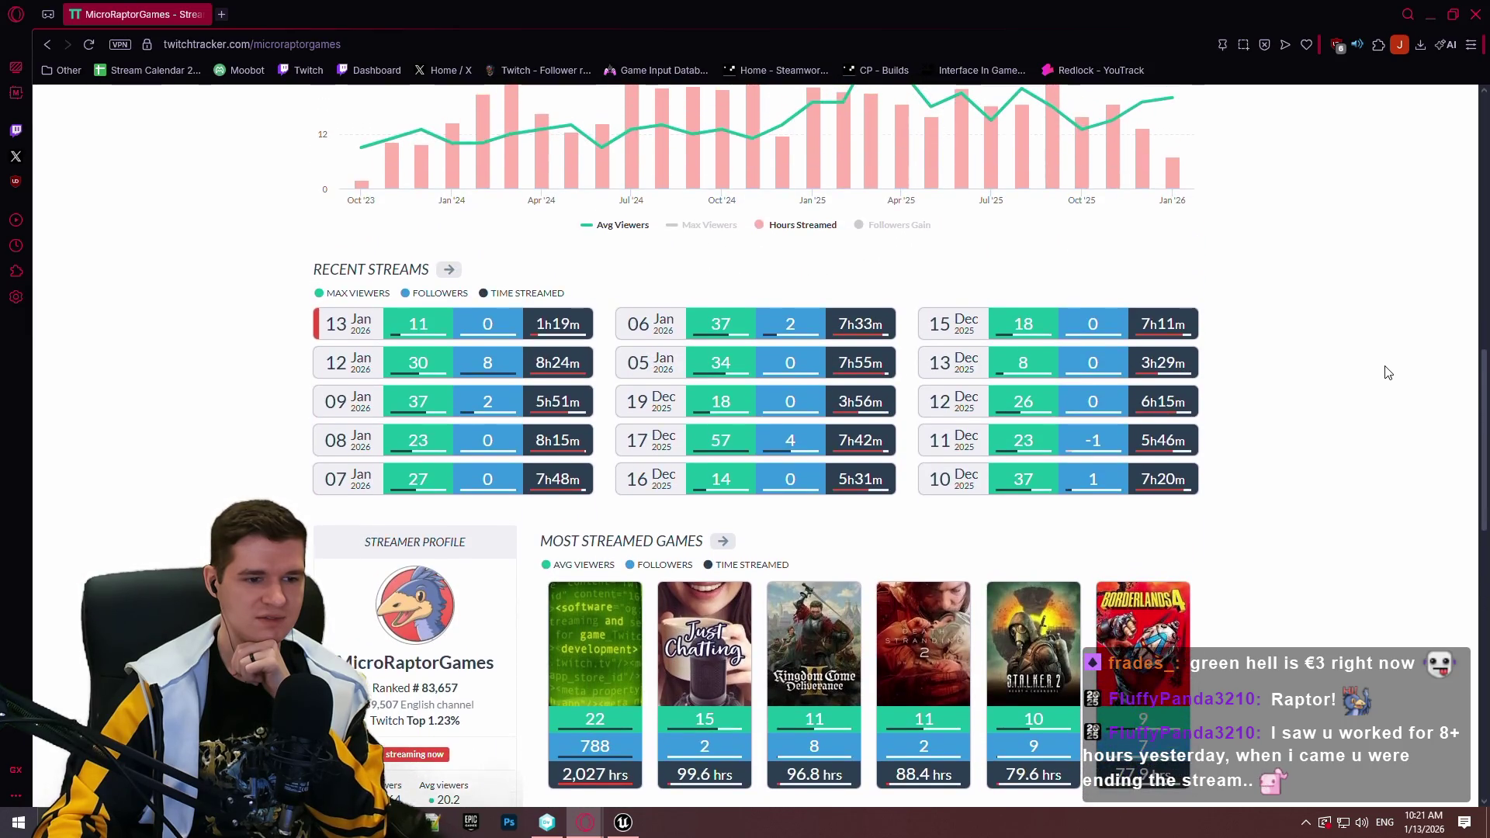
pyautogui.scroll(-3, 1388, 373)
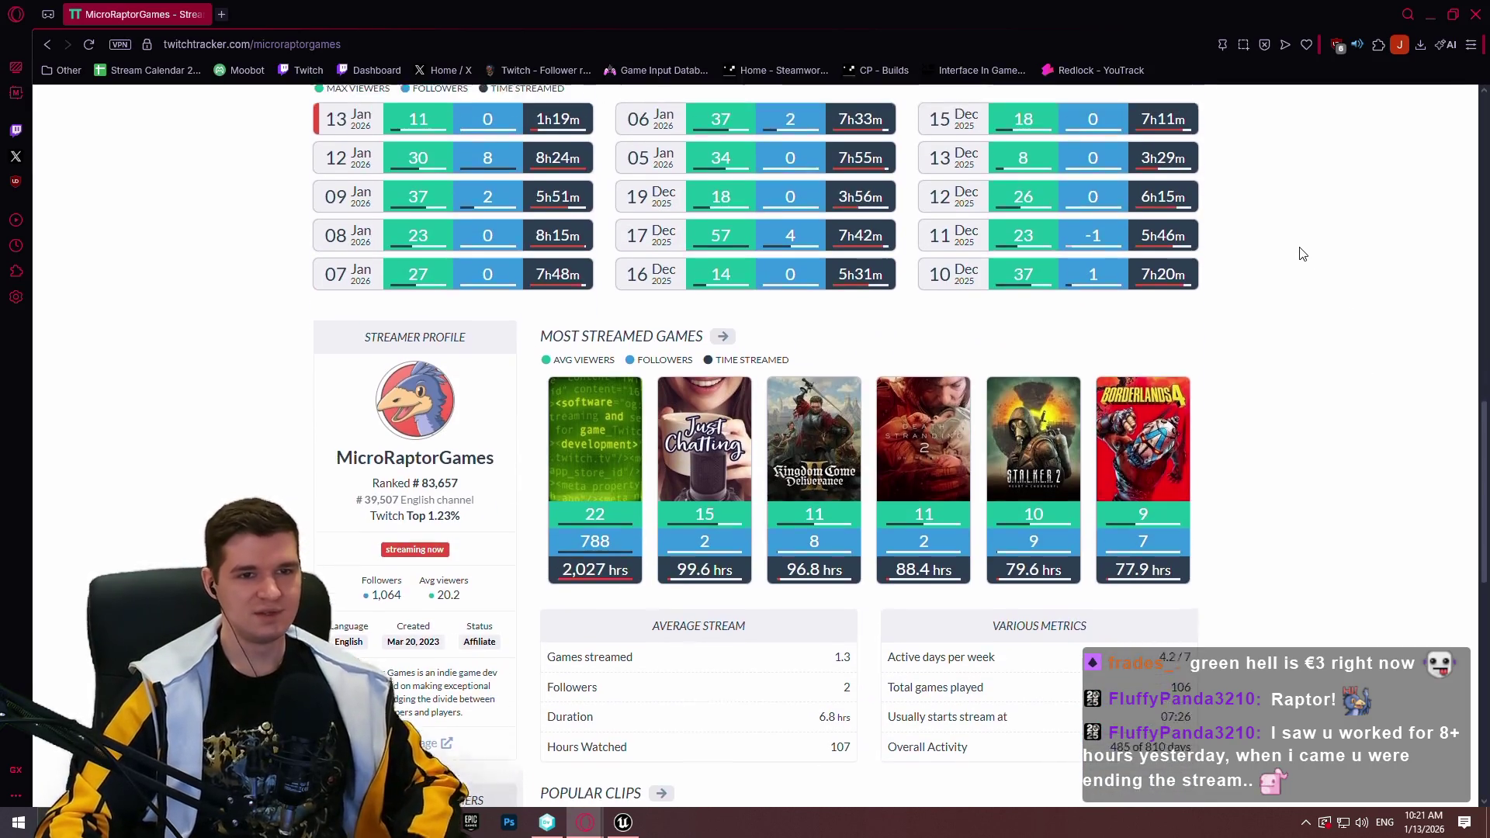
pyautogui.scroll(2, 1299, 253)
pyautogui.click(1473, 12)
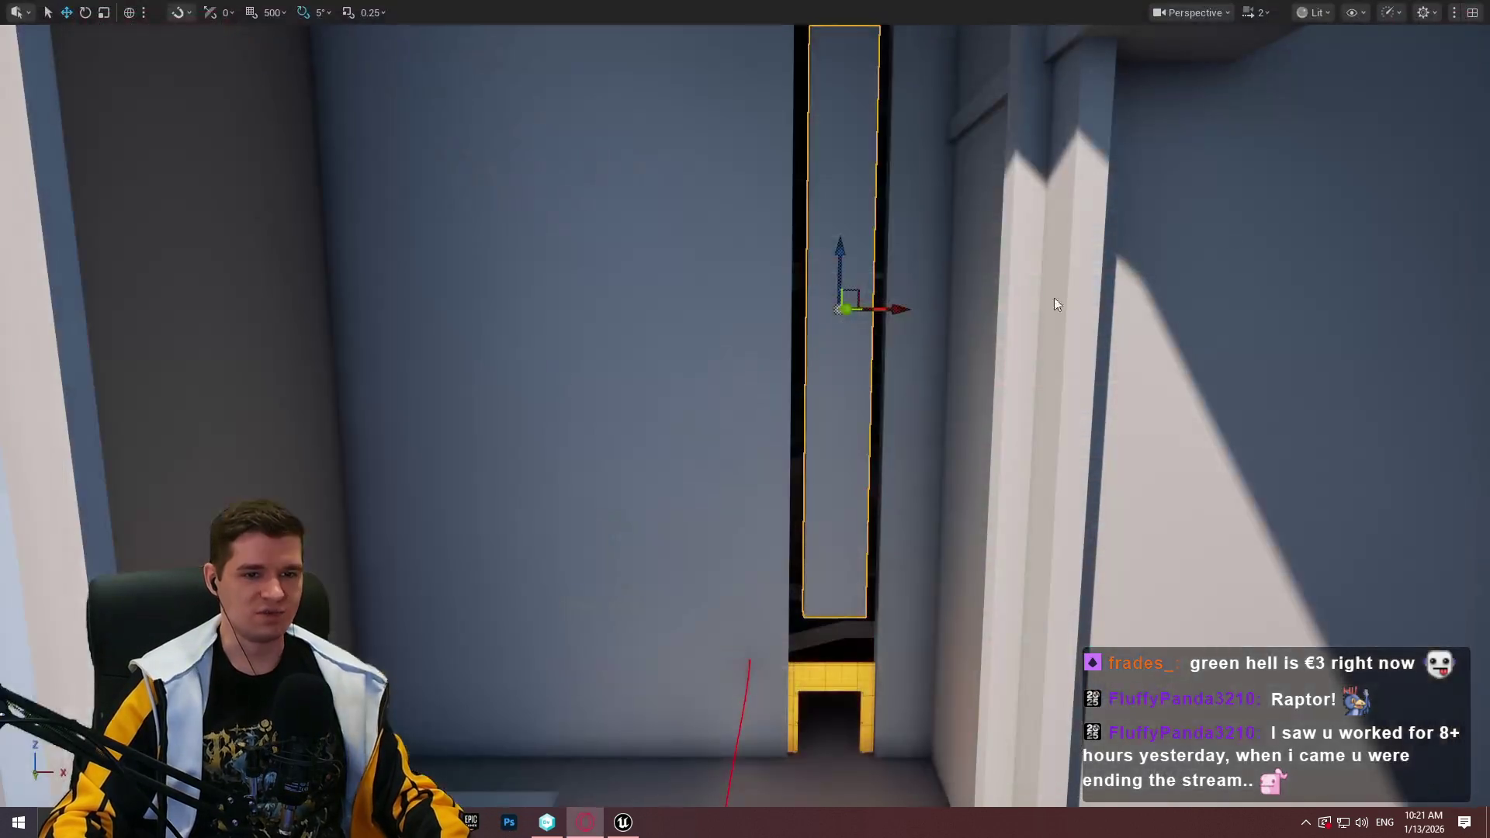
# Stretch the tall panel downward with the scale tool and raise it slightly
pyautogui.press('r')
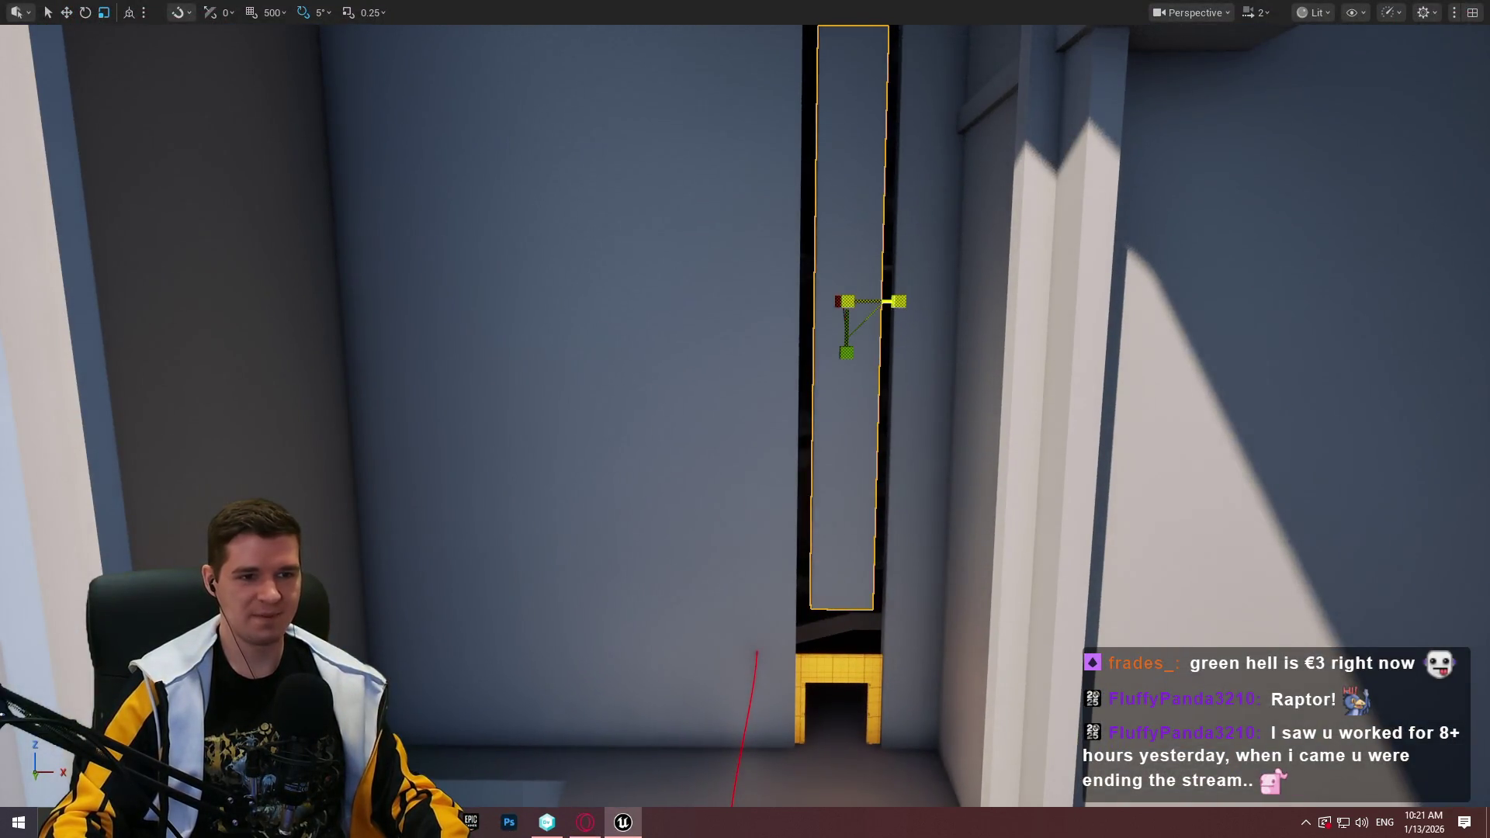
pyautogui.press('w')
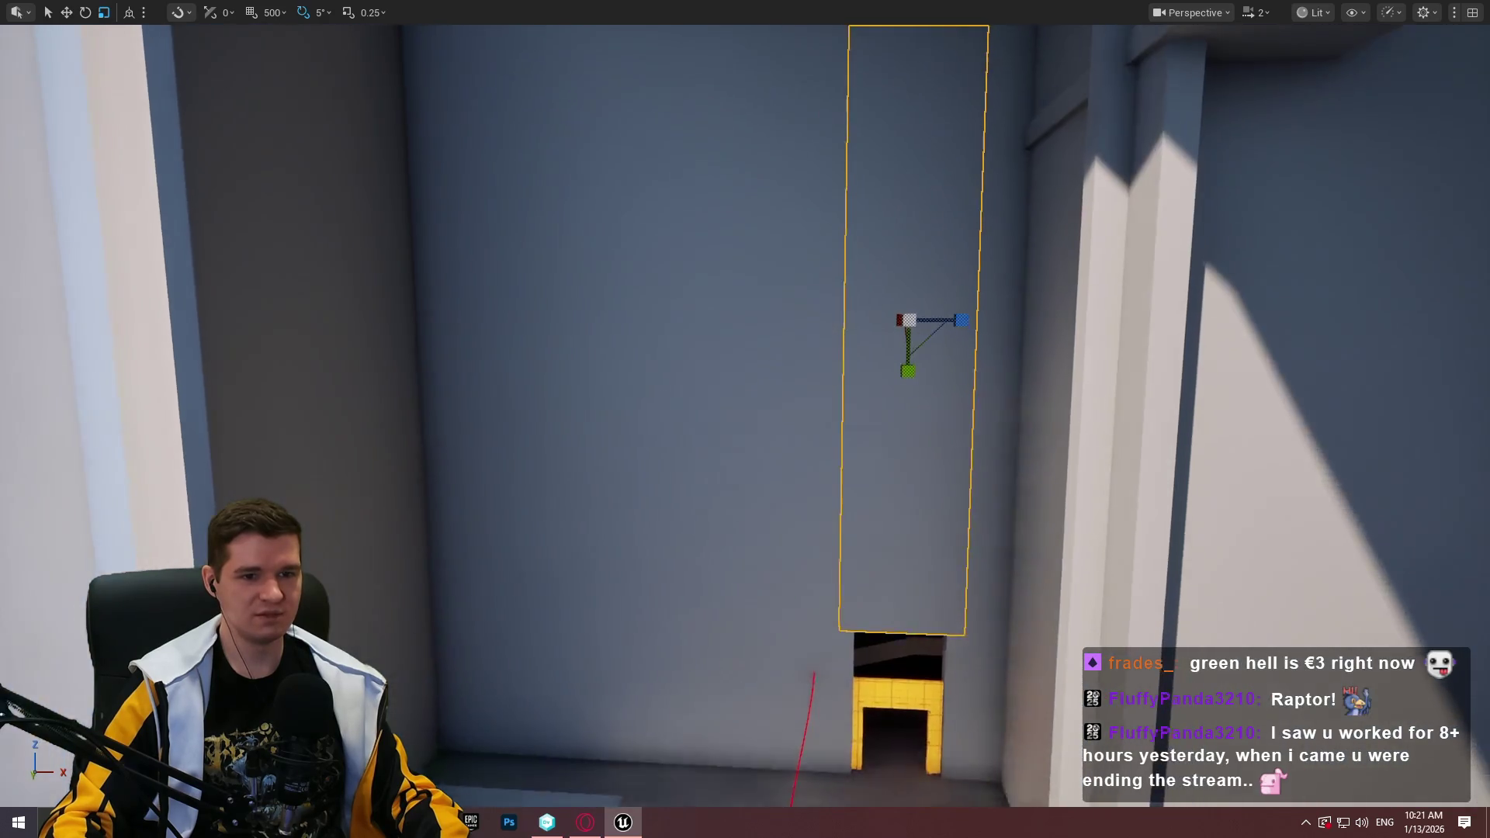
pyautogui.moveTo(908, 370); pyautogui.dragTo(911, 419)
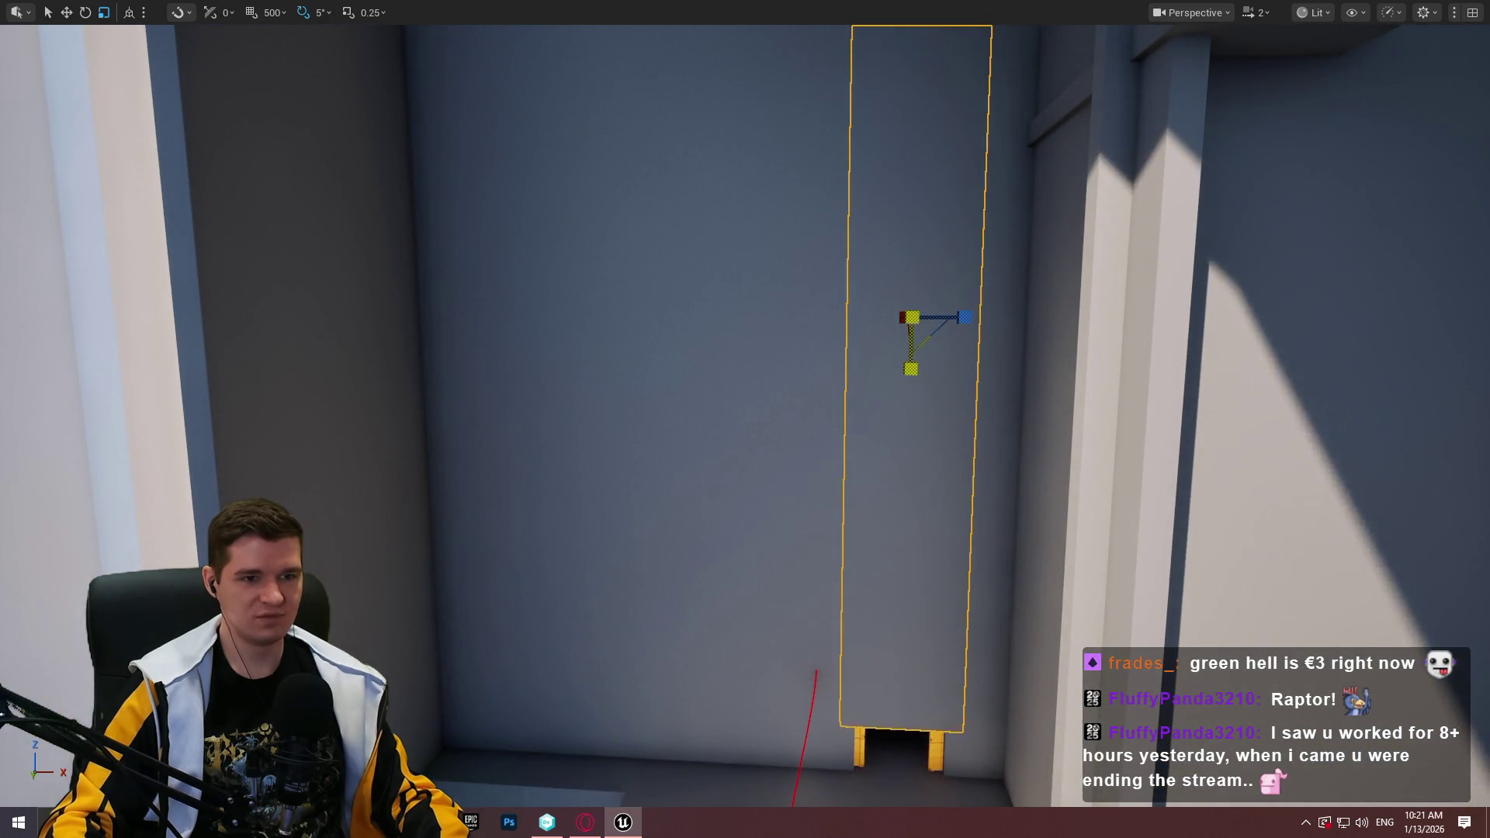
pyautogui.moveTo(922, 248)
pyautogui.mouseDown()
pyautogui.moveTo(913, 194)
pyautogui.moveTo(916, 232)
pyautogui.moveTo(948, 272)
pyautogui.moveTo(853, 373)
pyautogui.moveTo(901, 252)
pyautogui.mouseUp()
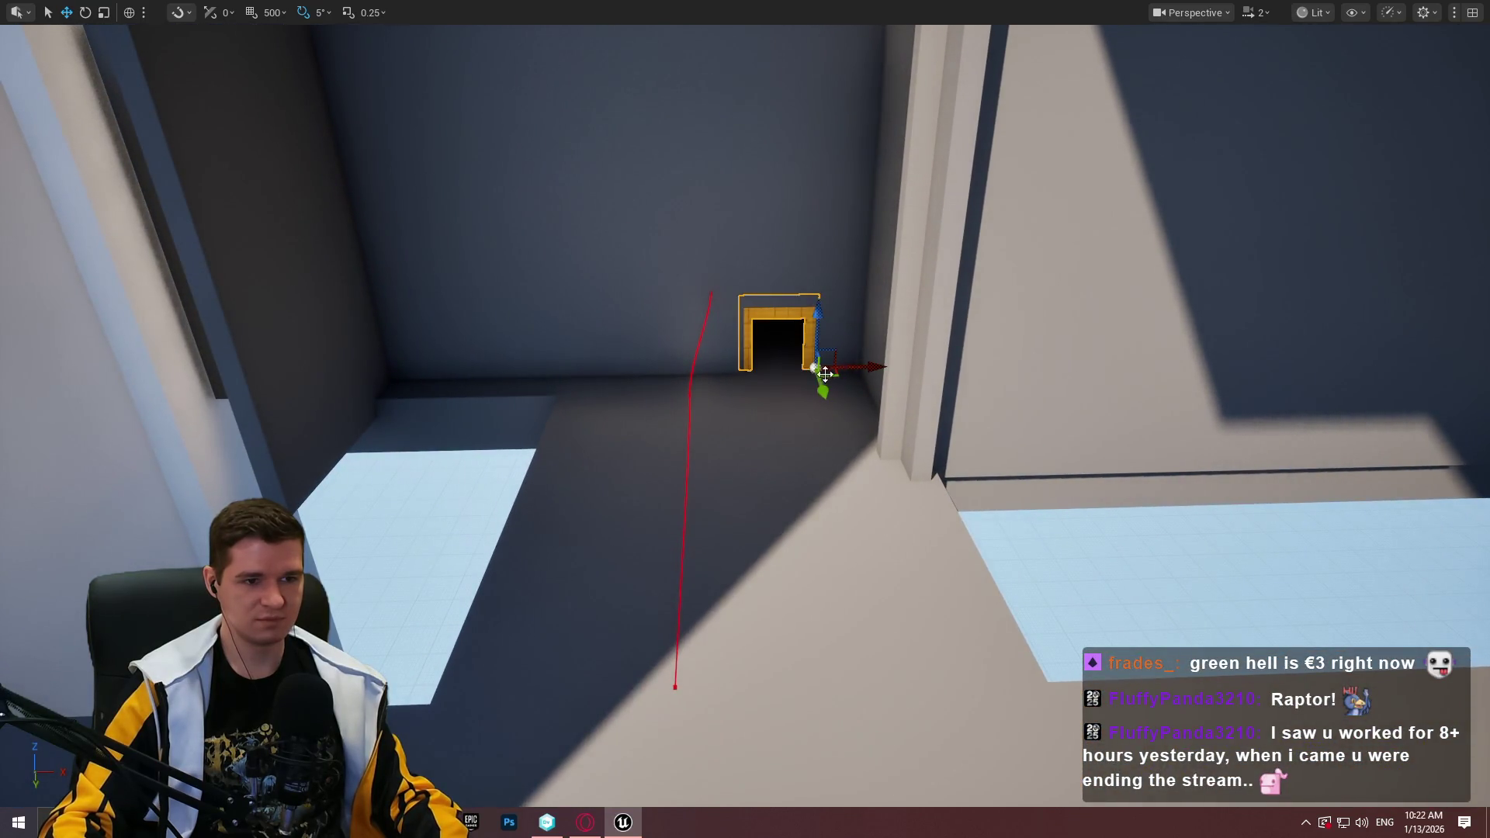
# Alt-drag the yellow door frame to make a second copy closer to the front
pyautogui.moveTo(822, 392); pyautogui.dragTo(882, 772)
pyautogui.moveTo(882, 772)
pyautogui.mouseDown()
pyautogui.moveTo(950, 591)
pyautogui.moveTo(870, 721)
pyautogui.mouseUp()
pyautogui.moveTo(786, 351)
pyautogui.mouseDown()
pyautogui.moveTo(760, 326)
pyautogui.moveTo(737, 342)
pyautogui.moveTo(737, 364)
pyautogui.mouseUp()
pyautogui.press('r')
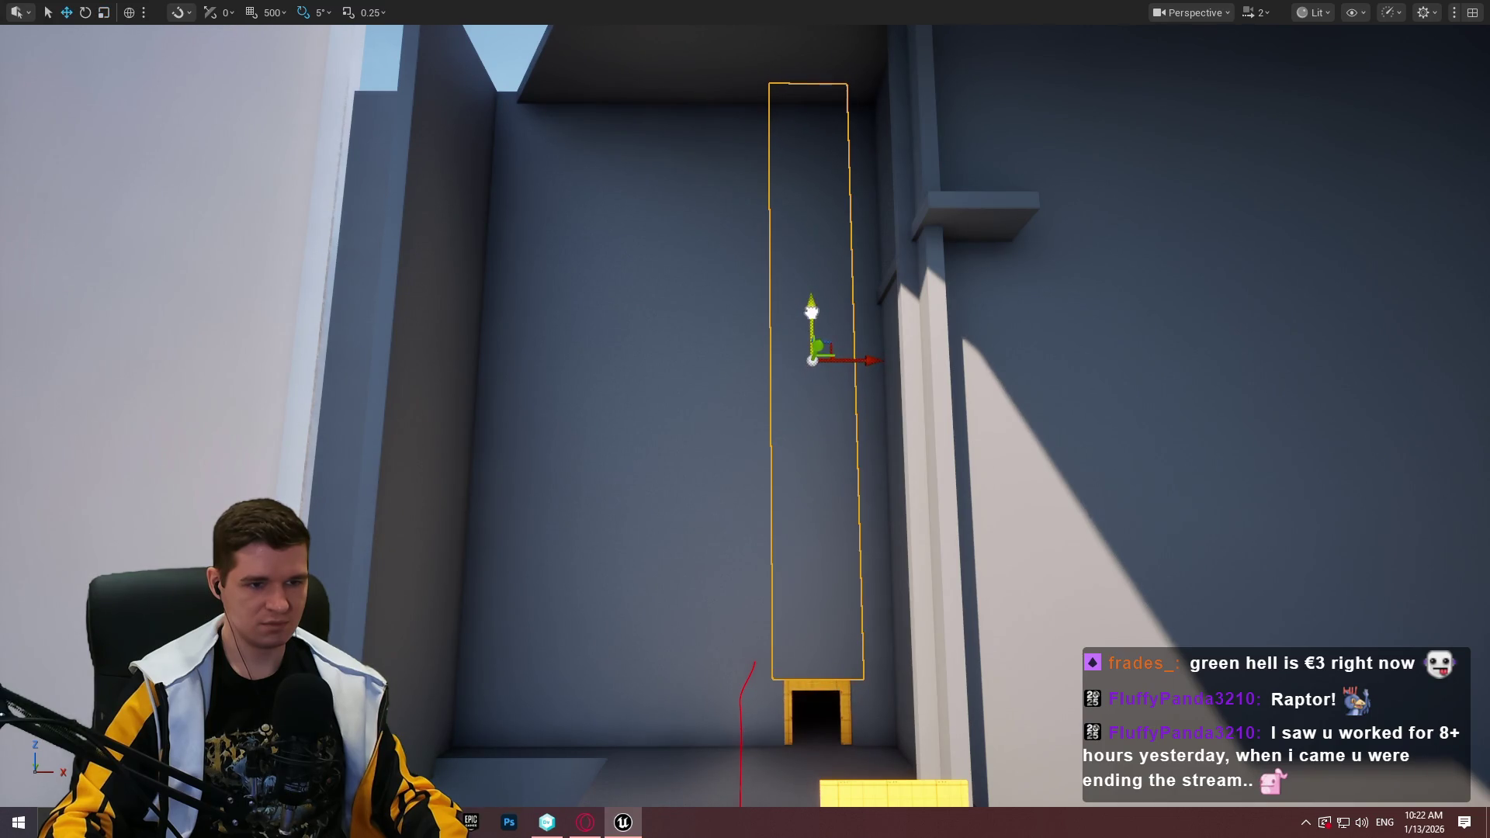
# Select the neighbouring tall wall piece and large back wall together and shift them right
pyautogui.keyDown('ctrl'); pyautogui.click(857, 395); pyautogui.keyUp('ctrl')
pyautogui.keyDown('ctrl'); pyautogui.click(705, 425); pyautogui.keyUp('ctrl')
pyautogui.moveTo(758, 605); pyautogui.dragTo(785, 159)
pyautogui.moveTo(807, 225); pyautogui.dragTo(591, 224)
pyautogui.moveTo(691, 359); pyautogui.dragTo(691, 359)
pyautogui.moveTo(704, 208)
pyautogui.mouseDown()
pyautogui.moveTo(887, 219)
pyautogui.moveTo(815, 172)
pyautogui.moveTo(582, 198)
pyautogui.mouseUp()
pyautogui.moveTo(680, 148); pyautogui.dragTo(790, 190)
# Fly the camera around the shifted walls to check their new position
pyautogui.press('w')
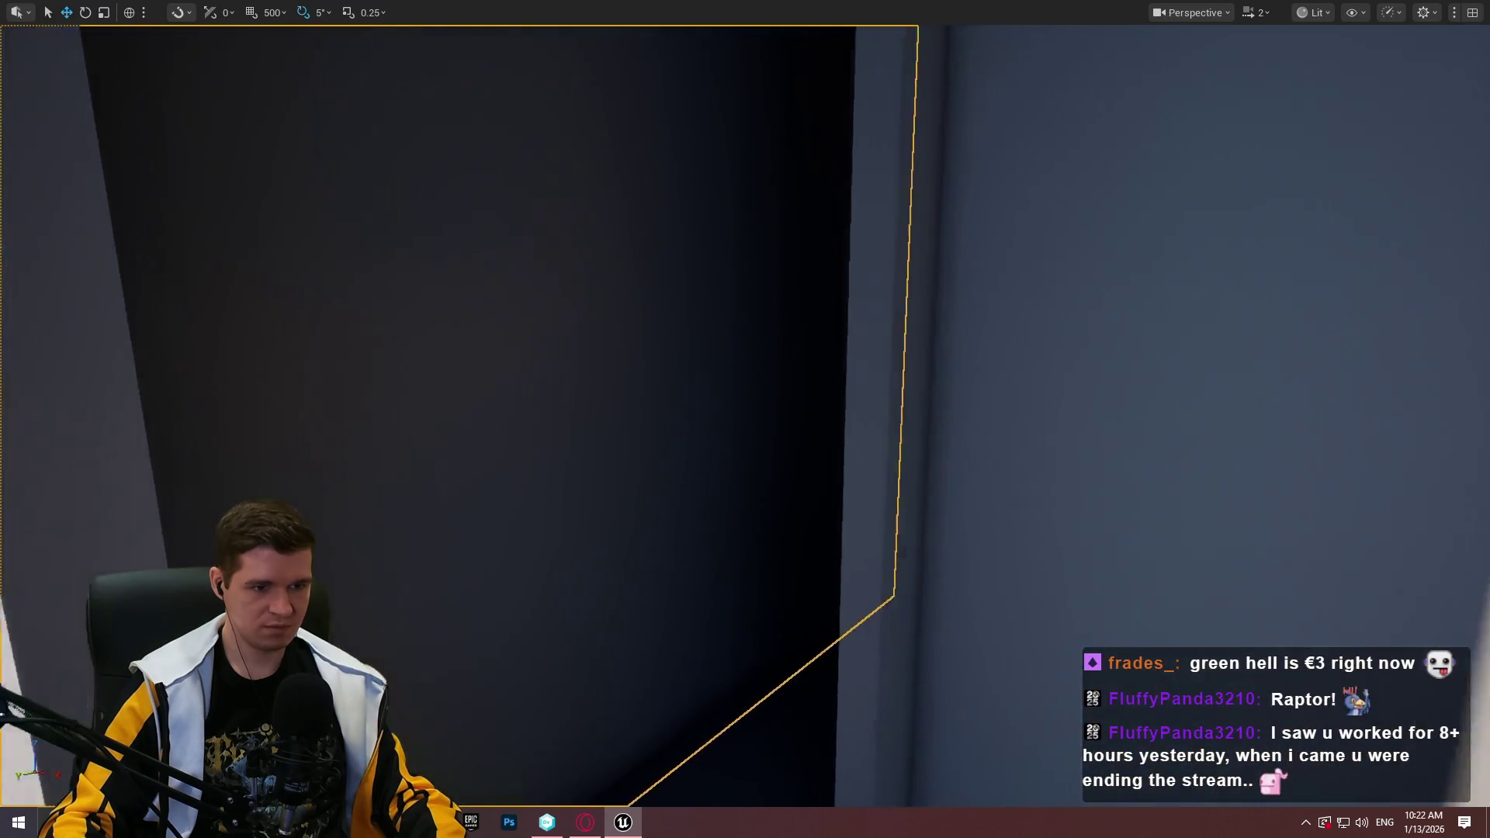
pyautogui.press('w')
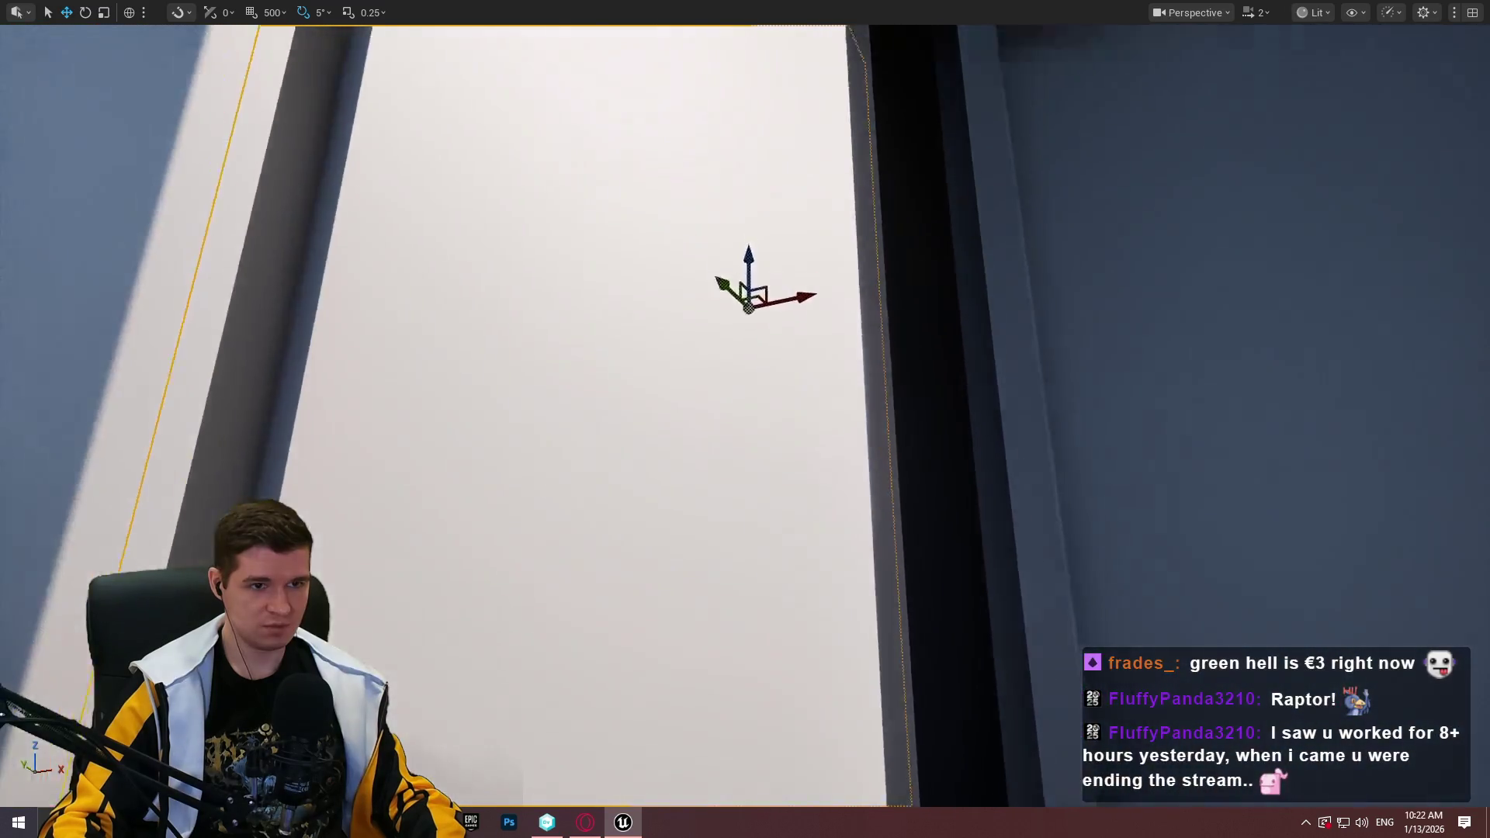
pyautogui.press('f')
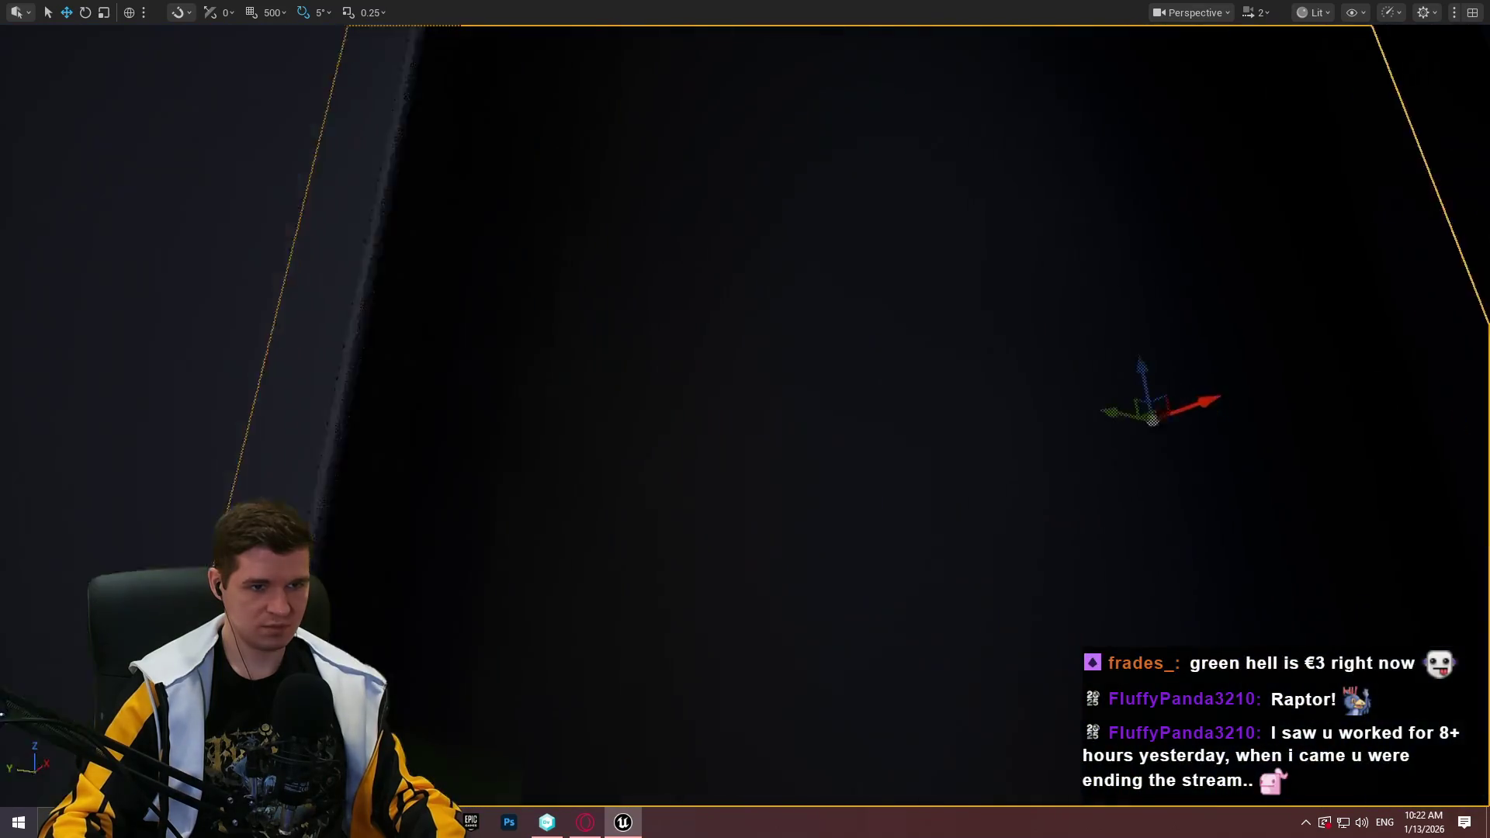
pyautogui.press('w')
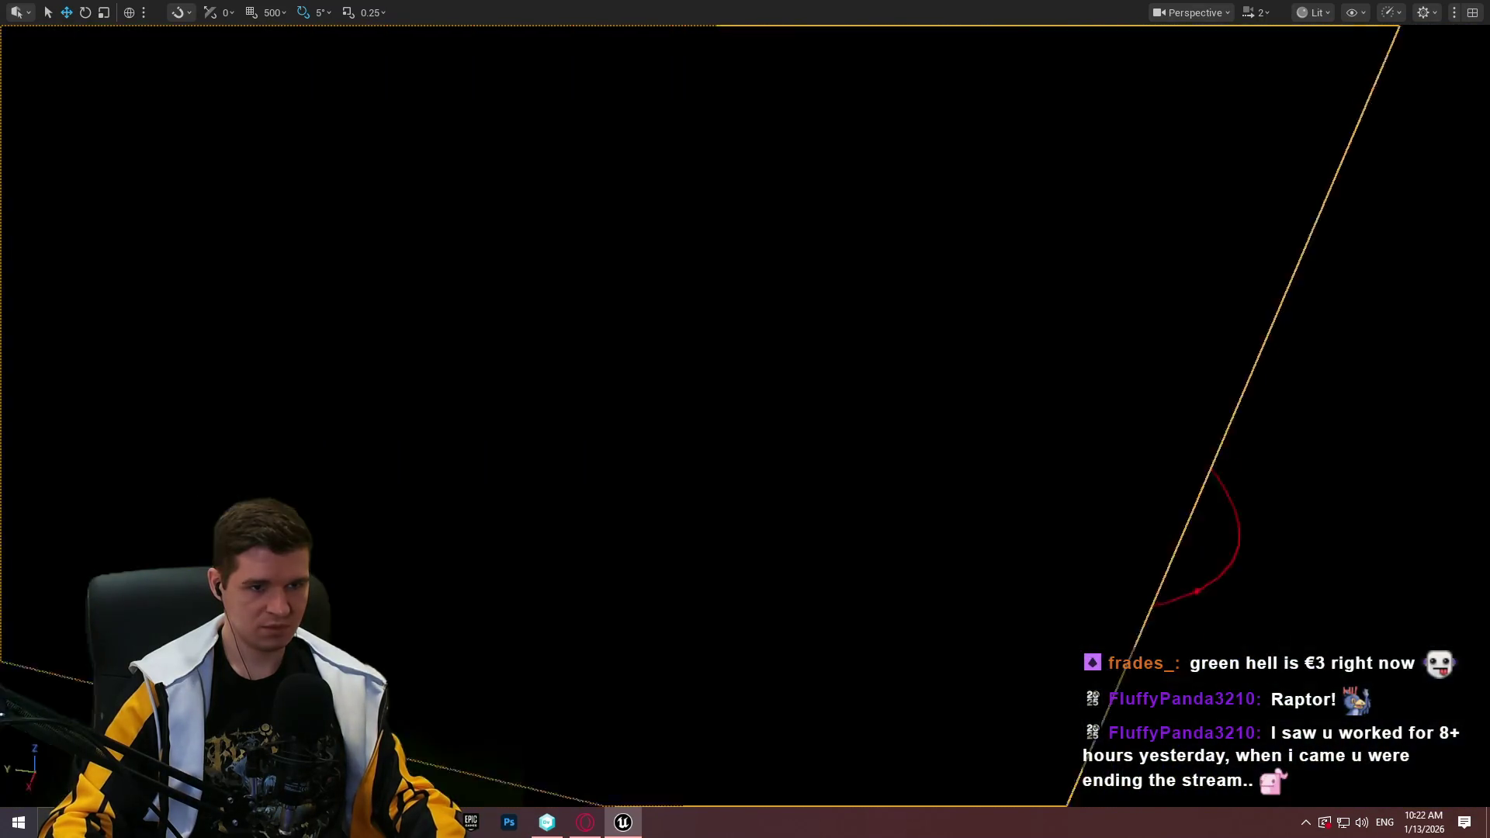
pyautogui.press('s')
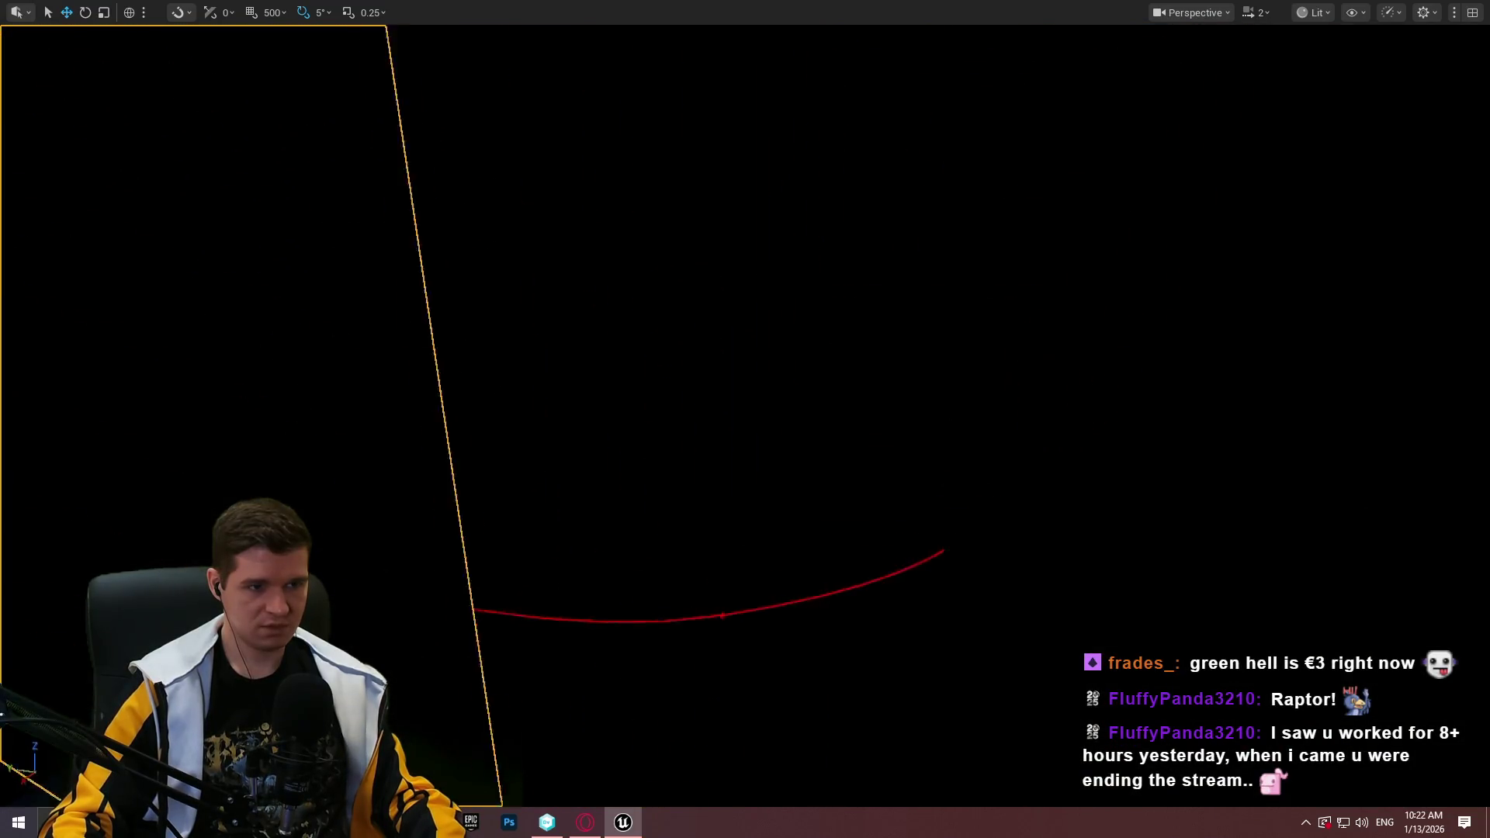
pyautogui.press('s')
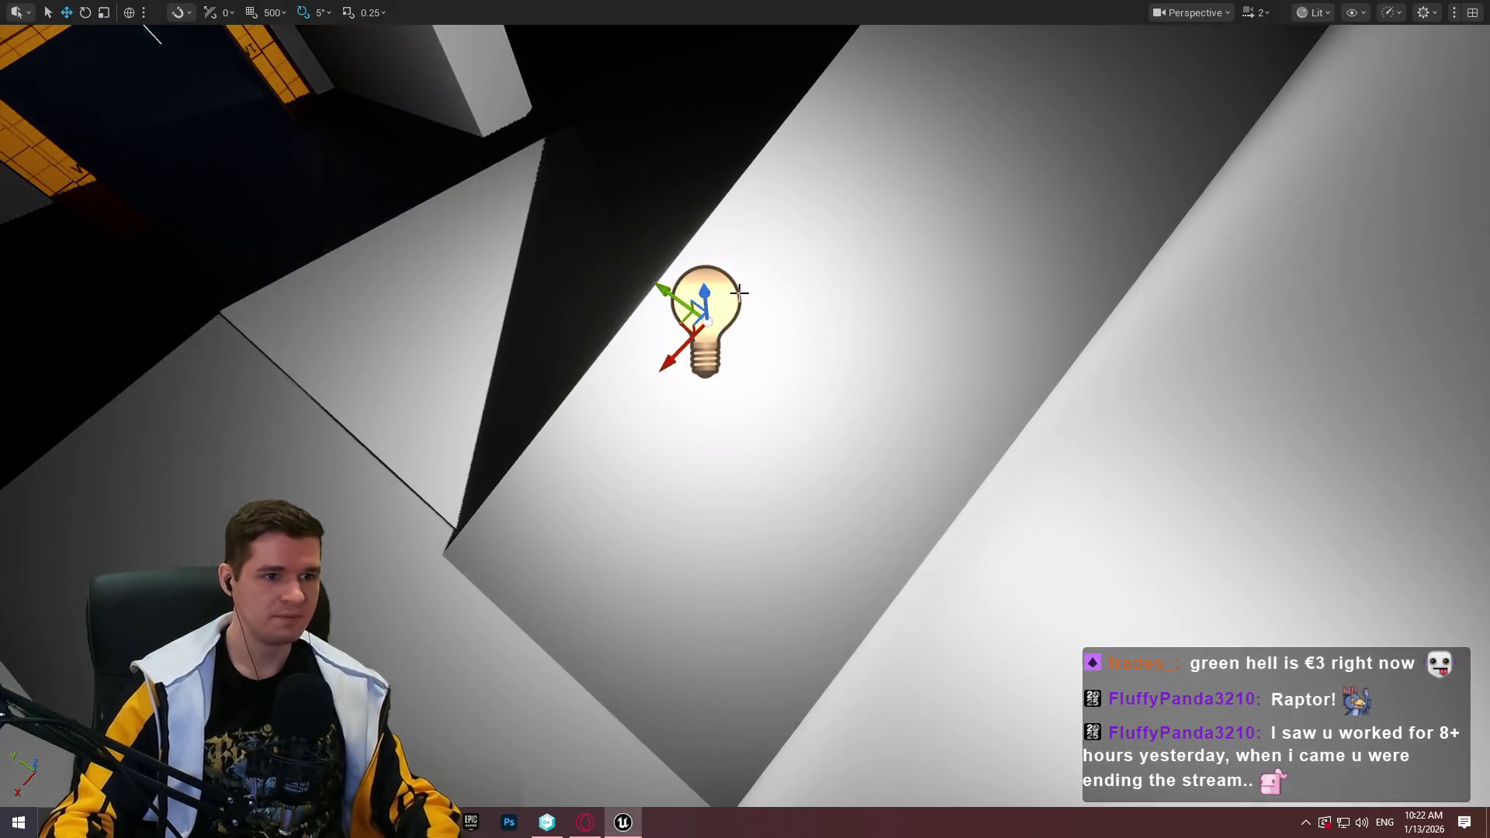
pyautogui.press('w')
pyautogui.press('w')
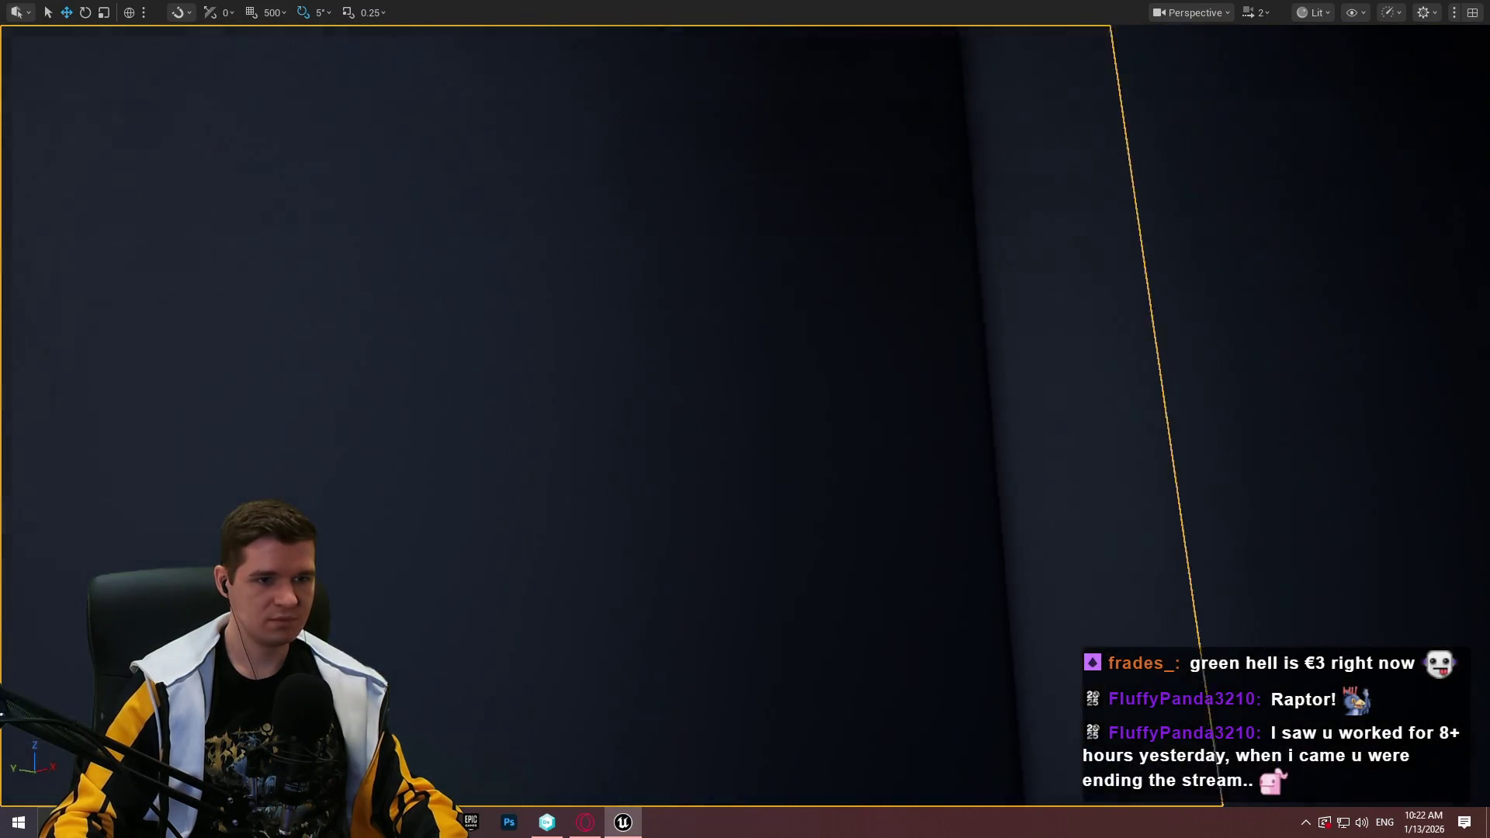
pyautogui.press('r')
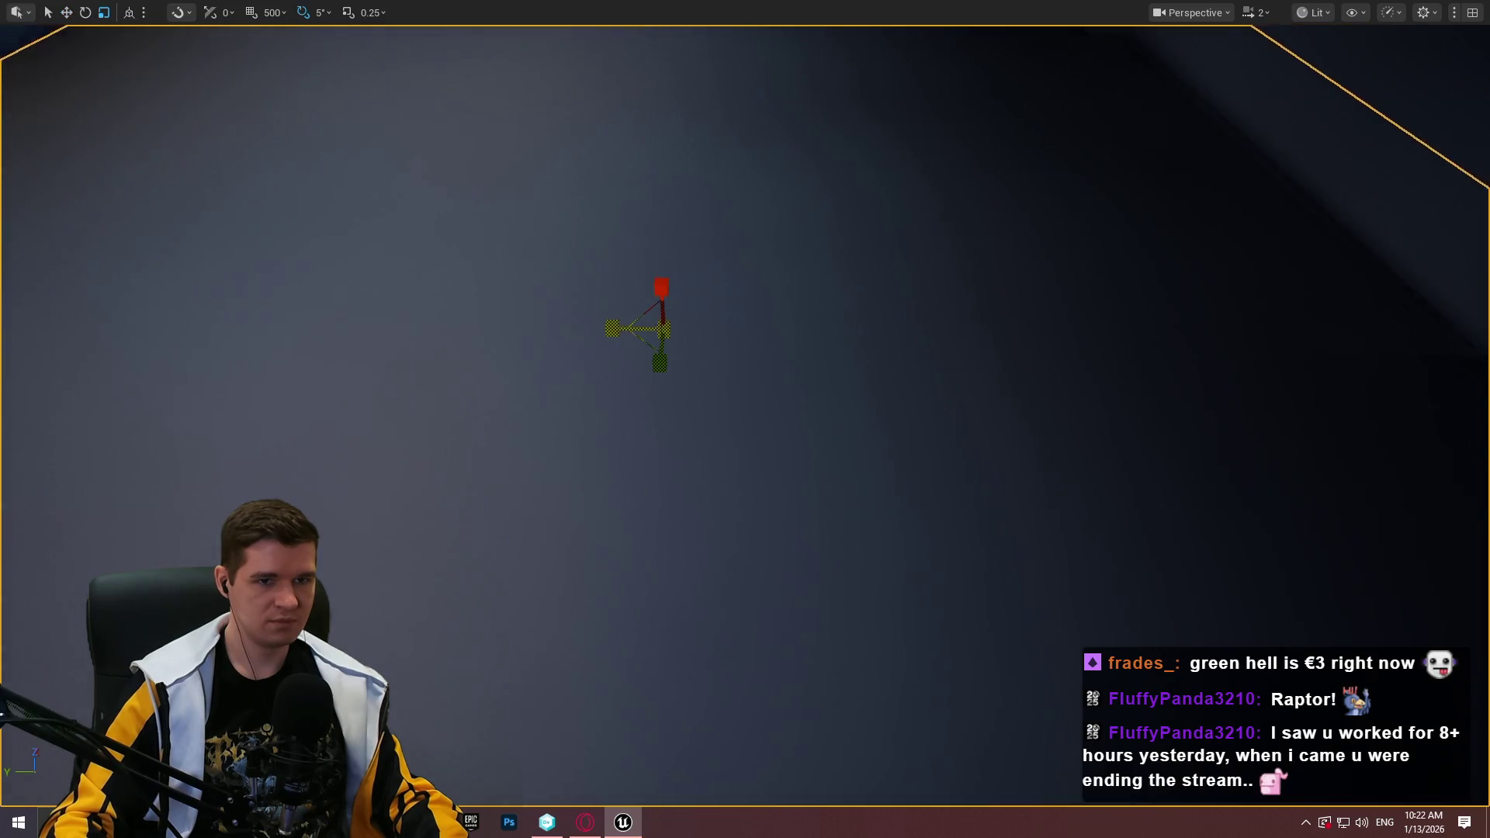
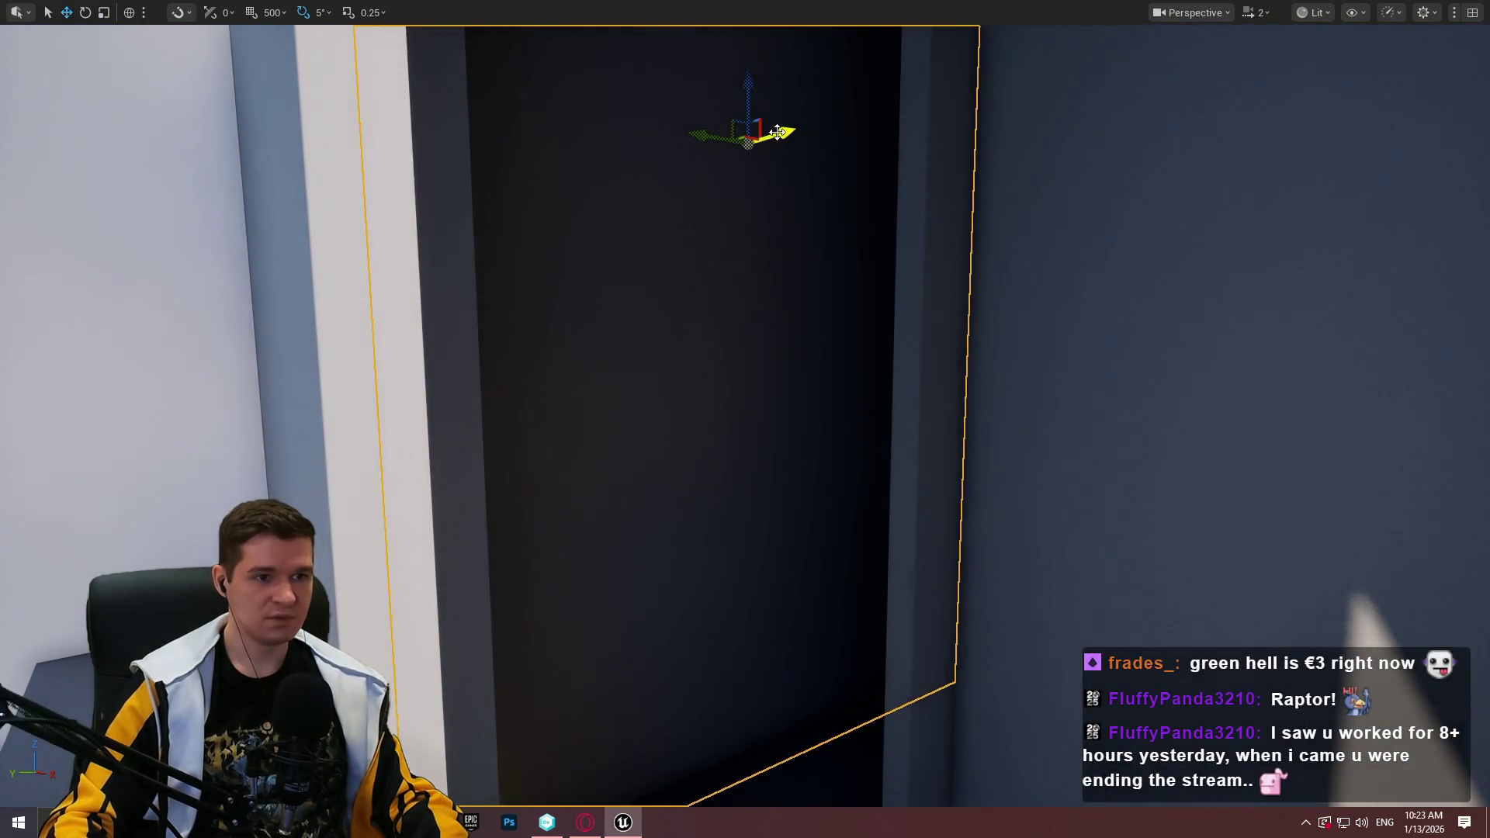
# Slide the wall piece along Y, rotate it 90° flat, and shrink it into a thin ledge
pyautogui.moveTo(776, 132); pyautogui.dragTo(976, 190)
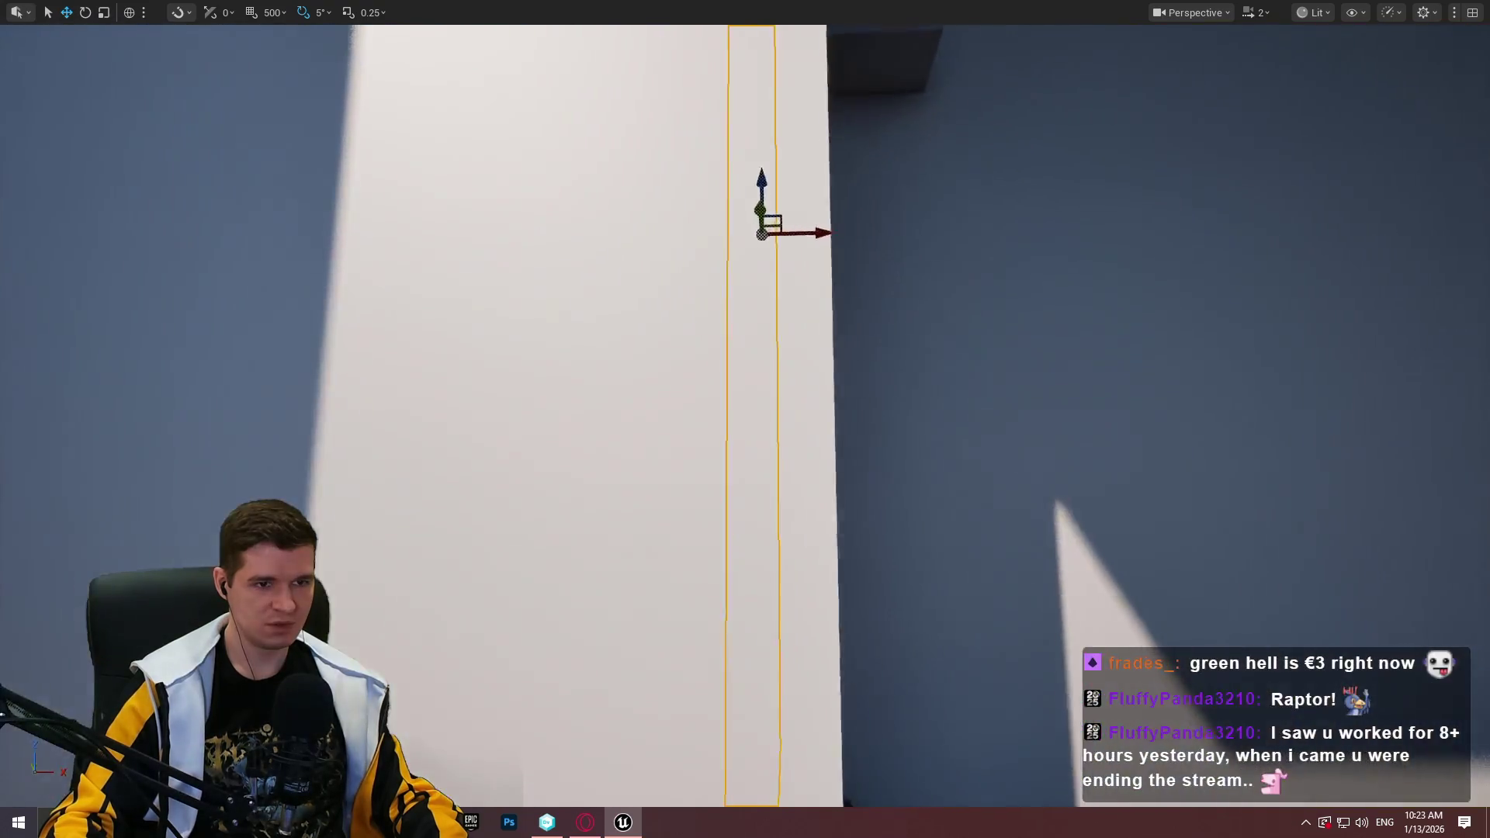
pyautogui.press('e')
pyautogui.moveTo(829, 311); pyautogui.dragTo(828, 374)
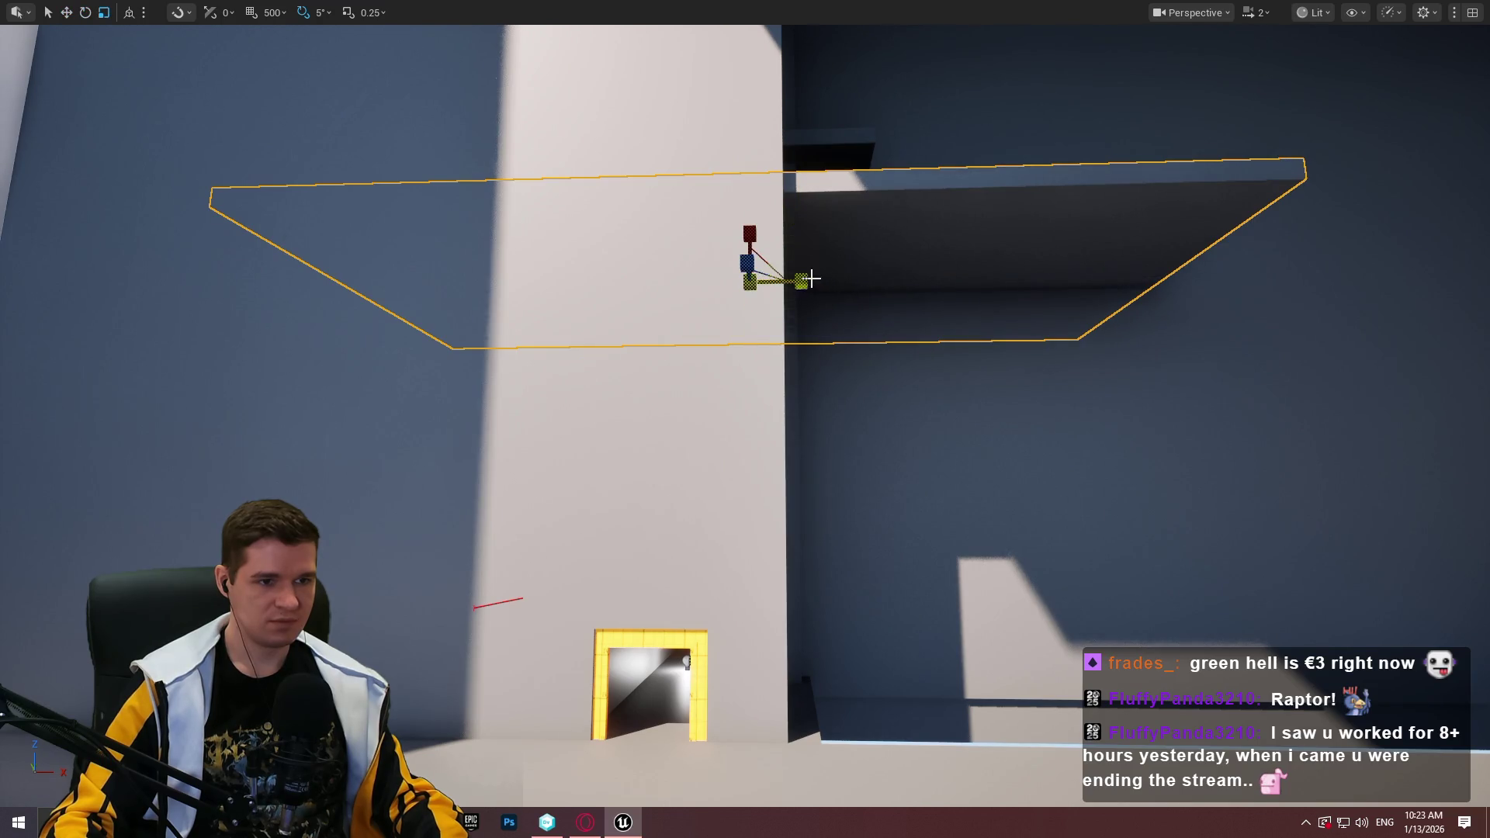
pyautogui.moveTo(801, 281); pyautogui.dragTo(768, 281)
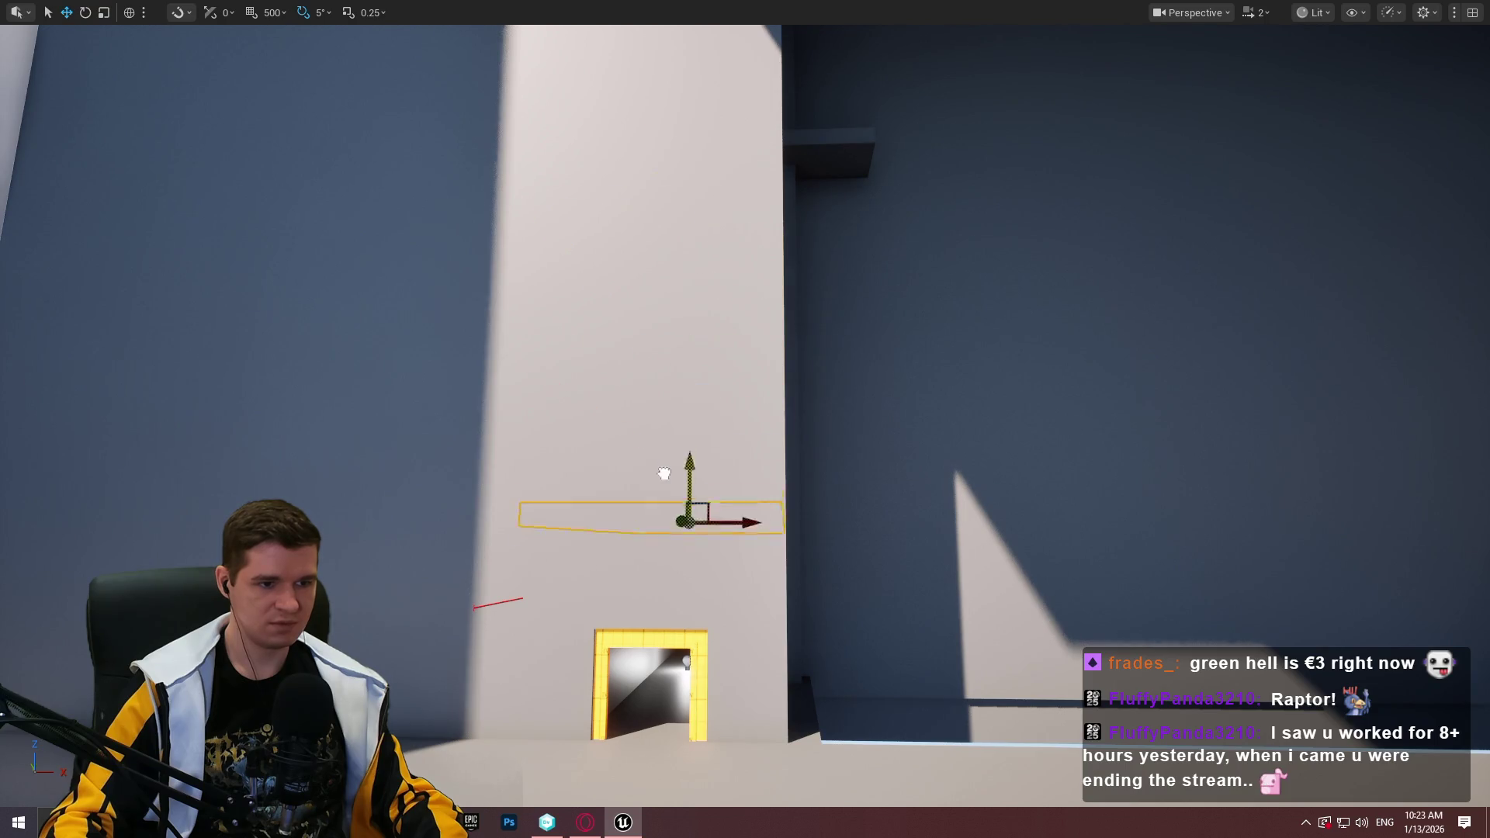
# Lift the new ledge slab higher along Z and clear the selection
pyautogui.press('w')
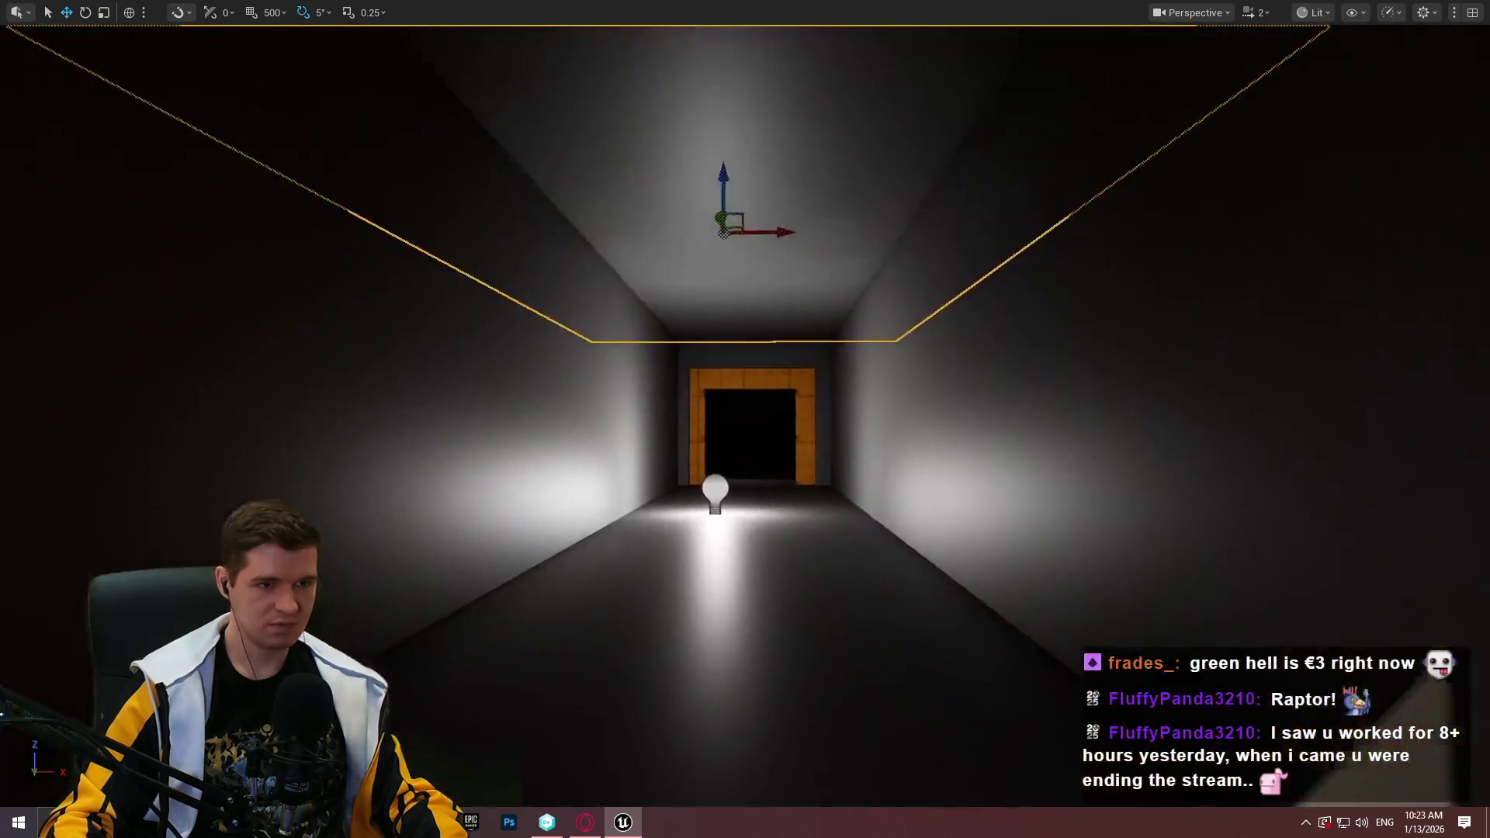
pyautogui.moveTo(643, 443); pyautogui.dragTo(643, 444)
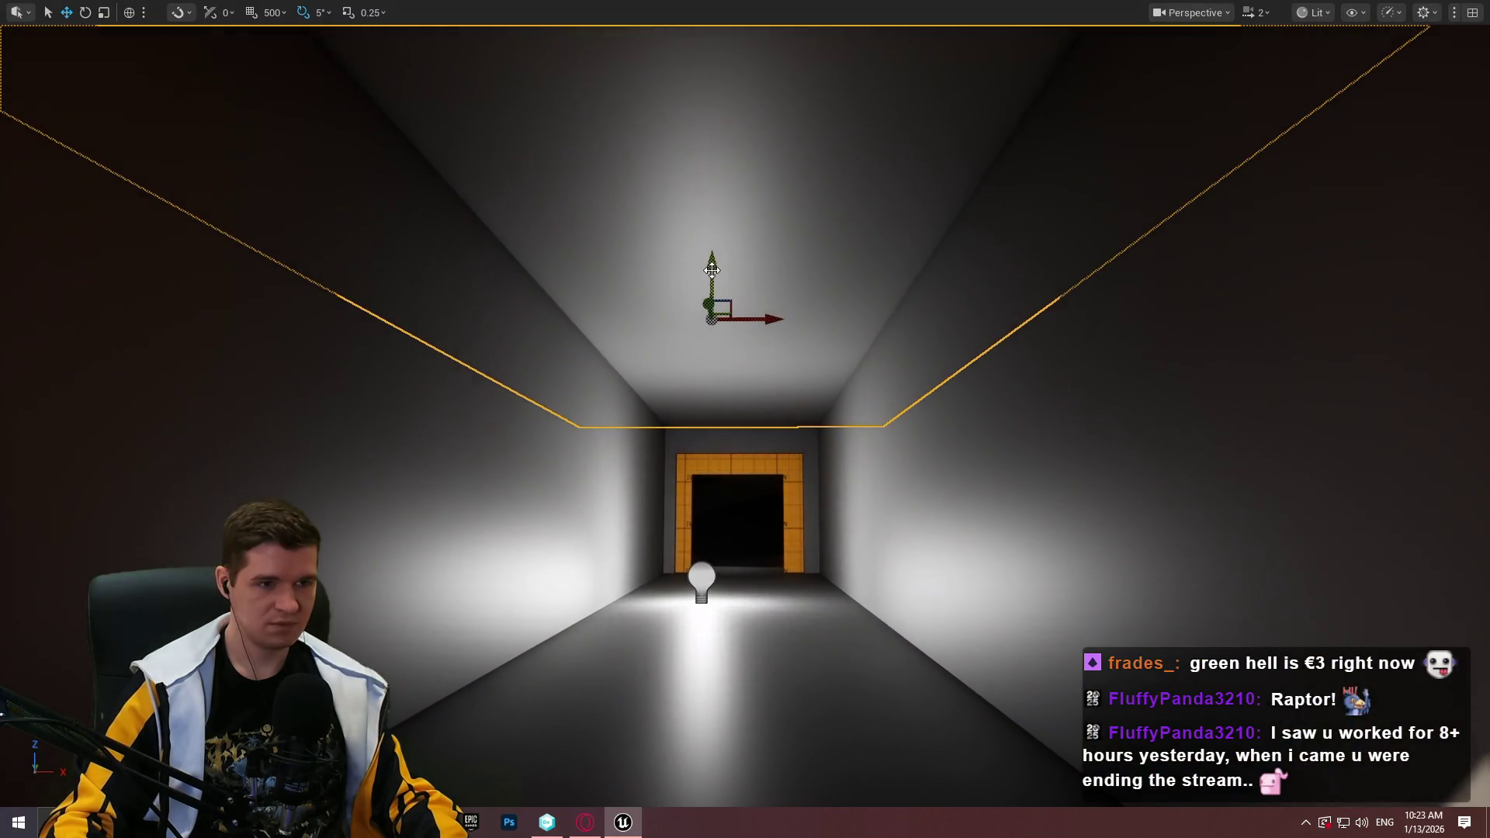
pyautogui.moveTo(711, 270); pyautogui.dragTo(724, 251)
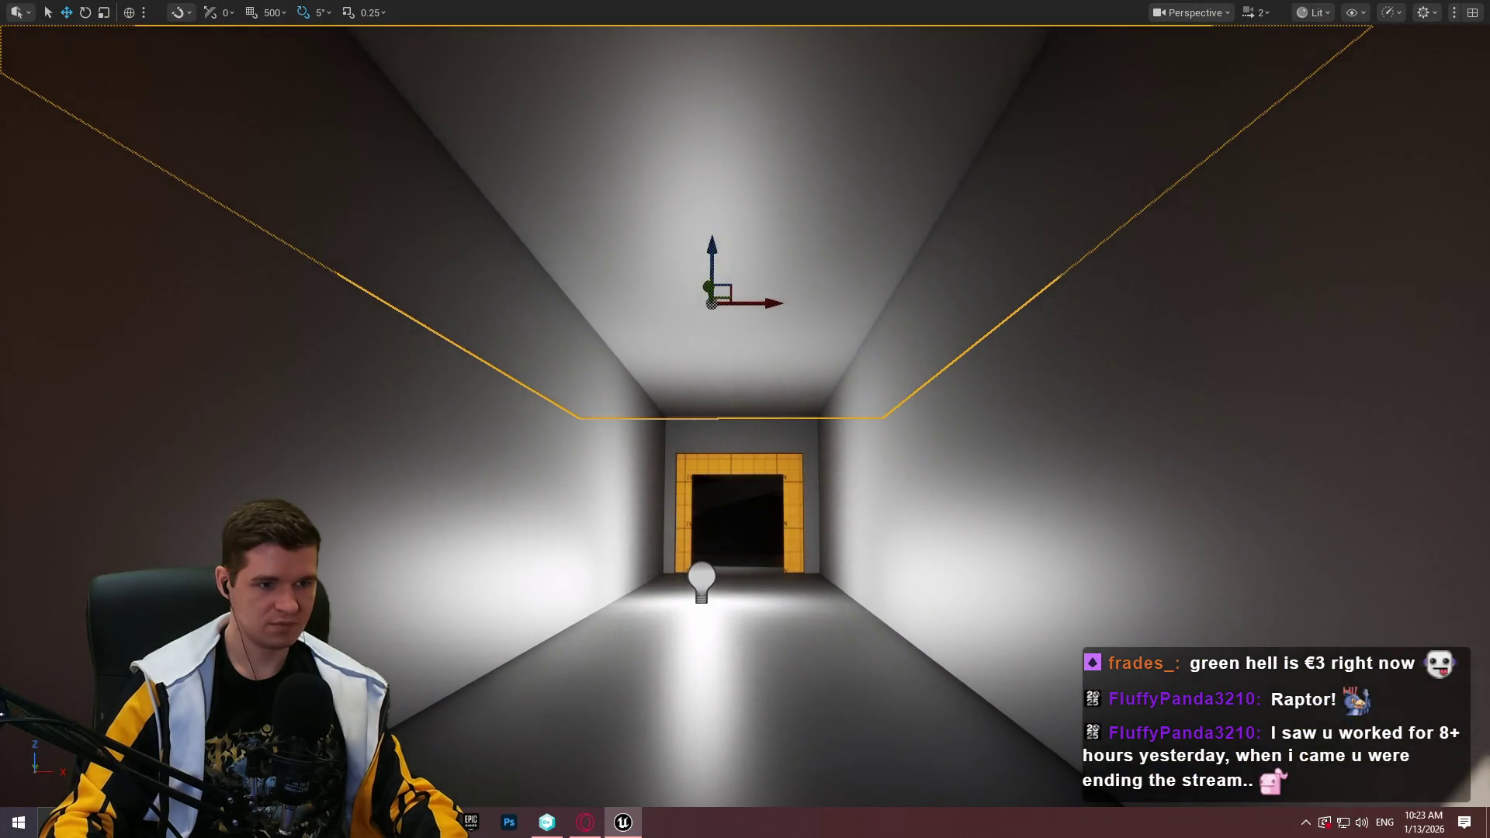
pyautogui.press('s')
# Fly through the corridor and lit rooms toward the light bulb on the wall
pyautogui.press('w')
pyautogui.press('s')
pyautogui.press('w')
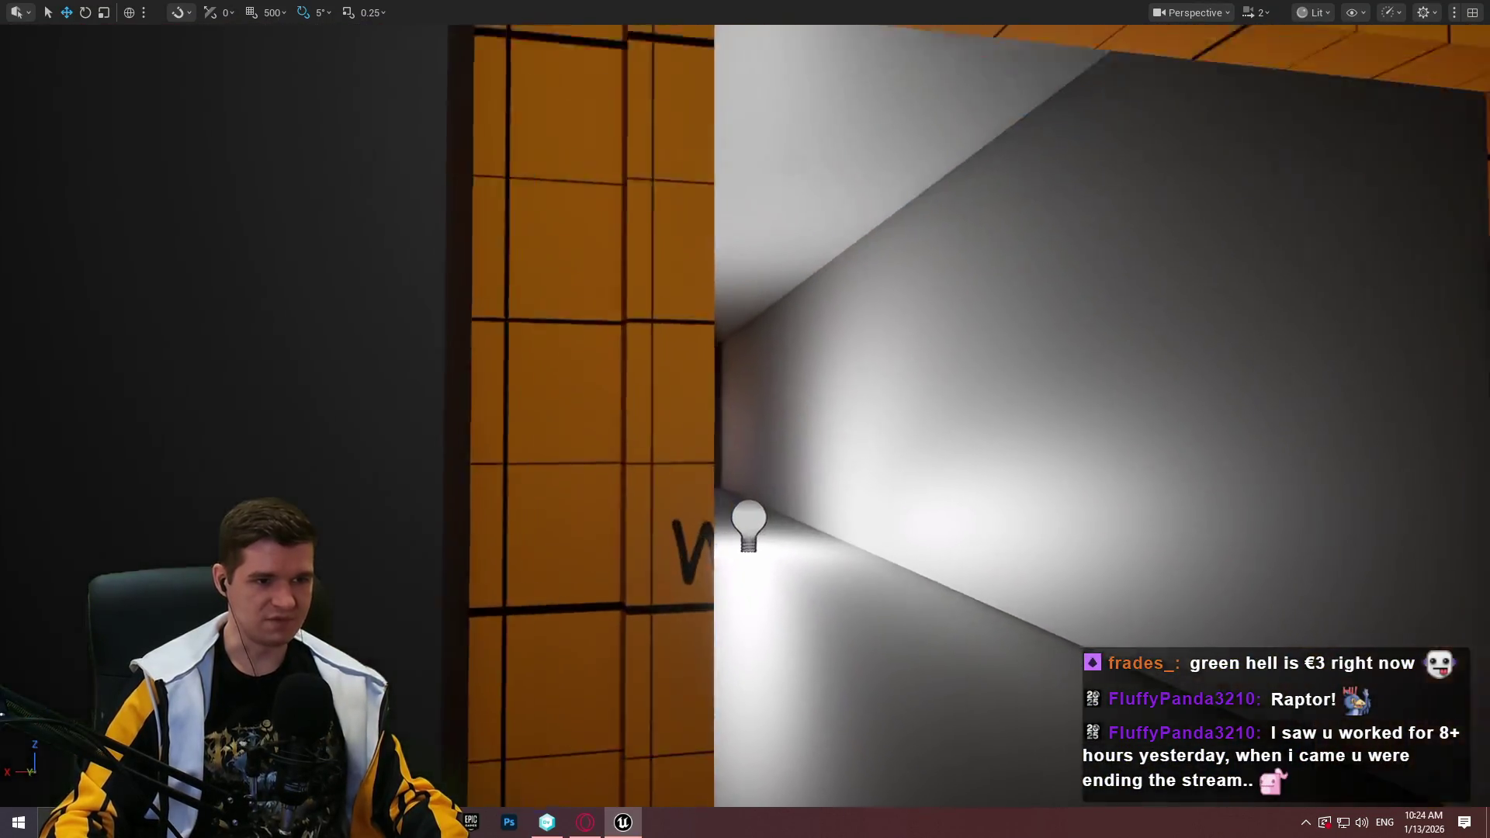
pyautogui.press('s')
pyautogui.press('w')
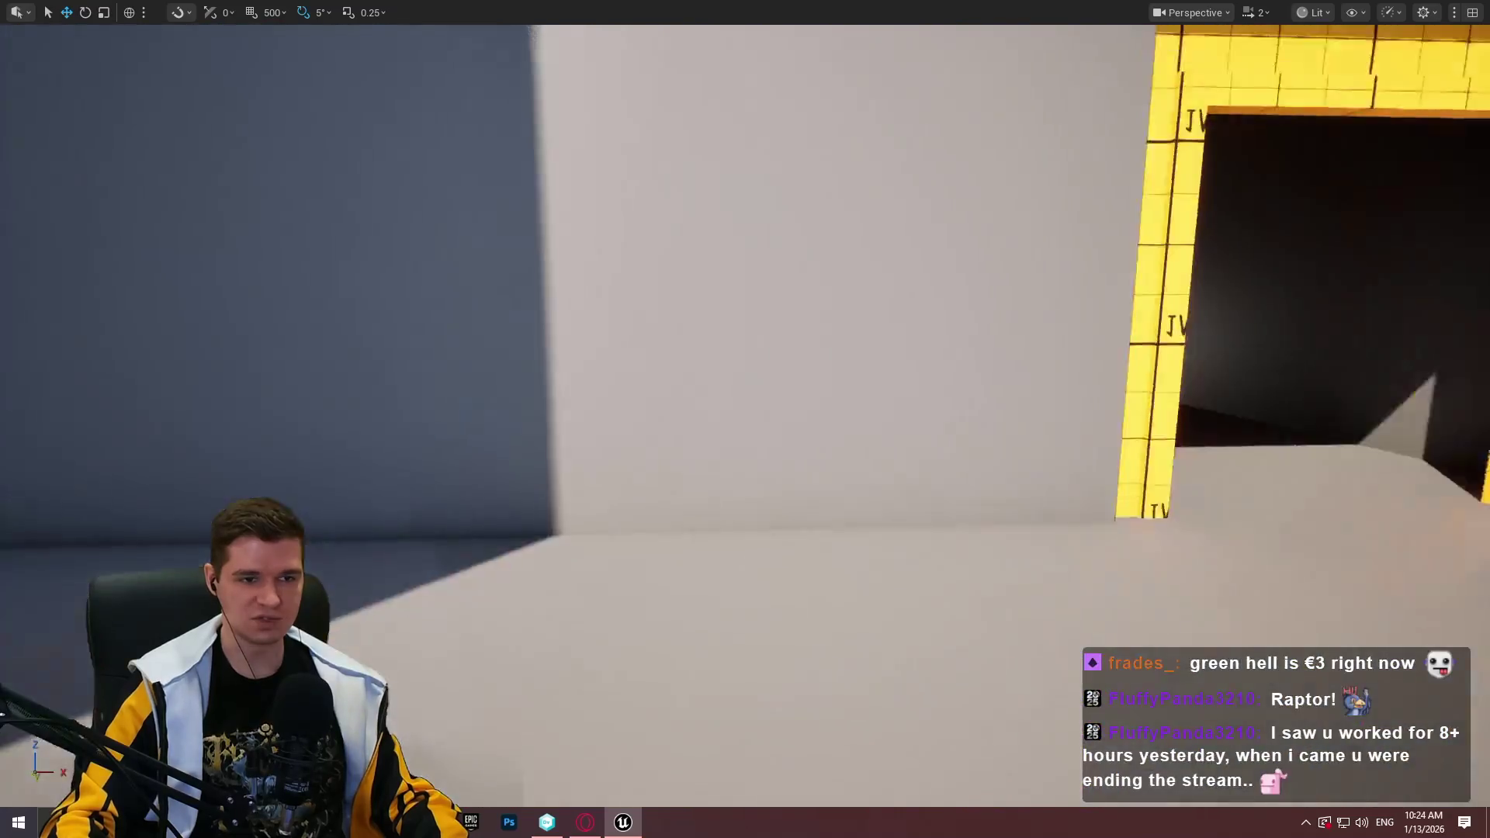
pyautogui.press('w')
pyautogui.press('w')
pyautogui.press('w')
pyautogui.press('w')
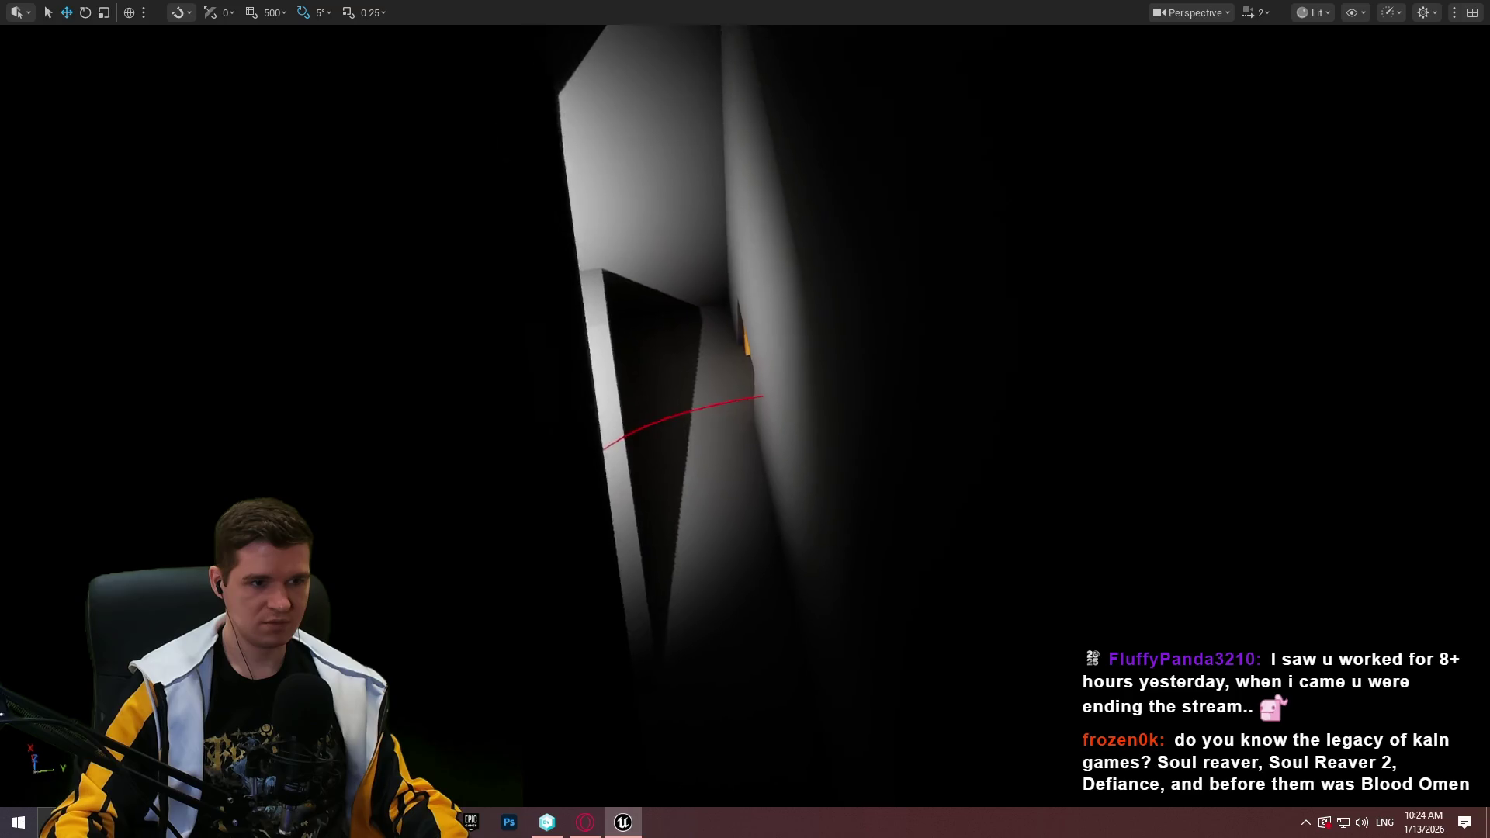
pyautogui.press('w')
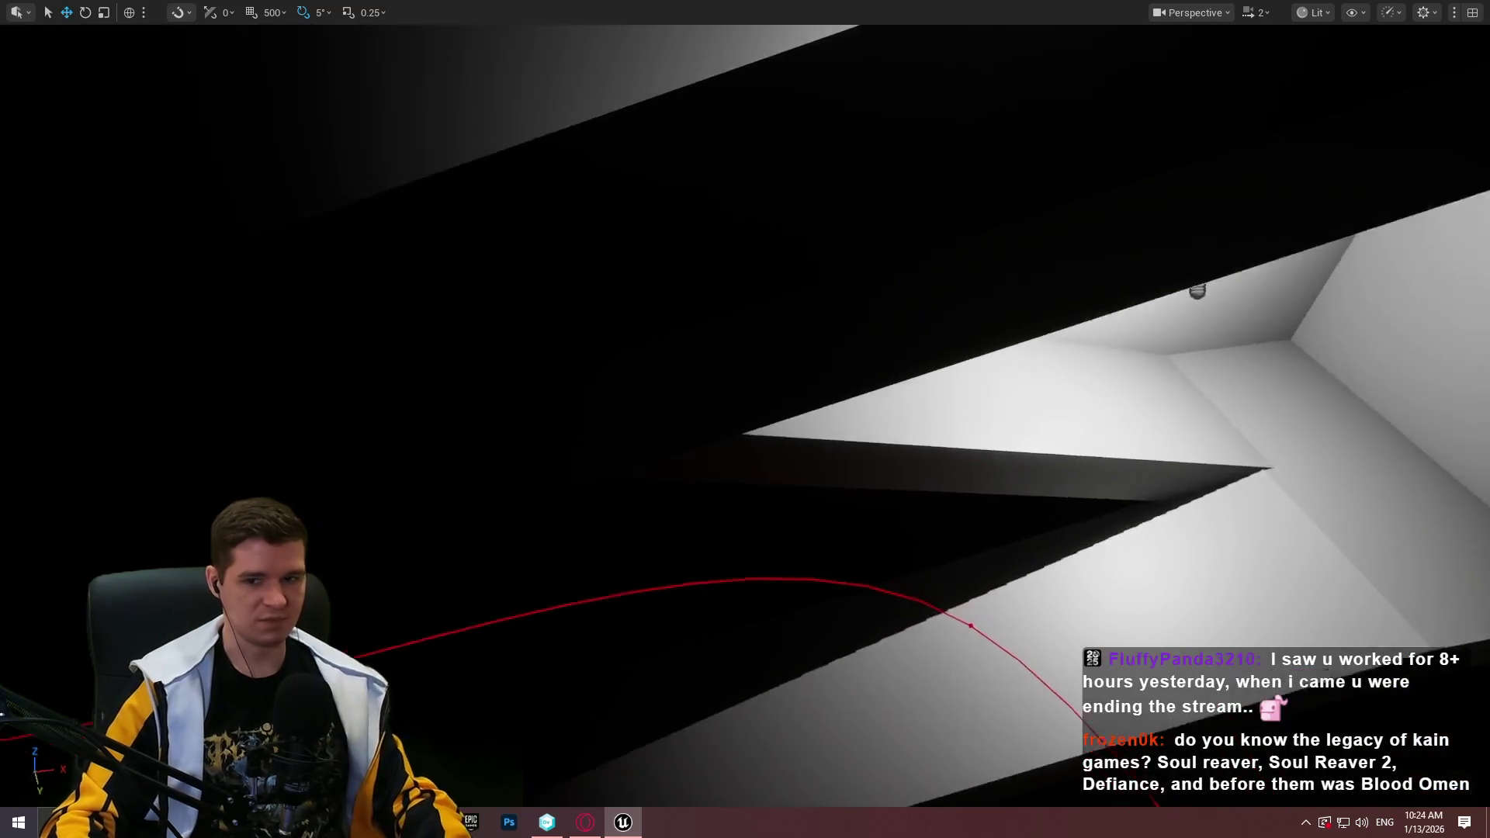
pyautogui.press('w')
pyautogui.scroll(-4, 1205, 480)
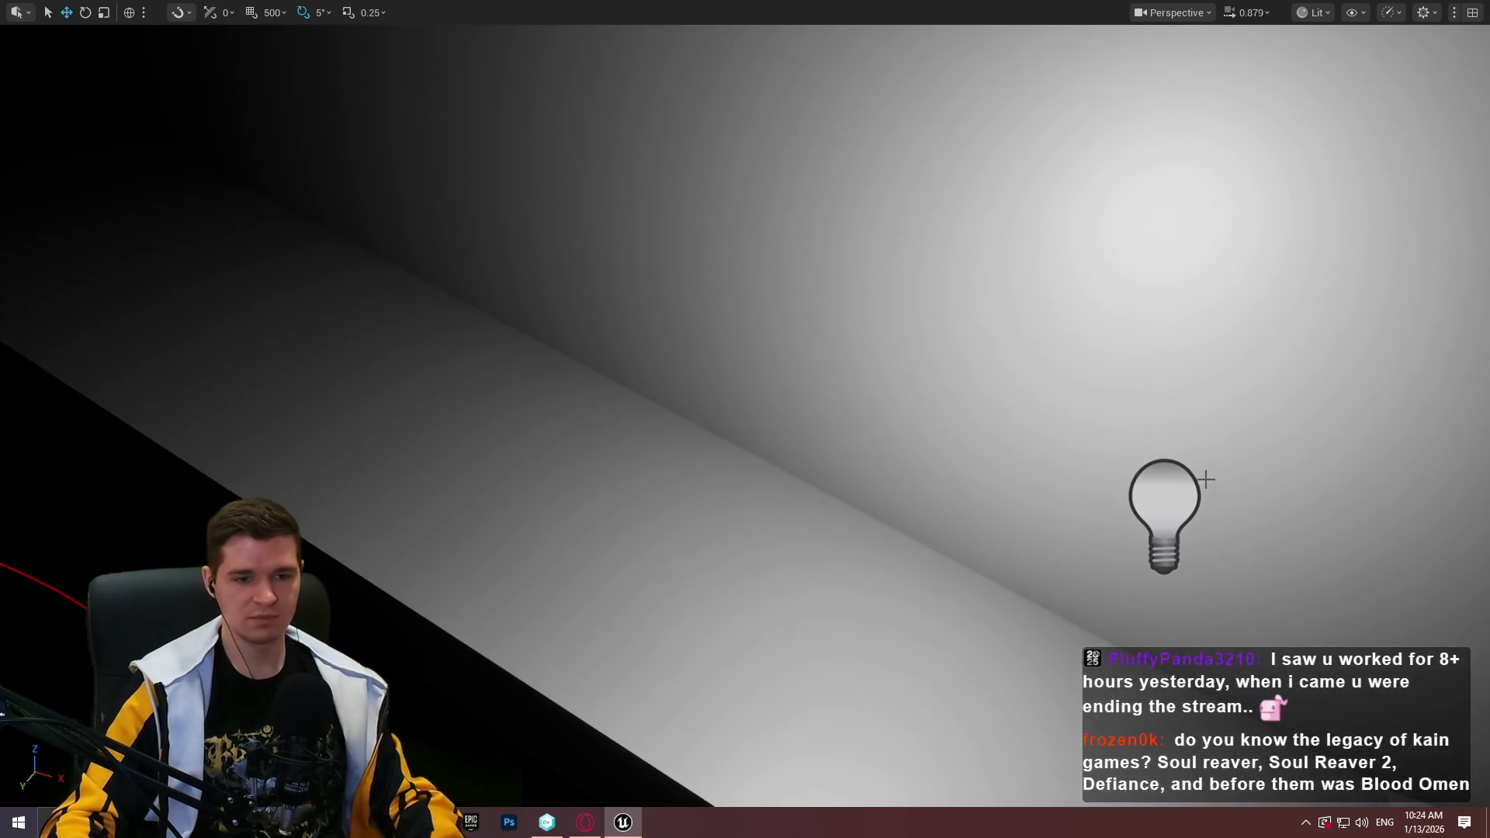
pyautogui.press('w')
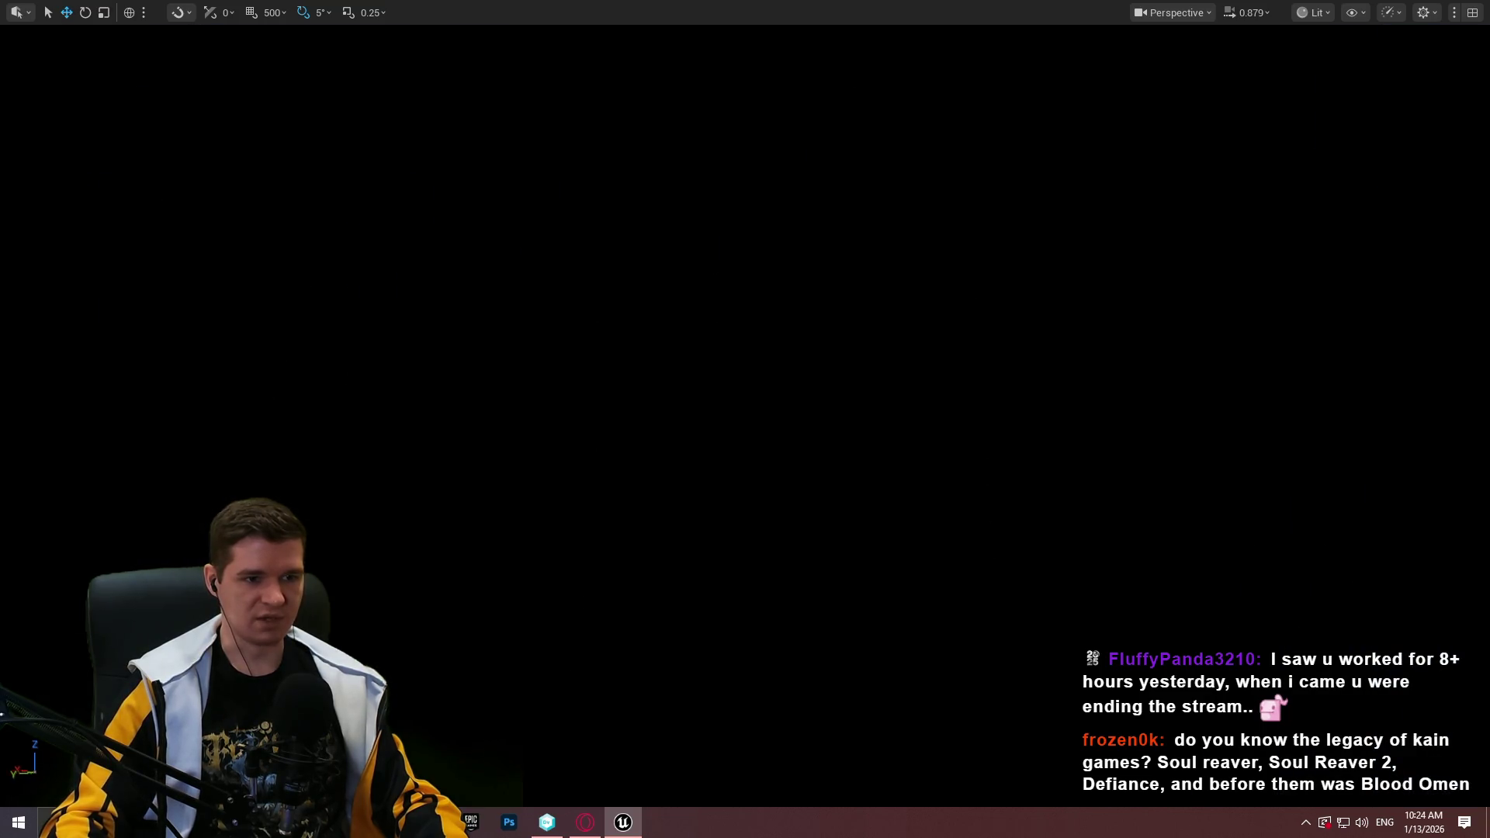
# Preview the corridor in game view, then fly out to the grey exterior wall
pyautogui.press('s')
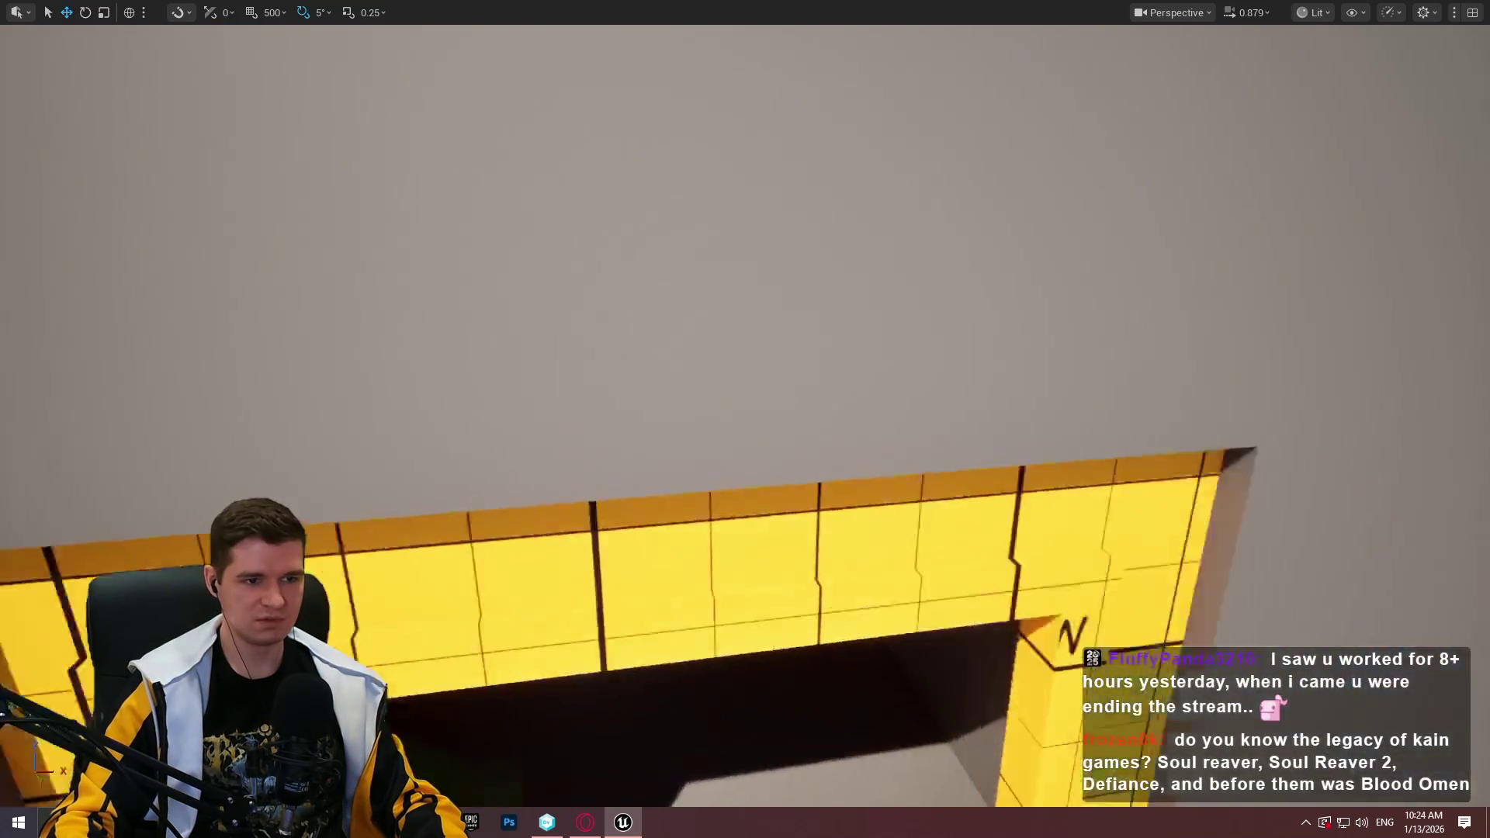
pyautogui.press('s')
pyautogui.press('Delete')
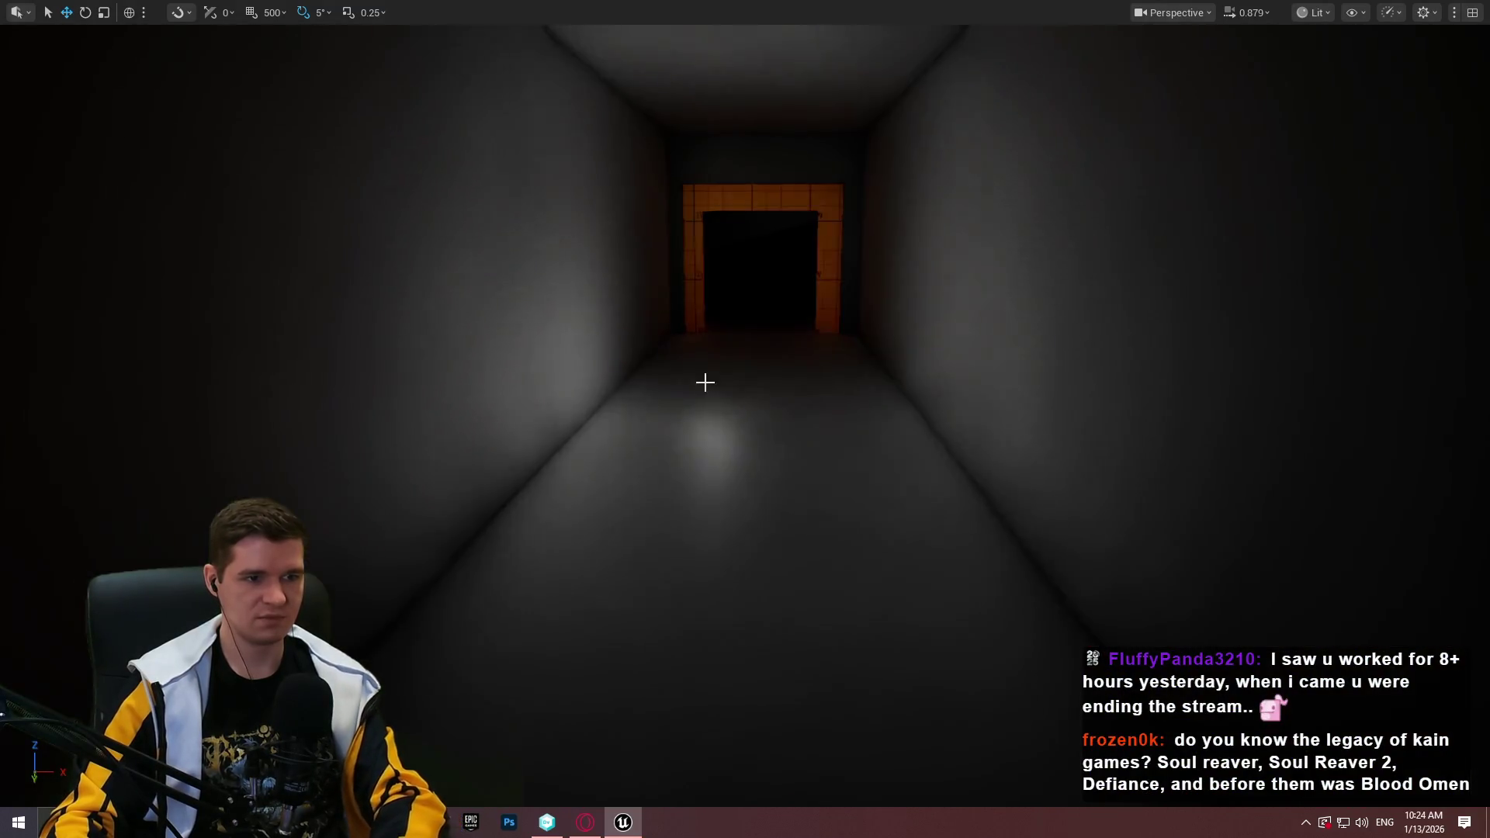
pyautogui.press('s')
pyautogui.press('w')
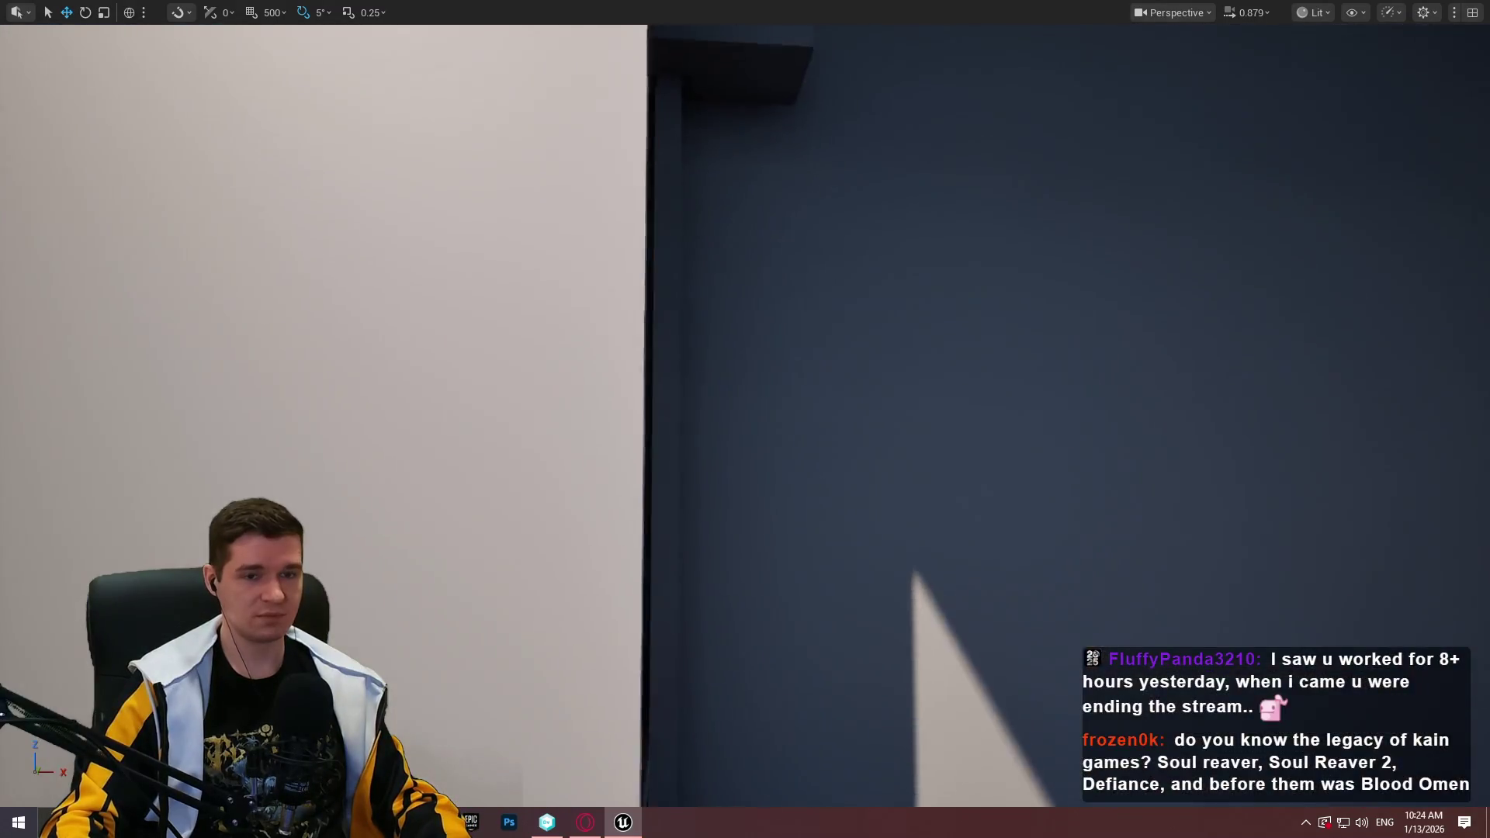
pyautogui.press('s')
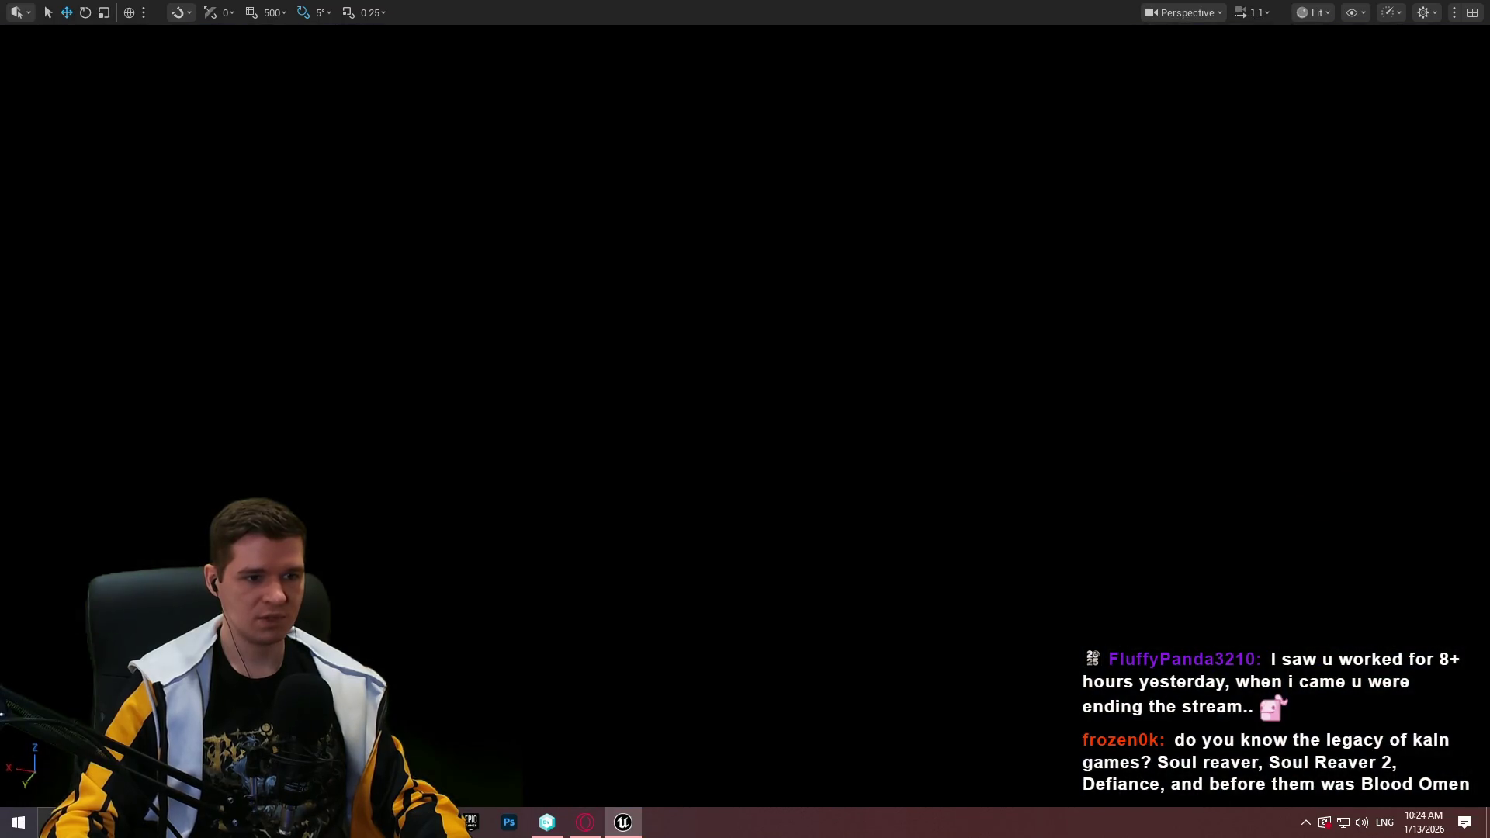
pyautogui.scroll(1, 745, 419)
# Inspect the Oxygen tank room, then fly through the green window into the grey room
pyautogui.press('w')
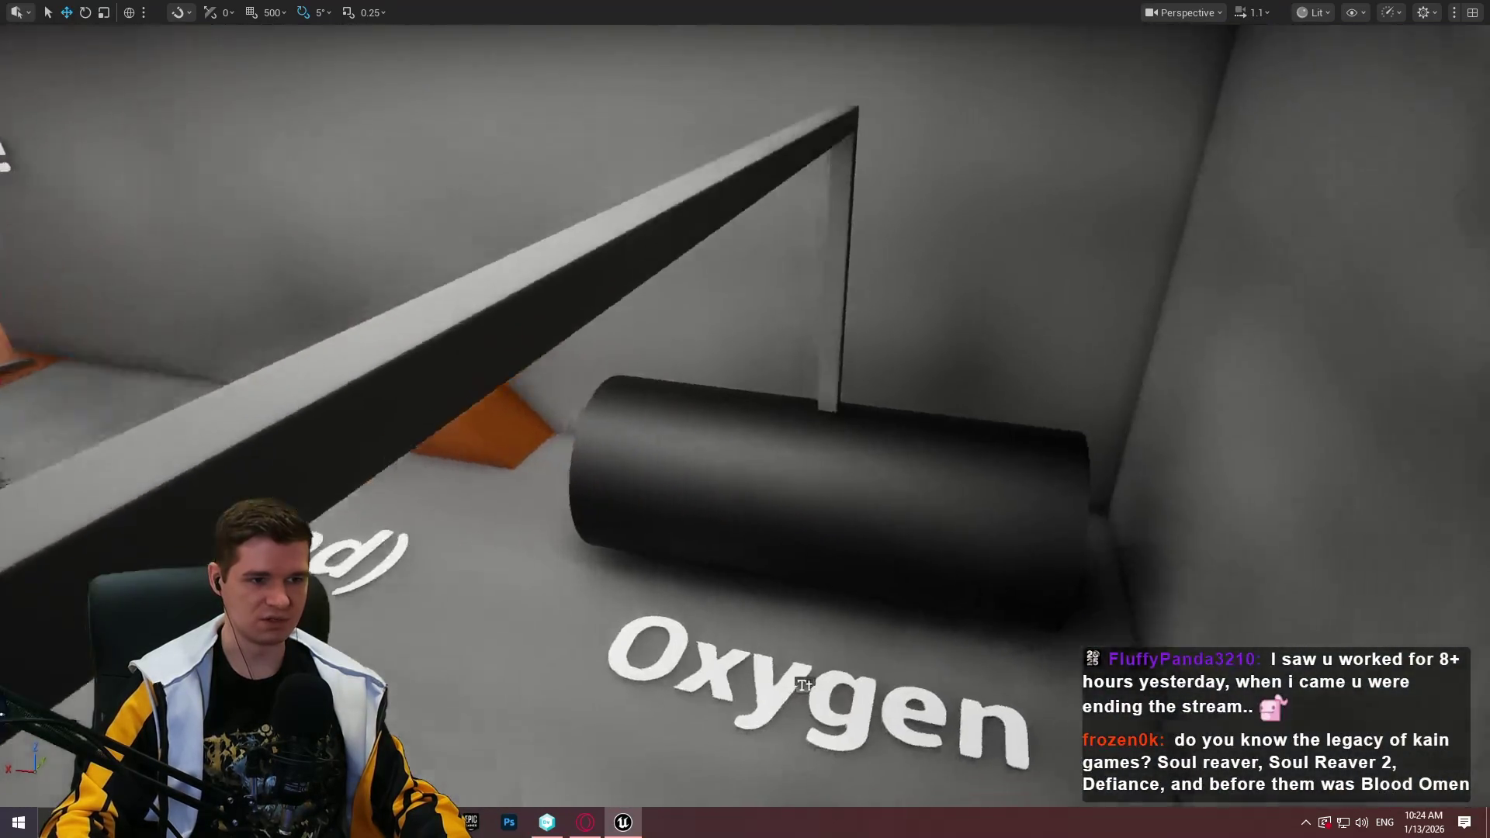
pyautogui.press('w')
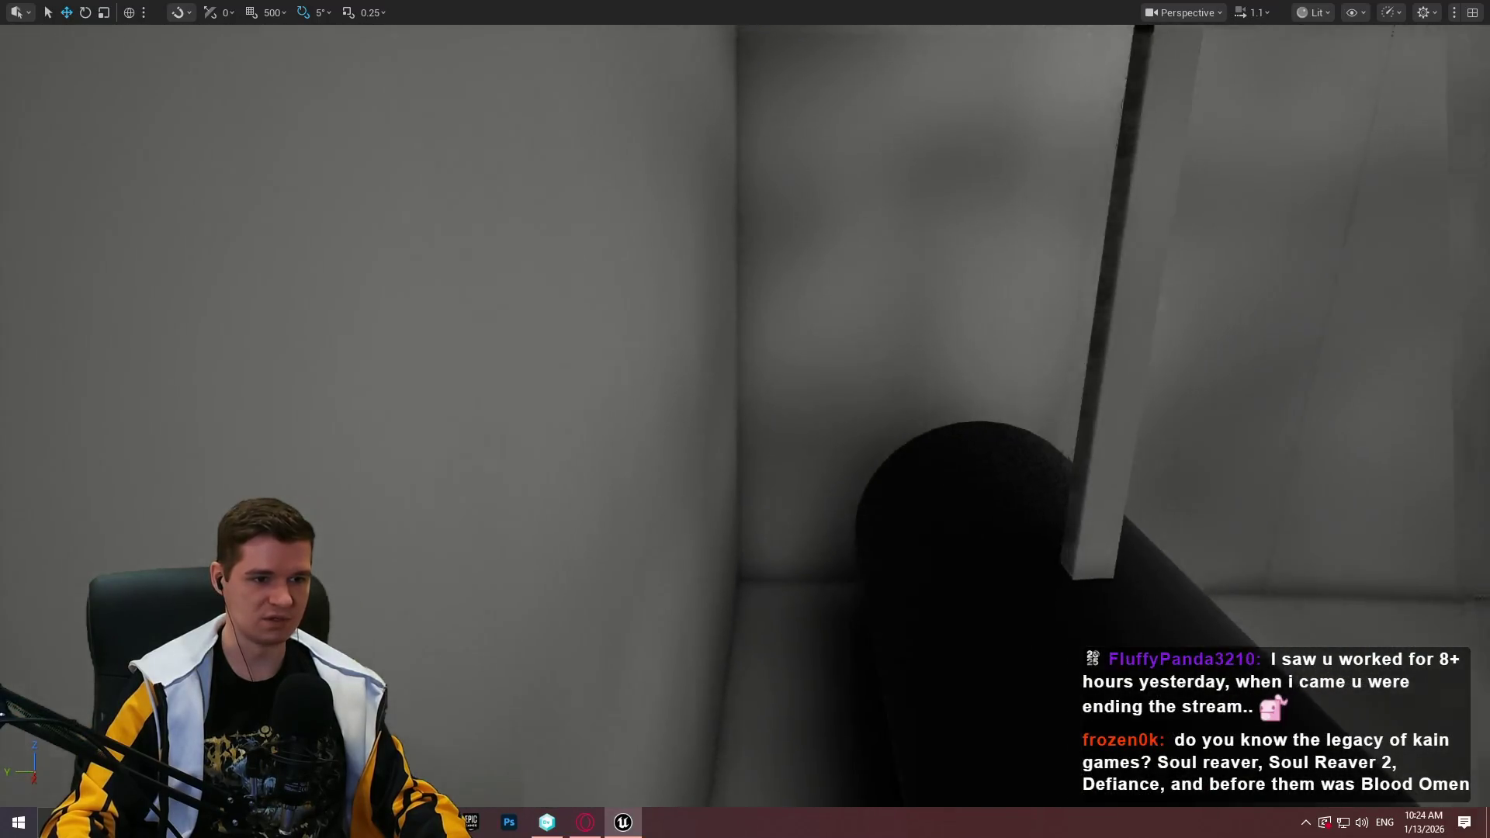
pyautogui.press('s')
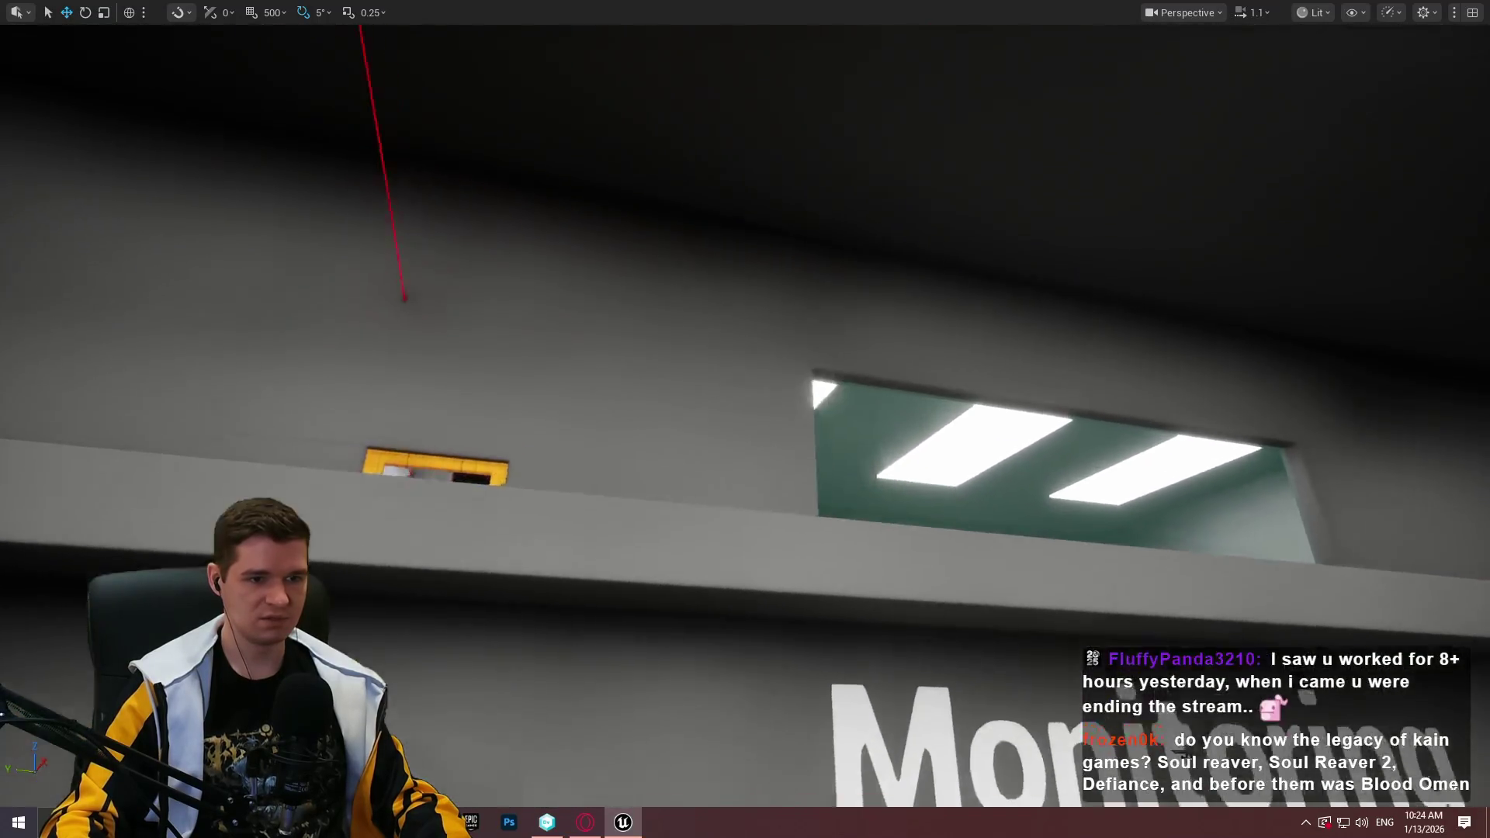
pyautogui.press('w')
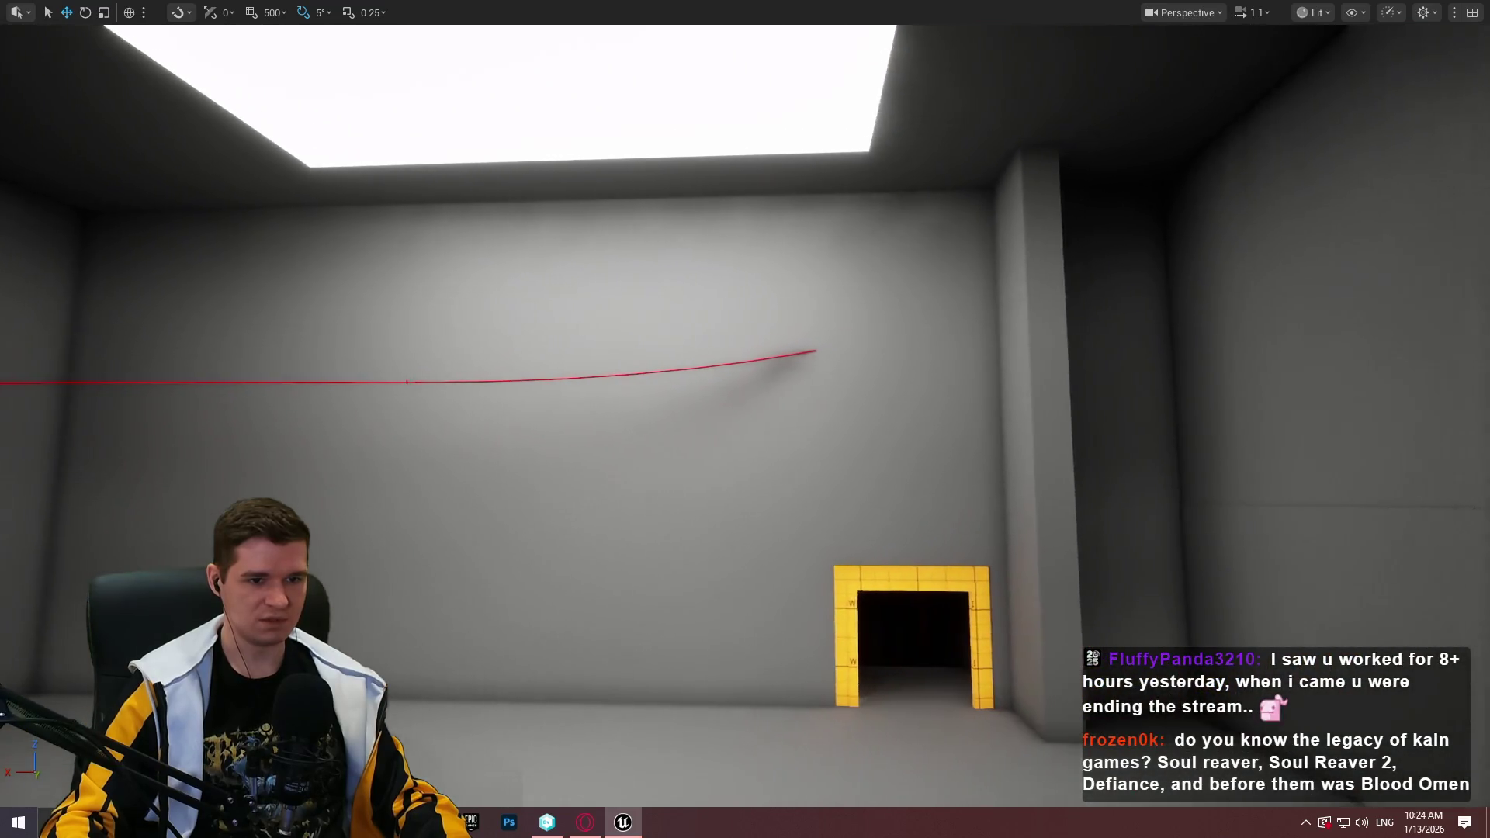
pyautogui.press('s')
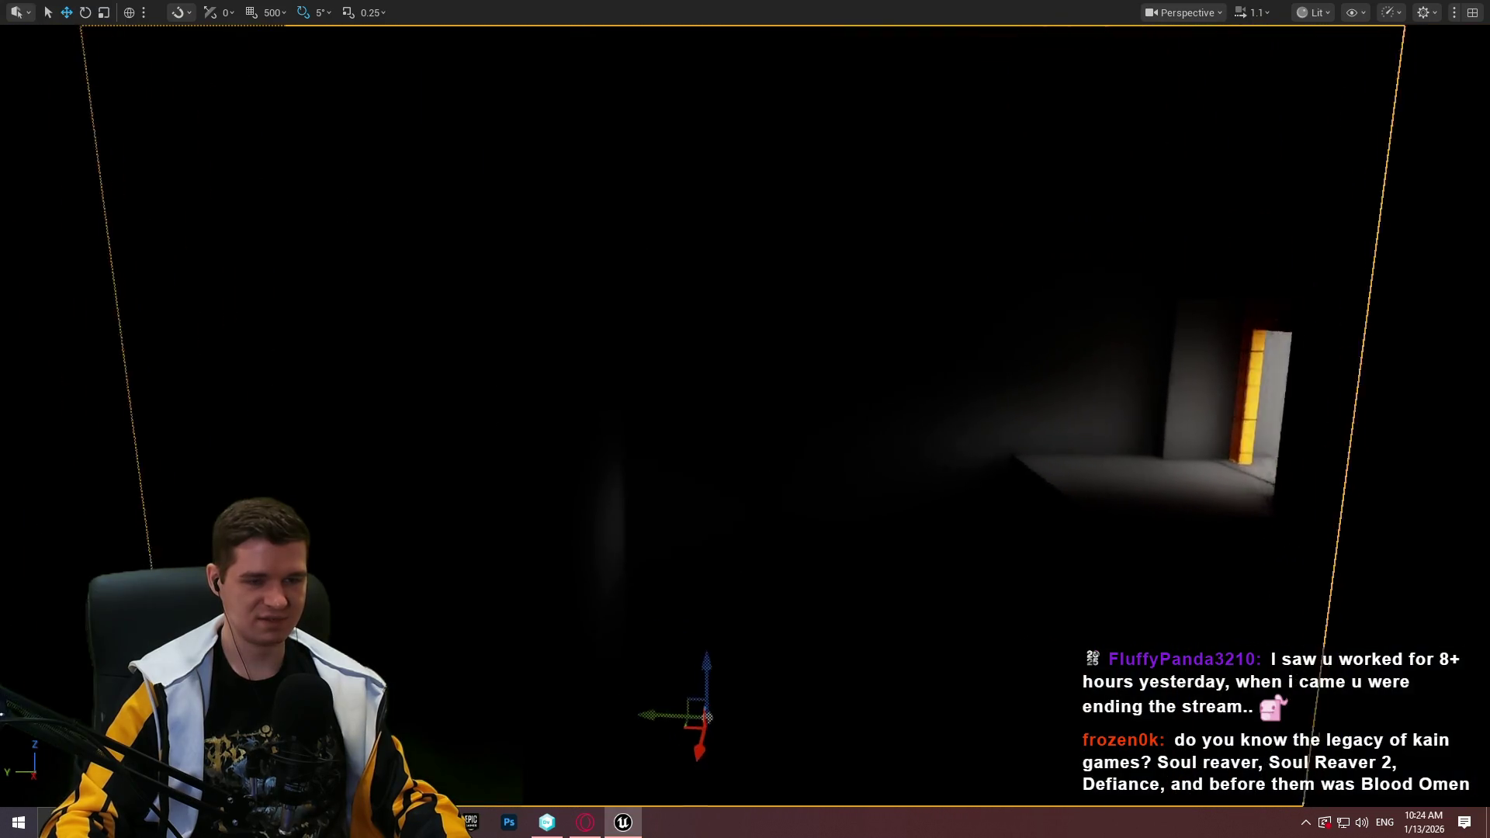
pyautogui.press('s')
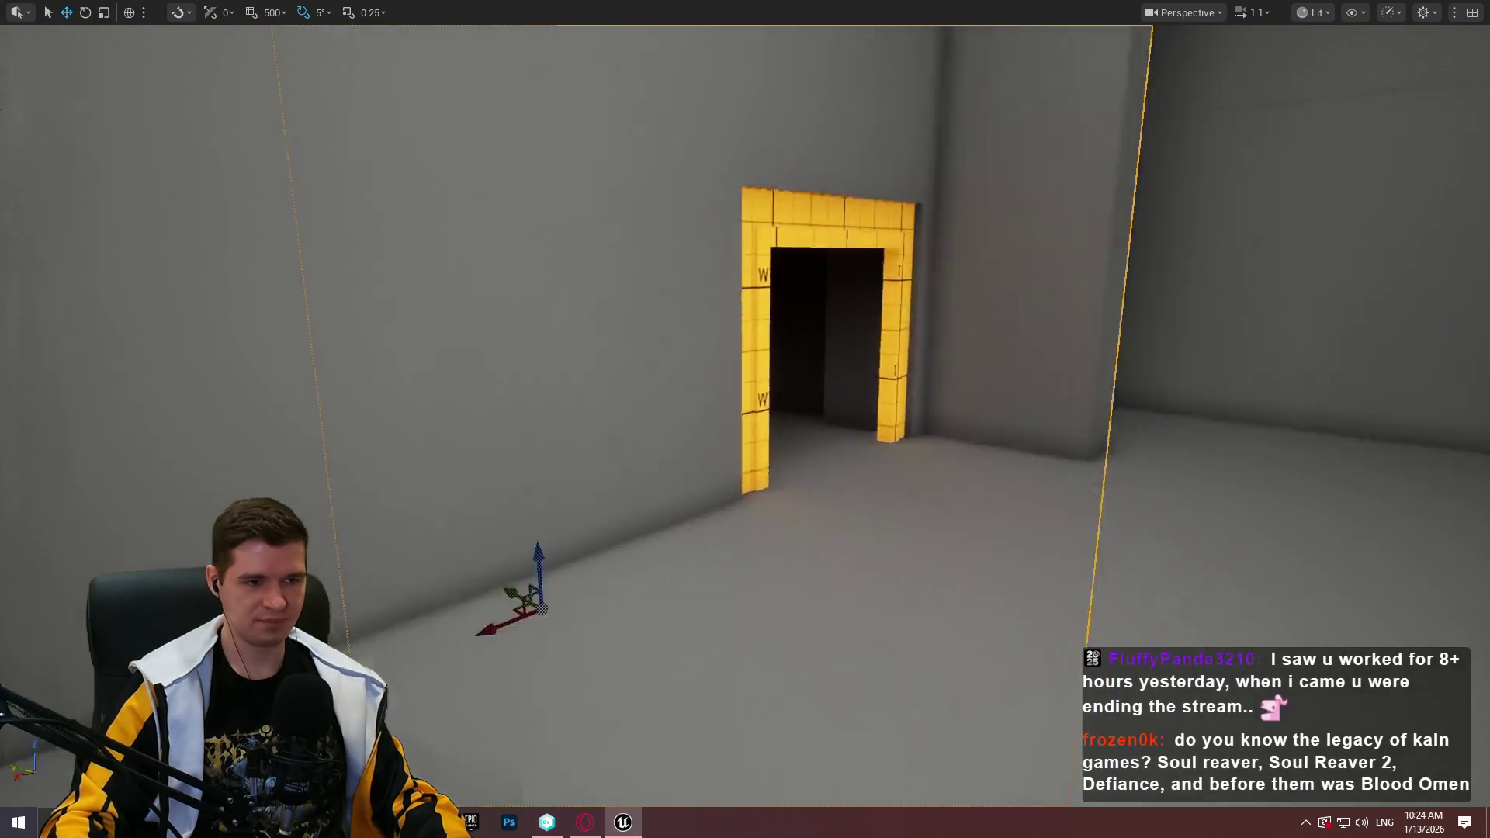
pyautogui.moveTo(715, 572); pyautogui.dragTo(590, 571)
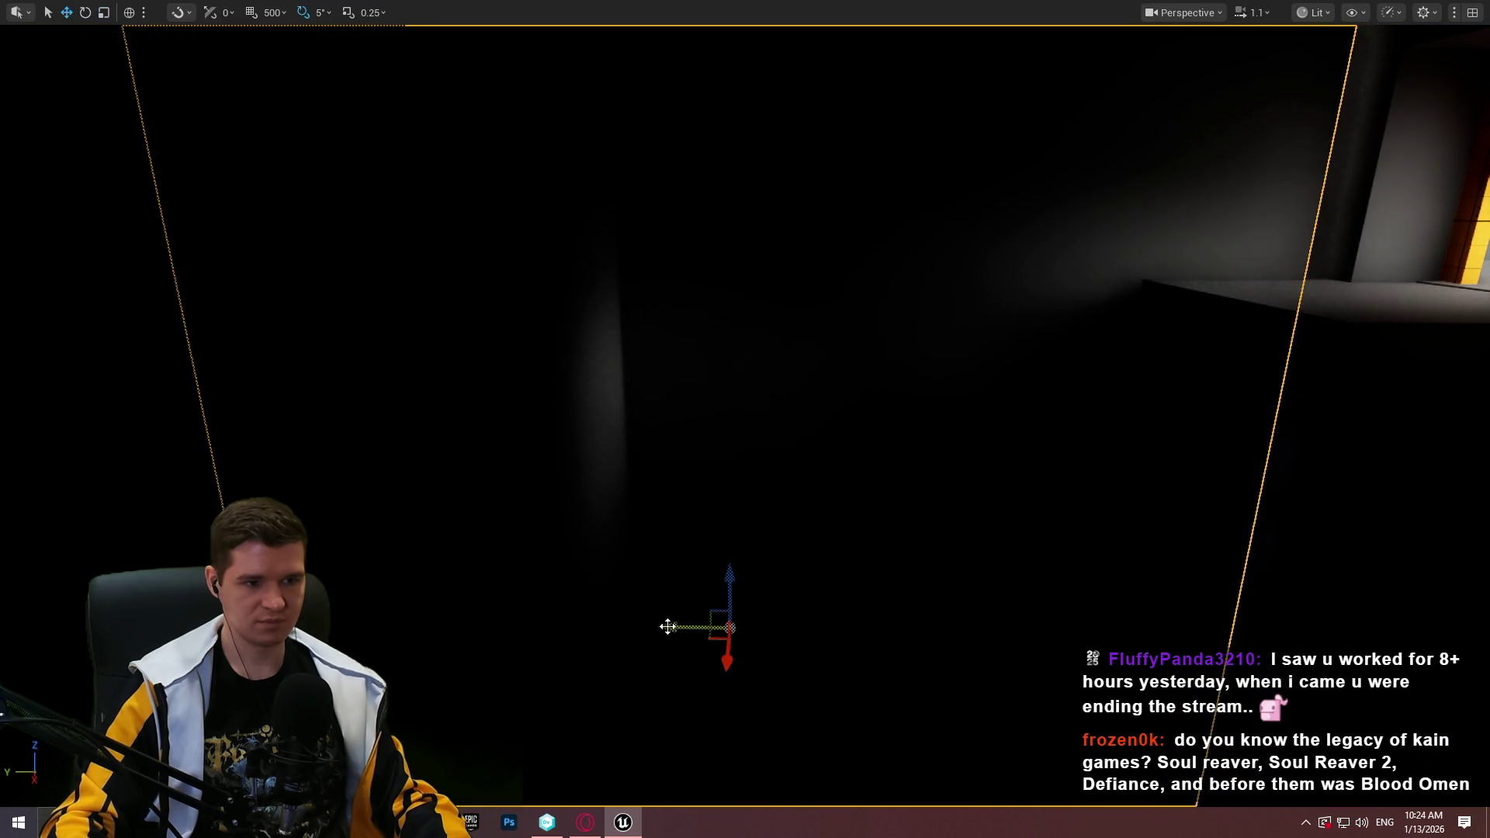
pyautogui.moveTo(750, 617)
pyautogui.mouseDown()
pyautogui.moveTo(854, 617)
pyautogui.moveTo(884, 559)
pyautogui.moveTo(893, 418)
pyautogui.mouseUp()
pyautogui.press('s')
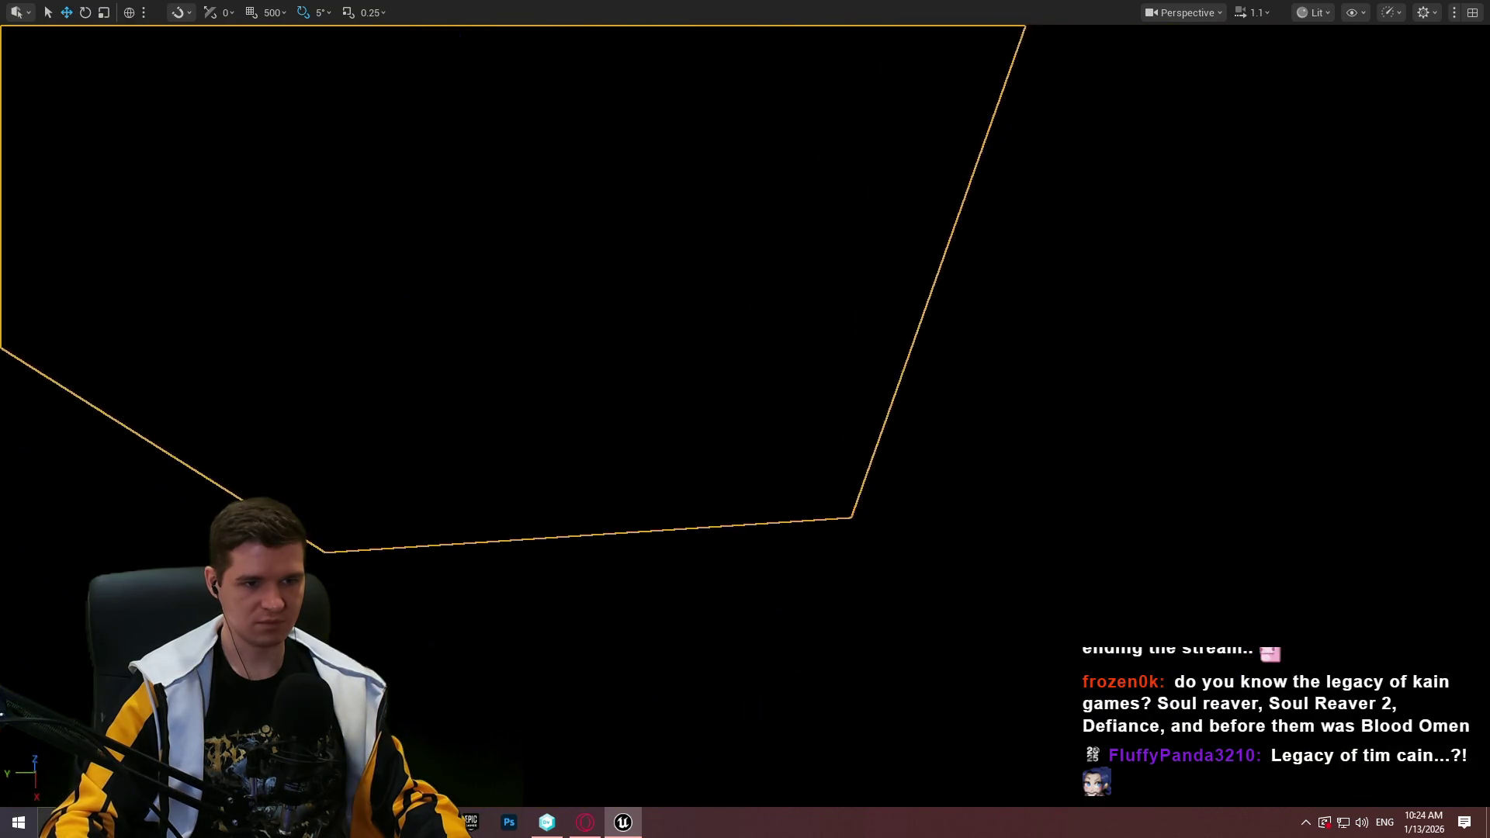
pyautogui.press('w')
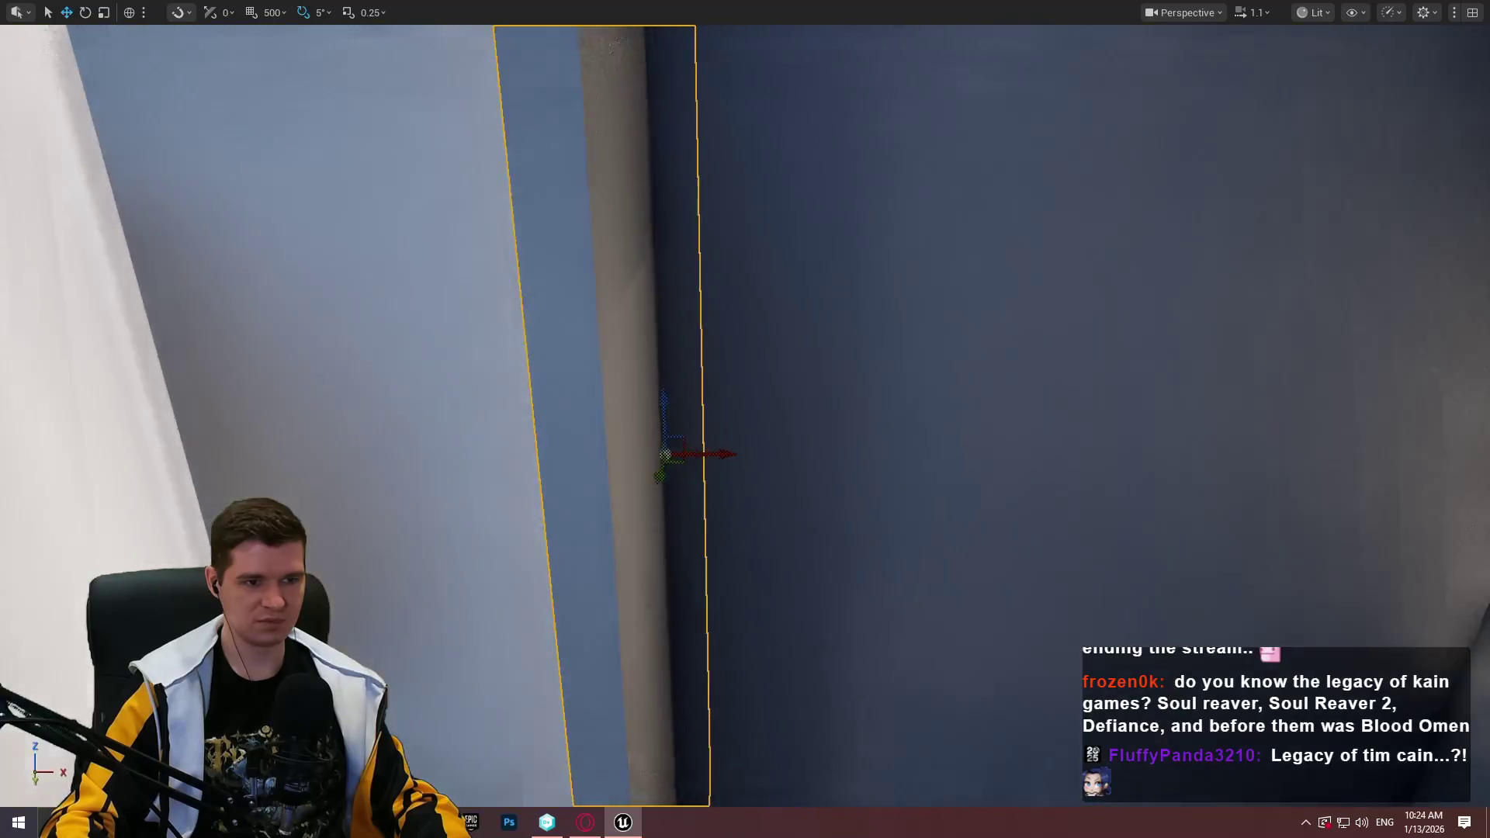
pyautogui.press('s')
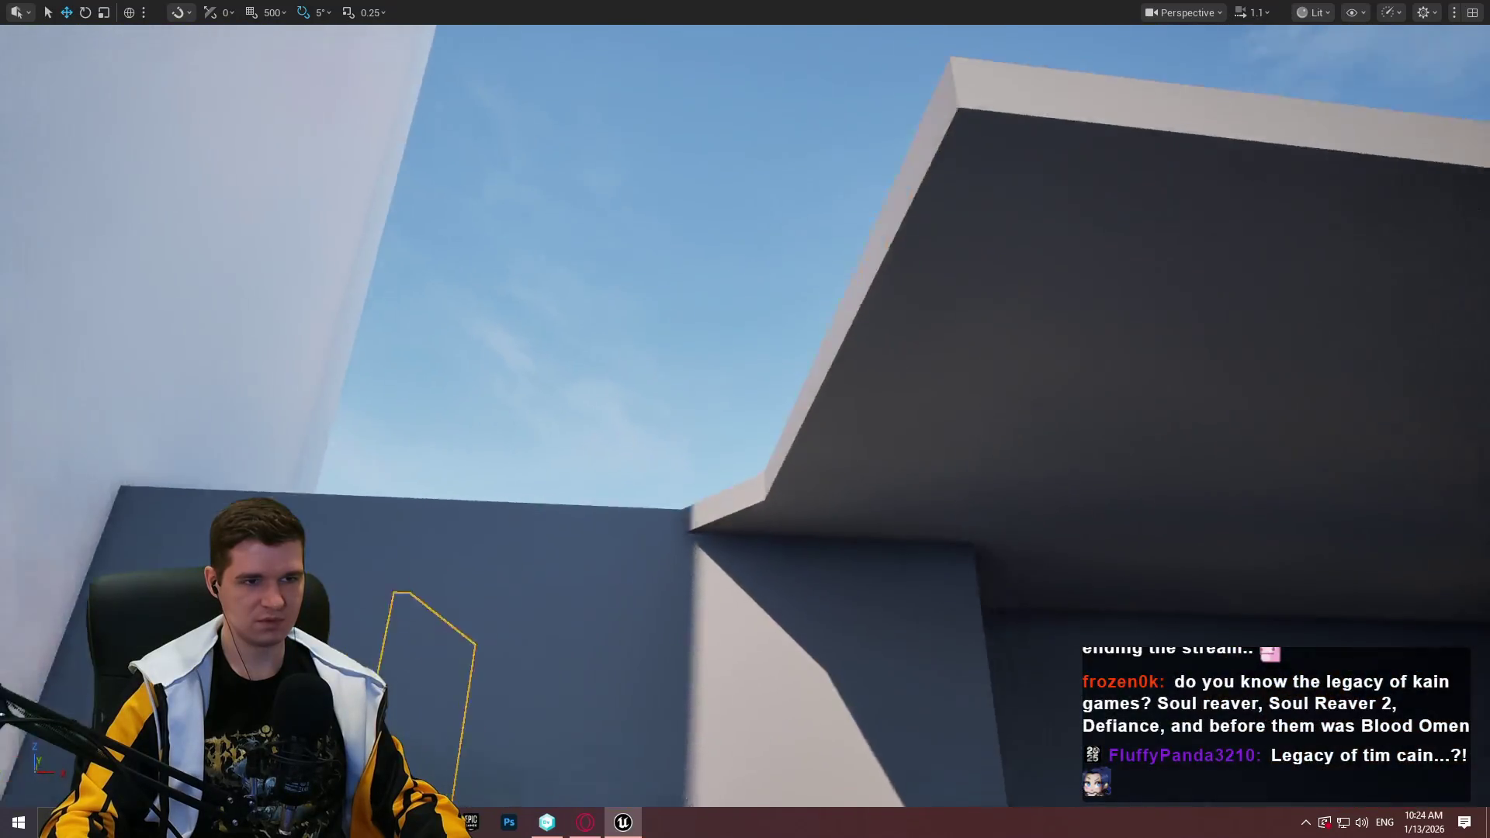
pyautogui.press('w')
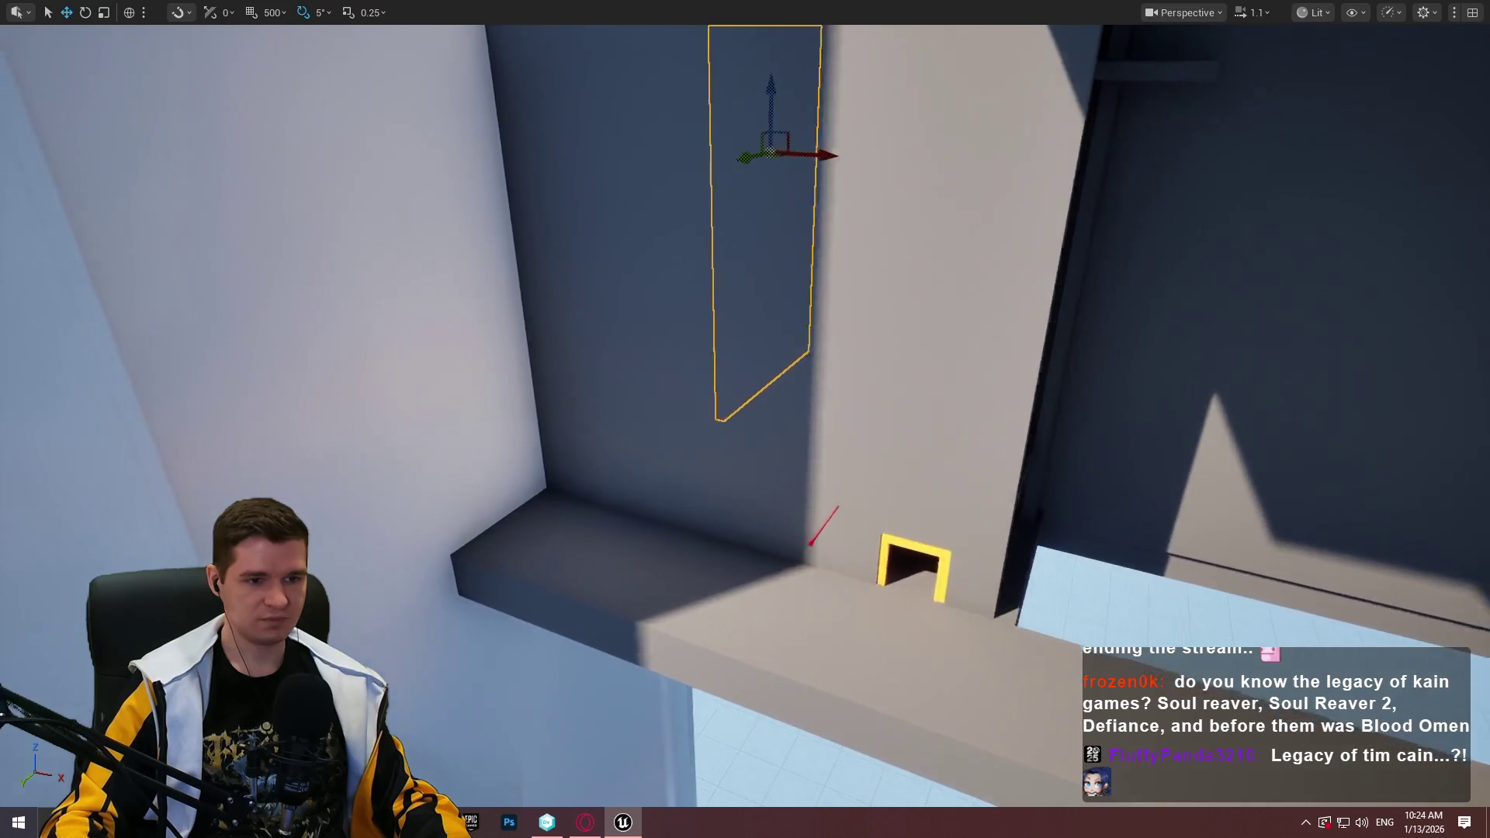
pyautogui.press('d')
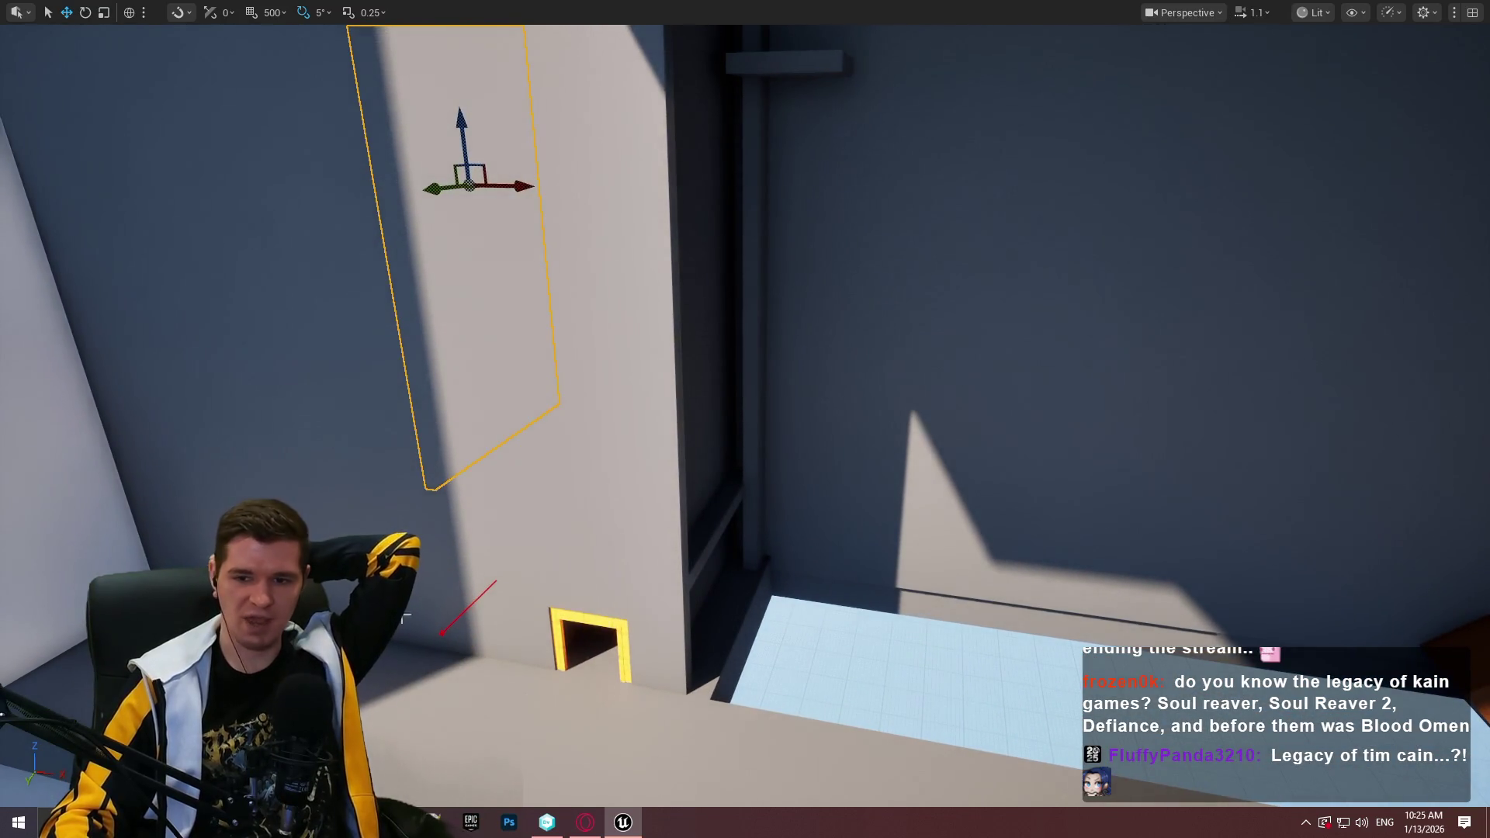
pyautogui.press('e')
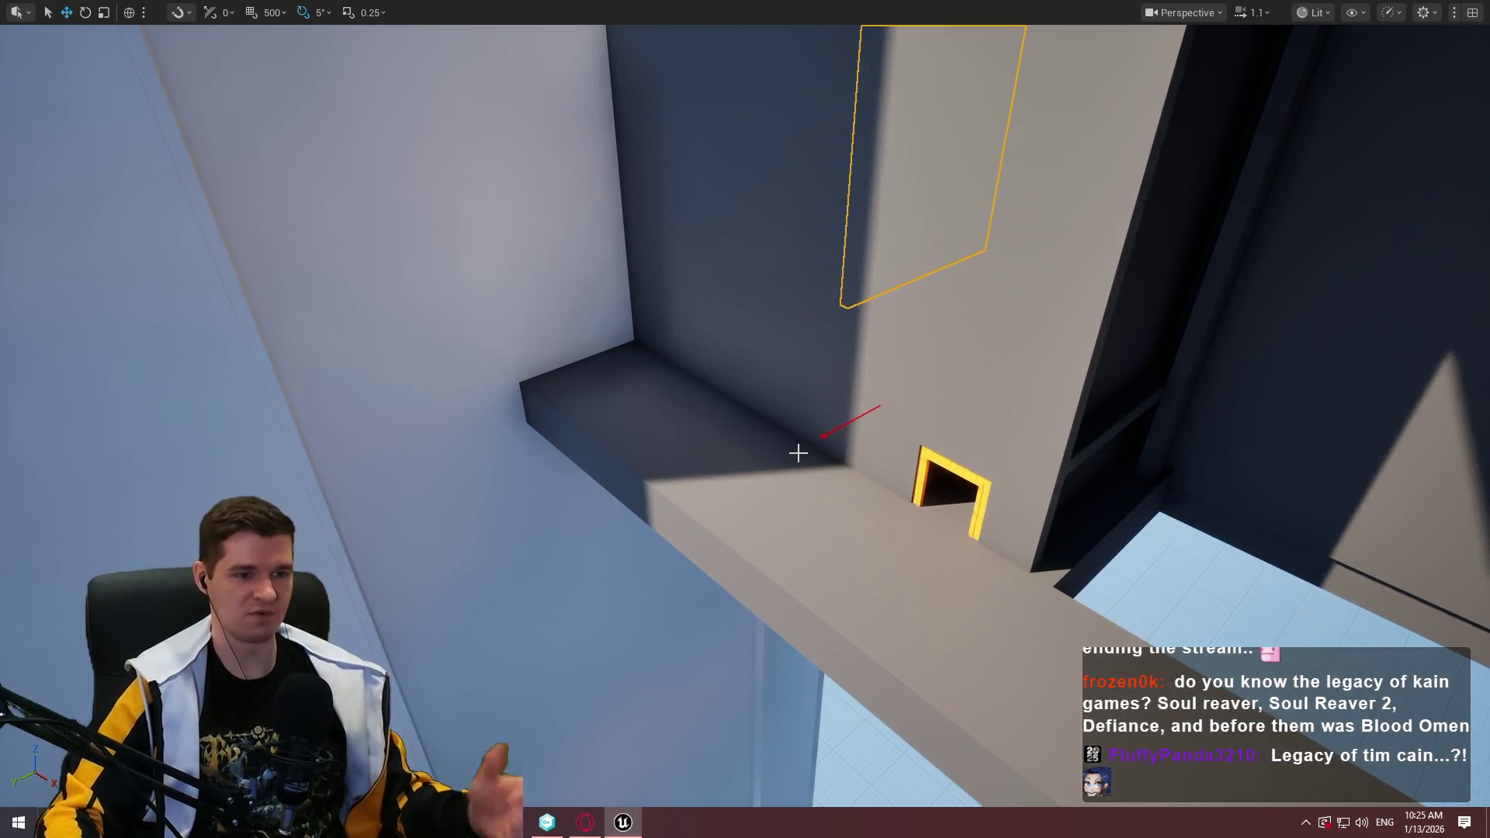
pyautogui.press('q')
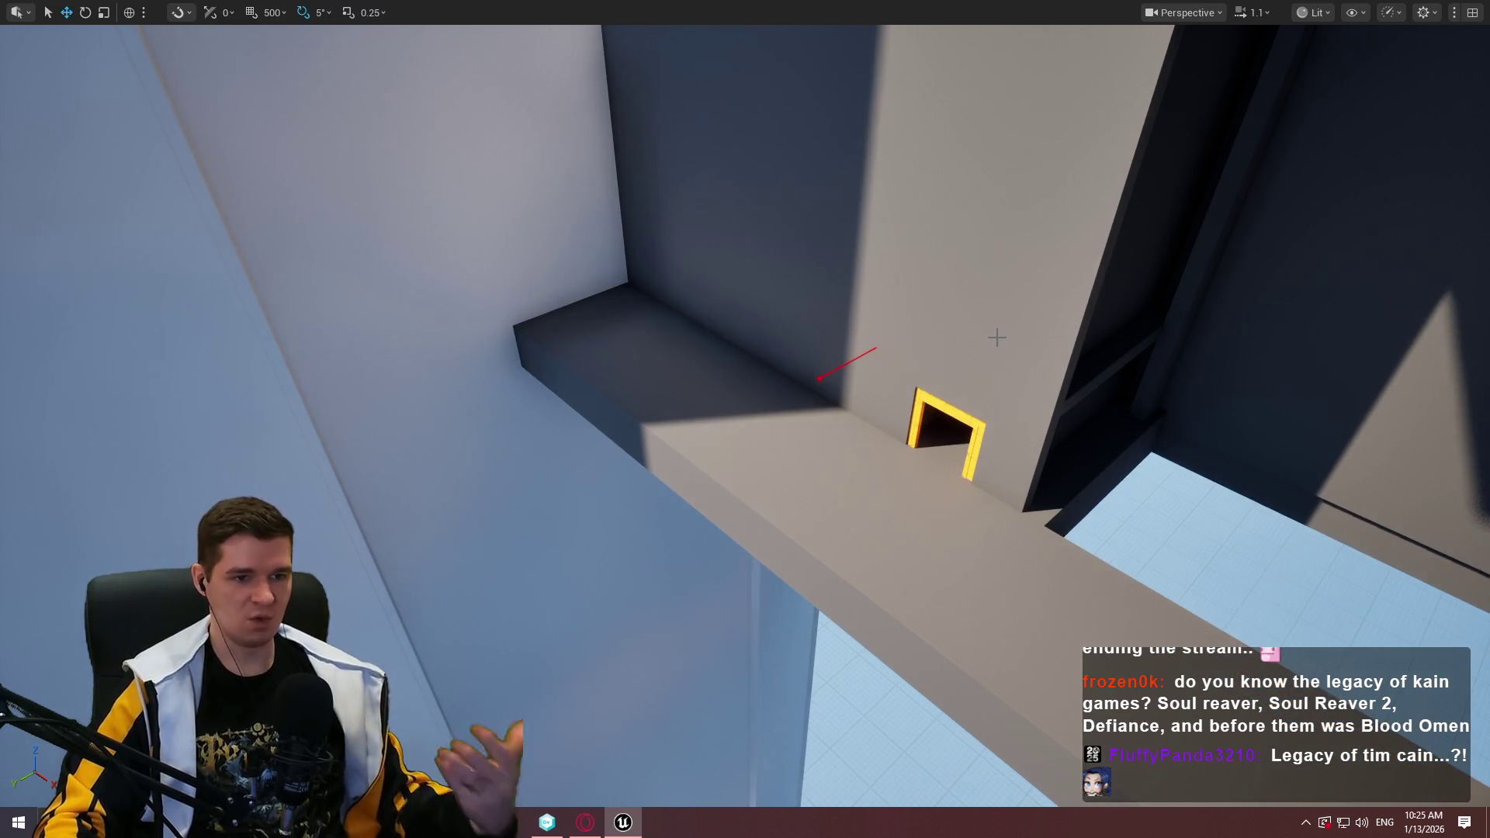
pyautogui.press('d')
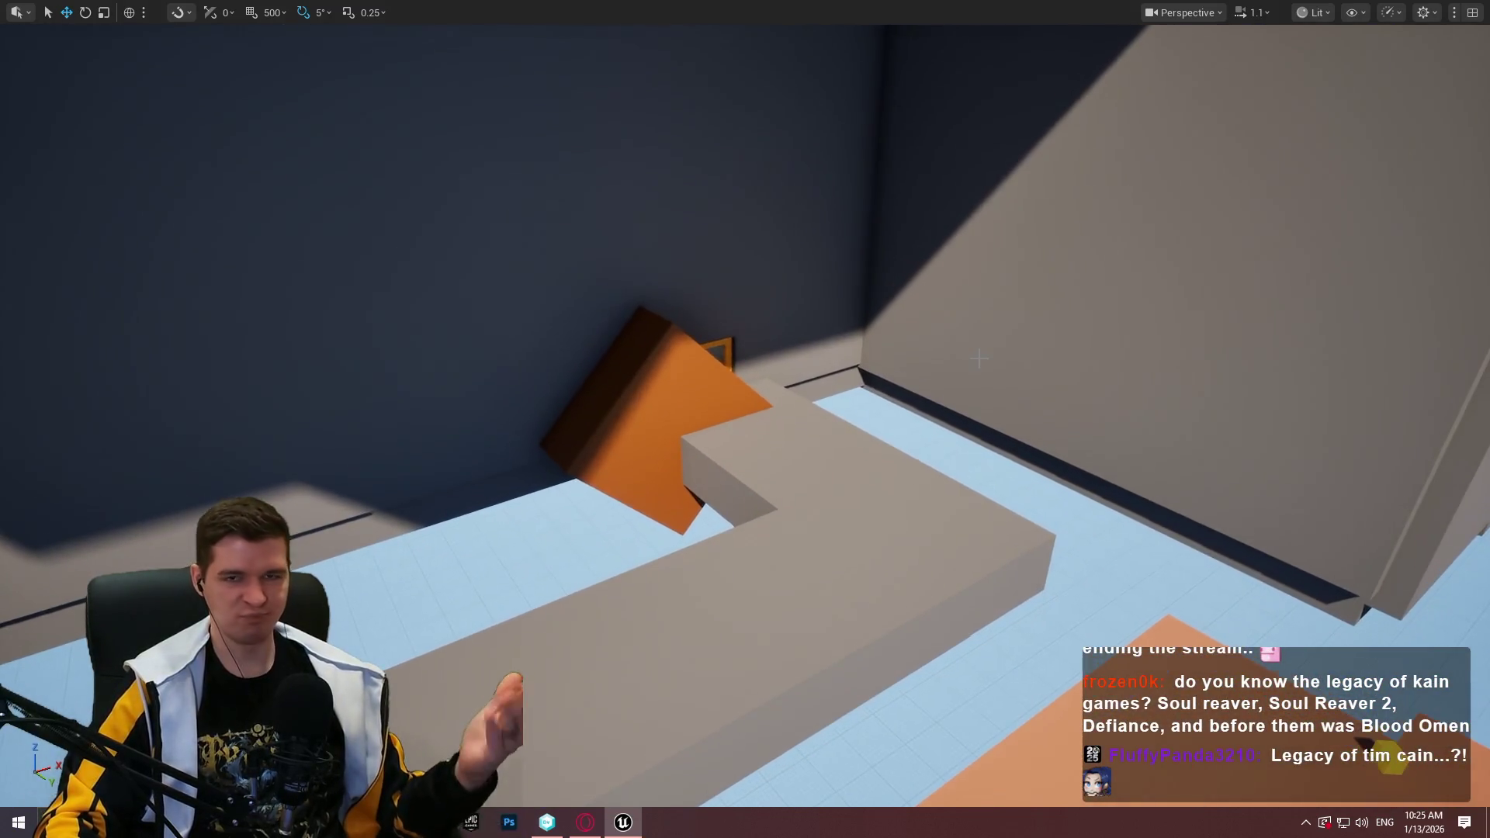
pyautogui.press('w')
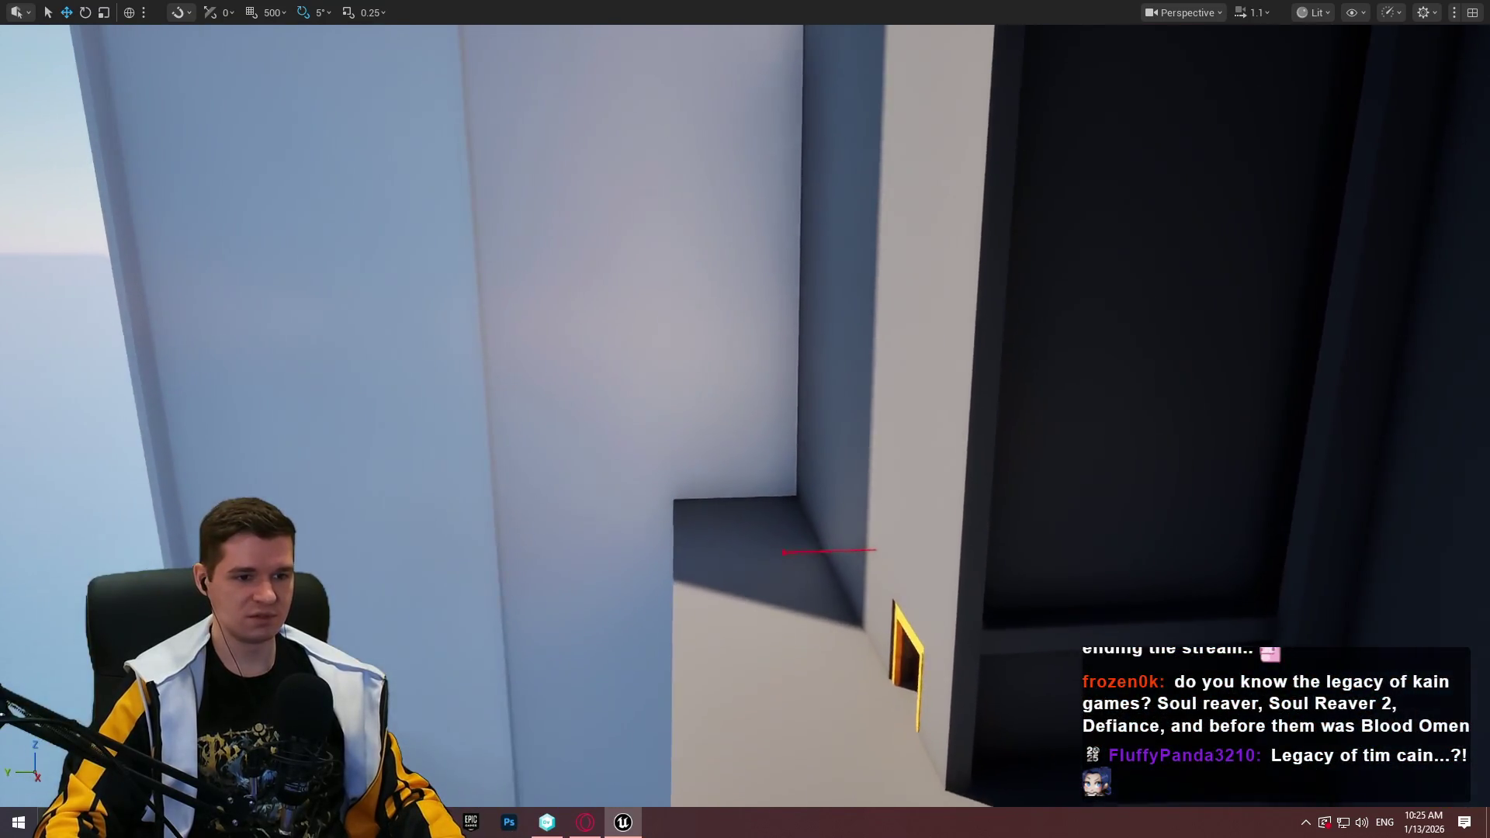
pyautogui.press('s')
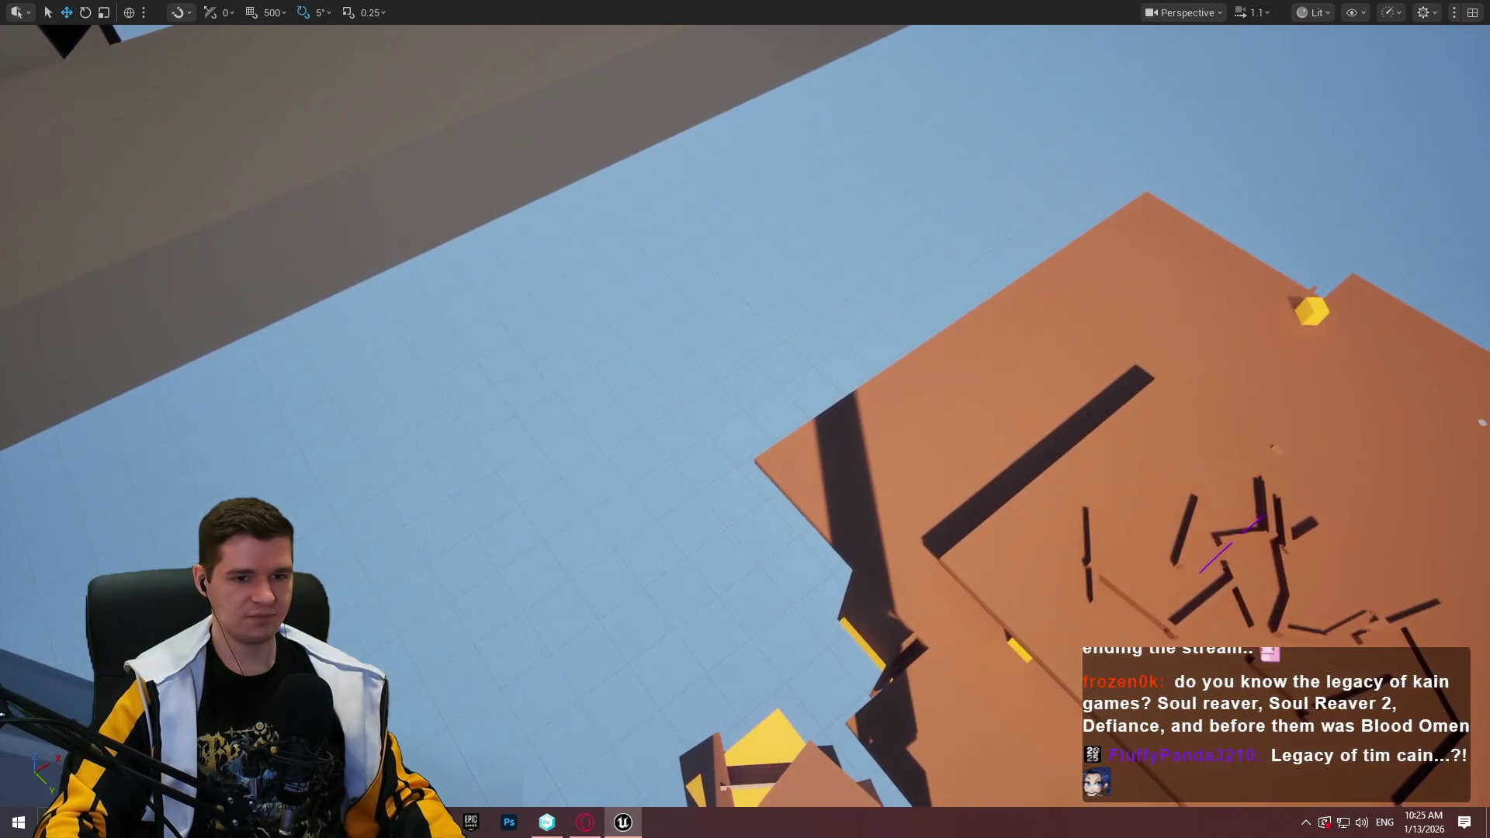
pyautogui.press('w')
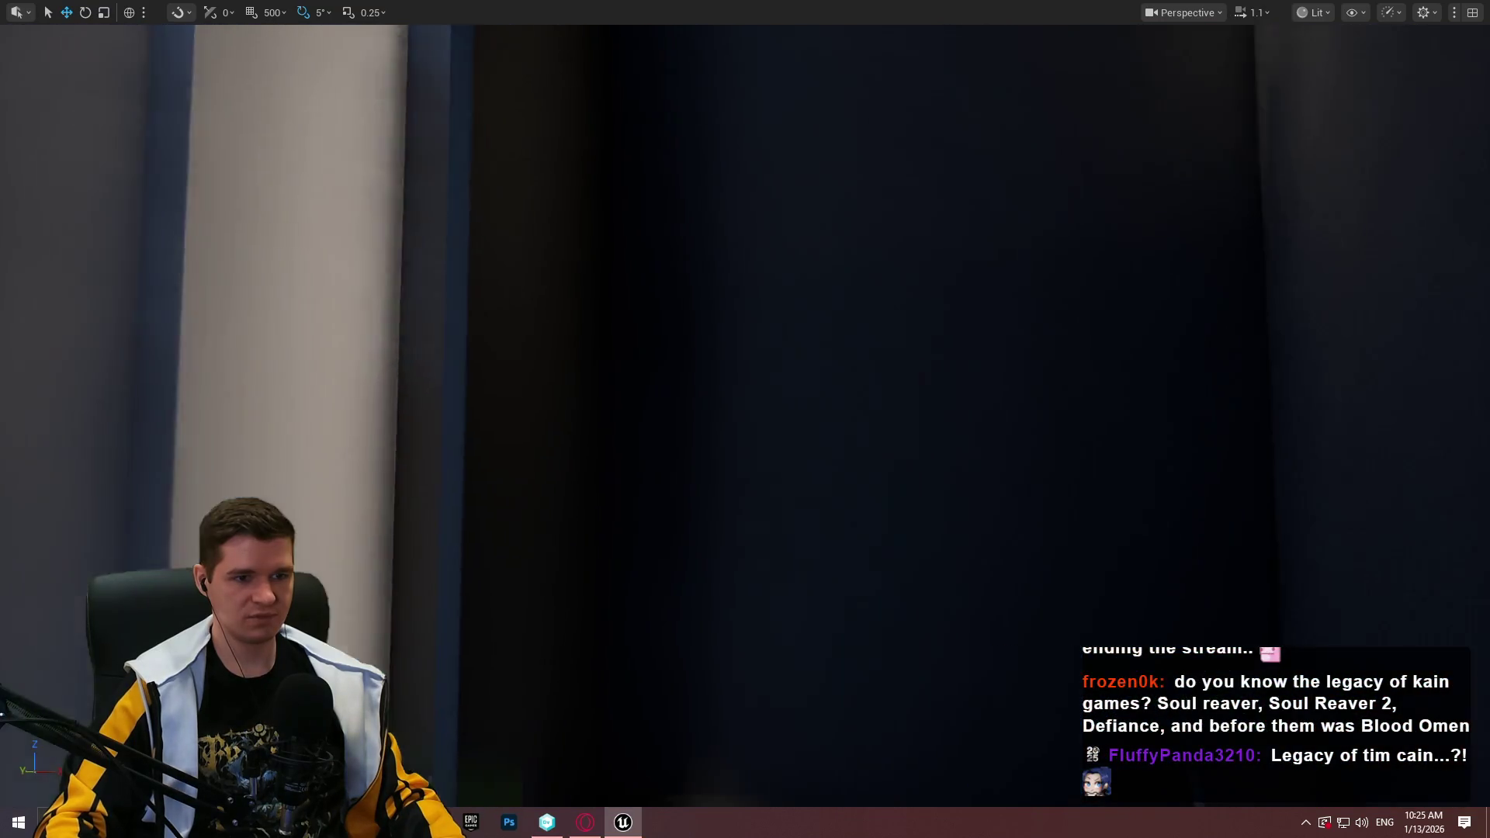
pyautogui.press('w')
pyautogui.press('w')
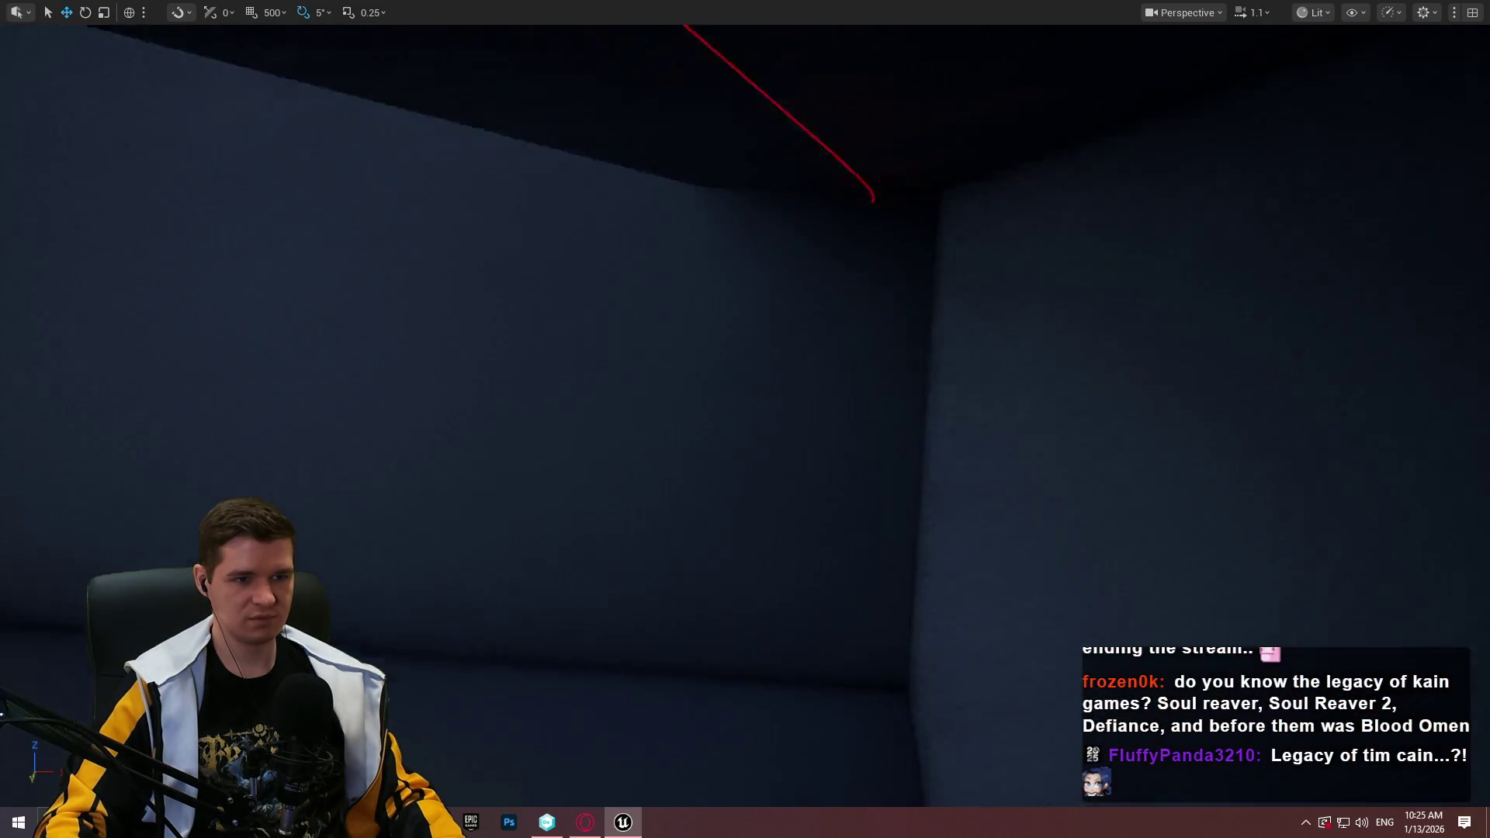
pyautogui.press('w')
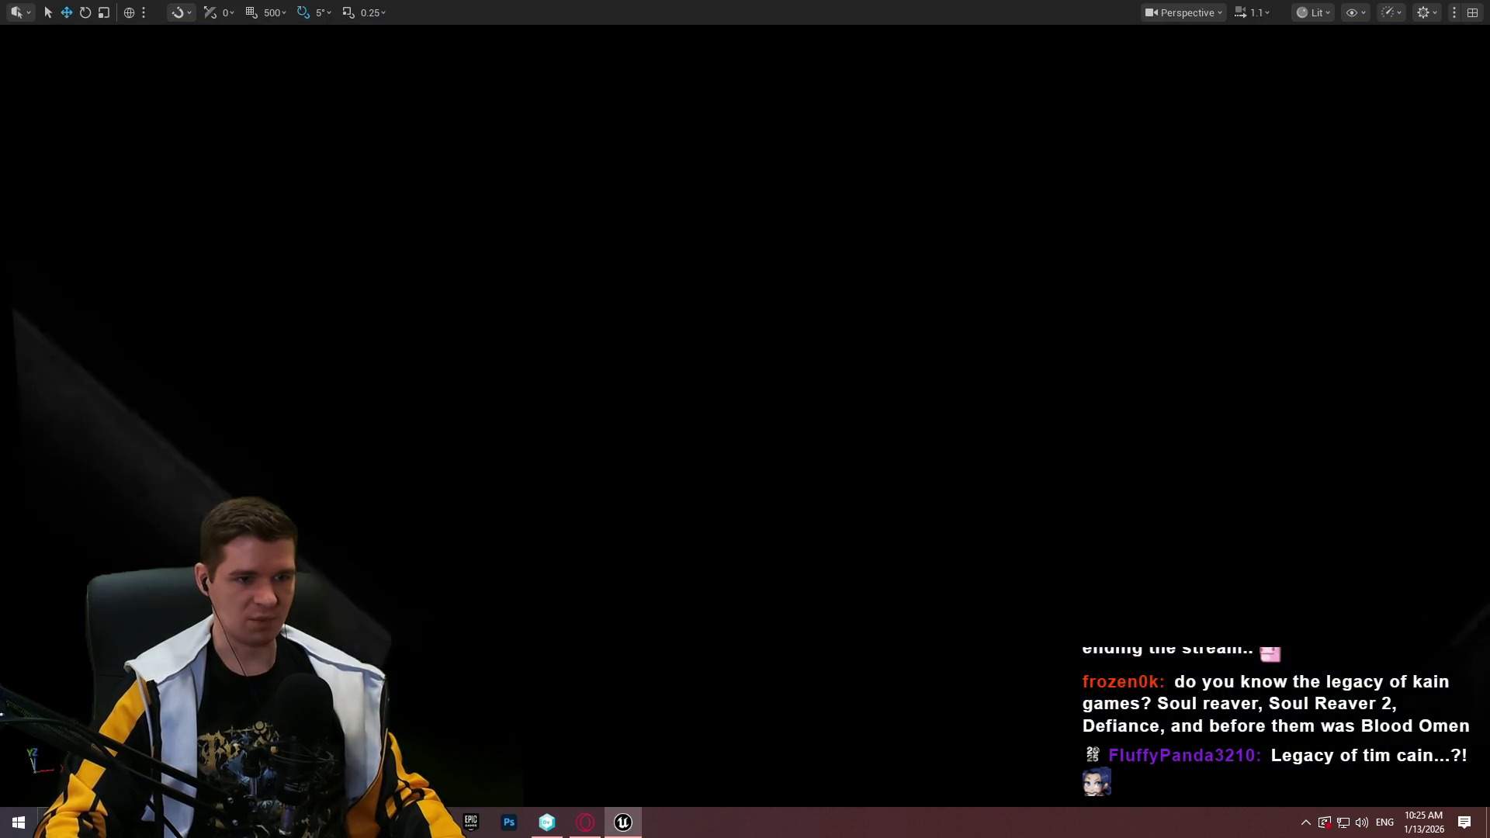
pyautogui.press('w')
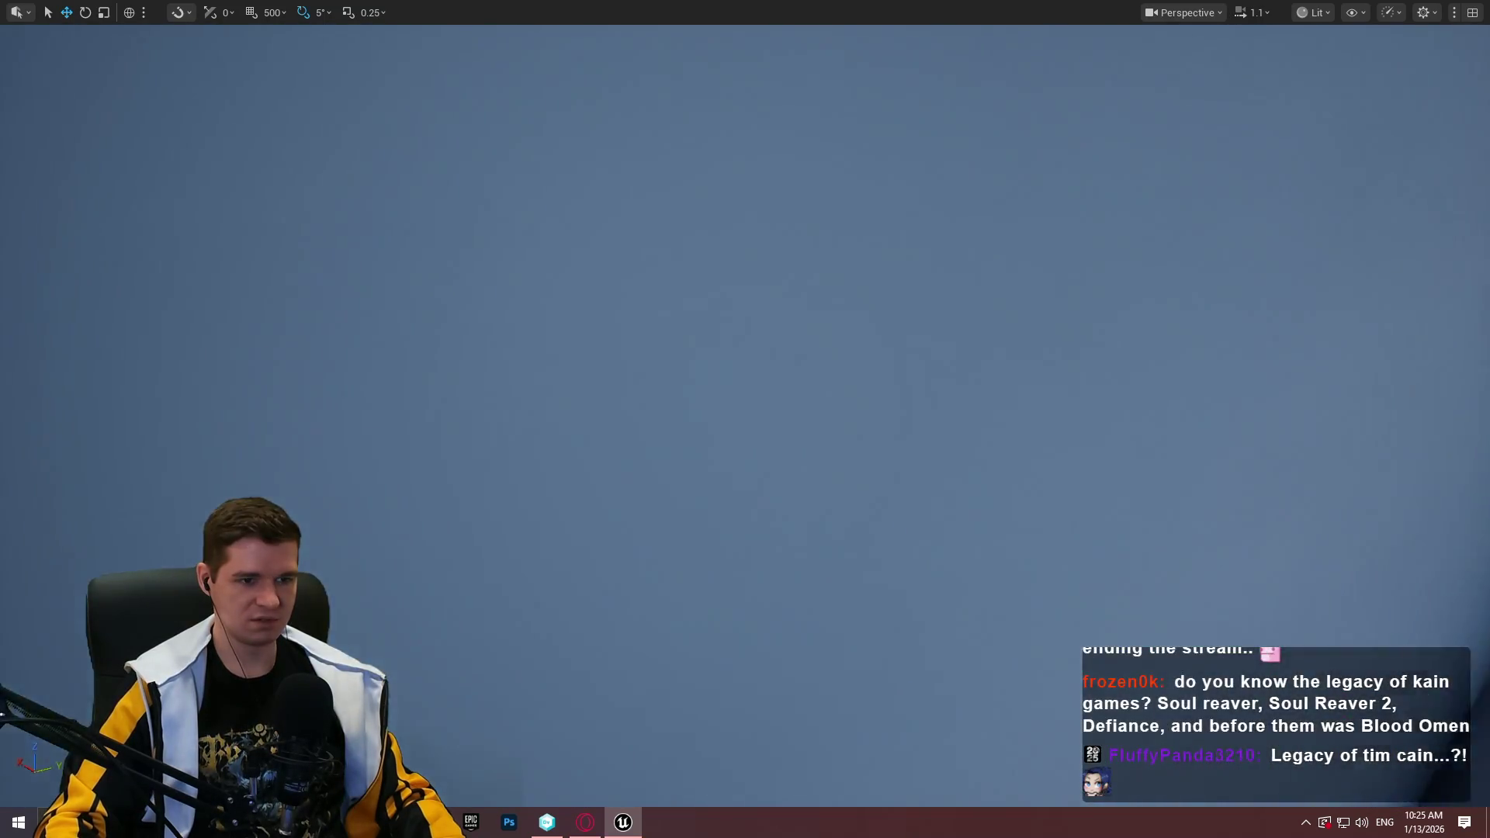
pyautogui.press('w')
pyautogui.scroll(3, 745, 419)
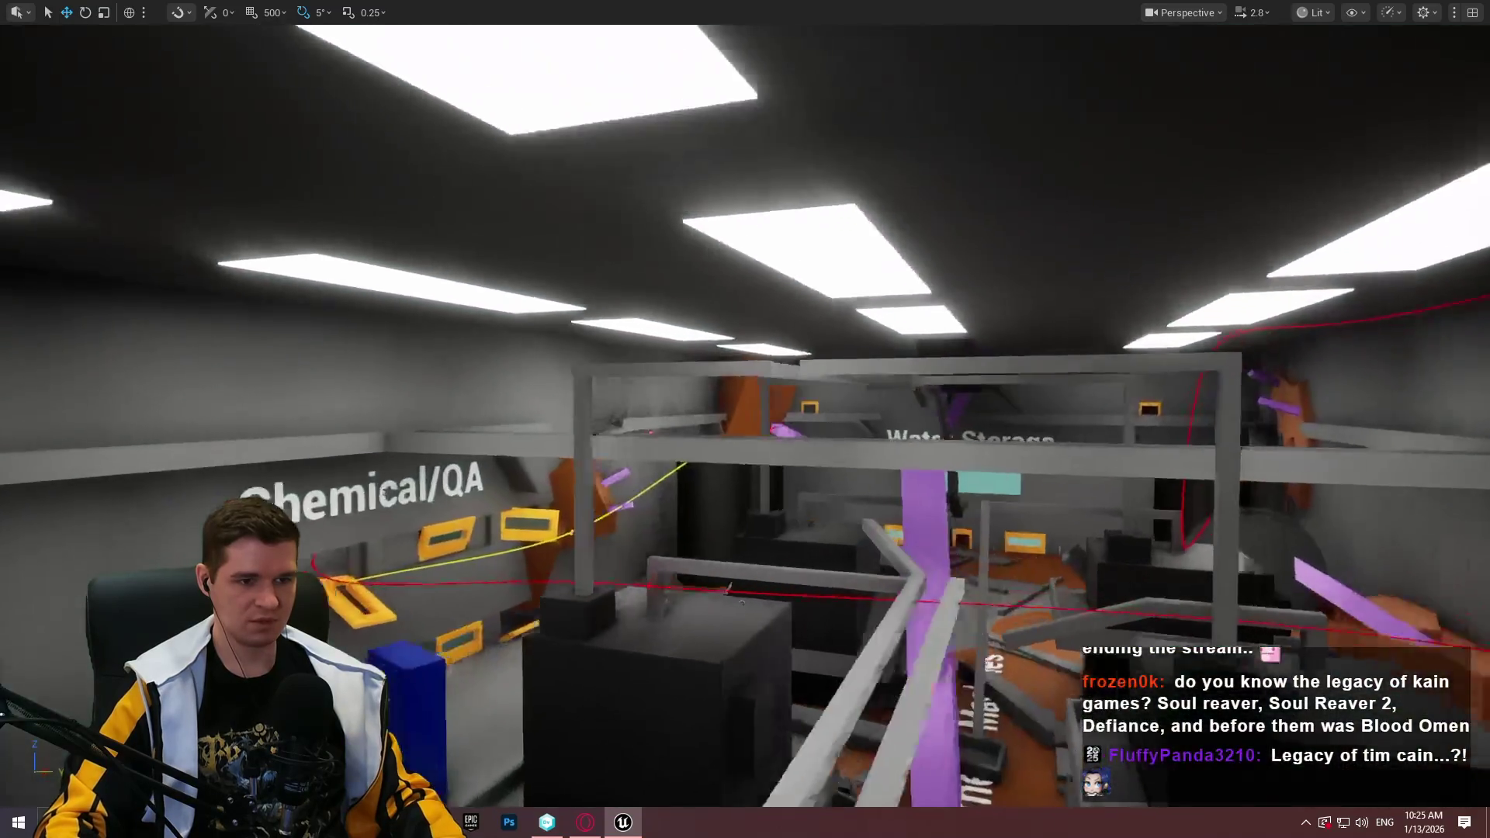
pyautogui.press('w')
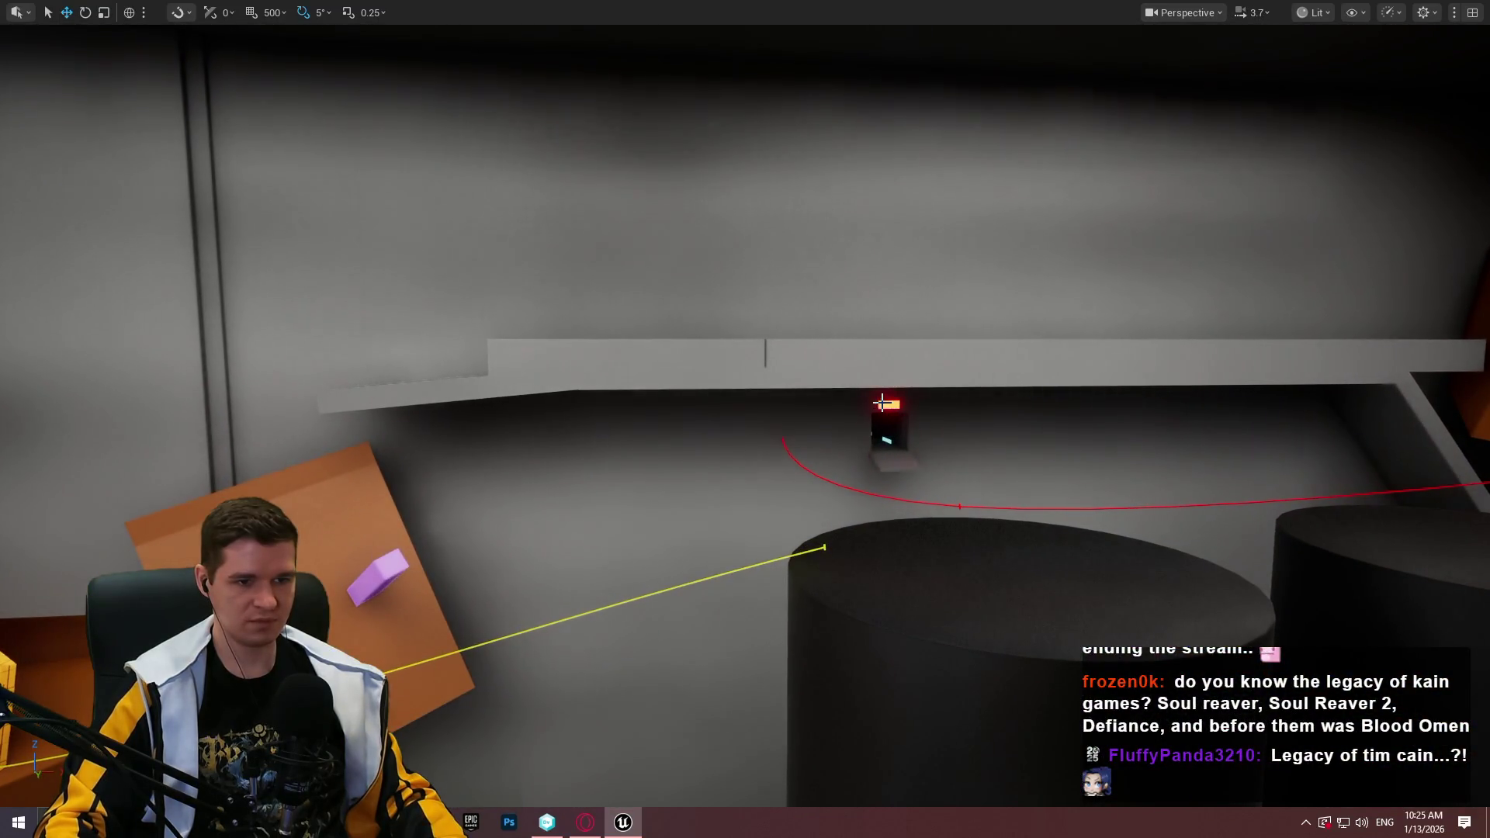
pyautogui.press('s')
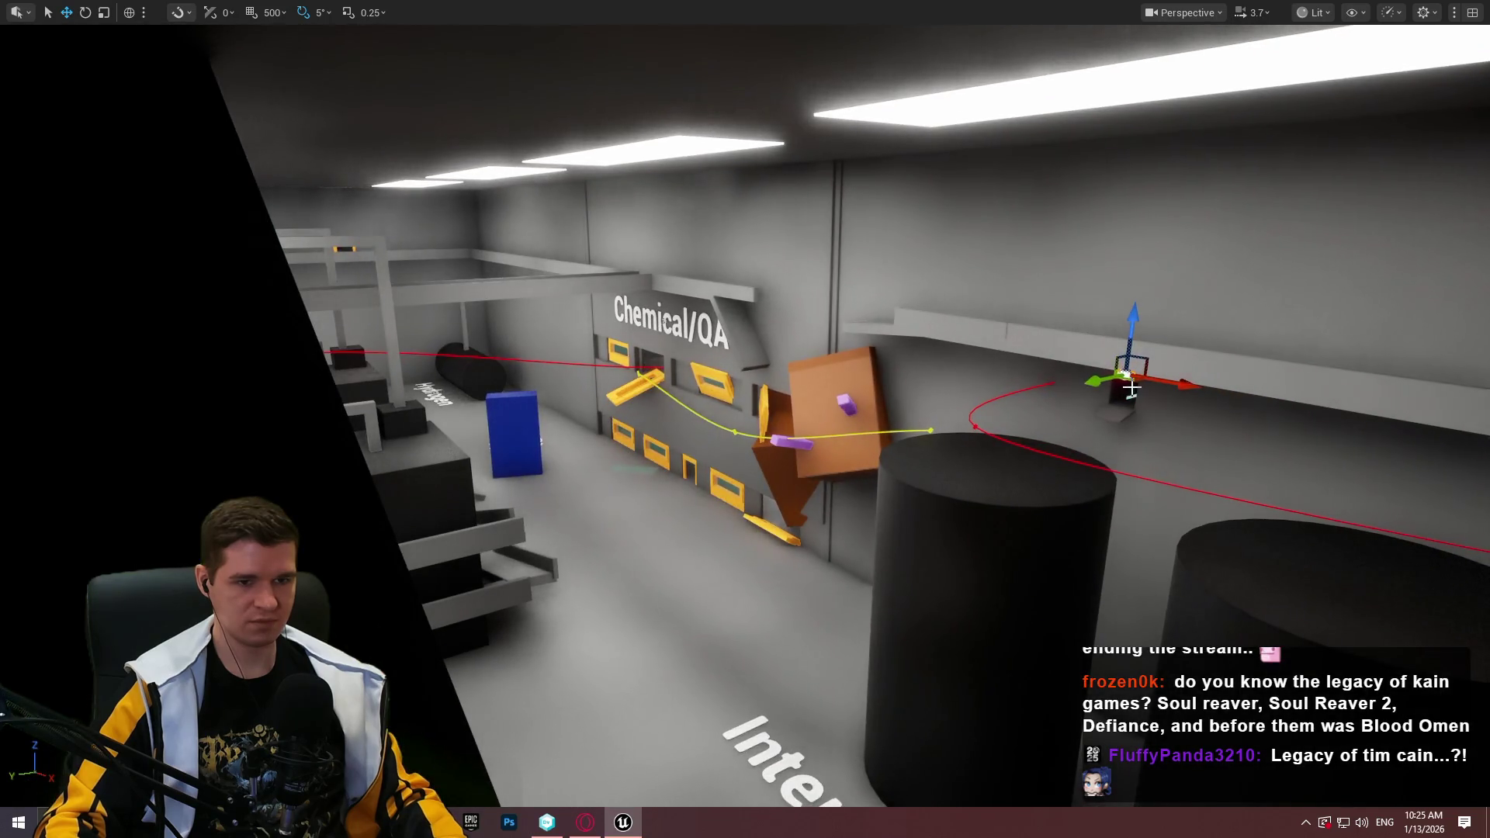
pyautogui.press('s')
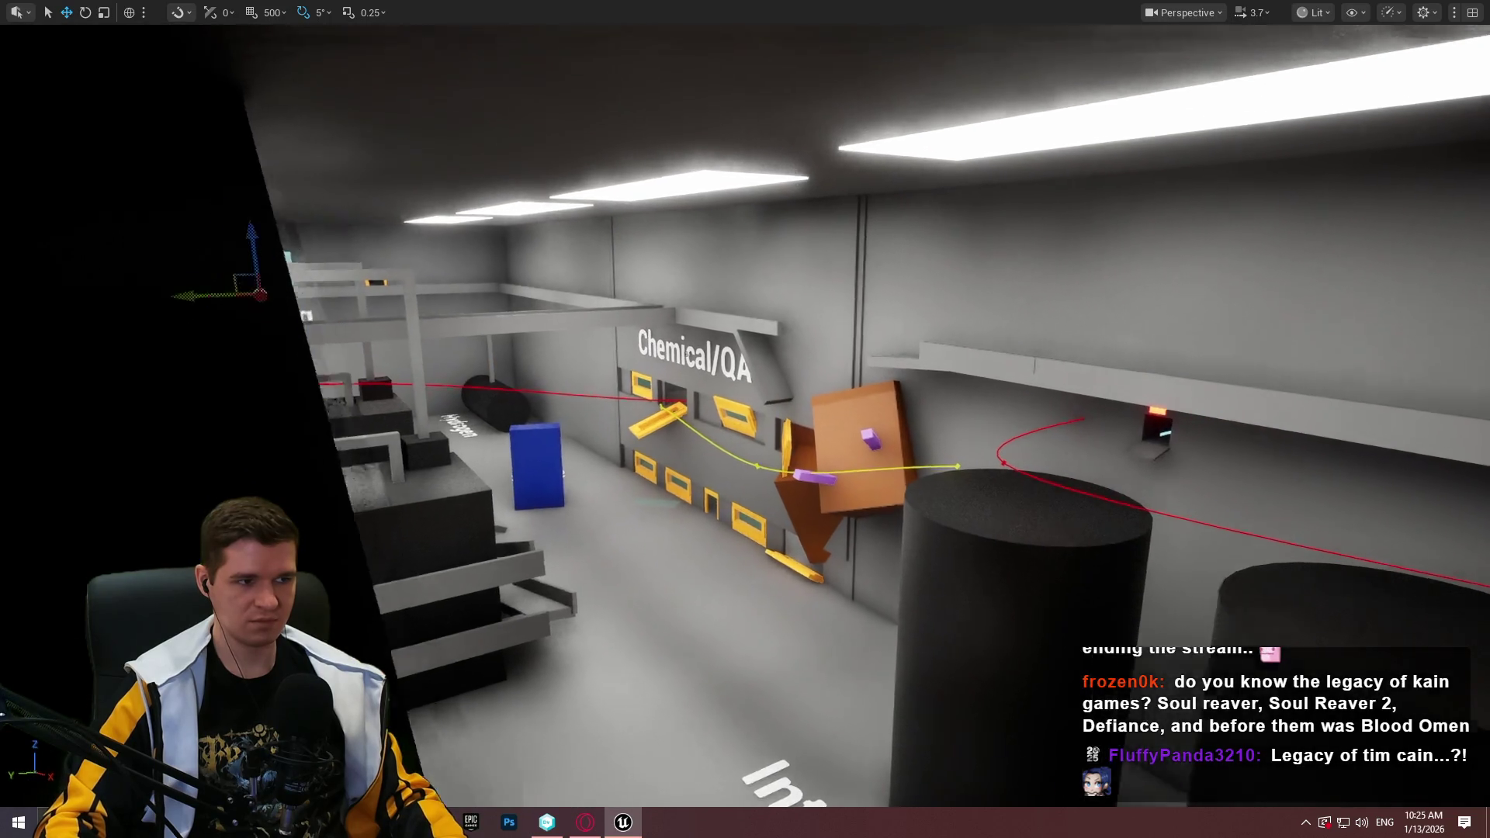
pyautogui.press('w')
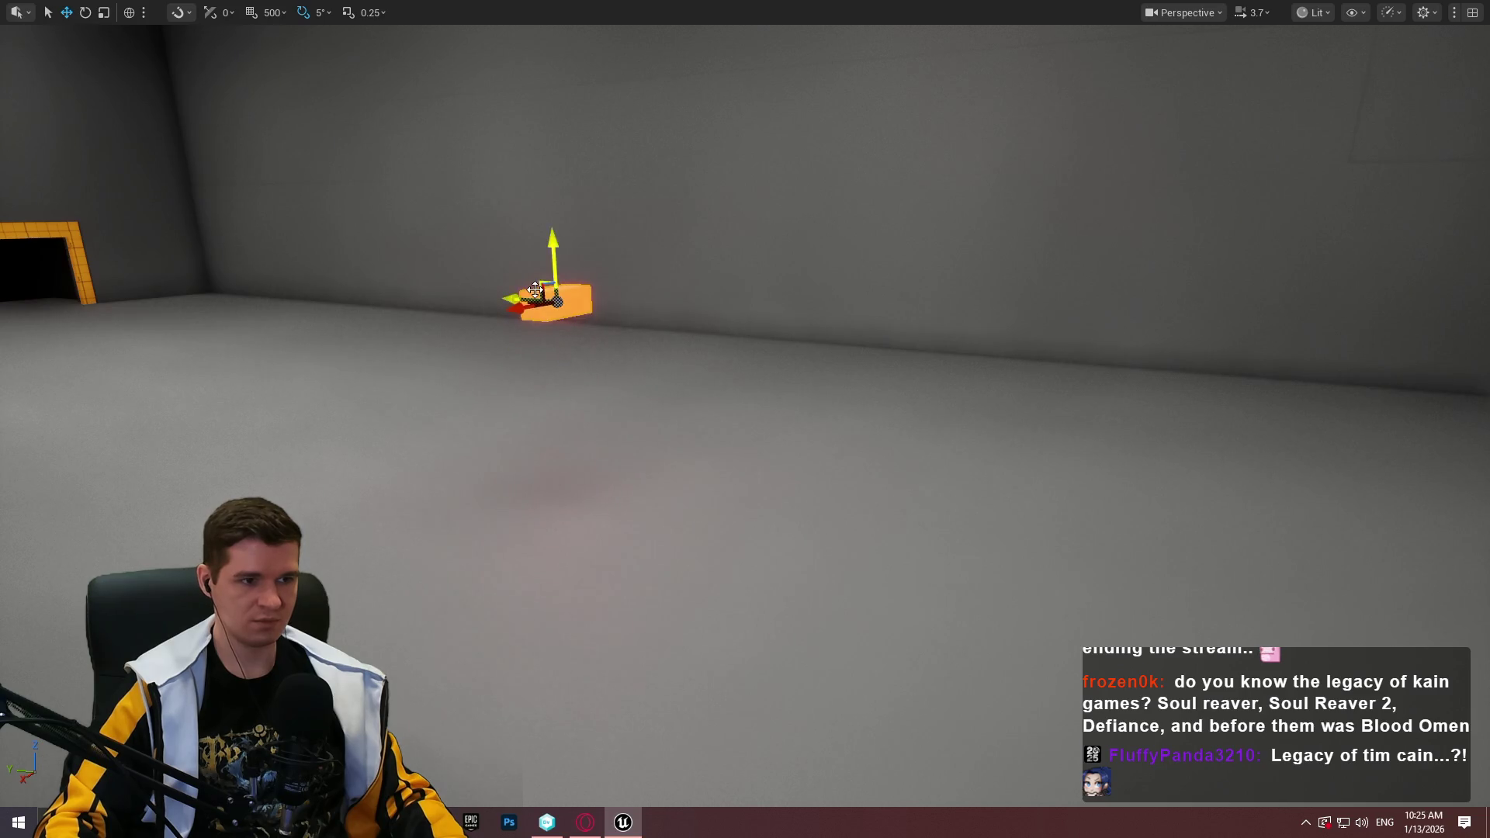
# Reposition the glowing orange light box, moving it down toward the red line
pyautogui.press('s')
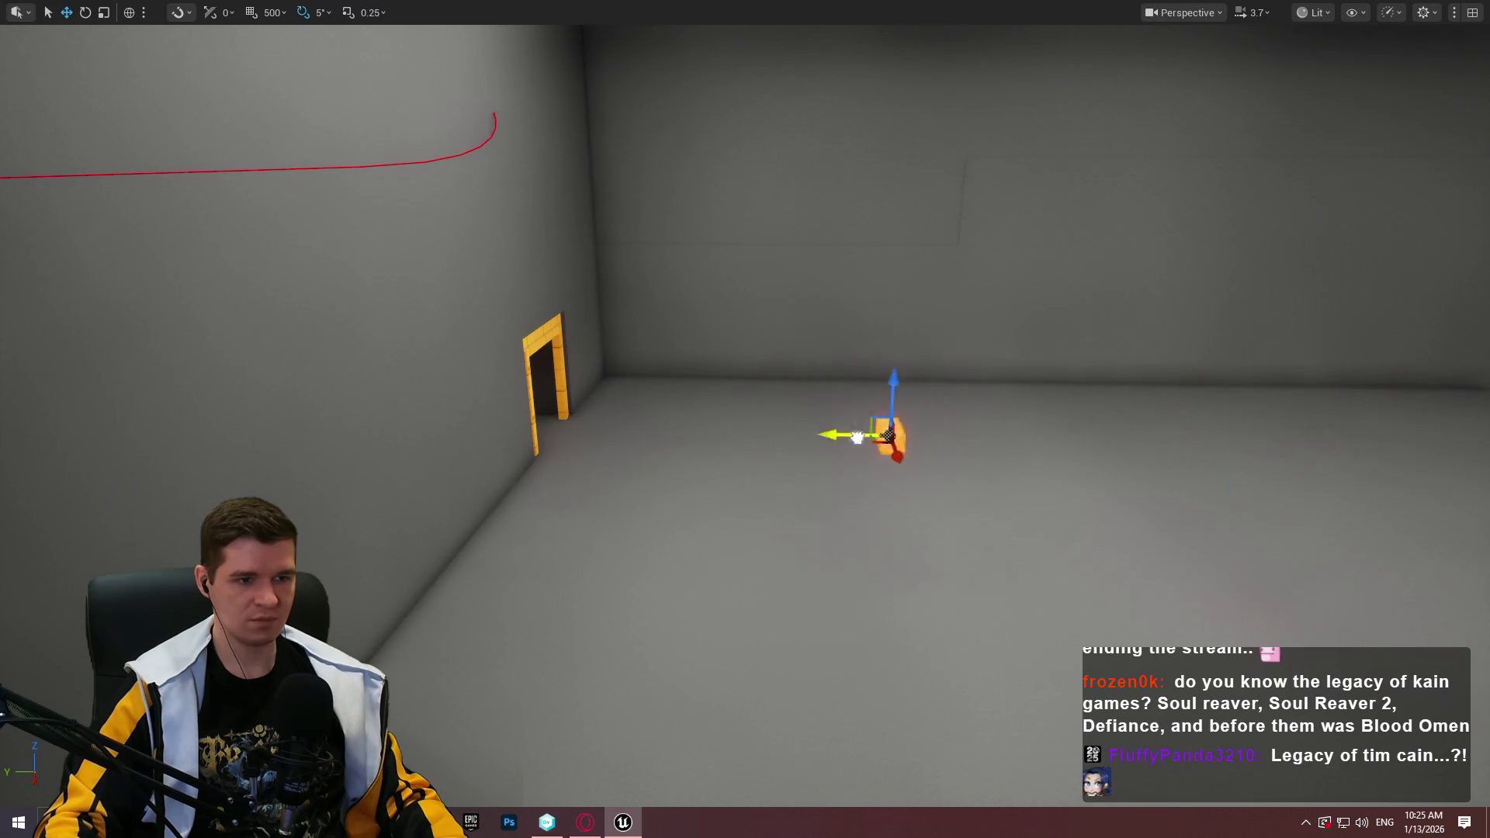
pyautogui.moveTo(856, 437); pyautogui.dragTo(531, 398)
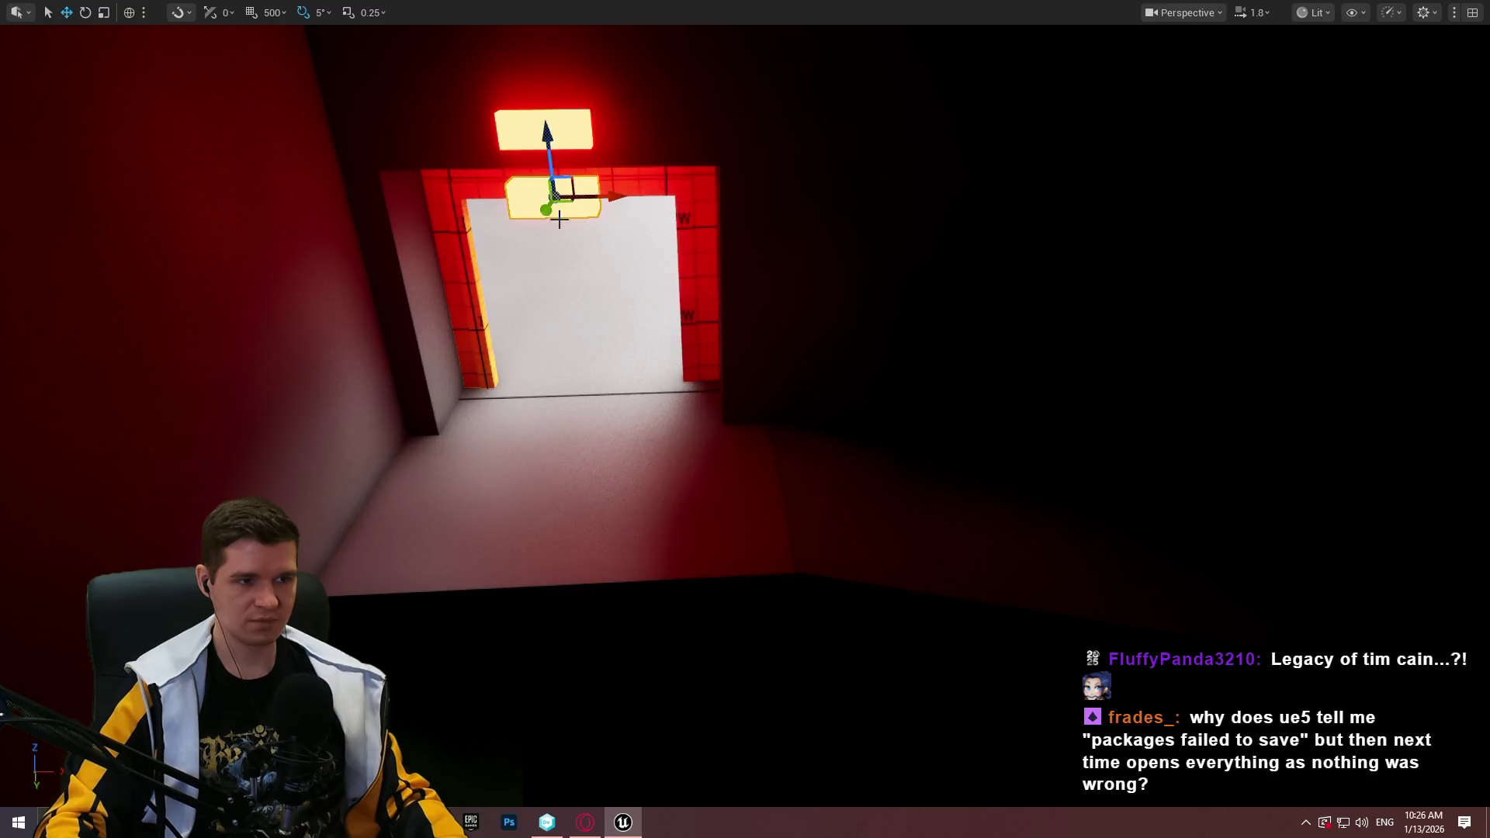
pyautogui.moveTo(568, 202)
pyautogui.mouseDown()
pyautogui.moveTo(516, 390)
pyautogui.moveTo(1404, 433)
pyautogui.mouseUp()
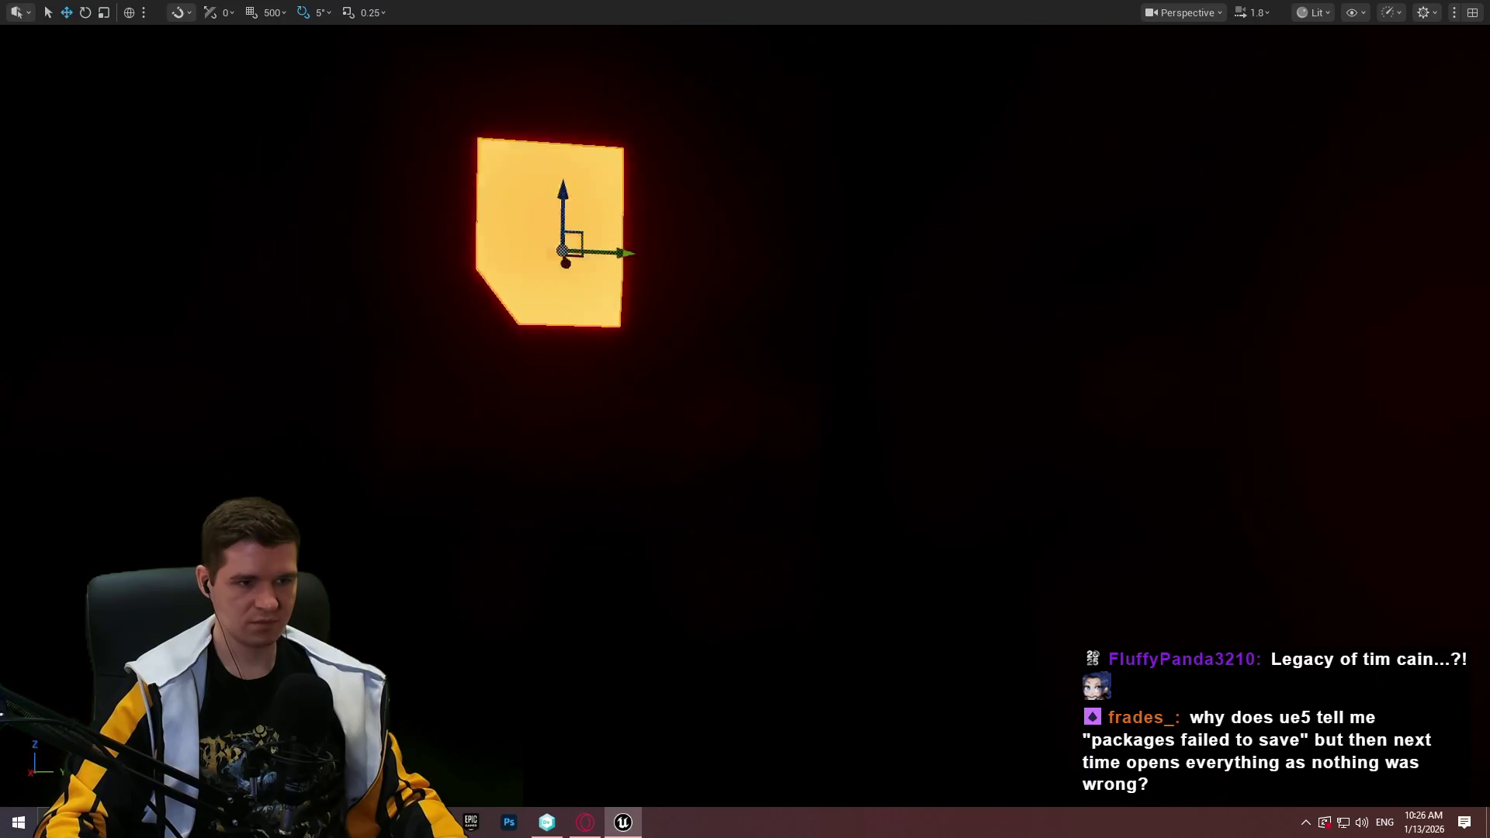
pyautogui.moveTo(550, 125); pyautogui.dragTo(573, 425)
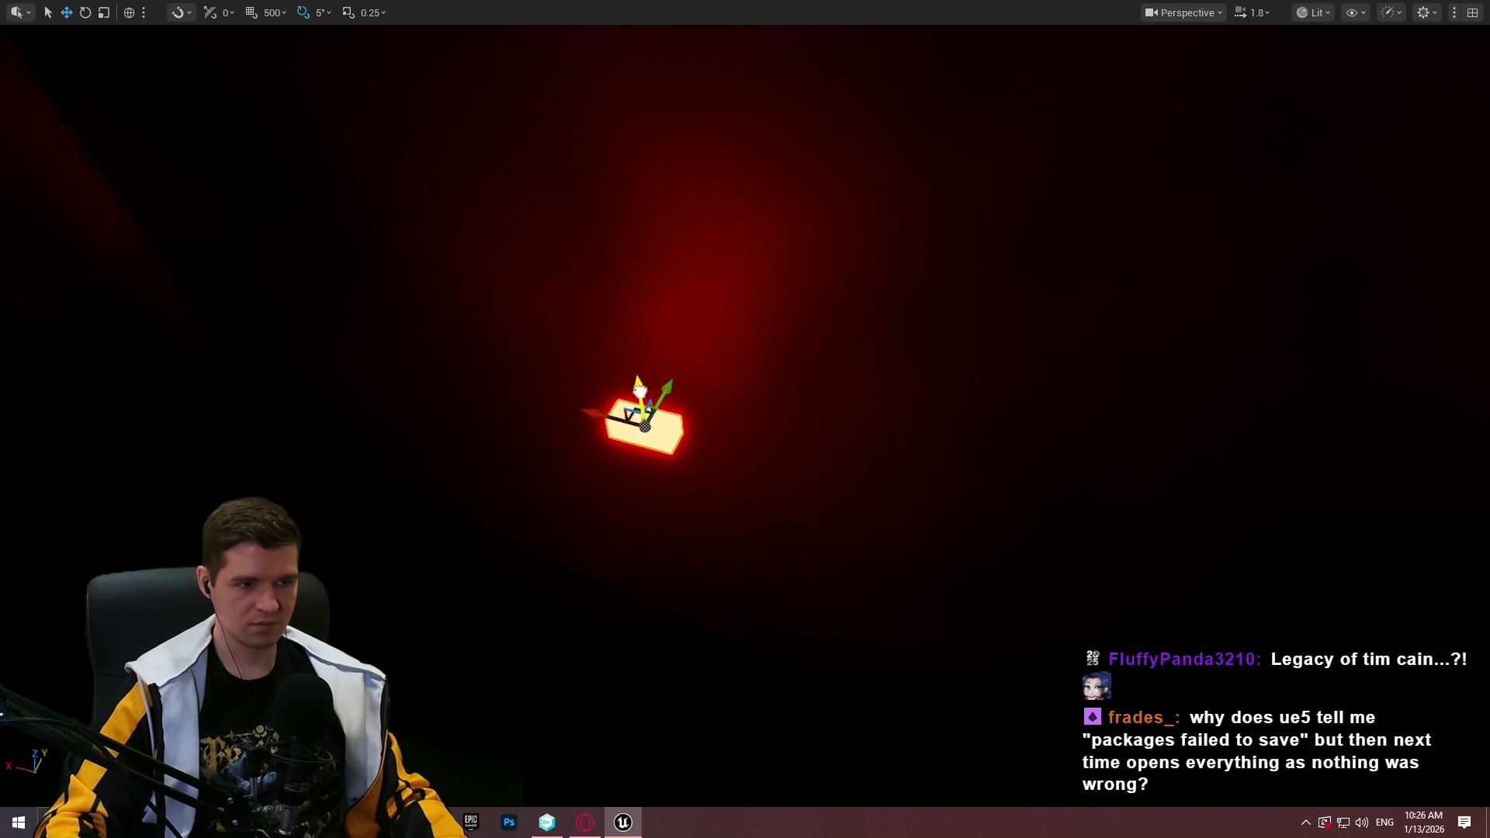
pyautogui.moveTo(640, 377); pyautogui.dragTo(651, 644)
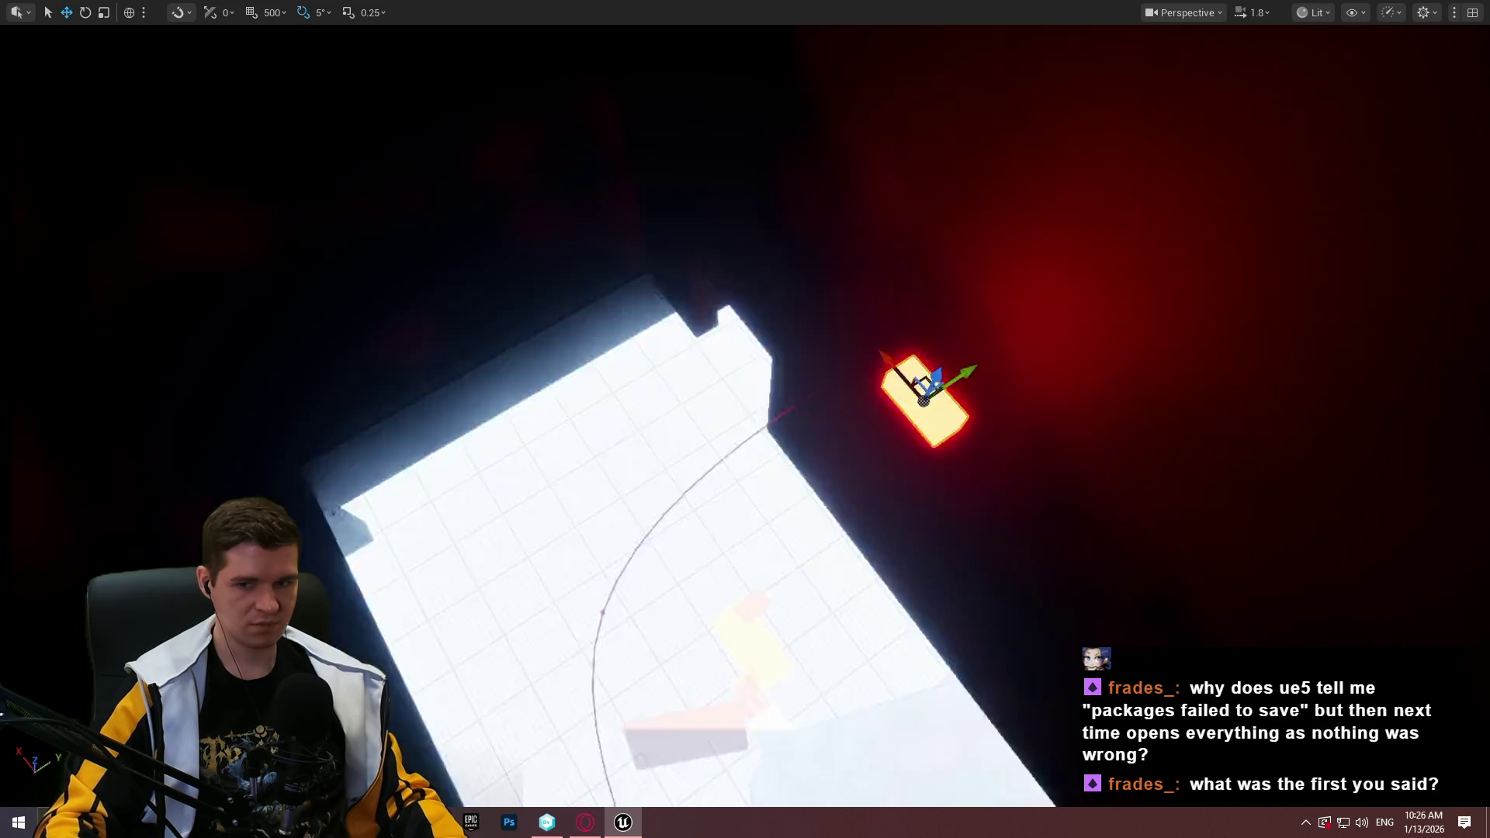
pyautogui.press('f')
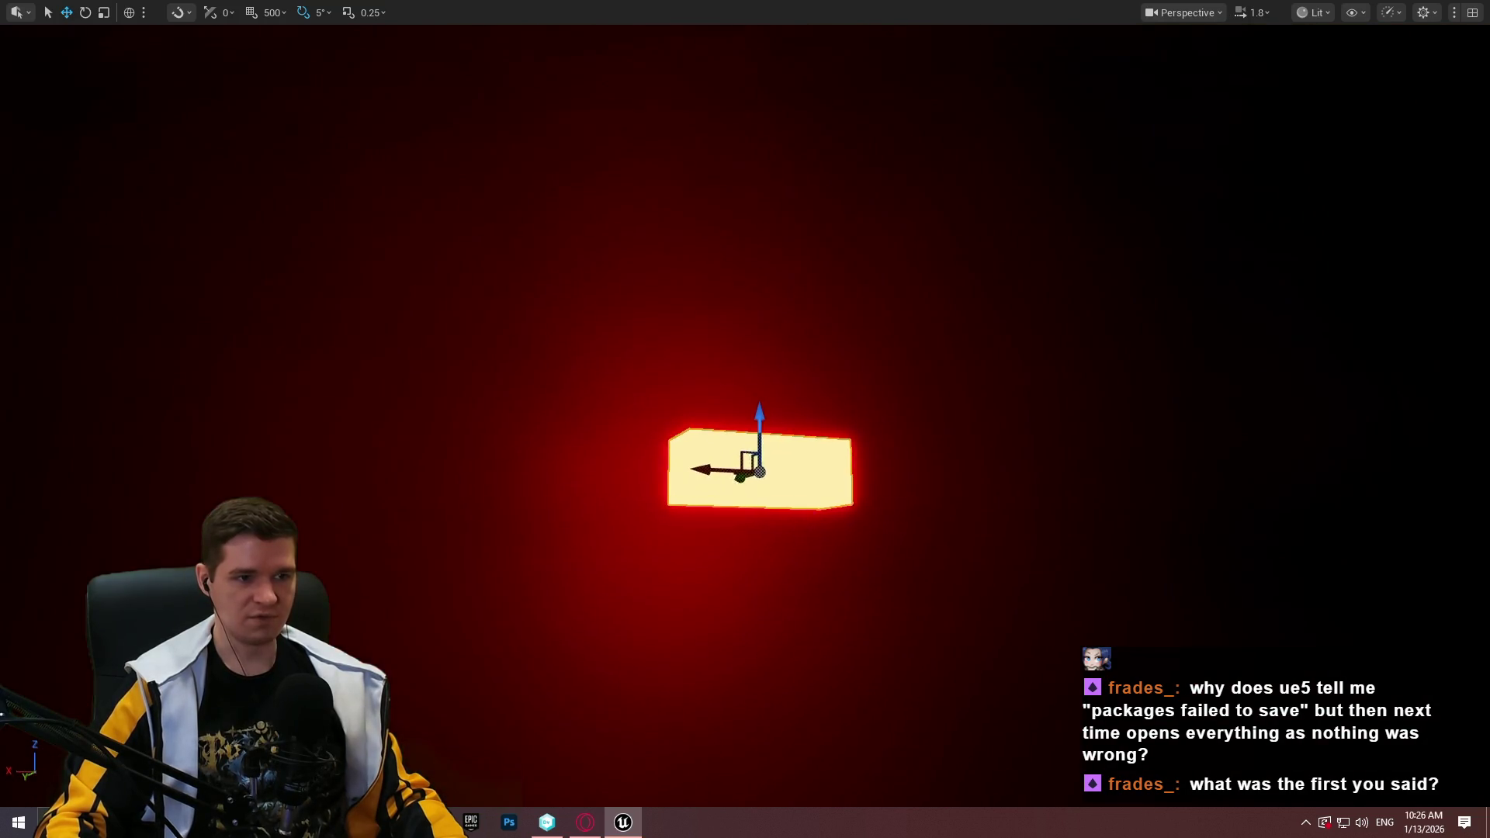
pyautogui.moveTo(757, 411)
pyautogui.mouseDown()
pyautogui.moveTo(758, 792)
pyautogui.moveTo(931, 241)
pyautogui.mouseUp()
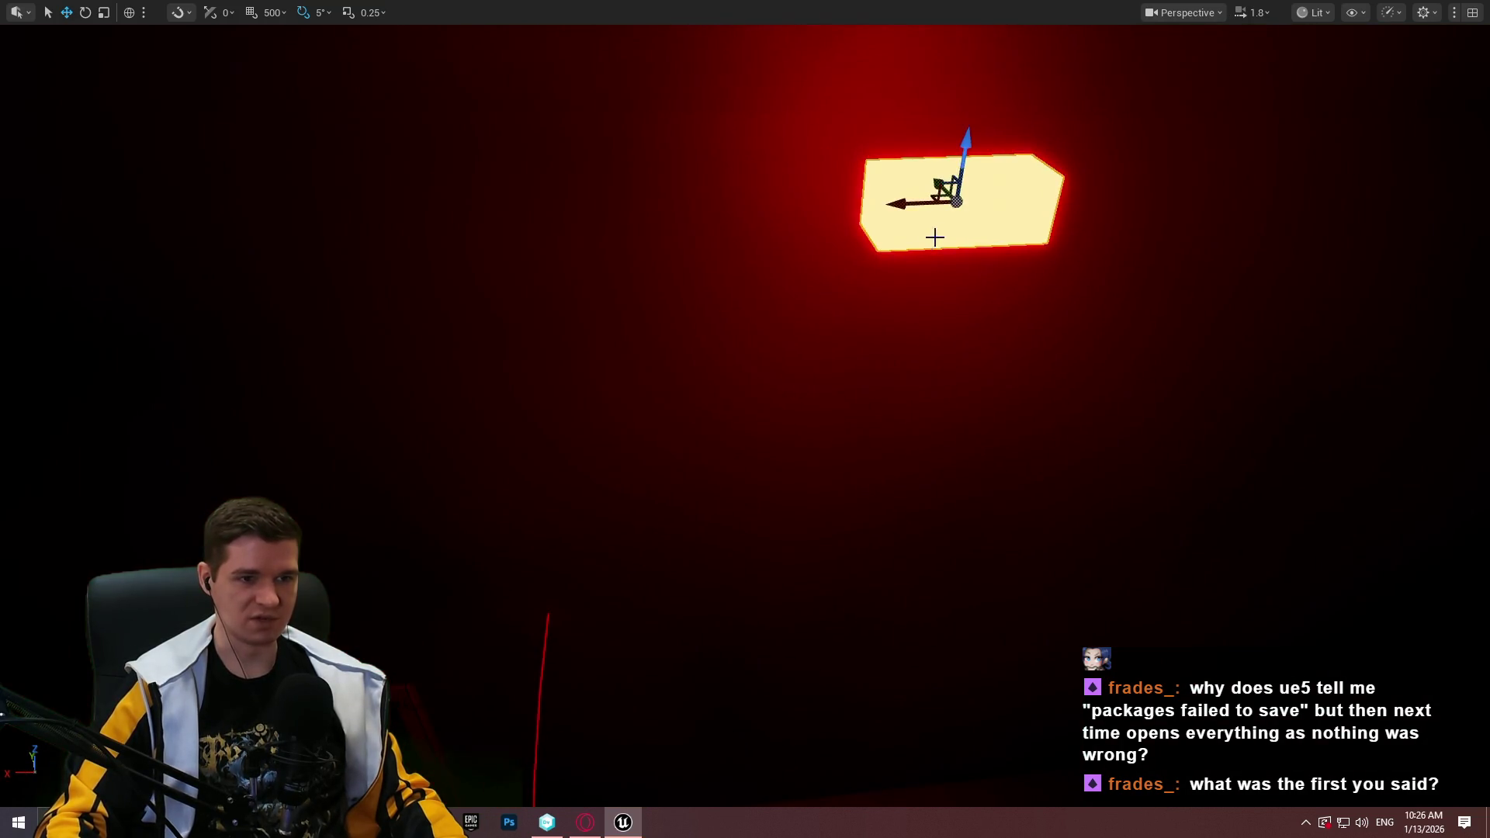
pyautogui.moveTo(971, 158)
pyautogui.mouseDown()
pyautogui.moveTo(970, 46)
pyautogui.moveTo(876, 526)
pyautogui.mouseUp()
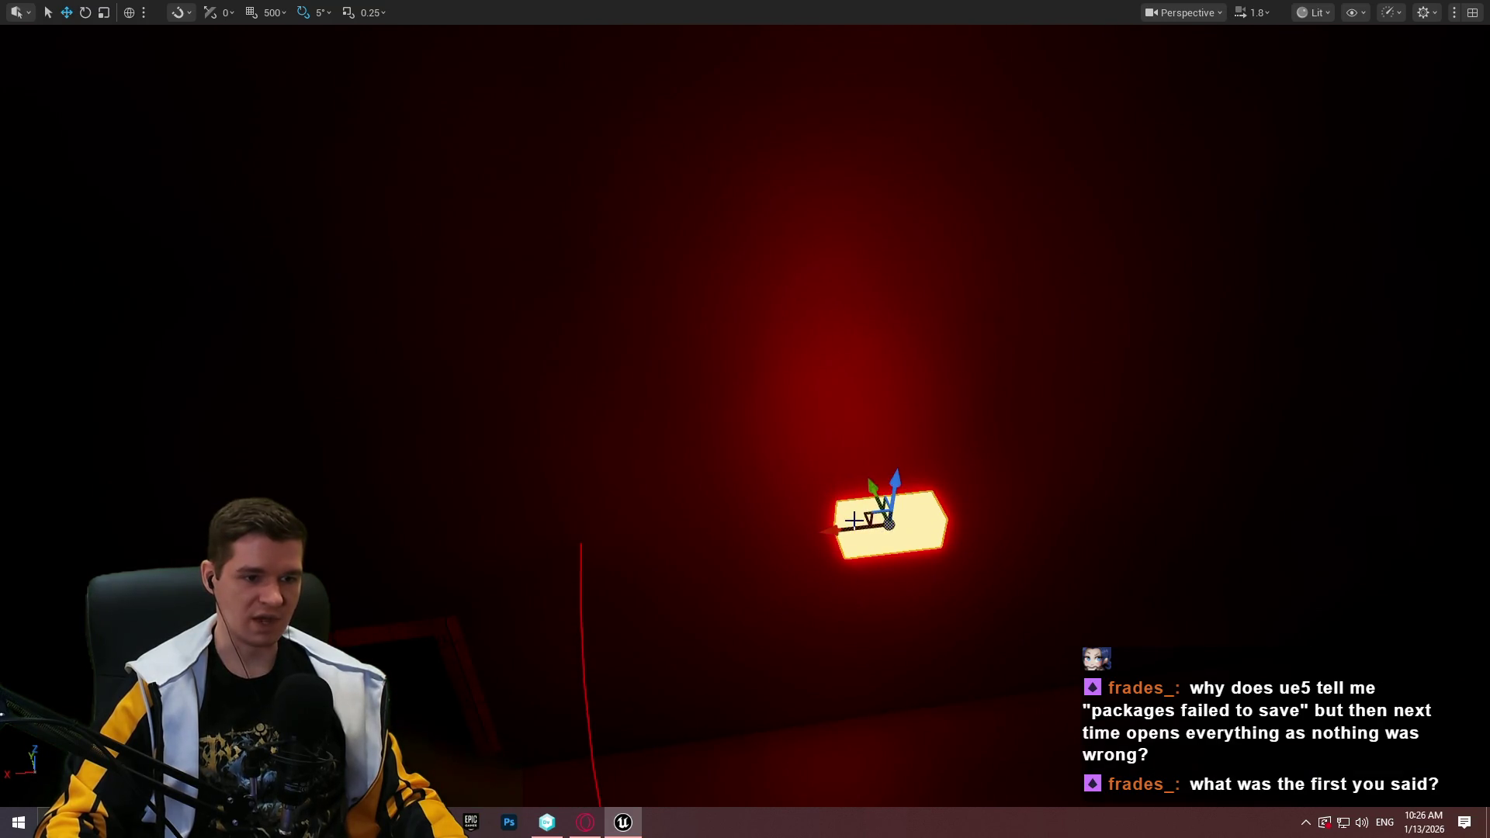
# Lift the glowing block and shift it sideways above the doorway
pyautogui.moveTo(289, 390)
pyautogui.mouseDown()
pyautogui.moveTo(264, 372)
pyautogui.moveTo(303, 388)
pyautogui.moveTo(289, 389)
pyautogui.mouseUp()
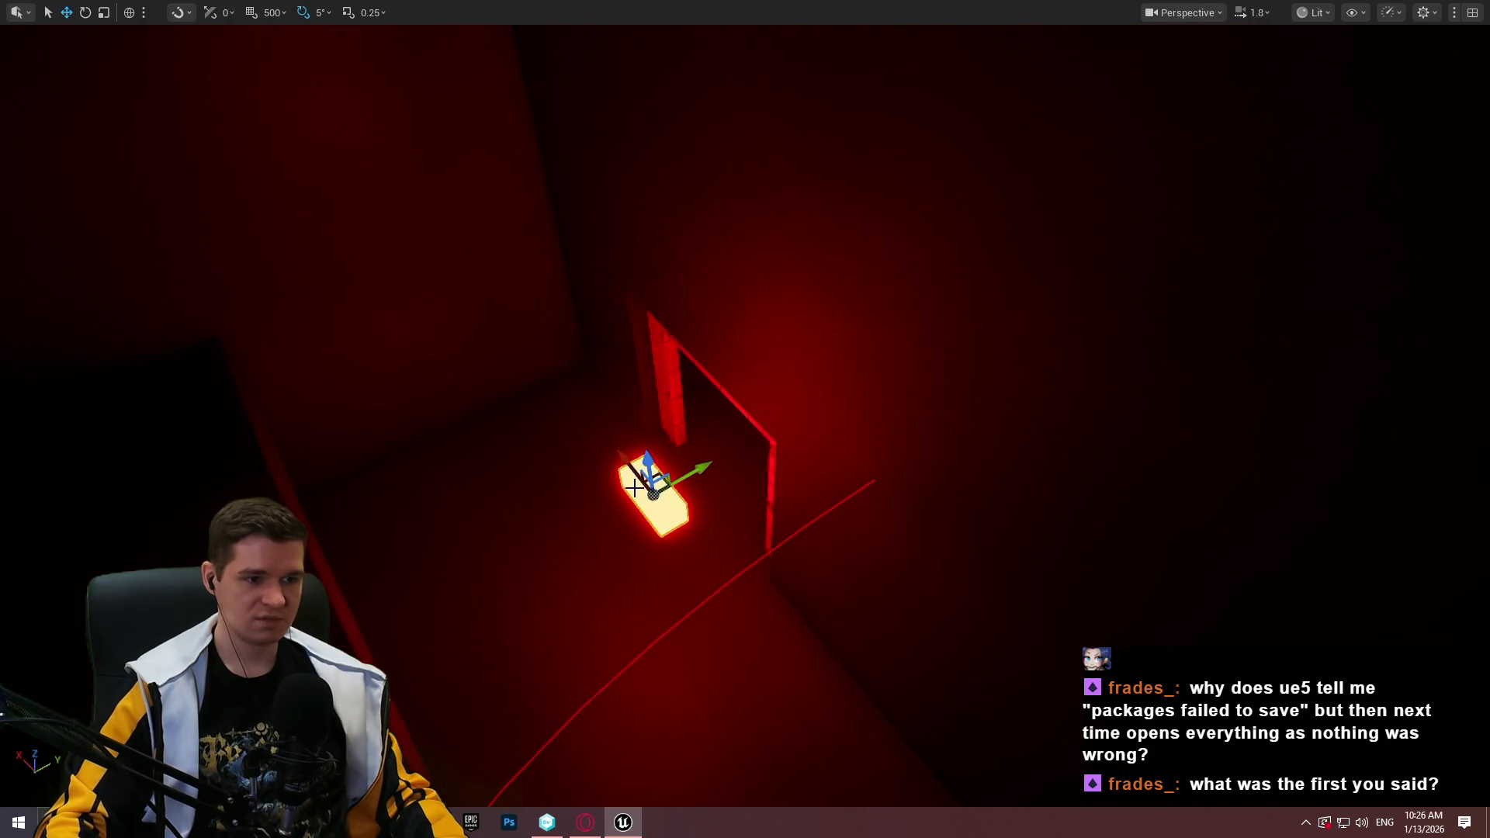
pyautogui.moveTo(658, 475)
pyautogui.mouseDown()
pyautogui.moveTo(710, 325)
pyautogui.moveTo(687, 450)
pyautogui.mouseUp()
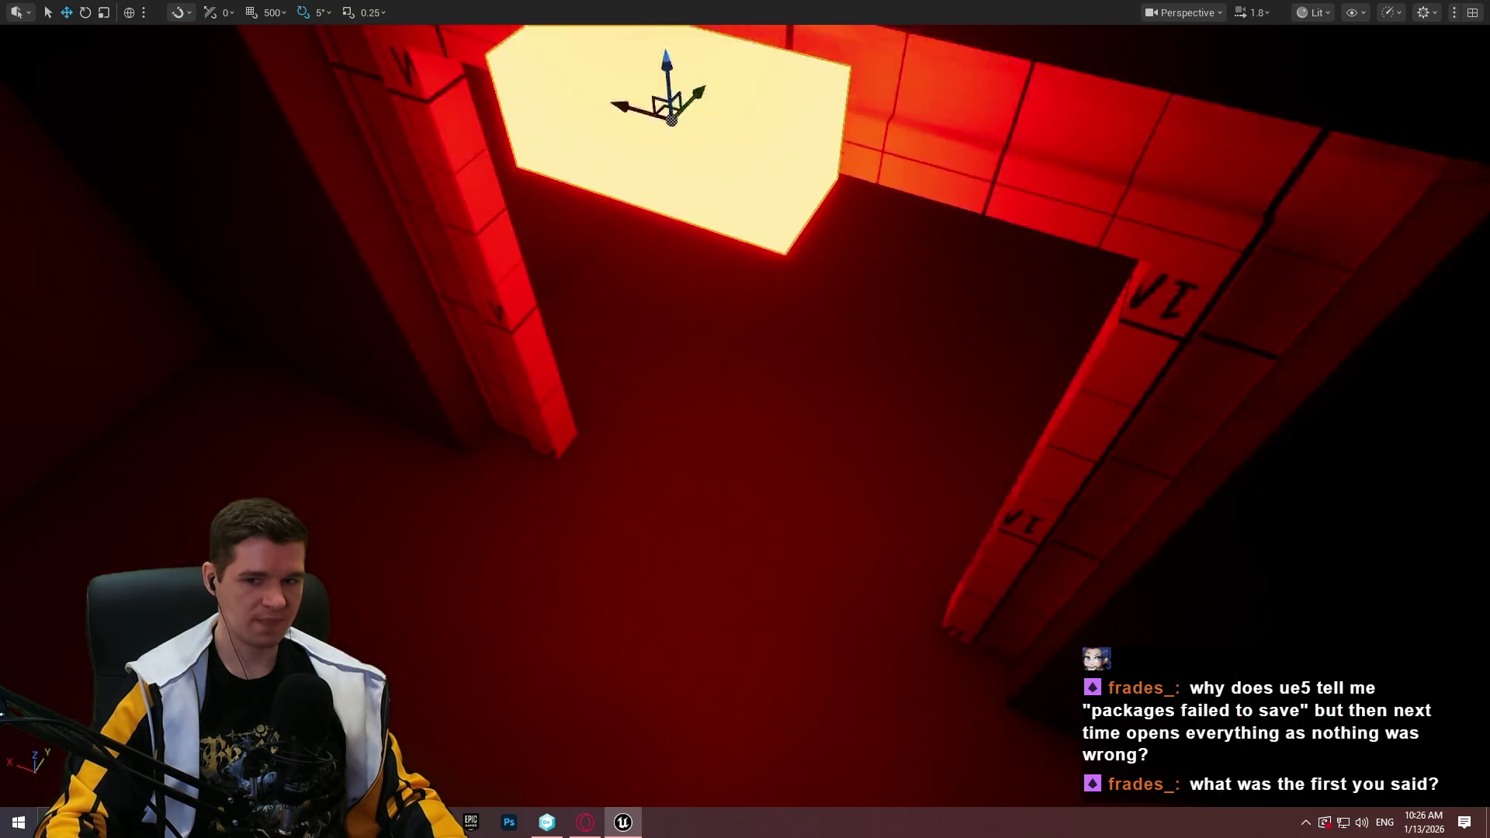
pyautogui.scroll(-5, 671, 225)
pyautogui.moveTo(670, 256); pyautogui.dragTo(670, 225)
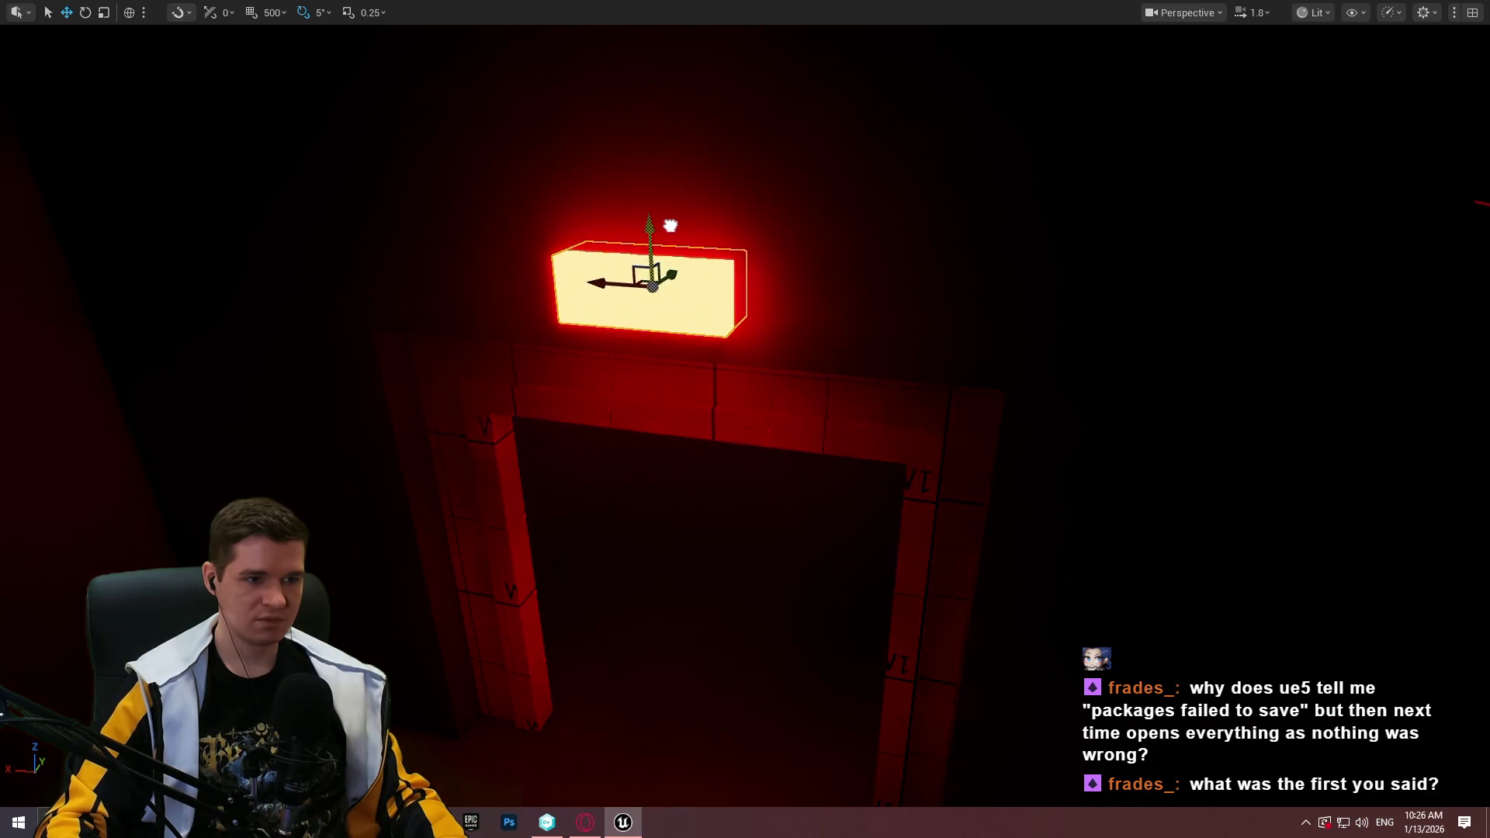
pyautogui.moveTo(806, 301)
pyautogui.mouseDown()
pyautogui.moveTo(742, 299)
pyautogui.moveTo(843, 279)
pyautogui.moveTo(656, 263)
pyautogui.mouseUp()
pyautogui.moveTo(1142, 300)
pyautogui.mouseDown()
pyautogui.moveTo(986, 338)
pyautogui.moveTo(931, 326)
pyautogui.moveTo(772, 352)
pyautogui.moveTo(730, 332)
pyautogui.moveTo(648, 335)
pyautogui.mouseUp()
# Move the light box back above the doorway and slide it left along the wall
pyautogui.moveTo(742, 338)
pyautogui.mouseDown()
pyautogui.moveTo(698, 326)
pyautogui.moveTo(714, 310)
pyautogui.mouseUp()
pyautogui.moveTo(1149, 225)
pyautogui.mouseDown()
pyautogui.moveTo(1132, 229)
pyautogui.moveTo(1164, 225)
pyautogui.moveTo(1149, 225)
pyautogui.mouseUp()
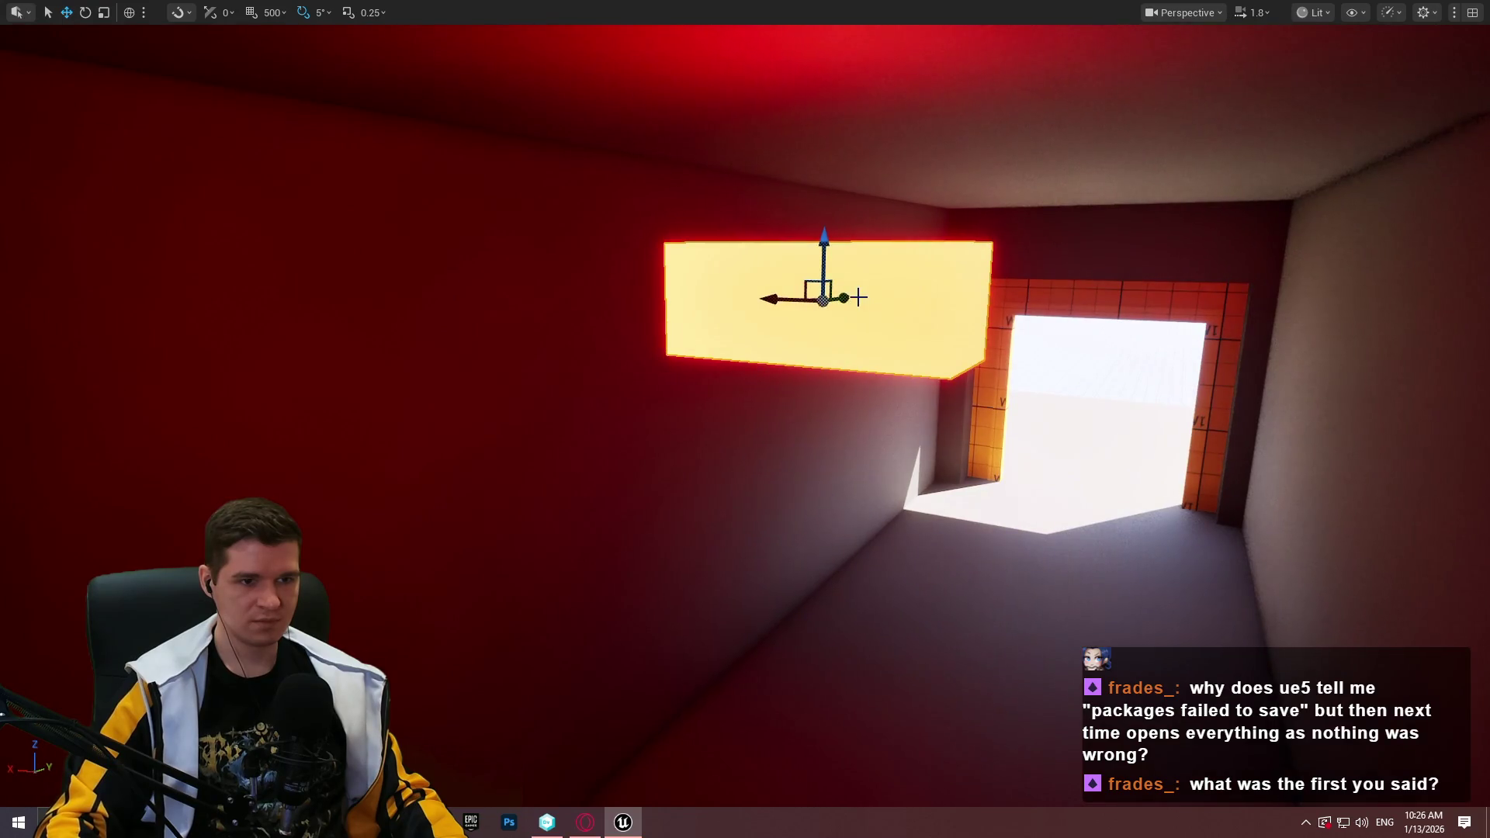
pyautogui.moveTo(824, 295)
pyautogui.mouseDown()
pyautogui.moveTo(1106, 242)
pyautogui.moveTo(1039, 264)
pyautogui.moveTo(1164, 257)
pyautogui.mouseUp()
pyautogui.moveTo(816, 329); pyautogui.dragTo(816, 328)
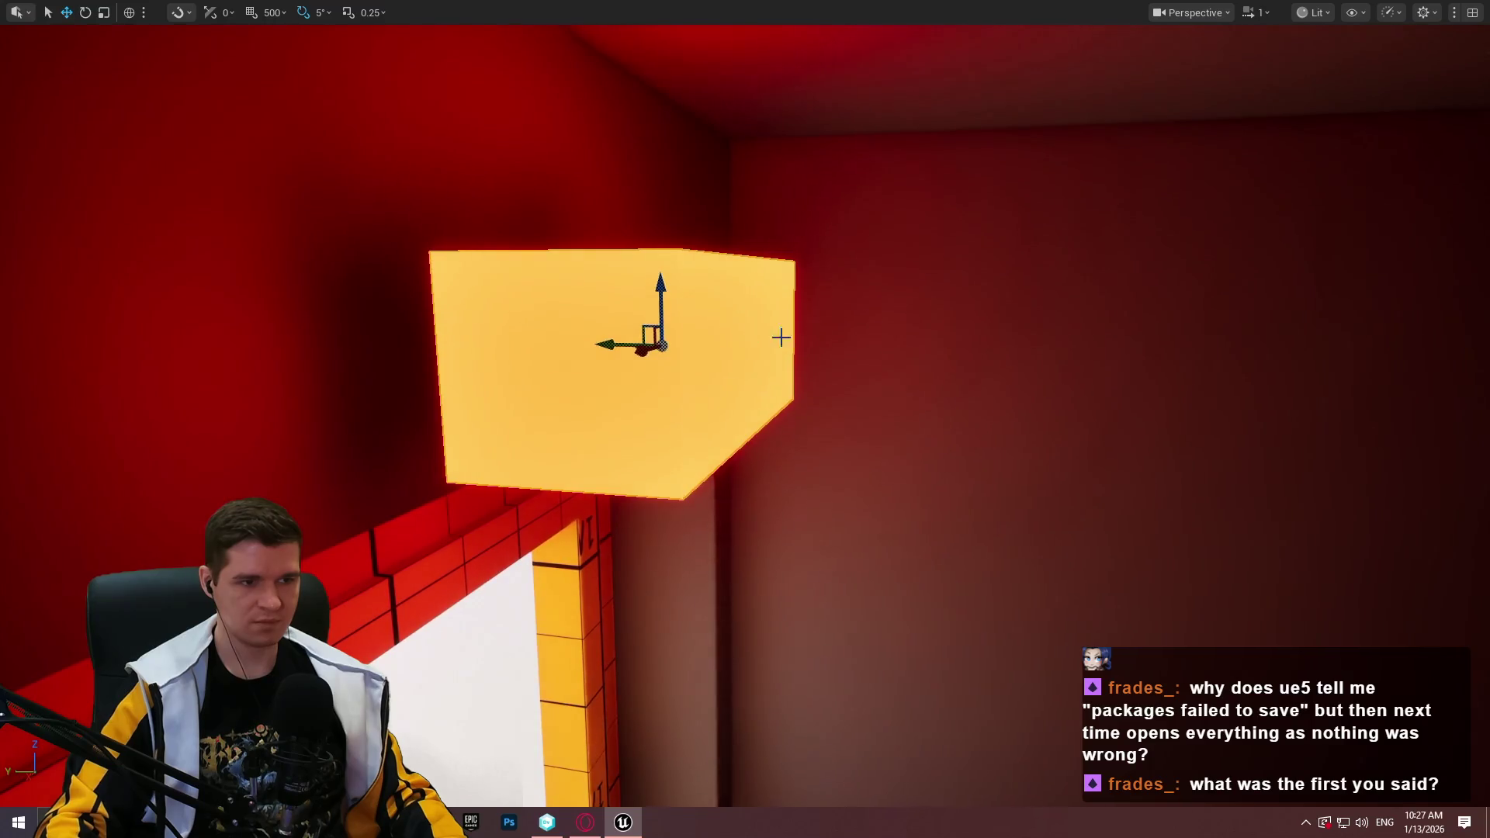
pyautogui.moveTo(619, 349)
pyautogui.mouseDown()
pyautogui.moveTo(450, 353)
pyautogui.moveTo(292, 299)
pyautogui.mouseUp()
pyautogui.moveTo(920, 311); pyautogui.dragTo(887, 301)
# Fly over to view the whole dark blue roof slab
pyautogui.moveTo(951, 207); pyautogui.dragTo(951, 207)
pyautogui.scroll(1, 951, 206)
pyautogui.moveTo(917, 320); pyautogui.dragTo(737, 285)
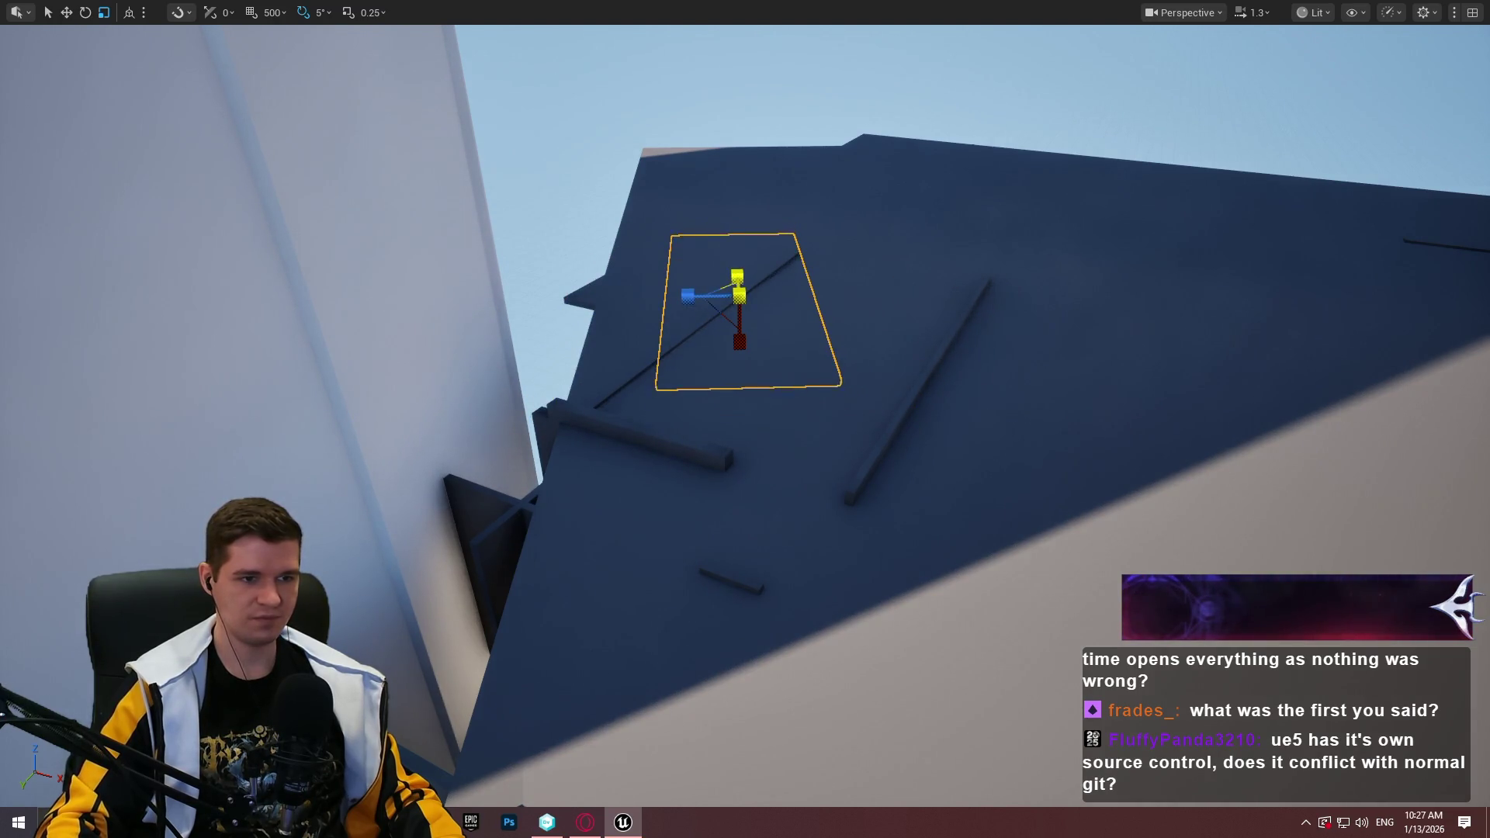
# Drag the small square panel up-left, further down the roof slope away from the ridge
pyautogui.moveTo(737, 286)
pyautogui.mouseDown()
pyautogui.moveTo(725, 243)
pyautogui.moveTo(788, 336)
pyautogui.mouseUp()
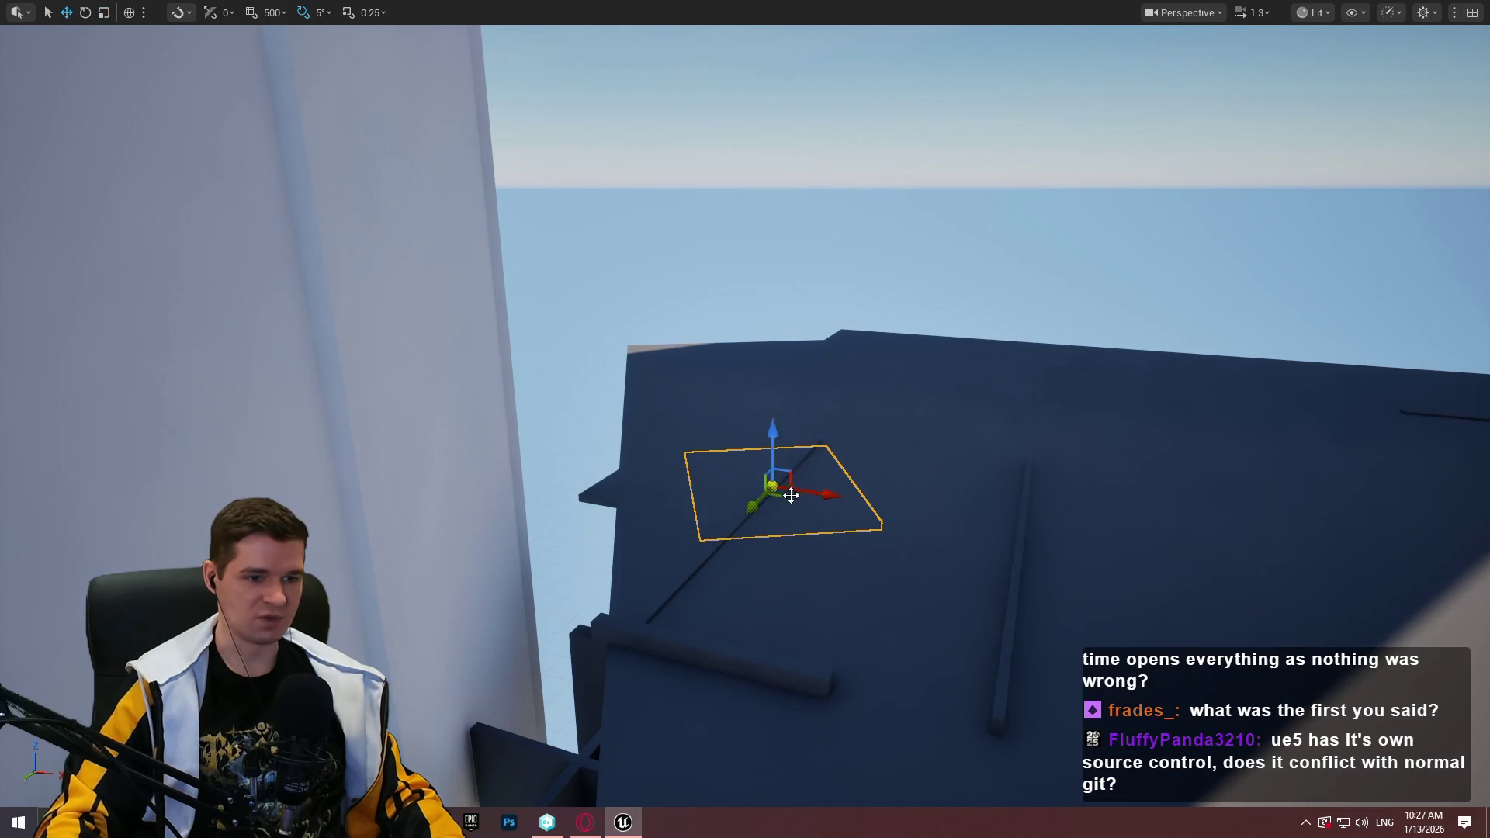
pyautogui.moveTo(698, 764)
pyautogui.mouseDown()
pyautogui.moveTo(682, 754)
pyautogui.moveTo(659, 605)
pyautogui.moveTo(650, 625)
pyautogui.mouseUp()
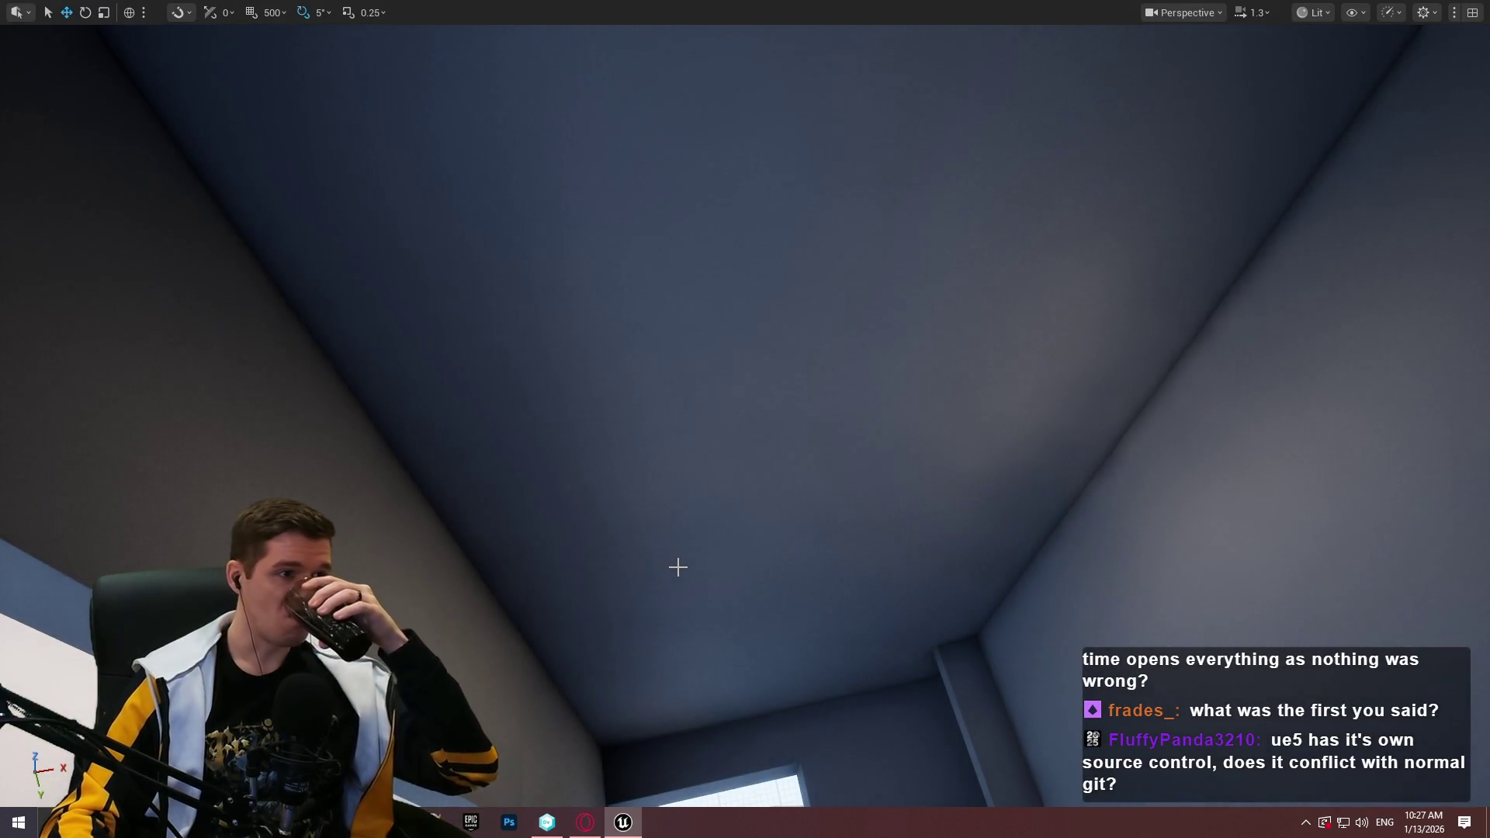
# Move the glowing light onto the red right wall, lower it, and make it thinner
pyautogui.moveTo(702, 602); pyautogui.dragTo(675, 574)
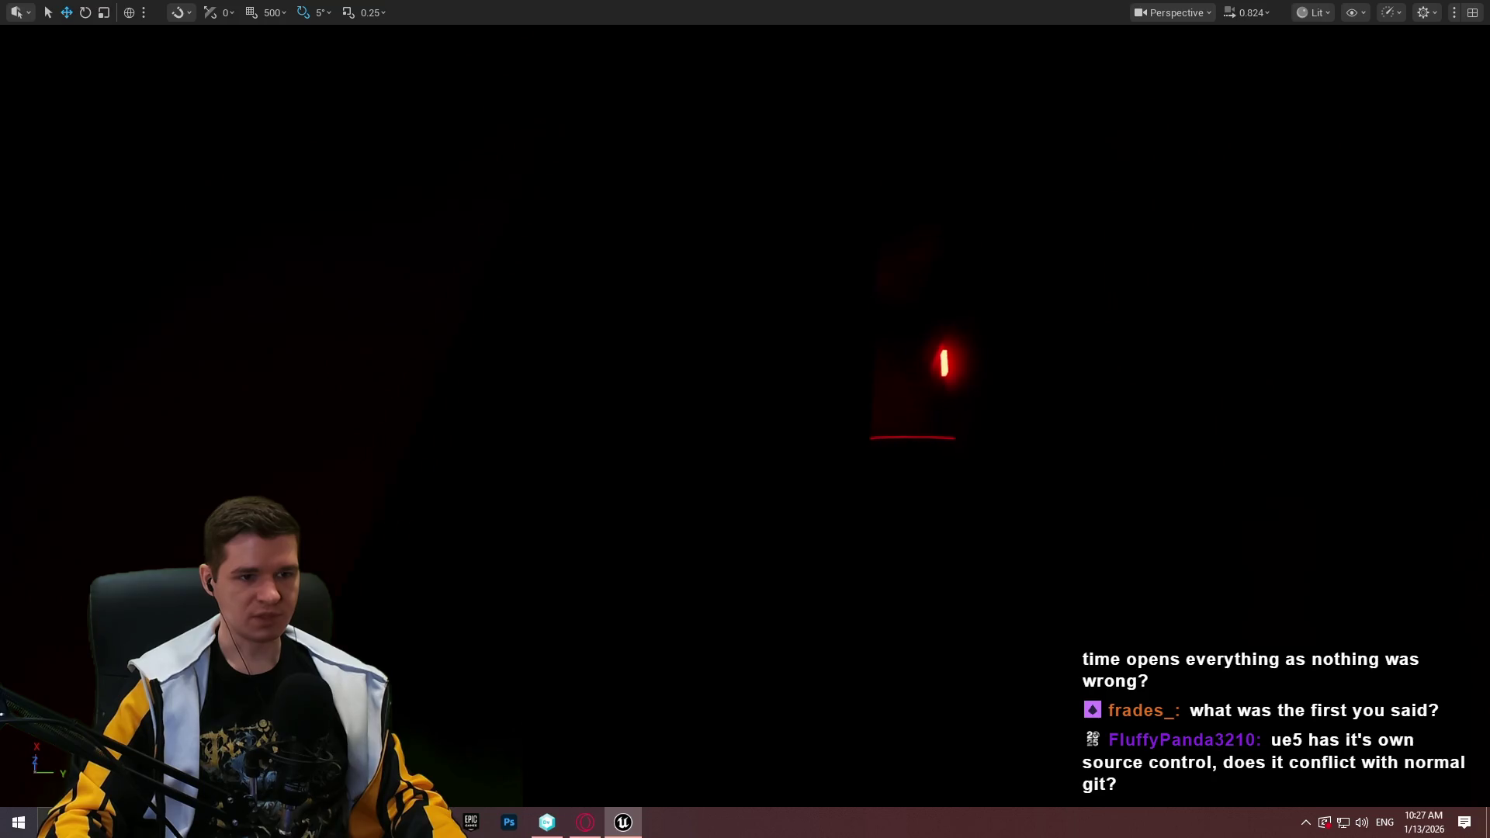
pyautogui.moveTo(675, 574); pyautogui.dragTo(613, 497)
pyautogui.moveTo(838, 400); pyautogui.dragTo(847, 391)
pyautogui.moveTo(812, 531); pyautogui.dragTo(812, 532)
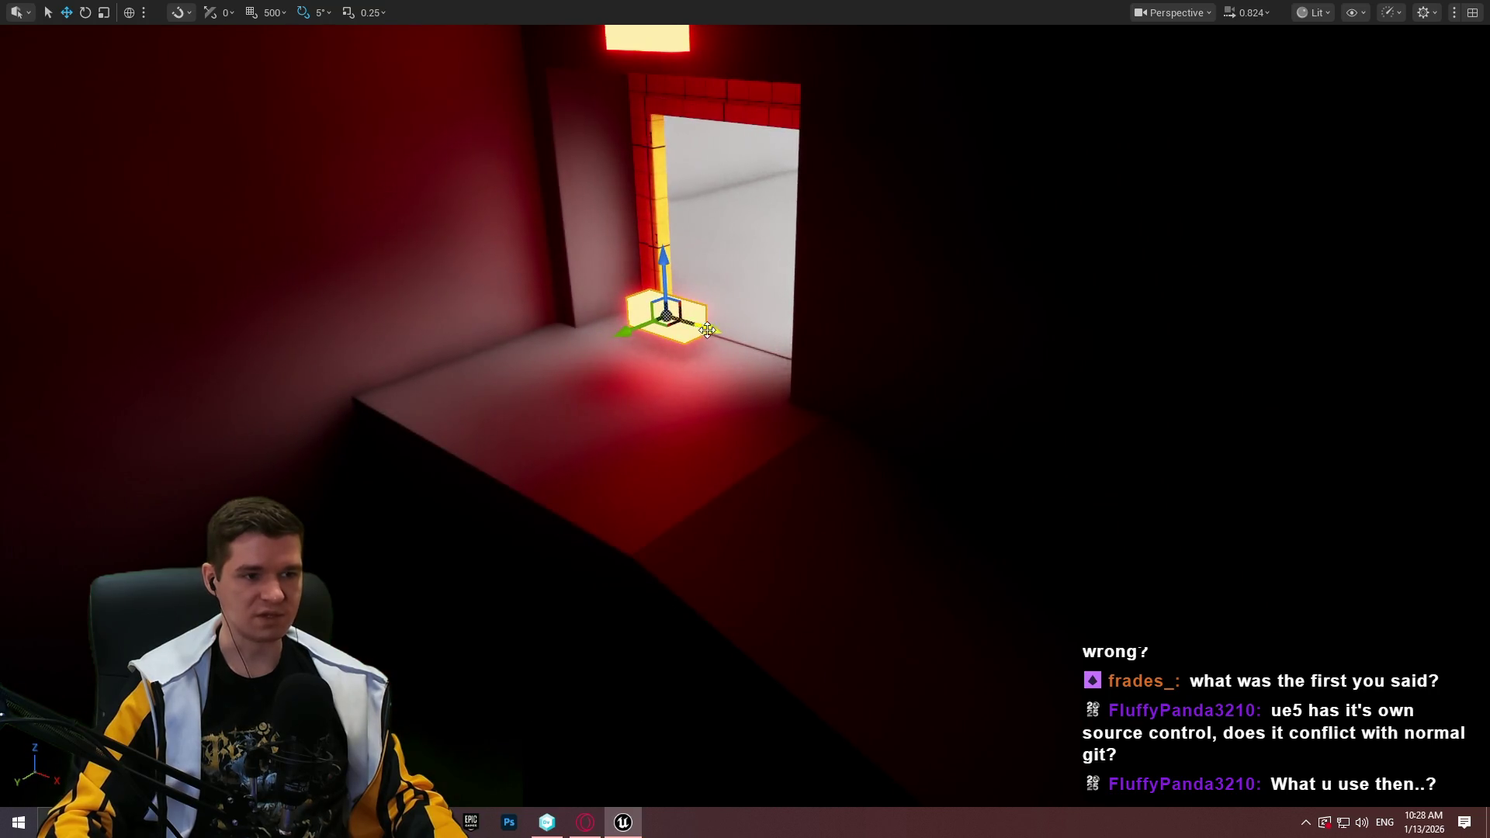
pyautogui.moveTo(706, 331); pyautogui.dragTo(1135, 547)
pyautogui.moveTo(1083, 397); pyautogui.dragTo(1084, 517)
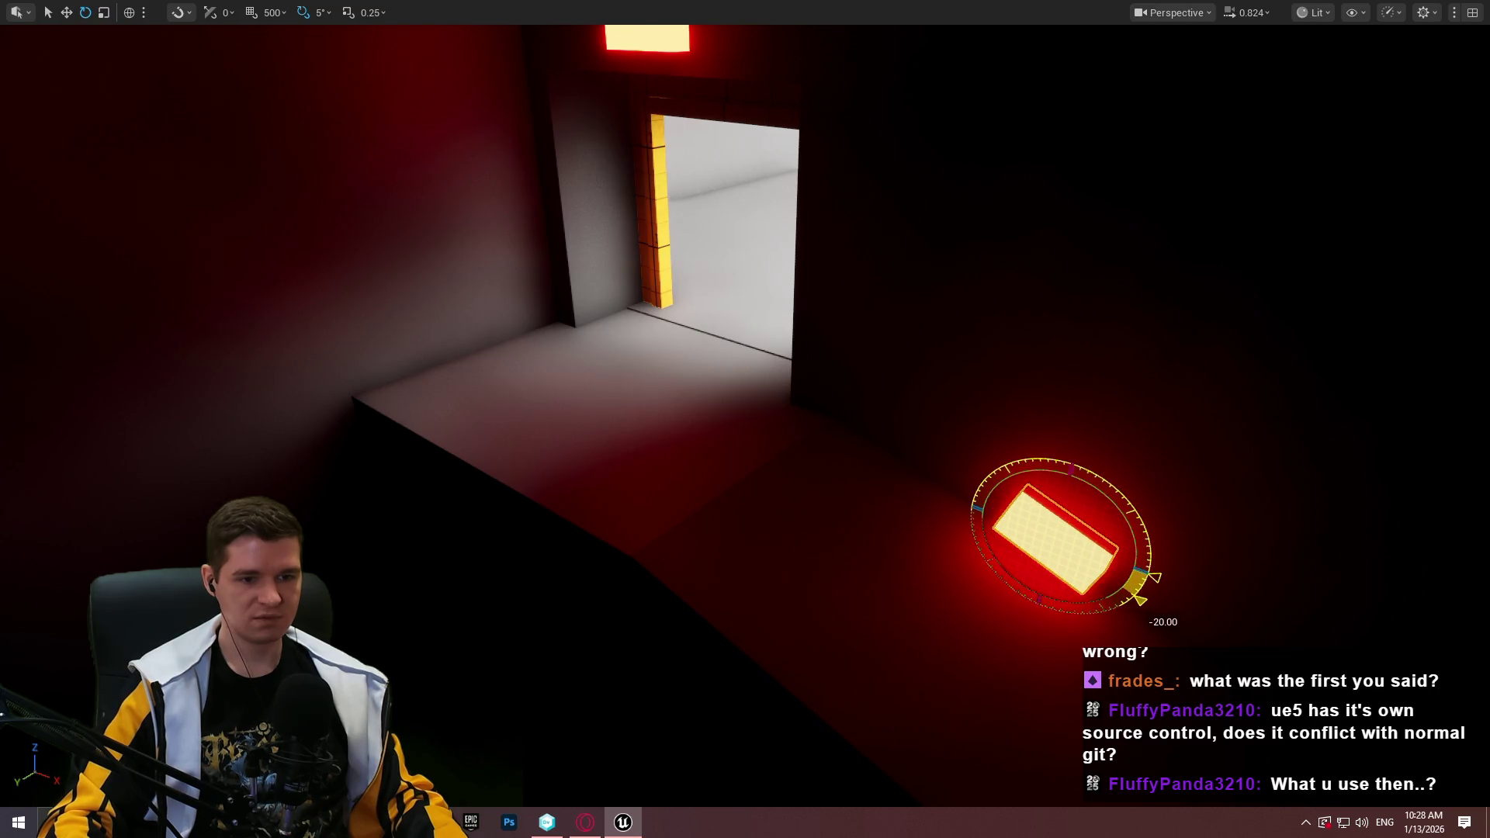
pyautogui.moveTo(745, 419); pyautogui.dragTo(900, 481)
pyautogui.moveTo(740, 380)
pyautogui.mouseDown()
pyautogui.moveTo(724, 390)
pyautogui.moveTo(761, 417)
pyautogui.mouseUp()
# Slide the light bar along its length and lower it, undoing a bad move
pyautogui.press('w')
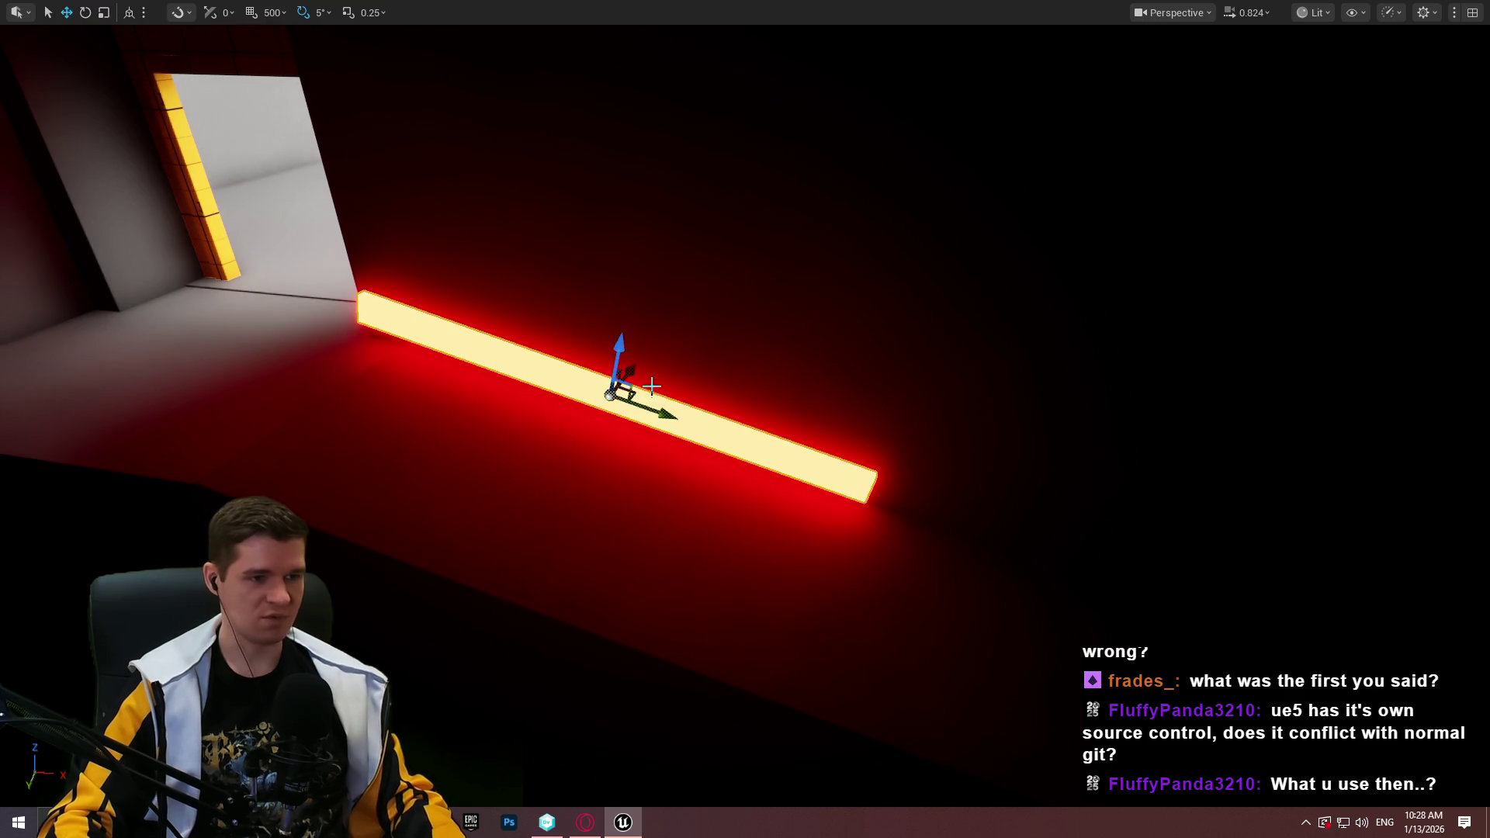
pyautogui.moveTo(656, 409)
pyautogui.mouseDown()
pyautogui.moveTo(768, 430)
pyautogui.moveTo(47, 365)
pyautogui.moveTo(162, 311)
pyautogui.moveTo(911, 402)
pyautogui.moveTo(954, 419)
pyautogui.moveTo(931, 543)
pyautogui.moveTo(950, 419)
pyautogui.moveTo(904, 423)
pyautogui.mouseUp()
pyautogui.moveTo(971, 378); pyautogui.dragTo(958, 543)
pyautogui.moveTo(1016, 256)
pyautogui.mouseDown()
pyautogui.moveTo(1008, 194)
pyautogui.moveTo(1017, 256)
pyautogui.mouseUp()
pyautogui.moveTo(902, 125); pyautogui.dragTo(888, 799)
pyautogui.hotkey('ctrl', 'z')
pyautogui.press('f')
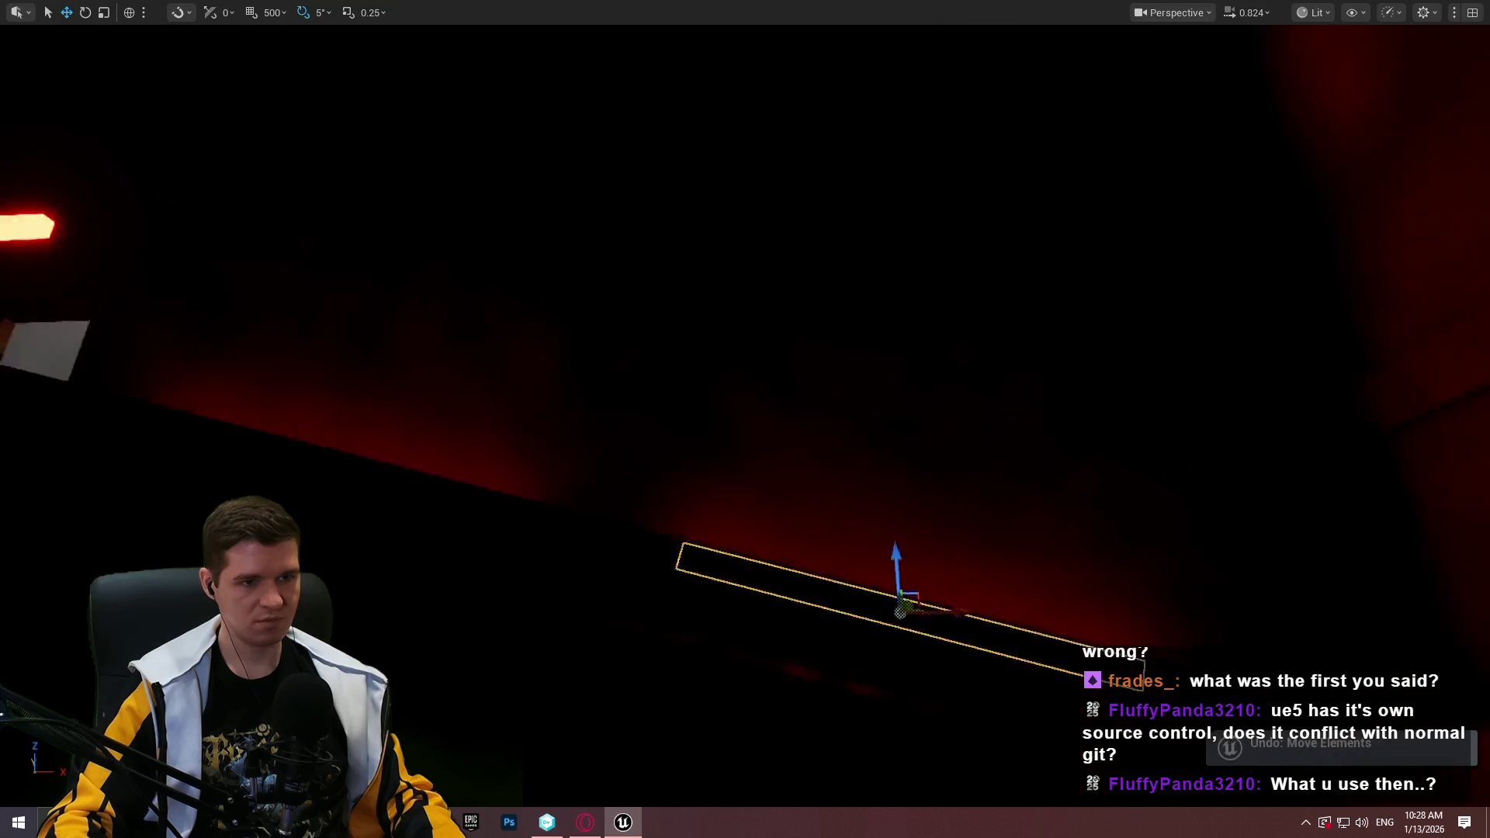
# Lower the light strip to mid-wall beside the other strip
pyautogui.moveTo(353, 347)
pyautogui.mouseDown()
pyautogui.moveTo(372, 302)
pyautogui.moveTo(388, 326)
pyautogui.mouseUp()
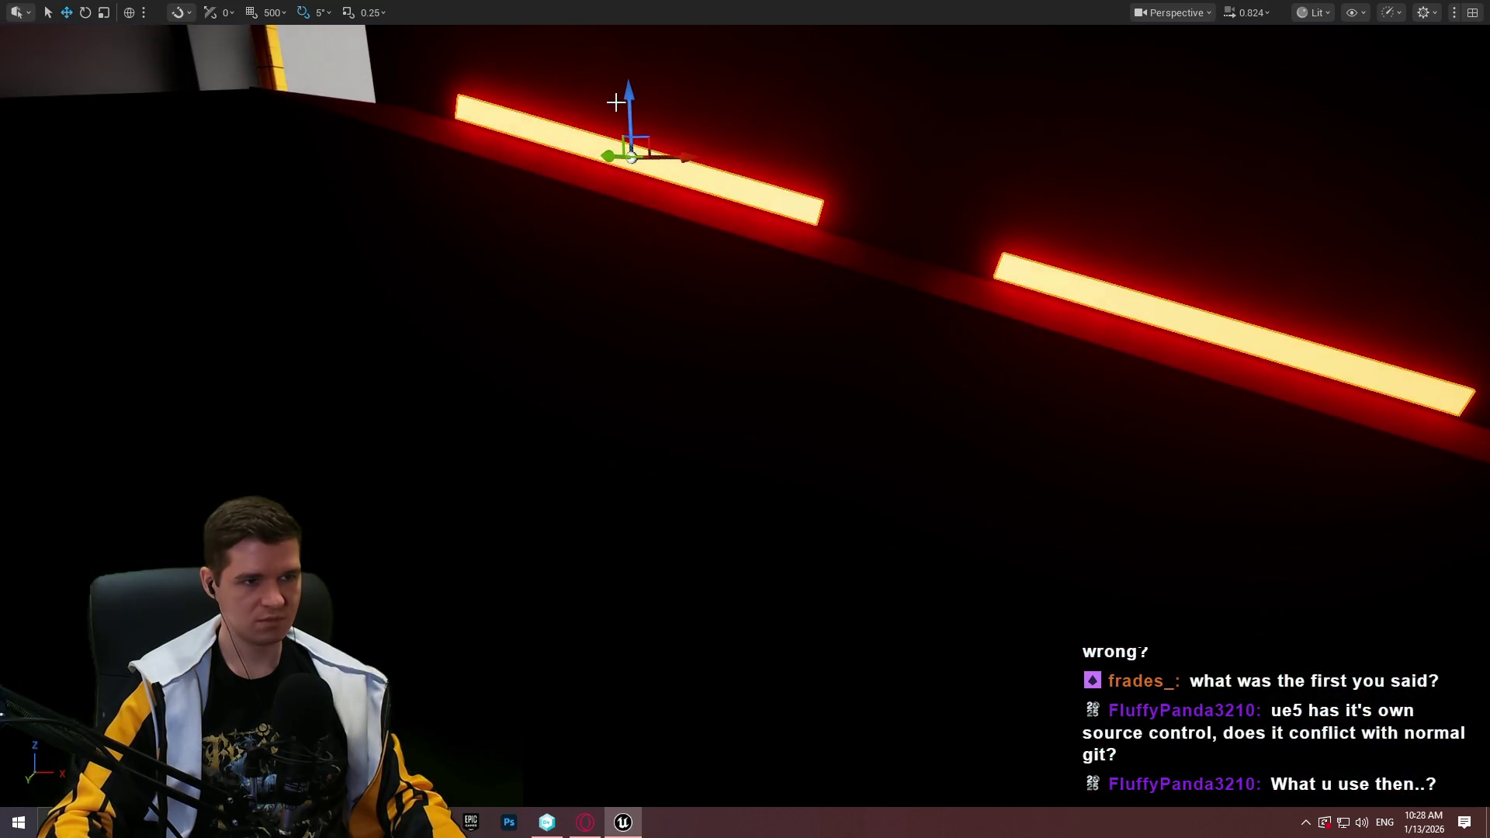
pyautogui.moveTo(625, 145)
pyautogui.mouseDown()
pyautogui.moveTo(612, 609)
pyautogui.moveTo(702, 94)
pyautogui.moveTo(711, 448)
pyautogui.mouseUp()
pyautogui.moveTo(711, 193); pyautogui.dragTo(671, 476)
pyautogui.press('f')
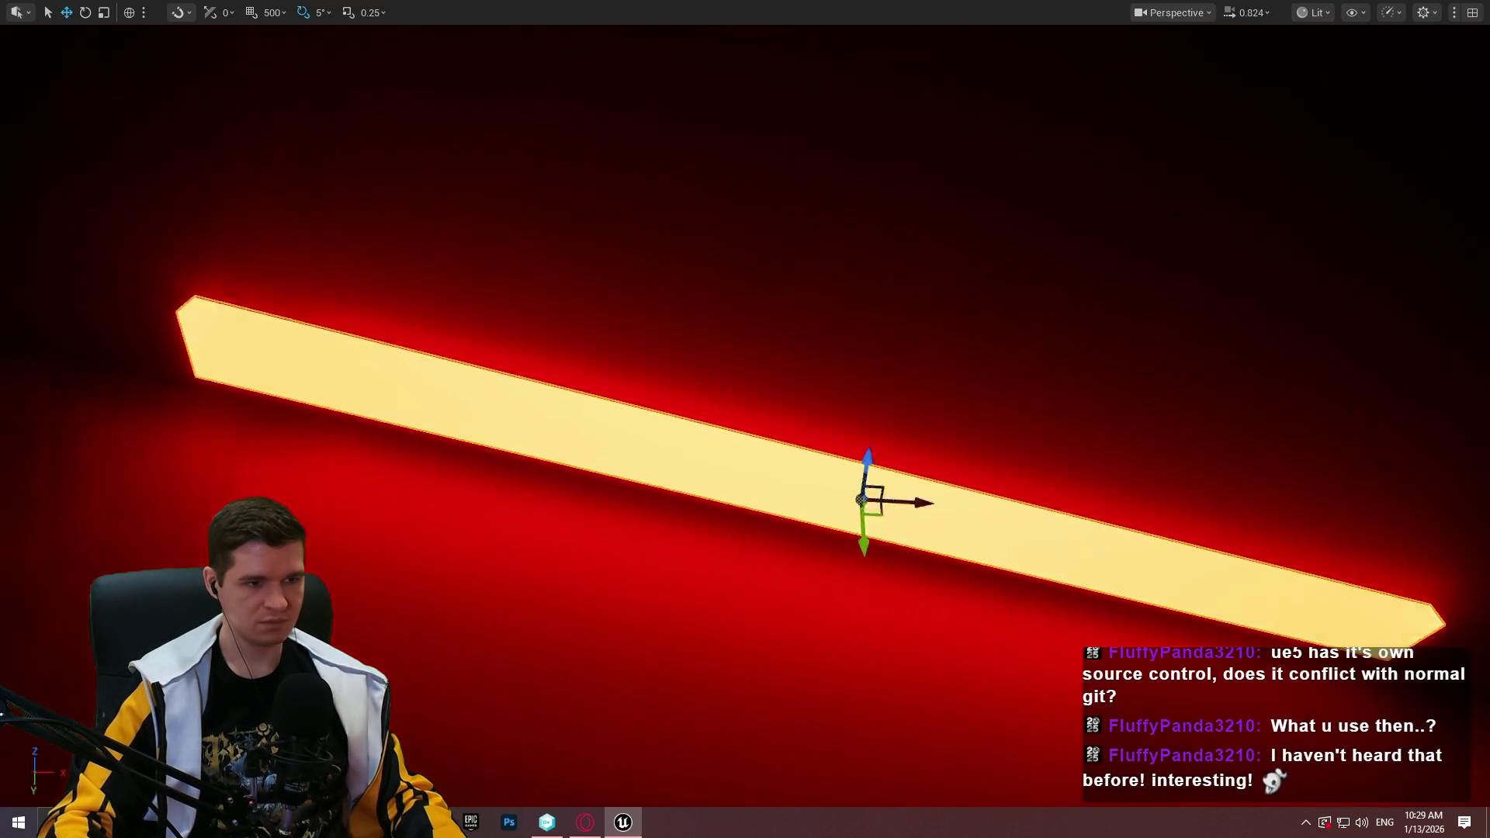
pyautogui.moveTo(619, 724); pyautogui.dragTo(618, 724)
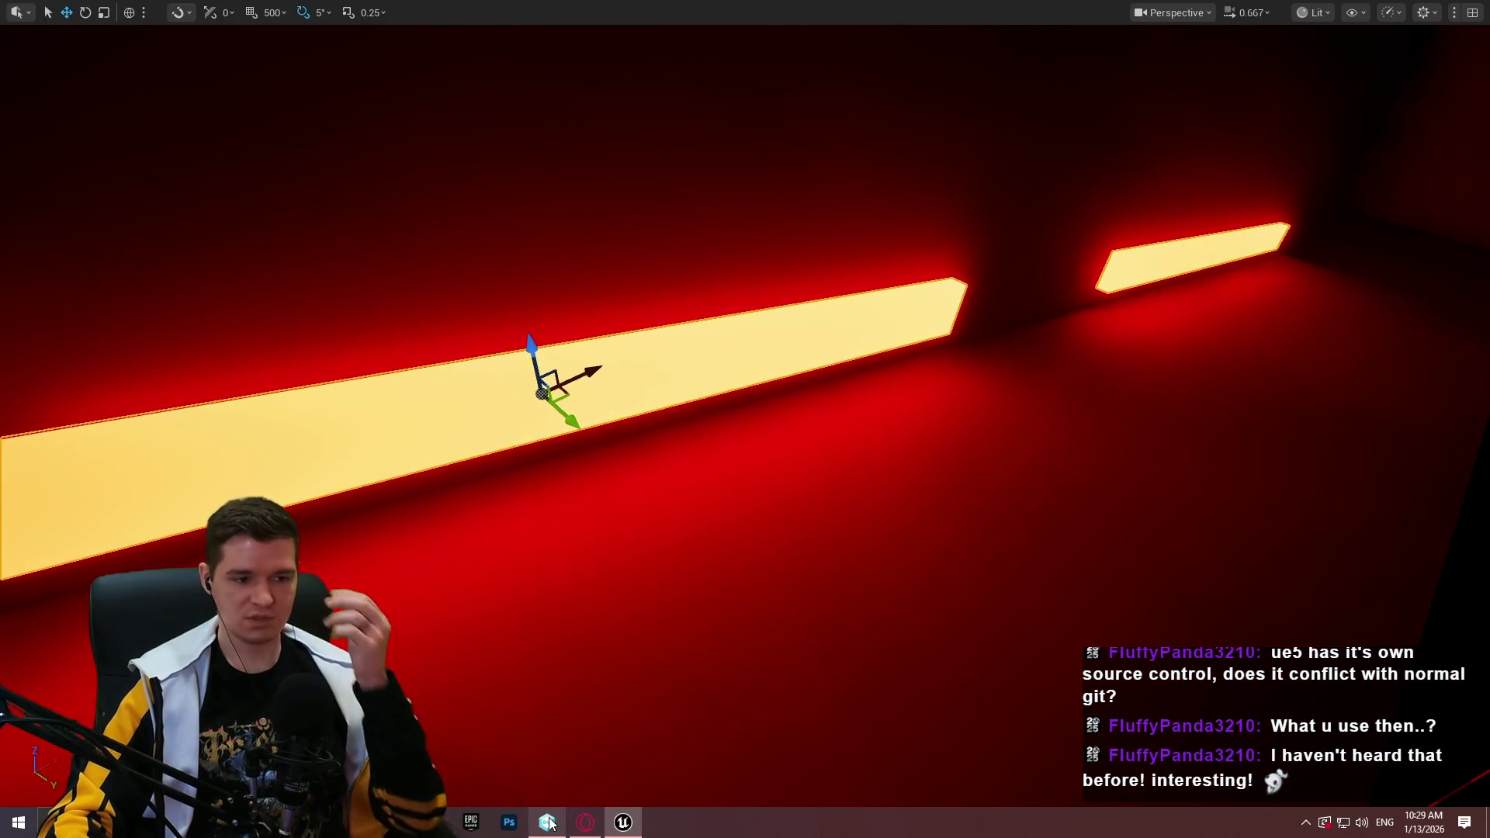
# Browse the immersive-sim-toolkit workspace's branch history in Branch Explorer
pyautogui.click(548, 822)
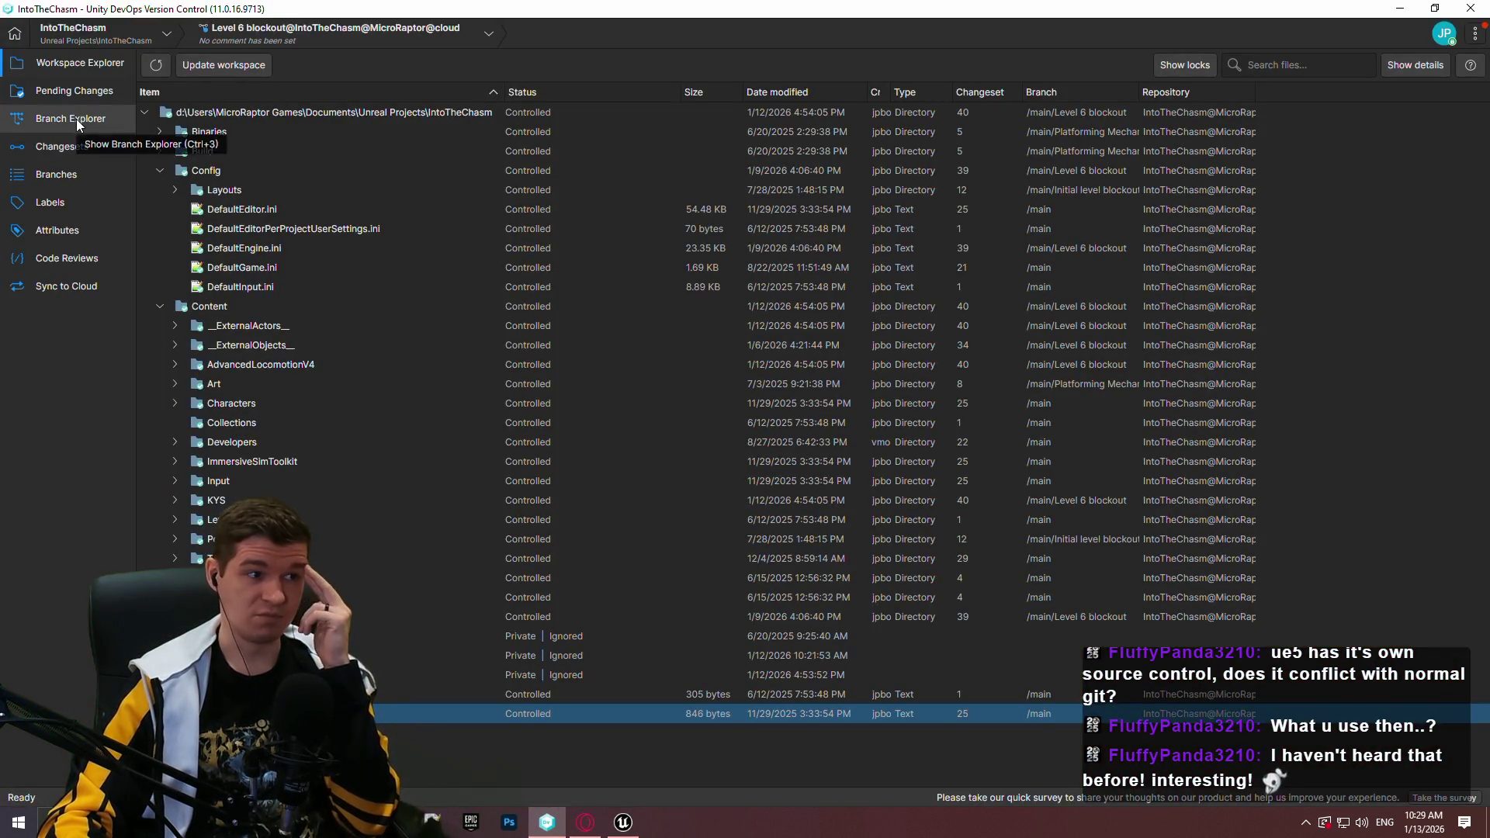
pyautogui.click(76, 119)
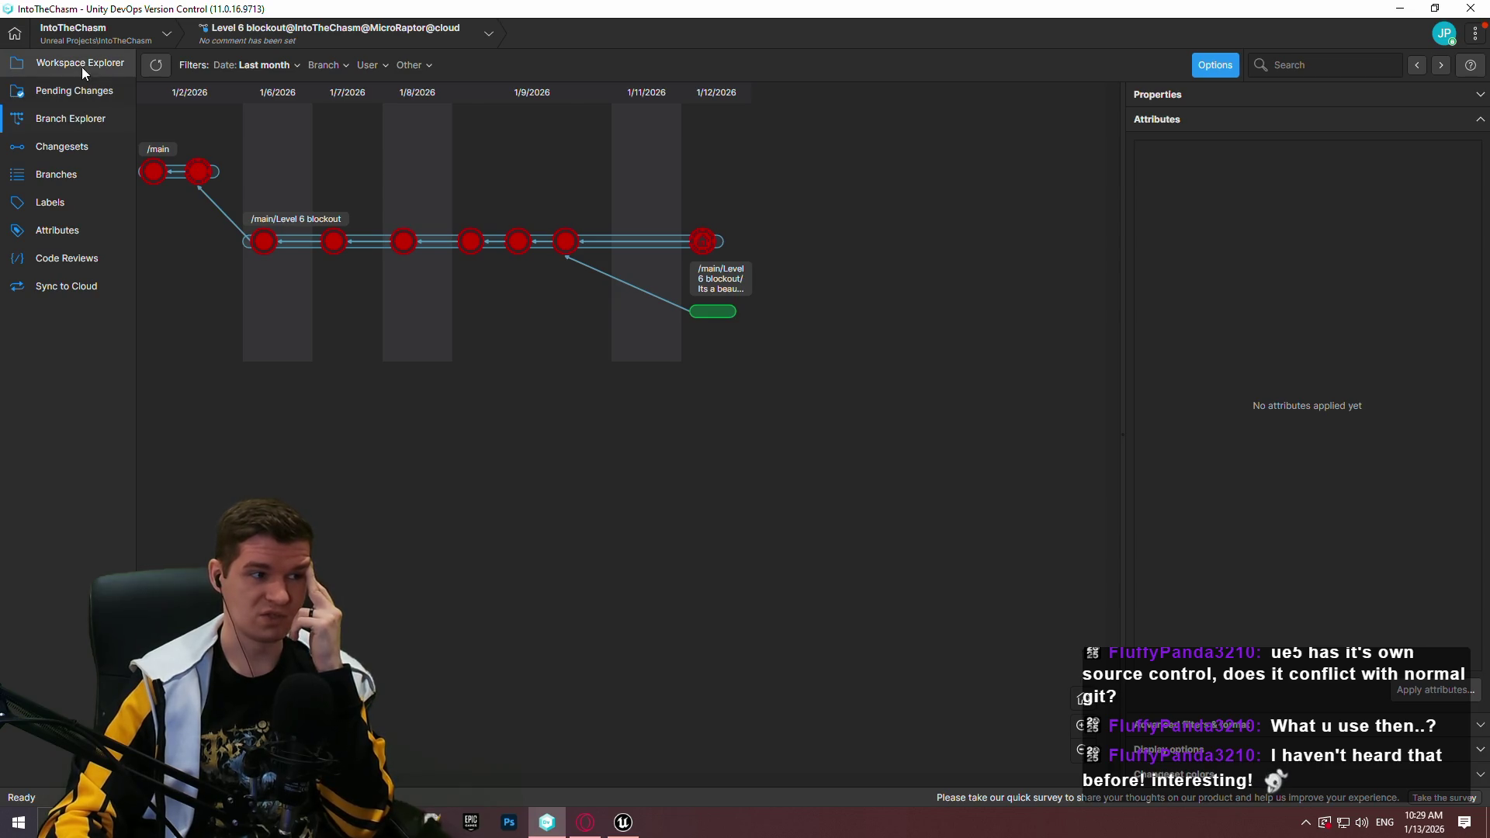
pyautogui.click(118, 36)
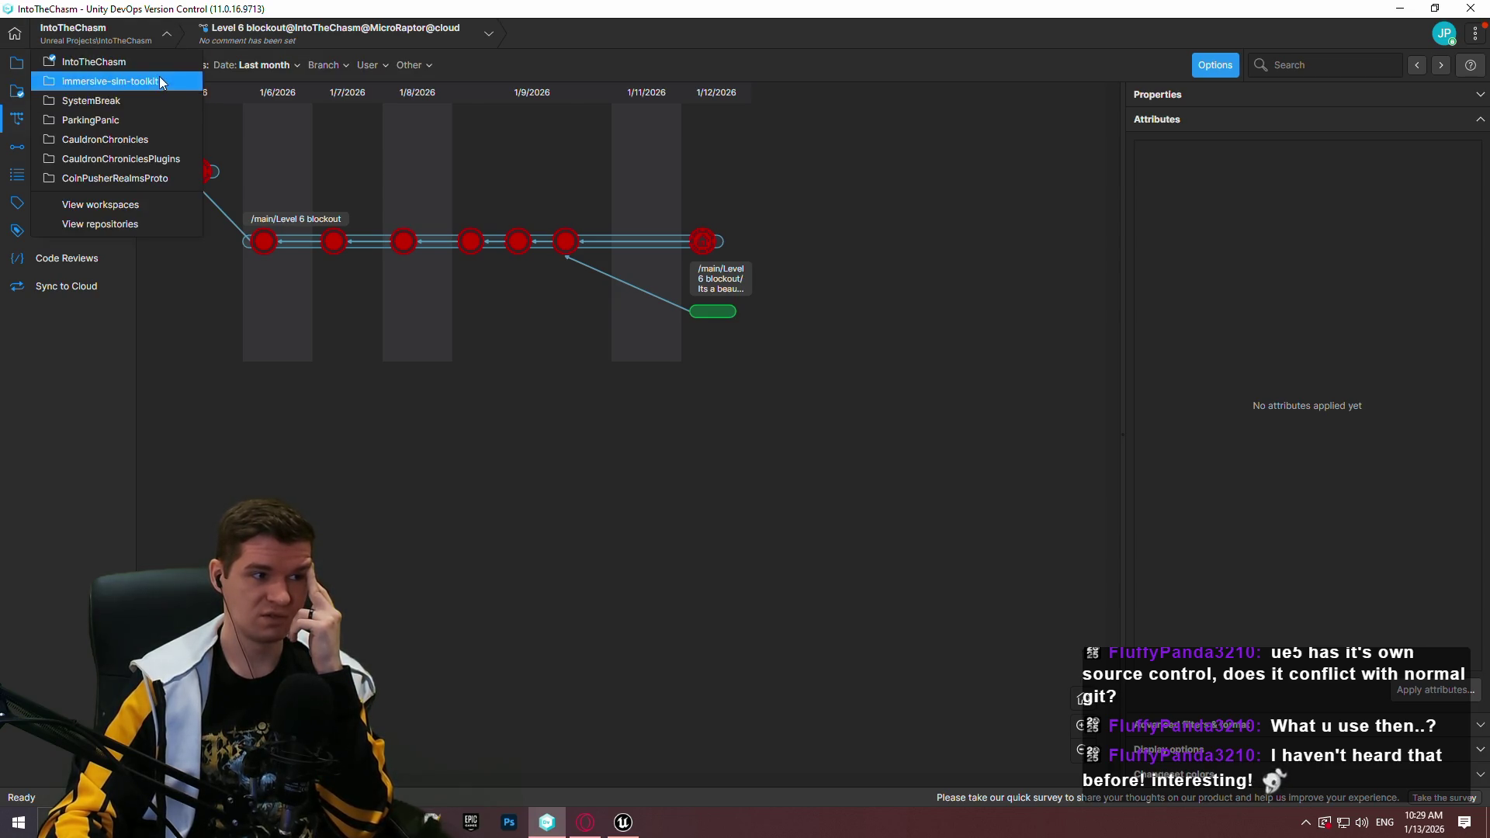
pyautogui.click(160, 77)
pyautogui.click(120, 116)
pyautogui.moveTo(397, 240); pyautogui.dragTo(1151, 481)
pyautogui.moveTo(834, 479); pyautogui.dragTo(365, 509)
pyautogui.moveTo(659, 475)
pyautogui.mouseDown()
pyautogui.moveTo(466, 496)
pyautogui.moveTo(882, 517)
pyautogui.mouseUp()
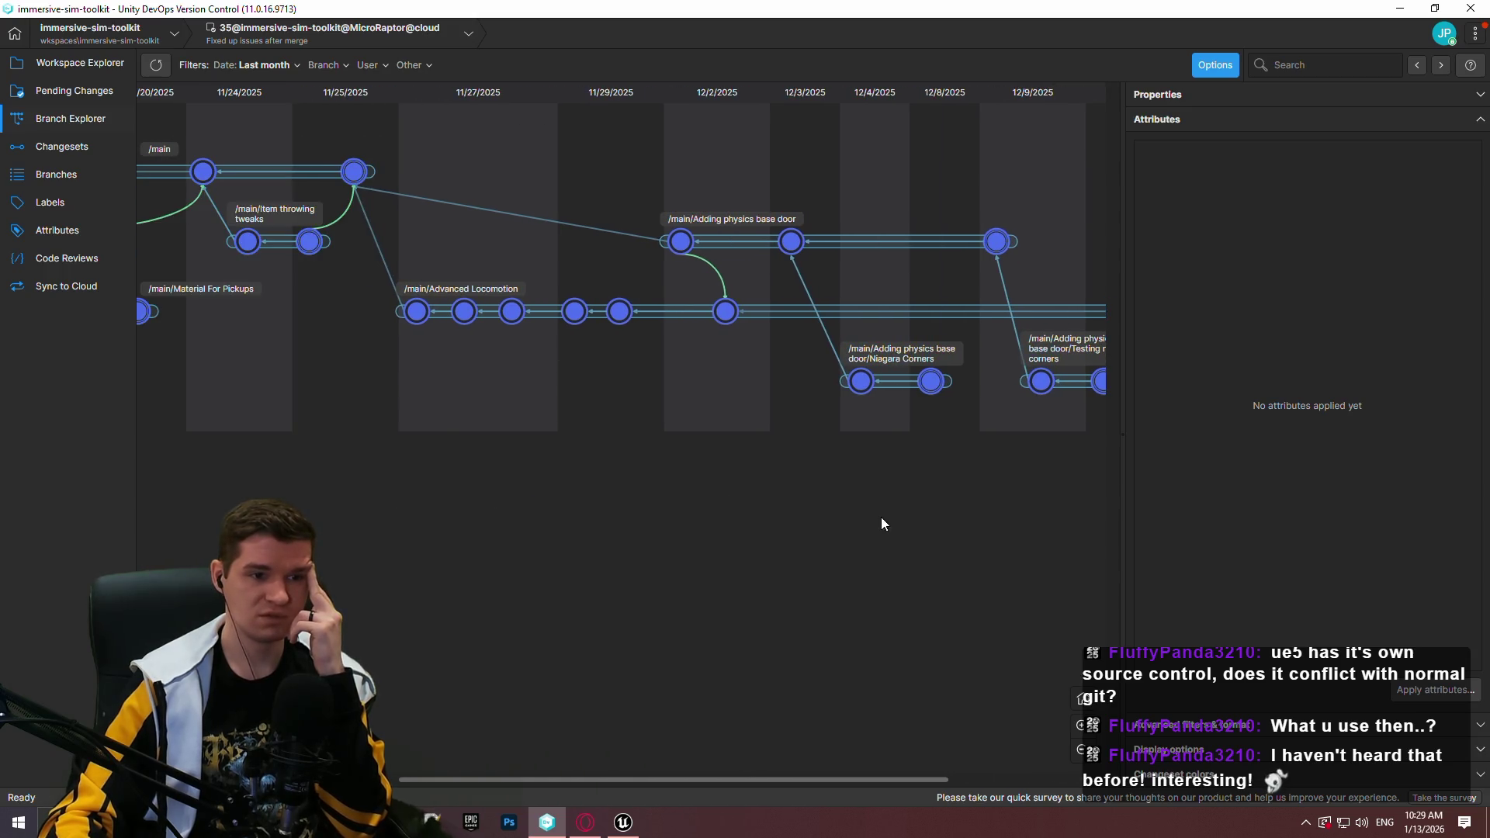
# Switch back to the IntoTheChasm workspace and minimize version control
pyautogui.click(73, 39)
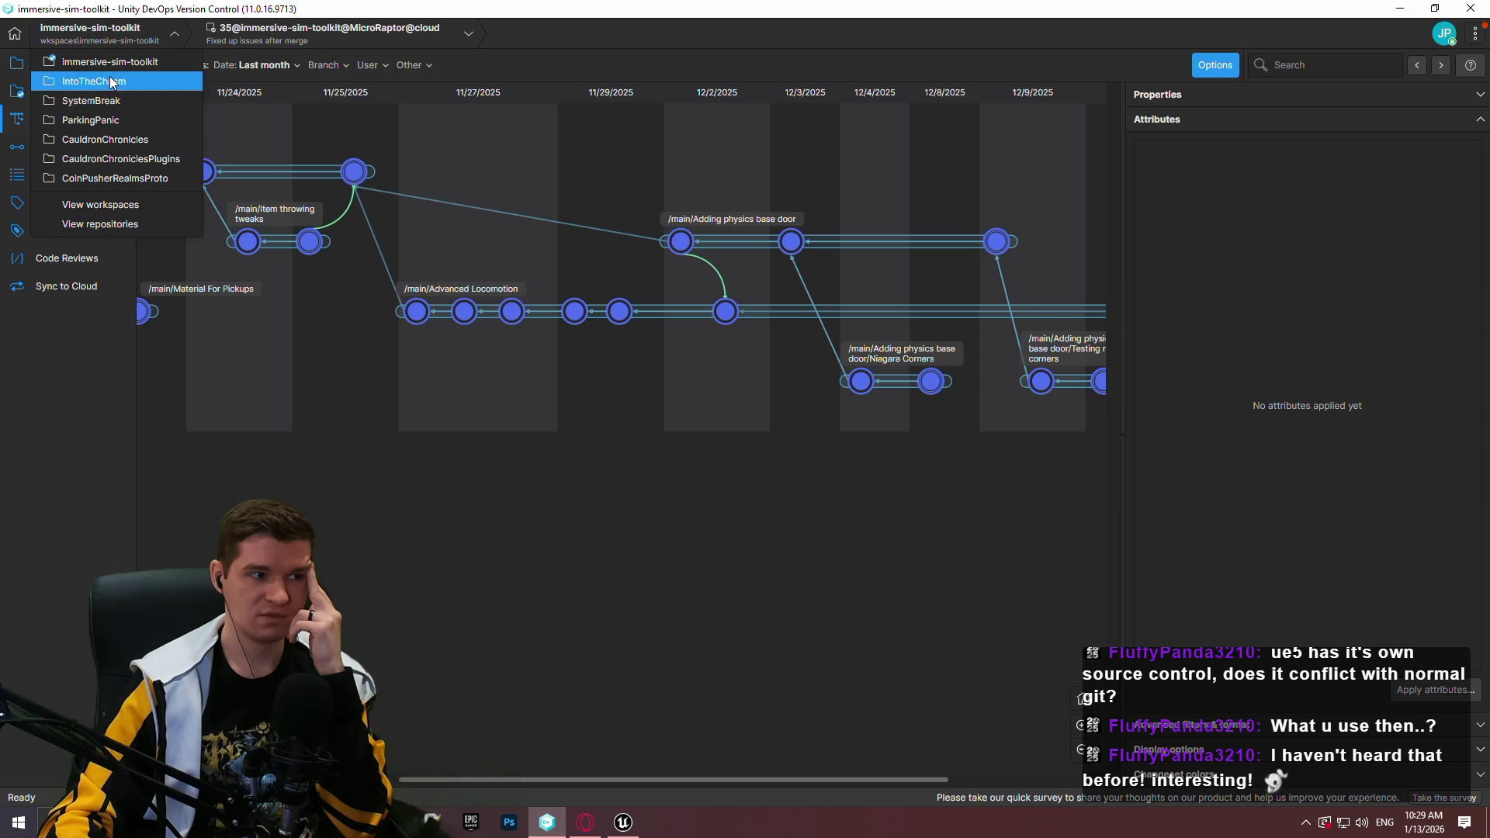
pyautogui.click(112, 82)
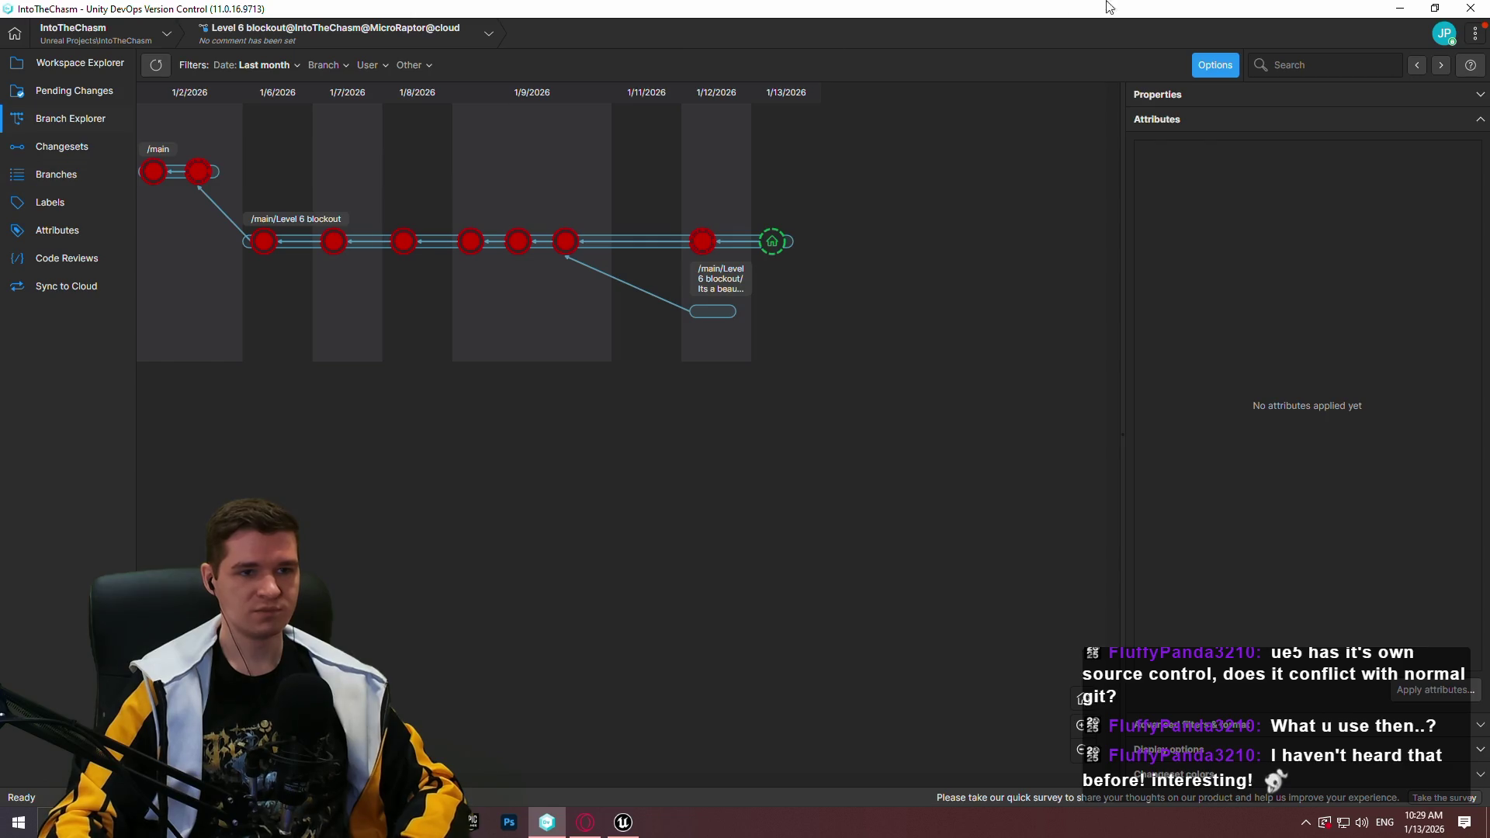
pyautogui.click(1402, 9)
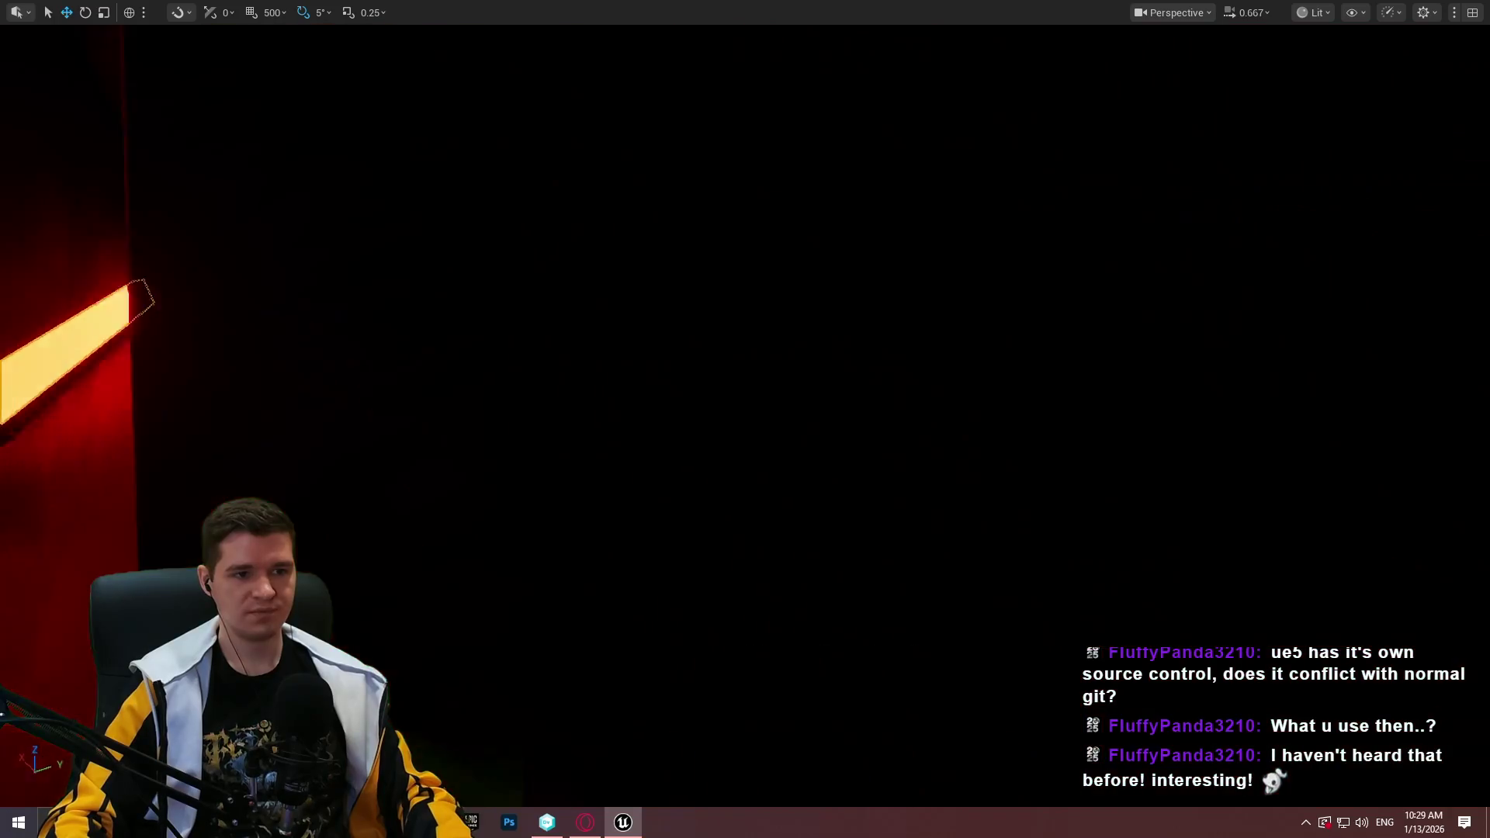
pyautogui.moveTo(911, 218); pyautogui.dragTo(945, 255)
pyautogui.click(982, 356)
pyautogui.moveTo(983, 356); pyautogui.dragTo(982, 356)
pyautogui.moveTo(1206, 428); pyautogui.dragTo(1205, 427)
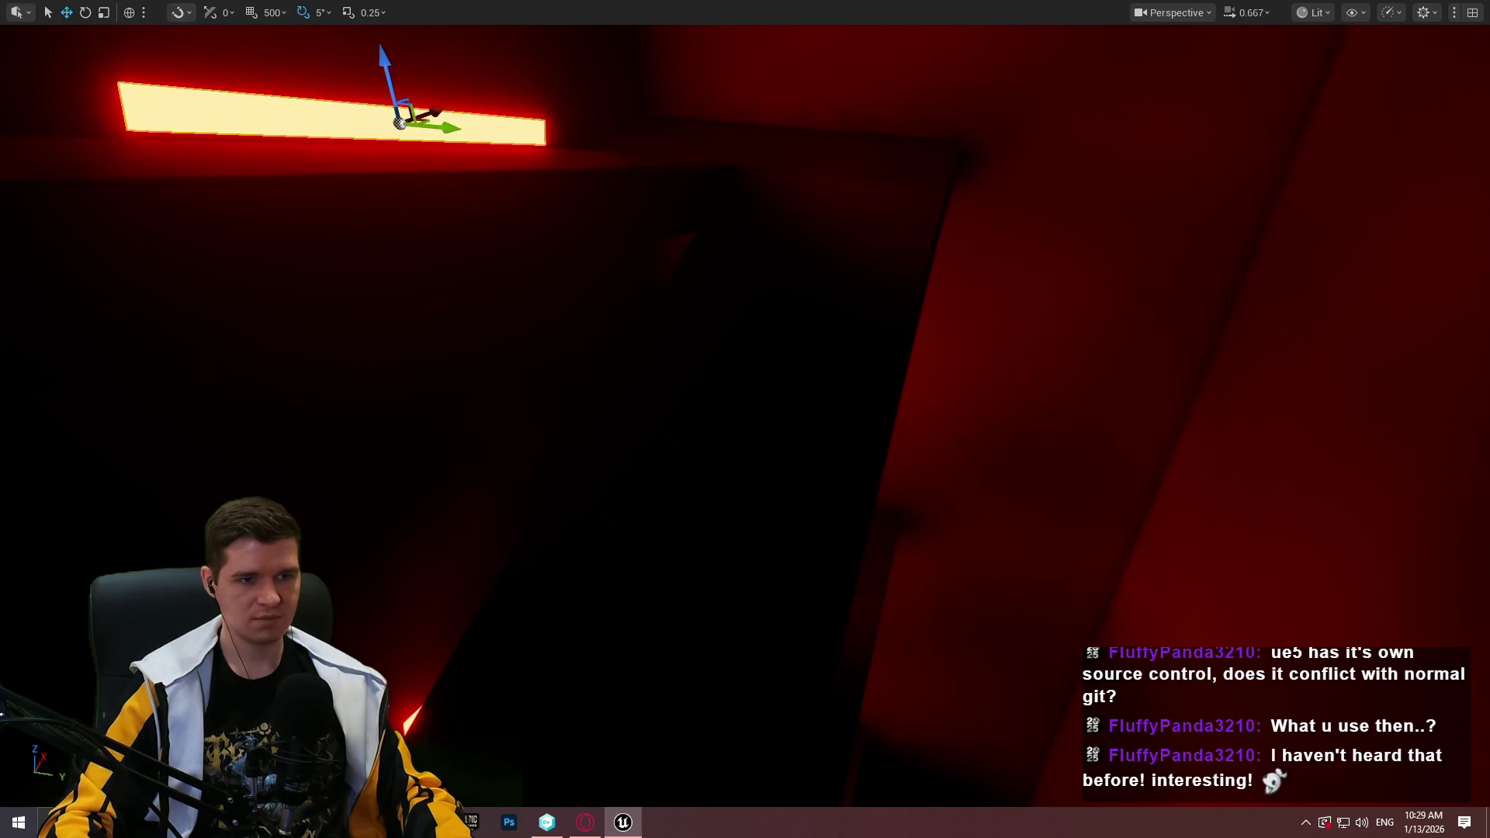
pyautogui.moveTo(1206, 428); pyautogui.dragTo(1205, 428)
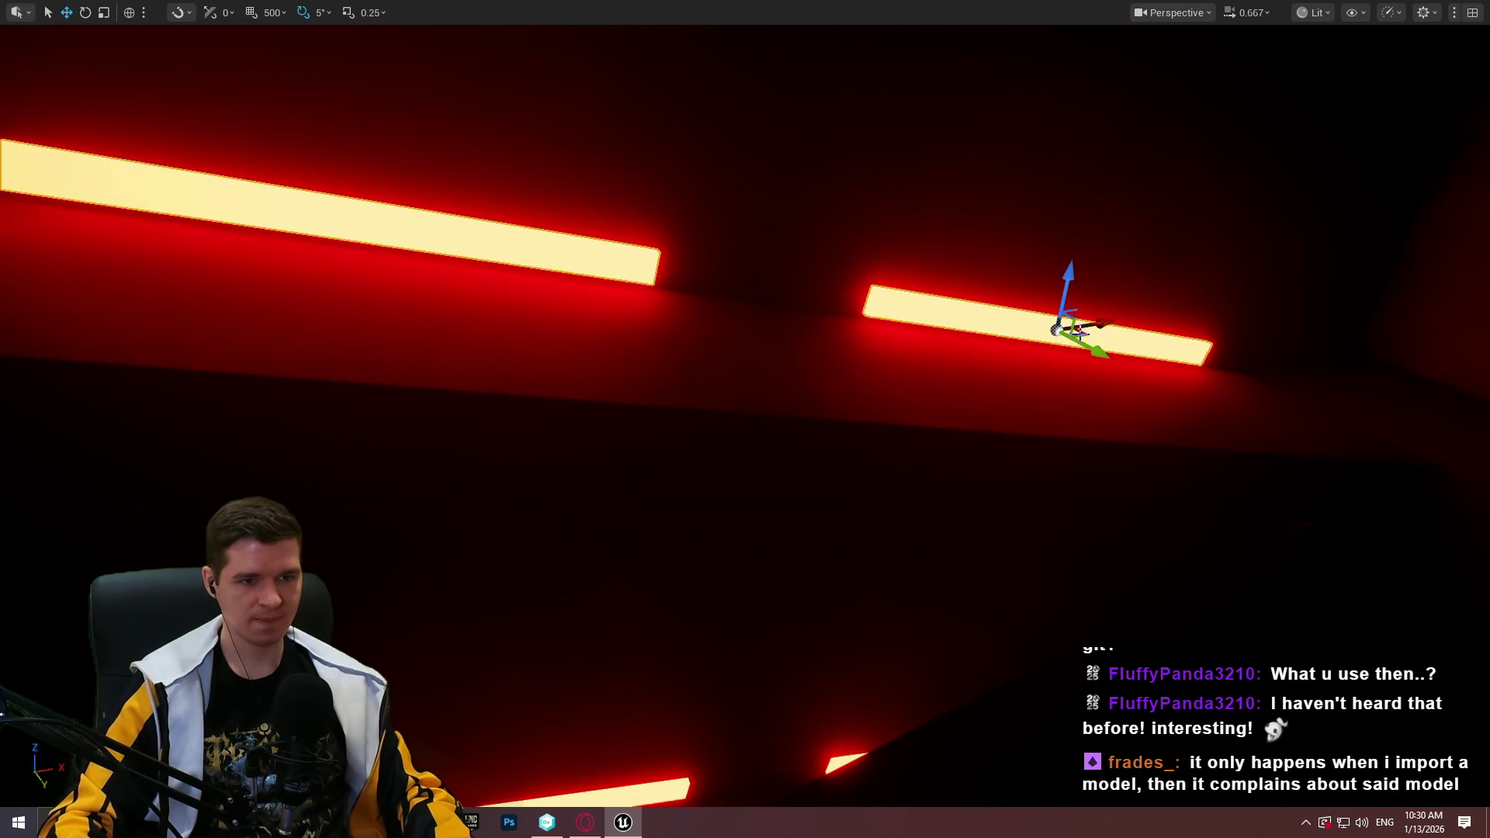
# Alt-drag to duplicate the selected light strips and lower the copies down the wall
pyautogui.moveTo(1097, 353); pyautogui.dragTo(1283, 515)
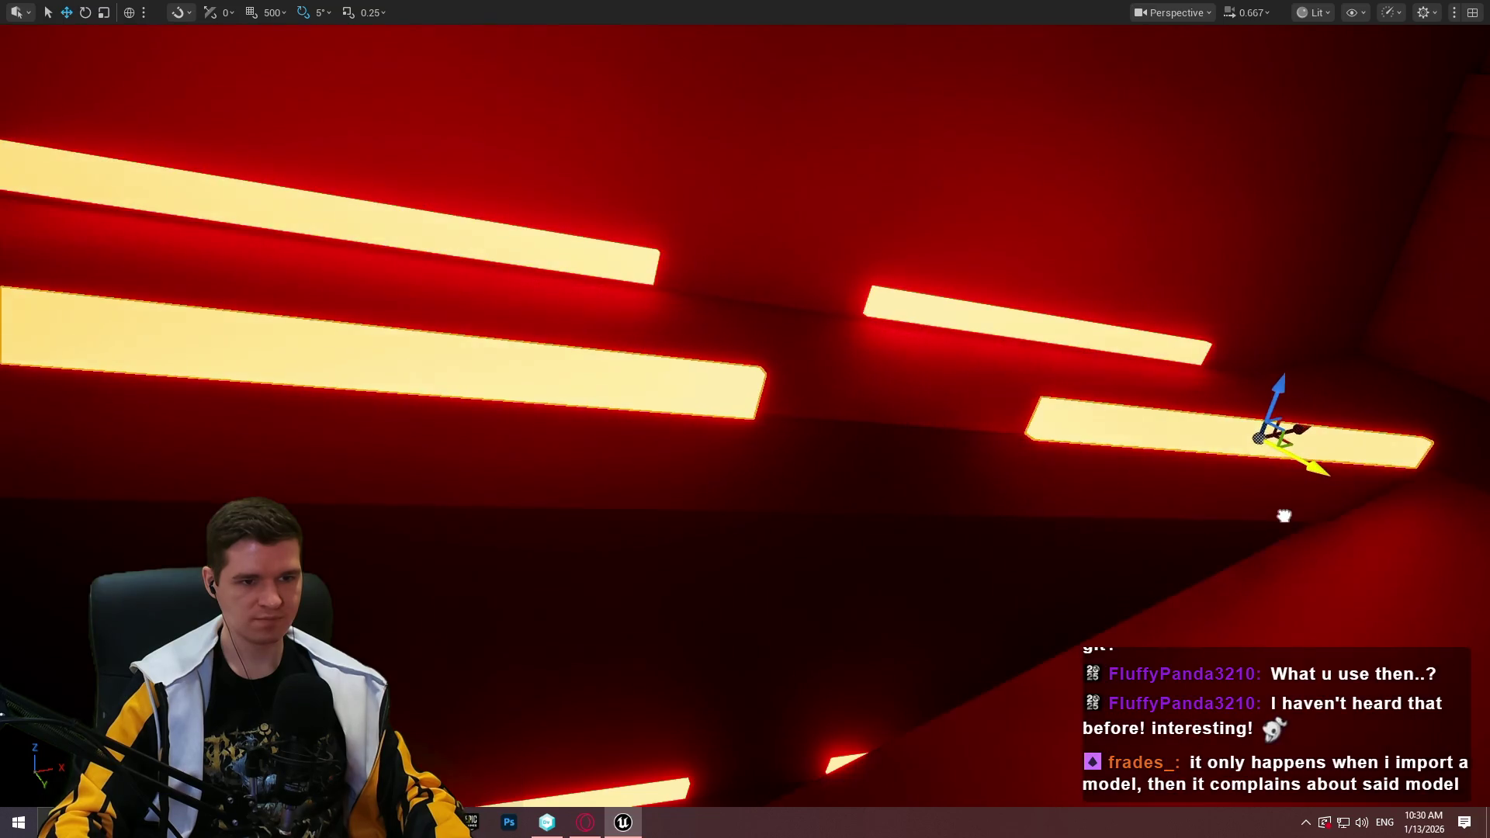
pyautogui.moveTo(1244, 379); pyautogui.dragTo(1244, 436)
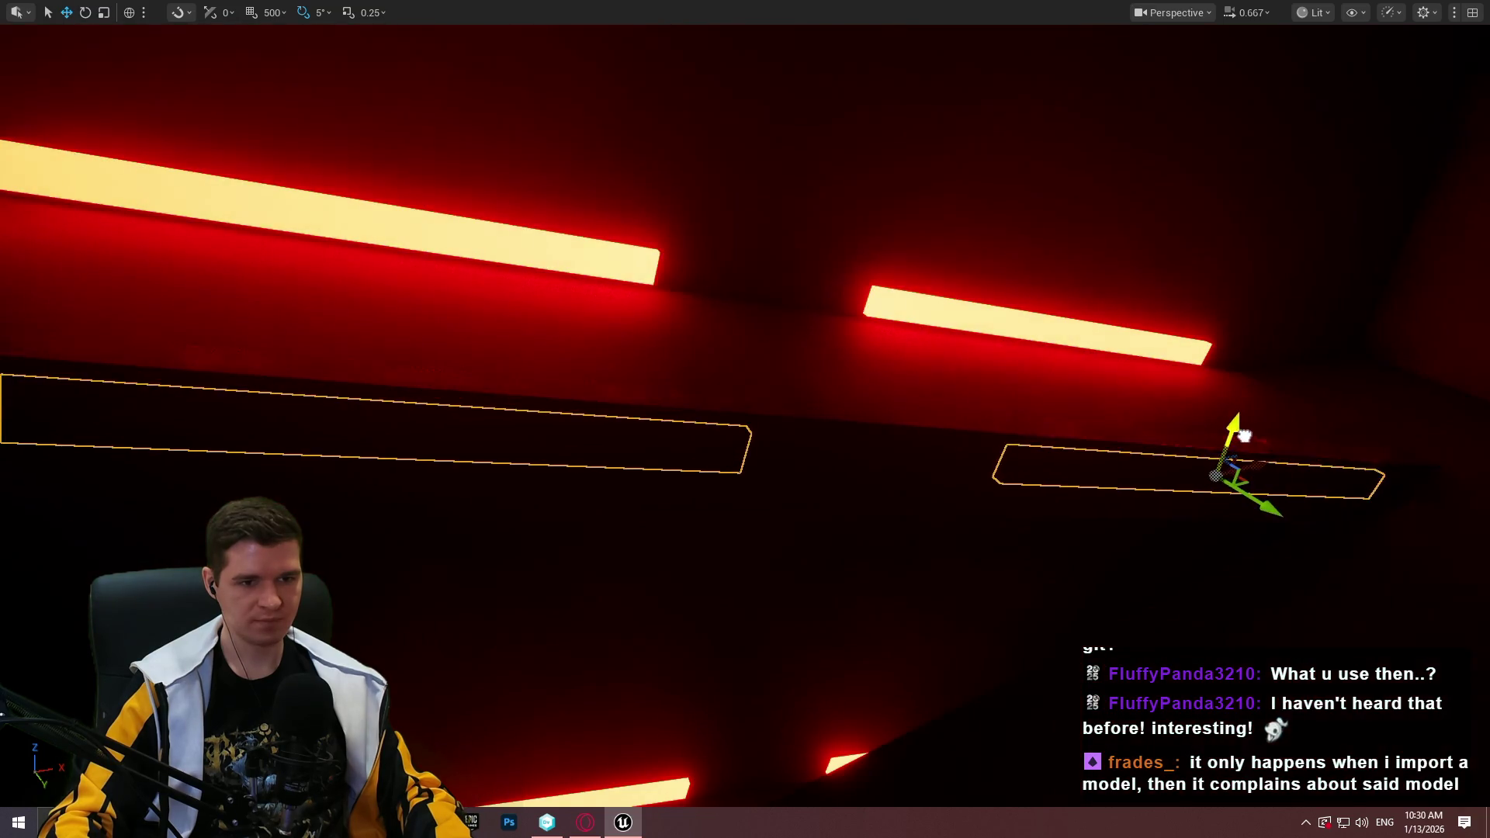
pyautogui.moveTo(1264, 520)
pyautogui.mouseDown()
pyautogui.moveTo(1284, 534)
pyautogui.moveTo(1226, 508)
pyautogui.moveTo(1234, 499)
pyautogui.mouseUp()
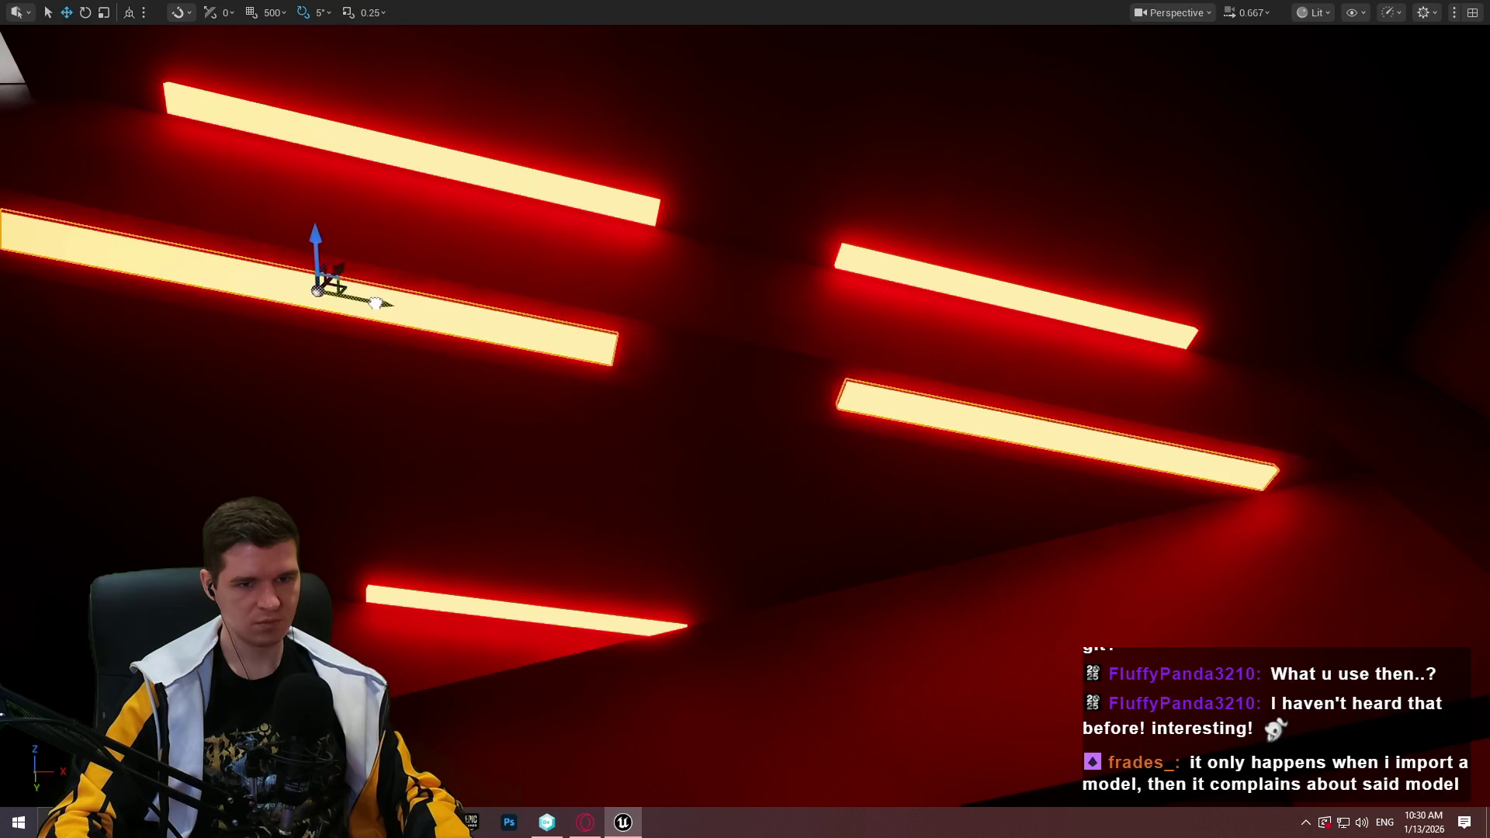
# Drop more copies of the glowing bars to mid-wall, then open a wall cube's context menu
pyautogui.moveTo(1095, 478)
pyautogui.mouseDown()
pyautogui.moveTo(1117, 465)
pyautogui.moveTo(1086, 457)
pyautogui.moveTo(1032, 505)
pyautogui.mouseUp()
pyautogui.moveTo(862, 416); pyautogui.dragTo(863, 416)
pyautogui.moveTo(683, 136)
pyautogui.mouseDown()
pyautogui.moveTo(688, 212)
pyautogui.moveTo(800, 329)
pyautogui.mouseUp()
pyautogui.moveTo(760, 147)
pyautogui.mouseDown()
pyautogui.moveTo(802, 416)
pyautogui.moveTo(806, 621)
pyautogui.moveTo(807, 528)
pyautogui.mouseUp()
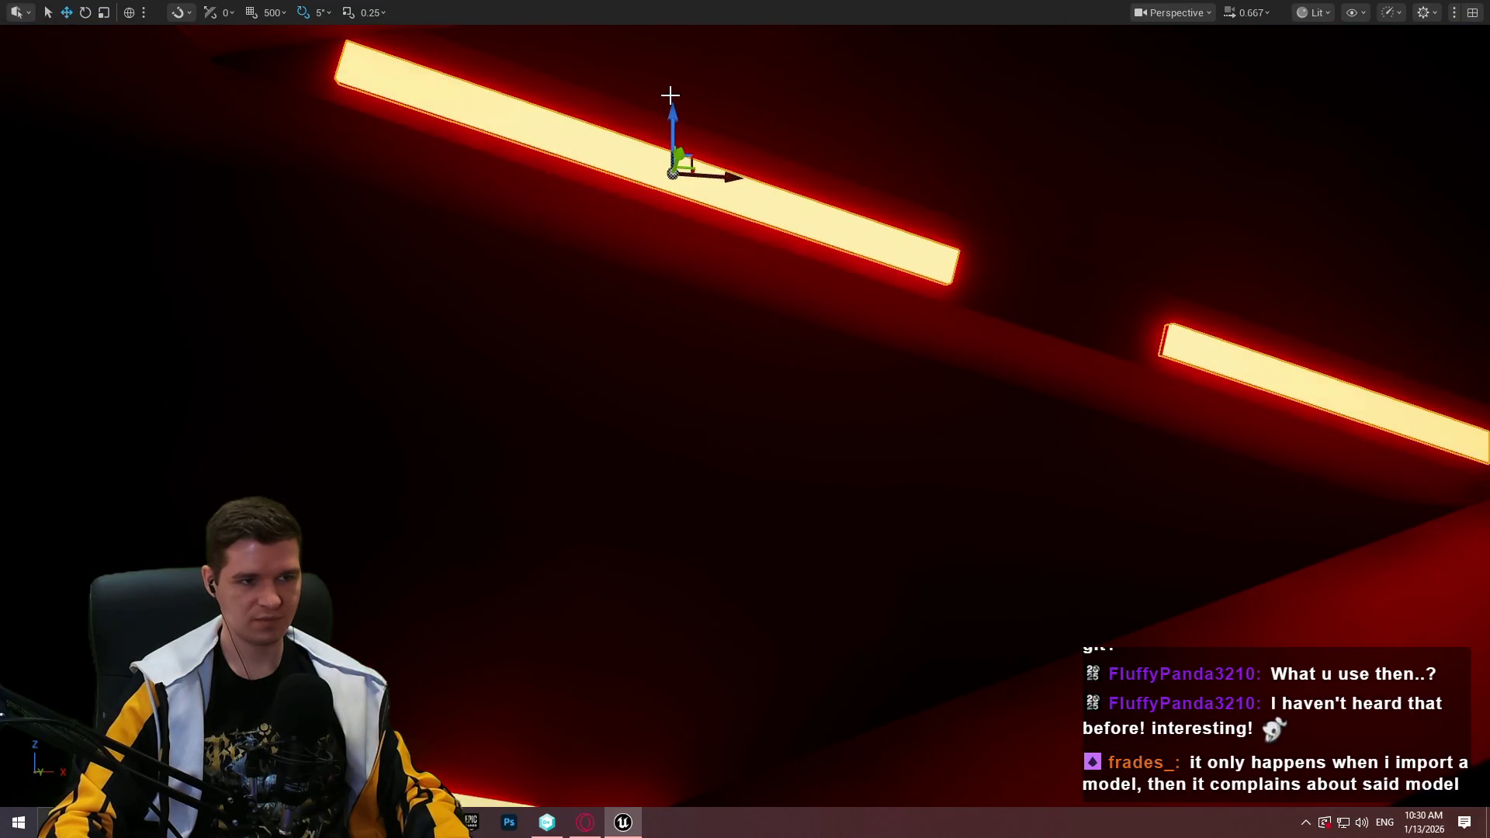
pyautogui.moveTo(671, 101)
pyautogui.mouseDown()
pyautogui.moveTo(731, 432)
pyautogui.moveTo(732, 538)
pyautogui.moveTo(732, 465)
pyautogui.mouseUp()
pyautogui.moveTo(806, 213)
pyautogui.mouseDown()
pyautogui.moveTo(804, 533)
pyautogui.moveTo(806, 458)
pyautogui.mouseUp()
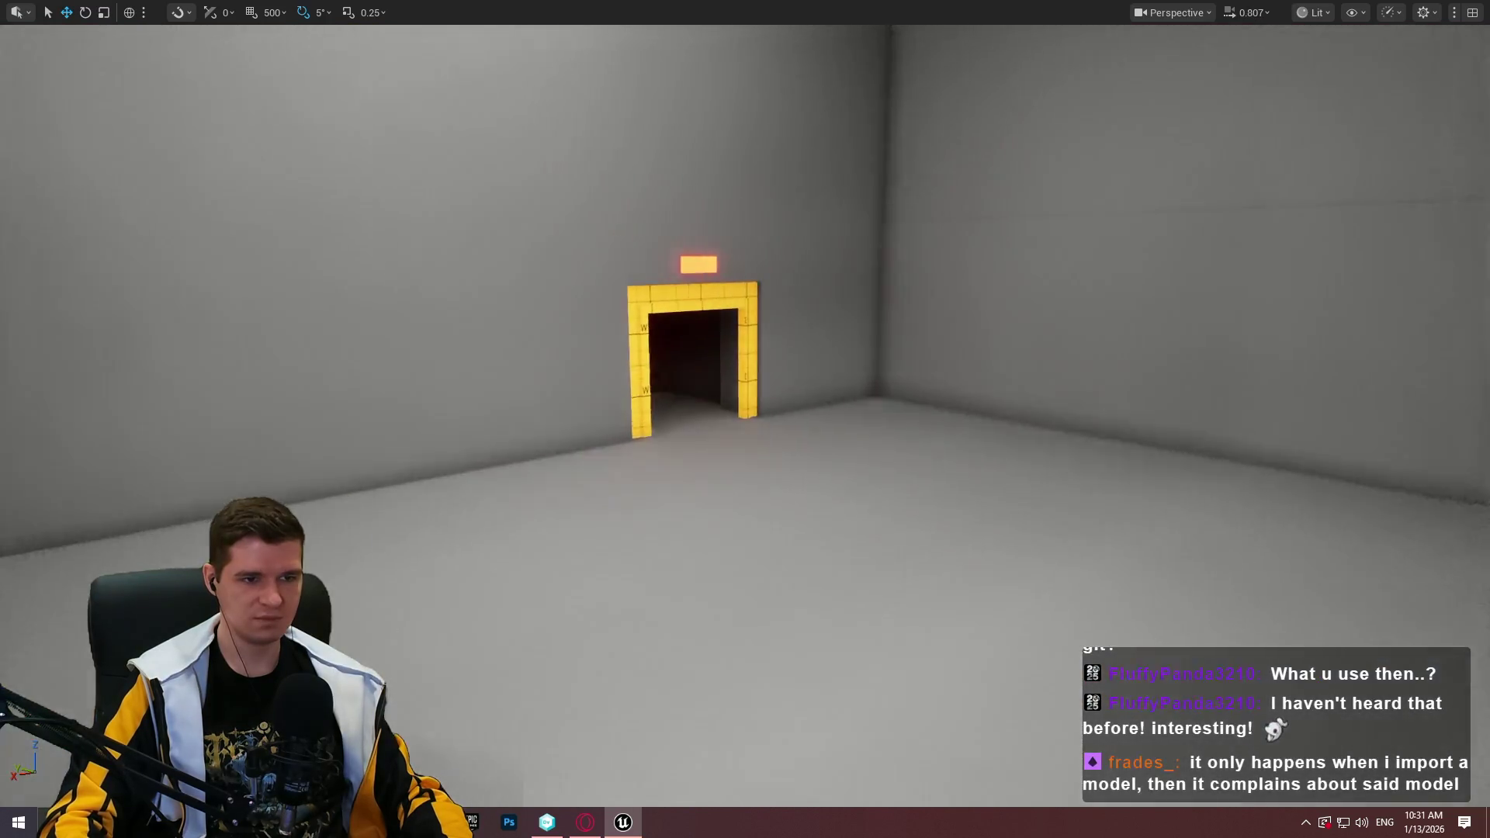
pyautogui.rightClick(492, 256)
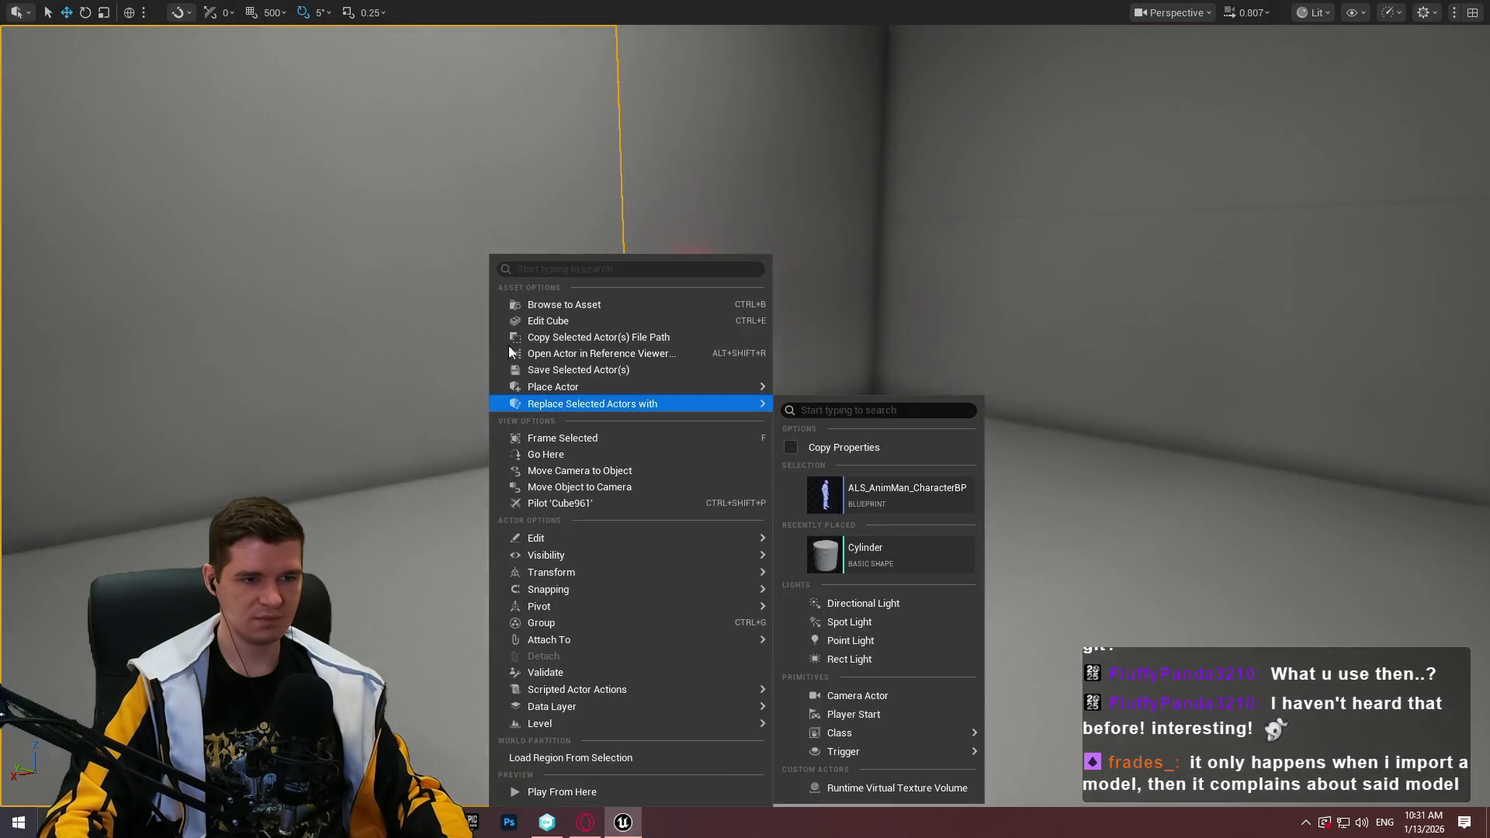
# Play From Here and run the mannequin through the yellow doorway onto the rooftop
pyautogui.click(532, 712)
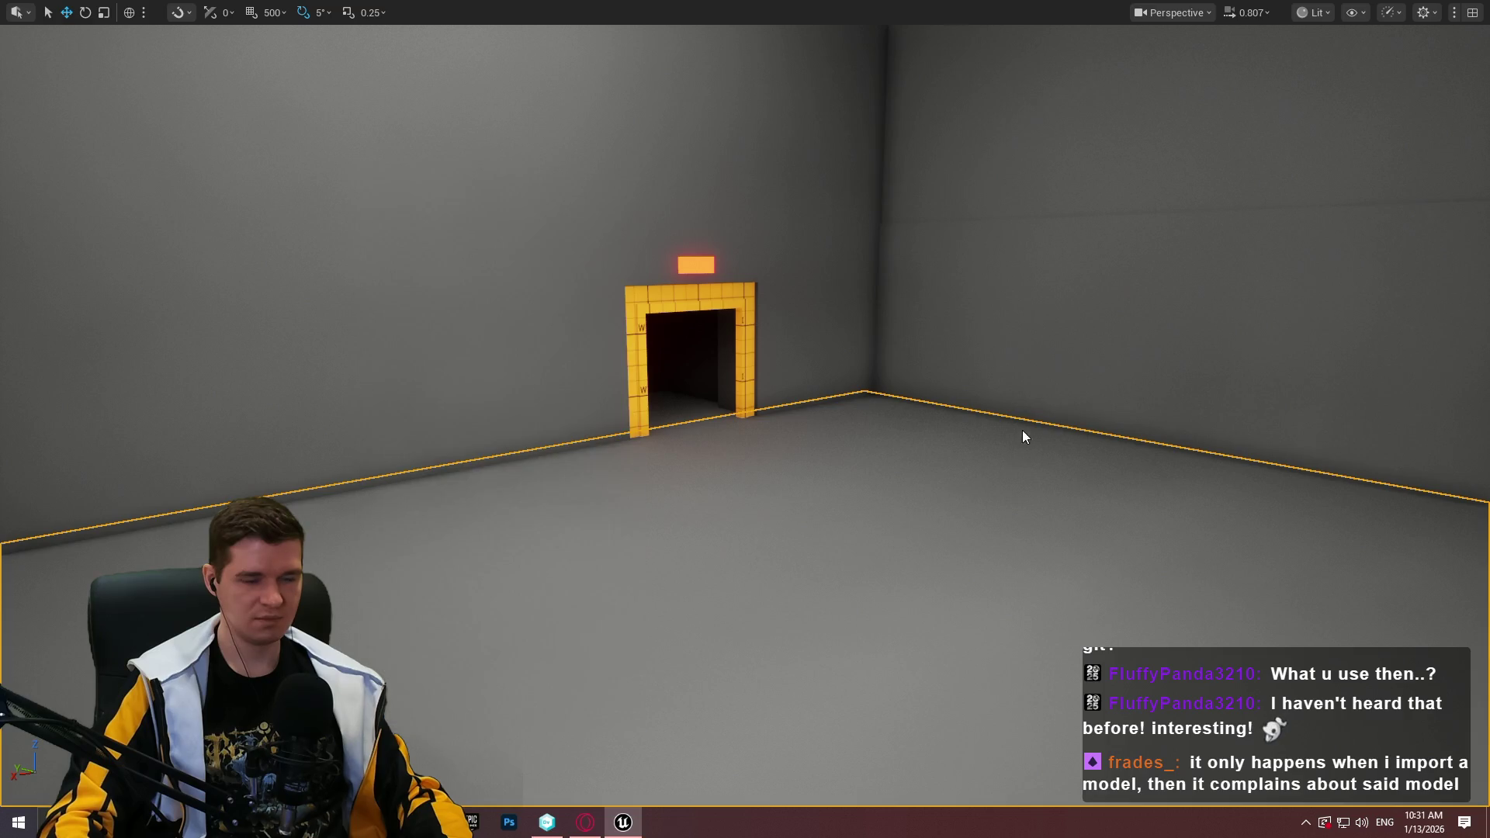
pyautogui.press('w')
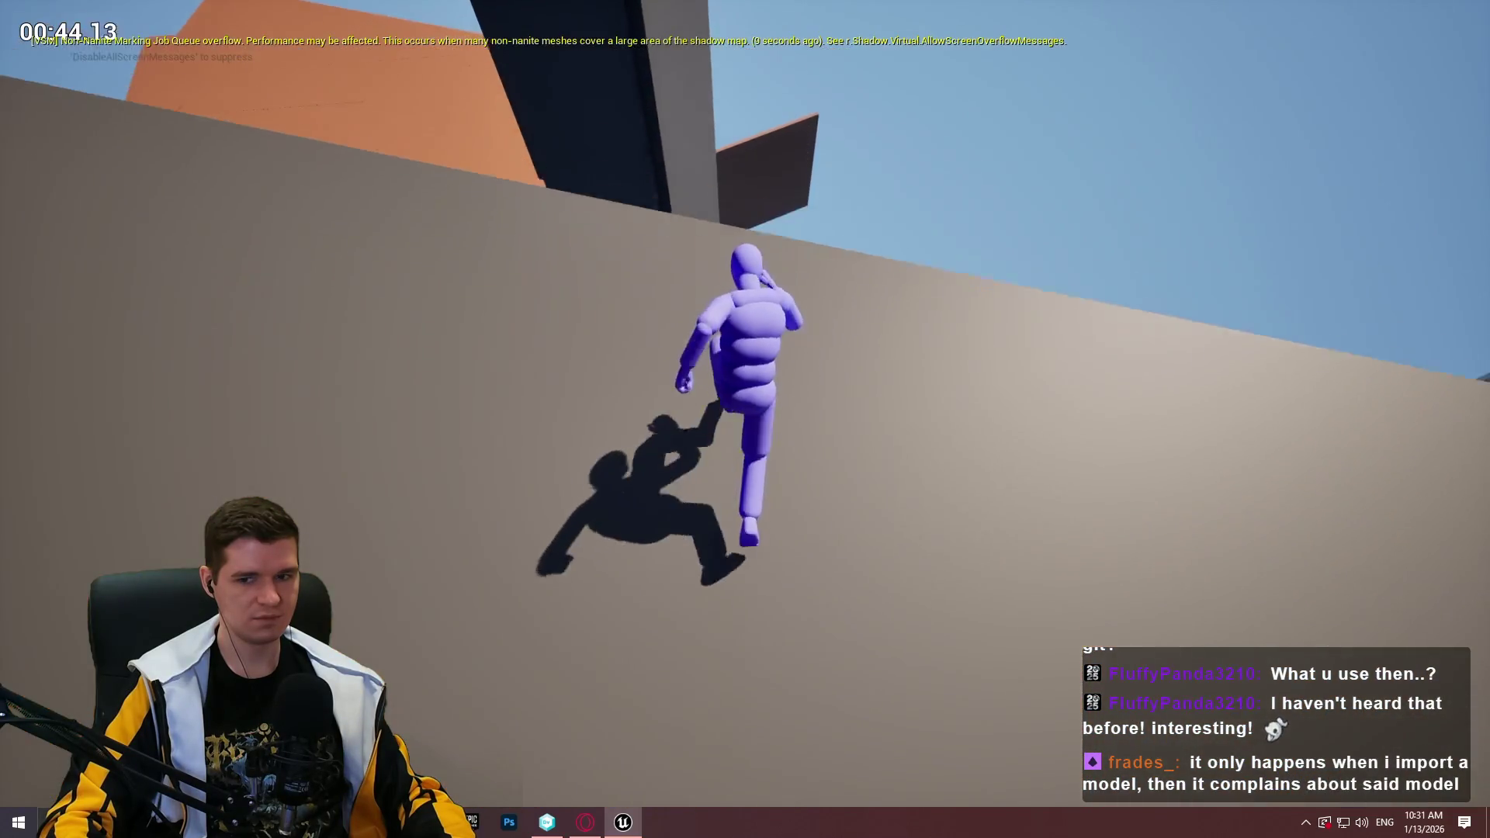
# Stop the playtest with Esc and select the long grey ledge
pyautogui.press('Escape')
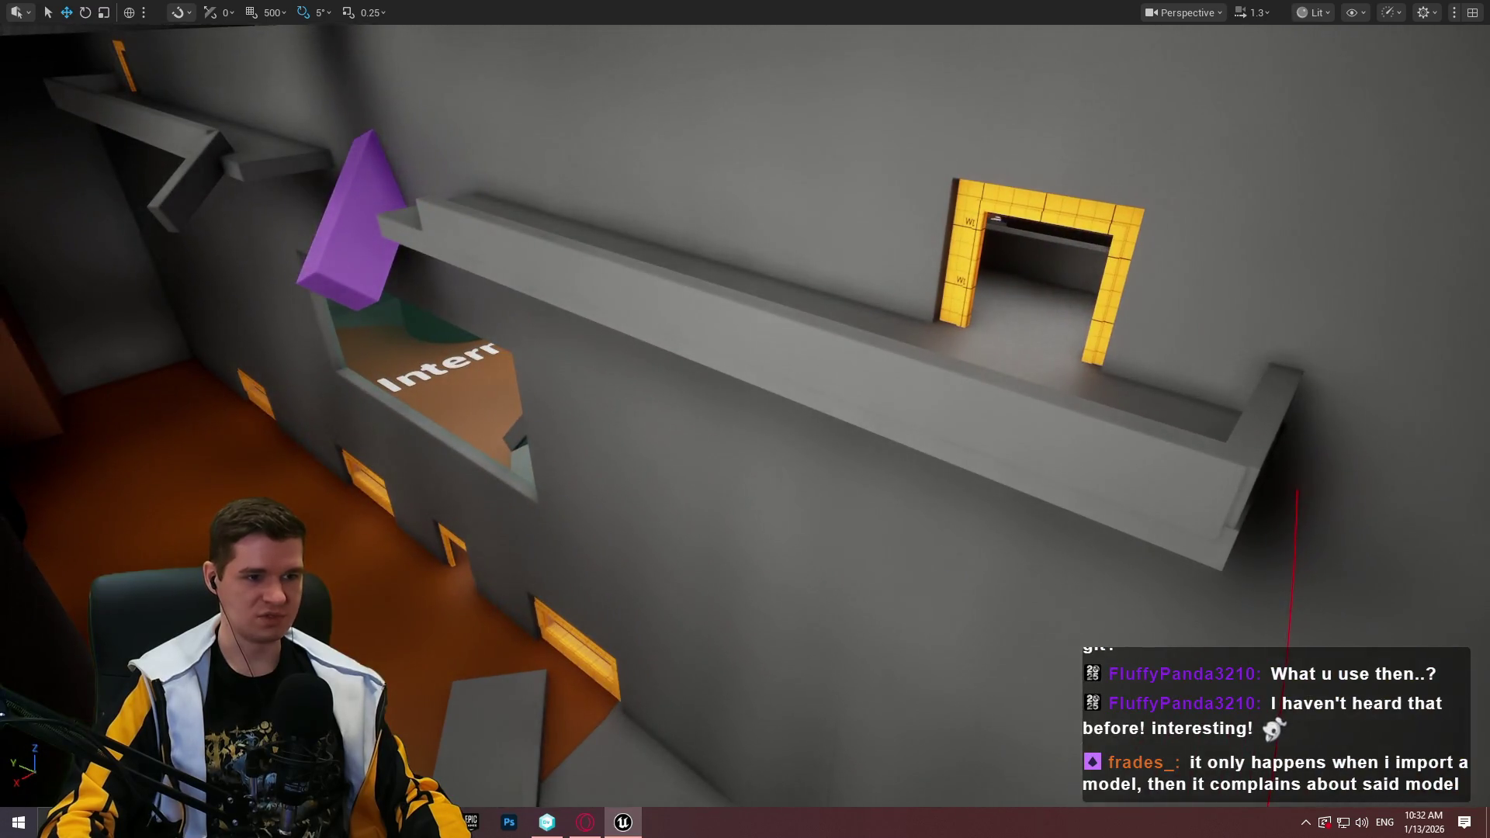
pyautogui.click(835, 334)
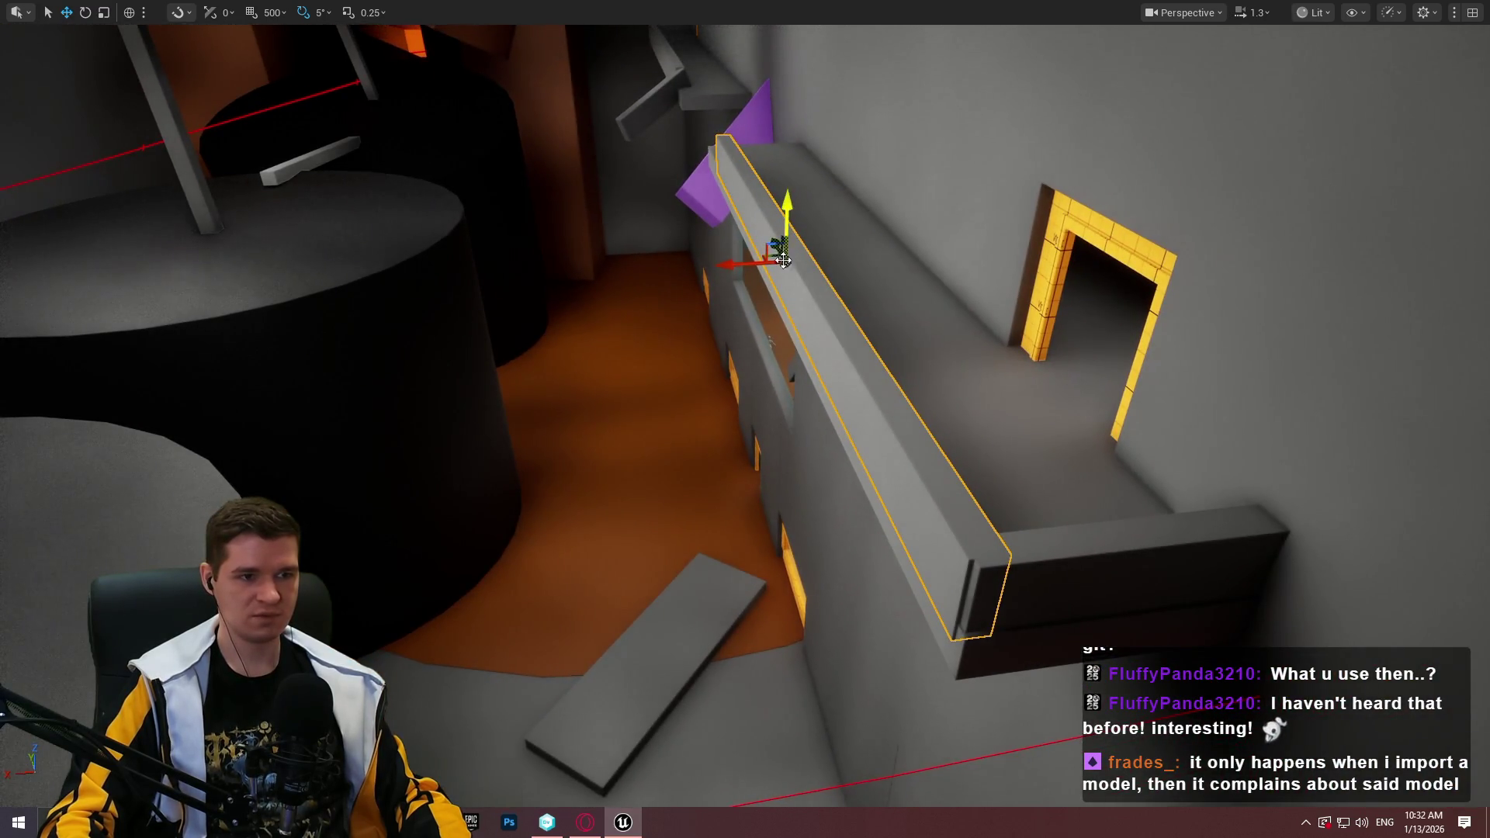
# Rotate the grey ledge slab about -55° into an angled beam and fly in to inspect it
pyautogui.press('f')
pyautogui.press('r')
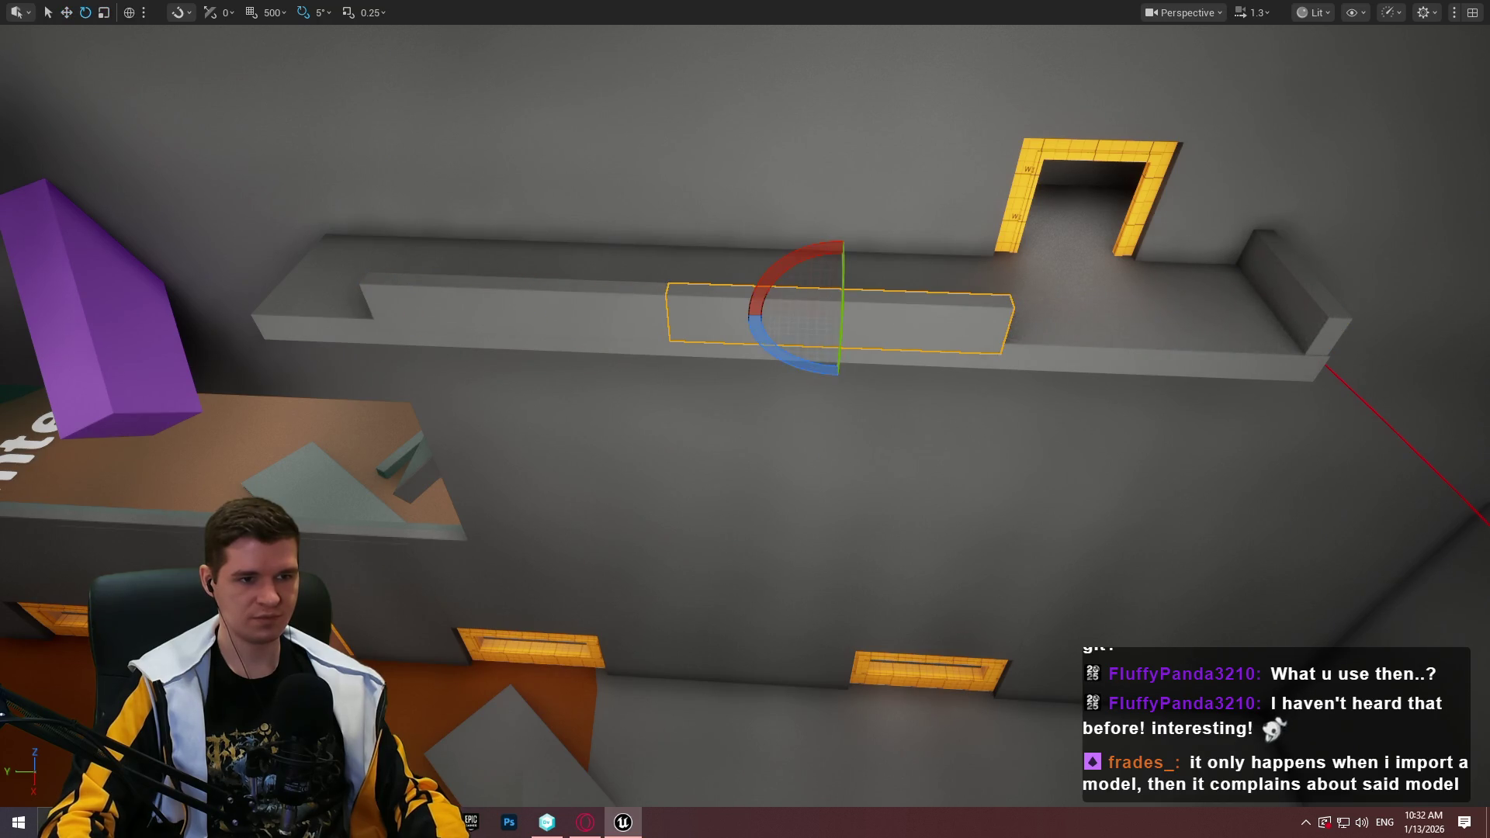
pyautogui.moveTo(844, 283); pyautogui.dragTo(829, 419)
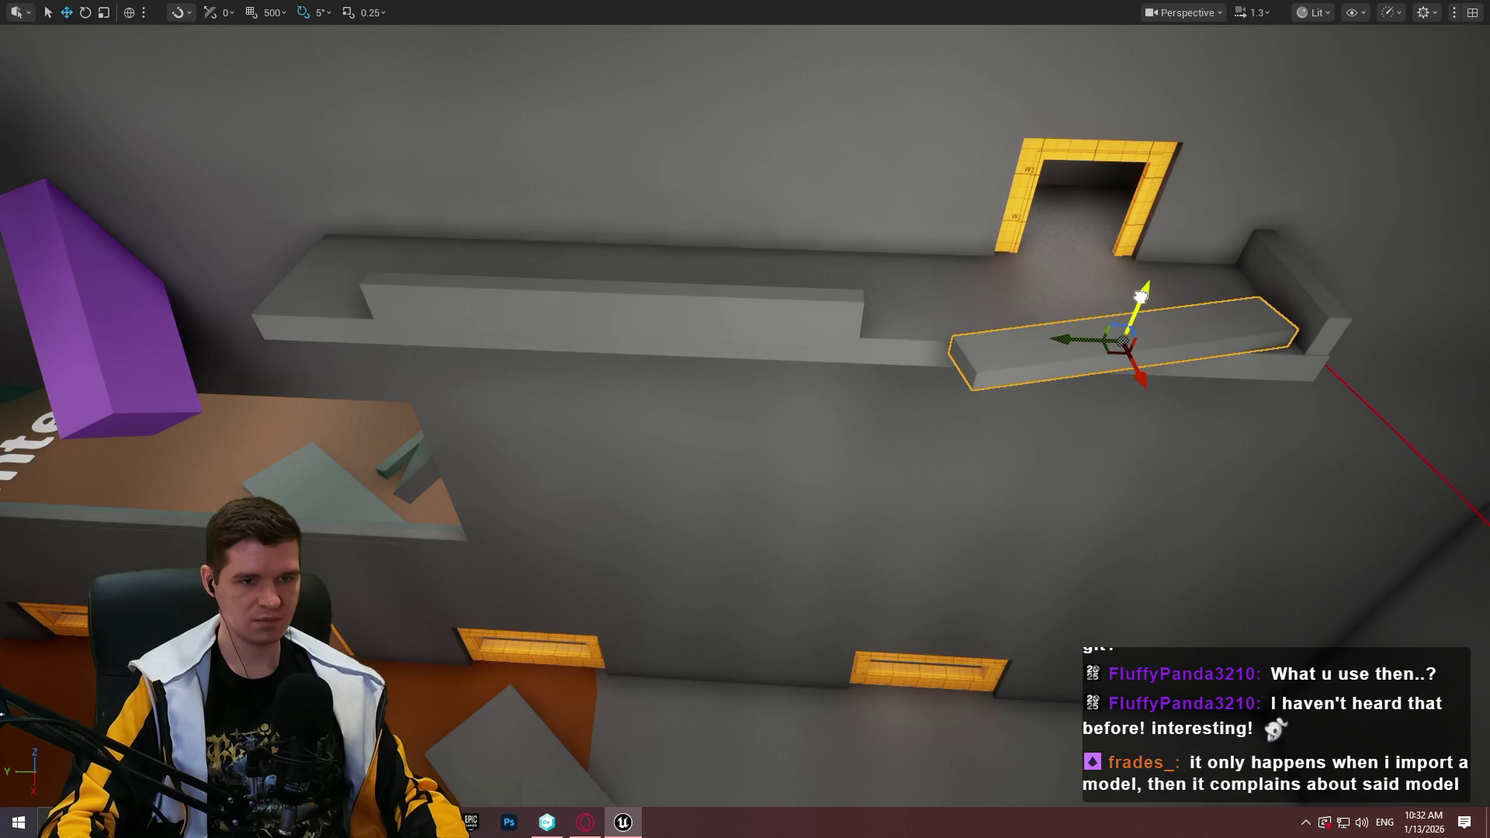
pyautogui.moveTo(1122, 275)
pyautogui.mouseDown()
pyautogui.moveTo(853, 388)
pyautogui.moveTo(776, 403)
pyautogui.moveTo(1021, 263)
pyautogui.mouseUp()
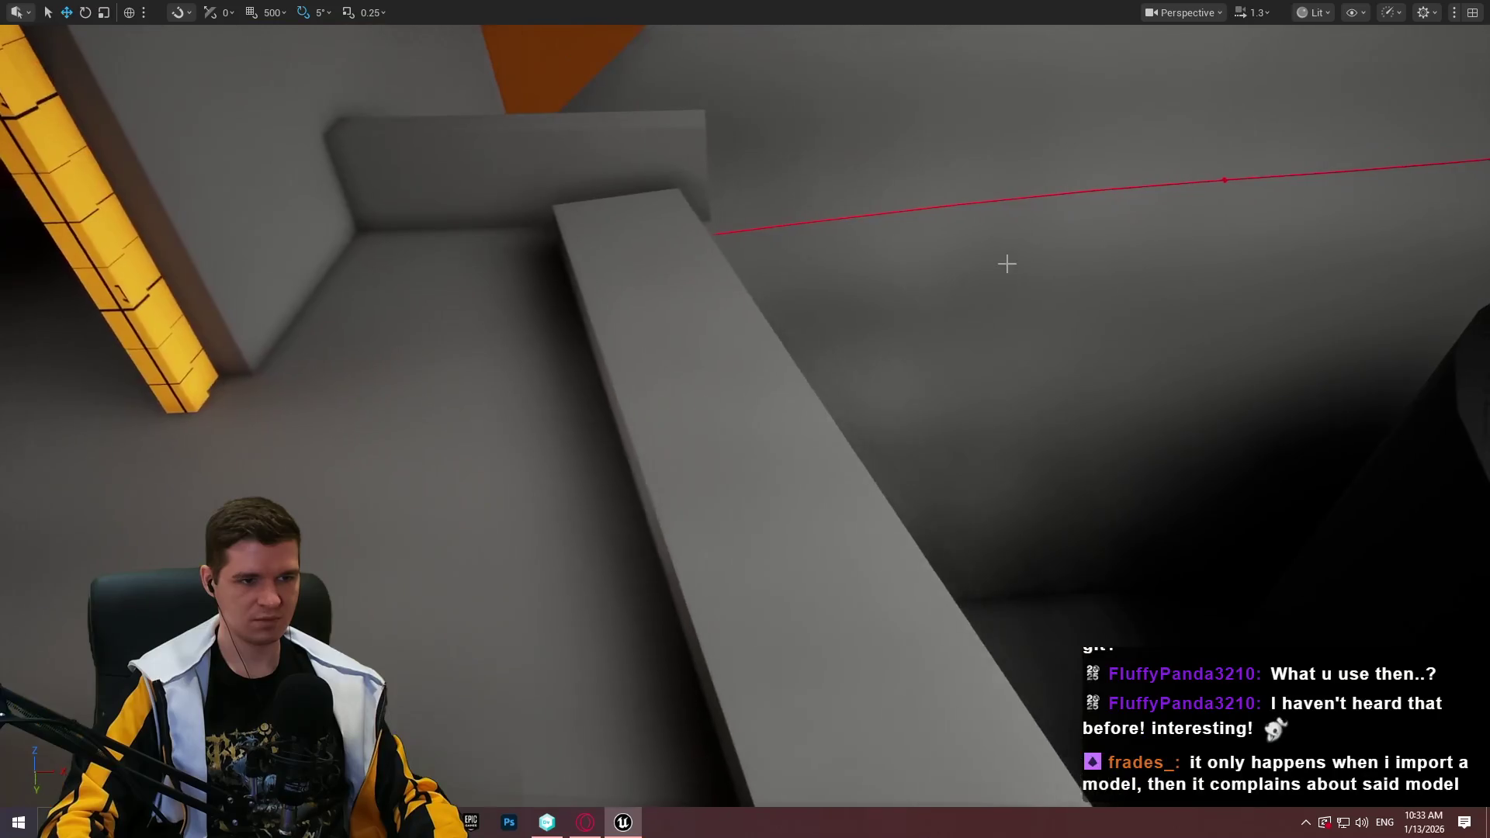
pyautogui.moveTo(620, 331); pyautogui.dragTo(816, 348)
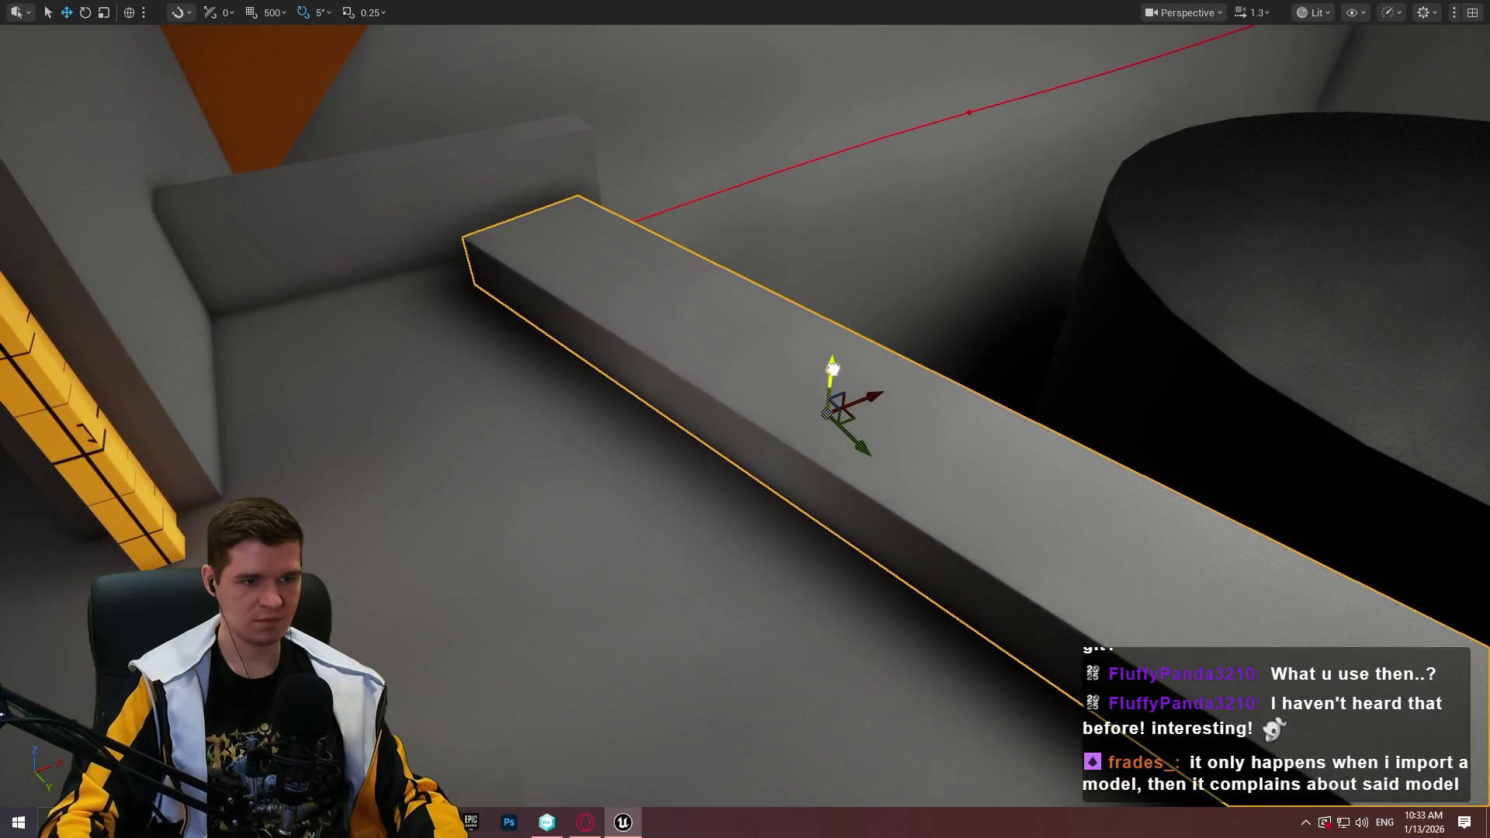
pyautogui.moveTo(817, 349); pyautogui.dragTo(706, 365)
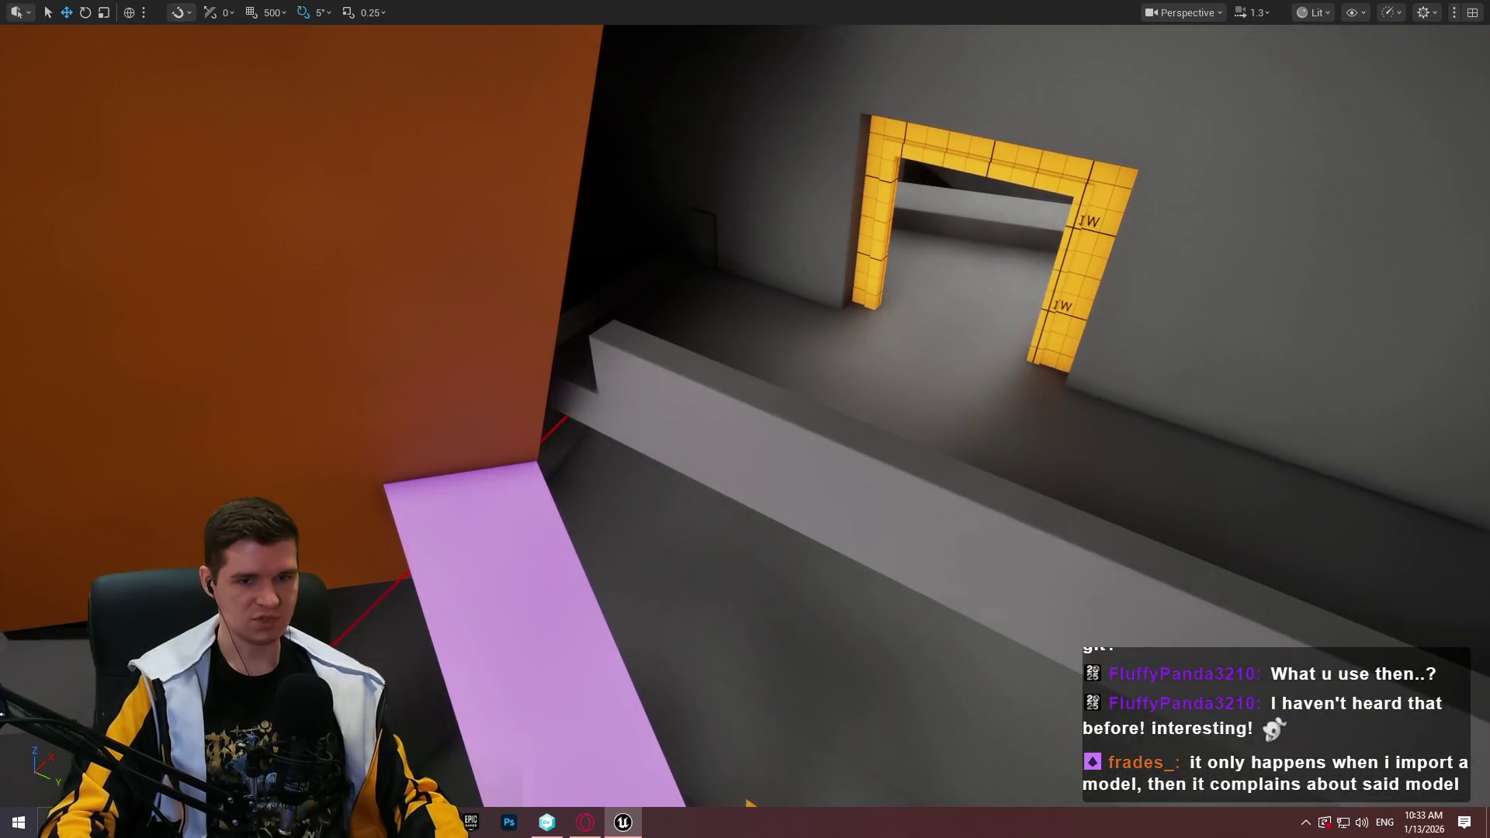
pyautogui.rightClick(927, 581)
pyautogui.click(1013, 793)
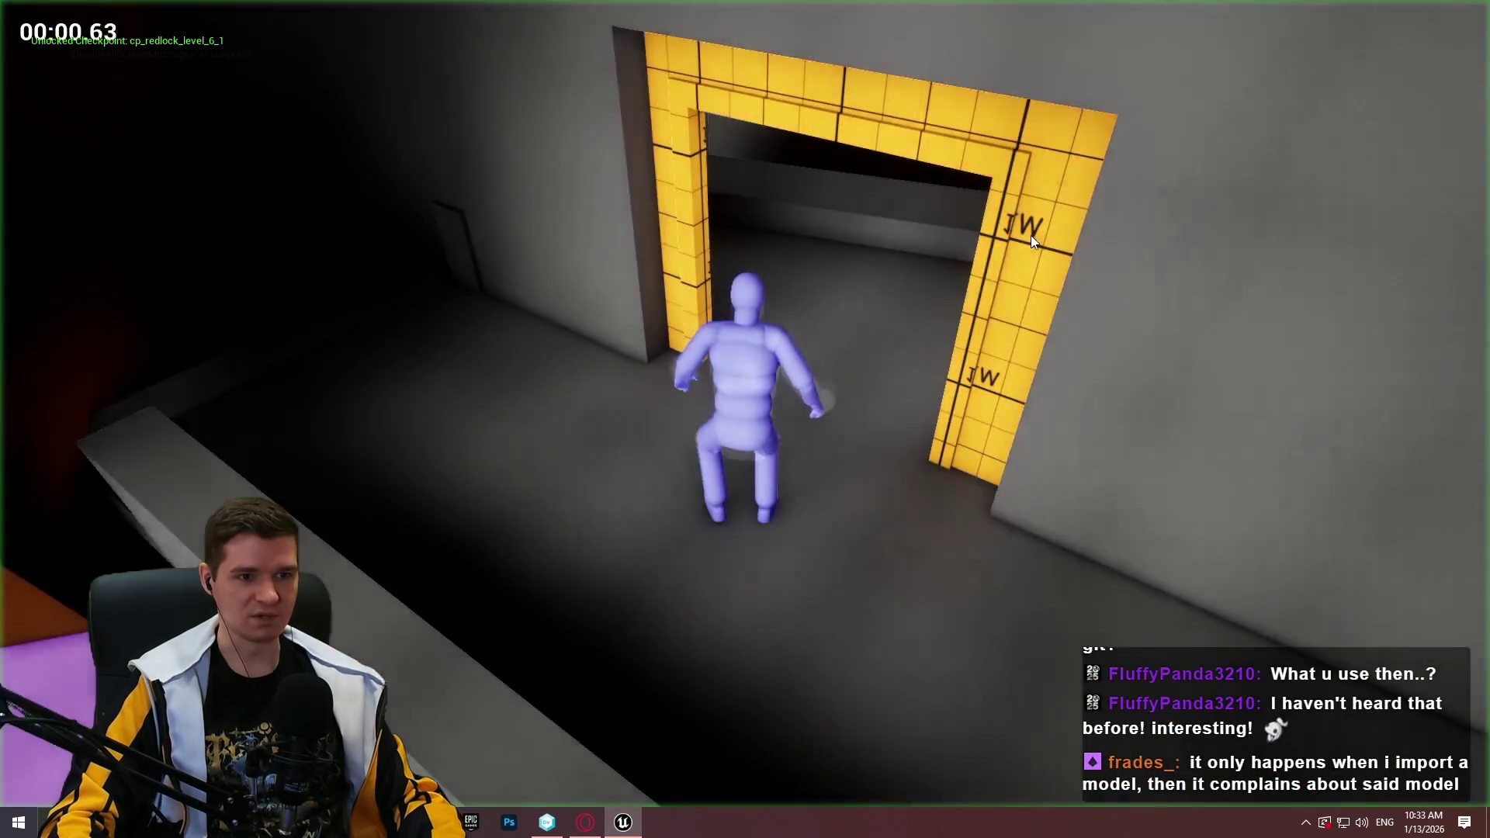
pyautogui.press('w')
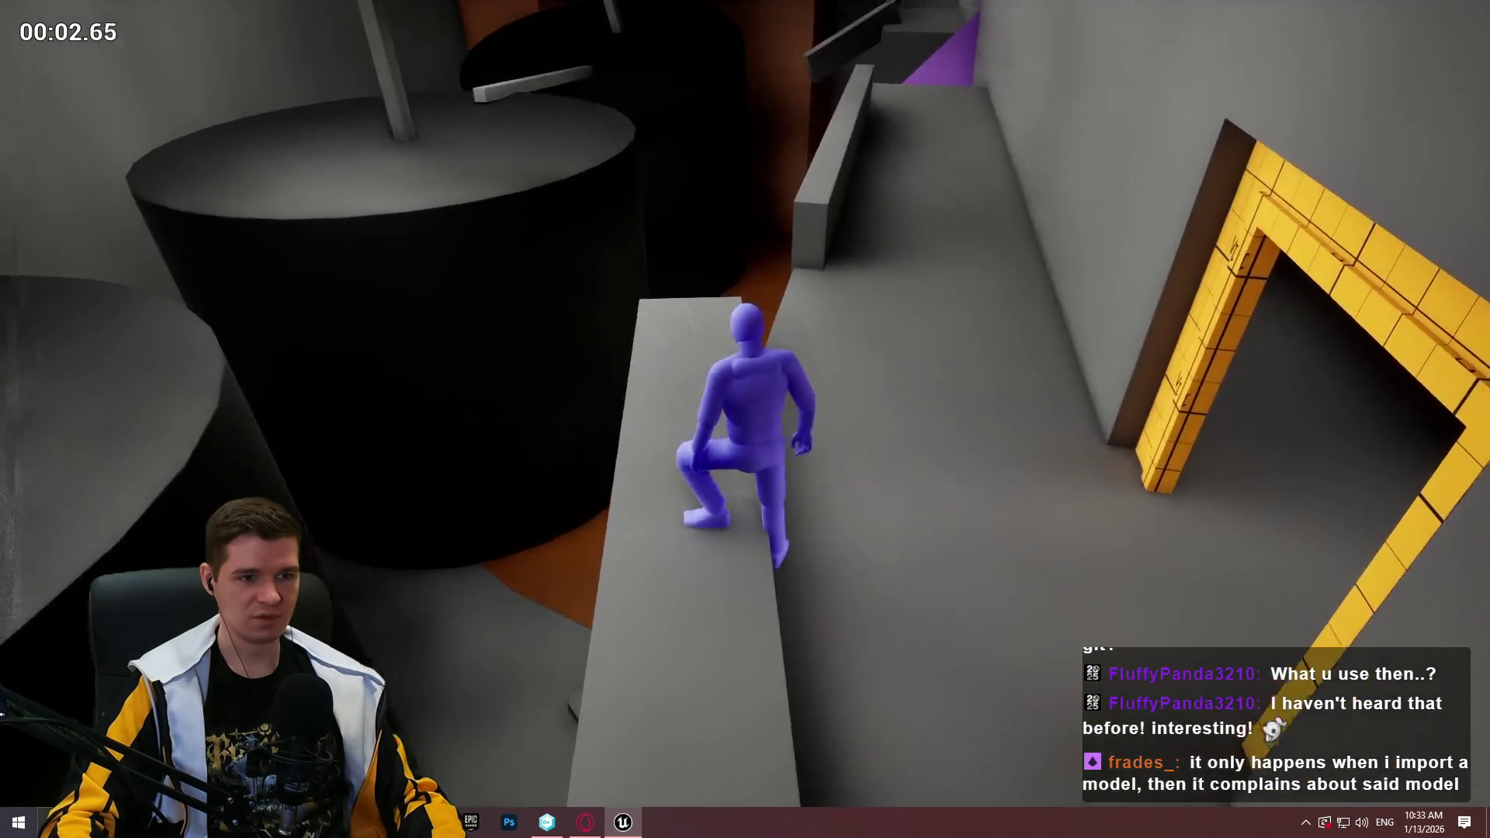
pyautogui.press('space')
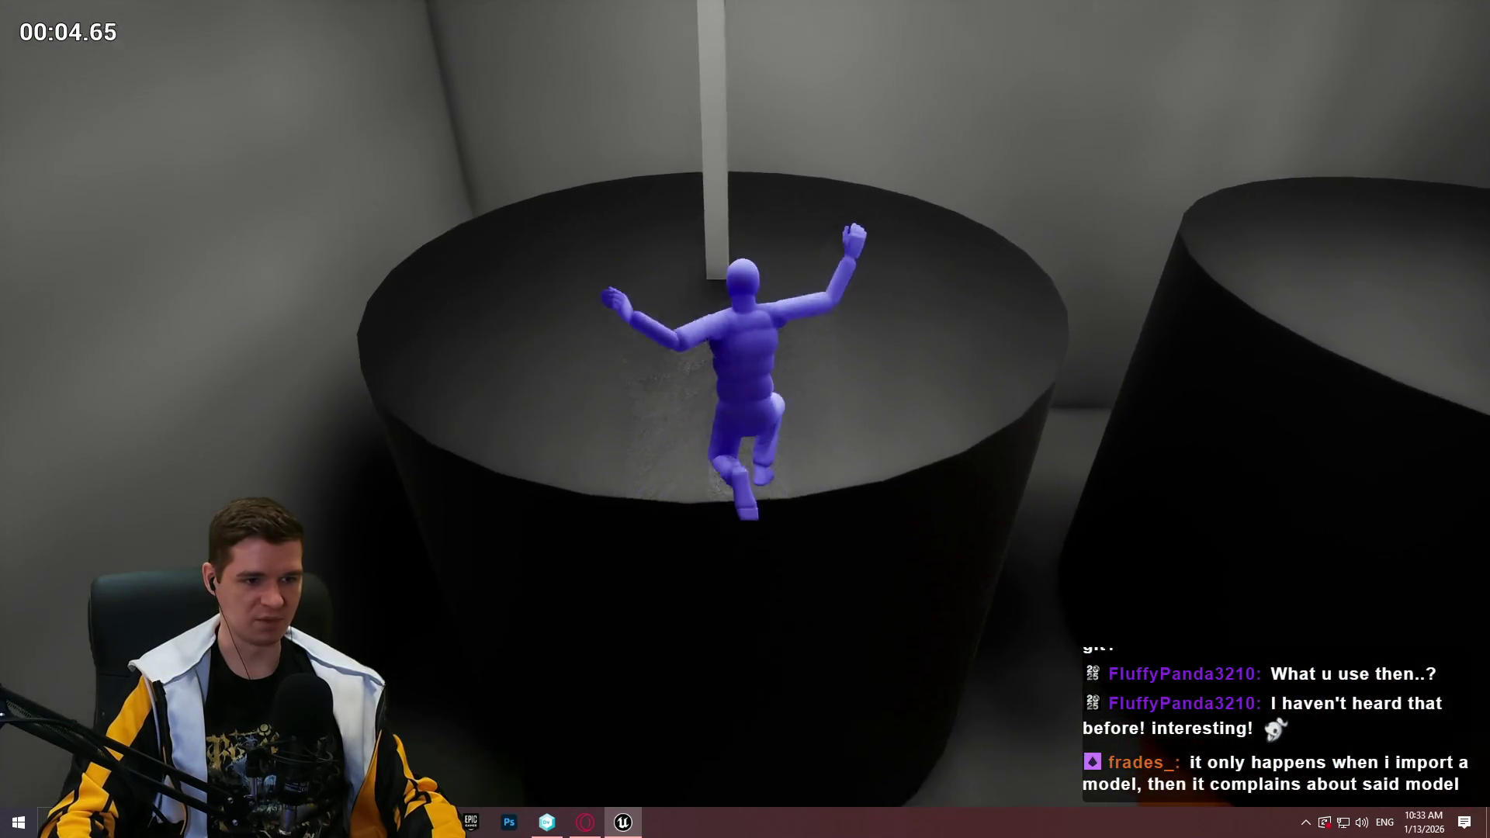
pyautogui.press('w')
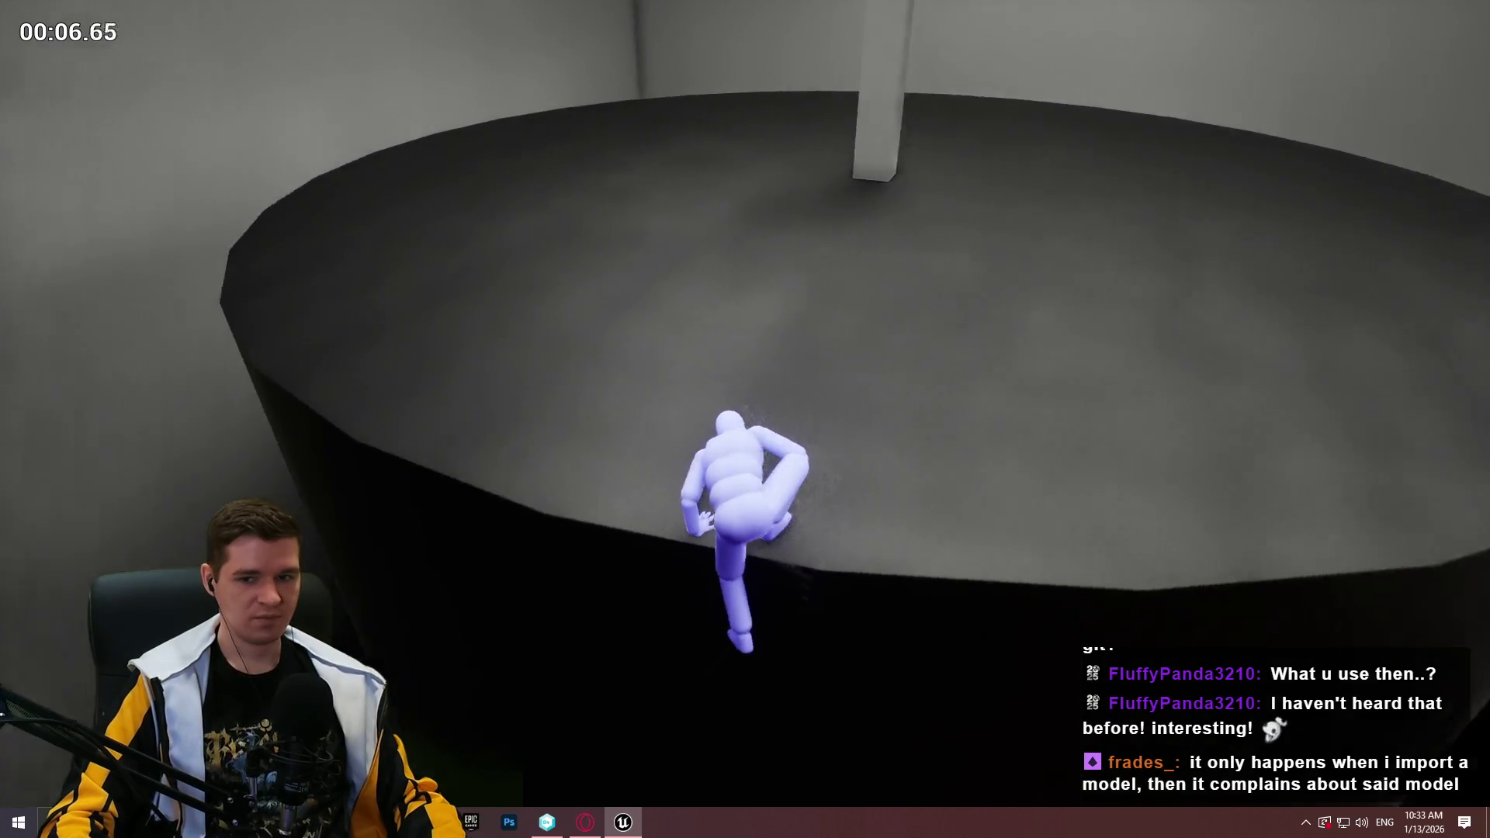
pyautogui.press('Escape')
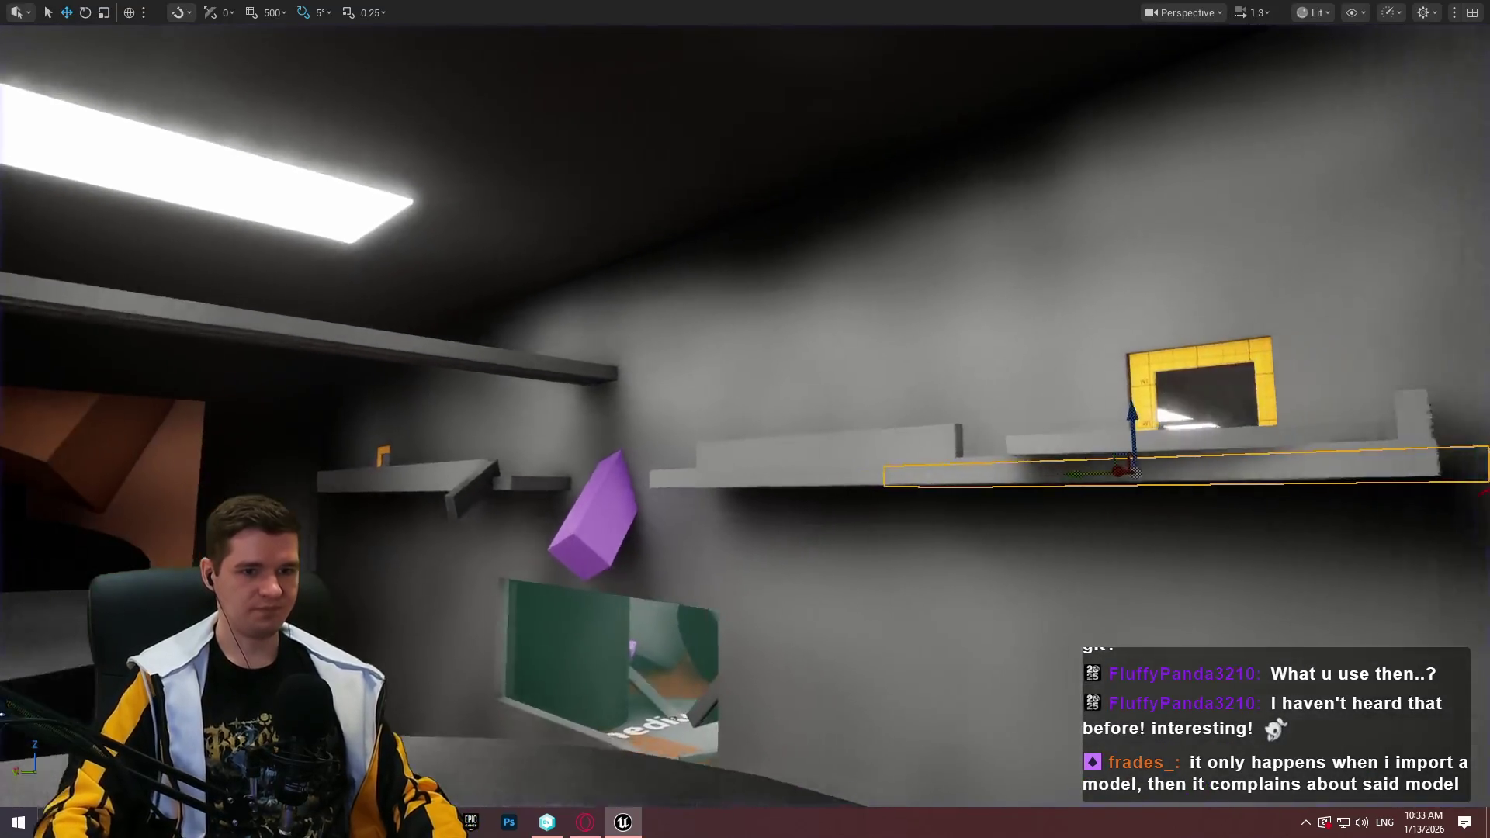
pyautogui.scroll(3, 745, 419)
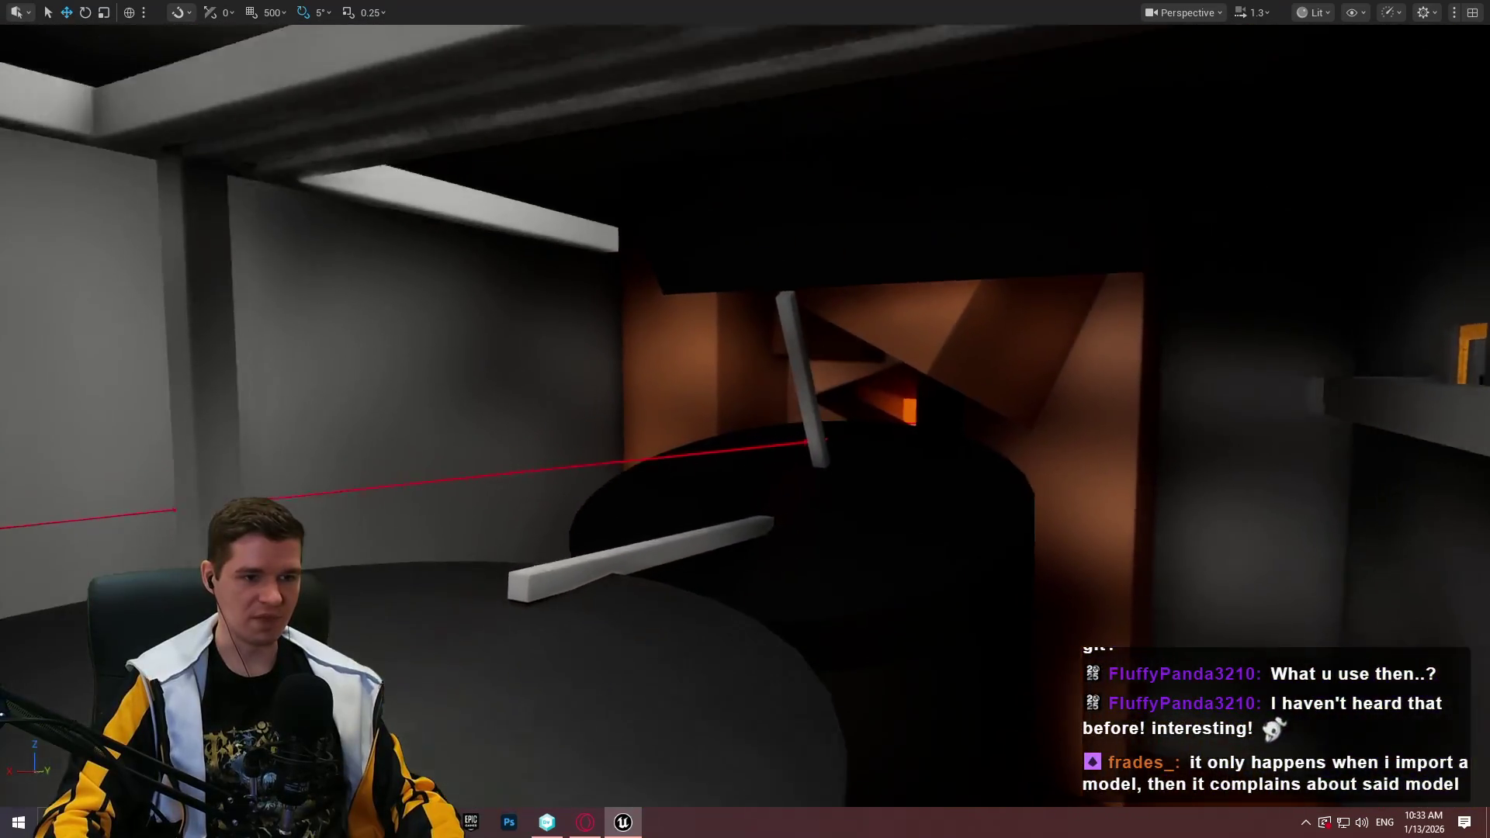
pyautogui.press('w')
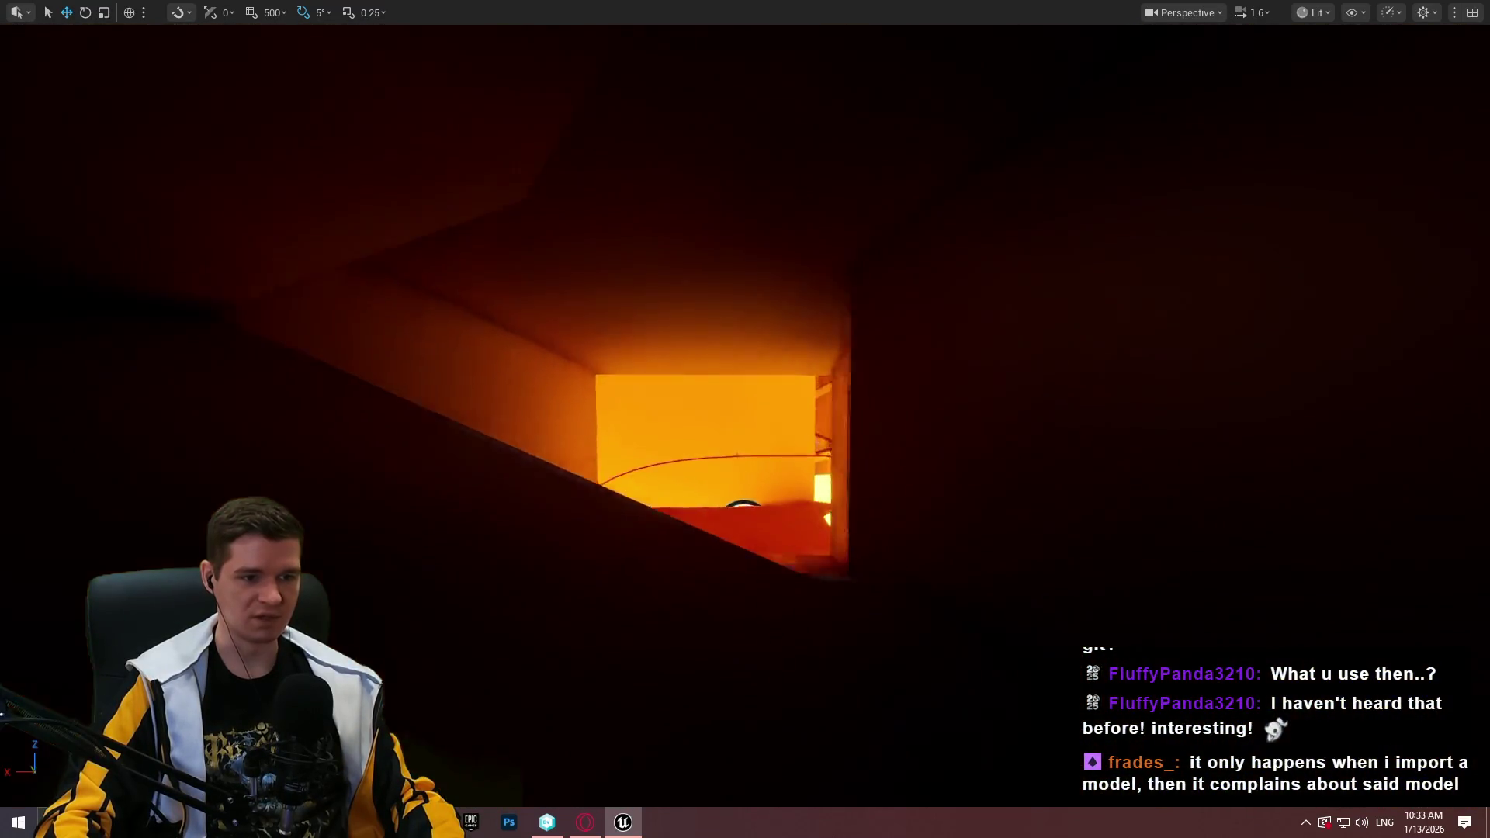
pyautogui.press('w')
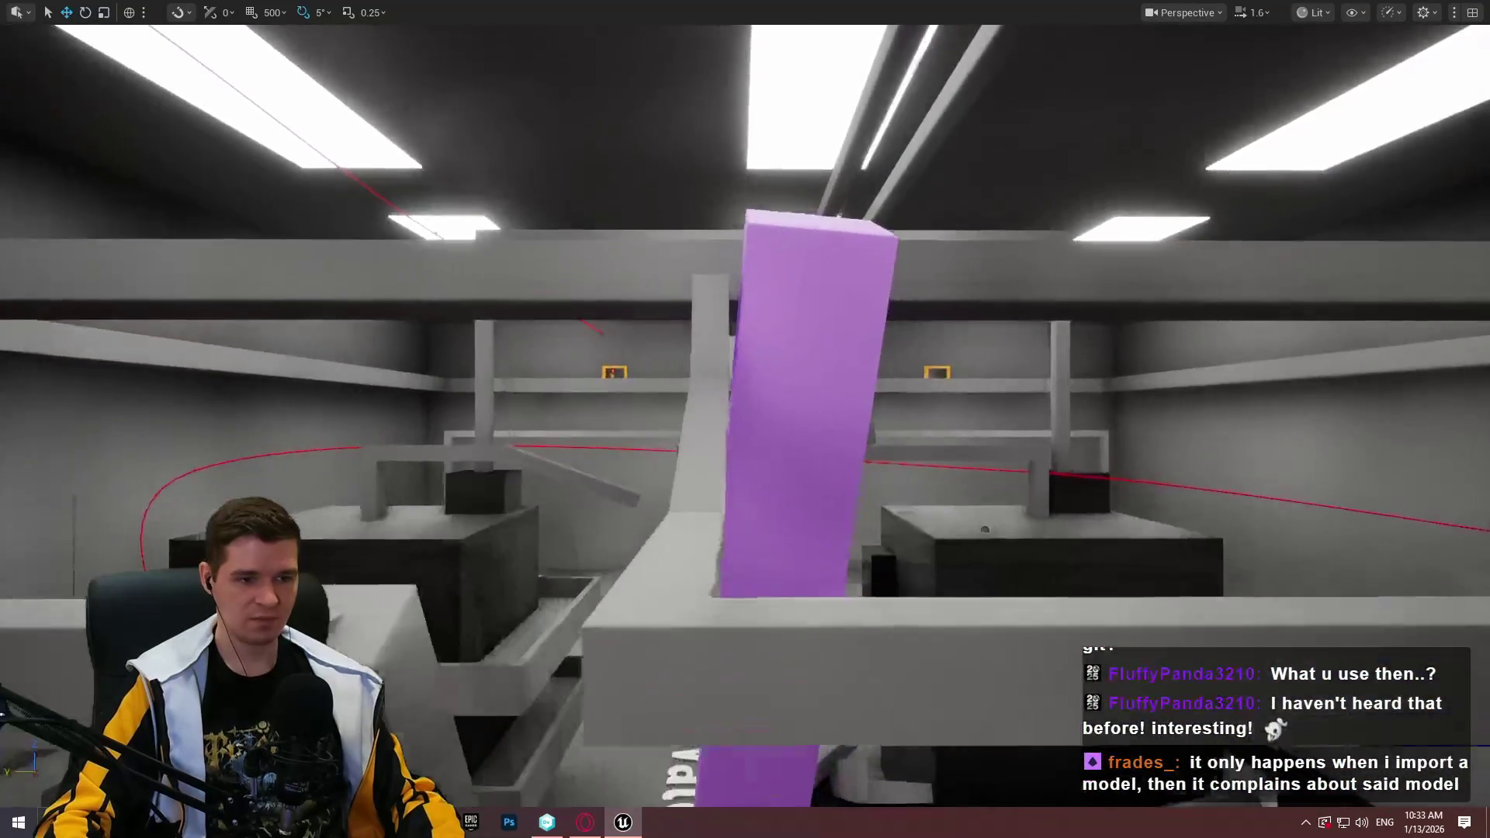
pyautogui.press('w')
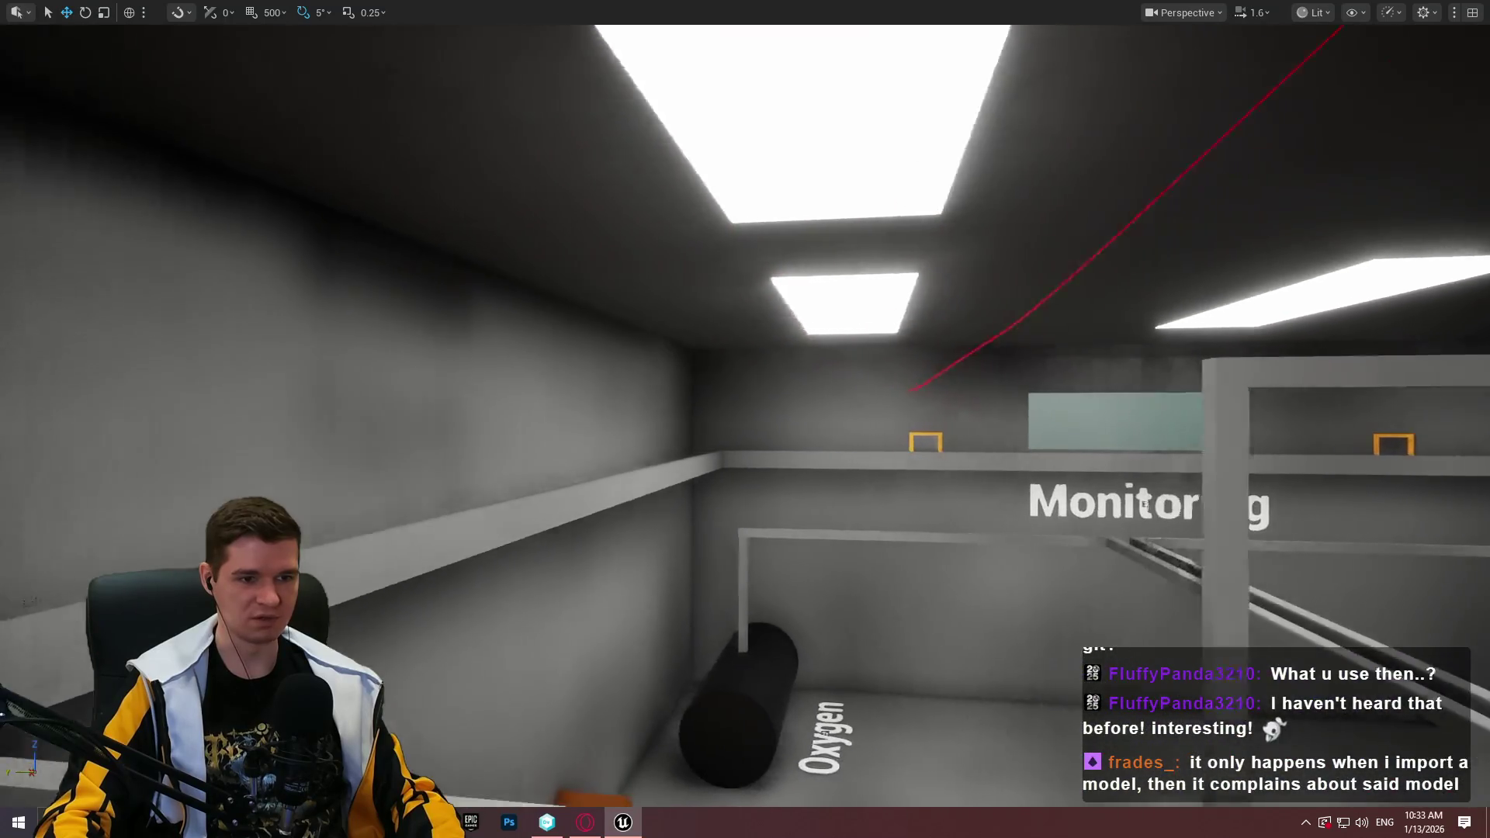
pyautogui.press('w')
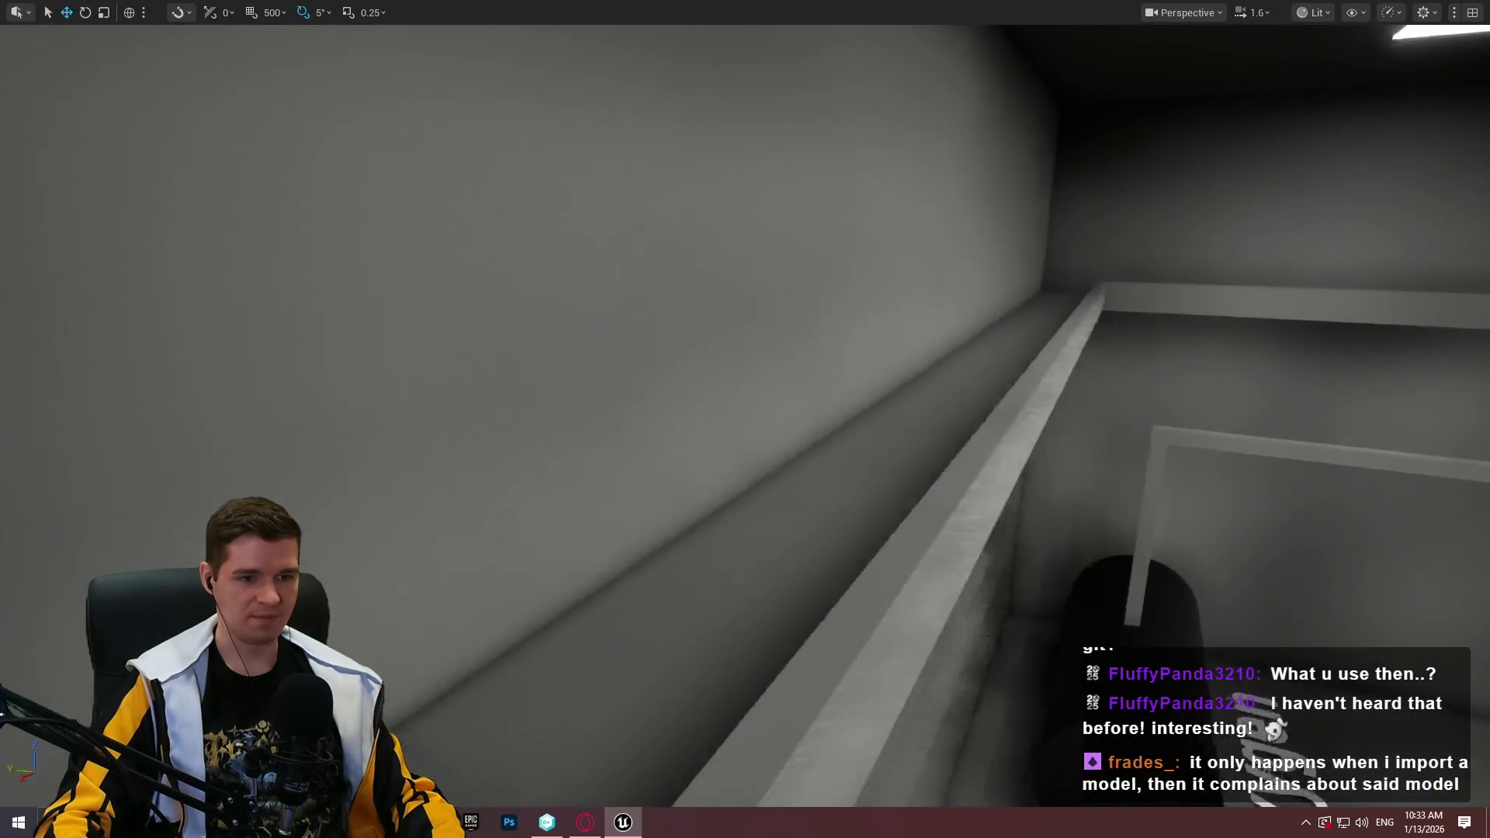
pyautogui.press('w')
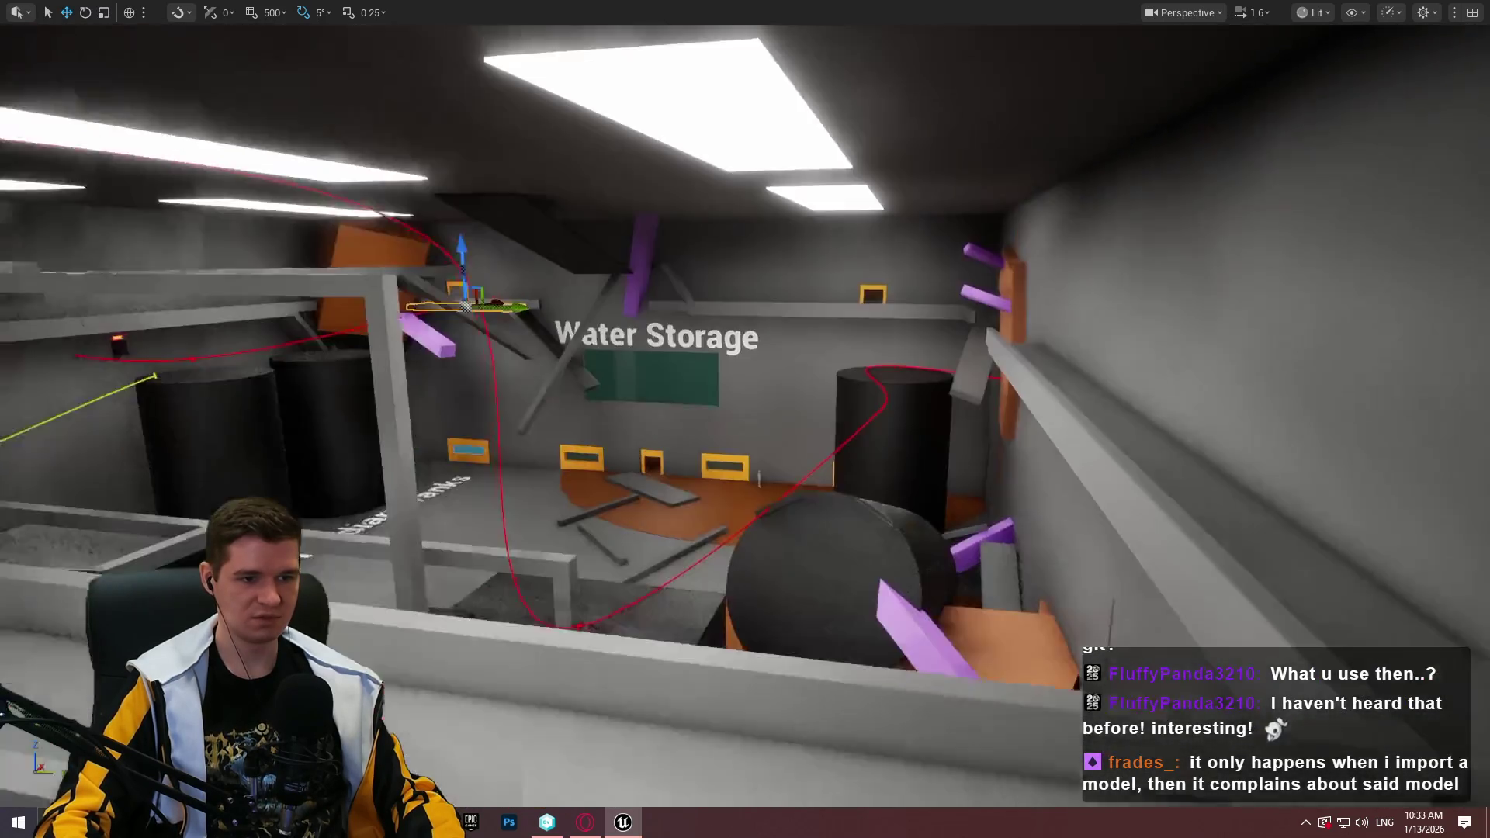
pyautogui.press('w')
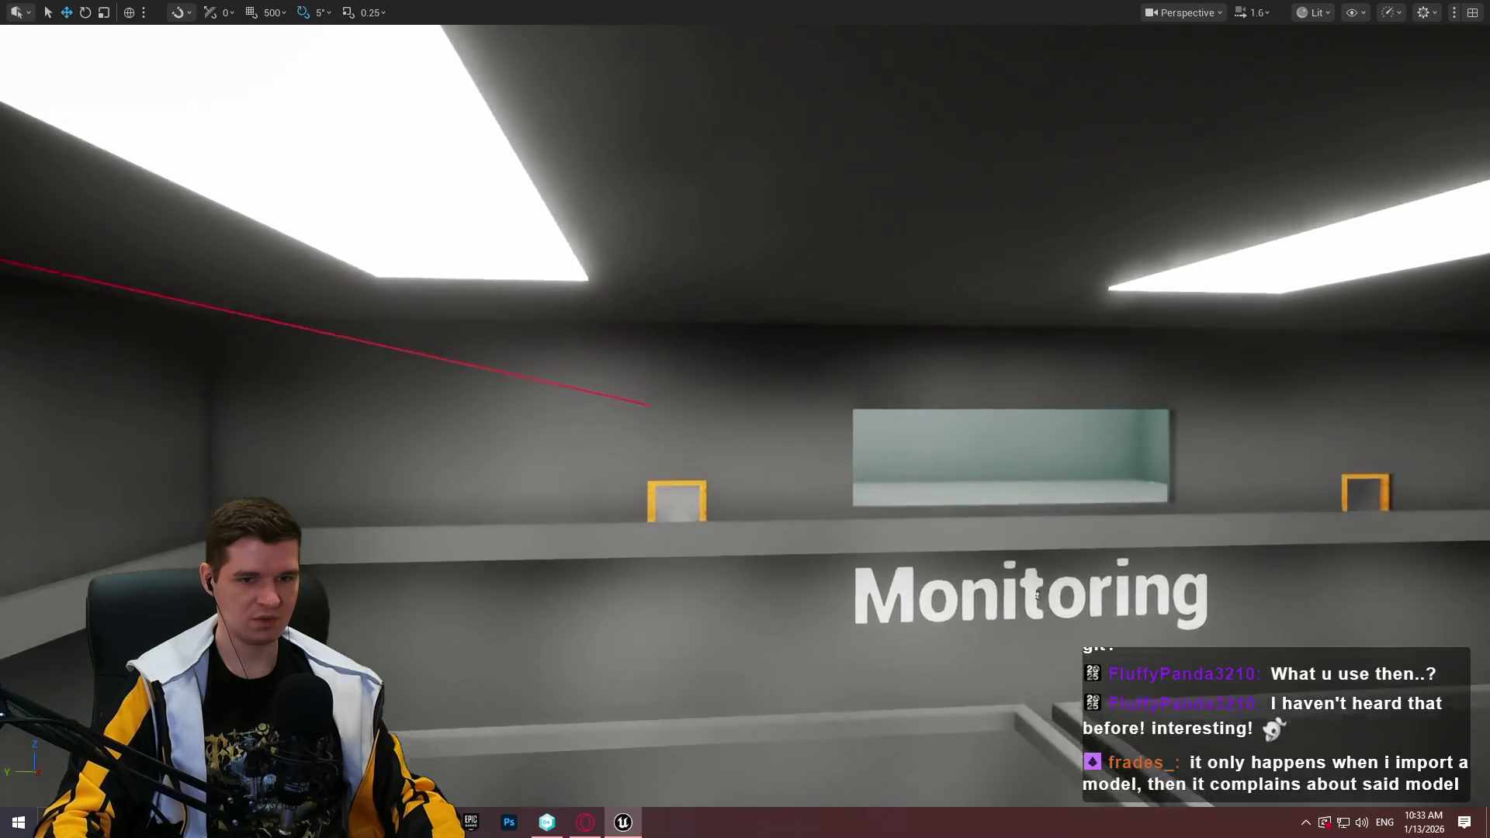
pyautogui.press('w')
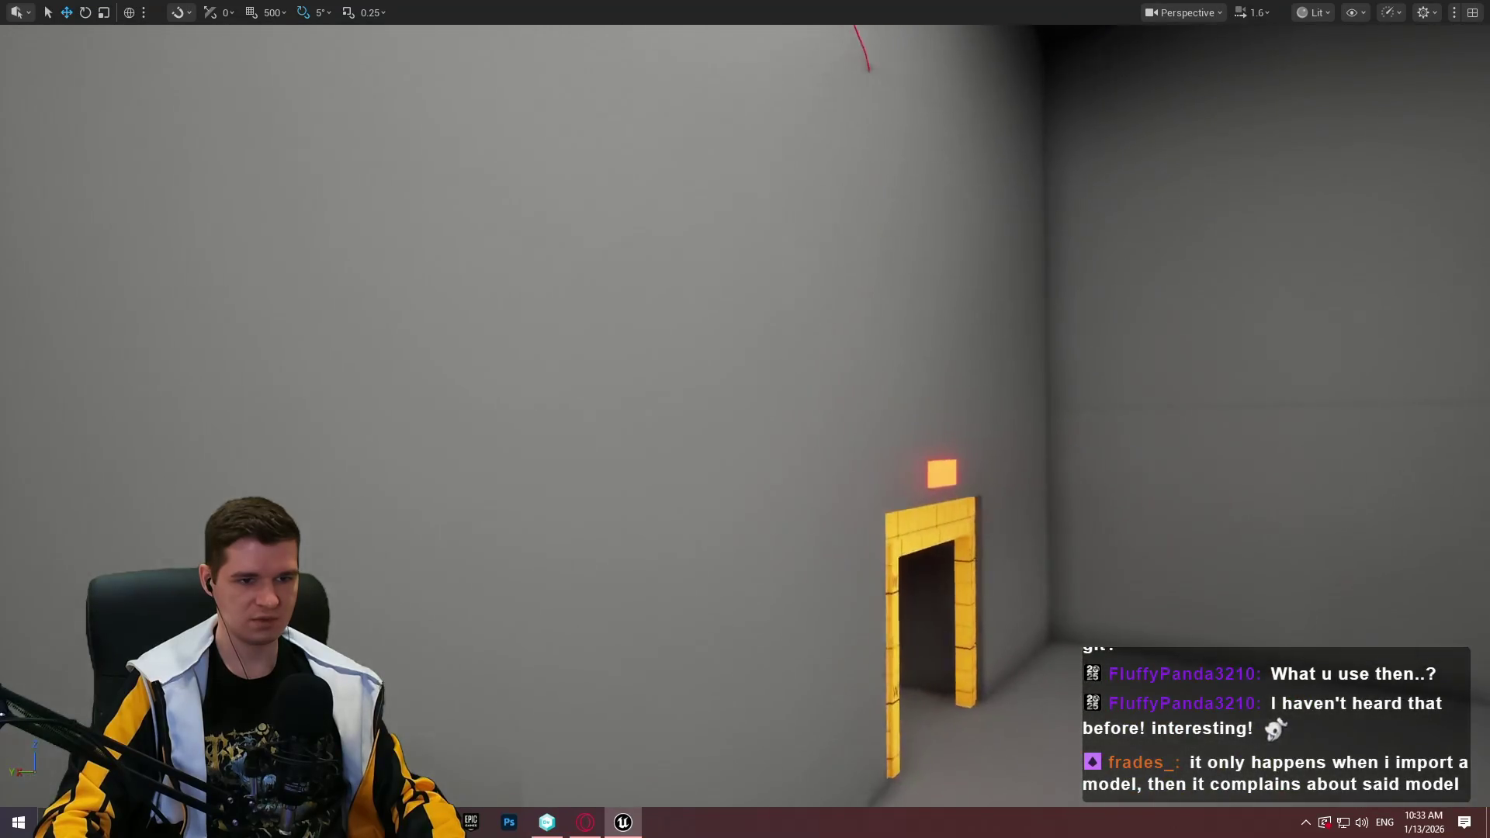
pyautogui.press('s')
pyautogui.press('e')
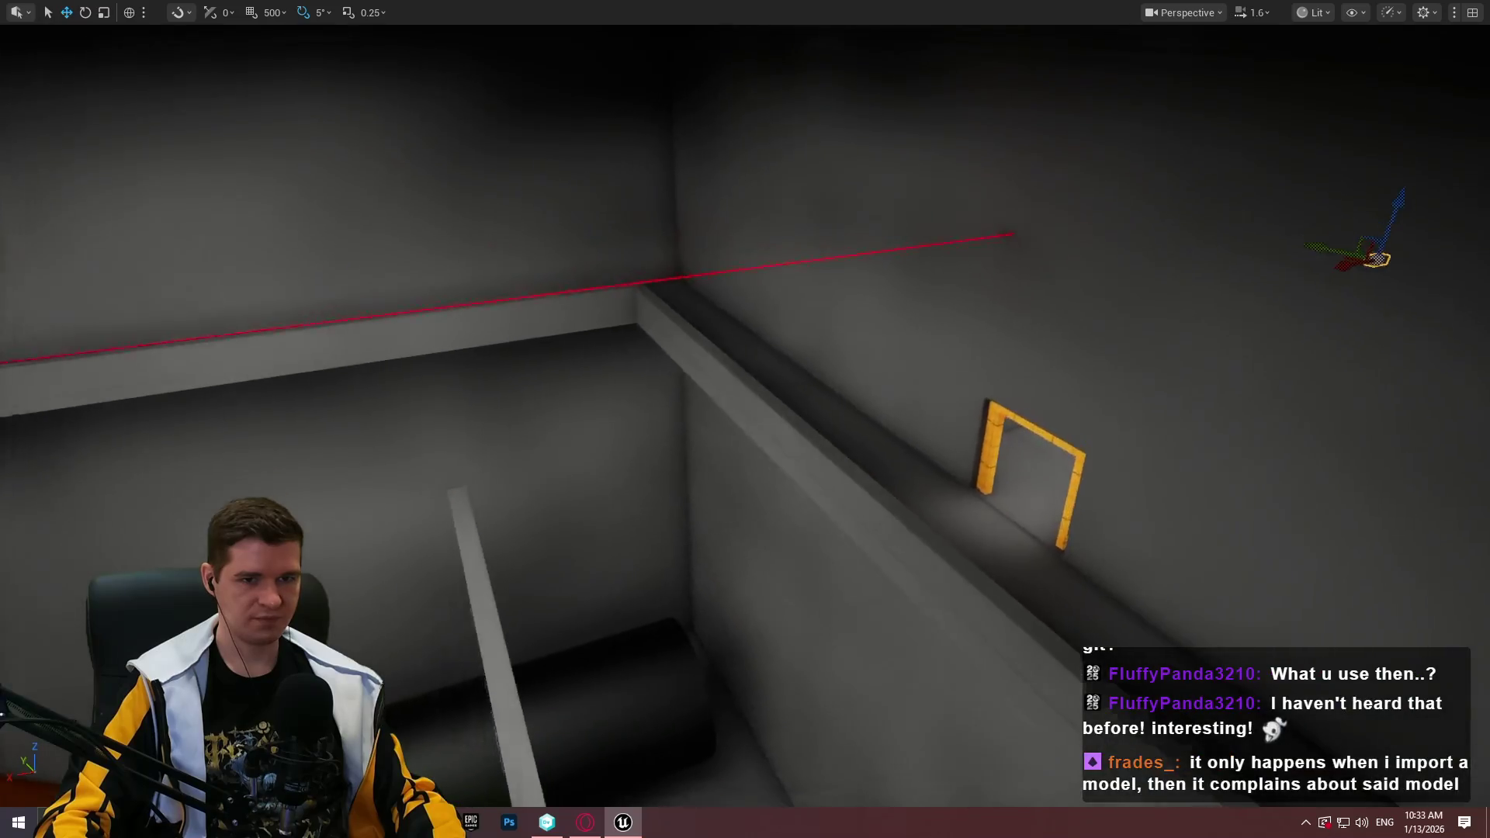
# Nudge the light above the small doorway slightly to the left
pyautogui.press('a')
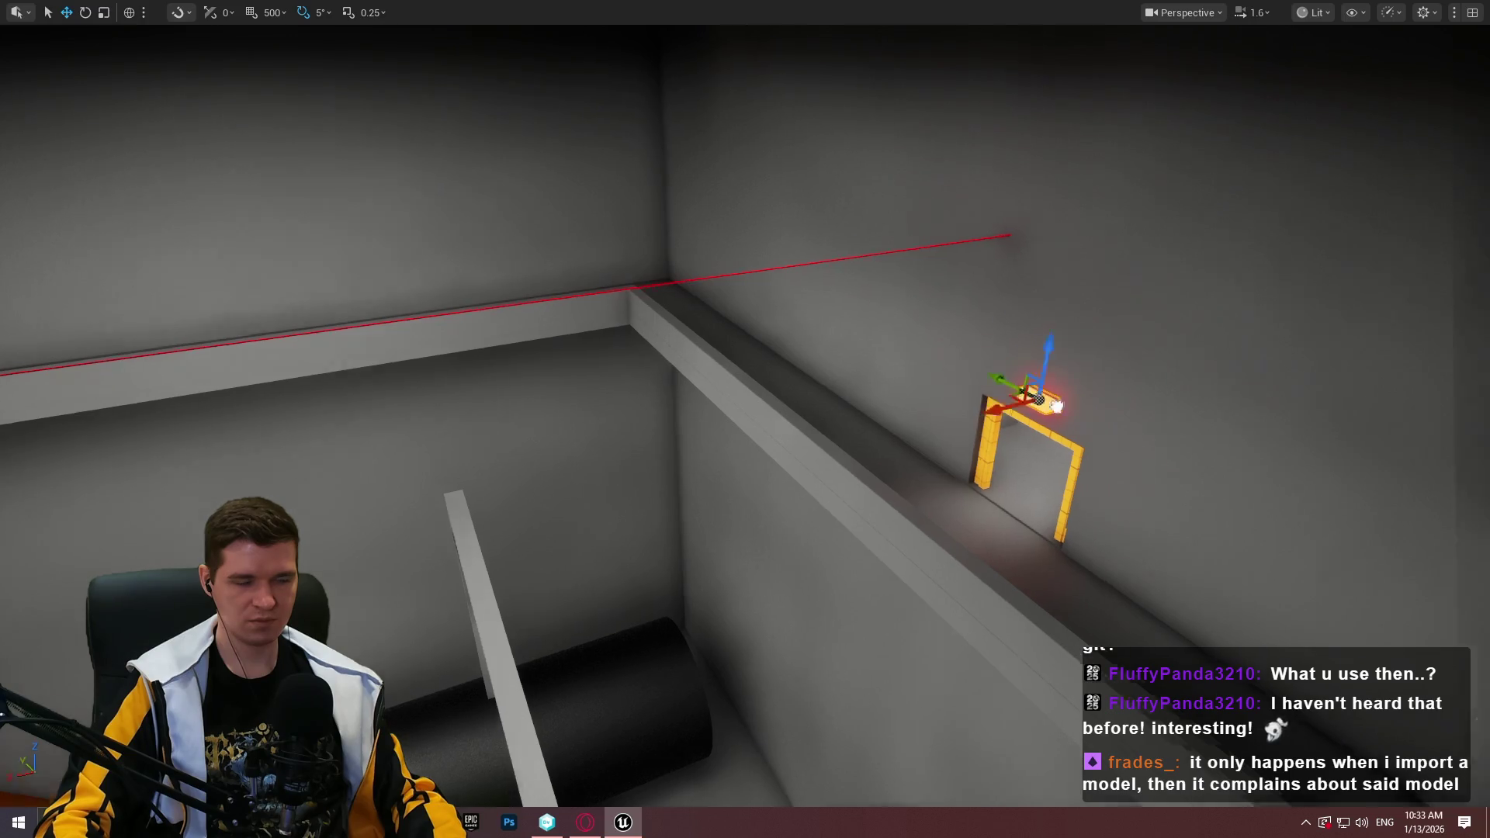
pyautogui.press('f')
pyautogui.moveTo(701, 291)
pyautogui.mouseDown()
pyautogui.moveTo(722, 365)
pyautogui.moveTo(663, 605)
pyautogui.moveTo(582, 440)
pyautogui.moveTo(43, 570)
pyautogui.moveTo(233, 497)
pyautogui.moveTo(272, 466)
pyautogui.moveTo(295, 504)
pyautogui.moveTo(349, 450)
pyautogui.mouseUp()
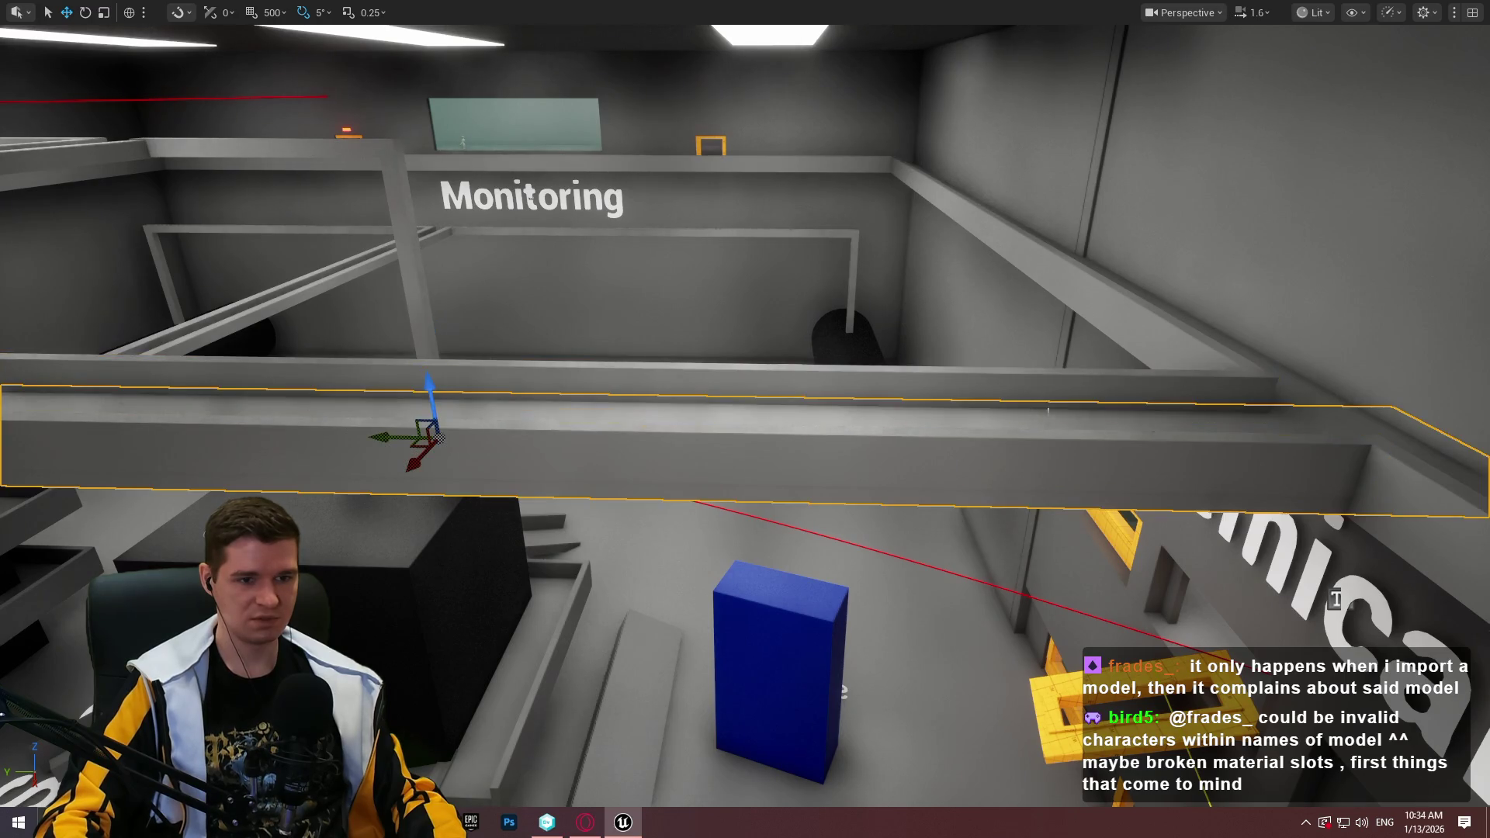
# Shorten the beam by the Monitoring room and slide it sideways toward the lettered sign
pyautogui.moveTo(349, 450)
pyautogui.mouseDown()
pyautogui.moveTo(326, 466)
pyautogui.moveTo(373, 457)
pyautogui.moveTo(357, 427)
pyautogui.mouseUp()
pyautogui.moveTo(1187, 442)
pyautogui.mouseDown()
pyautogui.moveTo(1164, 434)
pyautogui.moveTo(1179, 446)
pyautogui.moveTo(1167, 466)
pyautogui.mouseUp()
pyautogui.moveTo(565, 266)
pyautogui.mouseDown()
pyautogui.moveTo(661, 330)
pyautogui.moveTo(1055, 282)
pyautogui.mouseUp()
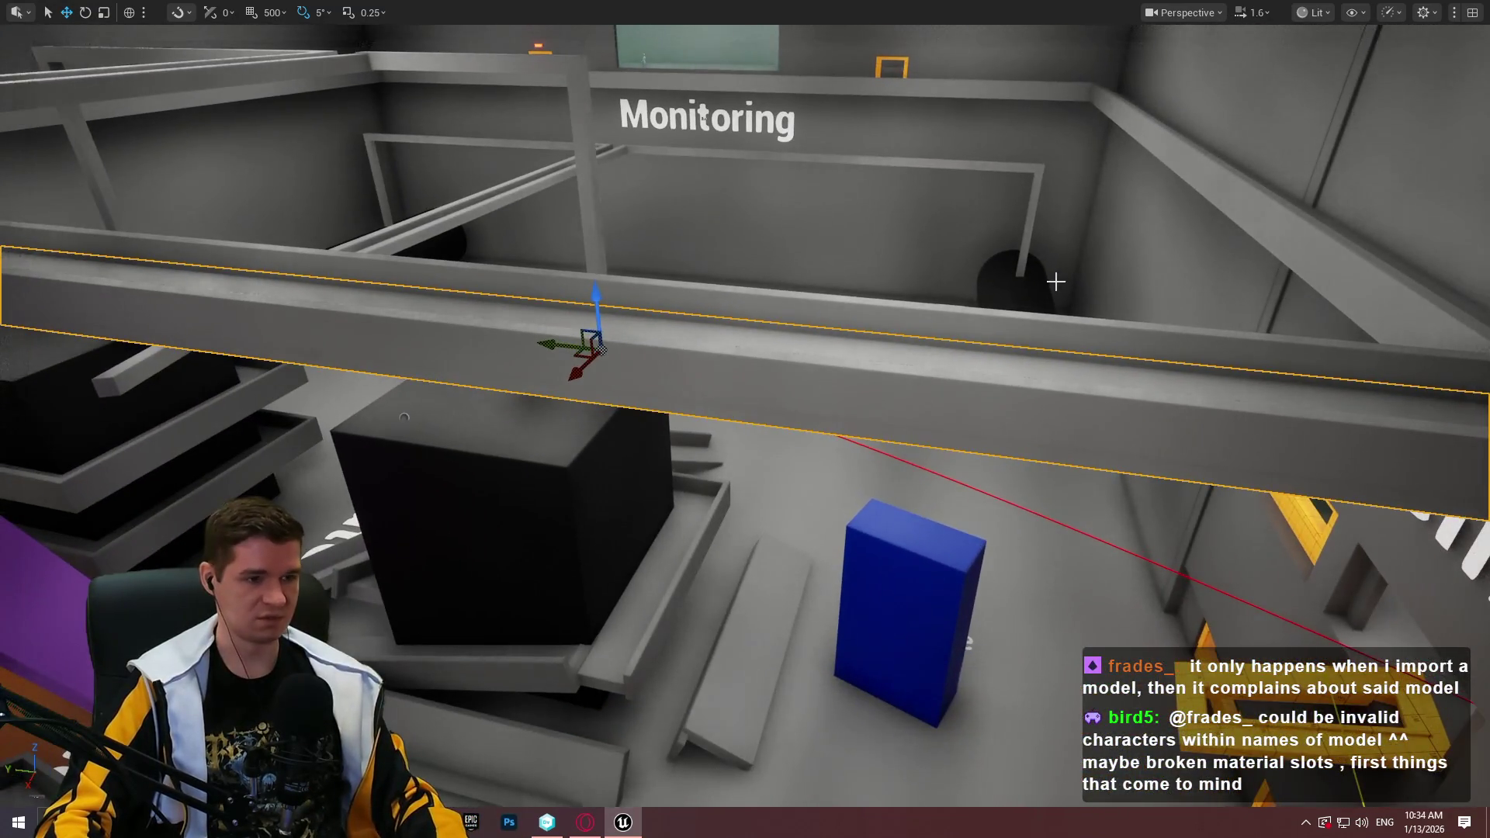
pyautogui.moveTo(663, 313); pyautogui.dragTo(1246, 481)
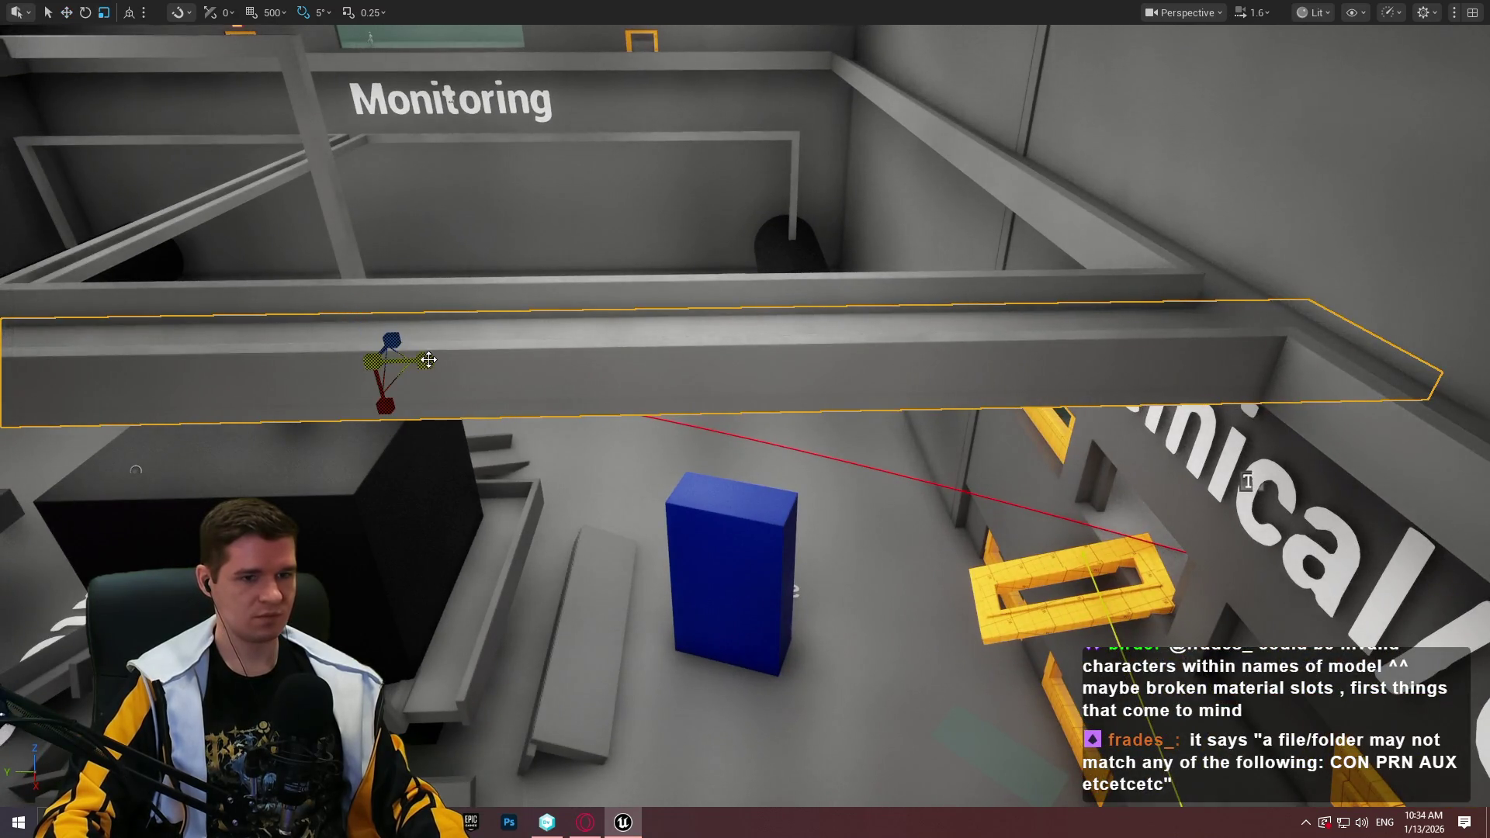
pyautogui.moveTo(429, 359)
pyautogui.mouseDown()
pyautogui.moveTo(403, 361)
pyautogui.moveTo(431, 358)
pyautogui.mouseUp()
pyautogui.press('w')
pyautogui.moveTo(311, 357)
pyautogui.mouseDown()
pyautogui.moveTo(892, 372)
pyautogui.moveTo(1060, 352)
pyautogui.moveTo(951, 352)
pyautogui.mouseUp()
pyautogui.moveTo(1189, 310)
pyautogui.mouseDown()
pyautogui.moveTo(1148, 334)
pyautogui.moveTo(1167, 308)
pyautogui.mouseUp()
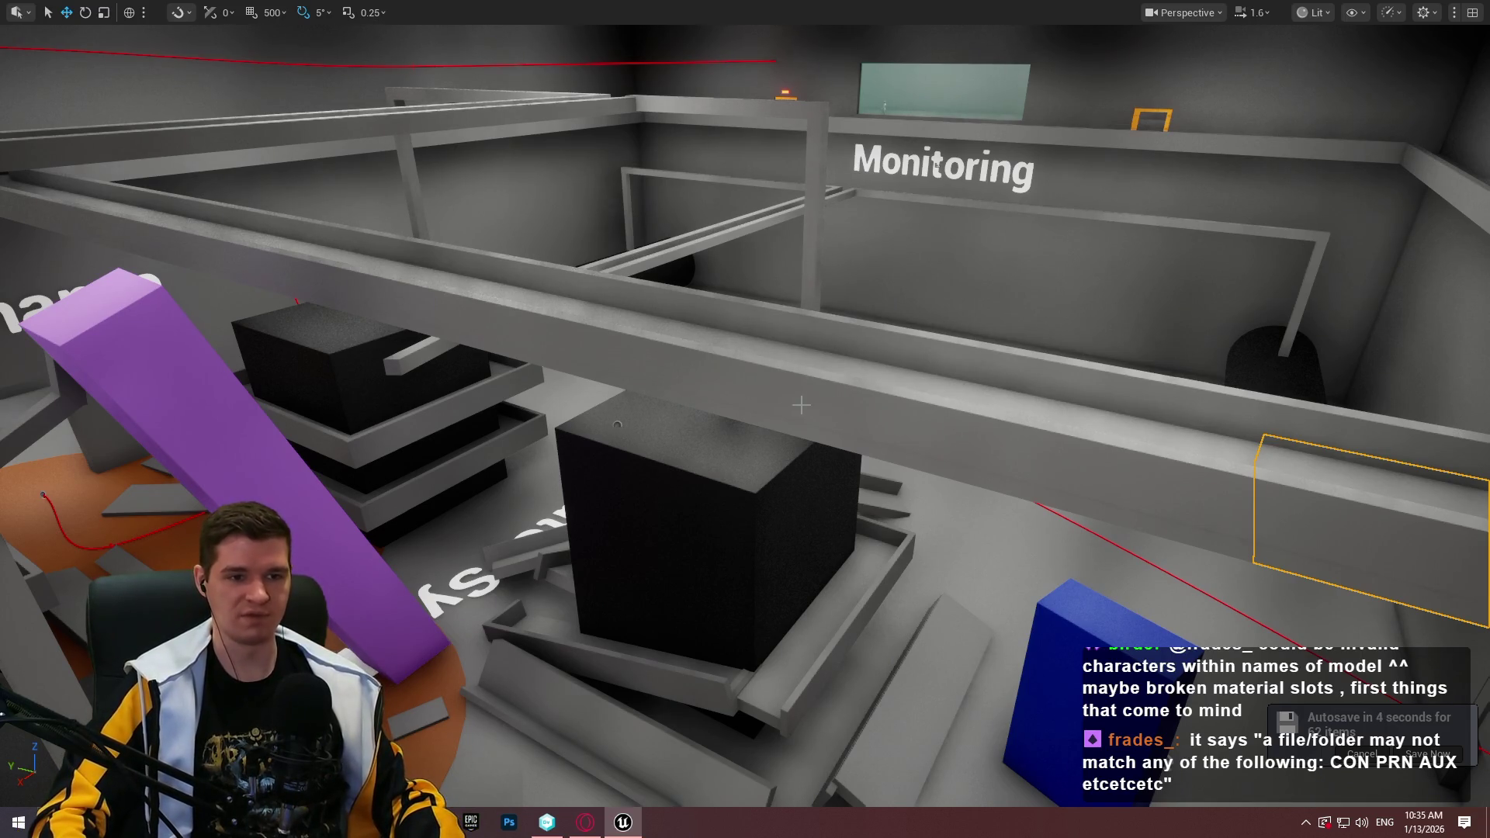
# Slide the long beam near Monitoring to the right and adjust its length
pyautogui.click(865, 368)
pyautogui.press('f')
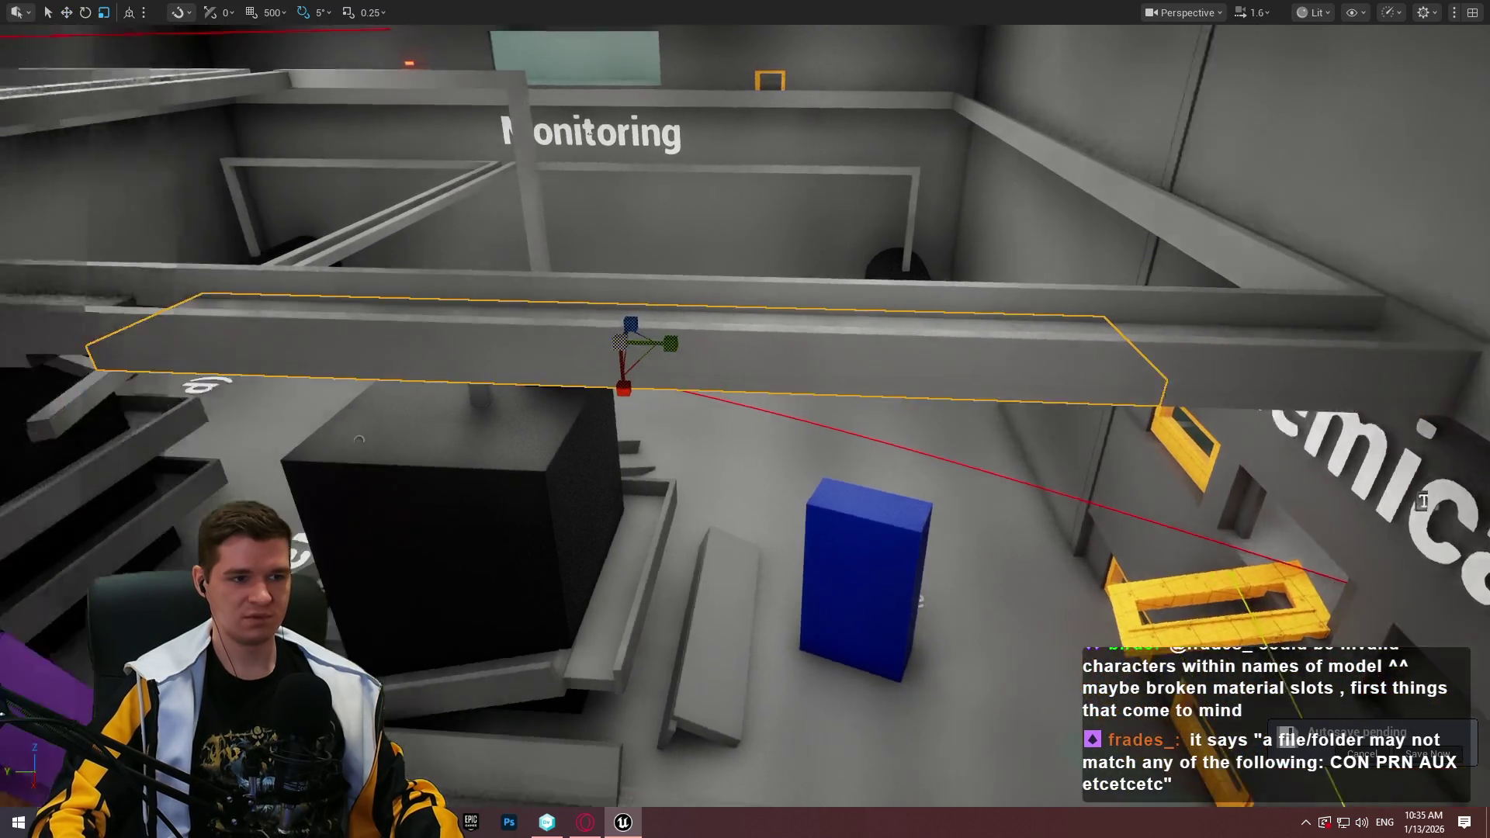
pyautogui.press('w')
pyautogui.moveTo(694, 334)
pyautogui.mouseDown()
pyautogui.moveTo(419, 309)
pyautogui.moveTo(1354, 388)
pyautogui.mouseUp()
pyautogui.press('f')
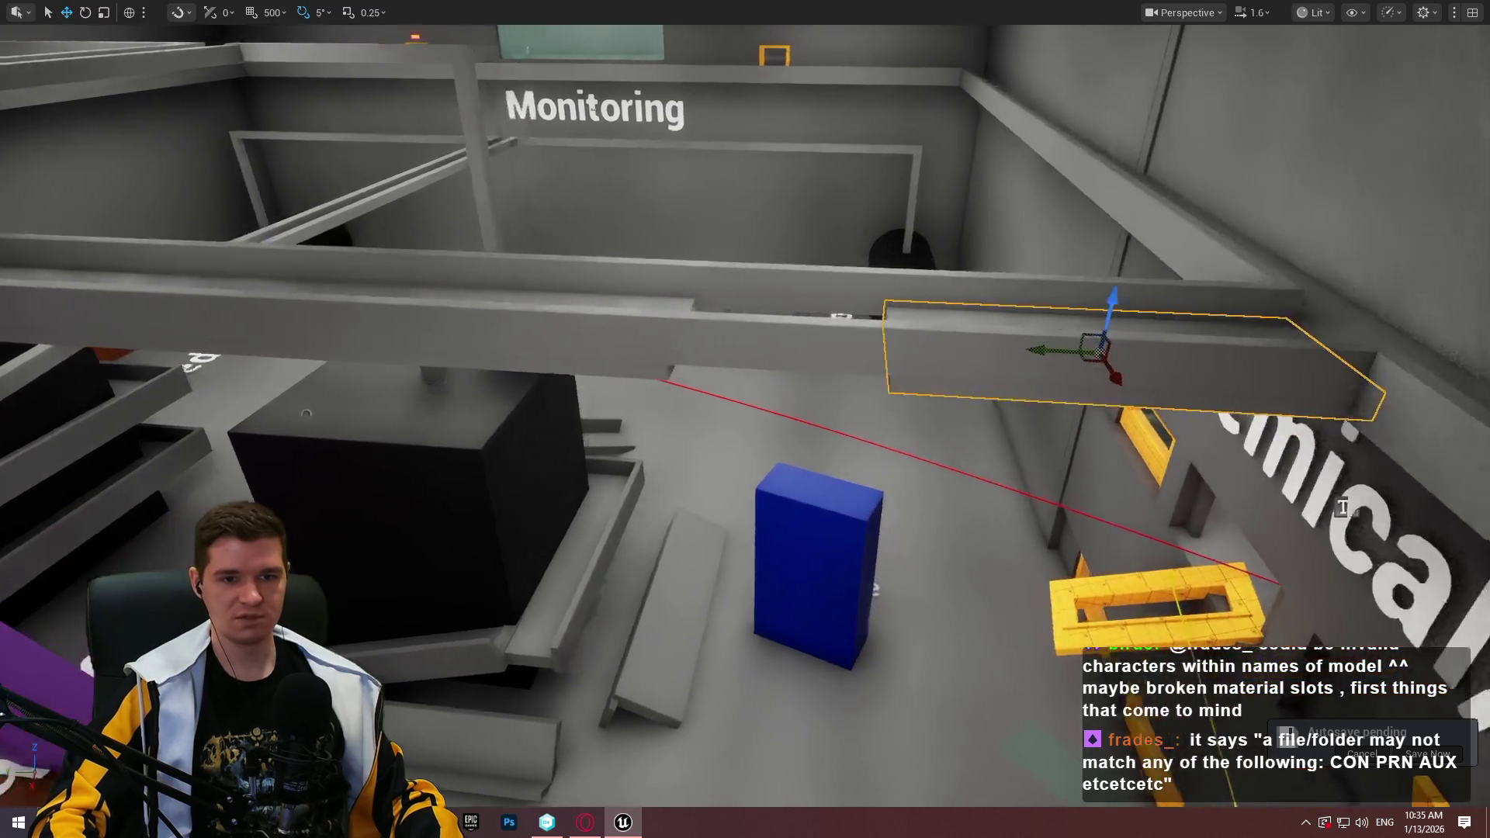
pyautogui.moveTo(980, 200)
pyautogui.mouseDown()
pyautogui.moveTo(931, 233)
pyautogui.moveTo(908, 310)
pyautogui.mouseUp()
pyautogui.moveTo(776, 512)
pyautogui.mouseDown()
pyautogui.moveTo(948, 478)
pyautogui.moveTo(931, 488)
pyautogui.mouseUp()
pyautogui.press('r')
pyautogui.moveTo(1071, 381); pyautogui.dragTo(1078, 378)
pyautogui.press('w')
pyautogui.moveTo(988, 397); pyautogui.dragTo(1090, 367)
pyautogui.moveTo(1340, 519); pyautogui.dragTo(1340, 520)
# Tilt the beam about 45° into a steep slope and lower it beside the blue block
pyautogui.press('e')
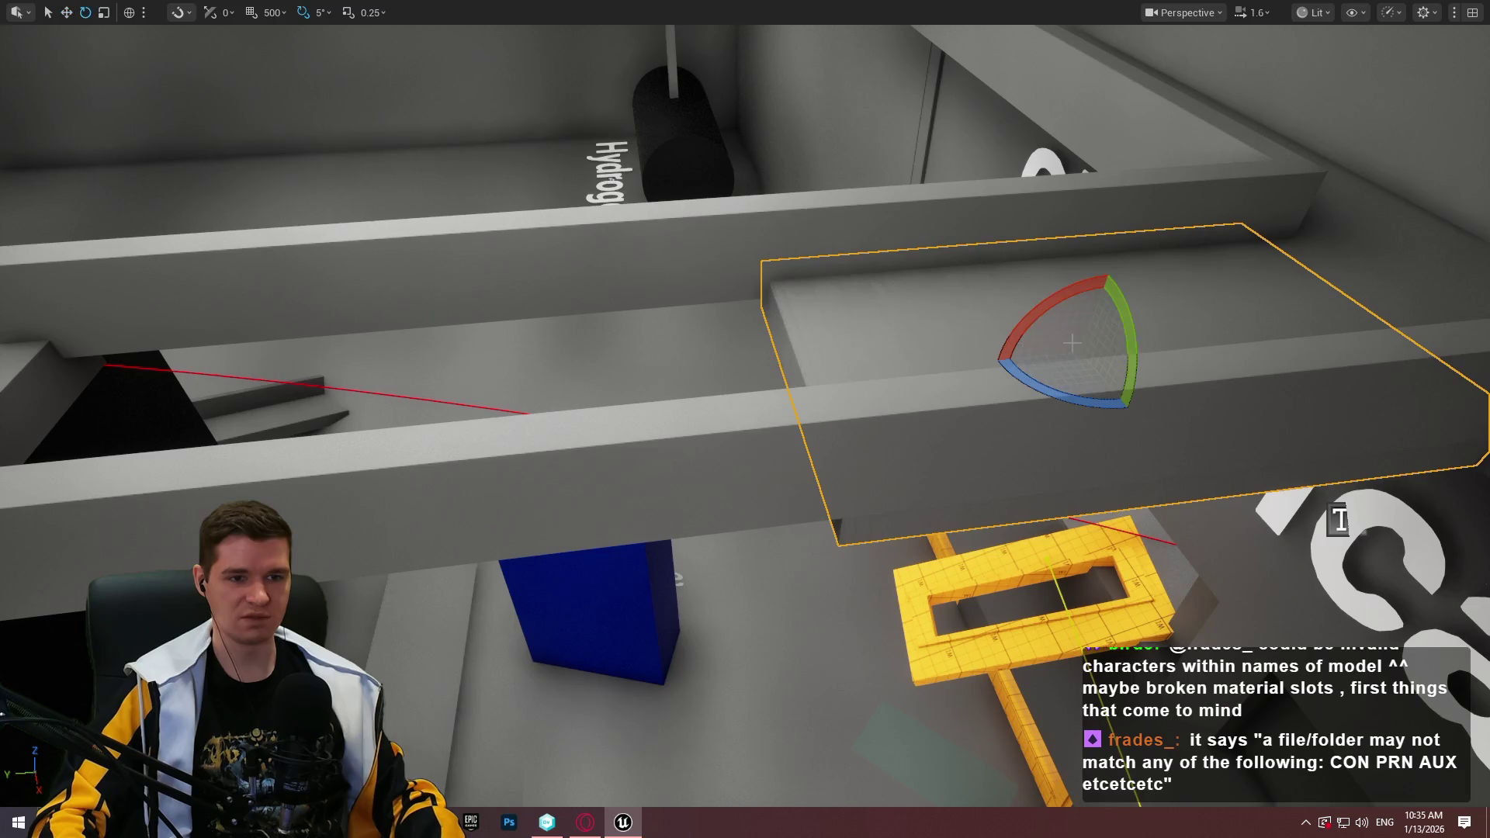
pyautogui.moveTo(1024, 326)
pyautogui.mouseDown()
pyautogui.moveTo(1040, 256)
pyautogui.moveTo(1100, 299)
pyautogui.mouseUp()
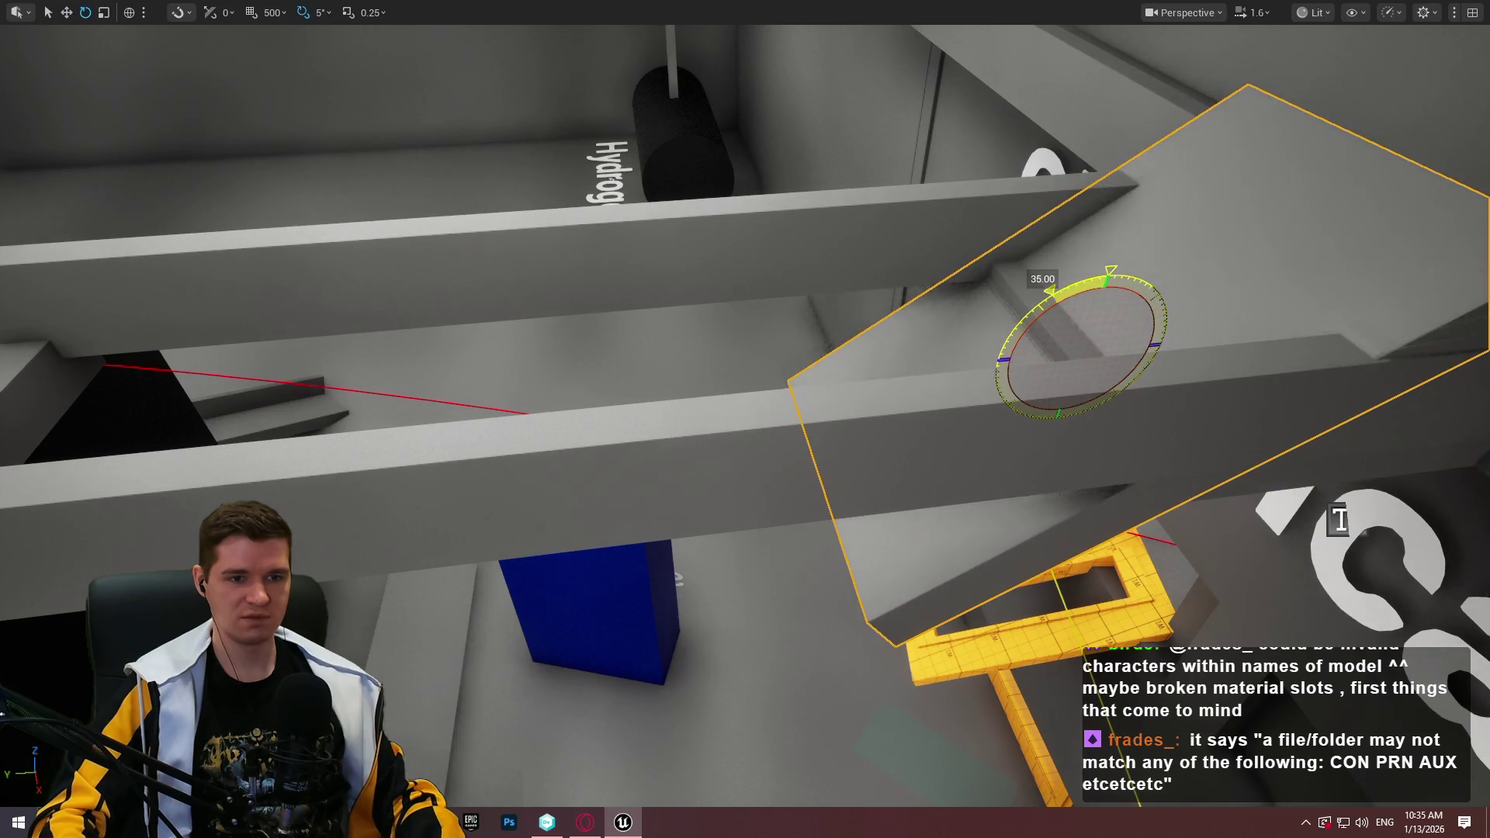
pyautogui.press('w')
pyautogui.press('d')
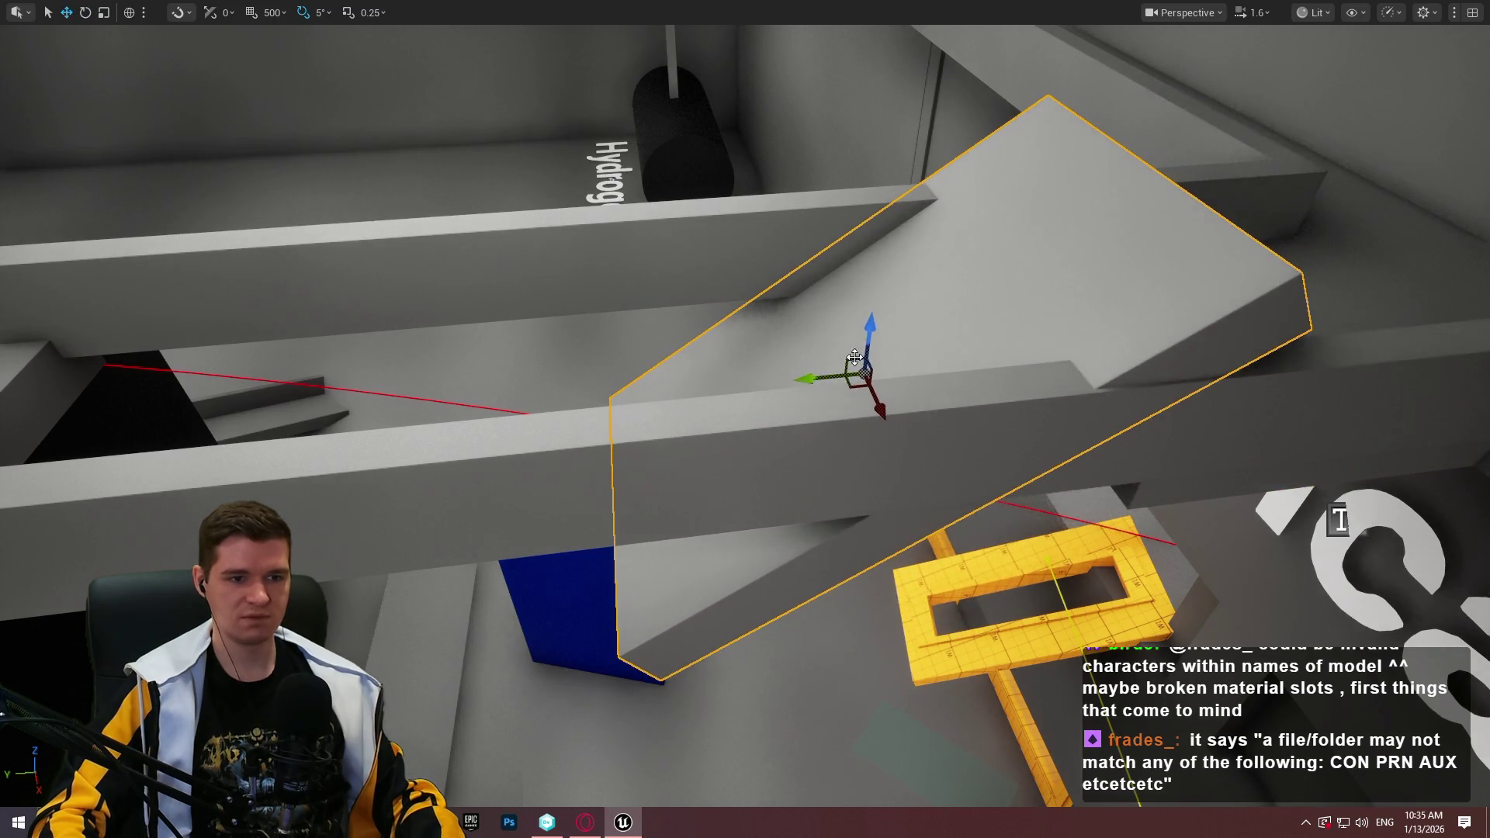
pyautogui.press('d')
pyautogui.moveTo(885, 307)
pyautogui.mouseDown()
pyautogui.moveTo(858, 416)
pyautogui.moveTo(801, 443)
pyautogui.mouseUp()
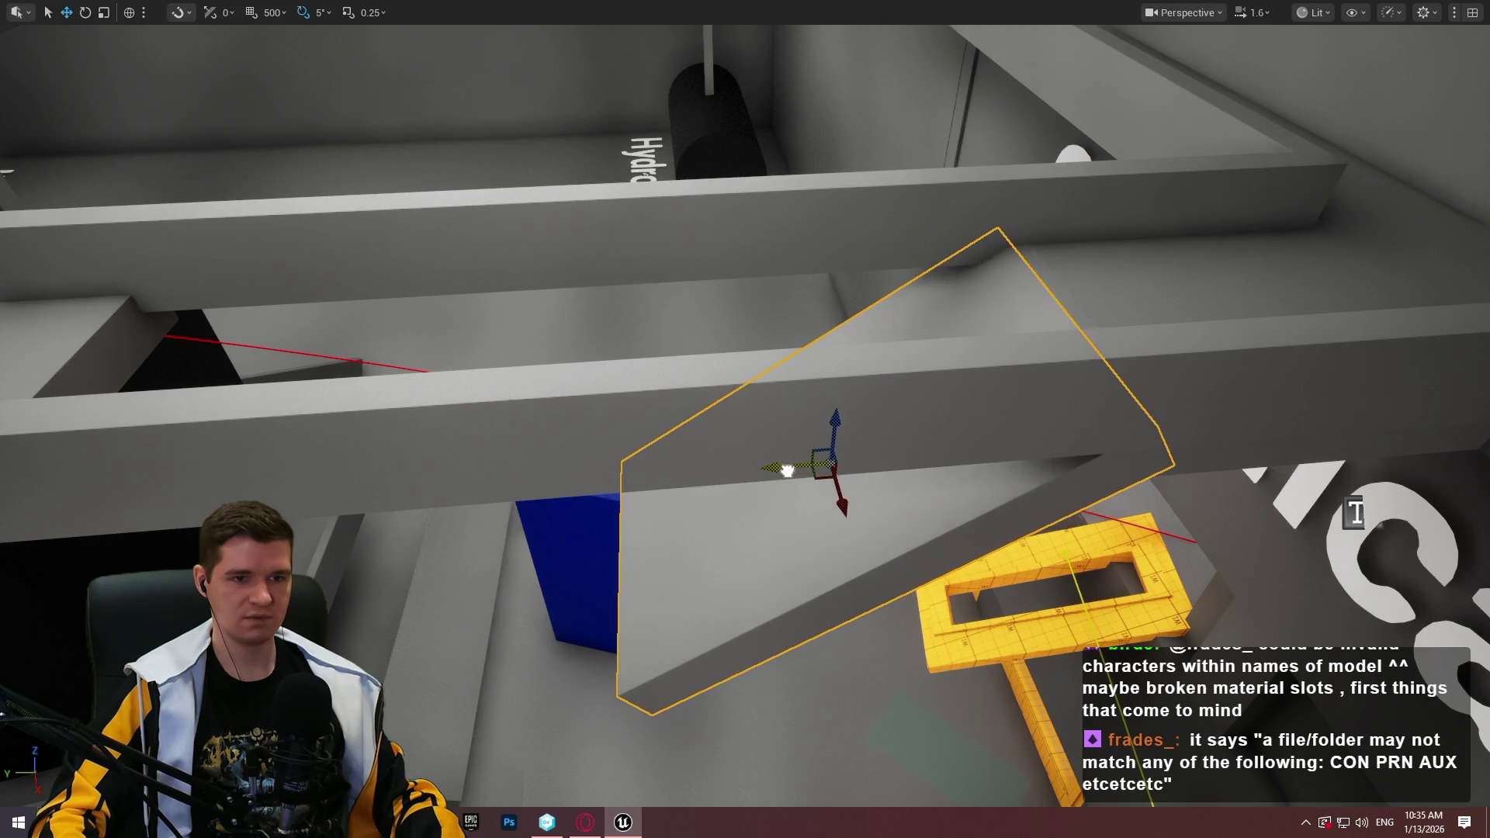
pyautogui.moveTo(787, 470)
pyautogui.mouseDown()
pyautogui.moveTo(231, 252)
pyautogui.moveTo(367, 561)
pyautogui.moveTo(605, 190)
pyautogui.moveTo(404, 204)
pyautogui.moveTo(698, 211)
pyautogui.moveTo(699, 295)
pyautogui.mouseUp()
pyautogui.click(698, 279)
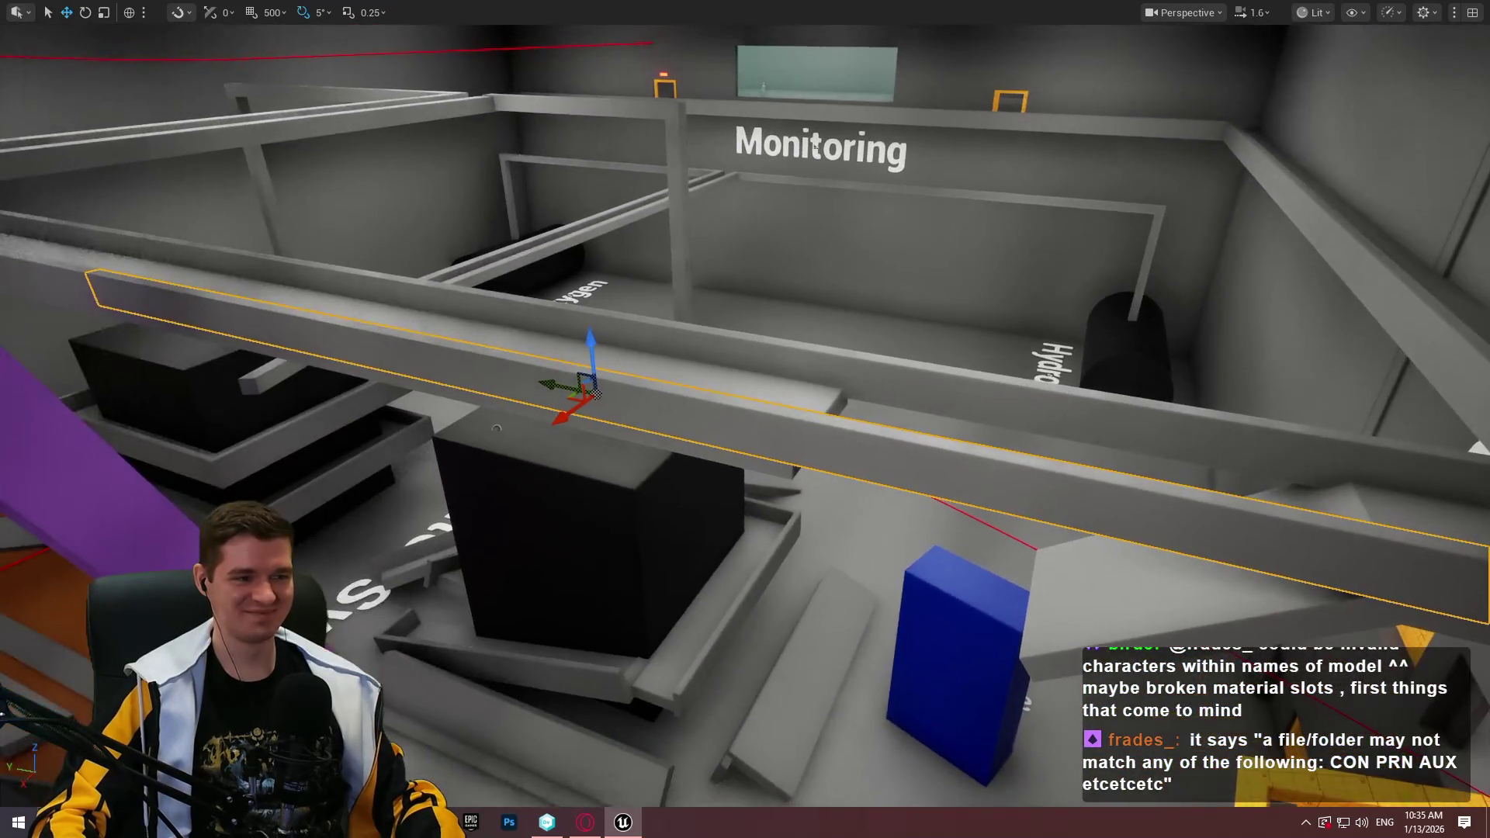
# Shrink the long beam over Monitoring into a short walkway piece
pyautogui.press('r')
pyautogui.moveTo(594, 392); pyautogui.dragTo(558, 392)
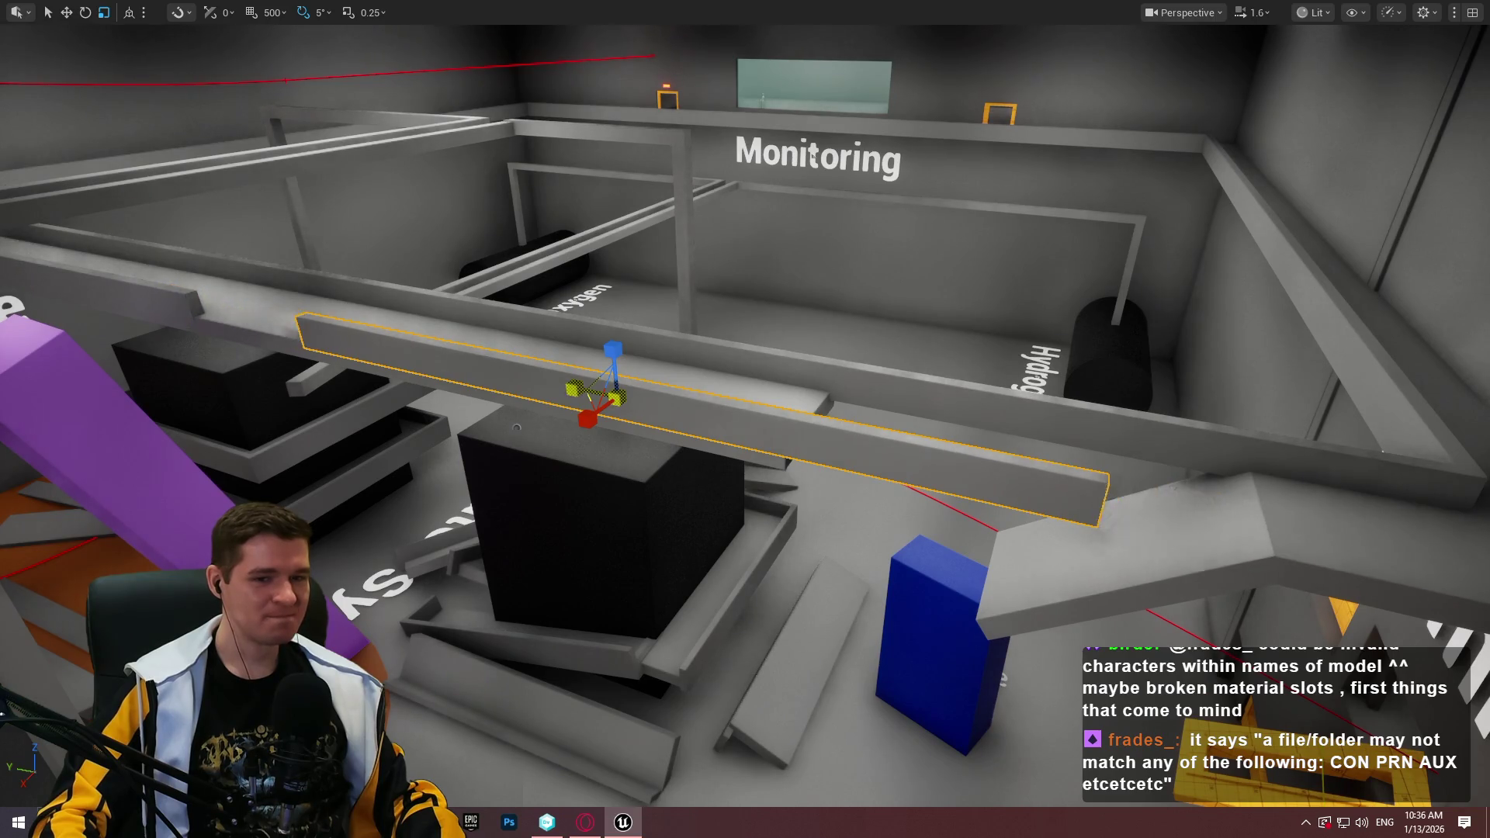
pyautogui.press('w')
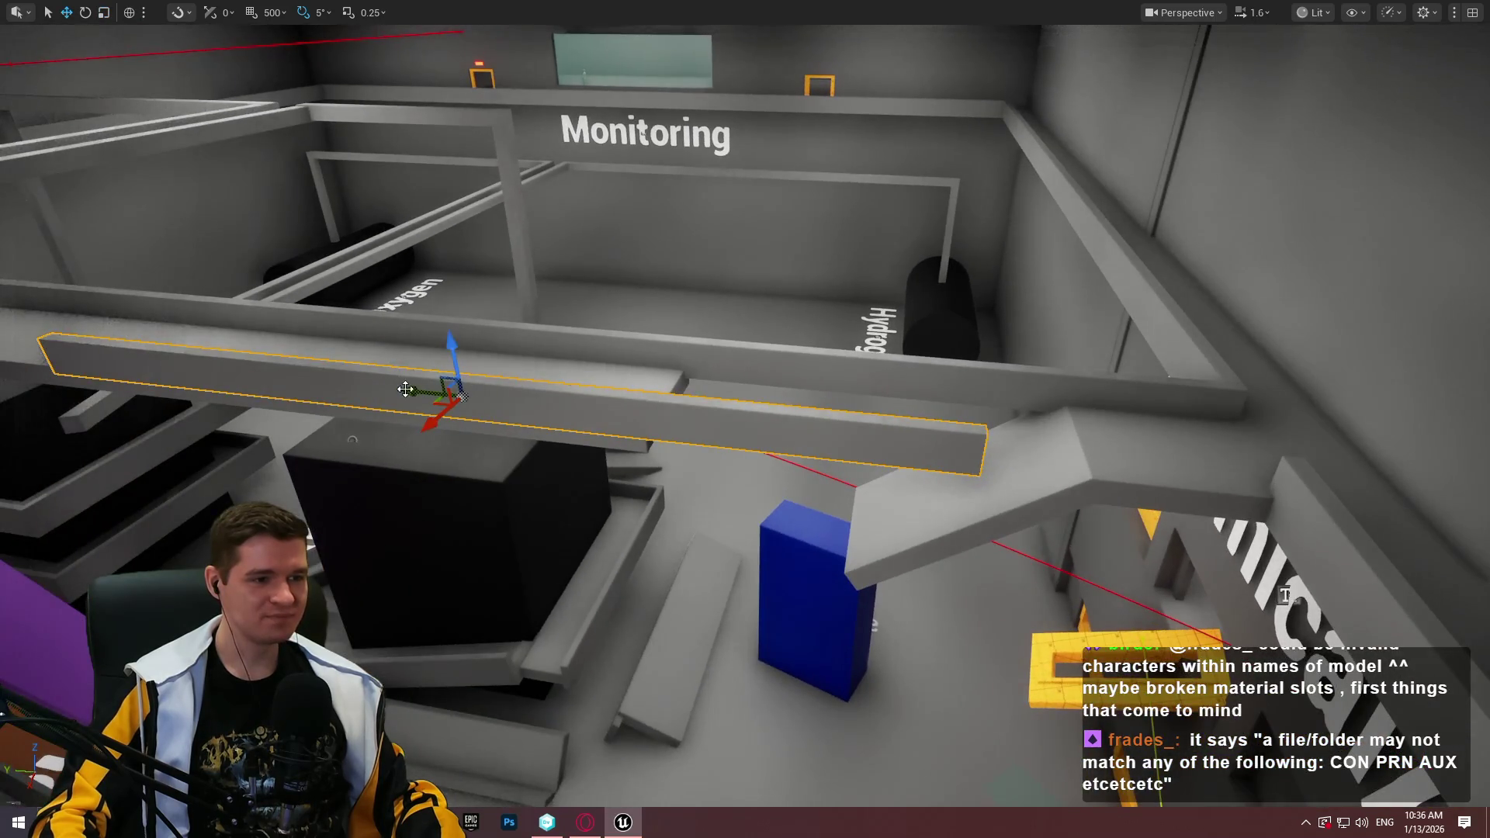
pyautogui.moveTo(400, 388)
pyautogui.mouseDown()
pyautogui.moveTo(650, 417)
pyautogui.moveTo(634, 416)
pyautogui.mouseUp()
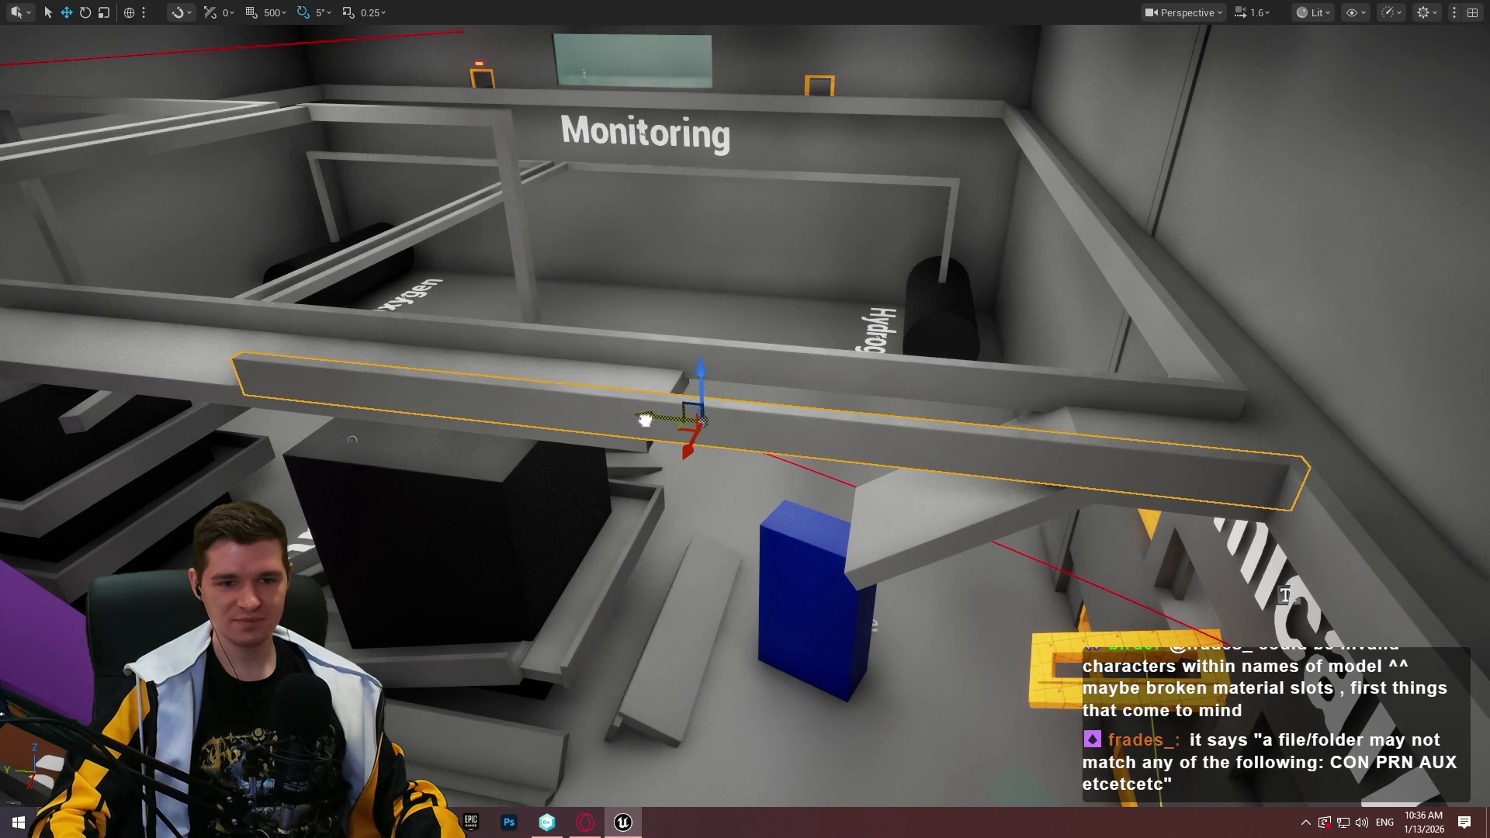
pyautogui.moveTo(648, 419)
pyautogui.mouseDown()
pyautogui.moveTo(620, 419)
pyautogui.moveTo(851, 451)
pyautogui.moveTo(847, 438)
pyautogui.moveTo(1014, 452)
pyautogui.mouseUp()
pyautogui.press('w')
pyautogui.press('r')
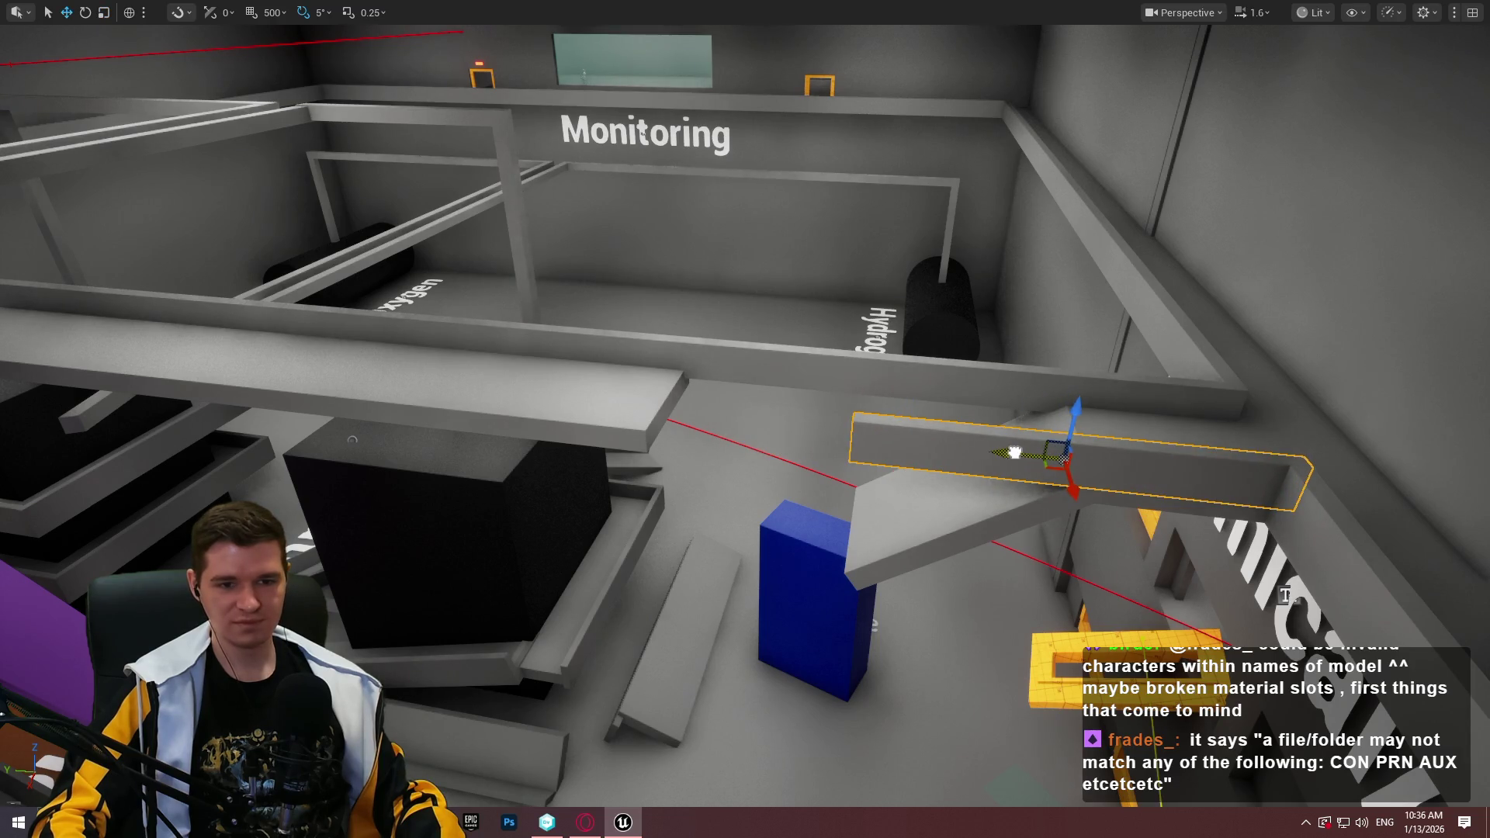
pyautogui.press('f')
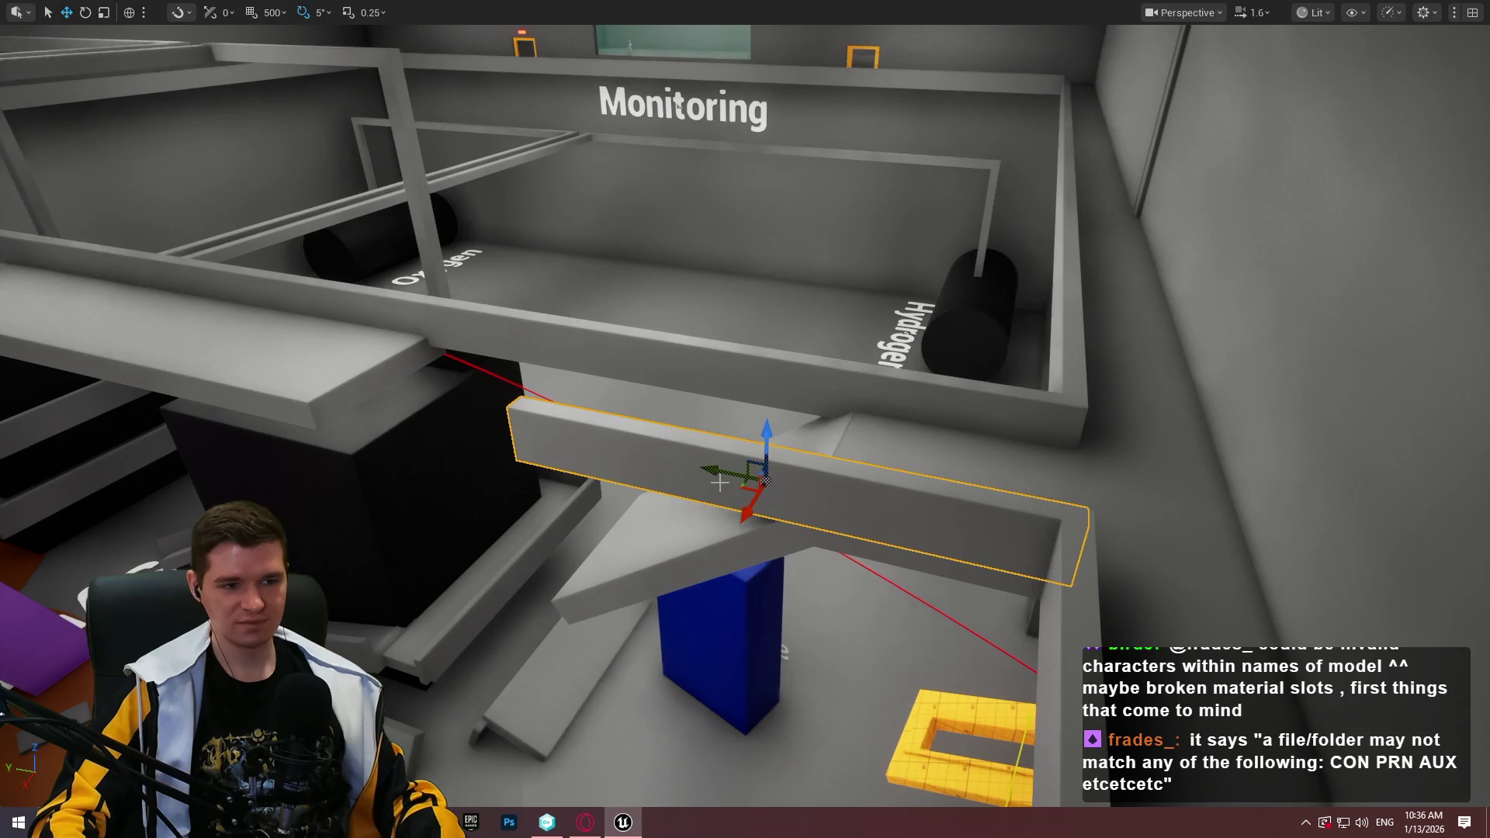
pyautogui.hotkey('ctrl', 'z')
pyautogui.hotkey('ctrl', 'z')
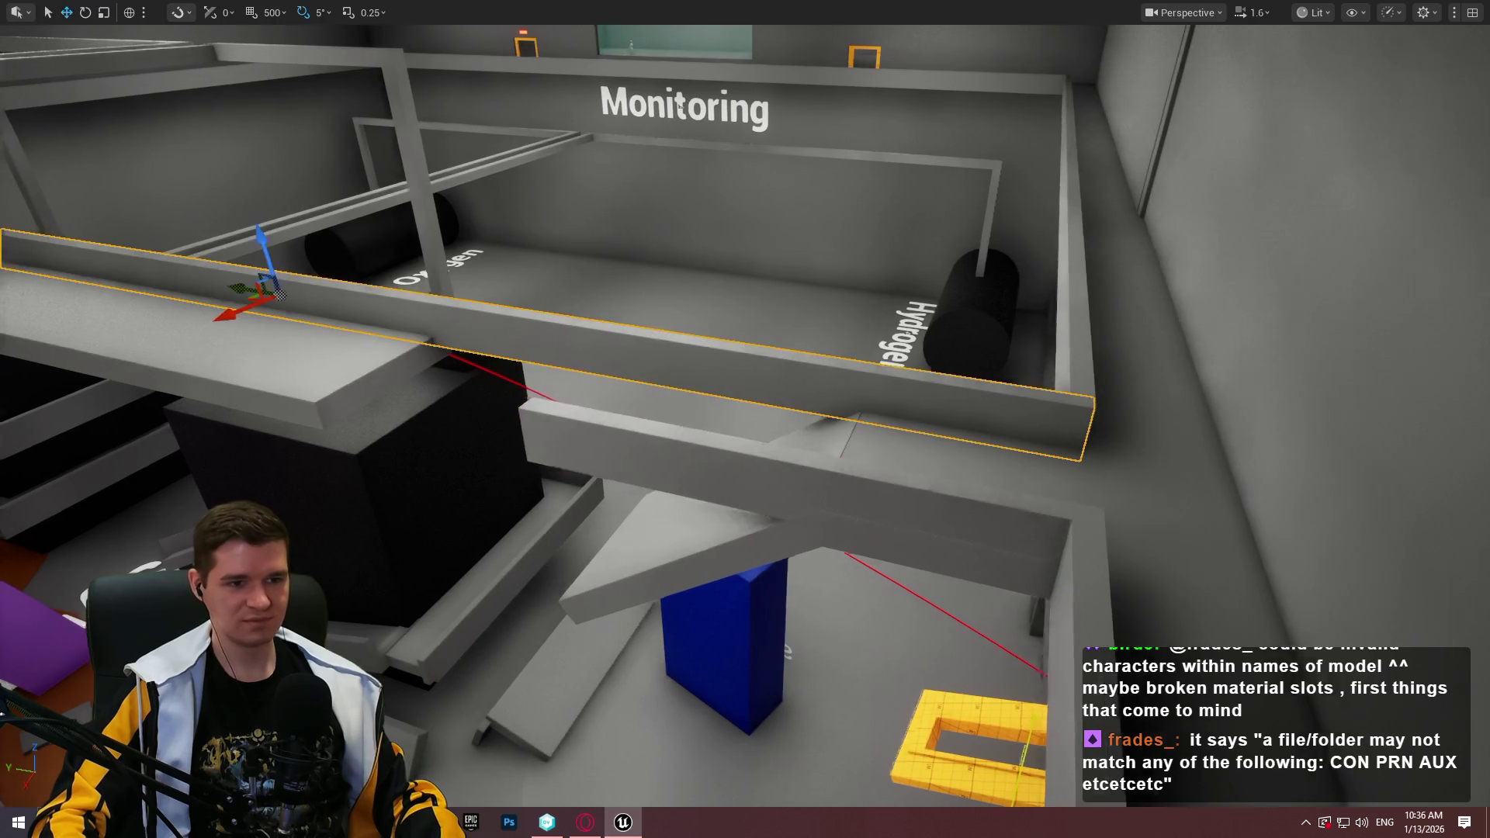
pyautogui.press('f')
pyautogui.press('r')
pyautogui.moveTo(552, 316)
pyautogui.mouseDown()
pyautogui.moveTo(521, 329)
pyautogui.moveTo(1078, 398)
pyautogui.mouseUp()
# Set the short beam on top of the black machine near Maintenance
pyautogui.moveTo(647, 300); pyautogui.dragTo(690, 383)
pyautogui.press('f')
pyautogui.scroll(-5, 887, 452)
pyautogui.moveTo(884, 374)
pyautogui.mouseDown()
pyautogui.moveTo(511, 271)
pyautogui.moveTo(607, 267)
pyautogui.moveTo(577, 265)
pyautogui.moveTo(1117, 442)
pyautogui.moveTo(1406, 503)
pyautogui.moveTo(886, 348)
pyautogui.mouseUp()
pyautogui.moveTo(887, 452); pyautogui.dragTo(991, 368)
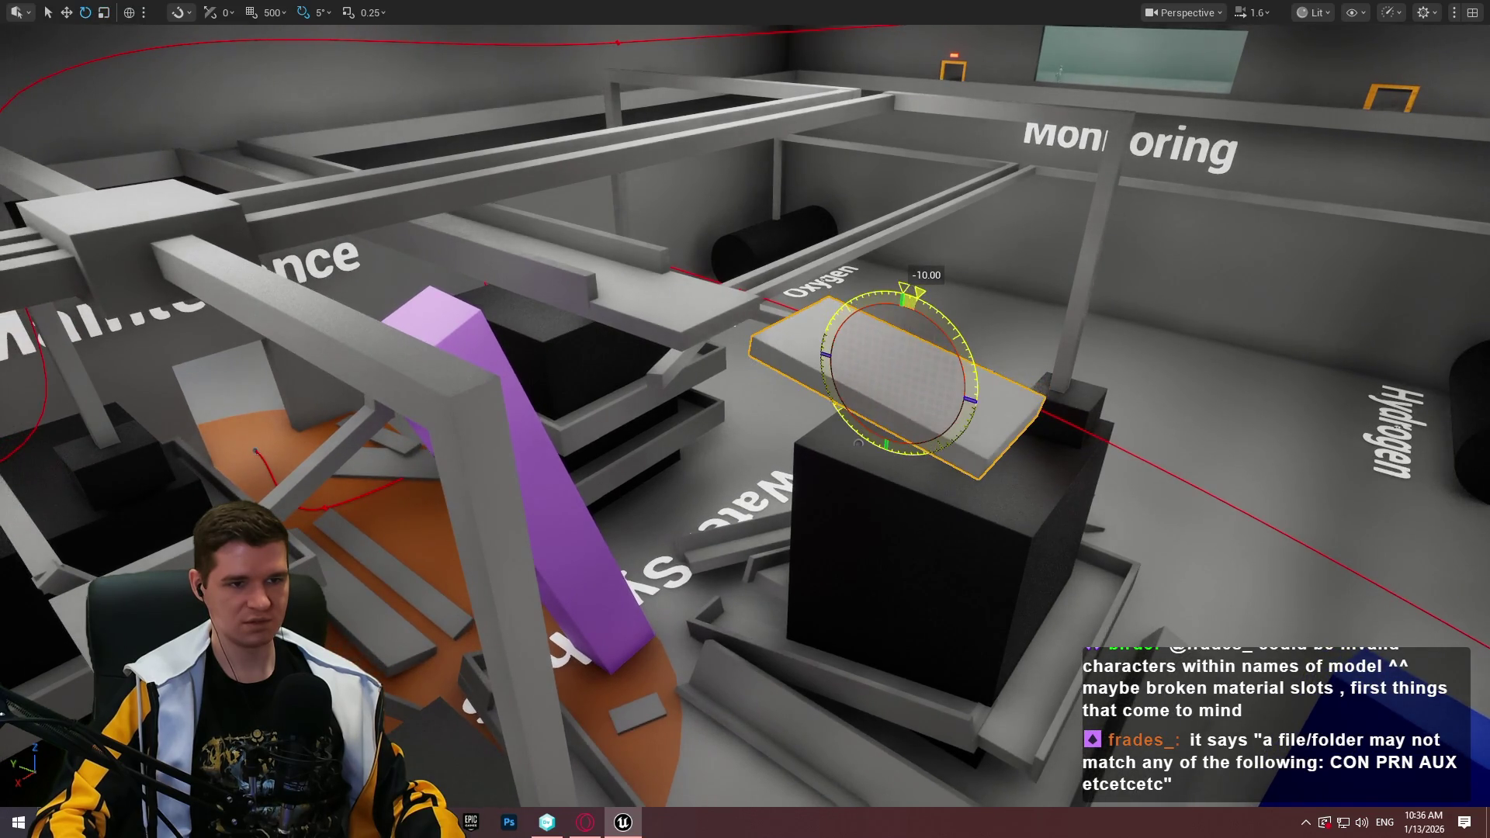
pyautogui.moveTo(858, 443); pyautogui.dragTo(886, 601)
pyautogui.press('f')
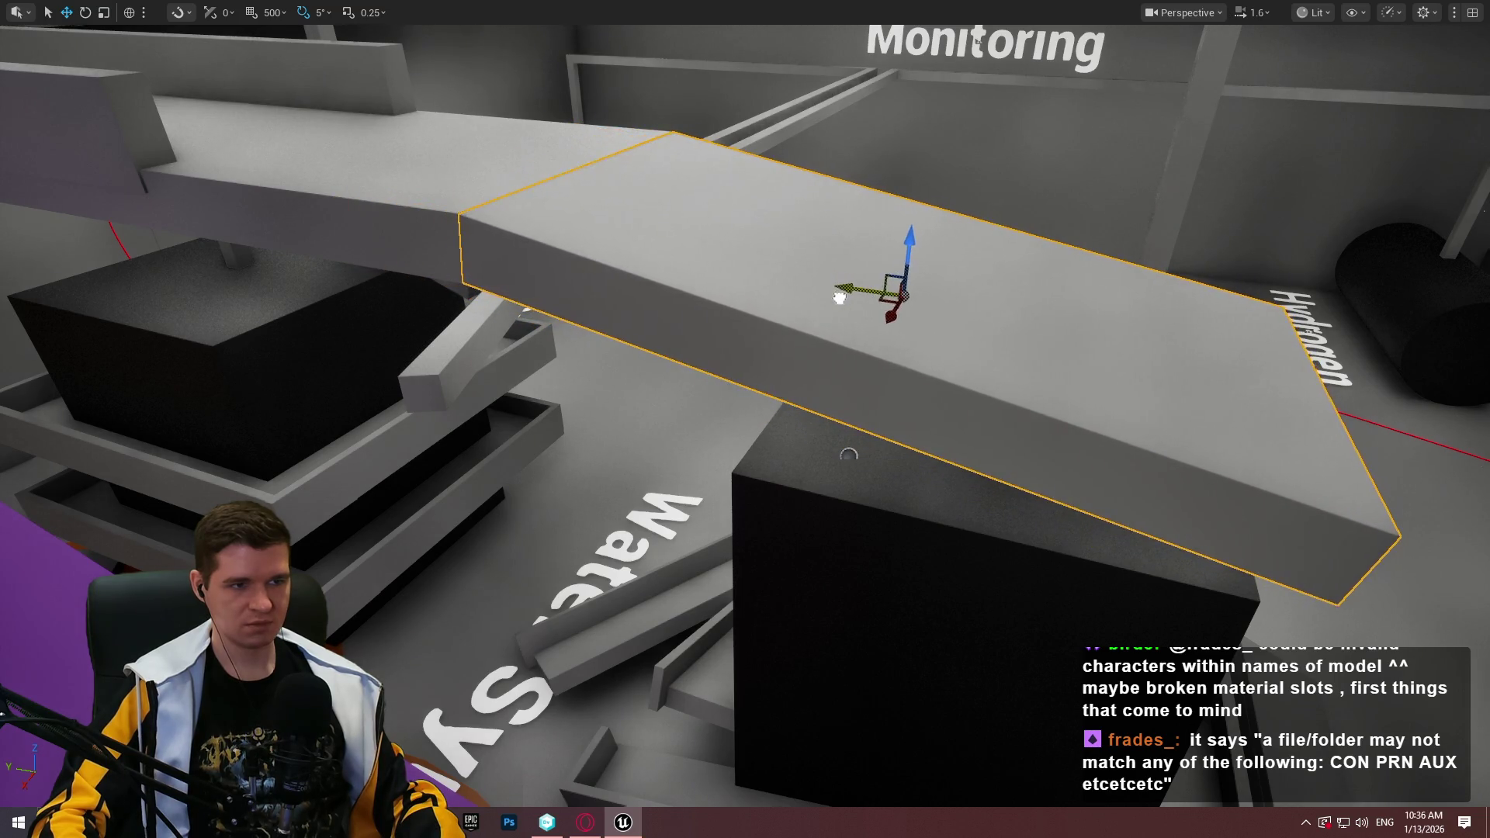
pyautogui.moveTo(836, 297)
pyautogui.mouseDown()
pyautogui.moveTo(934, 667)
pyautogui.moveTo(389, 604)
pyautogui.mouseUp()
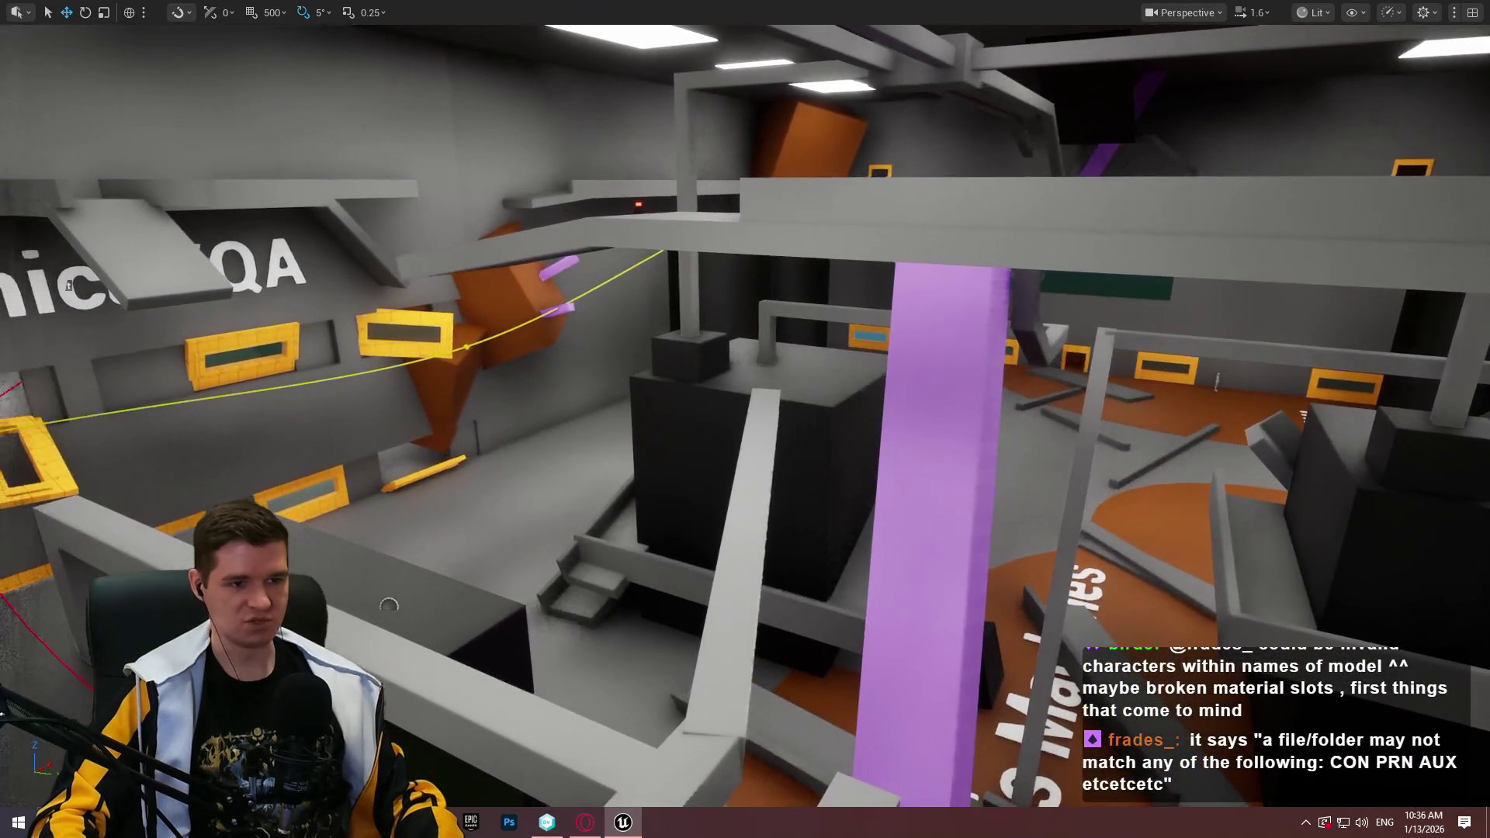
# Tilt the slab above the black box slightly and look into the Chemical QA room
pyautogui.click(858, 377)
pyautogui.moveTo(859, 376)
pyautogui.mouseDown()
pyautogui.moveTo(859, 434)
pyautogui.moveTo(784, 528)
pyautogui.moveTo(776, 465)
pyautogui.moveTo(737, 411)
pyautogui.moveTo(811, 455)
pyautogui.mouseUp()
pyautogui.press('e')
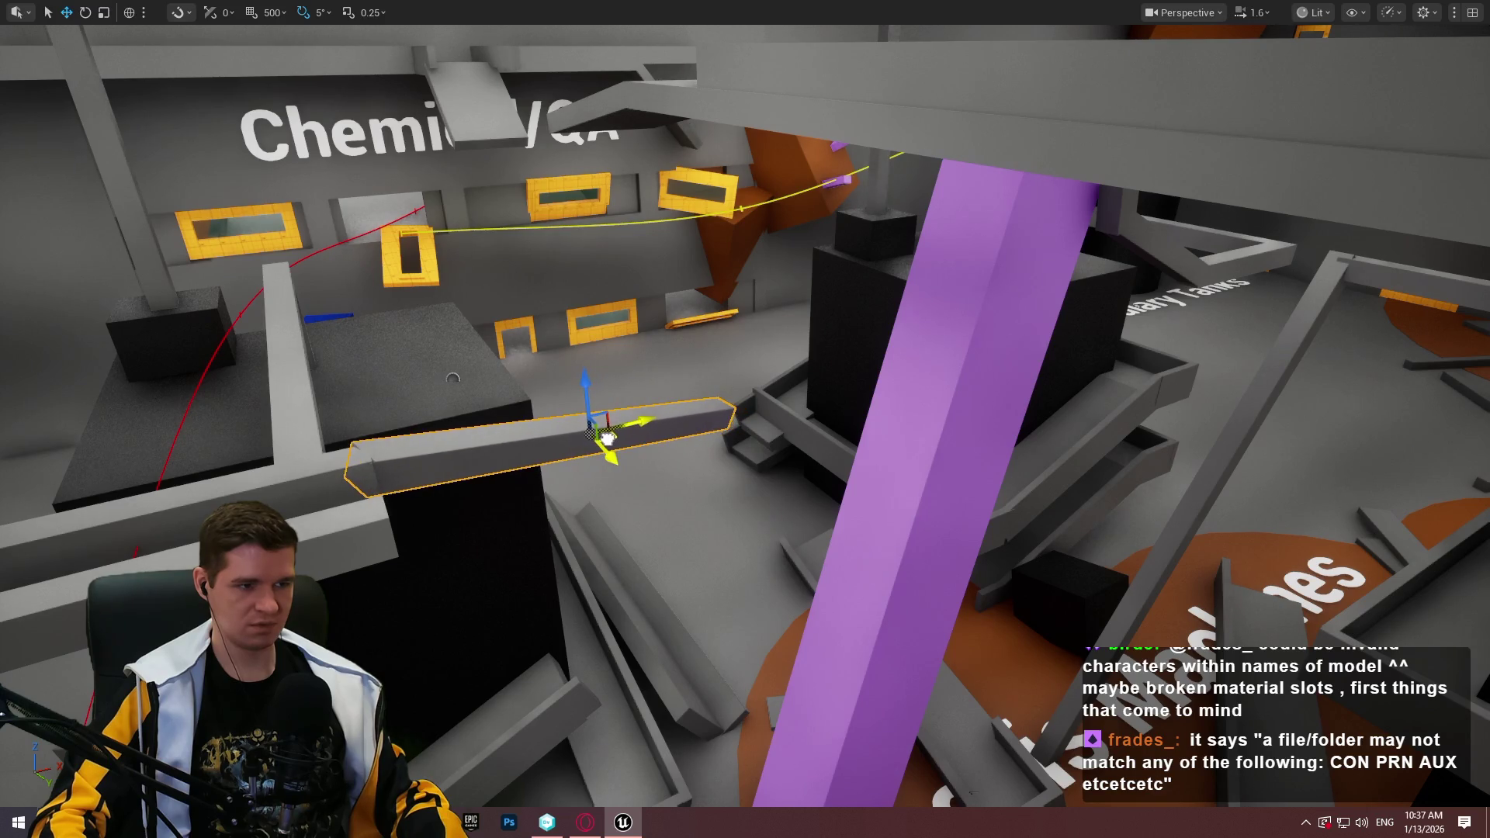
pyautogui.moveTo(609, 439)
pyautogui.mouseDown()
pyautogui.moveTo(644, 427)
pyautogui.moveTo(605, 434)
pyautogui.mouseUp()
pyautogui.moveTo(575, 499); pyautogui.dragTo(1004, 675)
pyautogui.rightClick(789, 514)
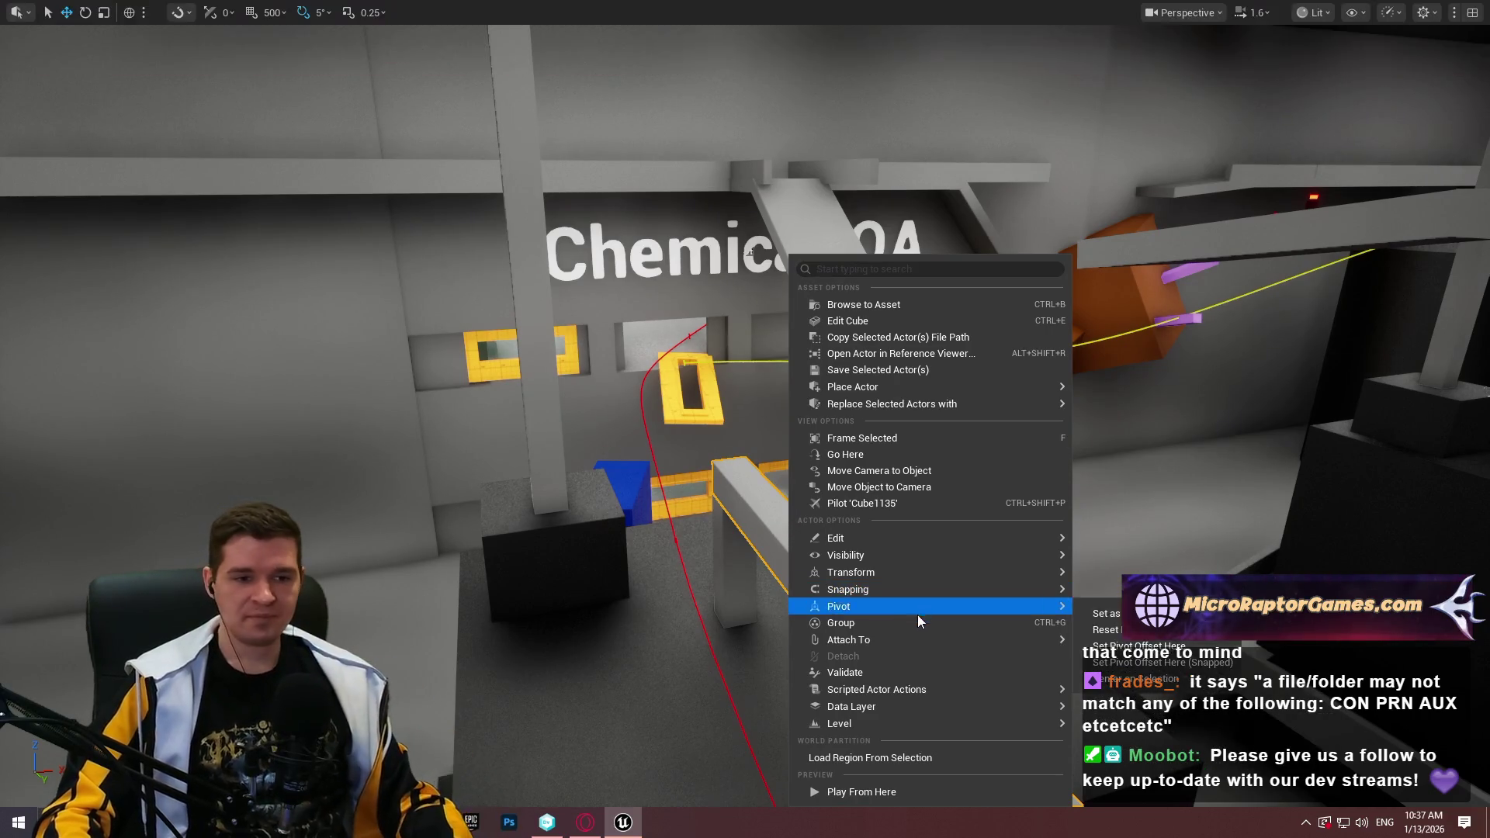
# Start a playtest and run the mannequin along the narrow beam and cross beam
pyautogui.click(962, 510)
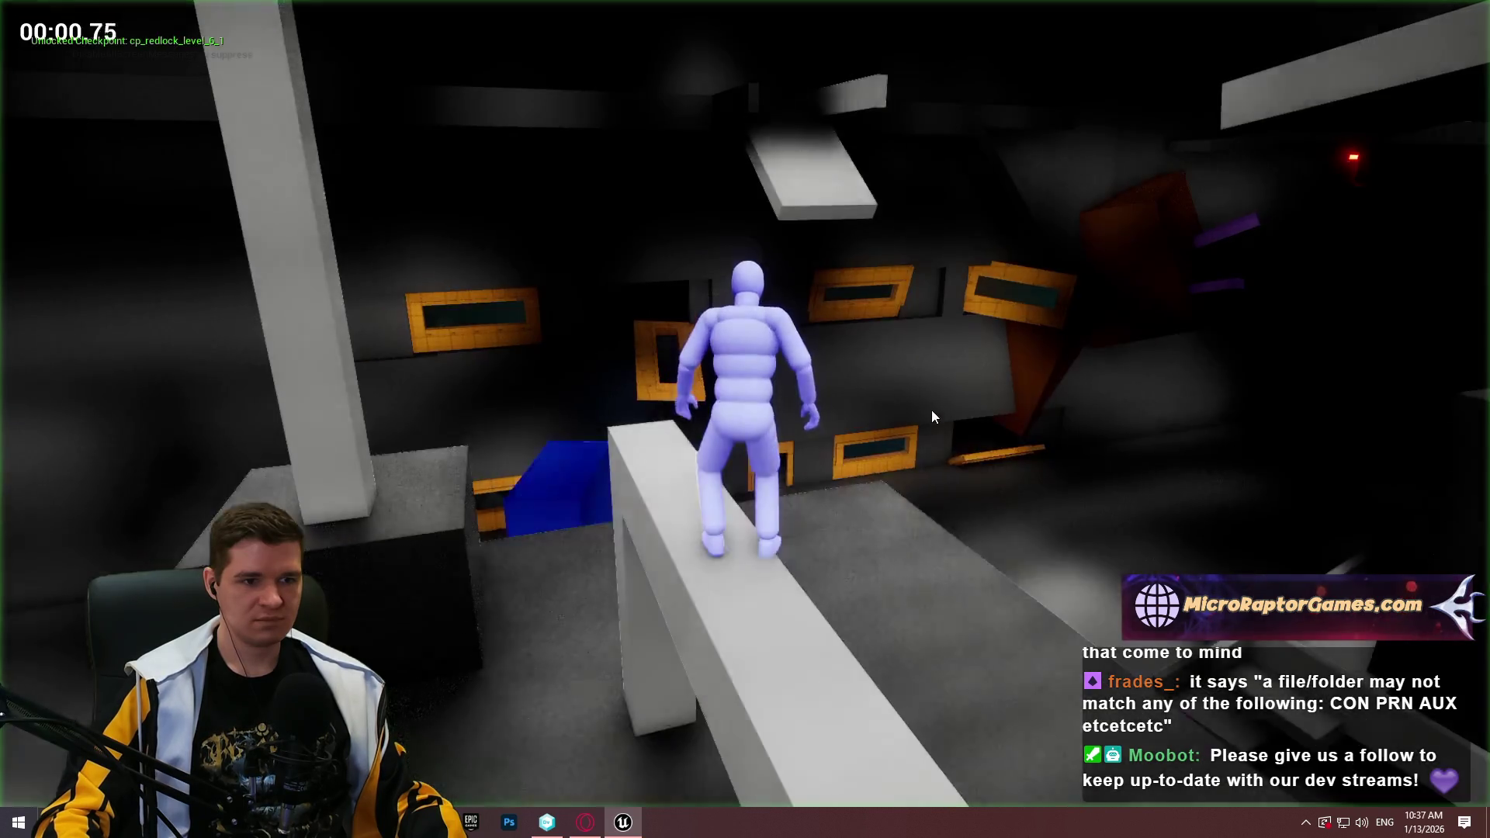
pyautogui.press('w')
pyautogui.press('space')
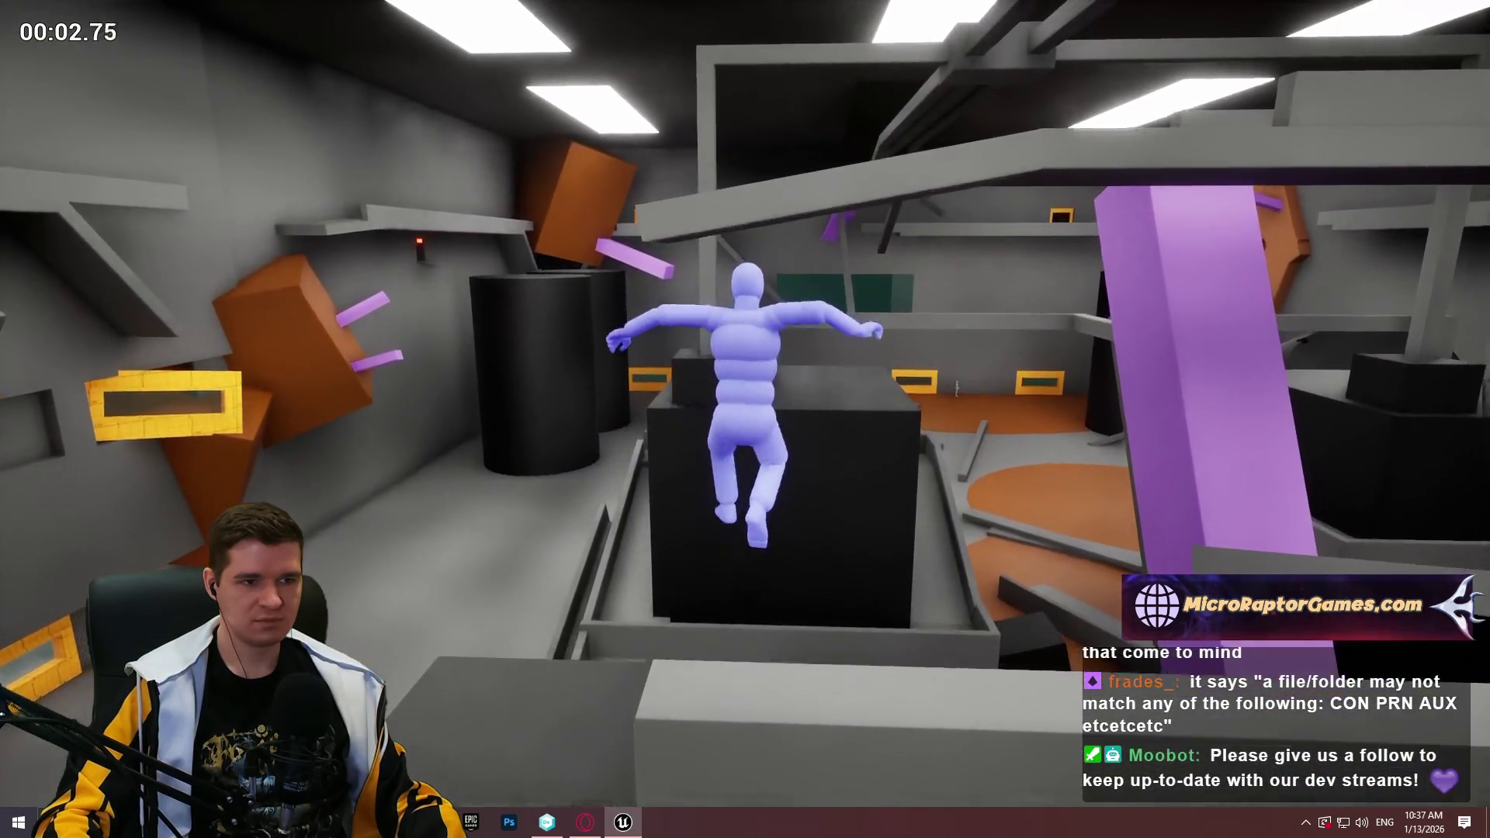
pyautogui.press('w')
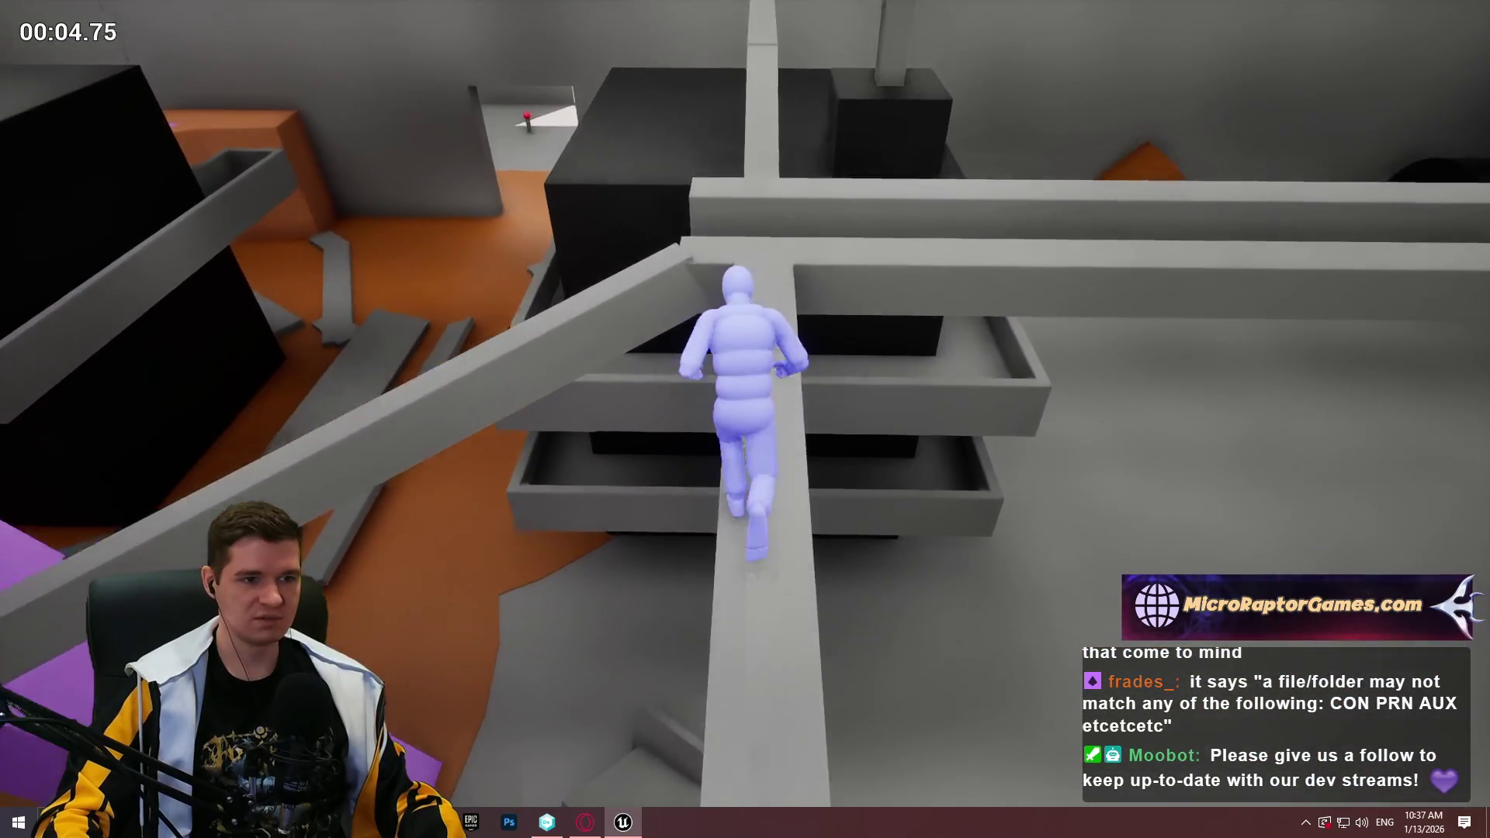
pyautogui.press('w')
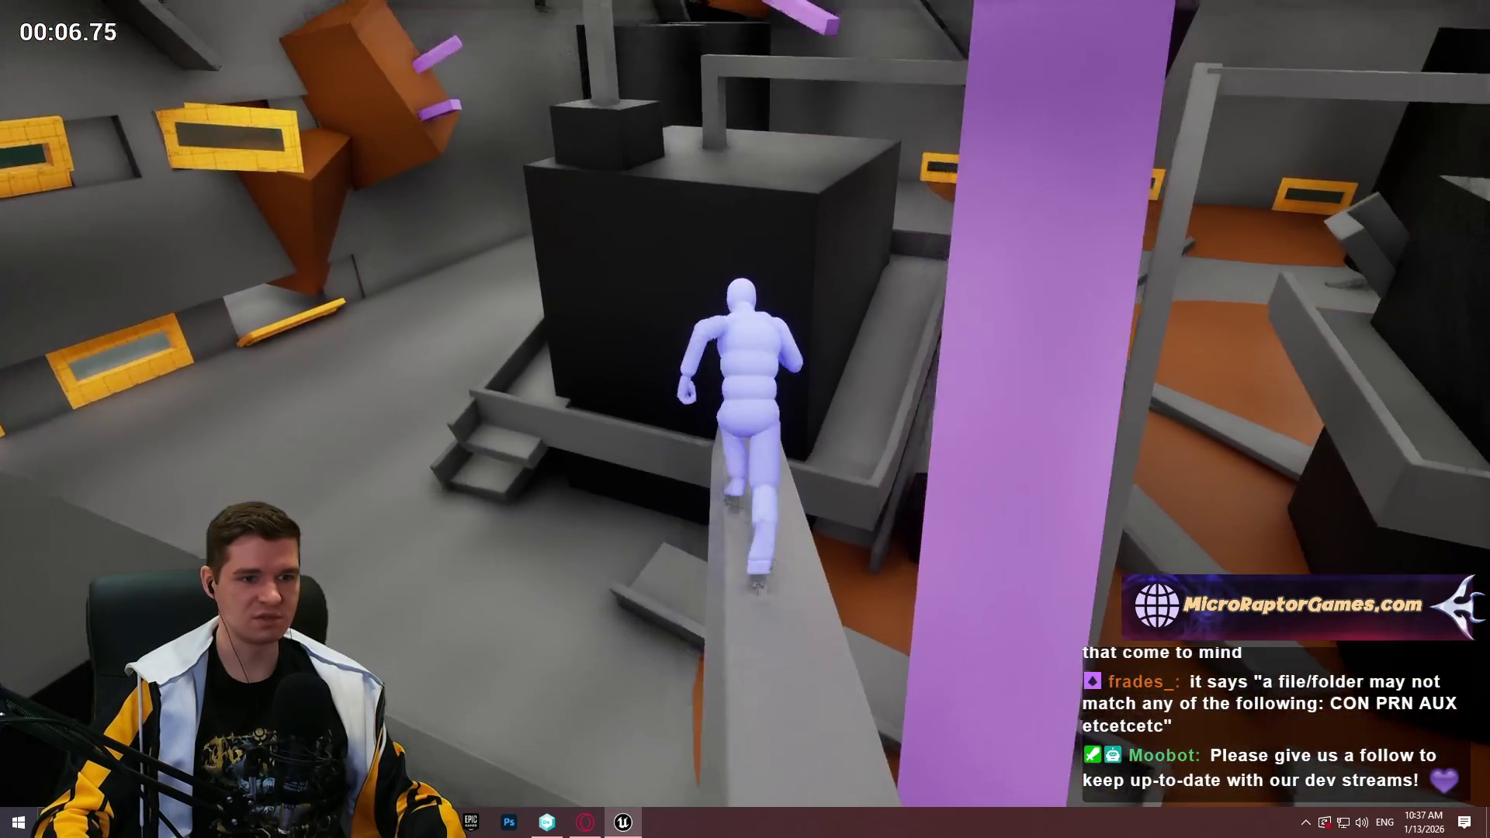
pyautogui.press('w')
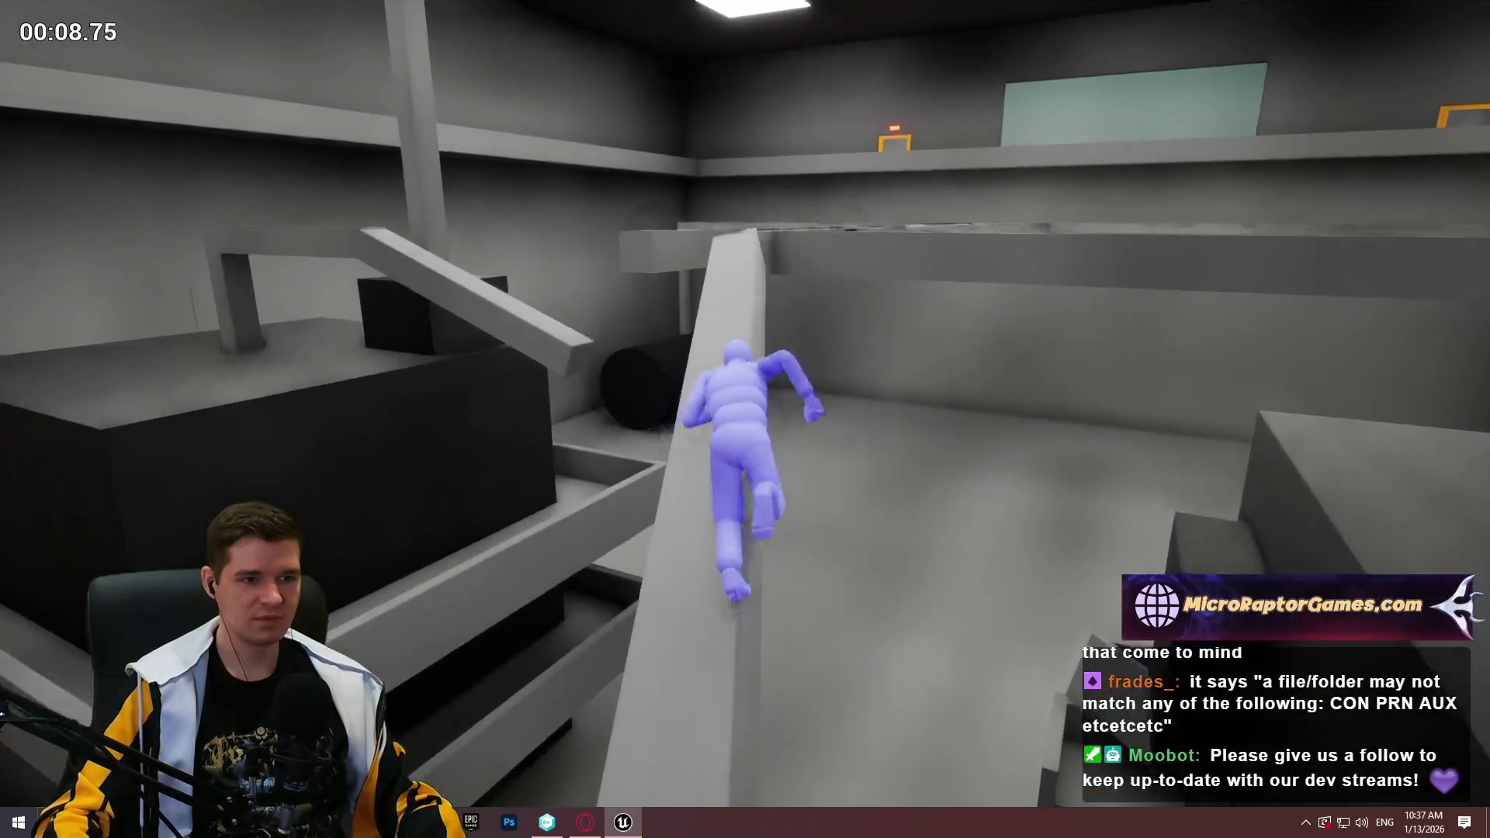
pyautogui.press('w')
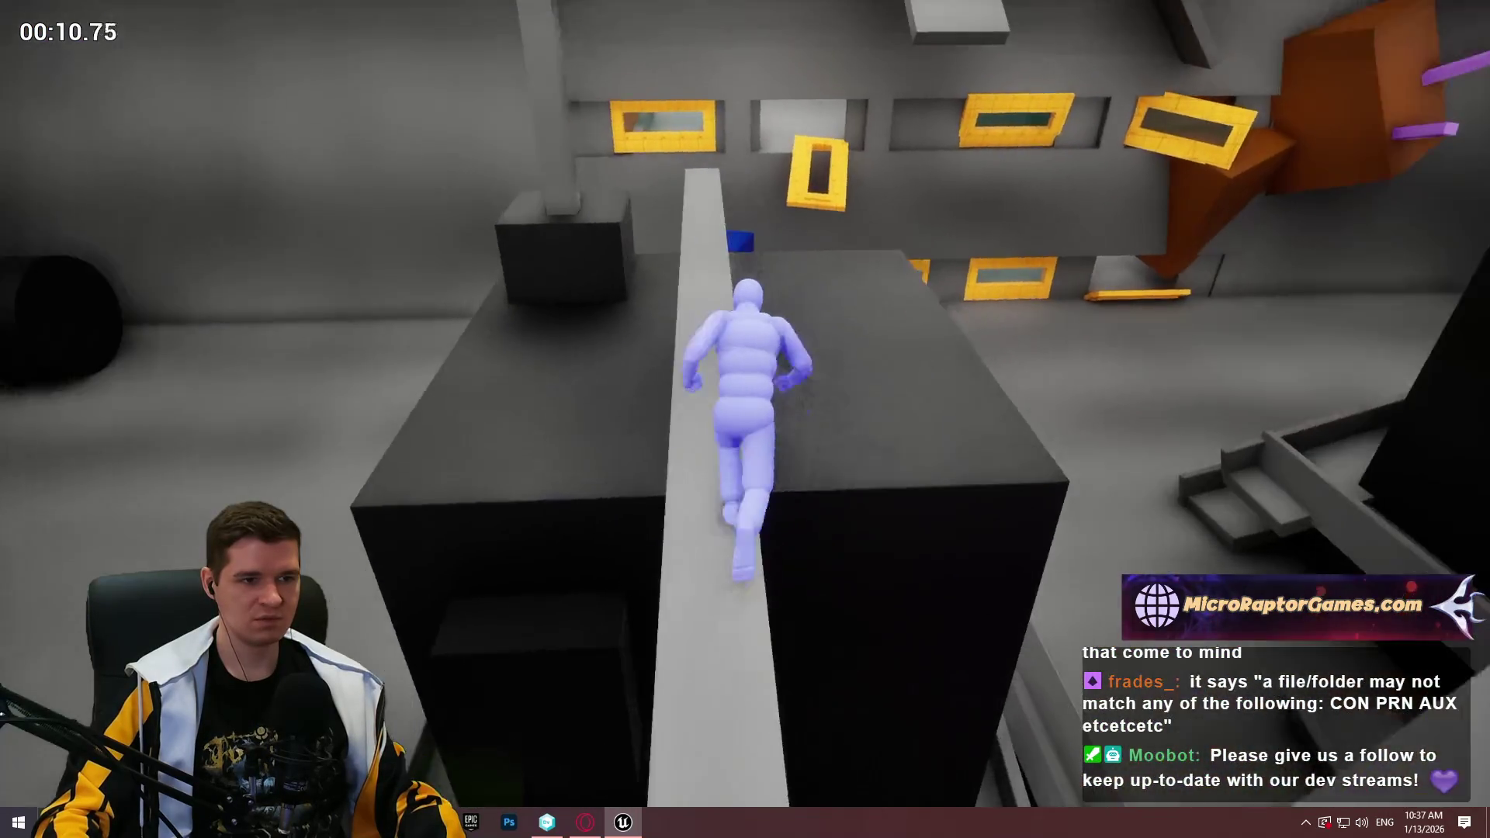
# Climb the dark block, blue pillar and yellow window frame, wall-run, then stop playing
pyautogui.press('space')
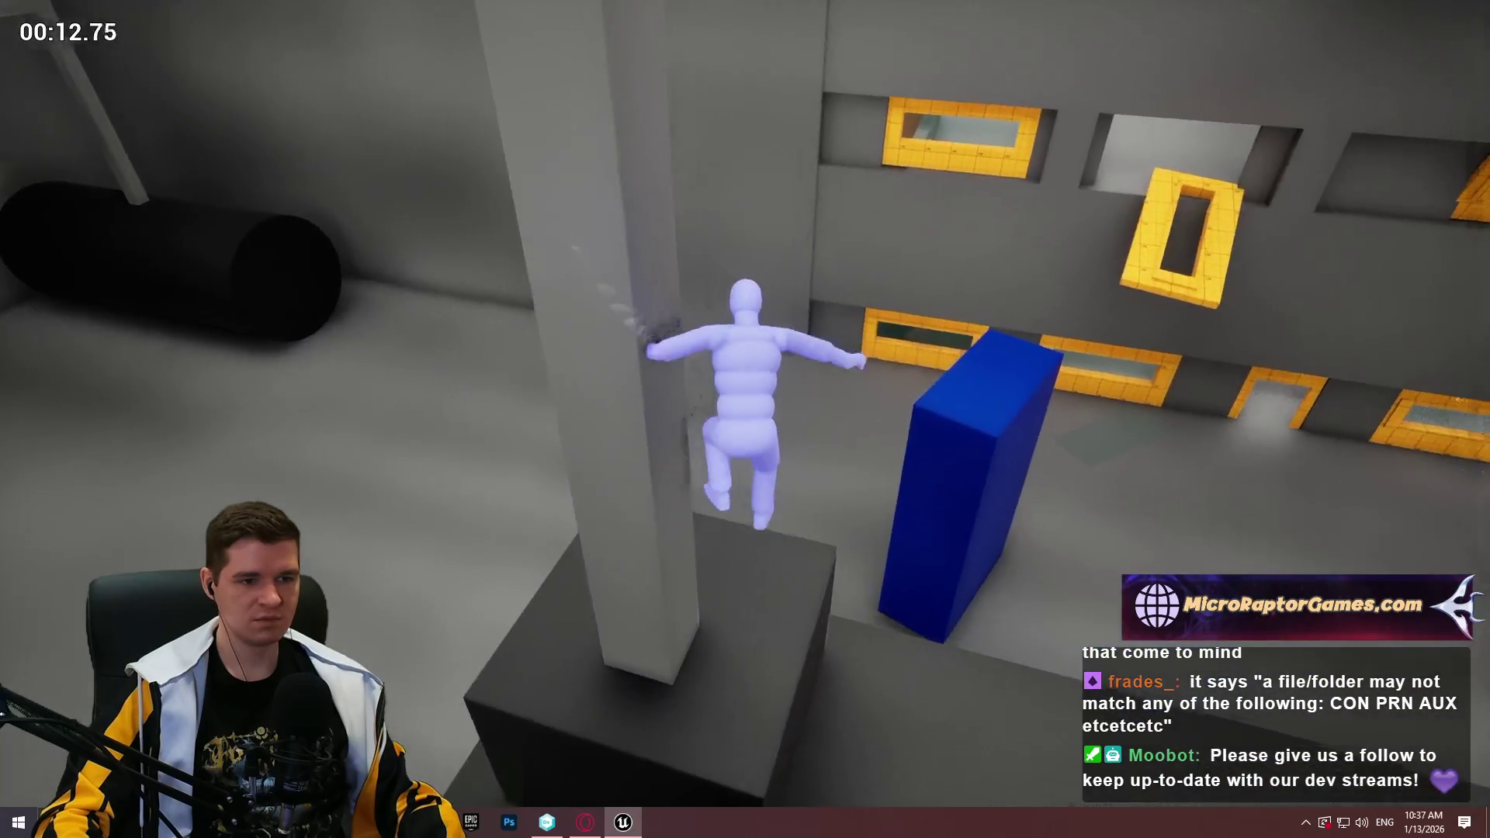
pyautogui.press('w')
pyautogui.press('space')
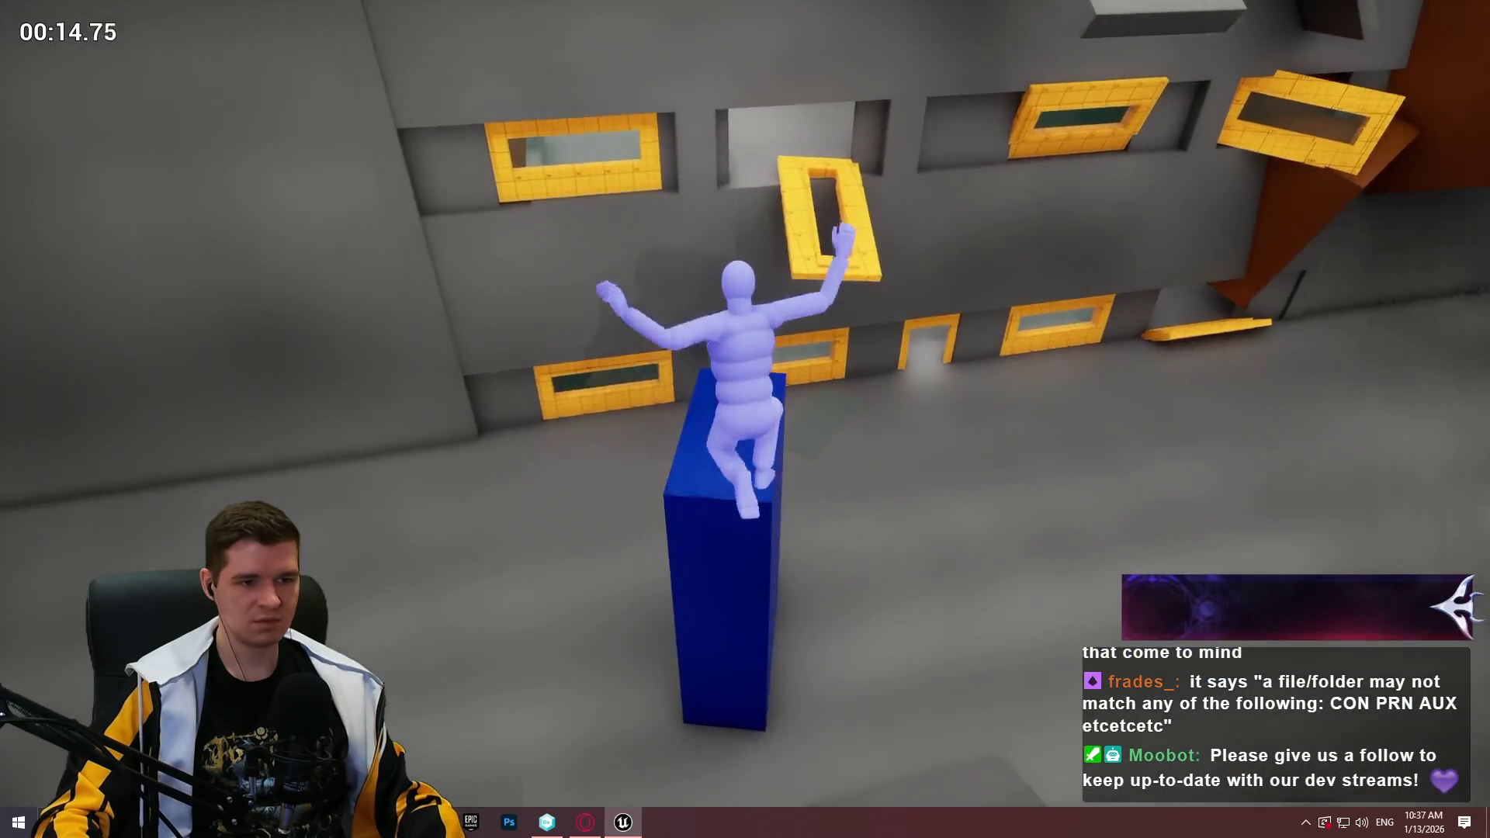
pyautogui.press('w')
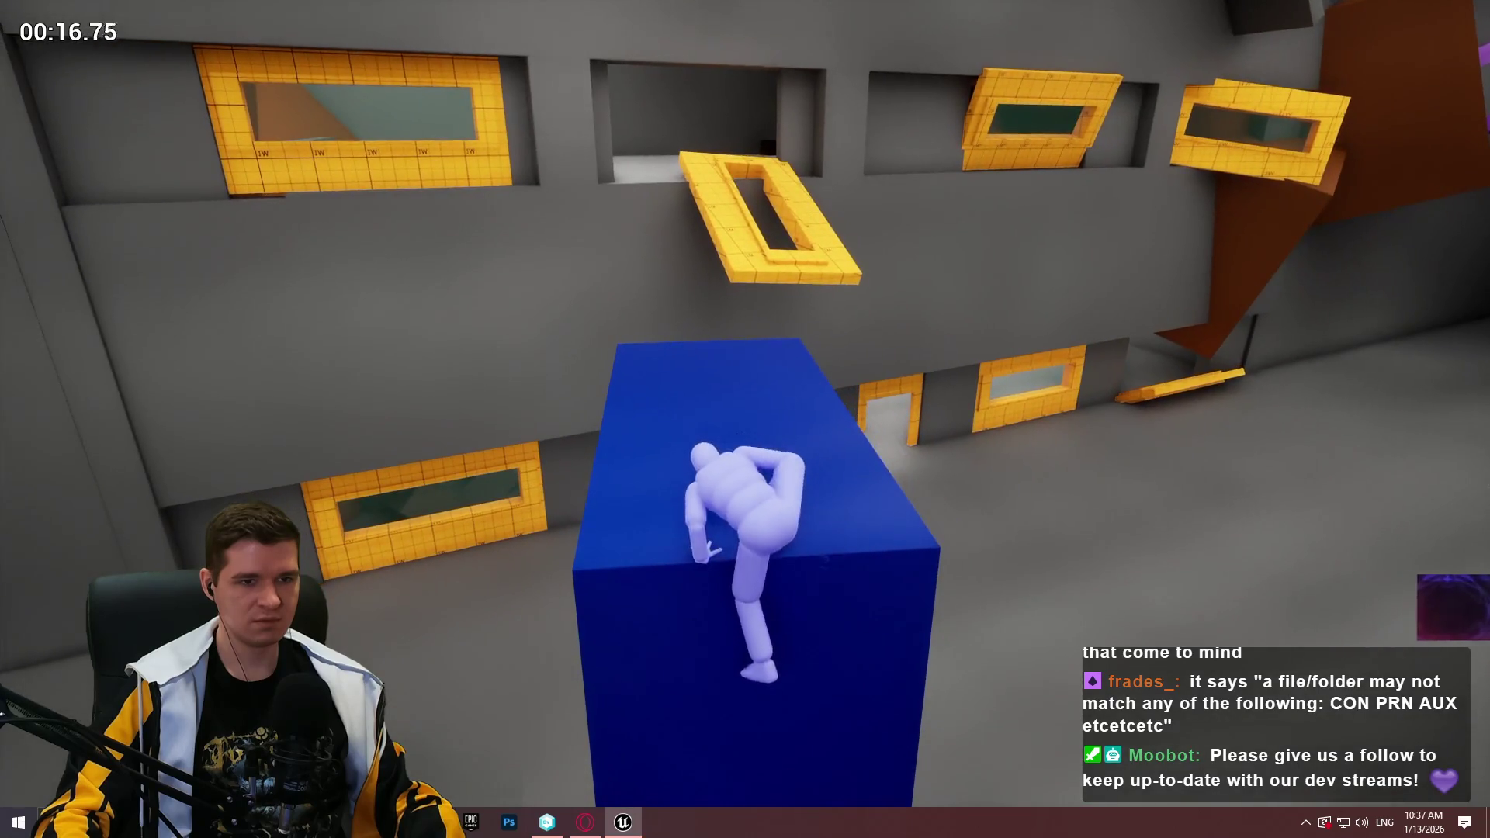
pyautogui.press('w')
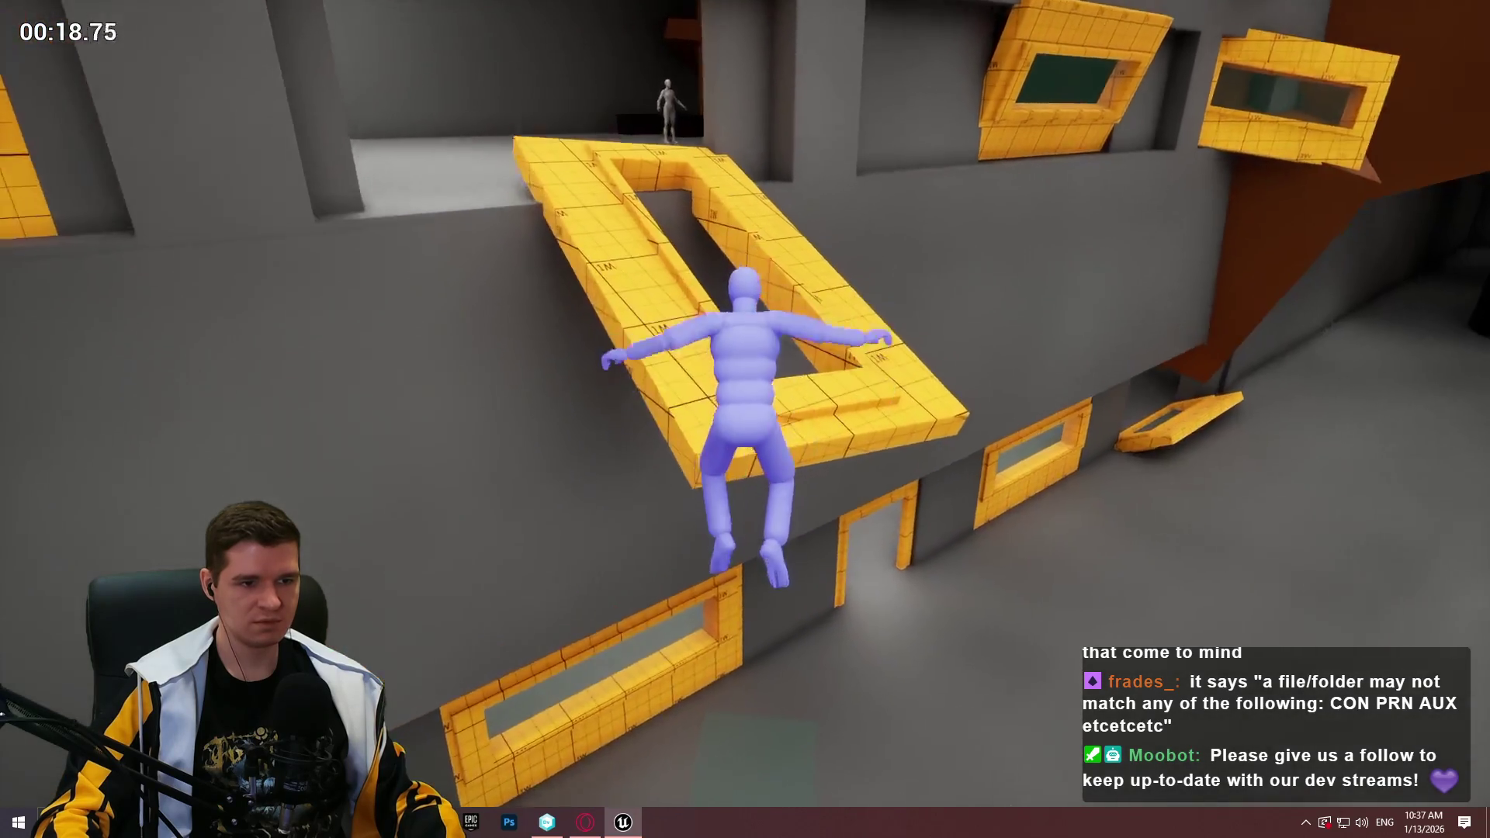
pyautogui.press('w')
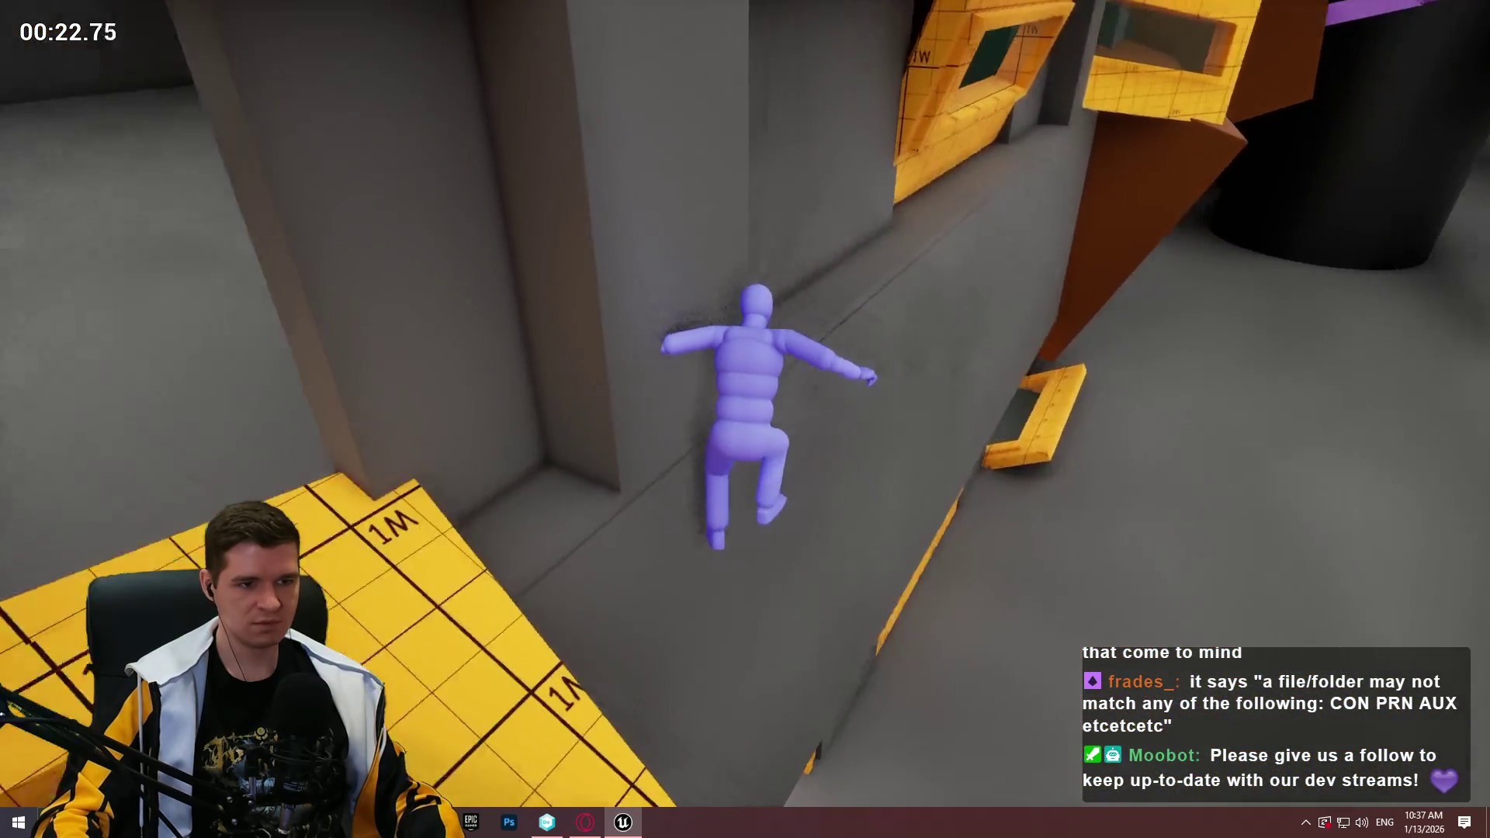
pyautogui.press('Escape')
# Select the upper grey beam in Maintenance and move it onto the front walkway span
pyautogui.press('w')
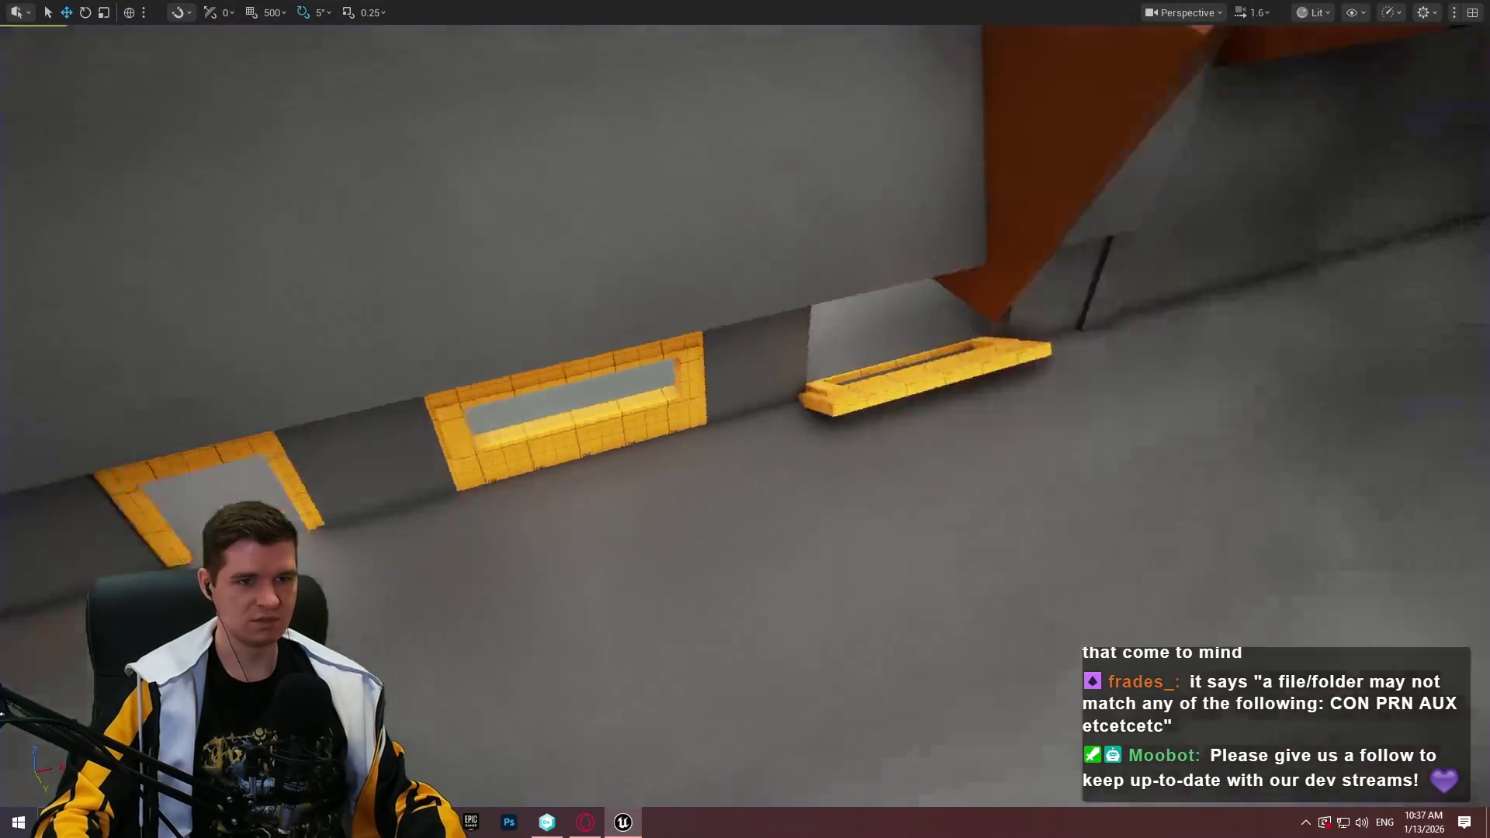
pyautogui.press('w')
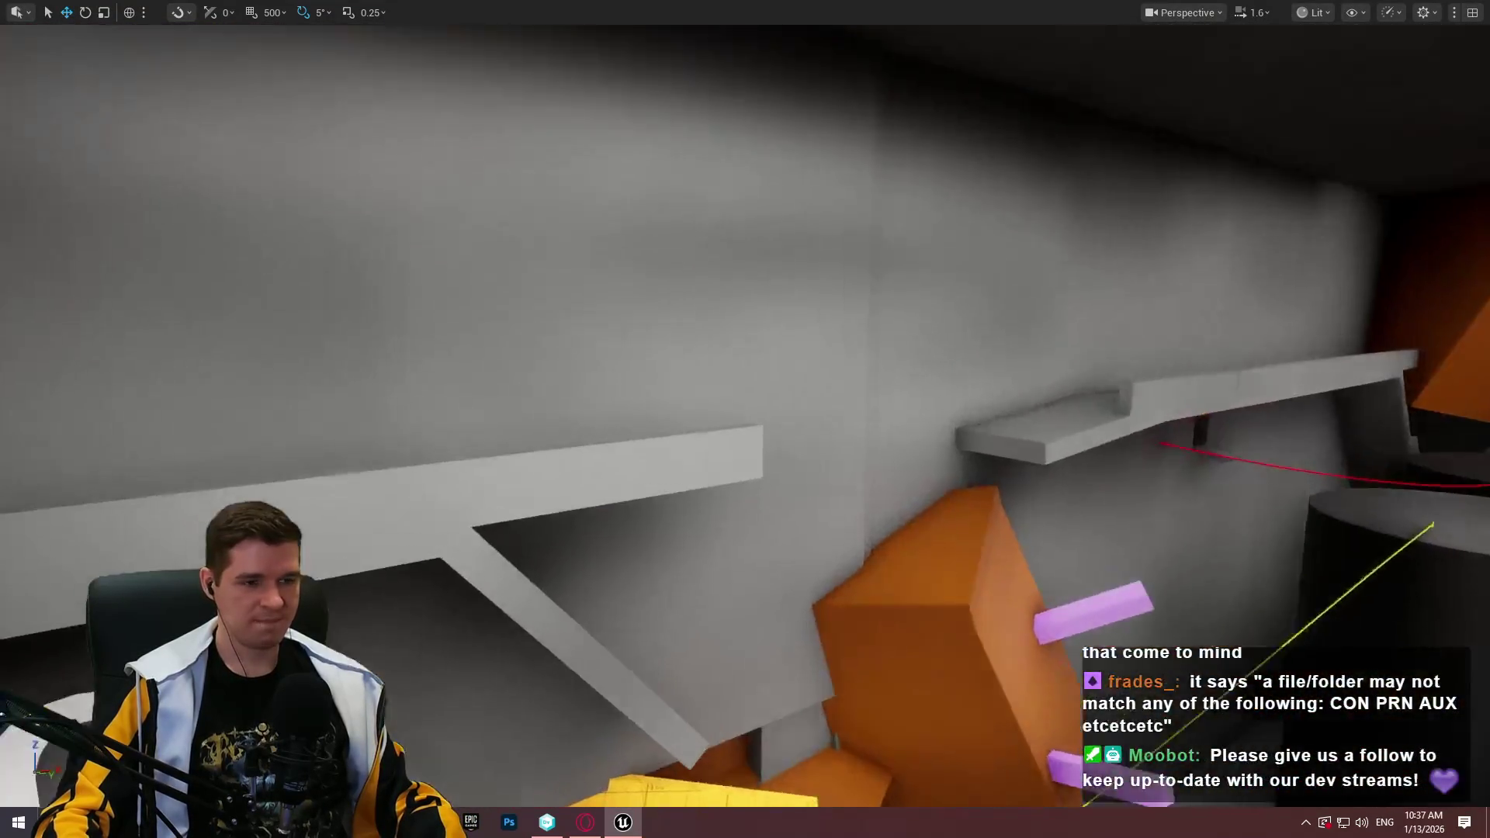
pyautogui.press('w')
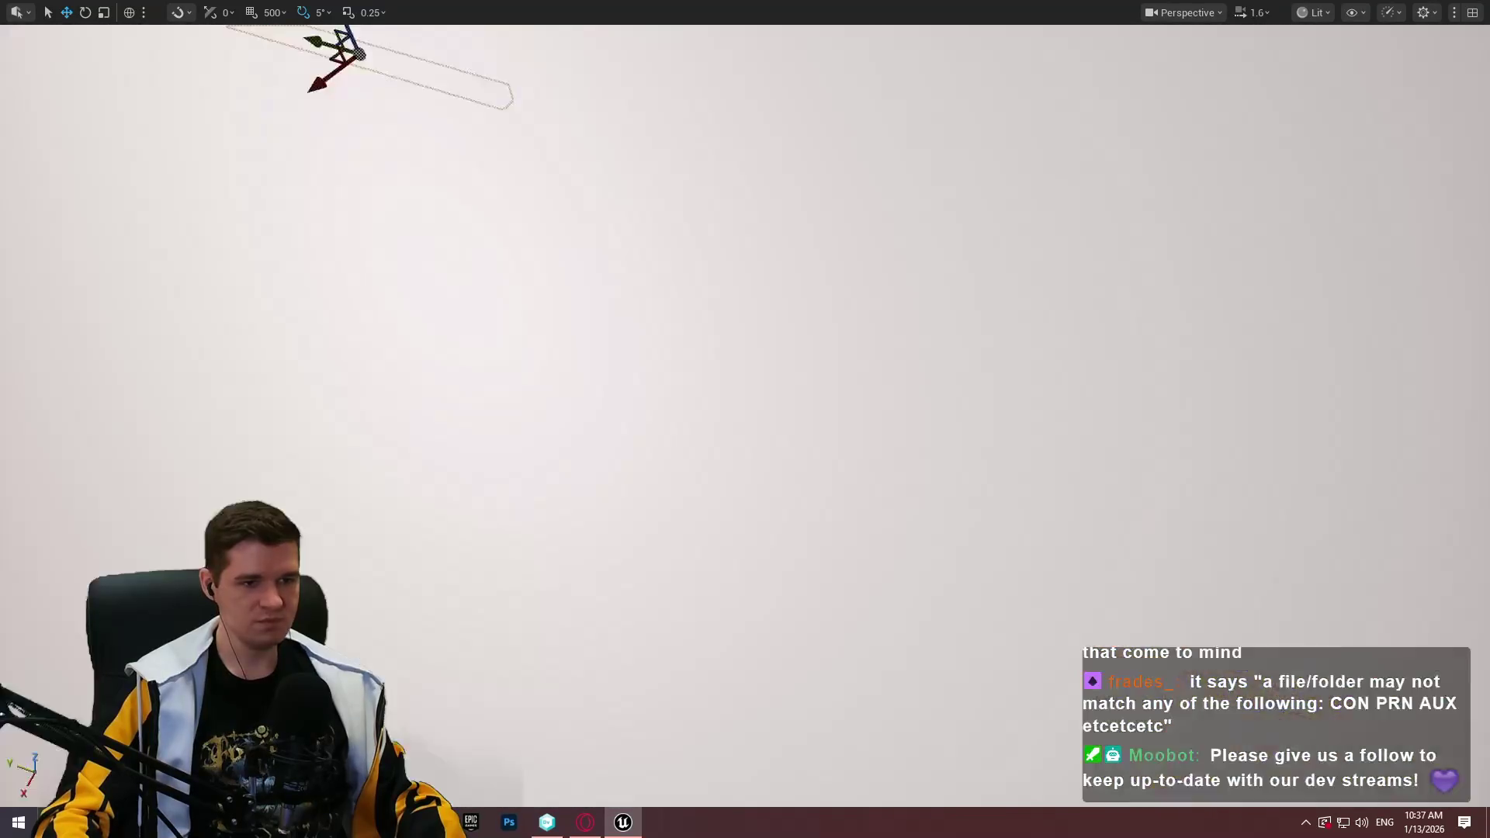
pyautogui.press('s')
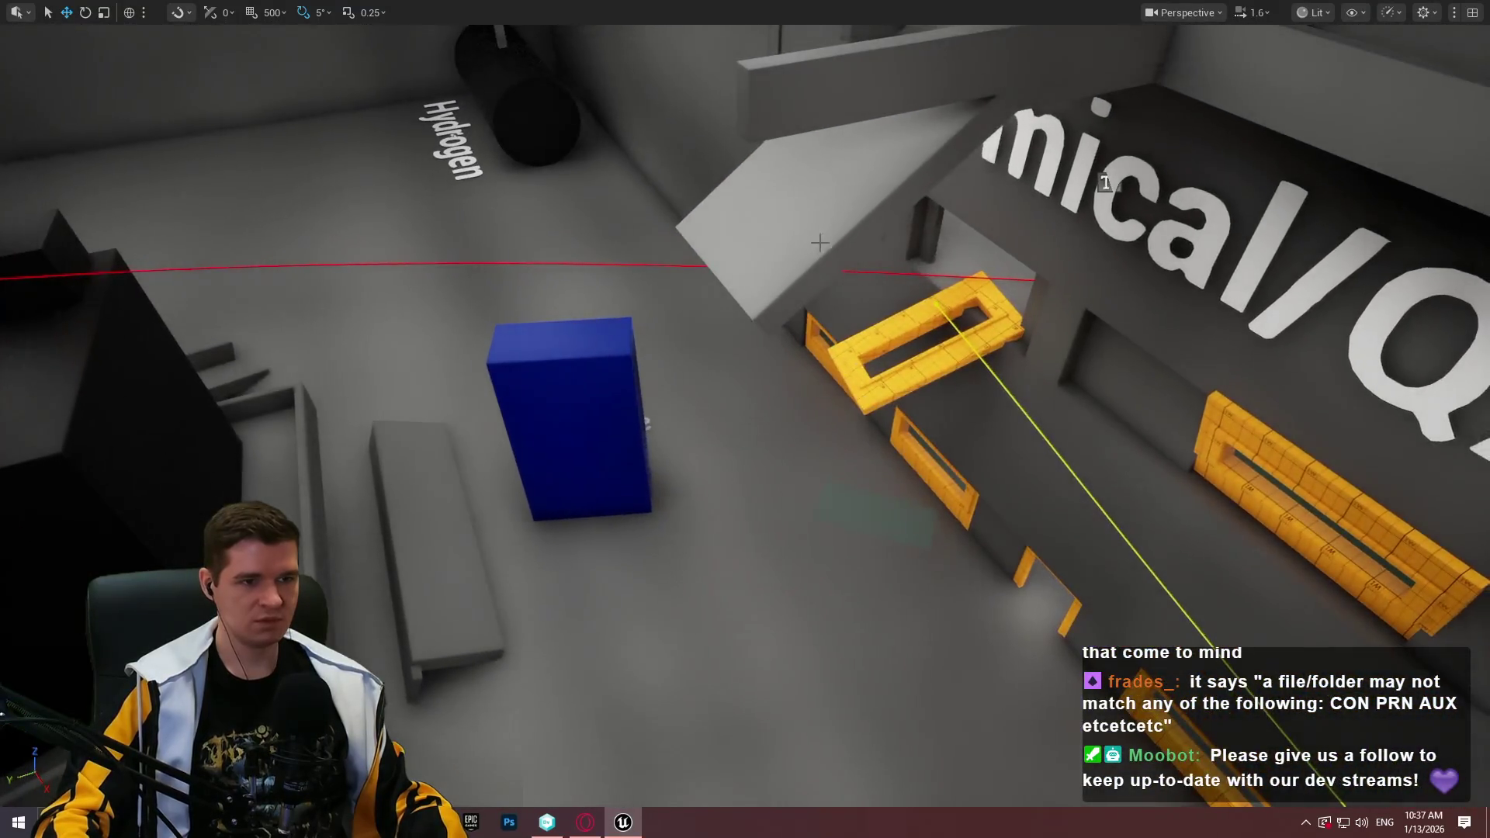
pyautogui.press('w')
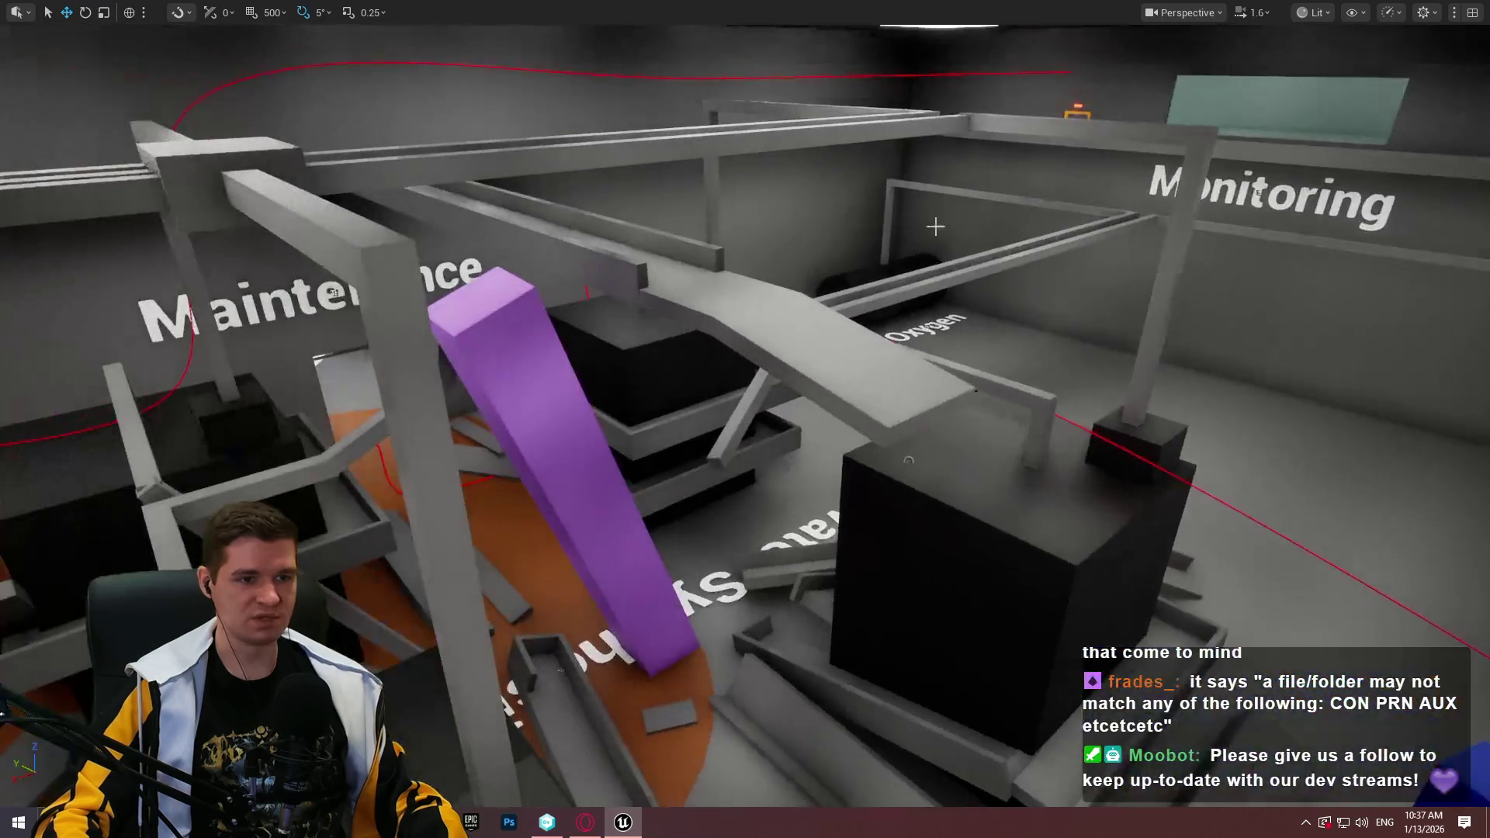
pyautogui.click(527, 224)
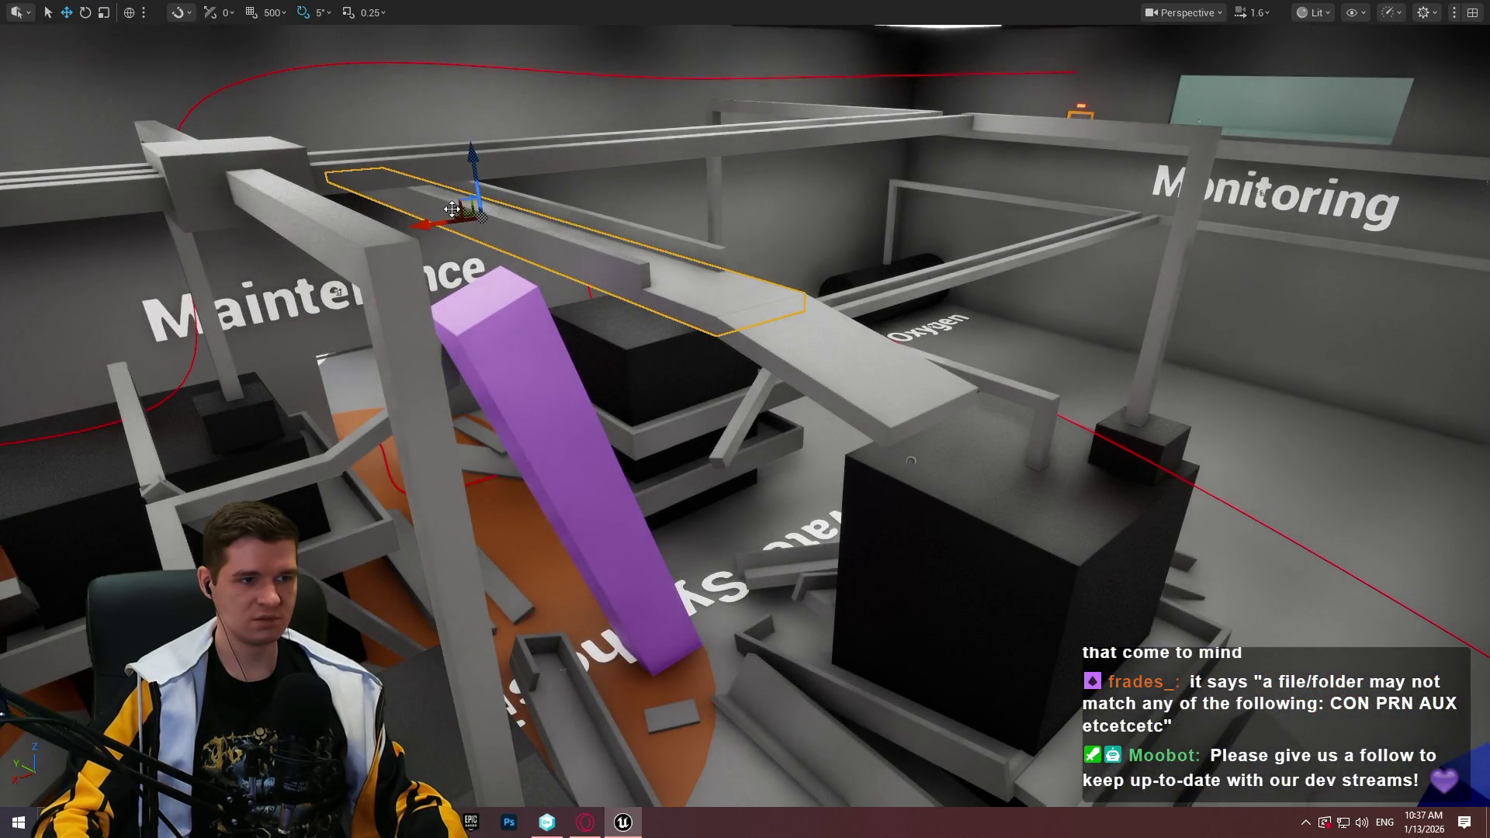
pyautogui.moveTo(452, 209); pyautogui.dragTo(785, 329)
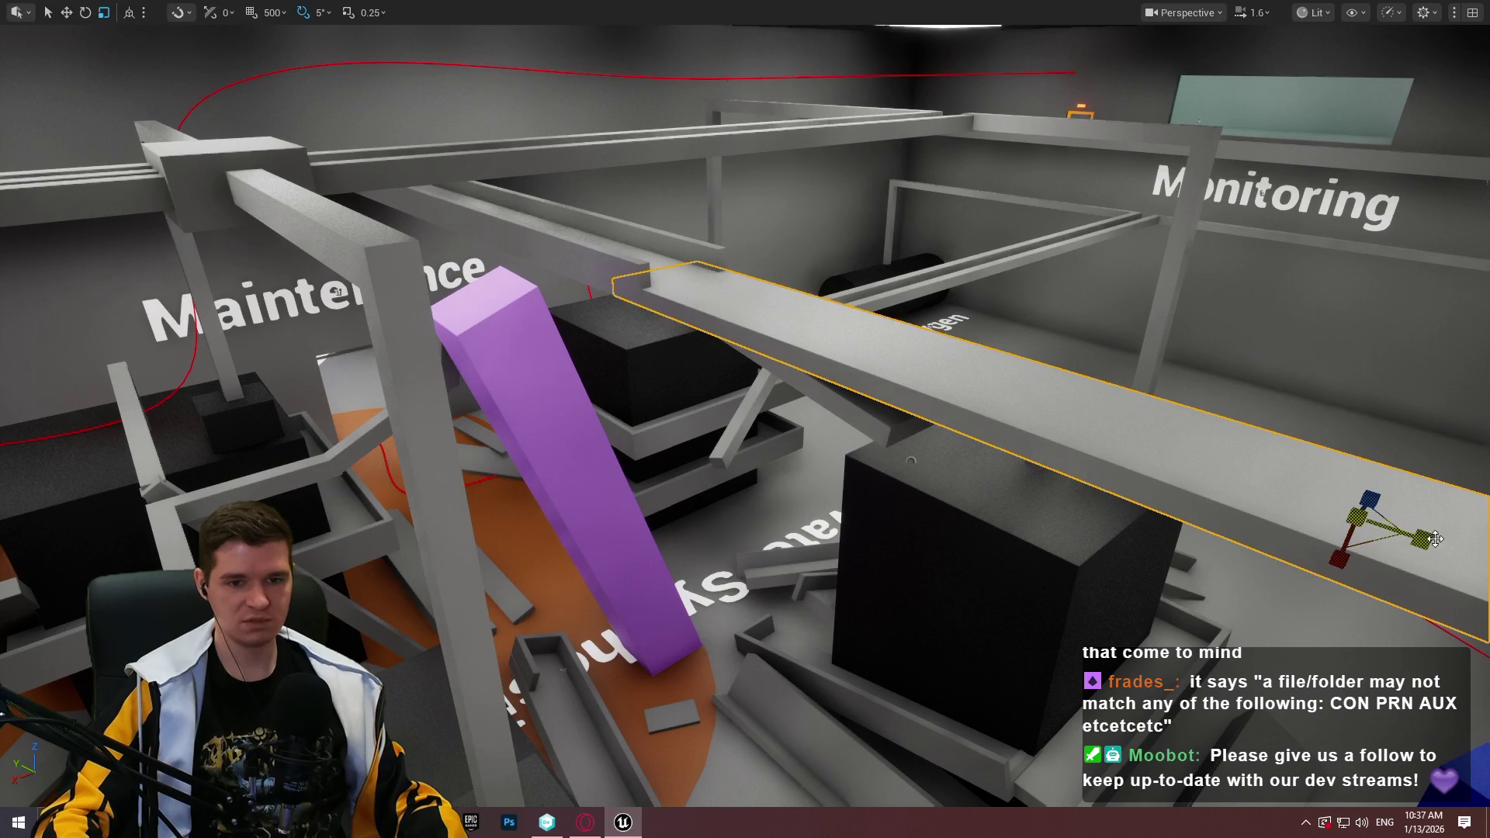
pyautogui.press('f')
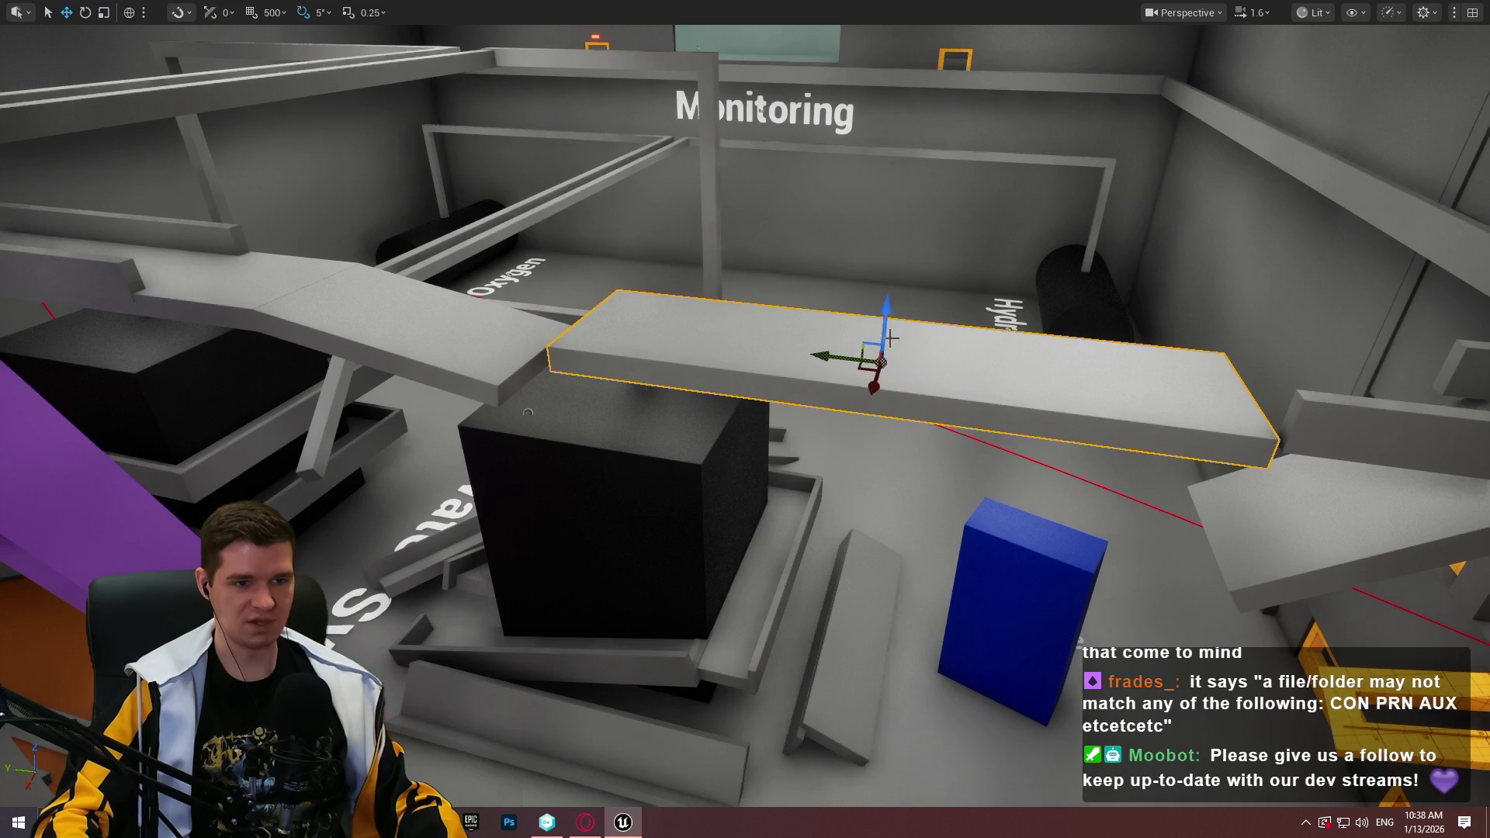
# Drop the beam to the floor beside the blue box and turn it -25 degrees
pyautogui.moveTo(880, 333)
pyautogui.mouseDown()
pyautogui.moveTo(856, 457)
pyautogui.moveTo(867, 657)
pyautogui.mouseUp()
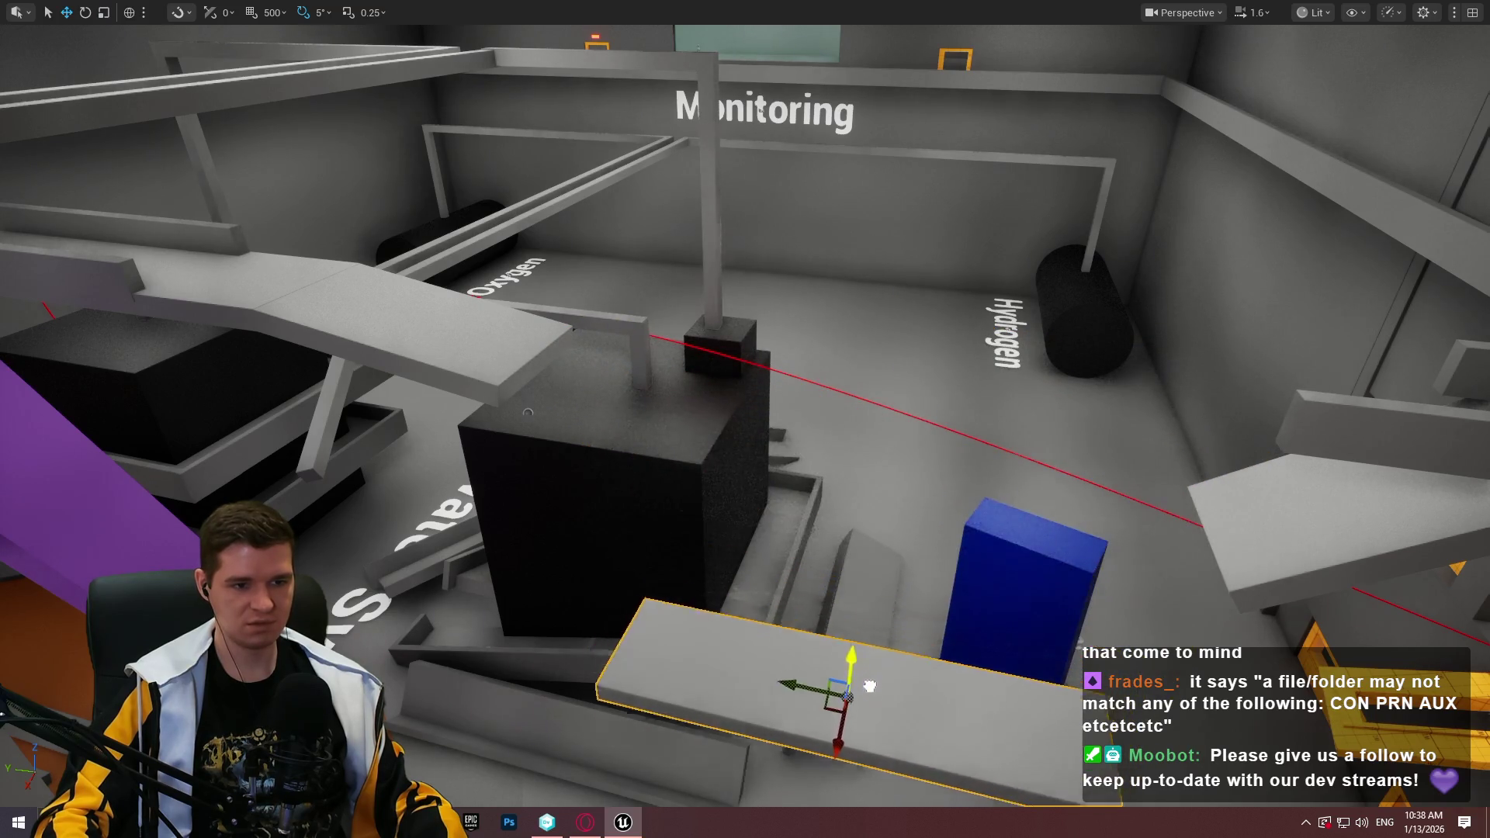
pyautogui.press('f')
pyautogui.press('End')
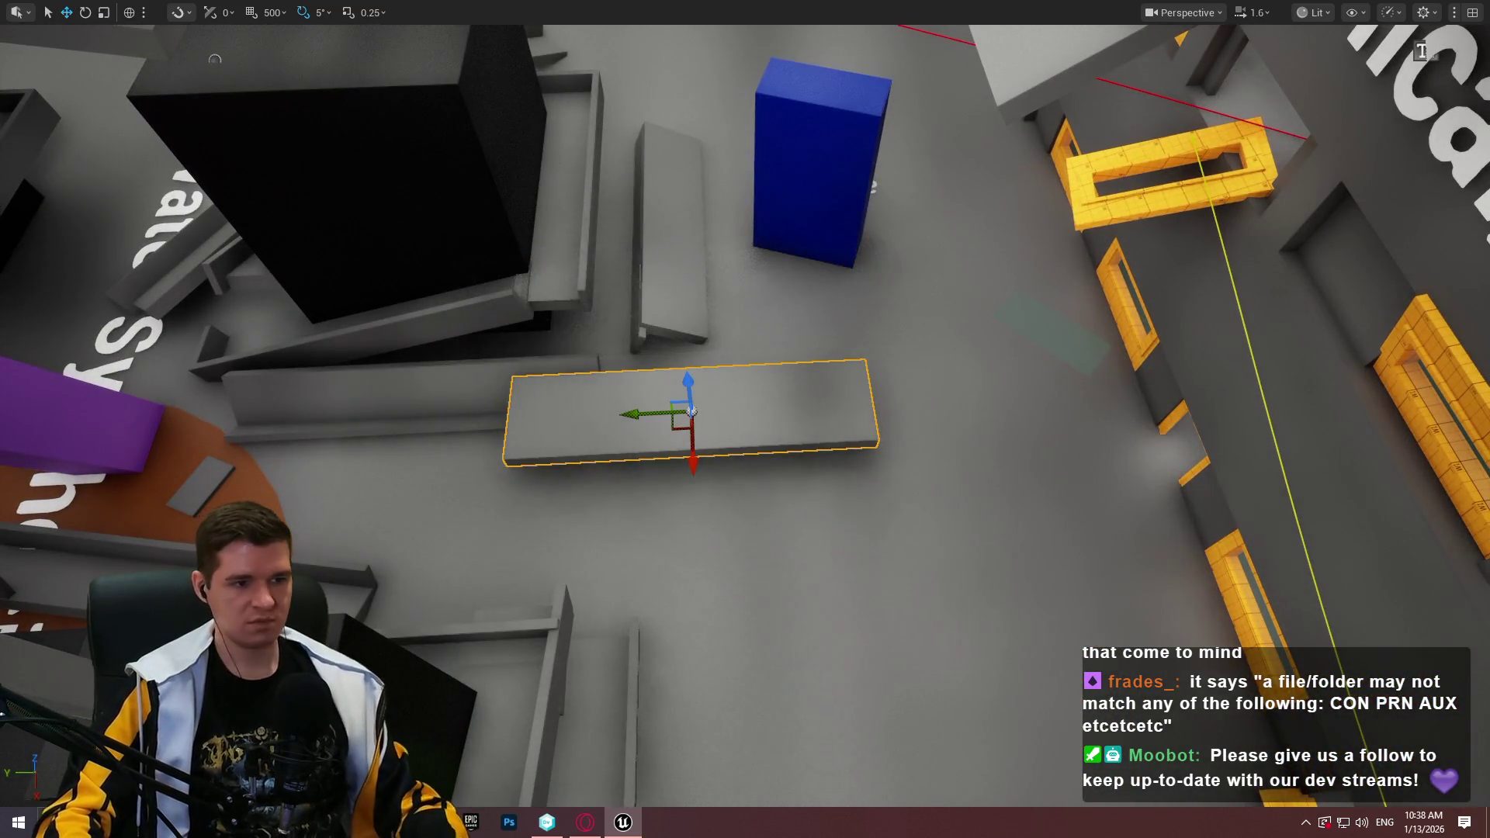
pyautogui.moveTo(757, 464); pyautogui.dragTo(745, 497)
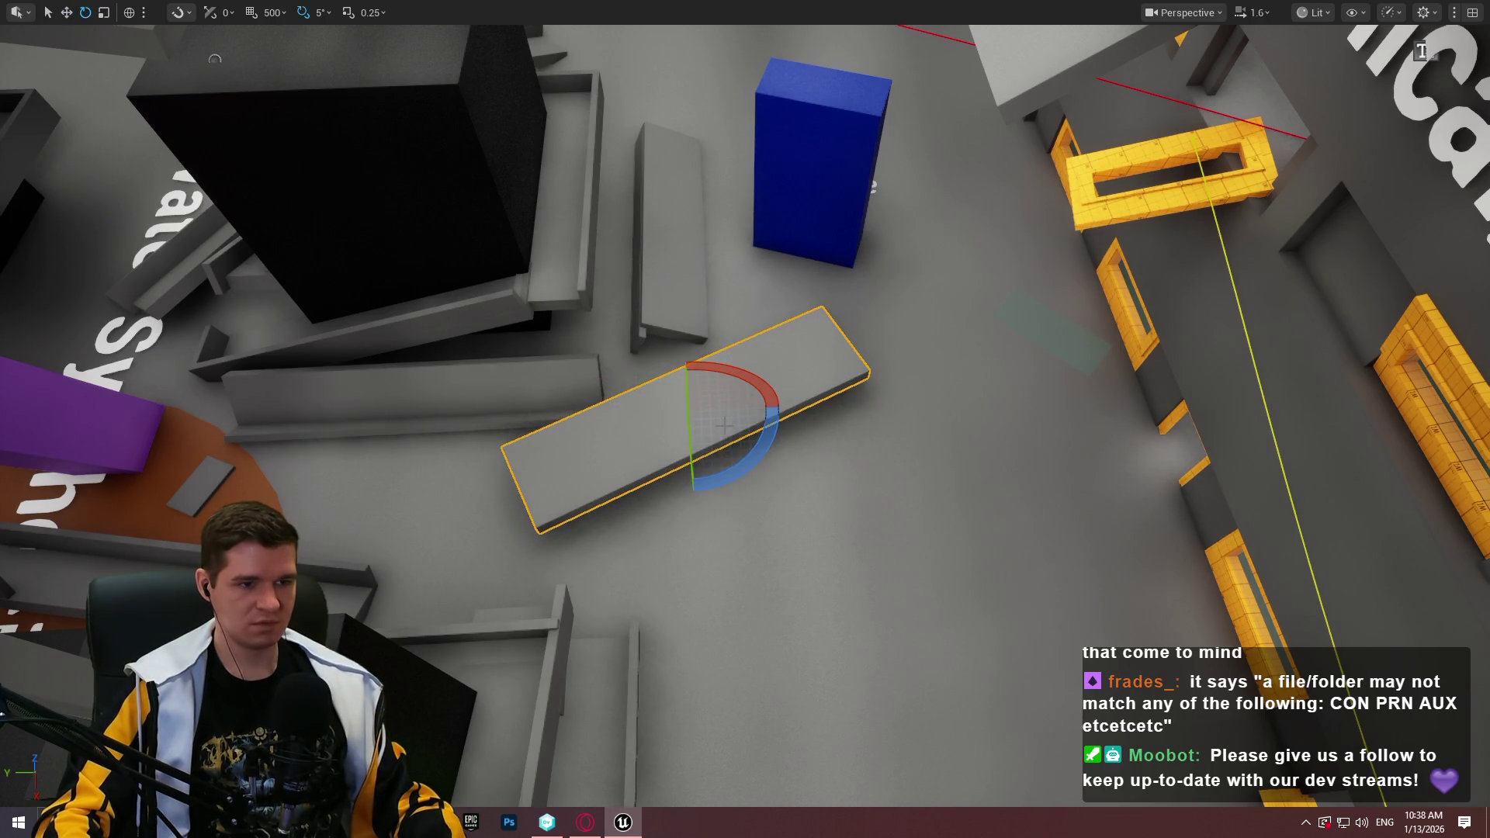
pyautogui.moveTo(674, 425)
pyautogui.mouseDown()
pyautogui.moveTo(762, 462)
pyautogui.moveTo(784, 349)
pyautogui.moveTo(707, 242)
pyautogui.moveTo(697, 300)
pyautogui.mouseUp()
pyautogui.scroll(2, 707, 280)
pyautogui.moveTo(662, 241); pyautogui.dragTo(717, 242)
pyautogui.click(665, 132)
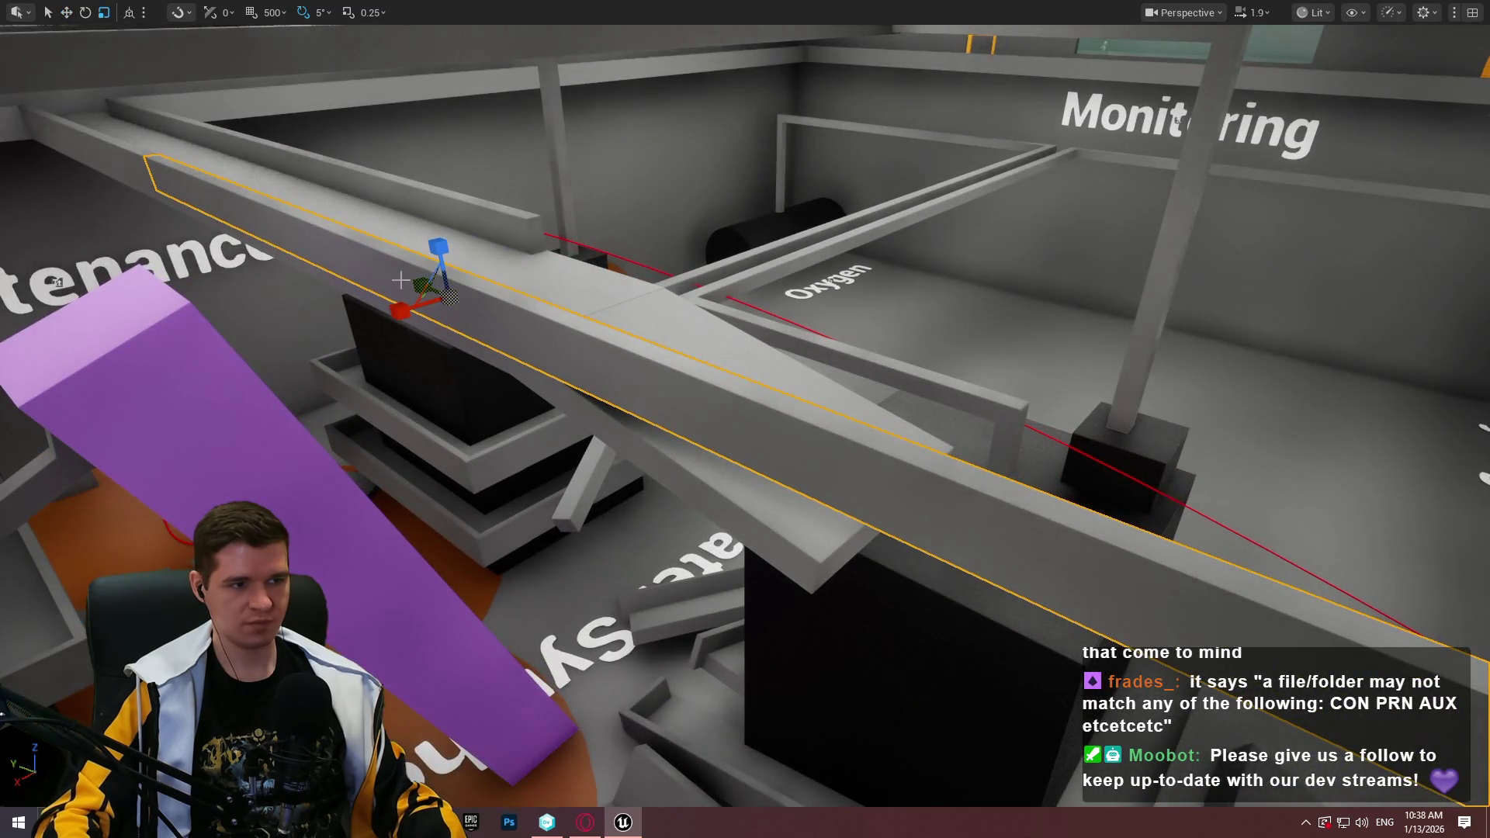
# Shorten the selected Maintenance beam and slide it along the sloped walkway above the Oxygen room
pyautogui.hotkey('ctrl', 'z')
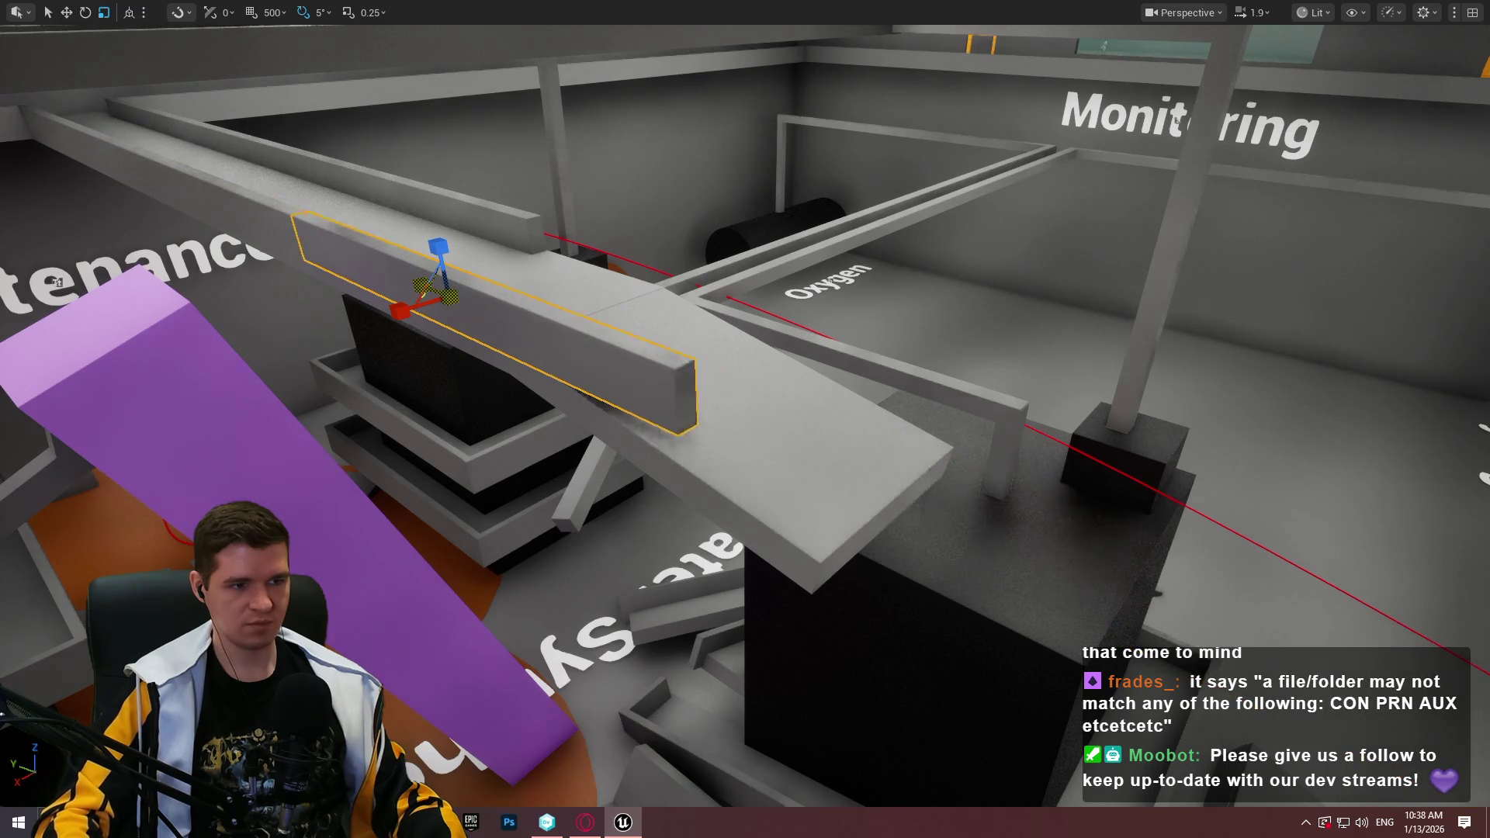
pyautogui.moveTo(422, 280)
pyautogui.mouseDown()
pyautogui.moveTo(639, 342)
pyautogui.moveTo(445, 280)
pyautogui.moveTo(460, 136)
pyautogui.mouseUp()
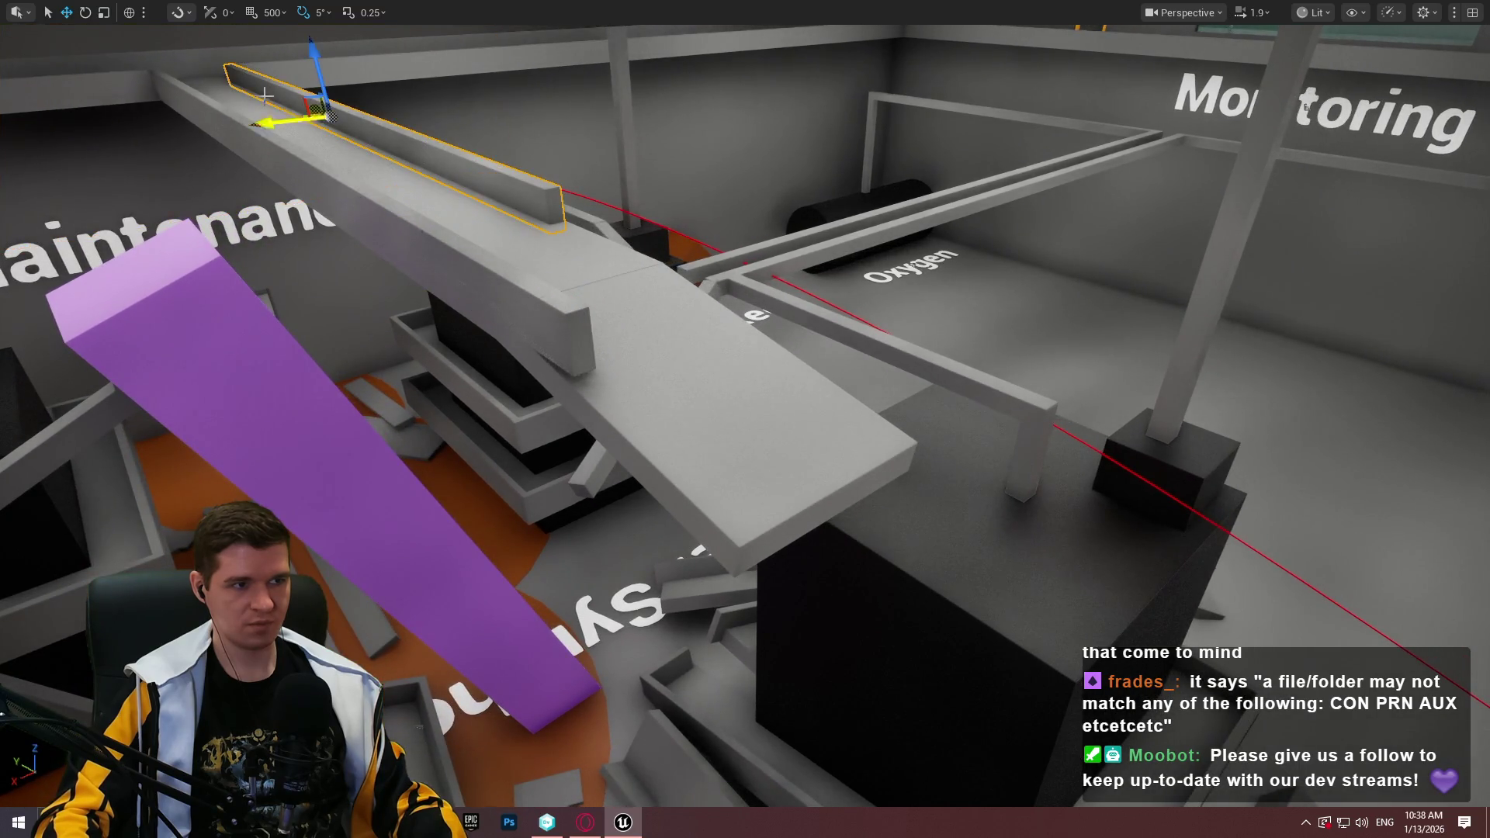
pyautogui.moveTo(313, 111)
pyautogui.mouseDown()
pyautogui.moveTo(977, 415)
pyautogui.moveTo(633, 283)
pyautogui.mouseUp()
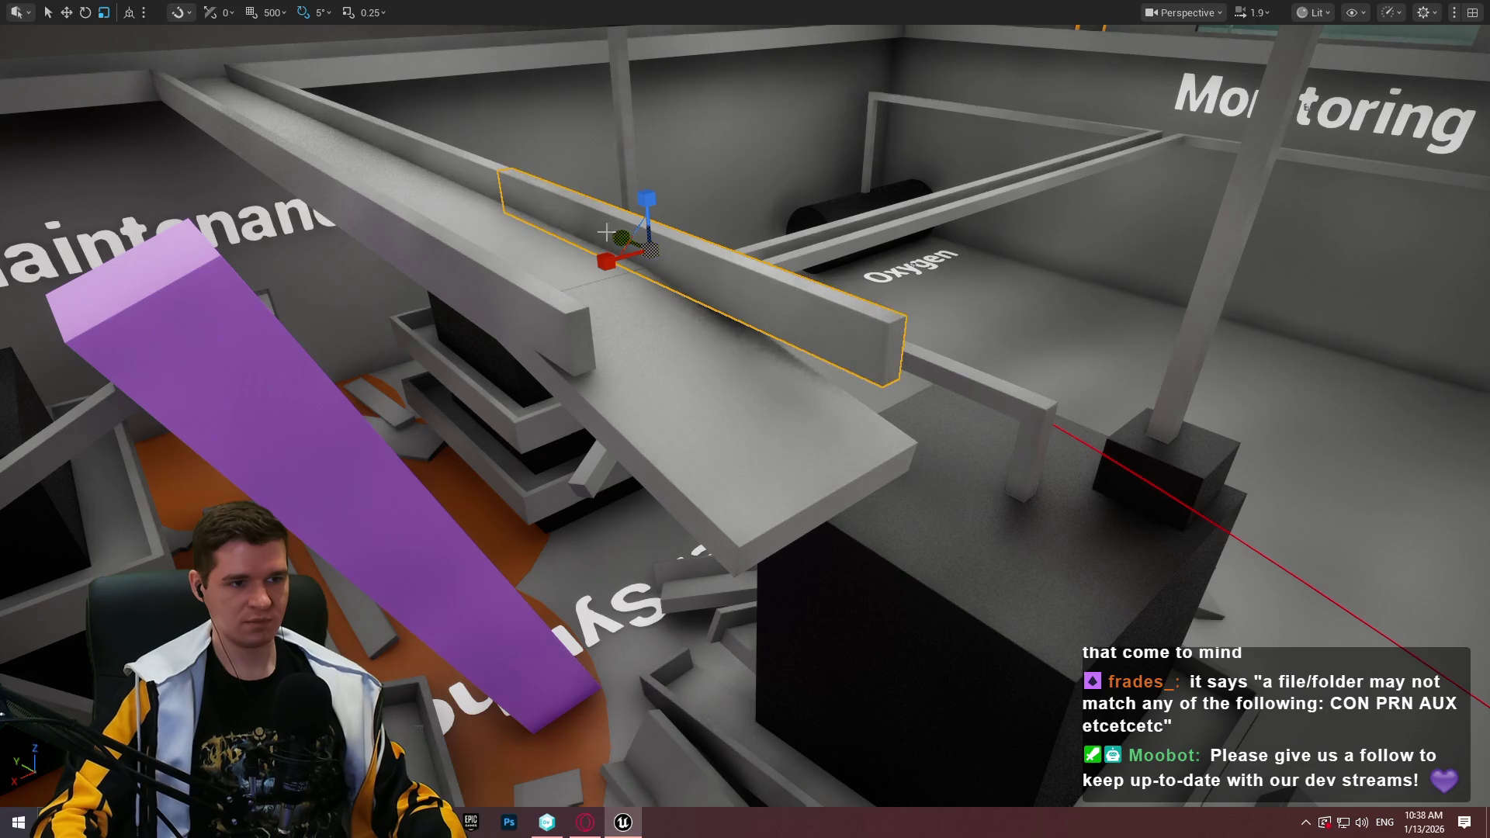
pyautogui.moveTo(741, 287); pyautogui.dragTo(728, 297)
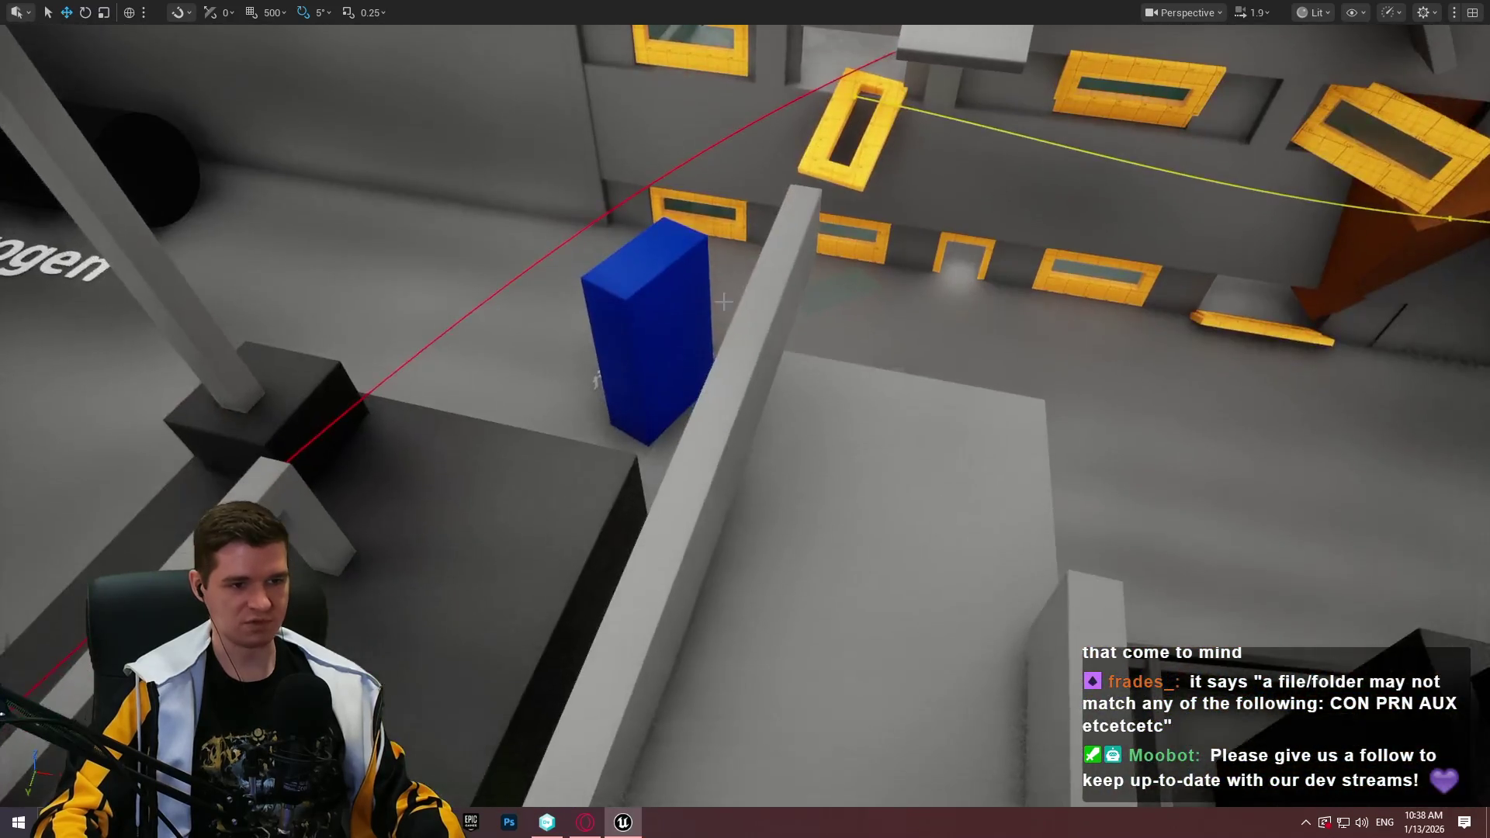
pyautogui.rightClick(728, 297)
# Play from the tall wall, run the mannequin along the walkway, and jump to climb the wall
pyautogui.click(823, 791)
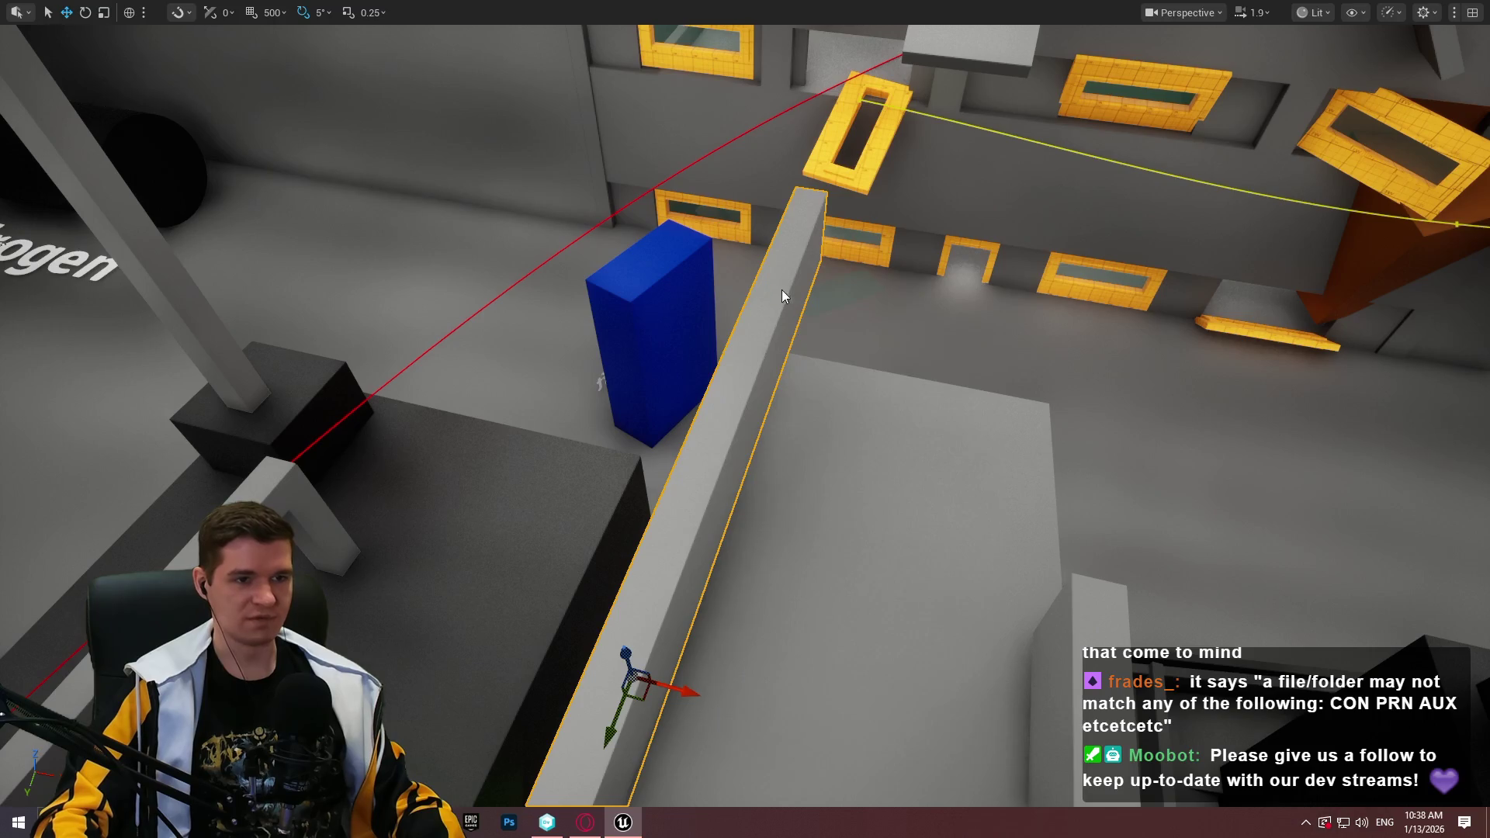
pyautogui.press('w')
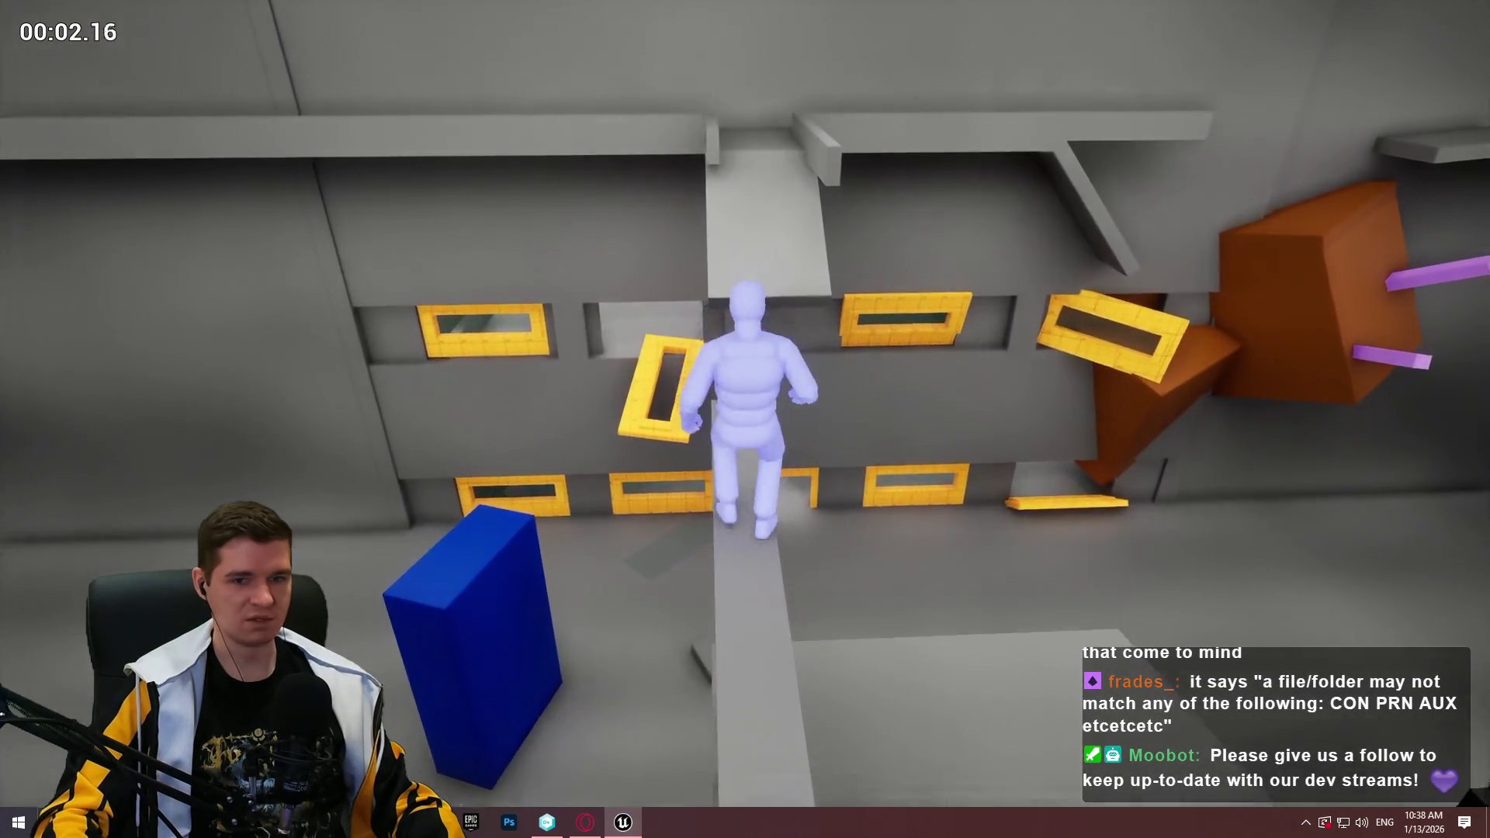
pyautogui.press('space')
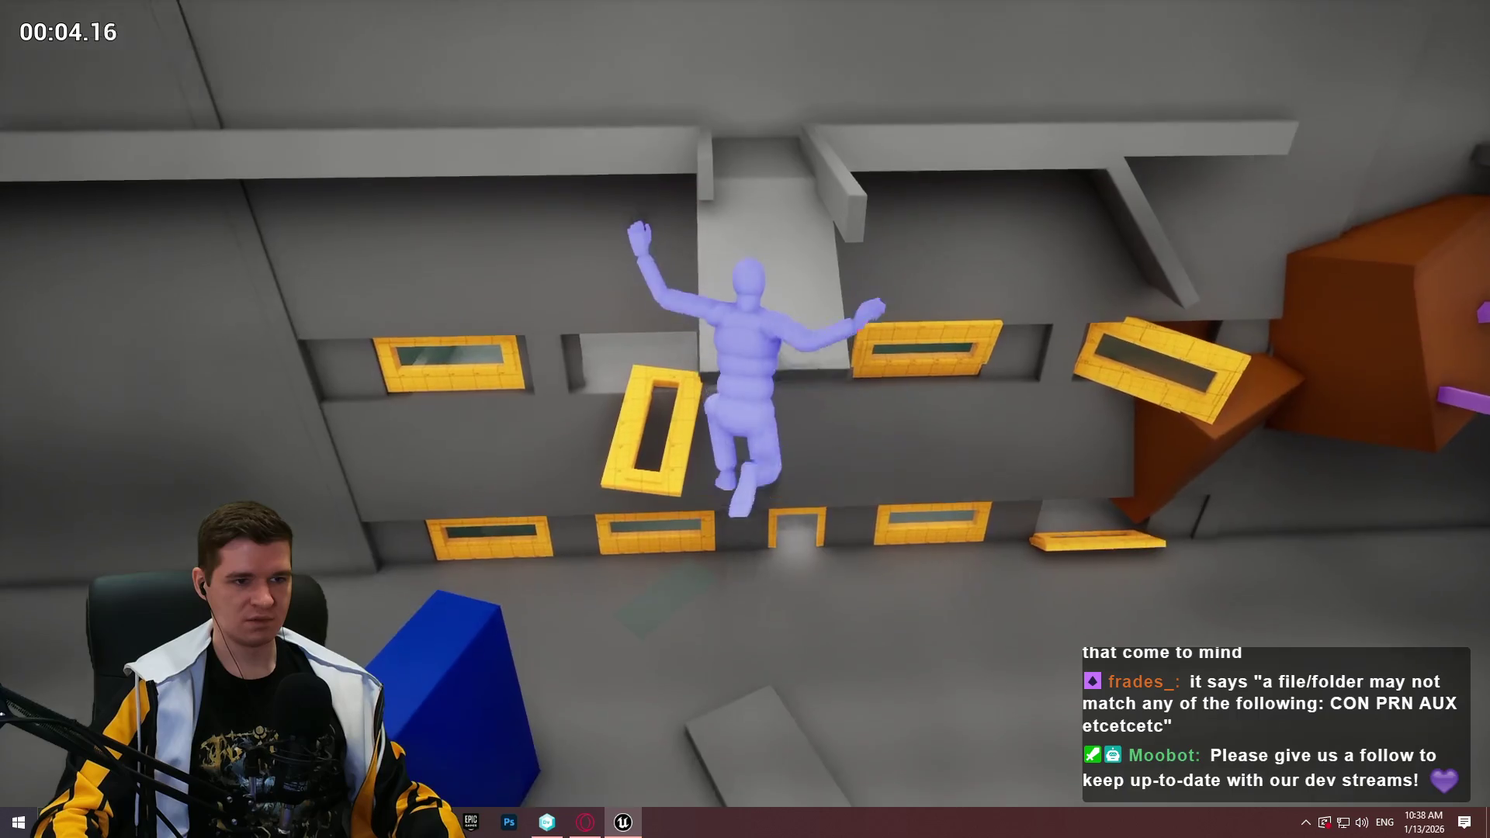
pyautogui.press('Escape')
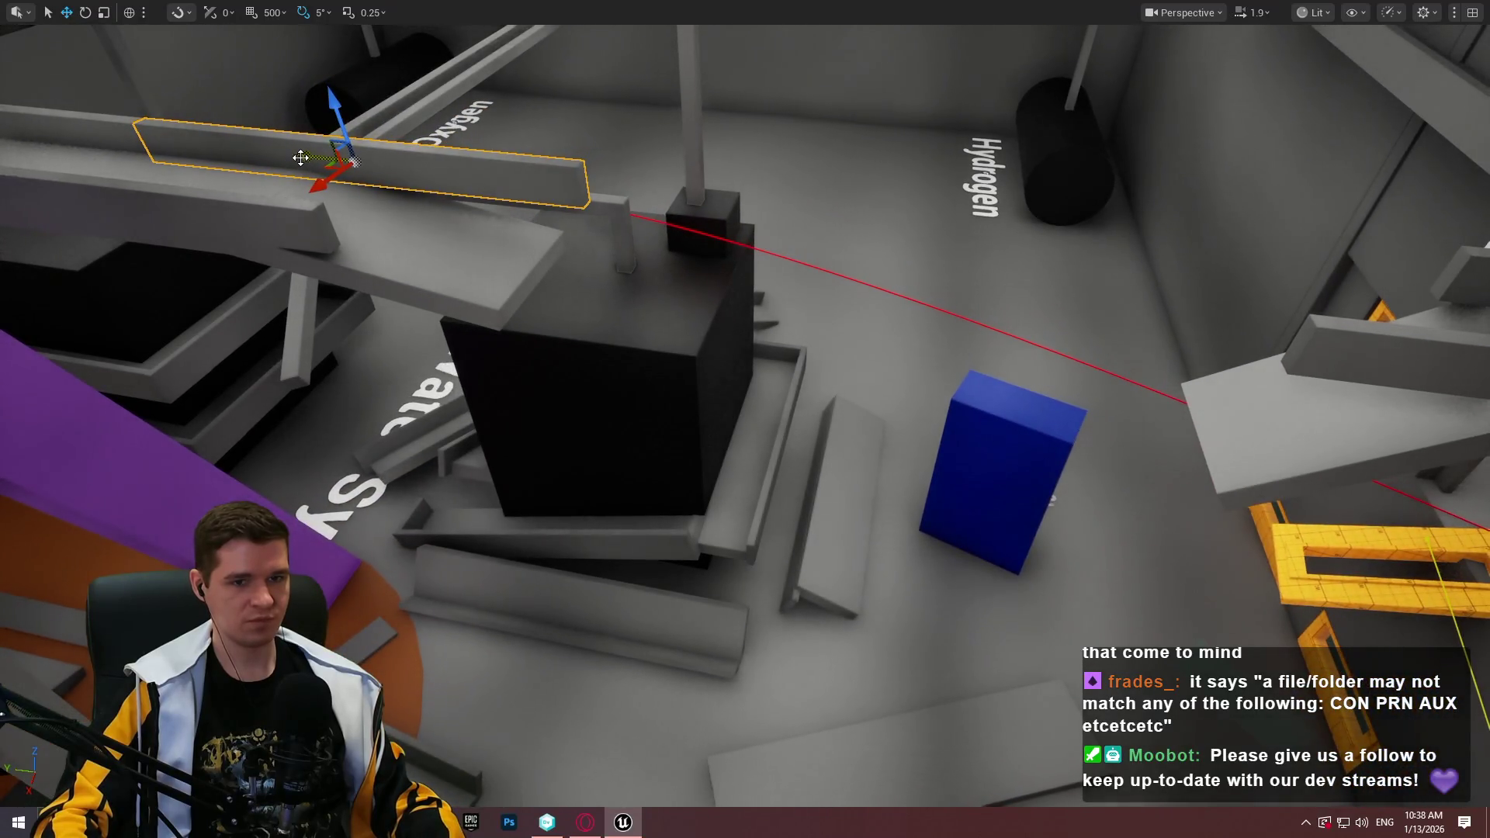
# Copy the upper grey beam, lower both copies to floor level and rotate them -50 degrees
pyautogui.moveTo(301, 157); pyautogui.dragTo(848, 216)
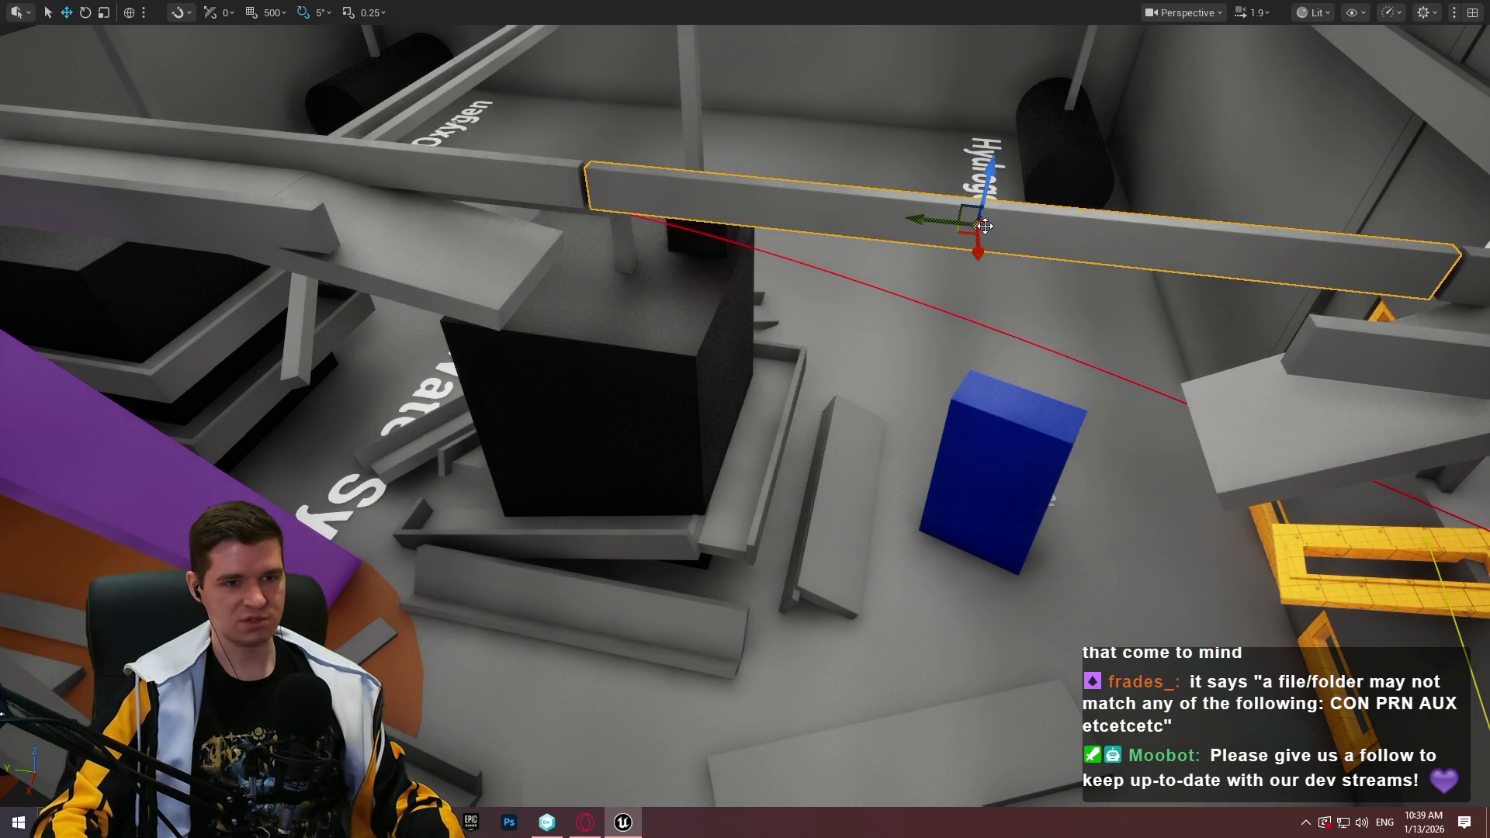
pyautogui.moveTo(982, 248); pyautogui.dragTo(979, 339)
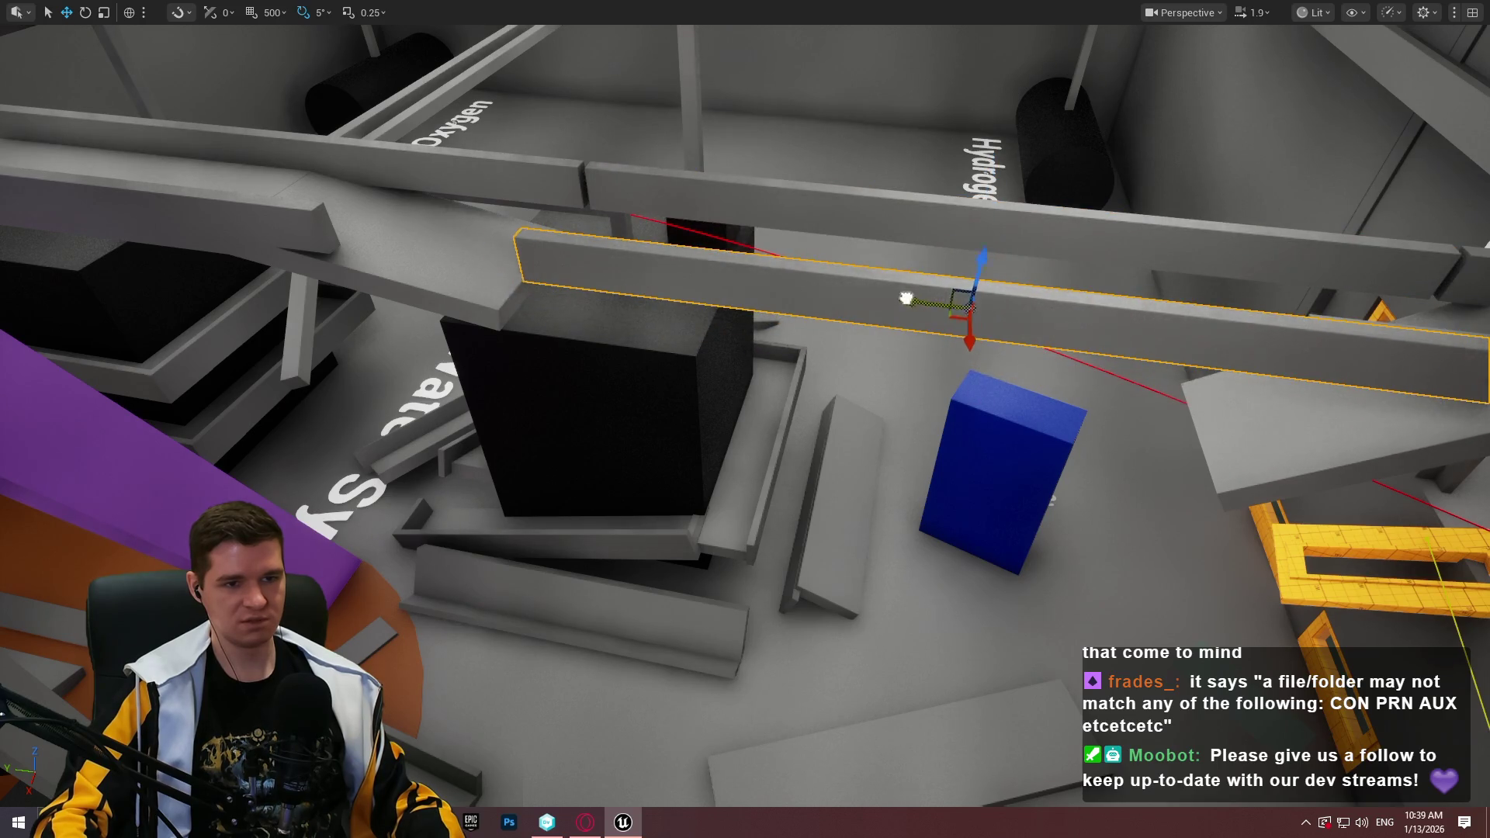
pyautogui.moveTo(912, 298); pyautogui.dragTo(689, 272)
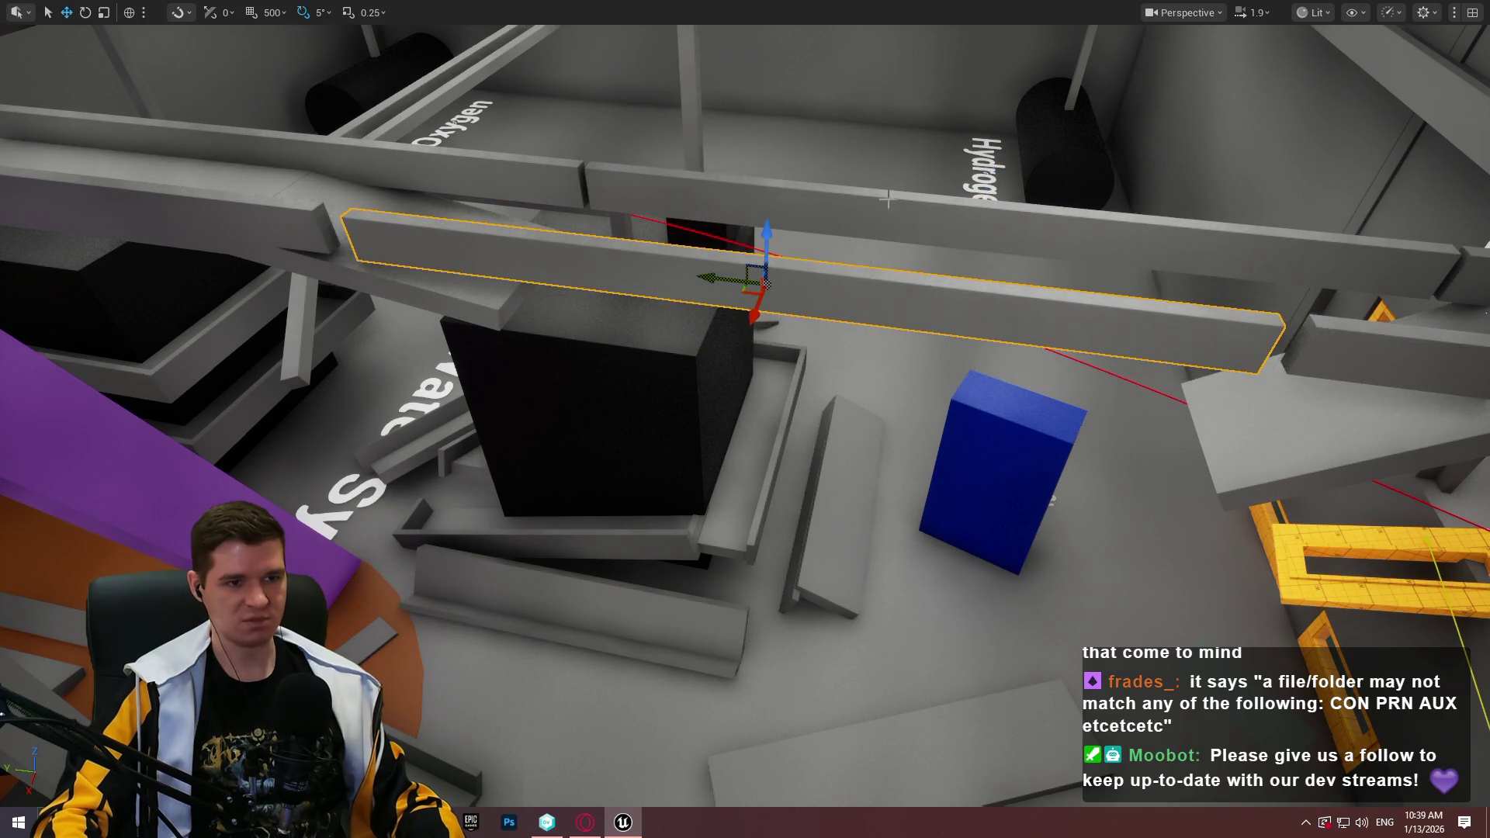
pyautogui.moveTo(759, 295)
pyautogui.mouseDown()
pyautogui.moveTo(862, 463)
pyautogui.moveTo(810, 772)
pyautogui.mouseUp()
pyautogui.moveTo(953, 708); pyautogui.dragTo(447, 161)
pyautogui.moveTo(432, 273); pyautogui.dragTo(698, 249)
pyautogui.press('e')
pyautogui.press('w')
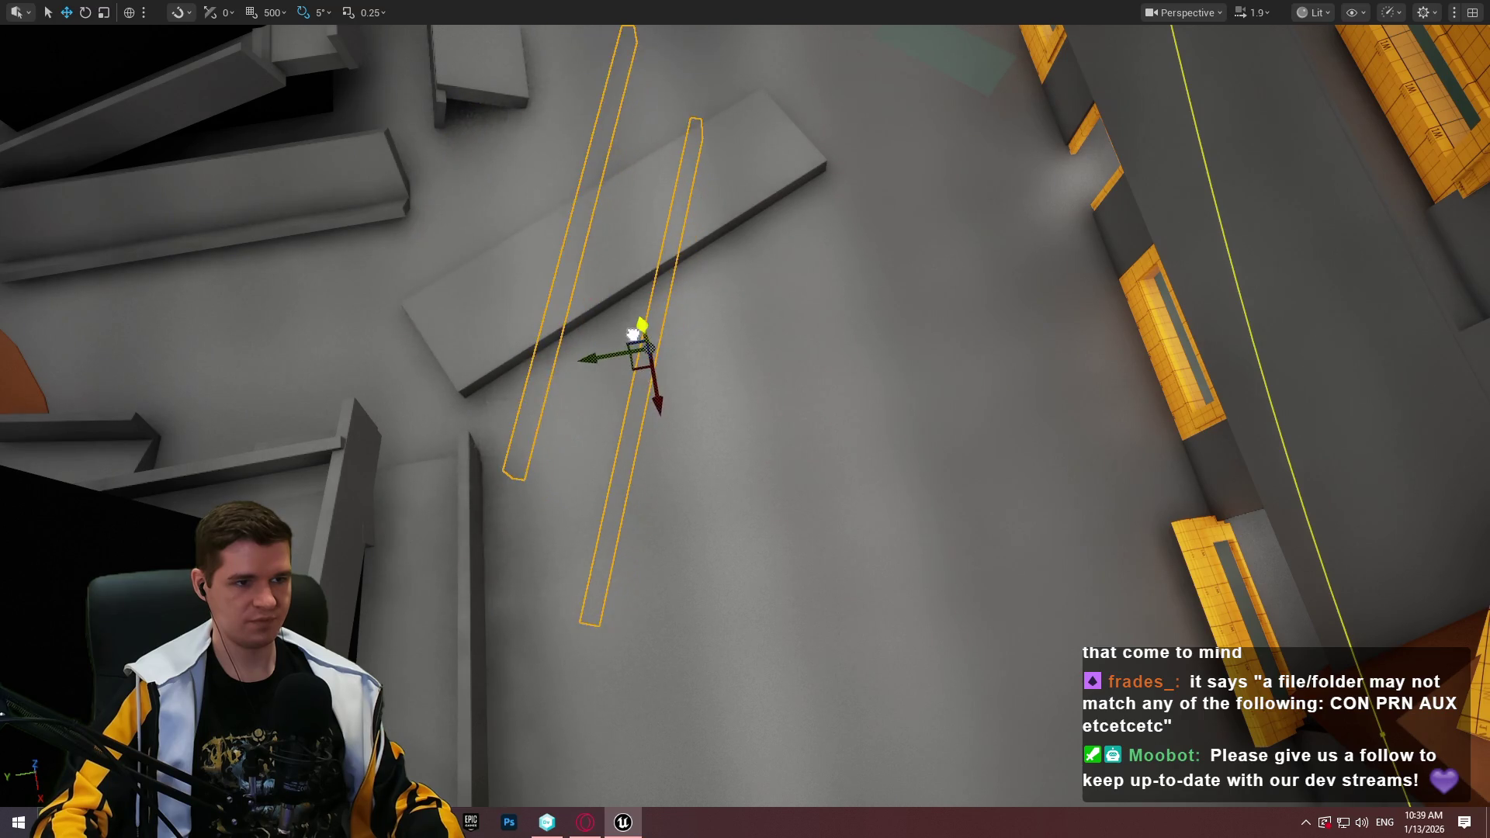